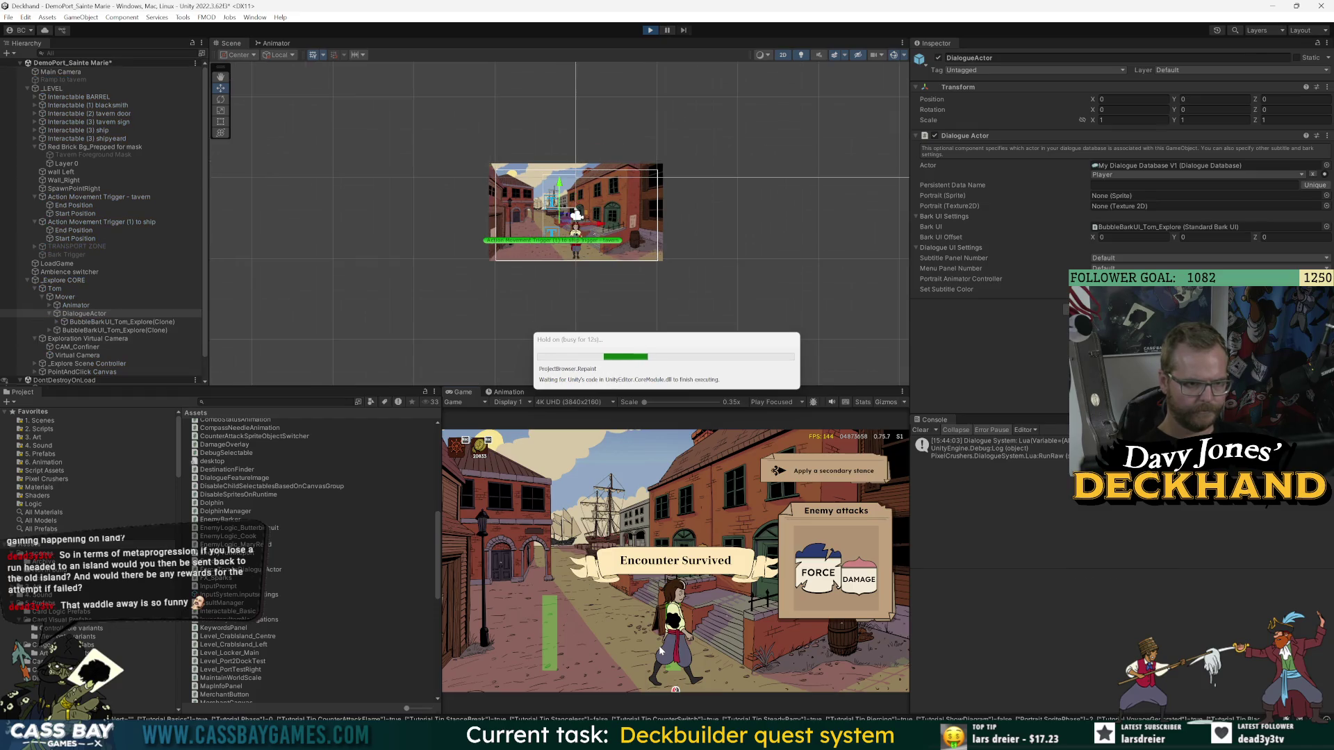
# - Walk Tom to the barrel, trigger two Look inside barks, then ping the BubbleBarkUI_Tom_Explore prefab
pyautogui.click(760, 633)
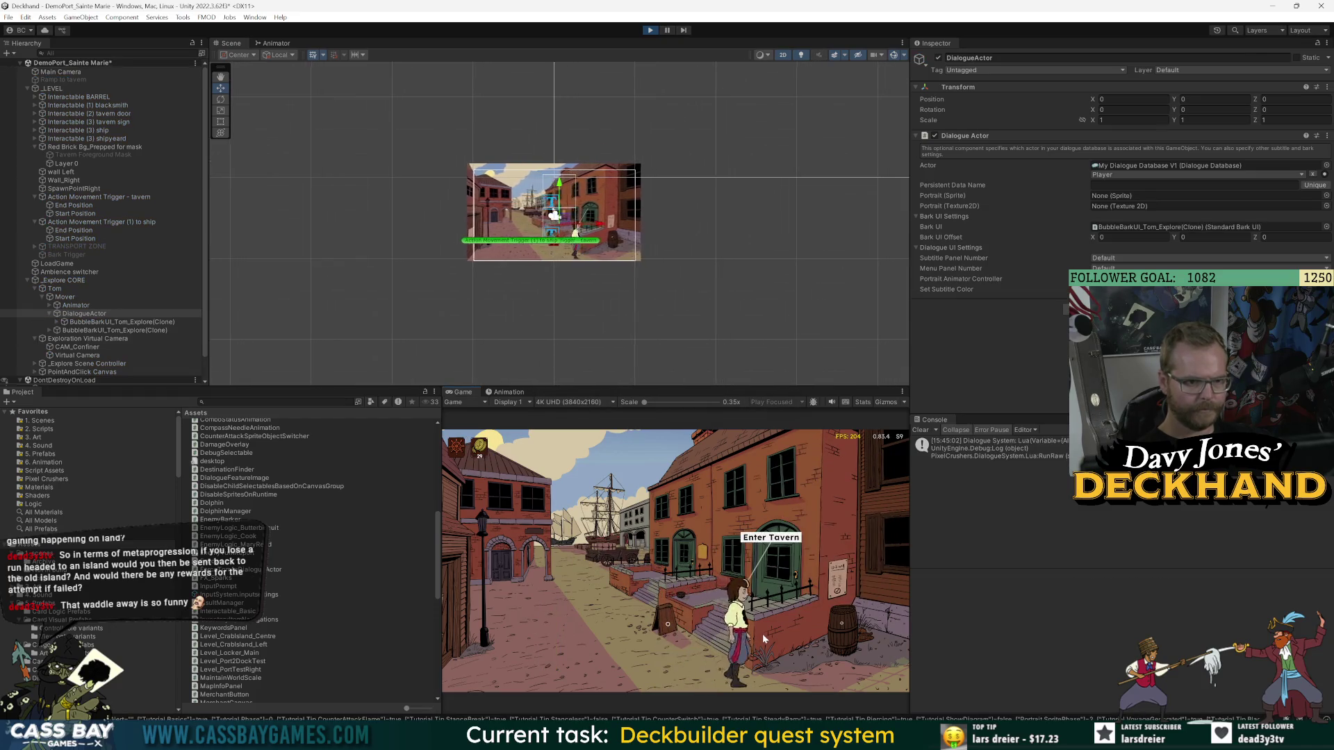
pyautogui.click(840, 538)
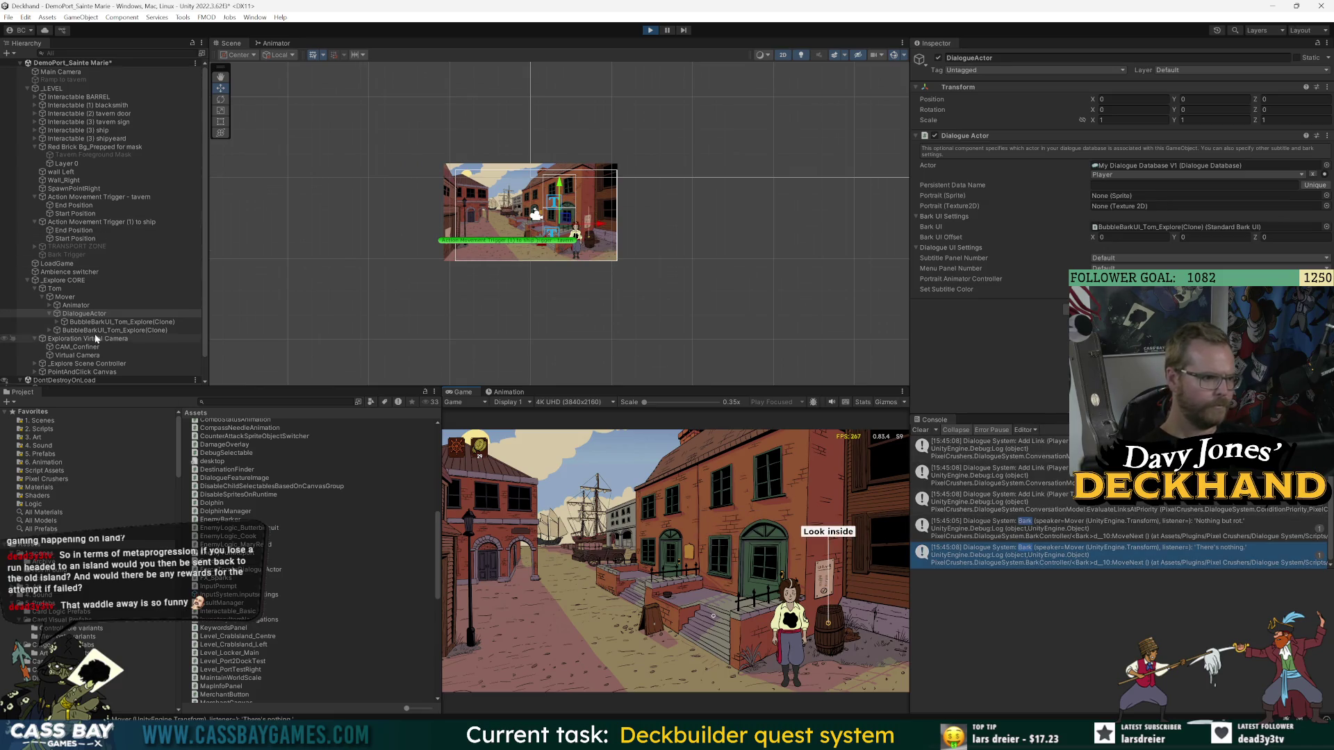
pyautogui.click(814, 527)
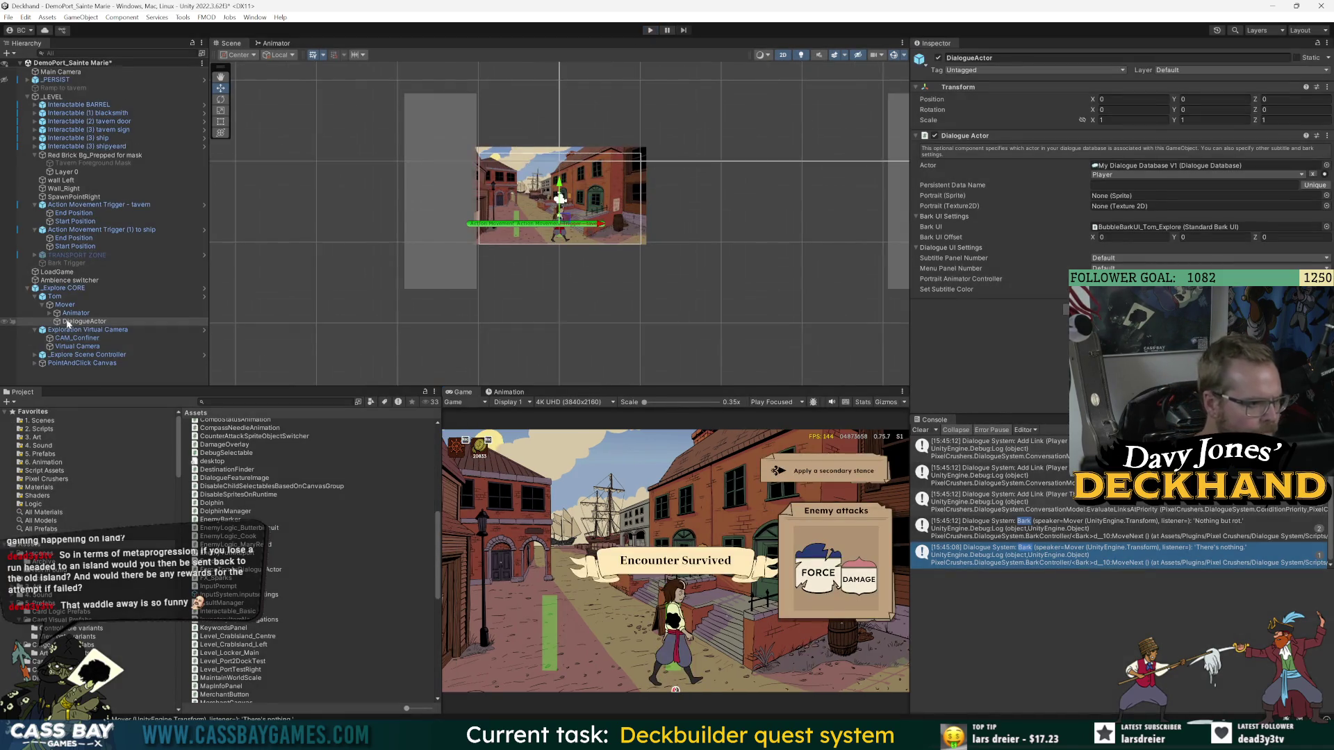
pyautogui.click(1159, 228)
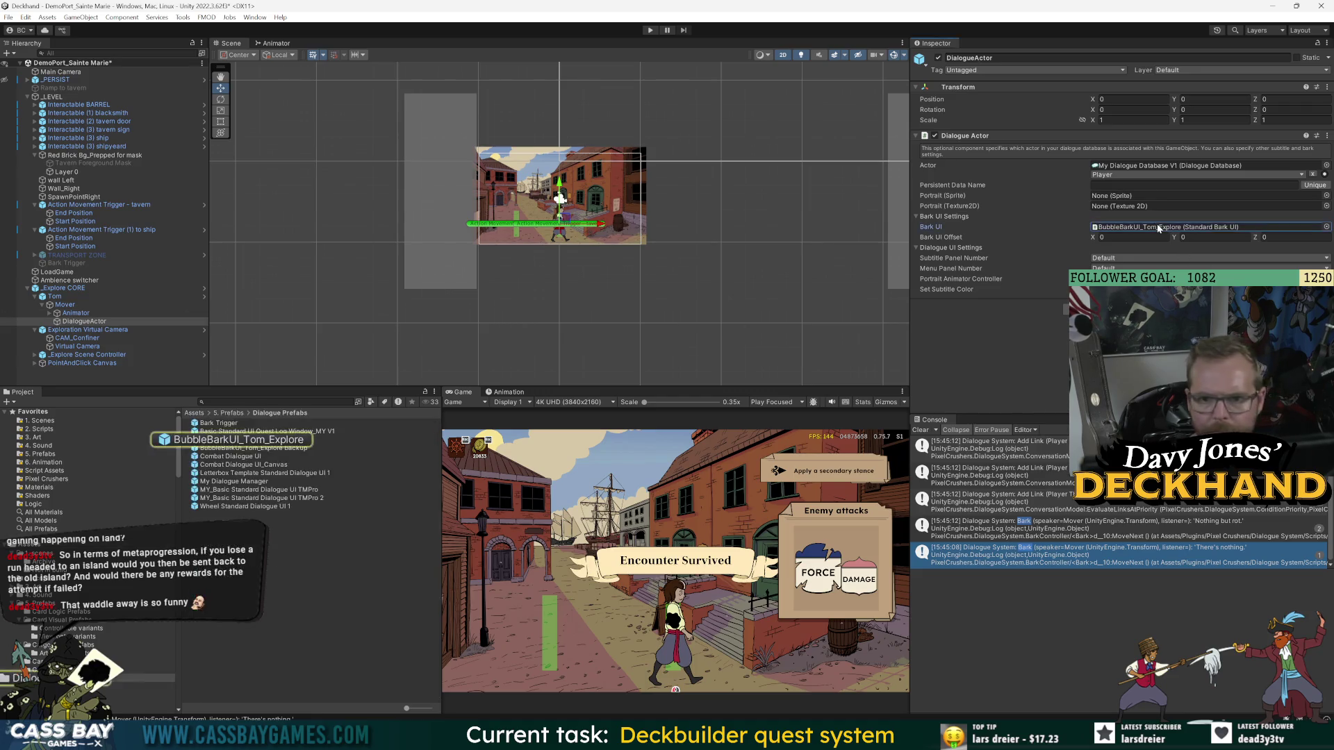
# - Open the BubbleBarkUI_Tom_Explore prefab and inspect its Main Panel, Bubble Panel and Text objects
pyautogui.doubleClick(1159, 228)
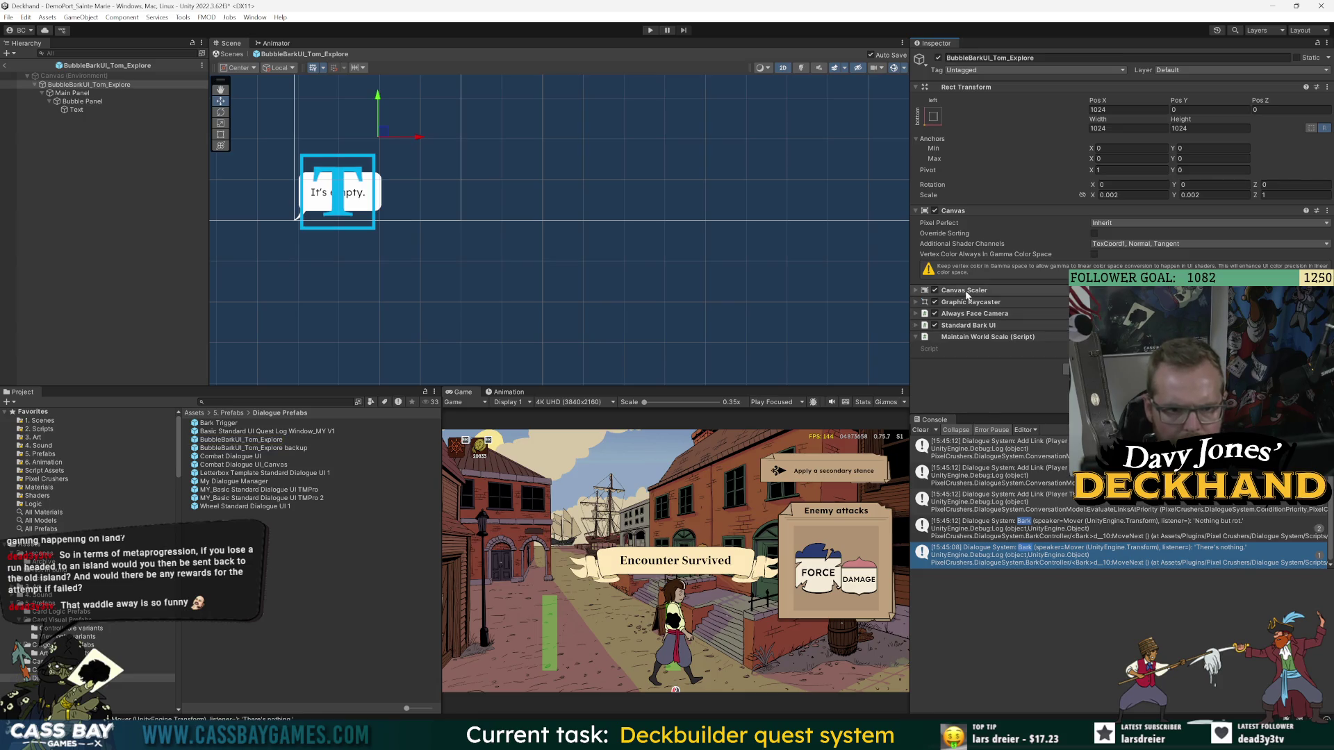
pyautogui.click(987, 337)
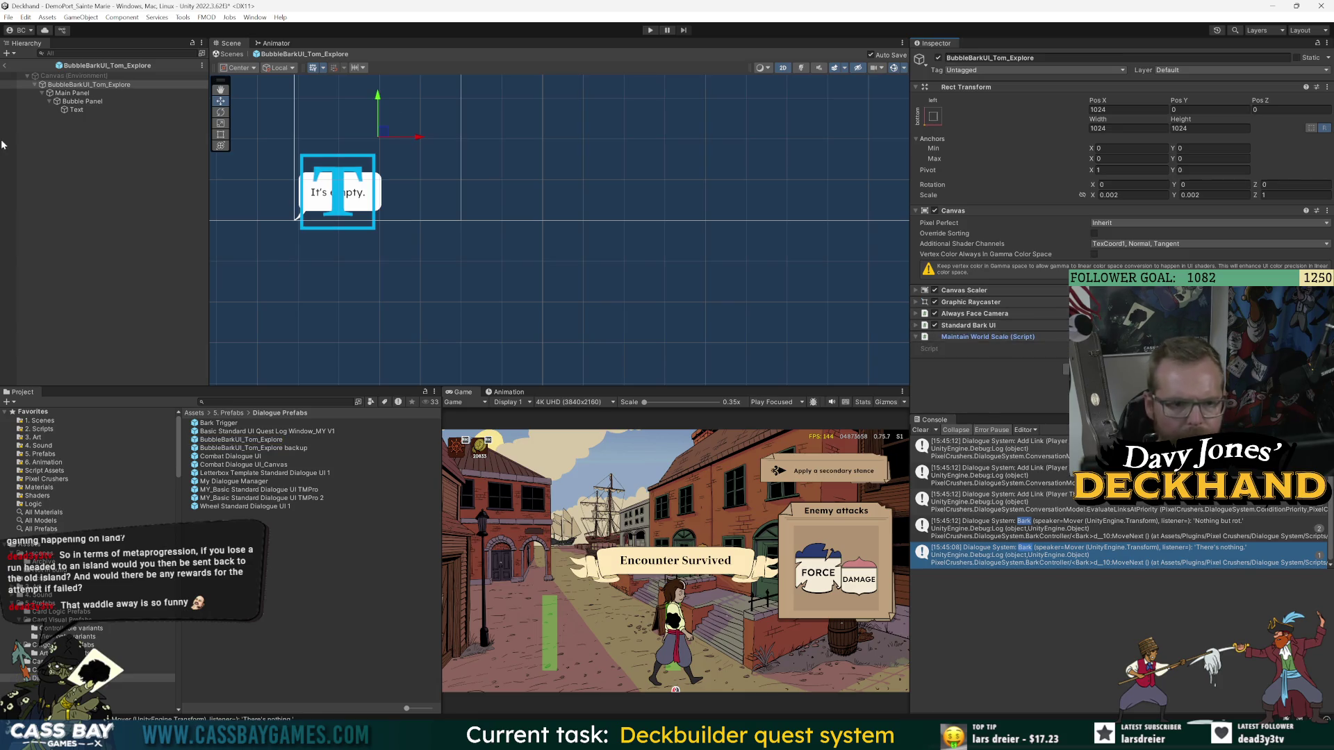
pyautogui.click(72, 92)
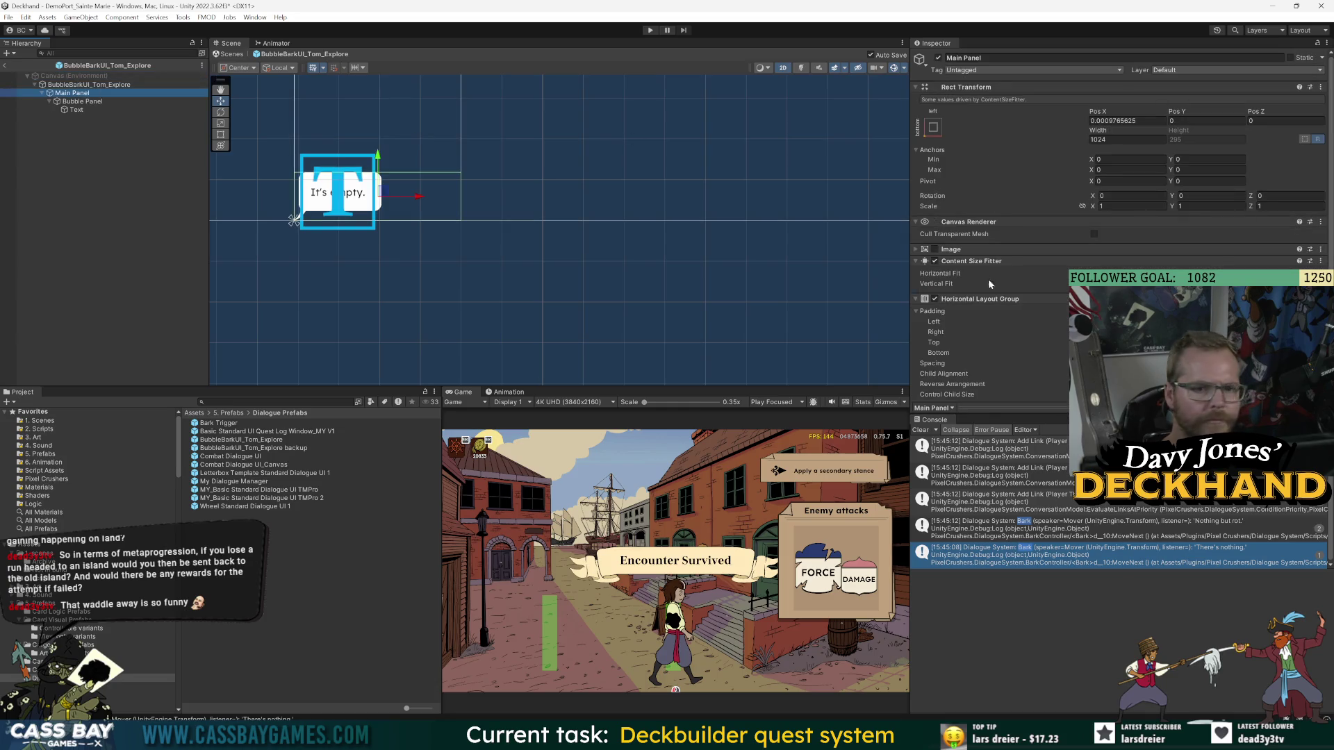
pyautogui.click(90, 101)
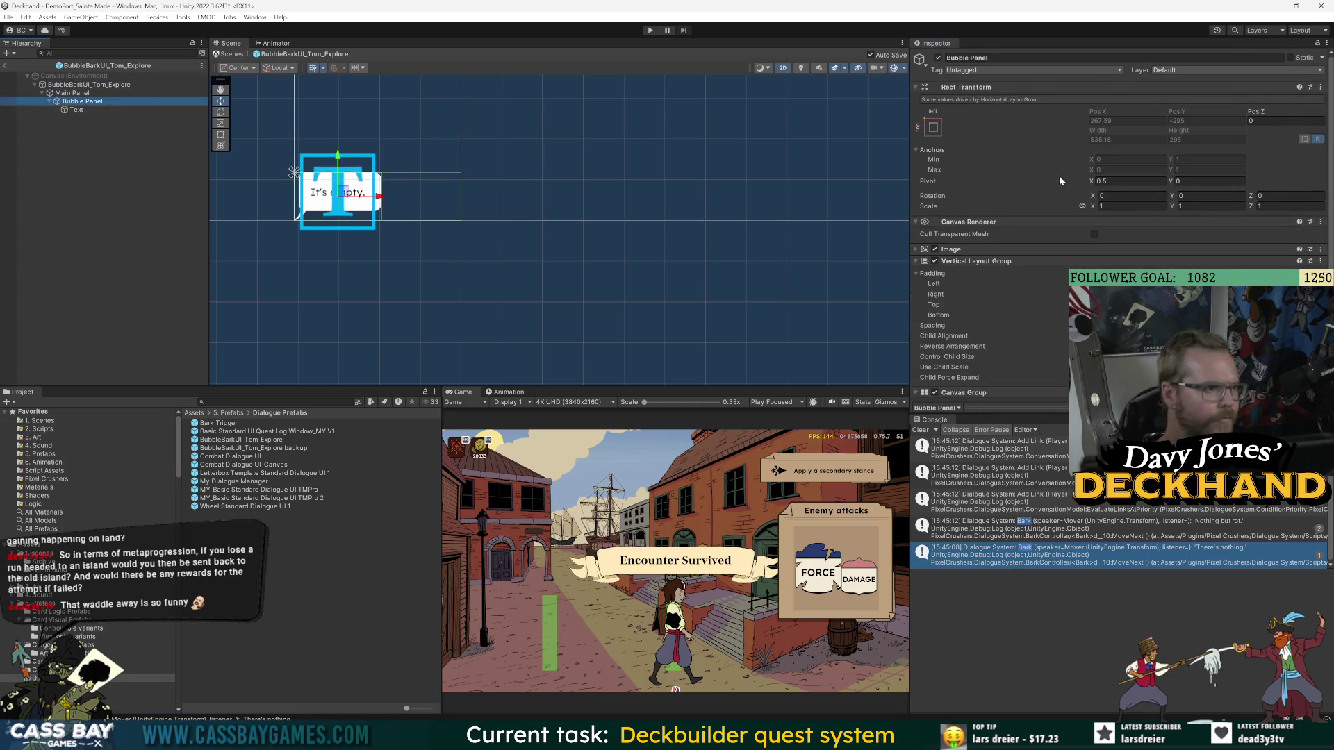
pyautogui.click(1022, 262)
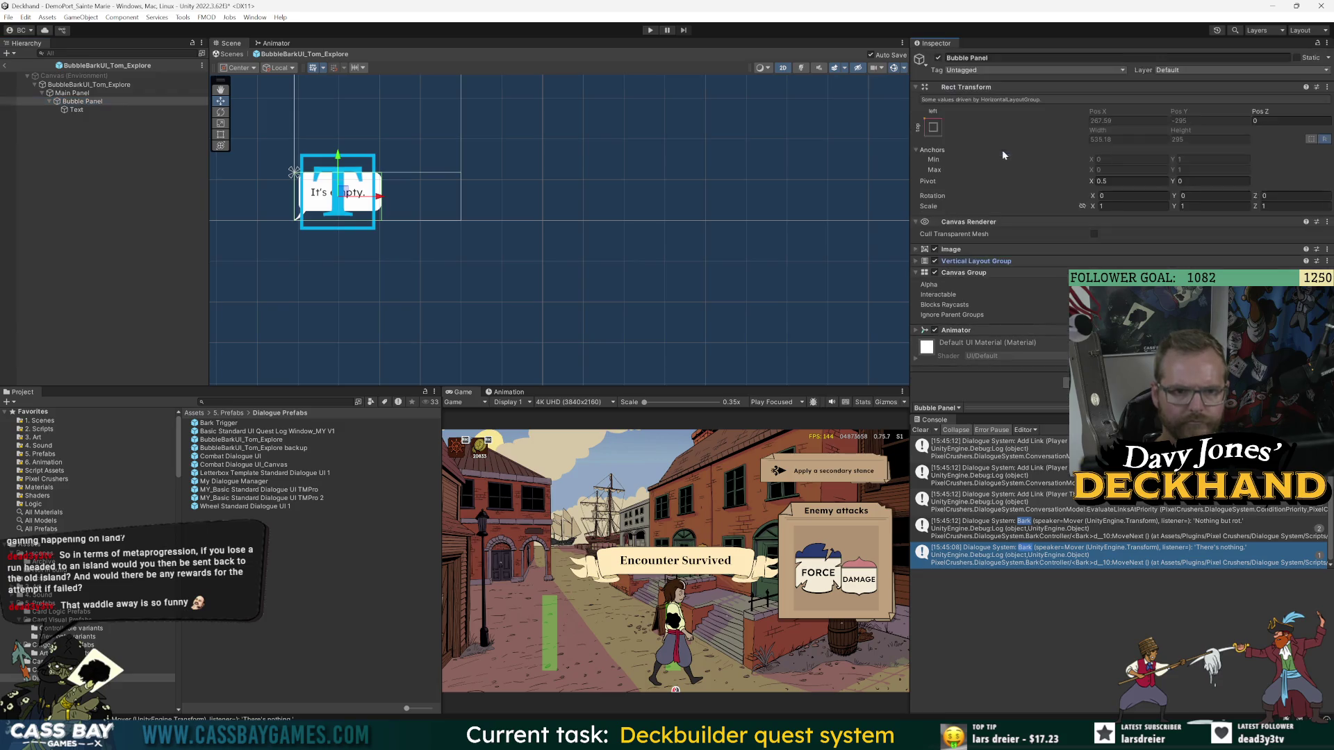
pyautogui.click(77, 109)
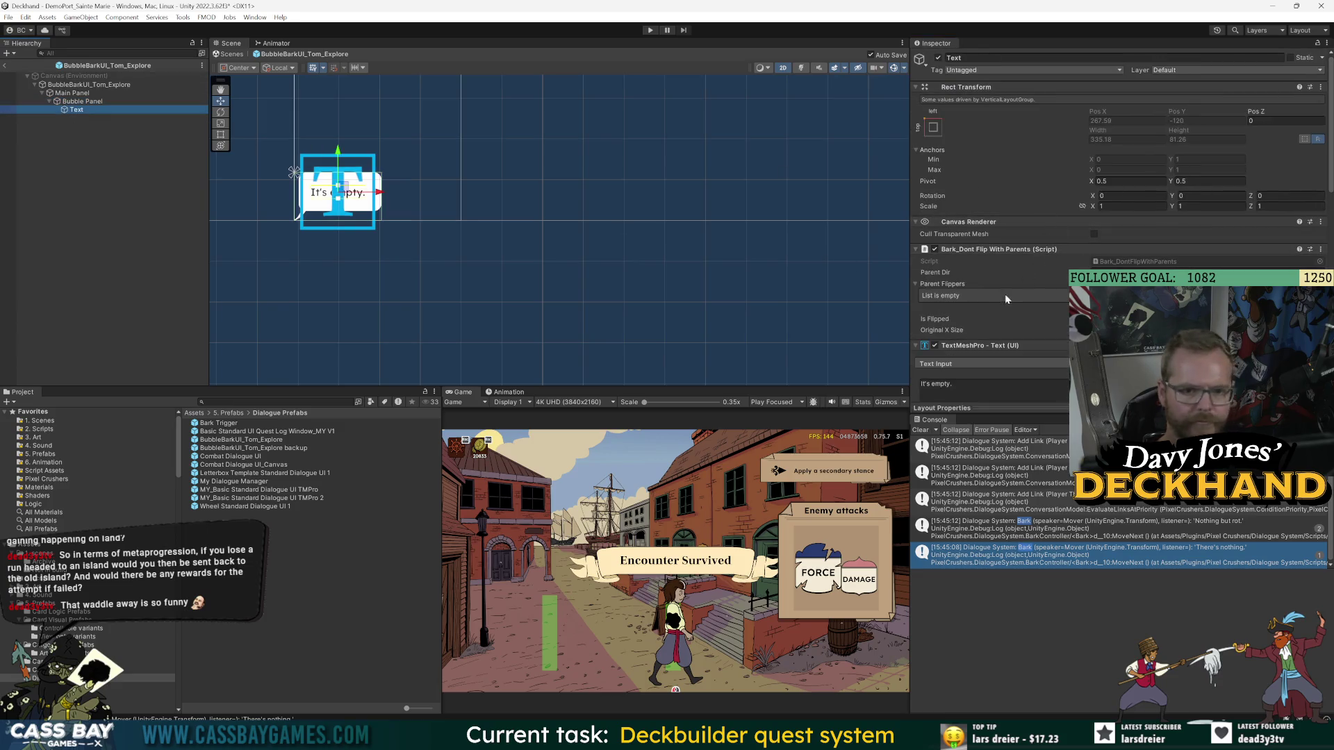
# - Remove the Bark_Dont Flip With Parents component from Text and return to the port scene
pyautogui.click(1005, 250)
pyautogui.click(1014, 251)
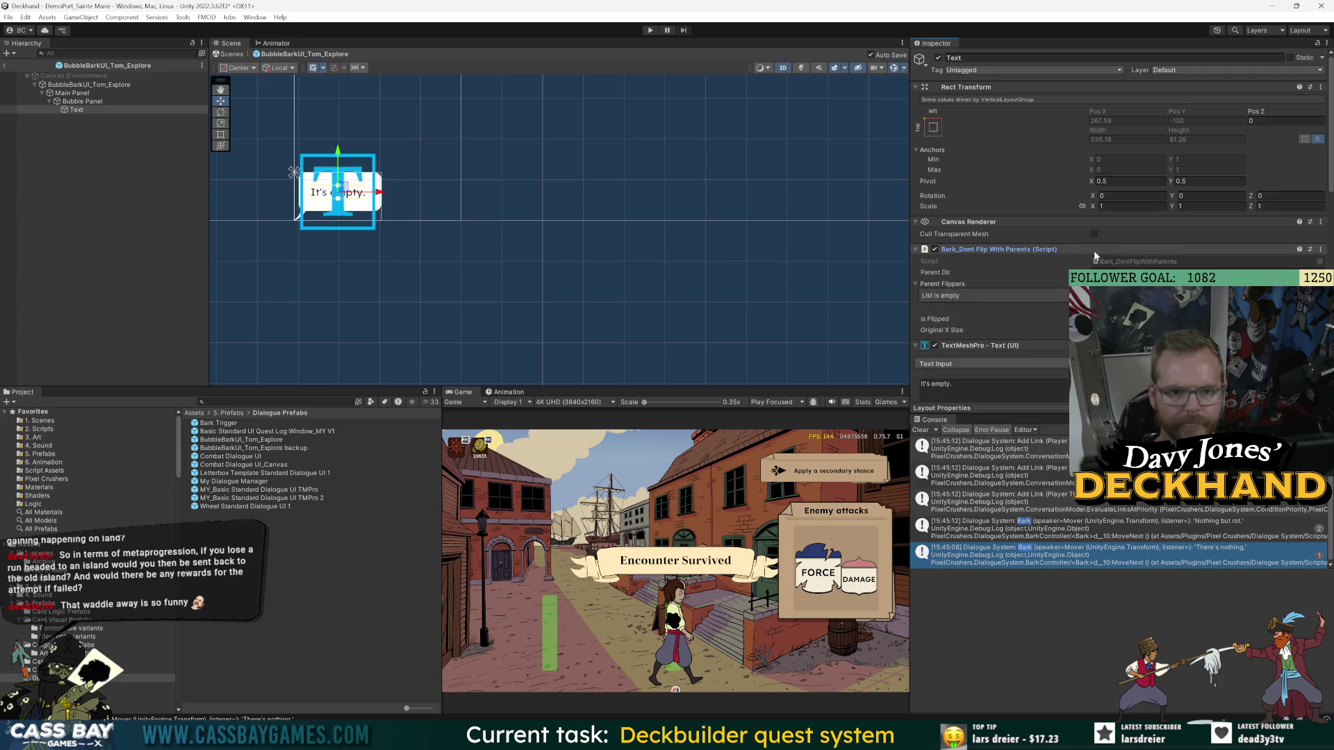
pyautogui.click(1320, 249)
pyautogui.click(1250, 276)
pyautogui.click(969, 251)
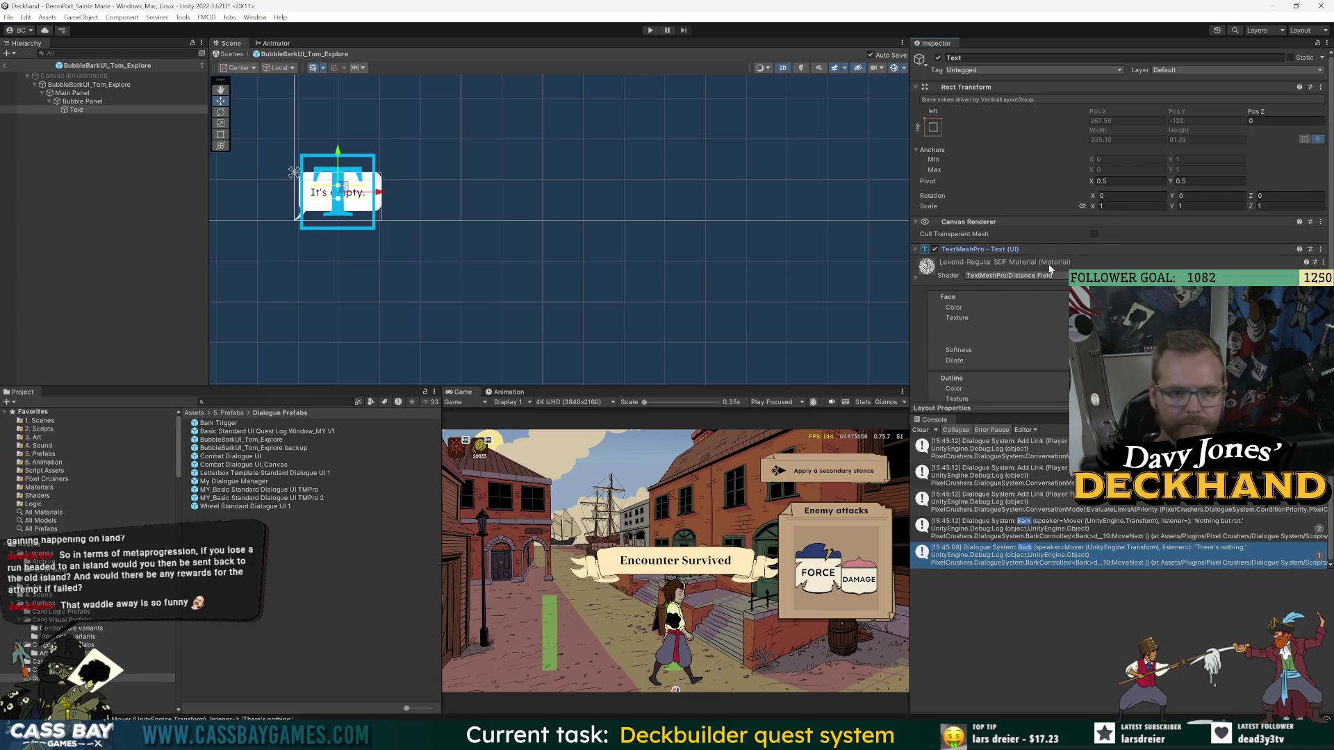
pyautogui.click(73, 93)
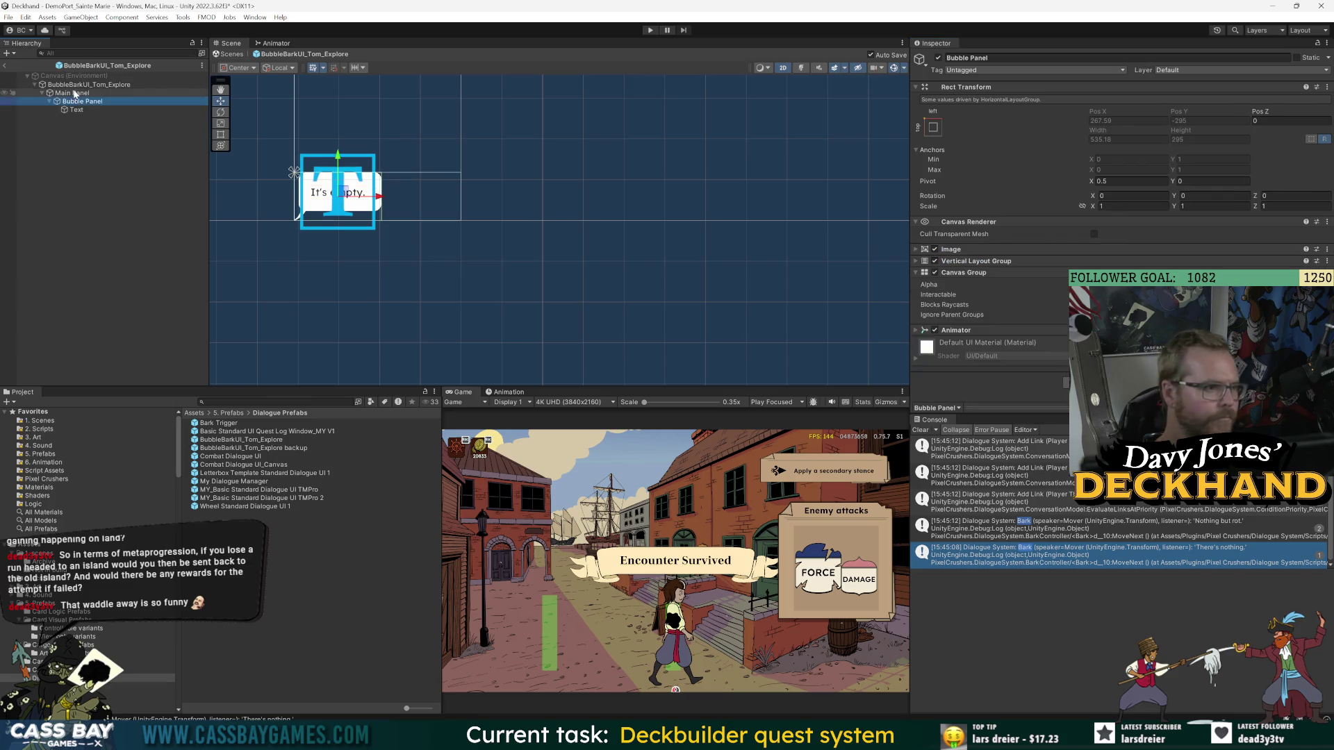
pyautogui.click(78, 84)
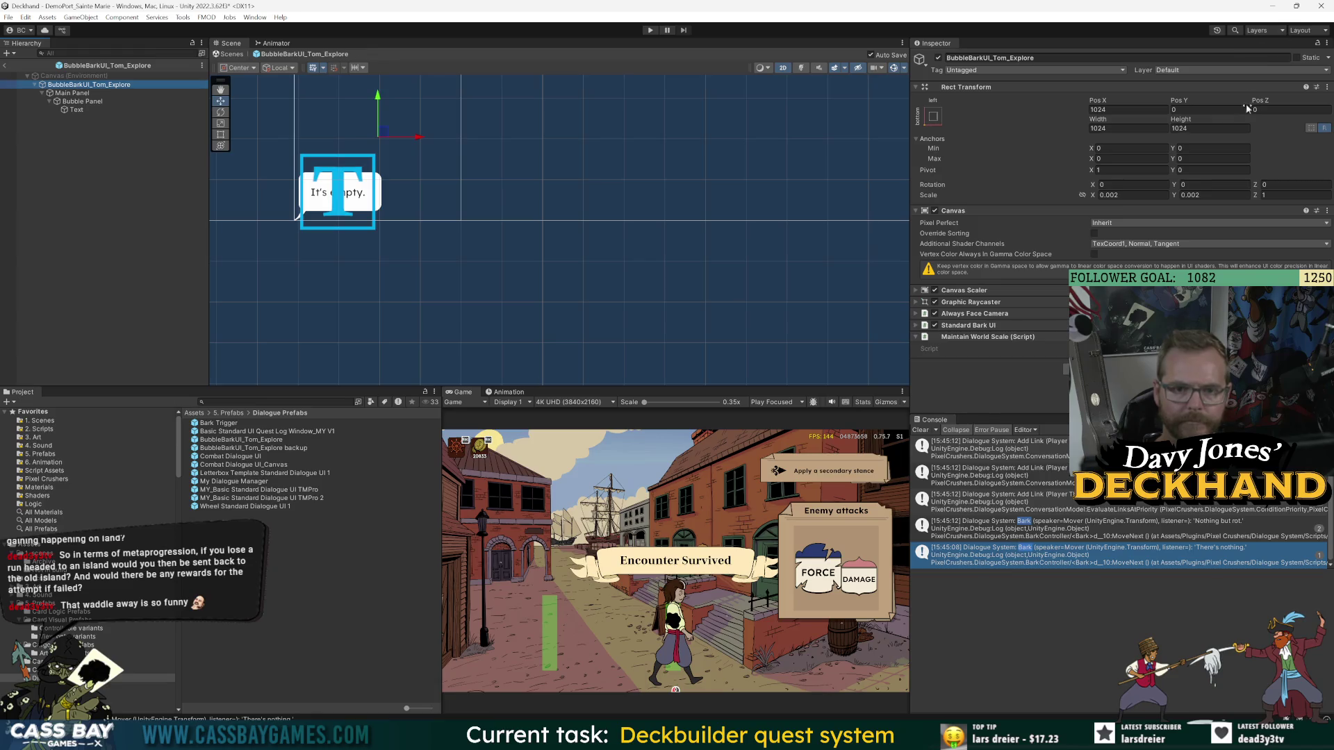
pyautogui.click(5, 65)
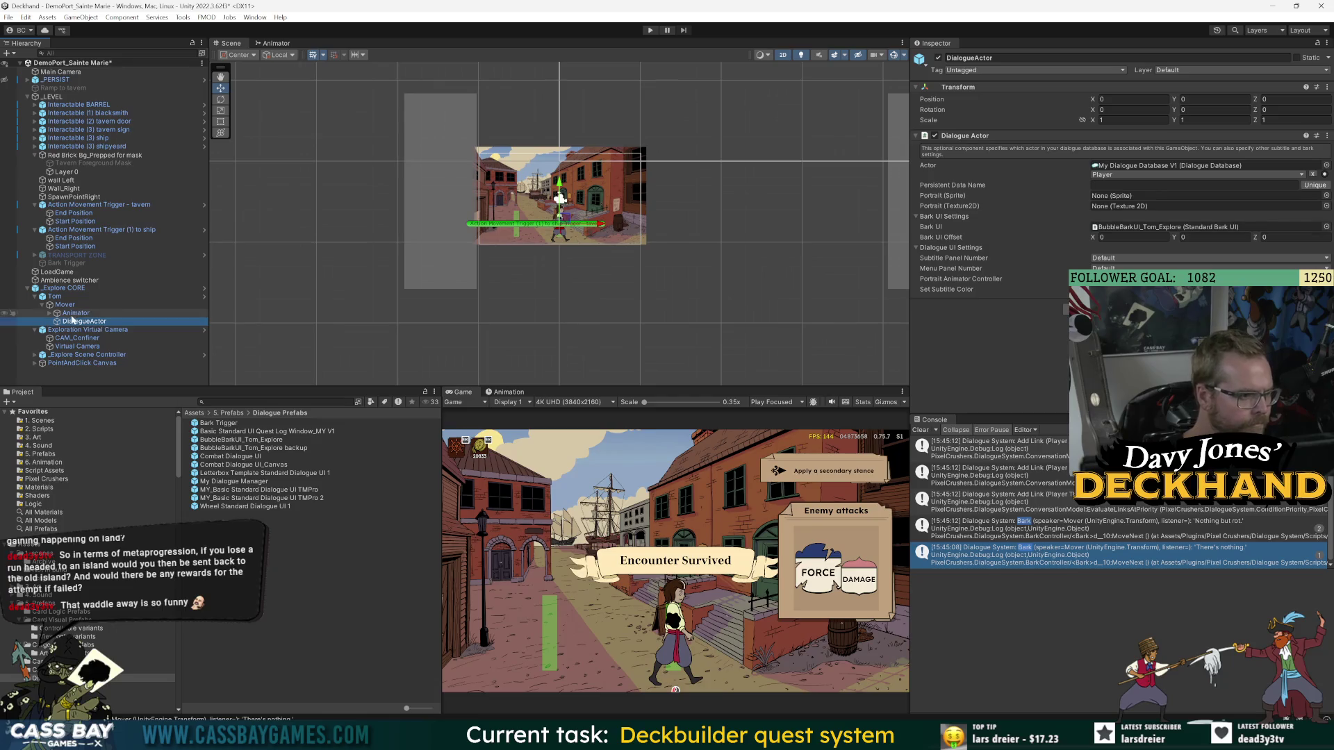
# - Remove the Dialogue Actor component from Mover in the scene, leaving it on DialogueActor
pyautogui.click(64, 305)
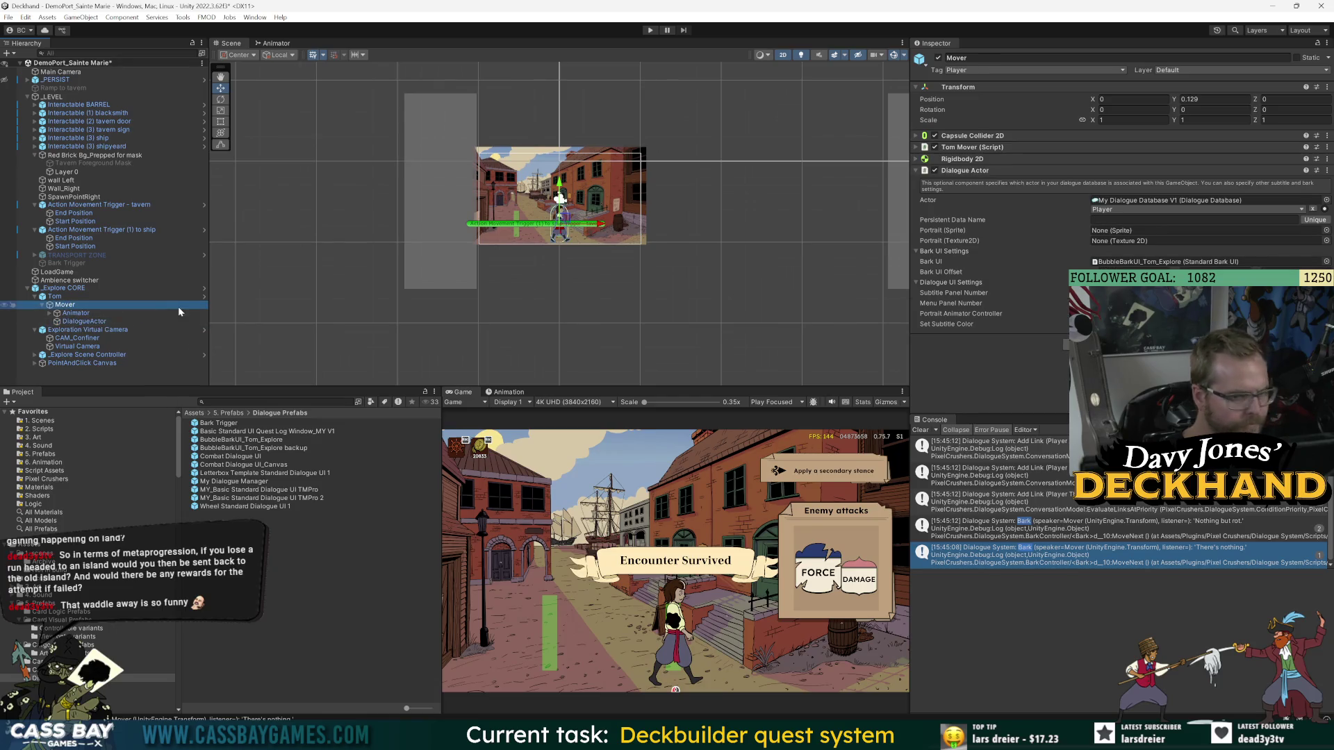
pyautogui.click(68, 322)
pyautogui.press('Left')
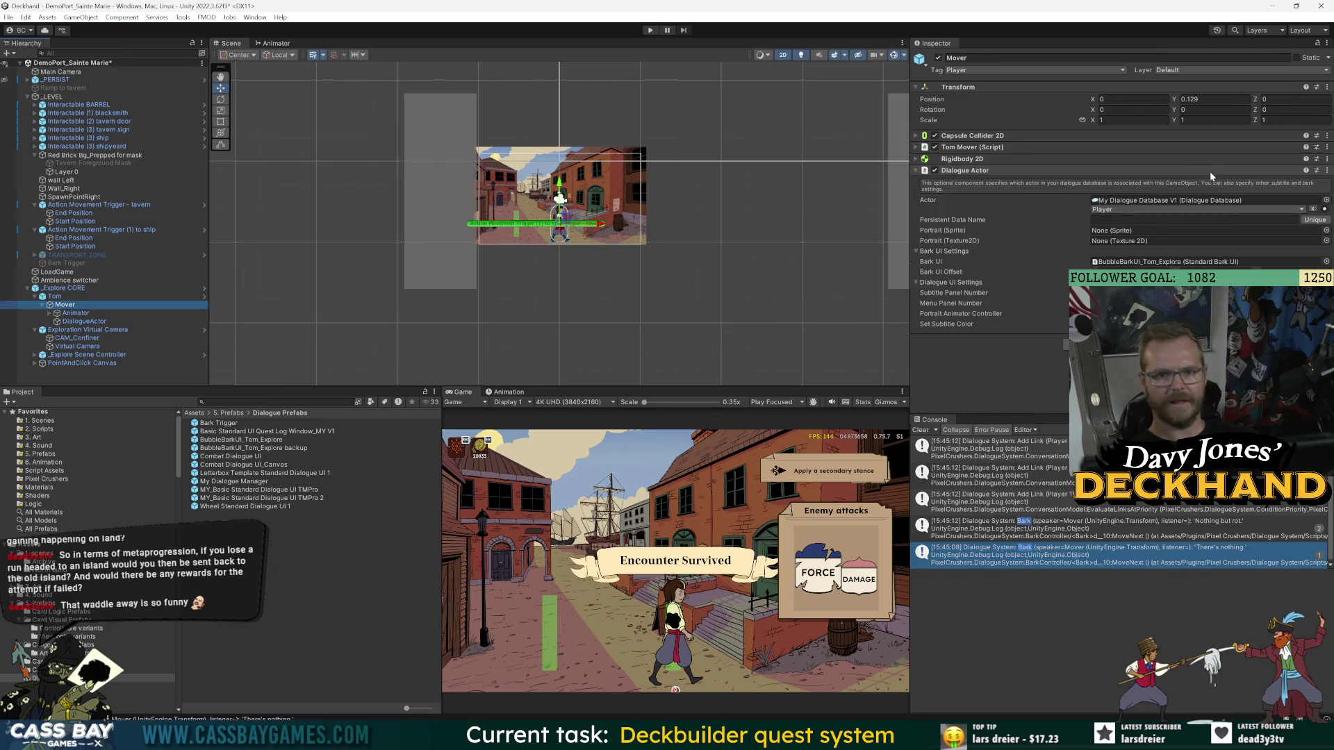
pyautogui.click(1327, 171)
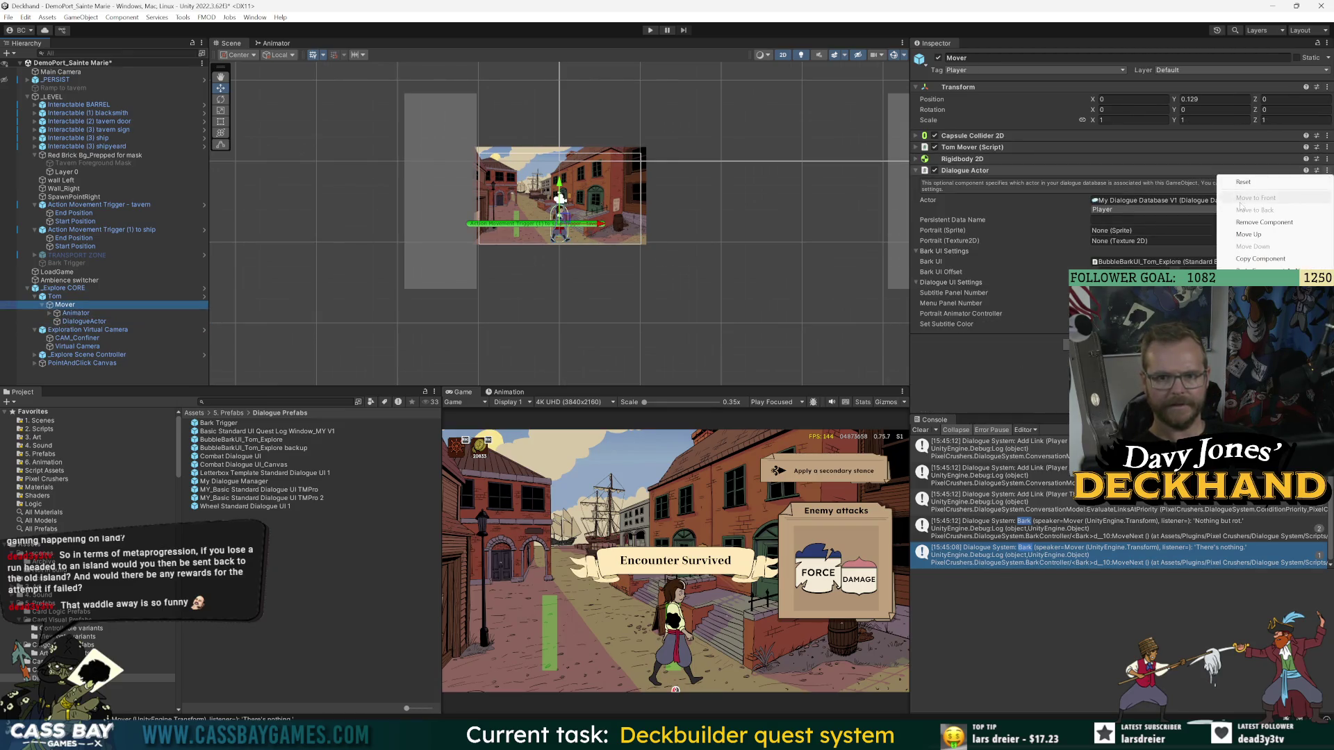
pyautogui.click(1264, 223)
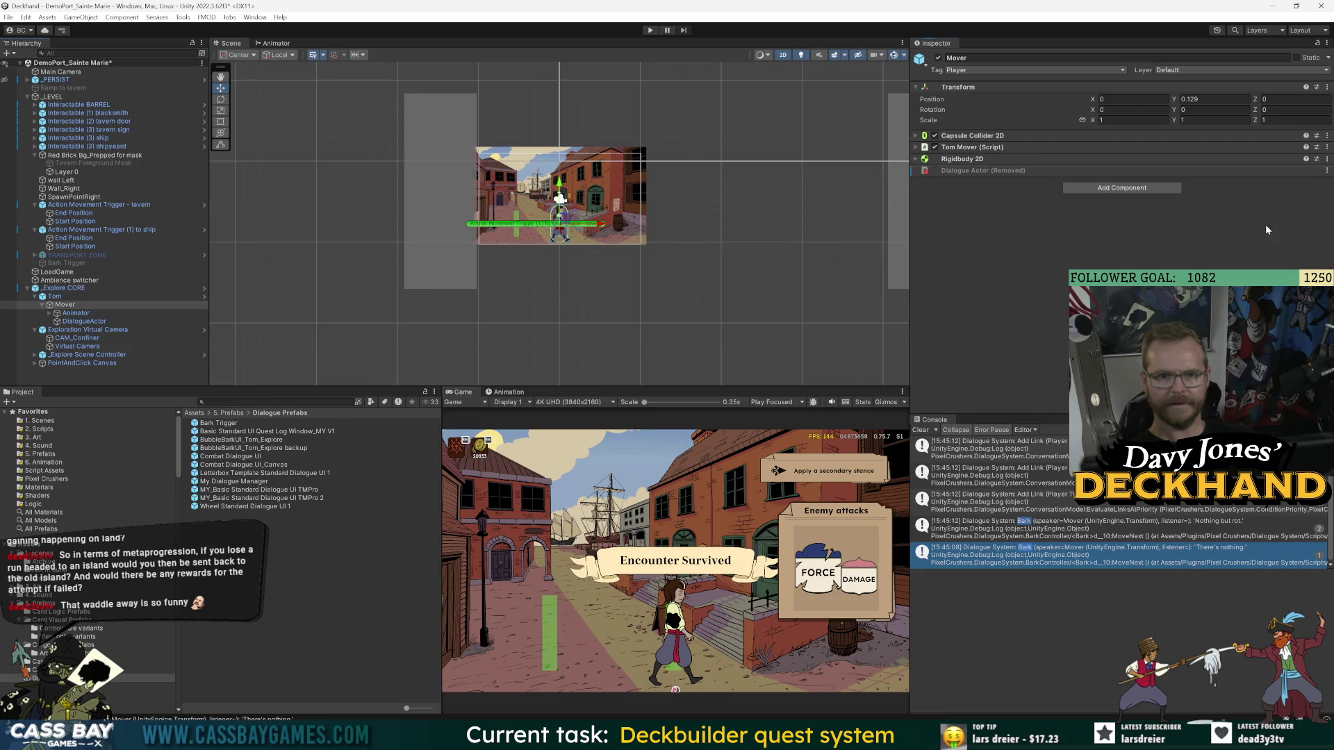
# - Remove Mover's Dialogue Actor inside the Tom prefab as well, then start playing
pyautogui.click(135, 296)
pyautogui.click(205, 296)
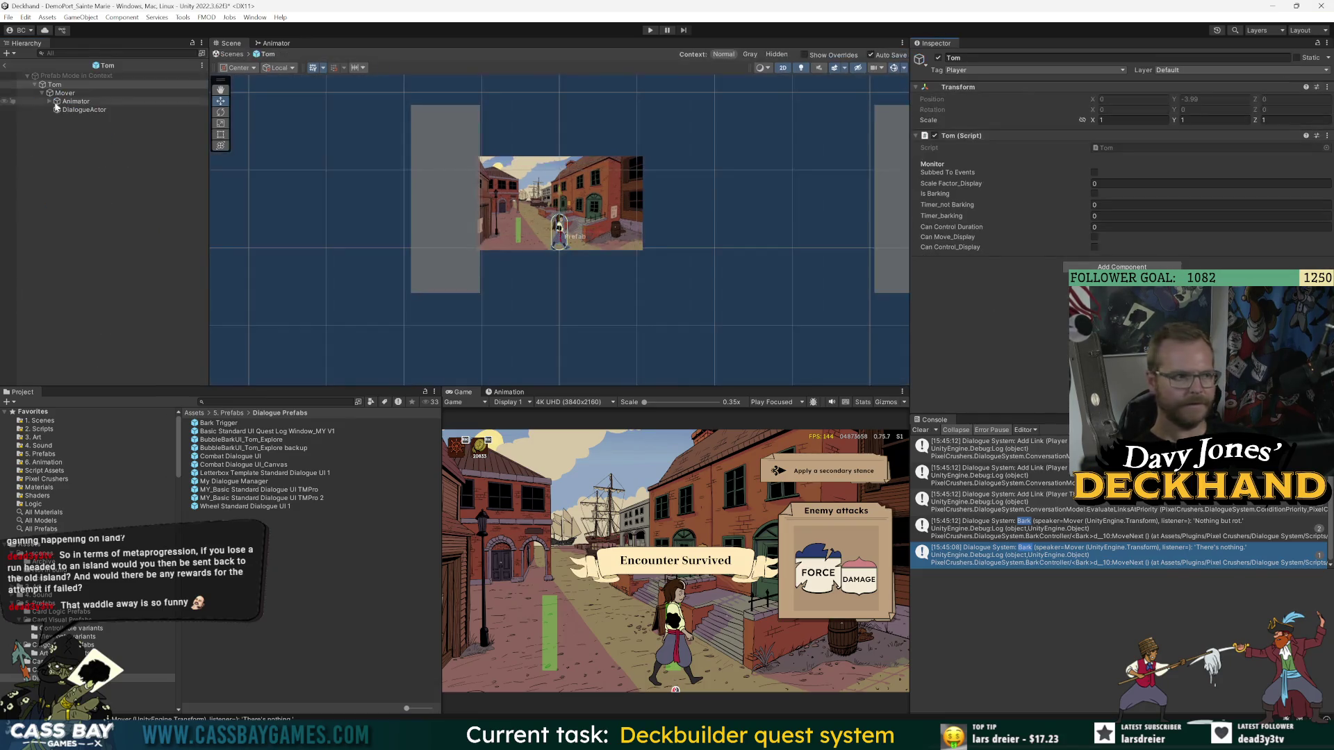
pyautogui.click(65, 92)
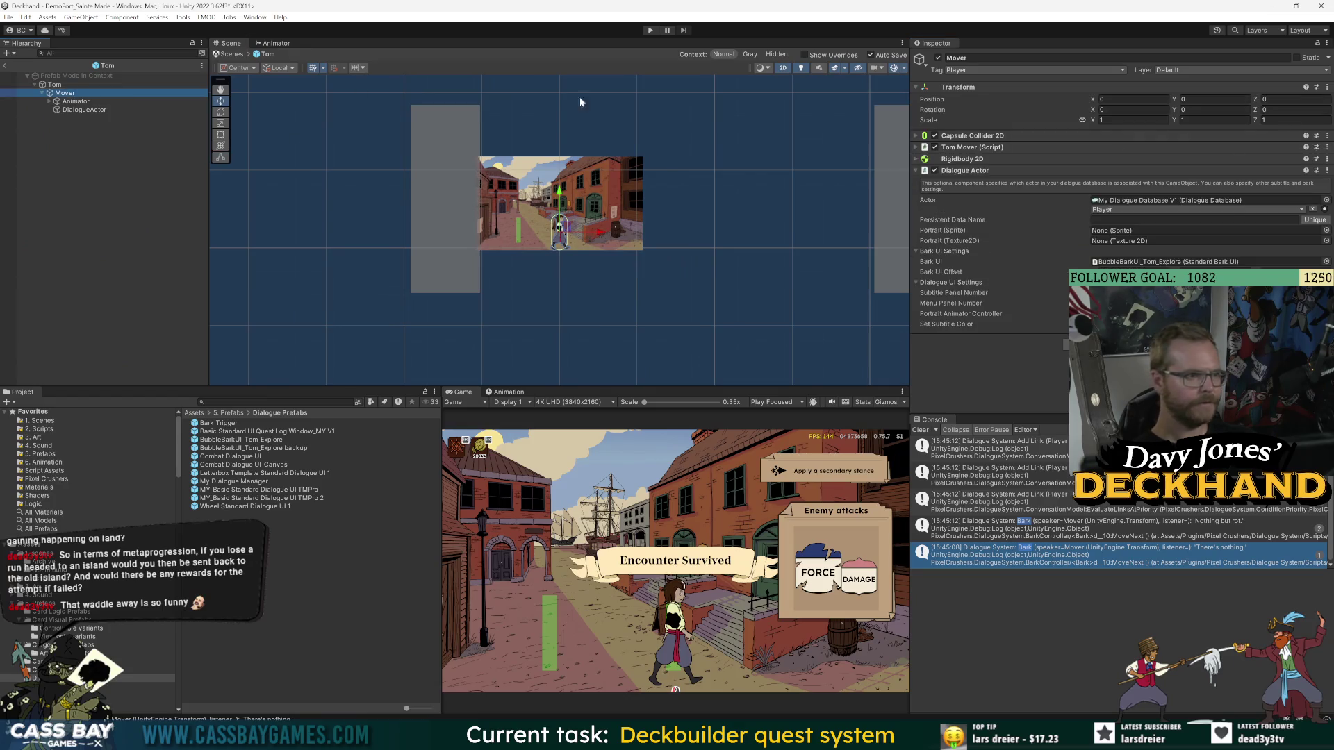
pyautogui.click(1326, 171)
pyautogui.click(1271, 224)
pyautogui.click(78, 111)
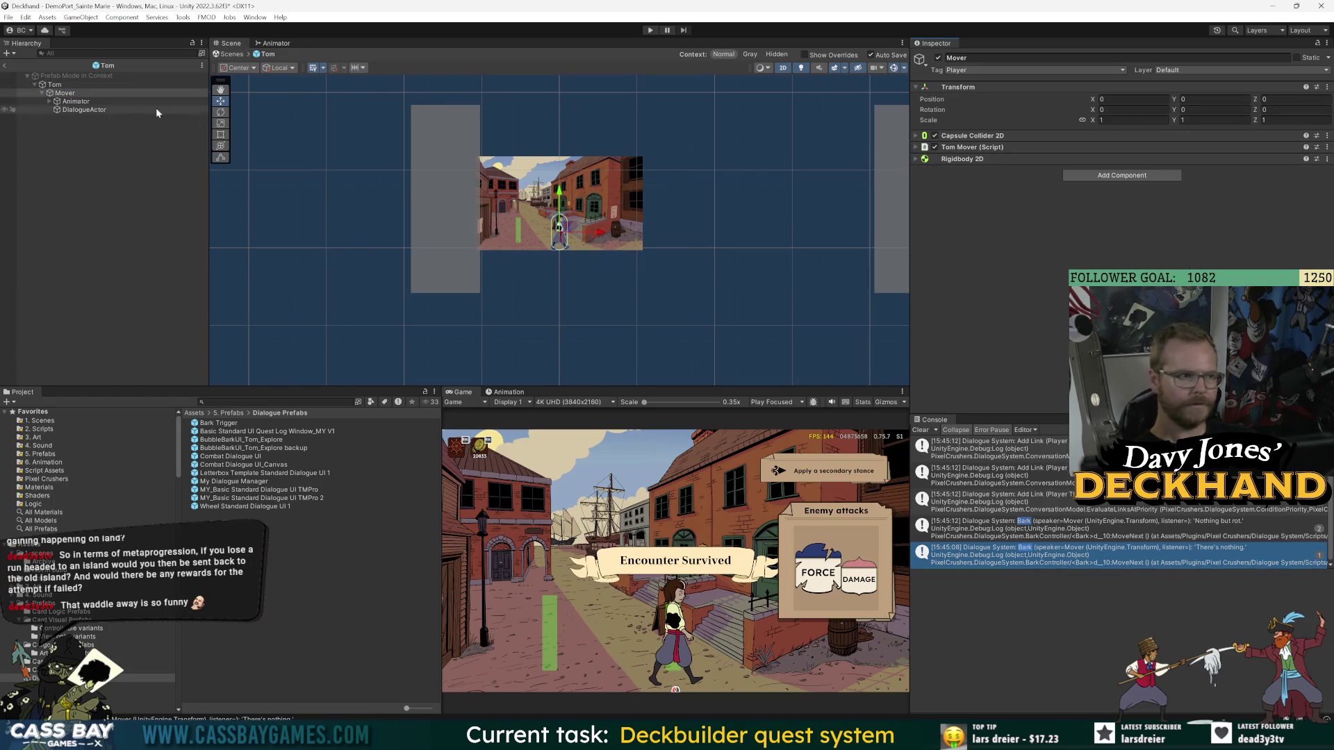
pyautogui.click(651, 29)
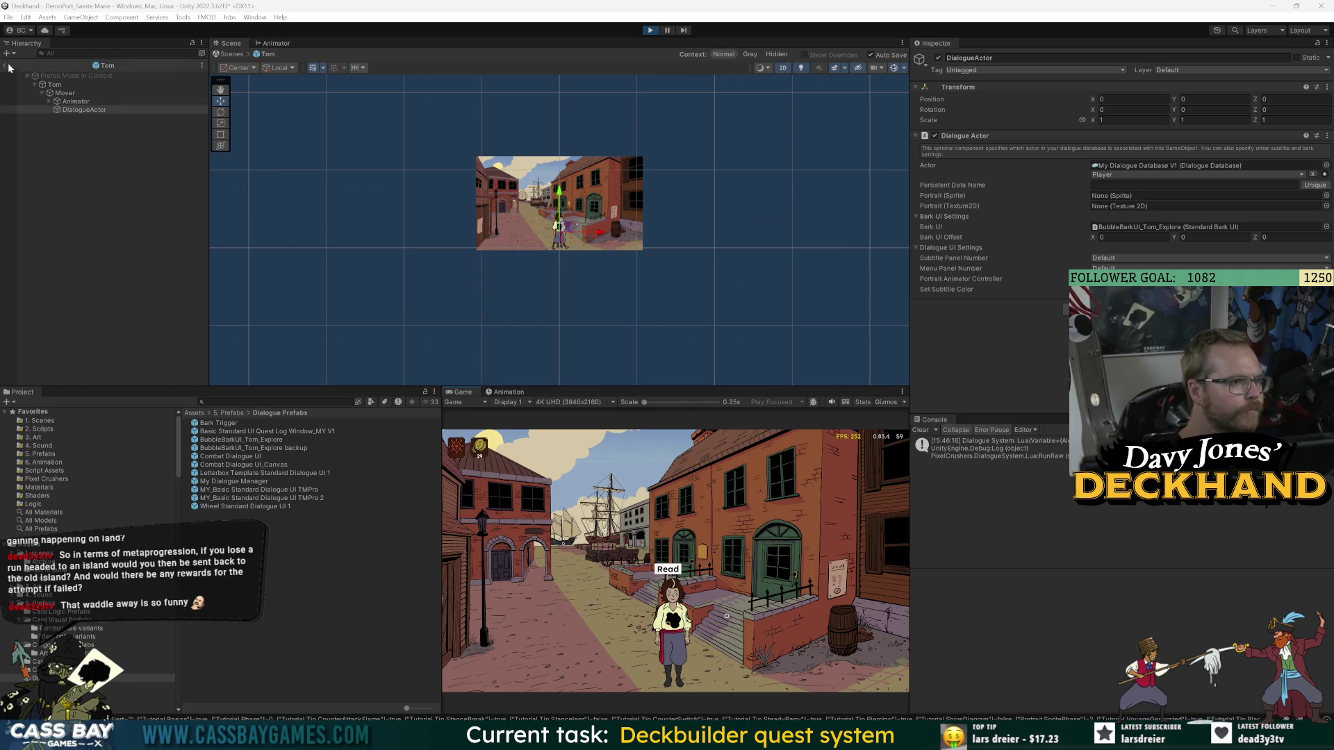
# - Walk Tom to the wall sign and trigger the 'There's nothing.' bark again
pyautogui.click(797, 629)
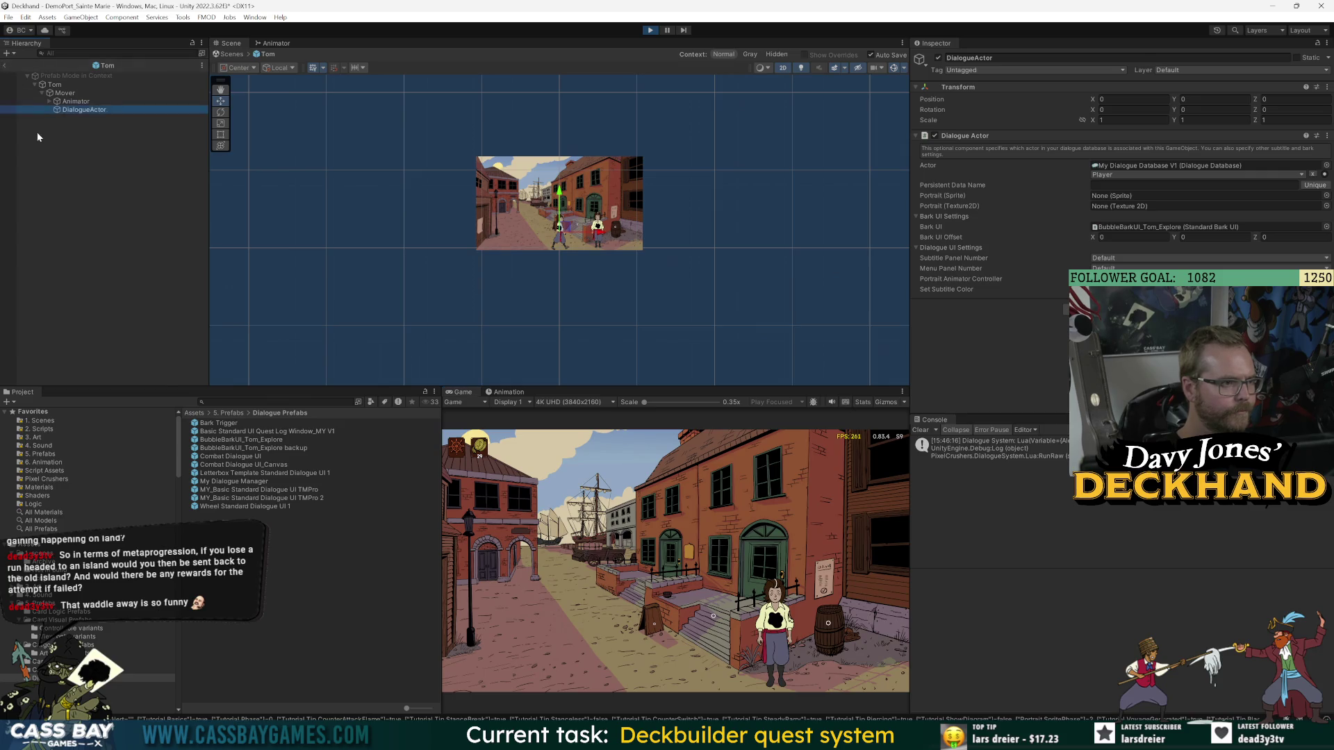
pyautogui.click(4, 66)
pyautogui.click(84, 314)
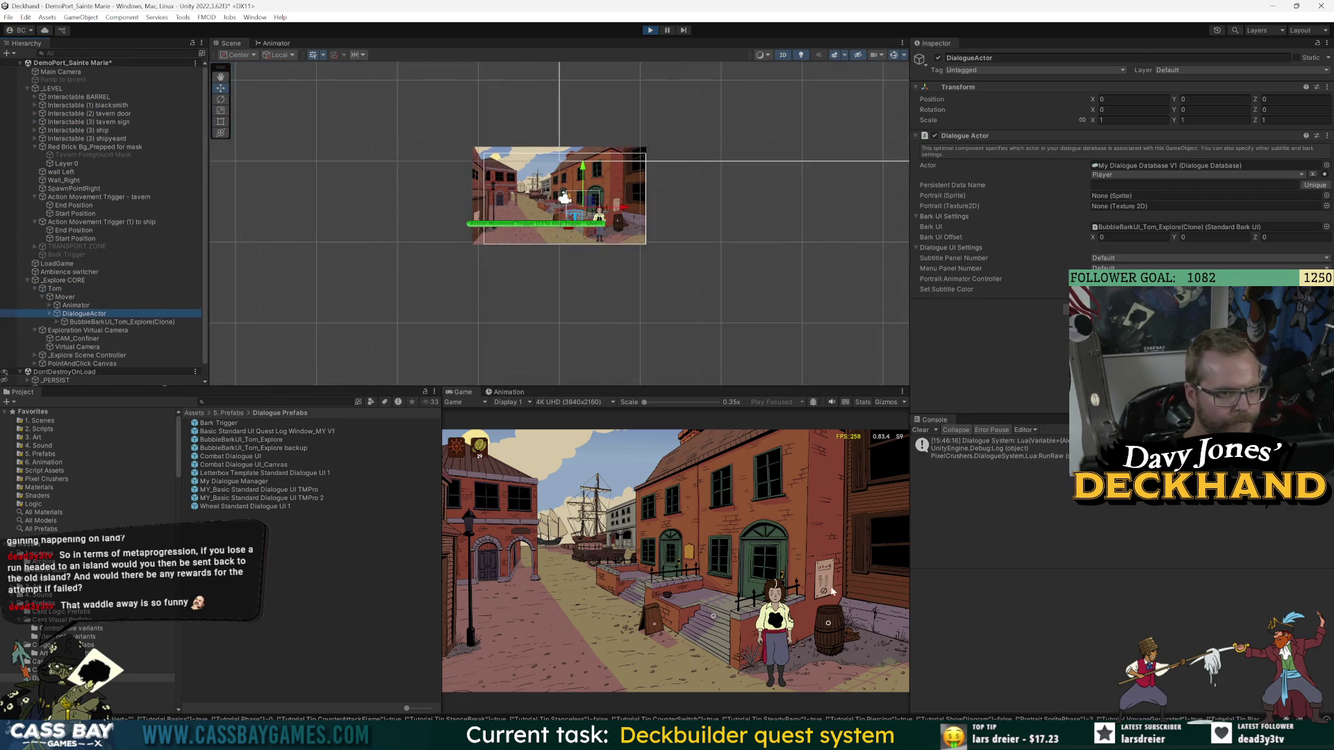
pyautogui.click(832, 591)
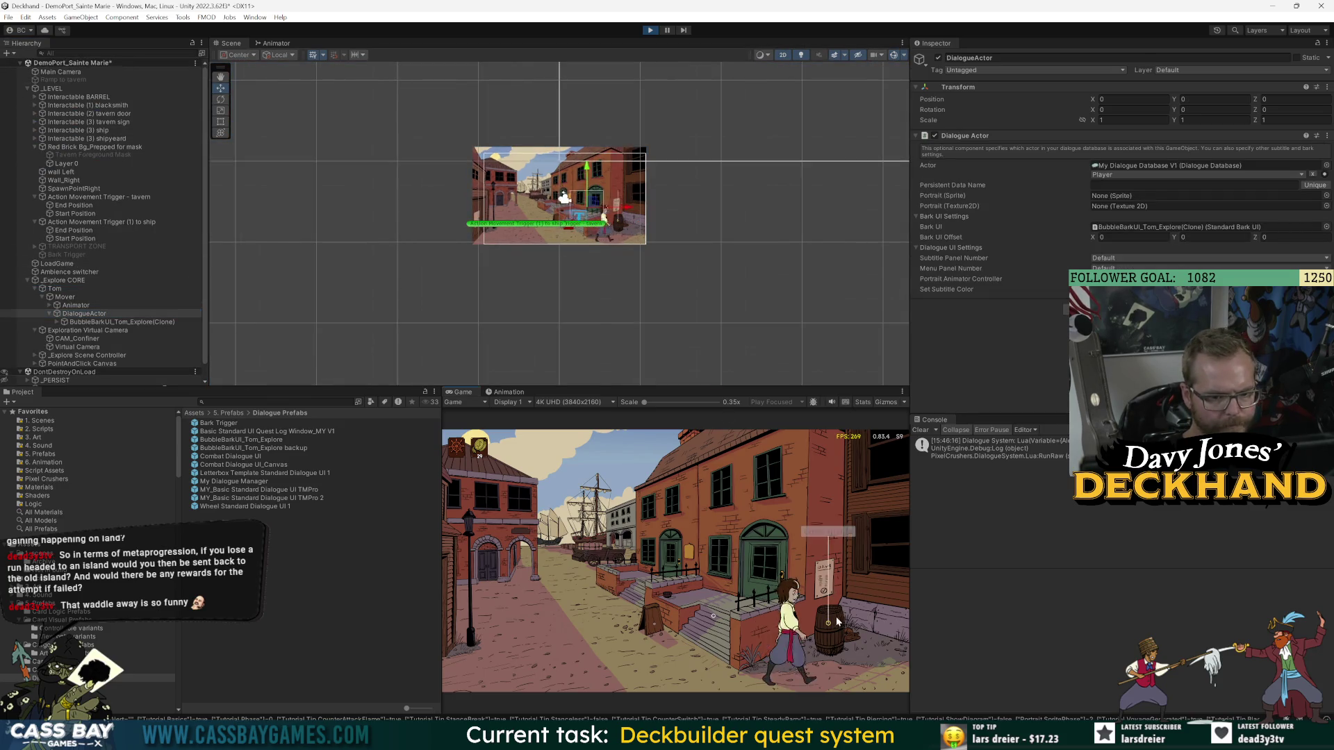
pyautogui.click(843, 535)
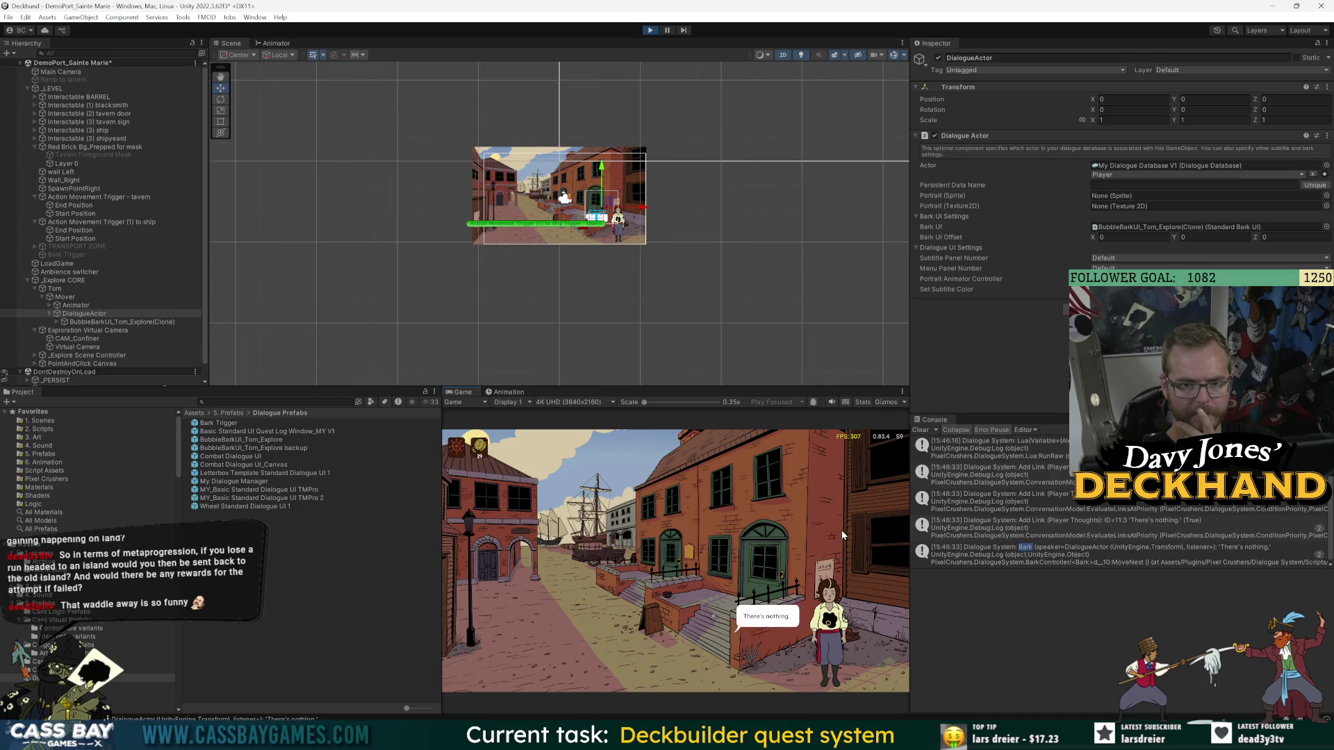
pyautogui.click(556, 557)
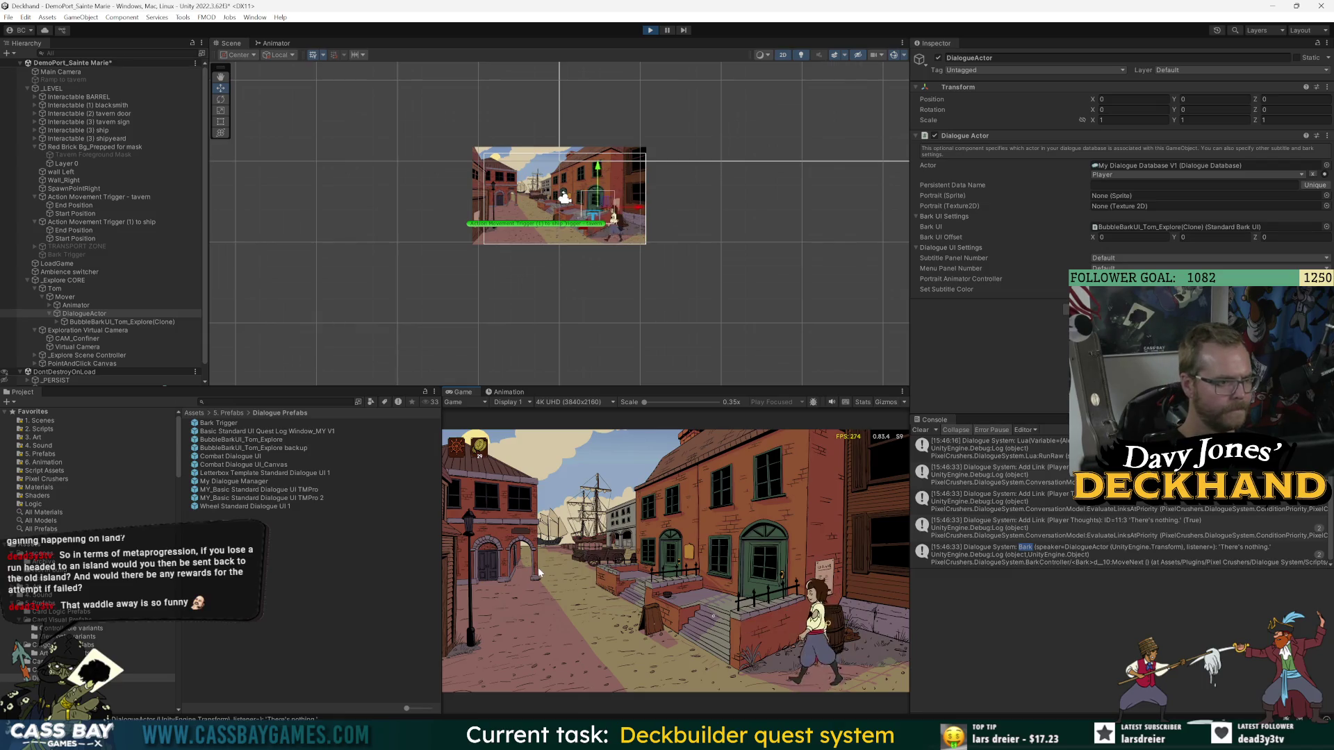
# - Find BubbleBarkUI_Tom_Explore(Clone) under Mover > DialogueActor and open its prefab
pyautogui.click(72, 299)
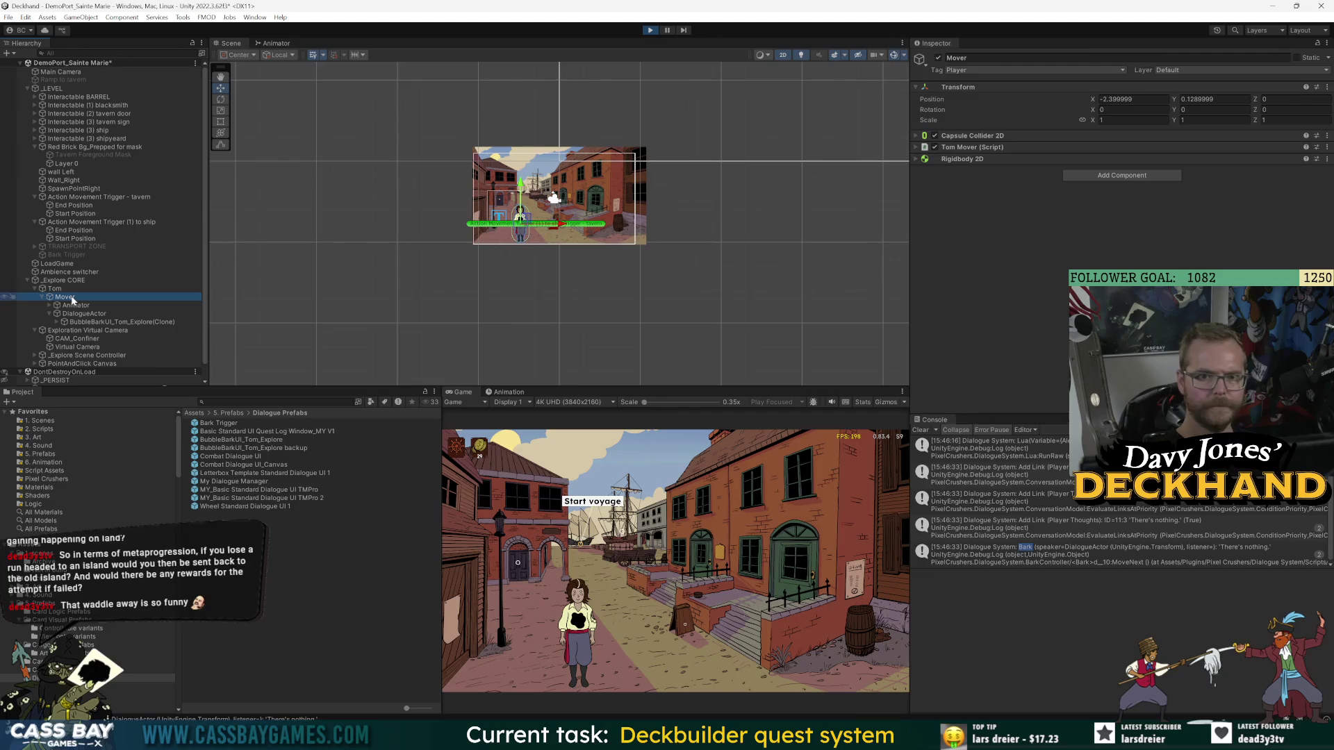
pyautogui.click(73, 314)
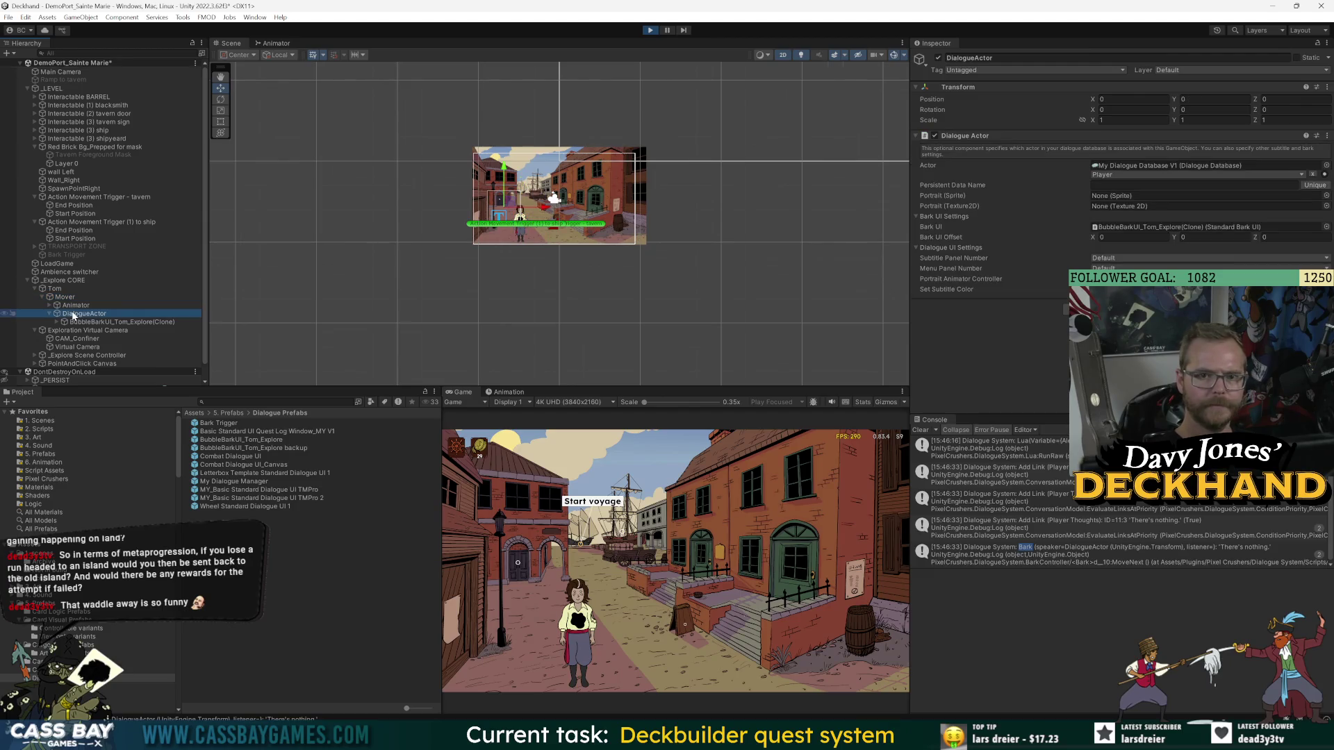
pyautogui.scroll(5, 587, 233)
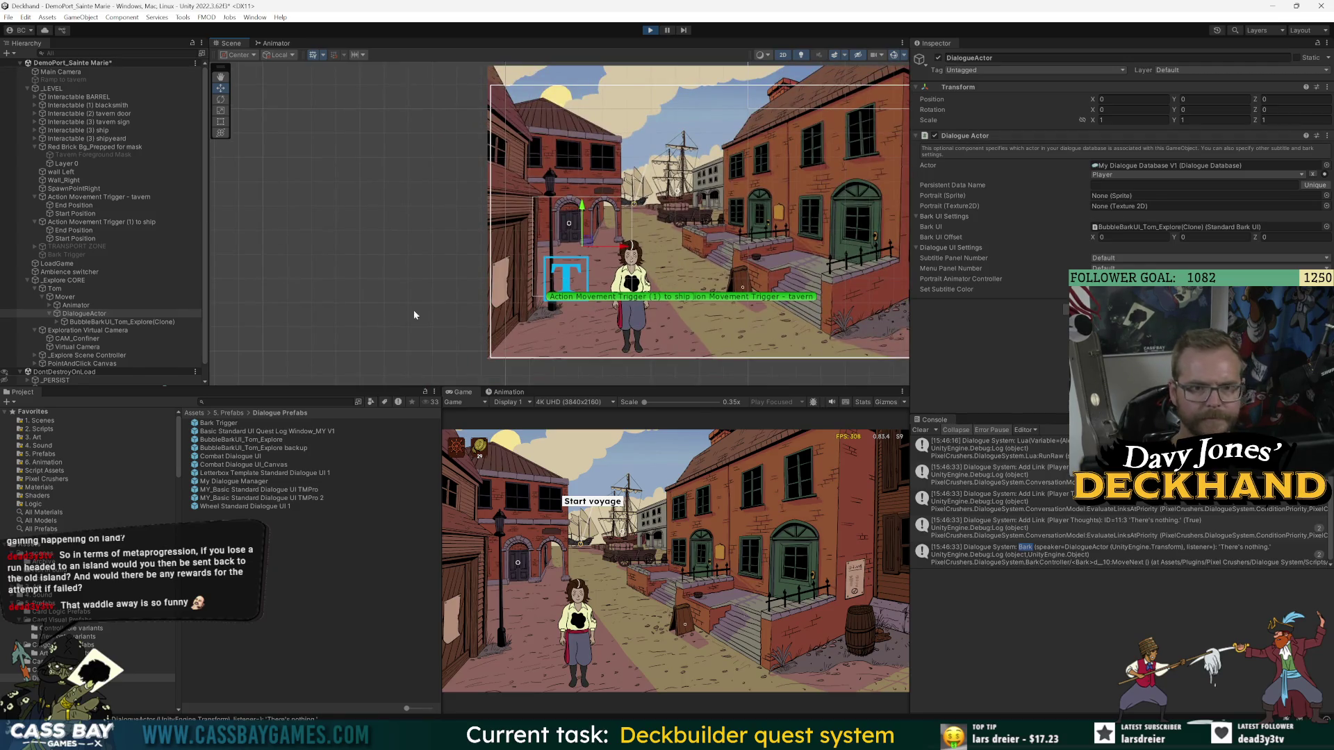
pyautogui.click(95, 322)
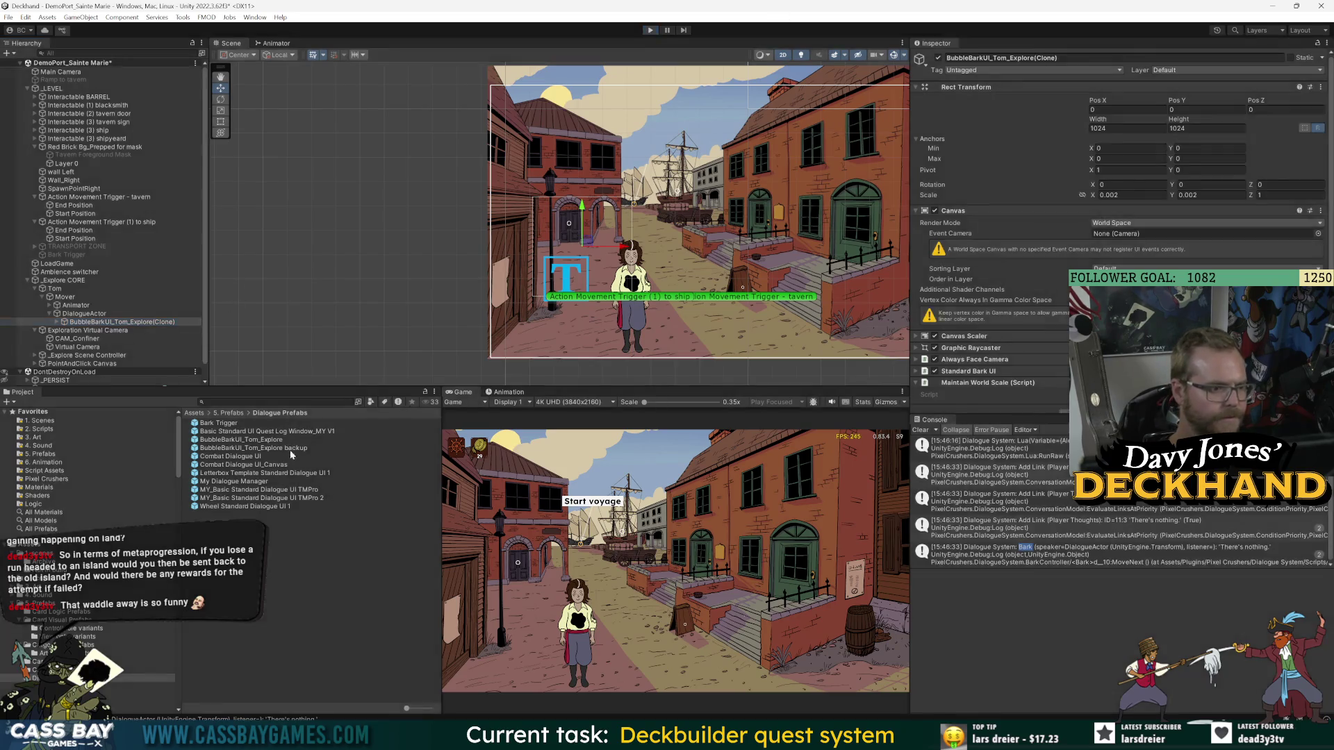
pyautogui.doubleClick(277, 440)
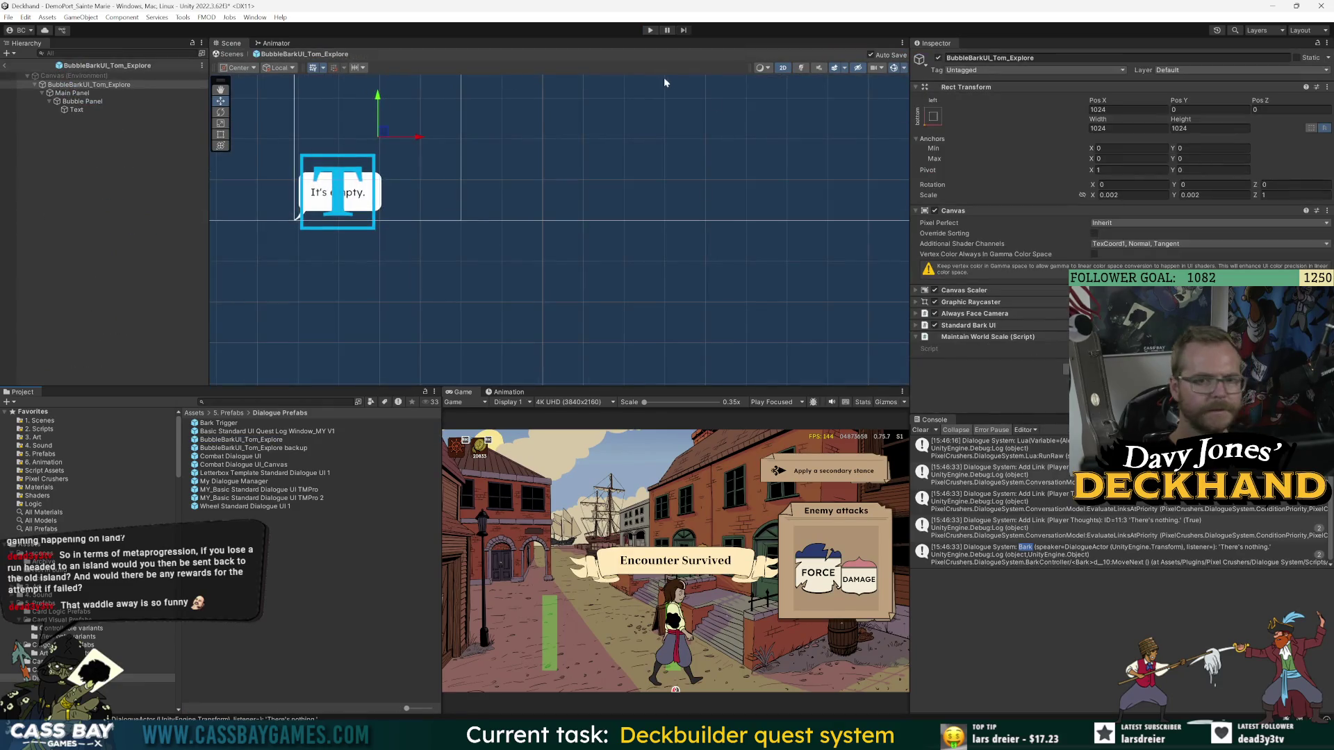
# - Set the Main Panel's Pos X to 0 in the BubbleBarkUI_Tom_Explore prefab
pyautogui.click(218, 423)
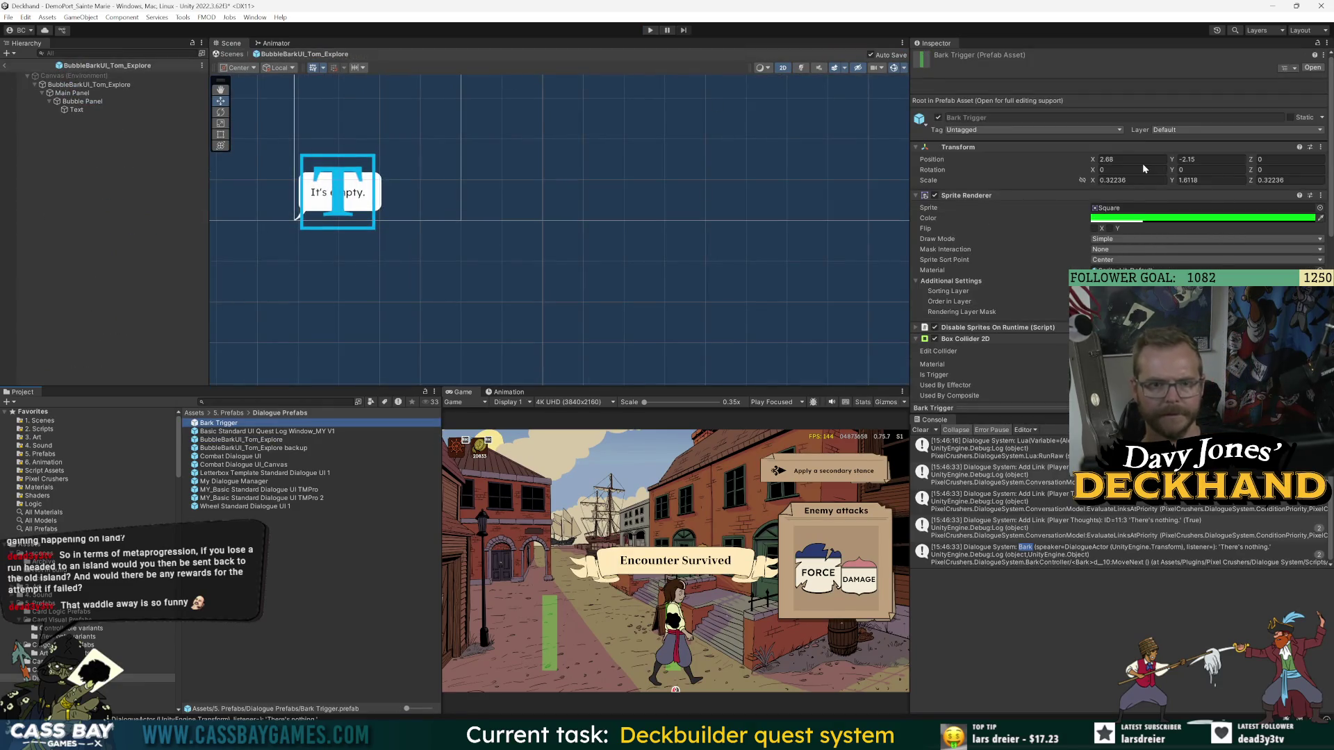
pyautogui.click(69, 93)
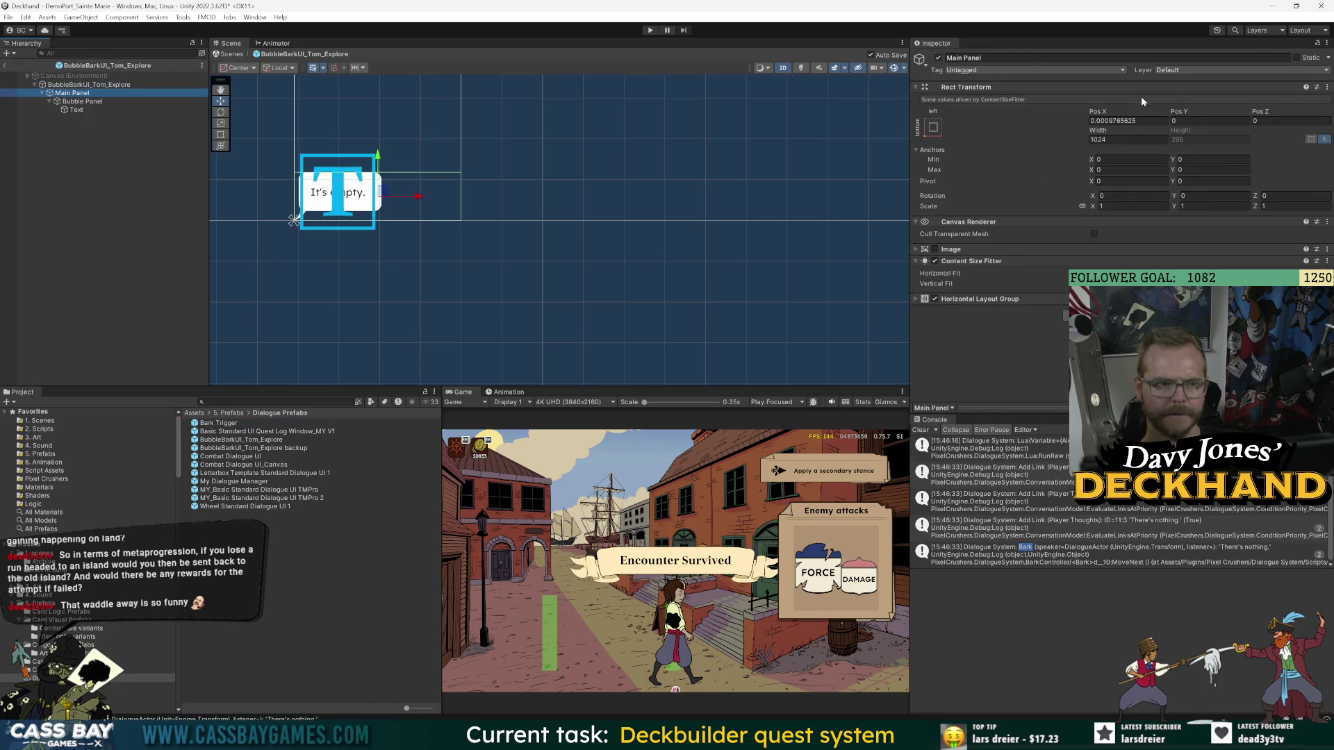
pyautogui.click(1129, 120)
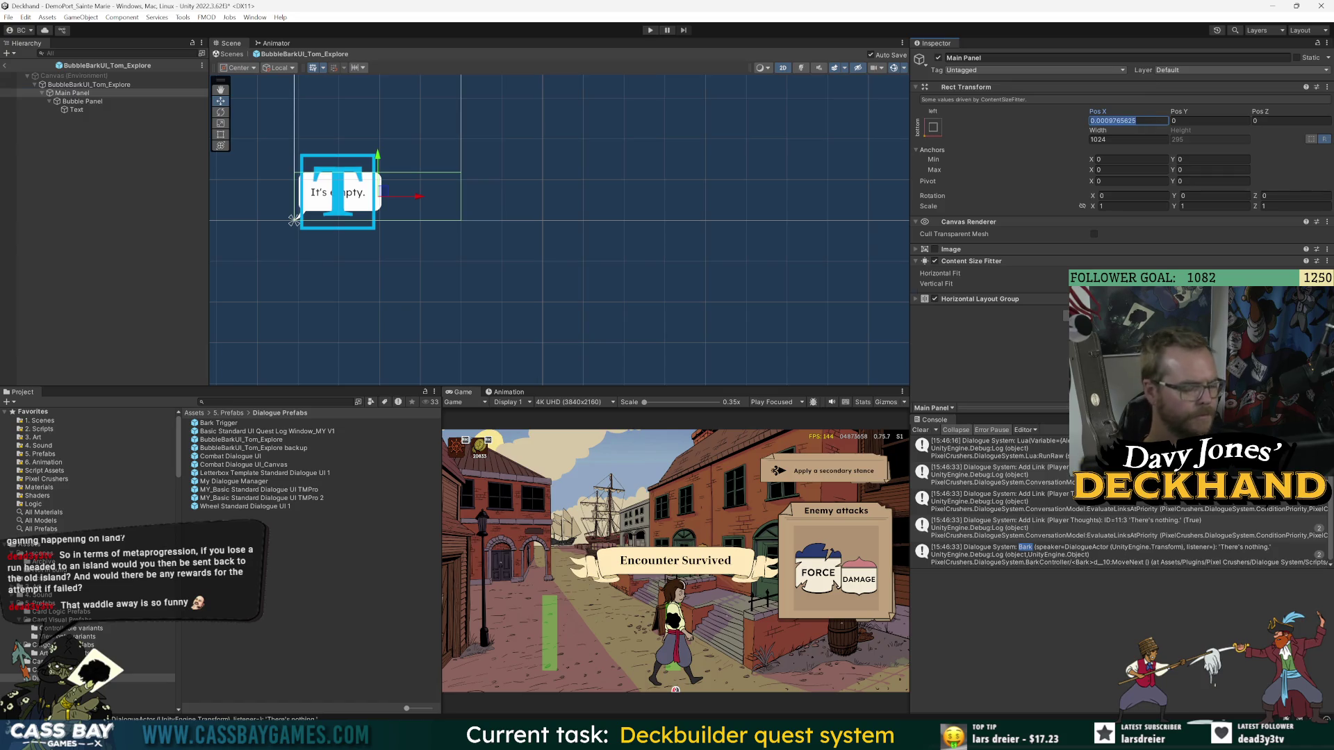
pyautogui.write('0')
pyautogui.press('Return')
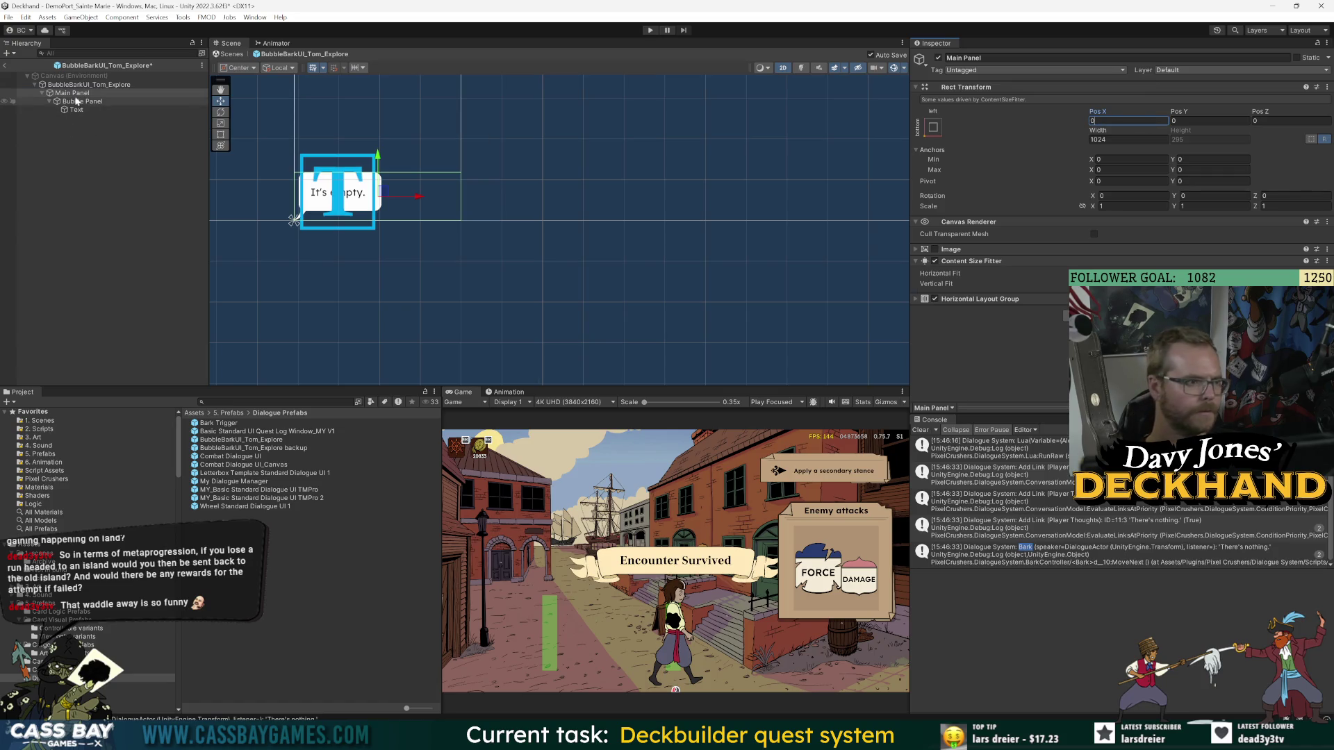
pyautogui.click(83, 85)
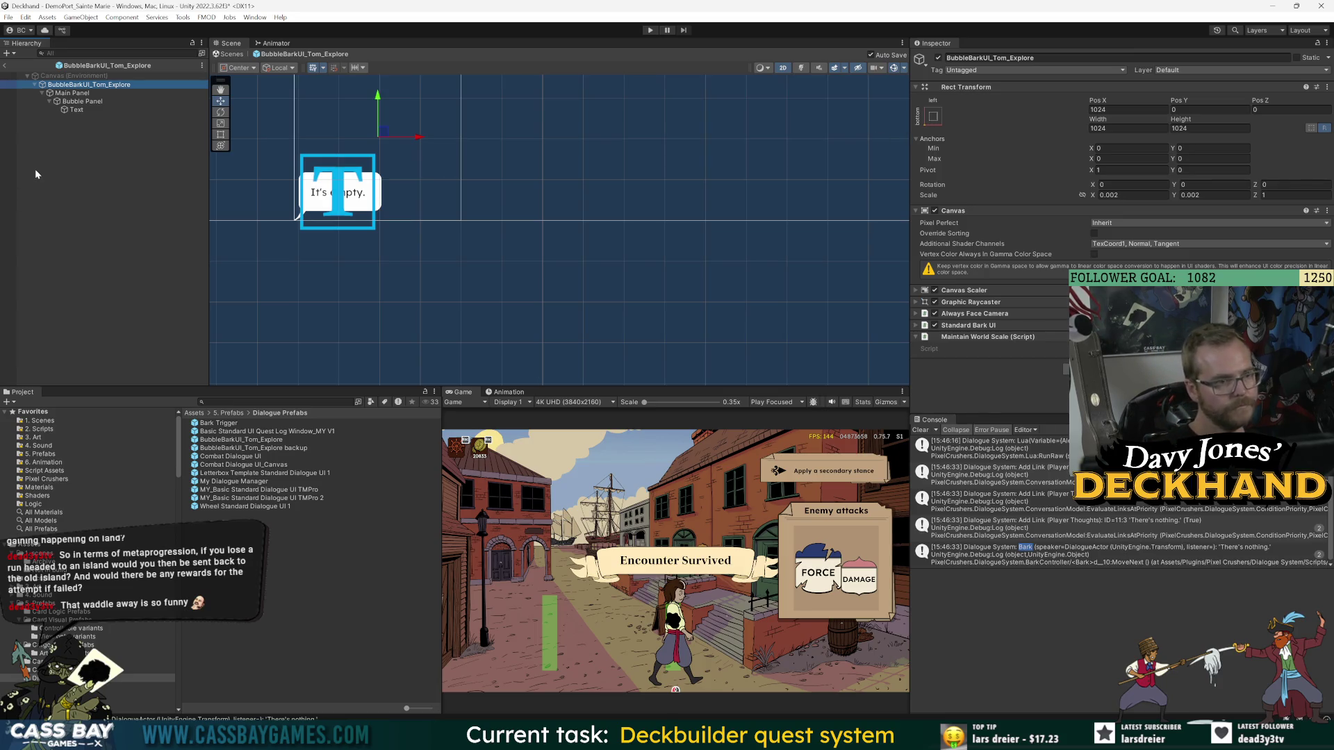
# - Add the Bark_DontFlipWithParents component to the Text object and open its script
pyautogui.click(90, 108)
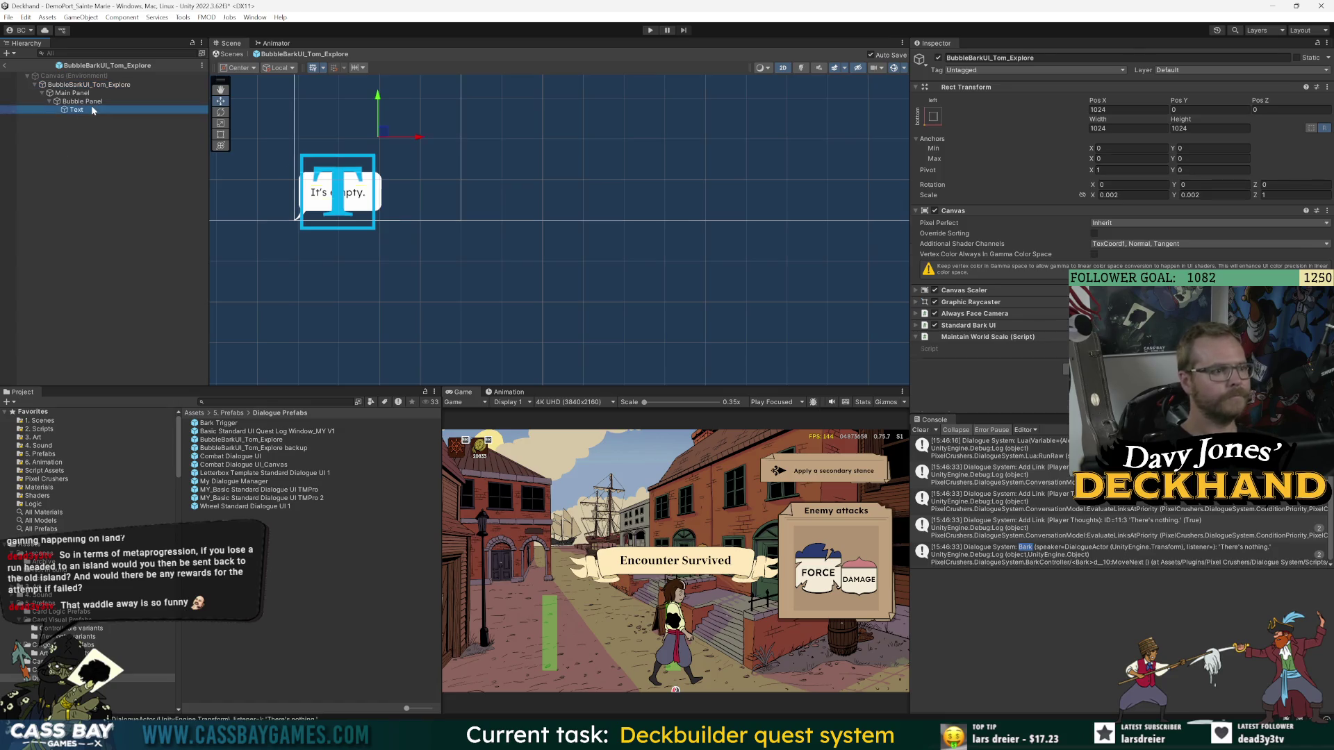
pyautogui.click(916, 247)
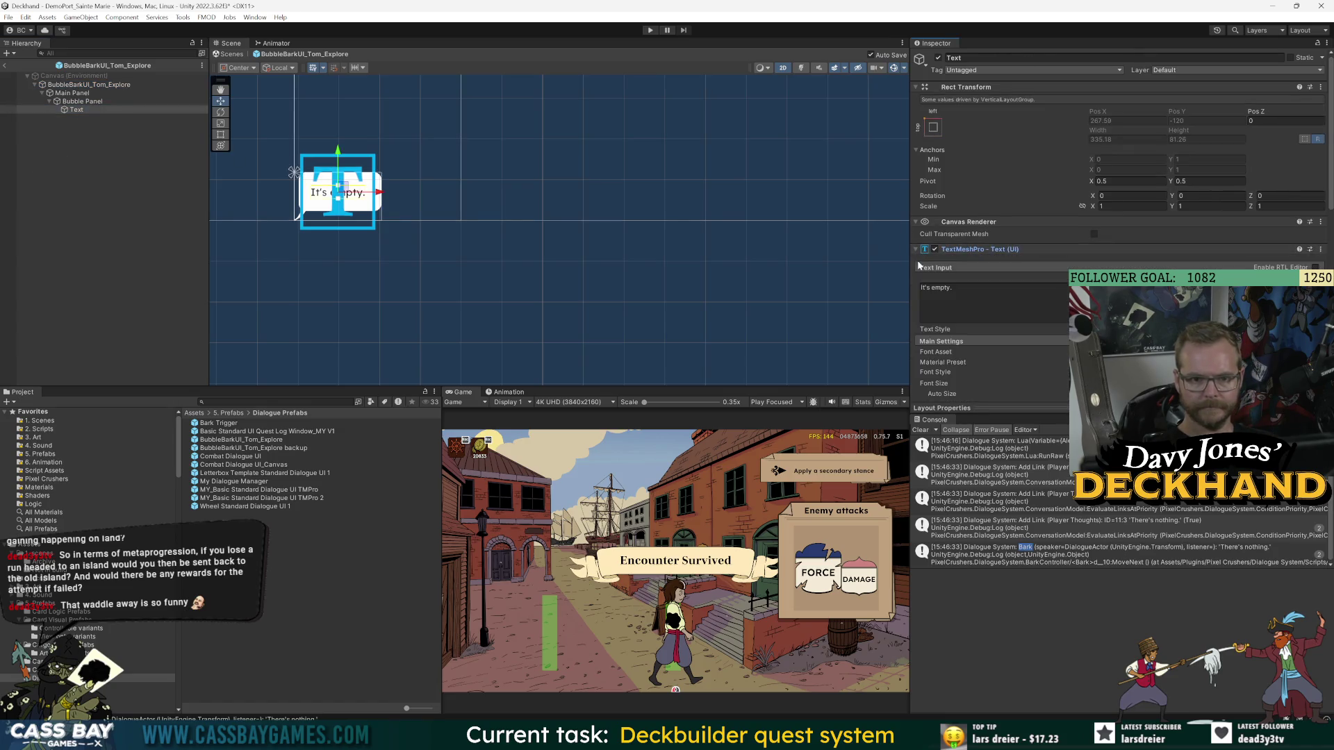
pyautogui.click(916, 248)
pyautogui.scroll(-3, 977, 379)
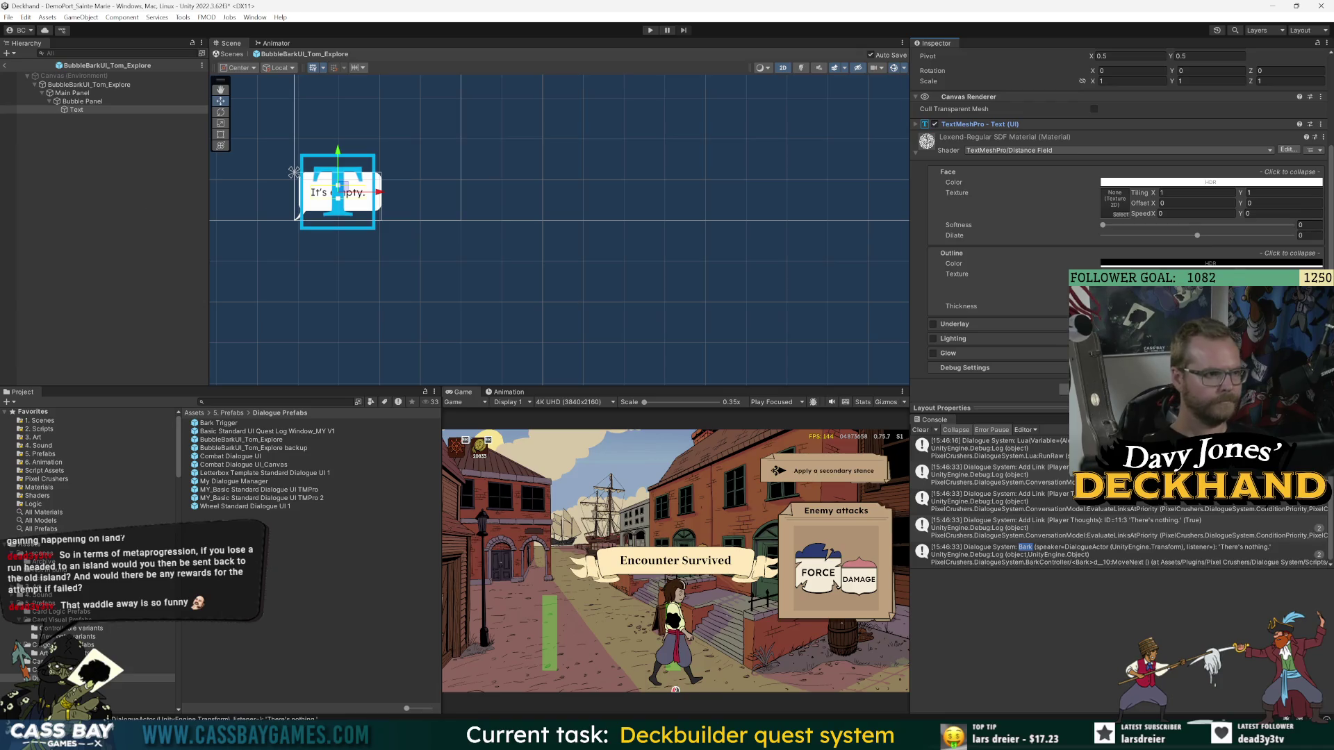
pyautogui.click(1120, 388)
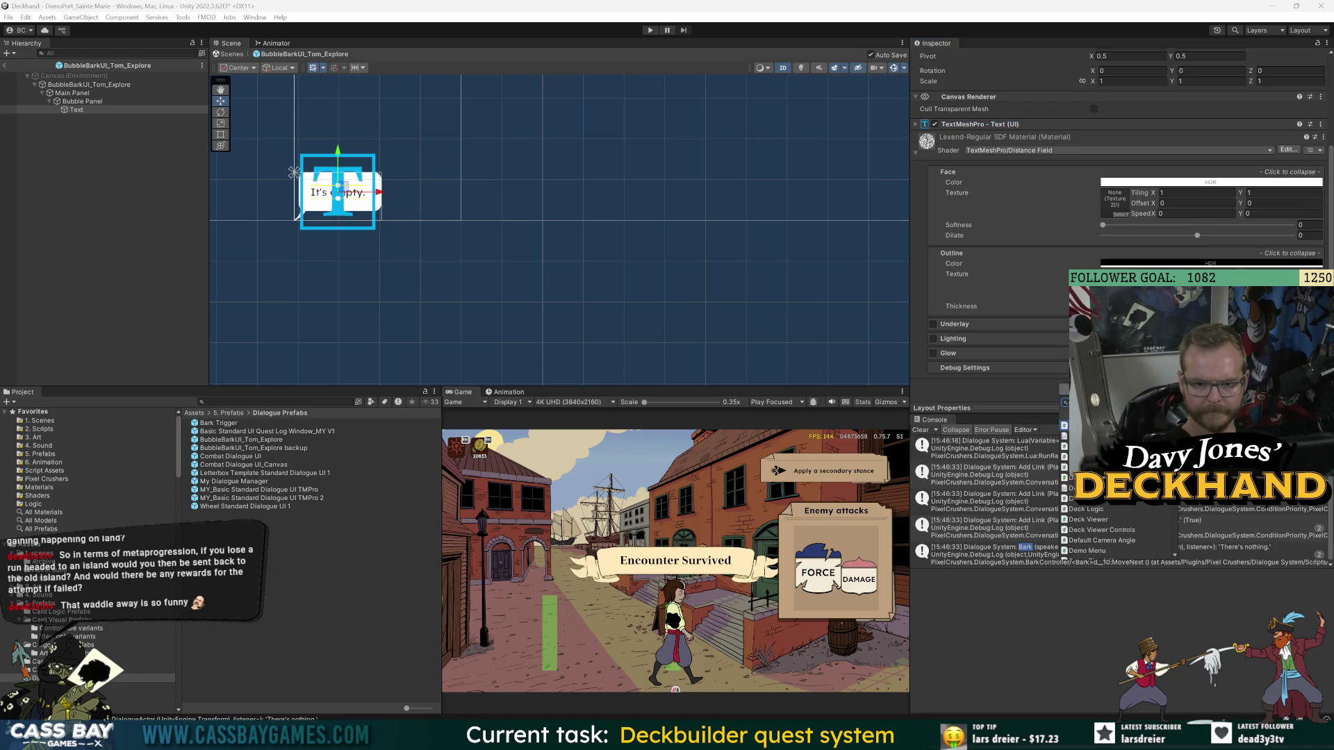
pyautogui.write('bark')
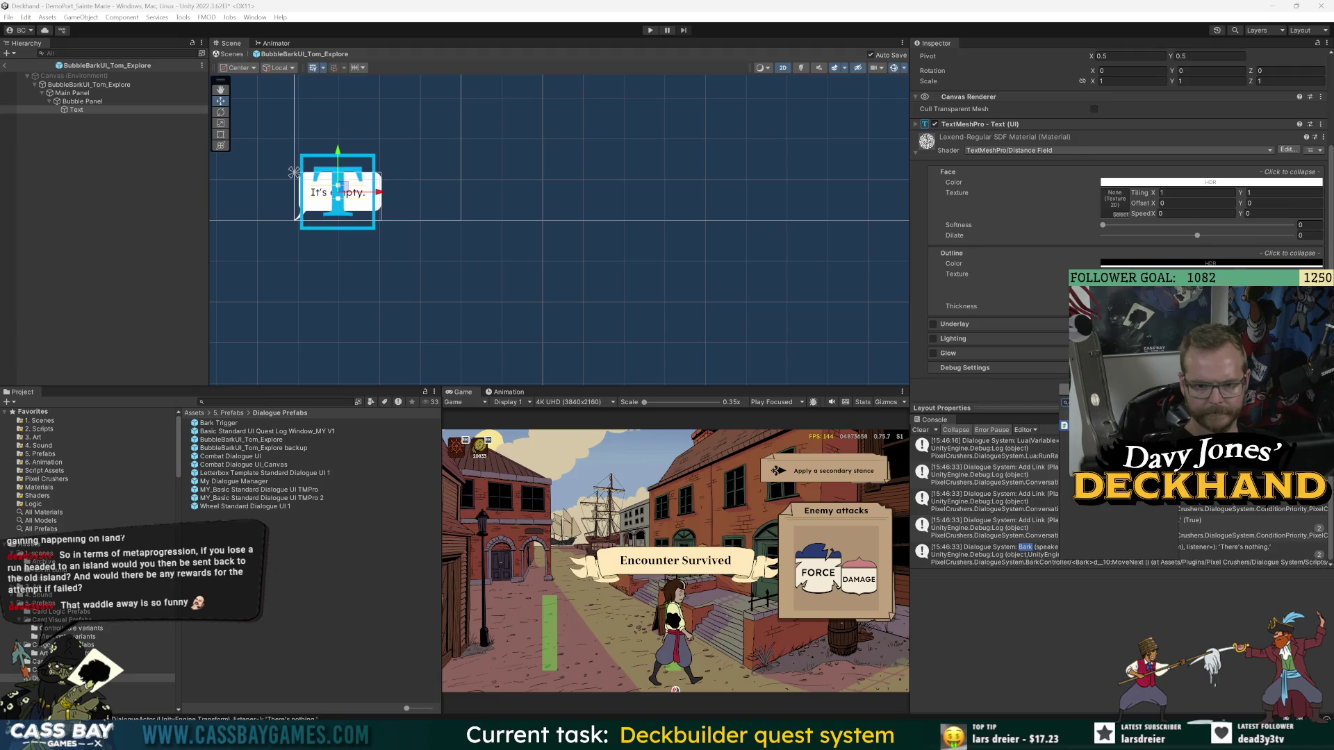
pyautogui.press('Return')
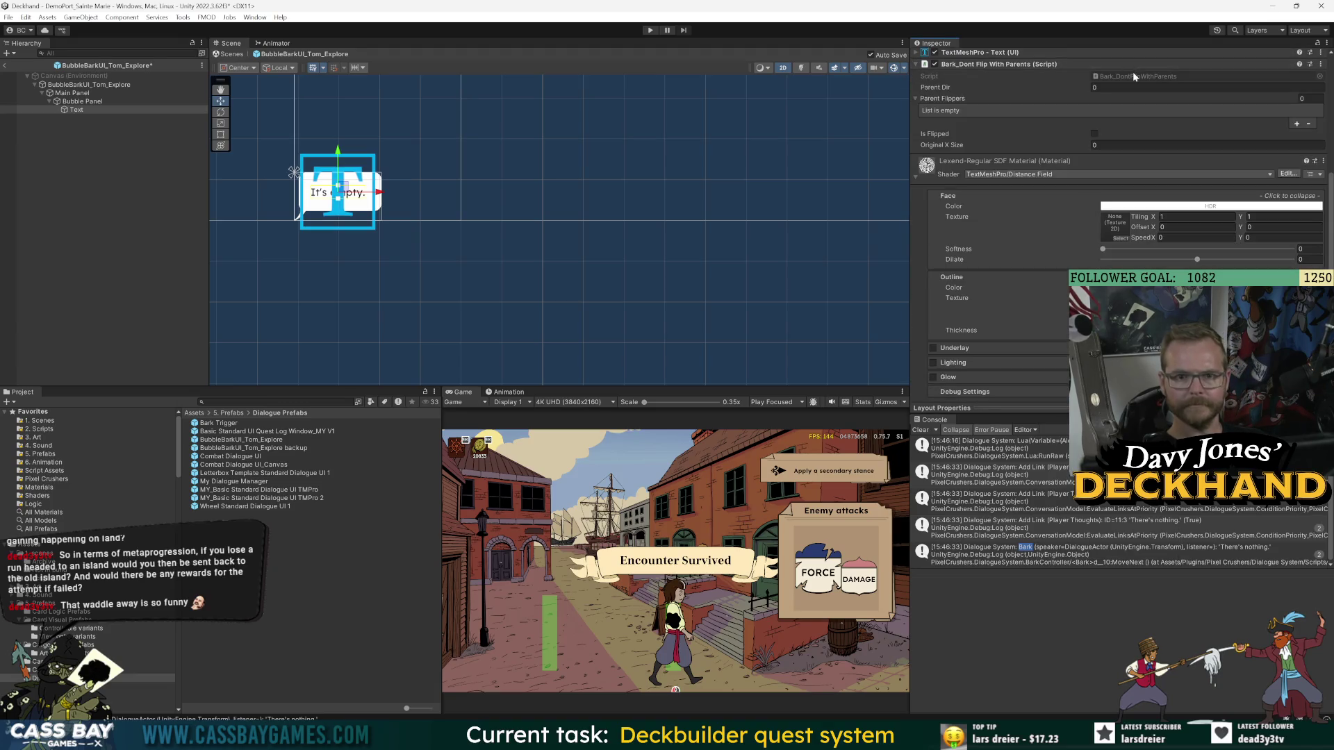
pyautogui.doubleClick(1132, 73)
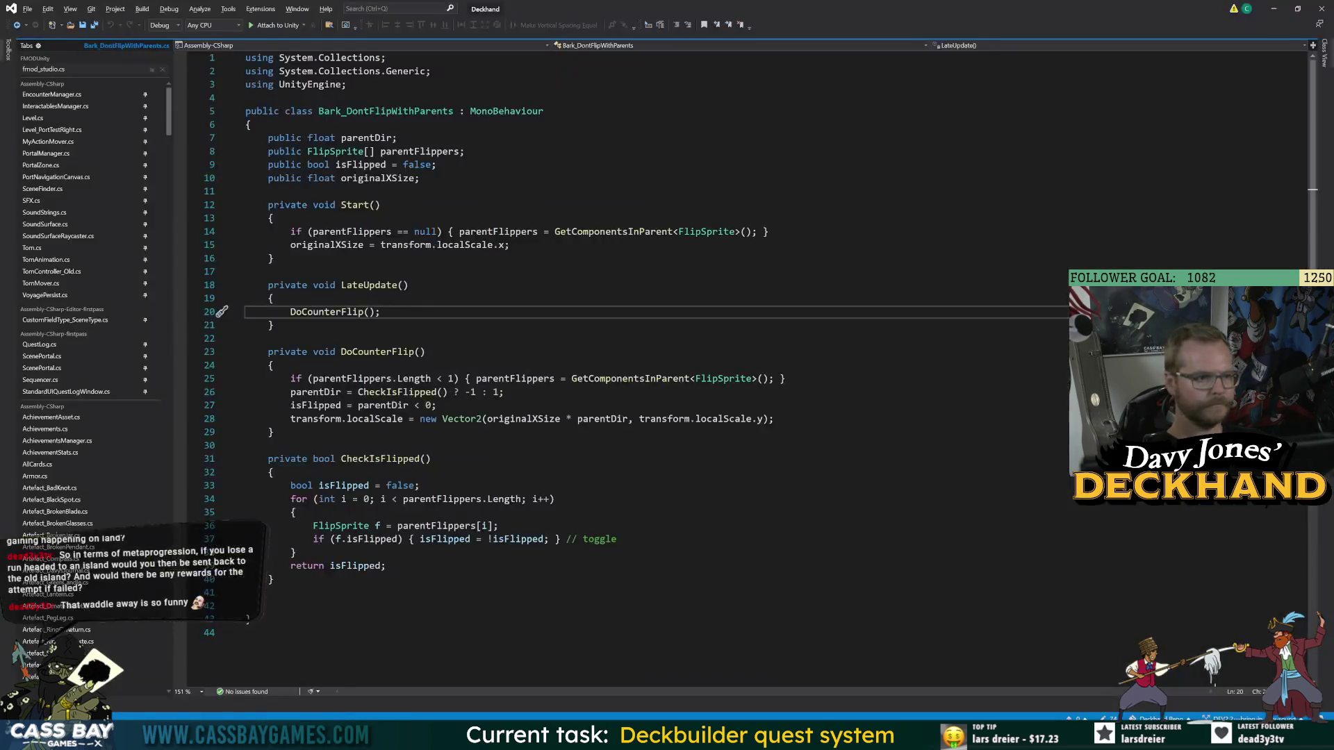
pyautogui.click(365, 138)
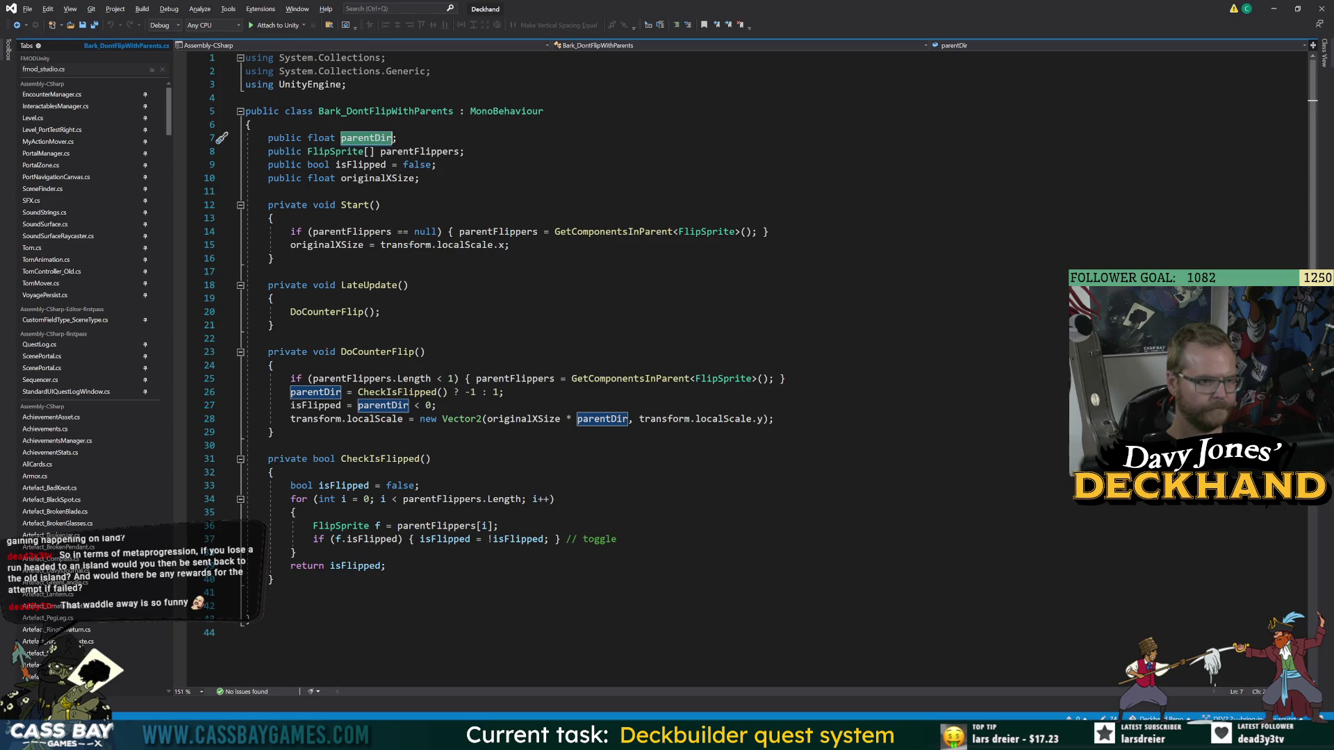
pyautogui.click(417, 151)
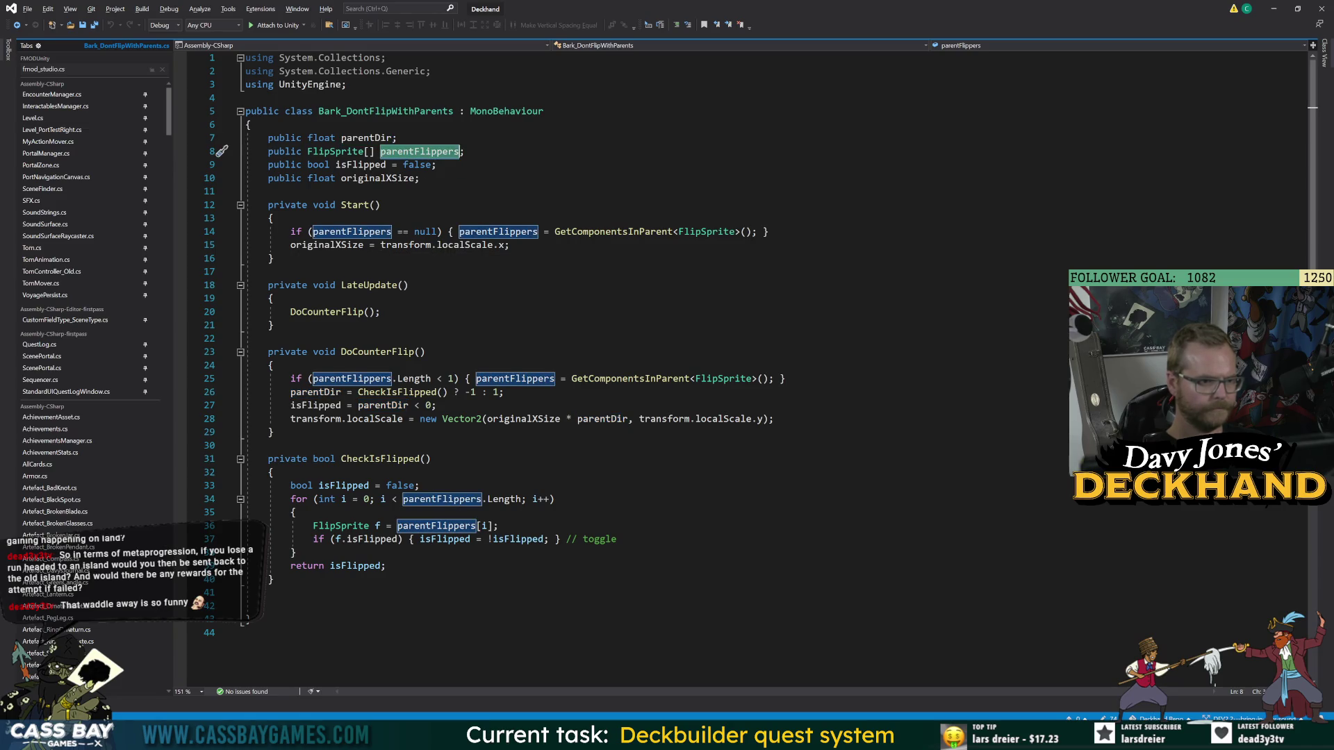
pyautogui.hotkey('alt', 'Tab')
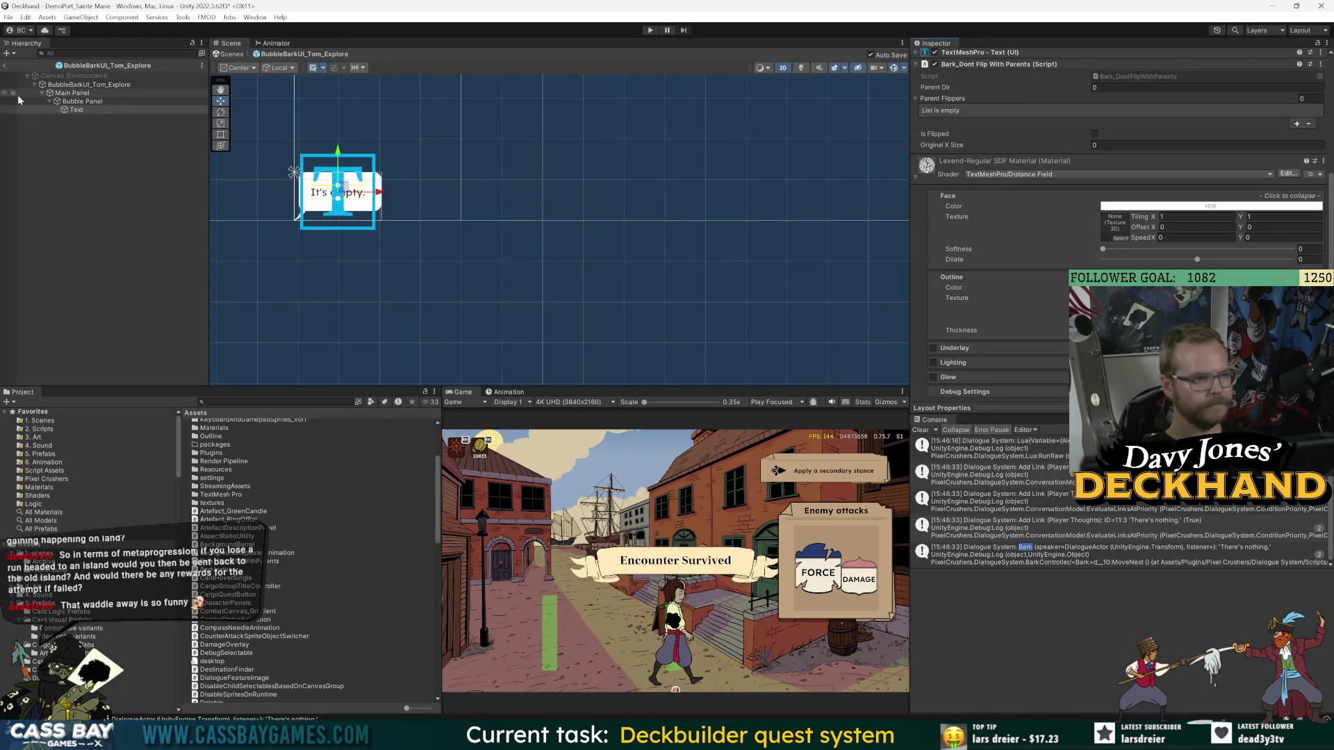
# - Anchor the Main Panel to bottom-centre via Anchor Presets, then start the game
pyautogui.click(1320, 64)
pyautogui.click(1243, 123)
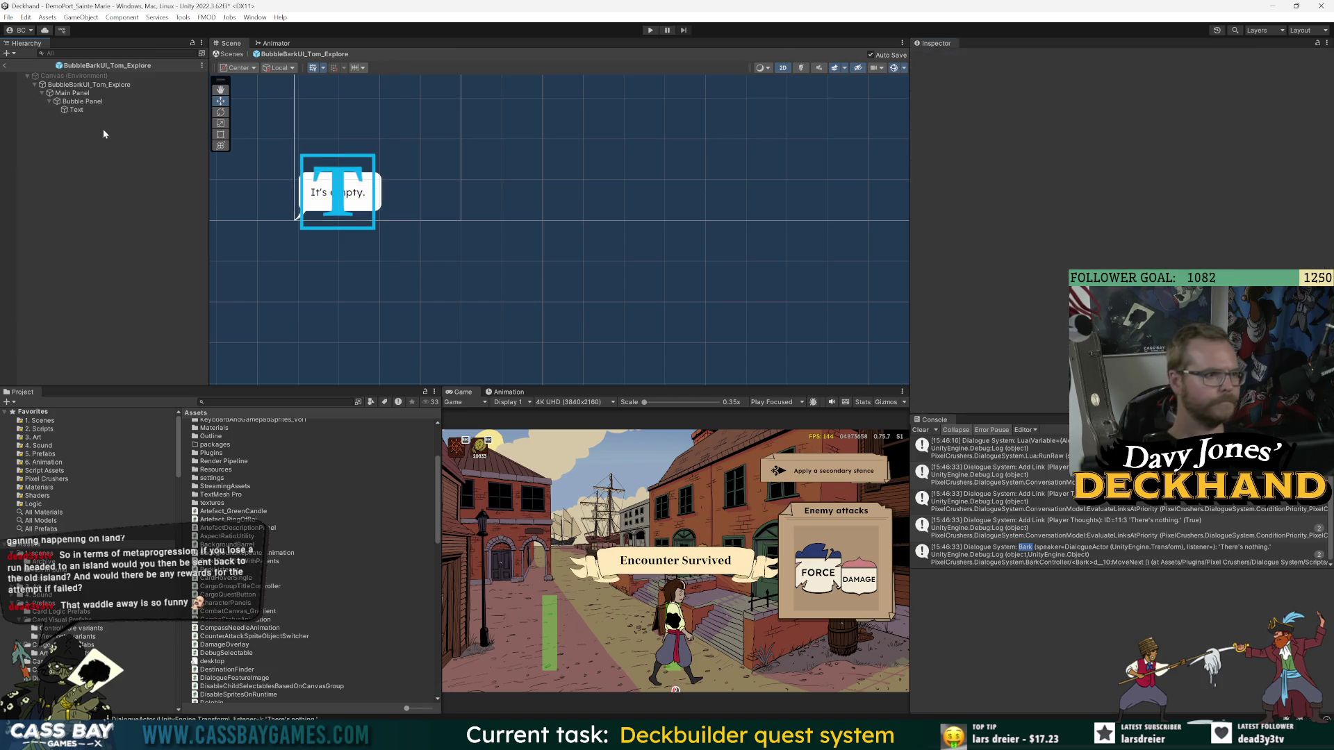
pyautogui.click(82, 95)
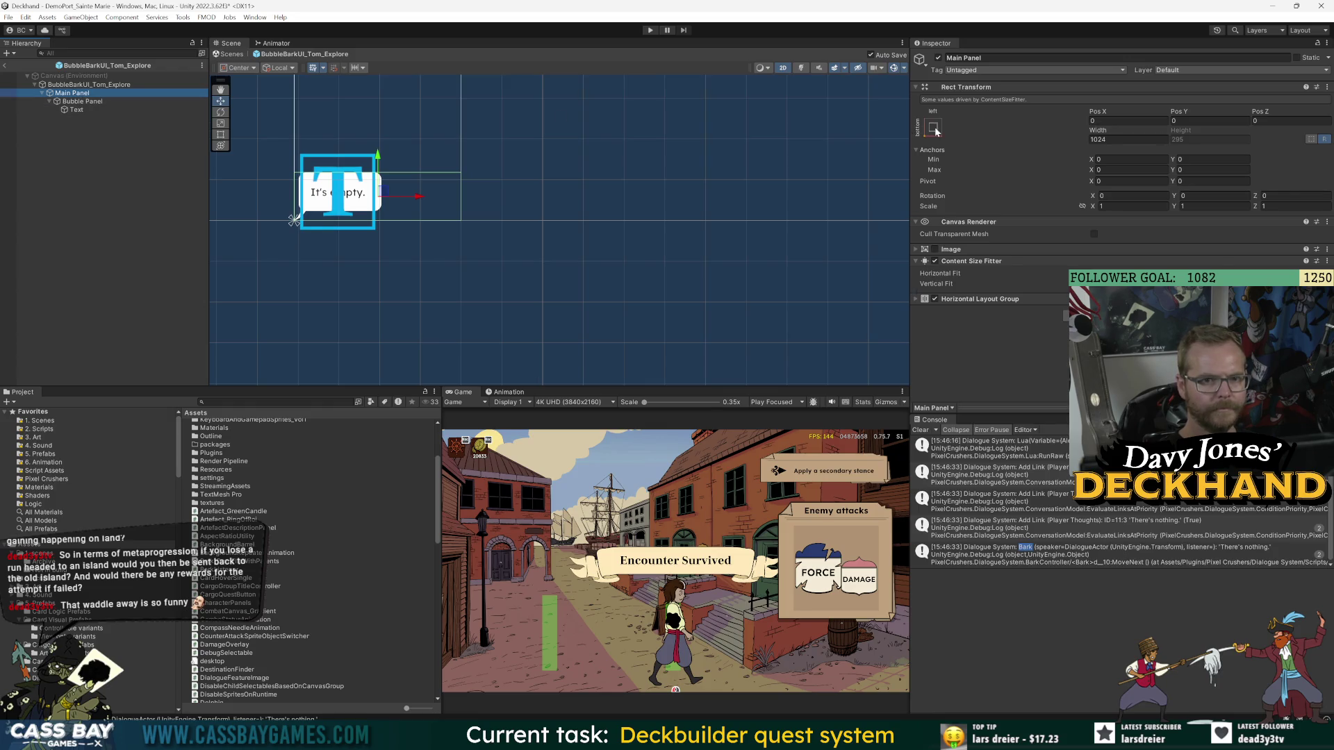
pyautogui.click(934, 127)
pyautogui.click(994, 255)
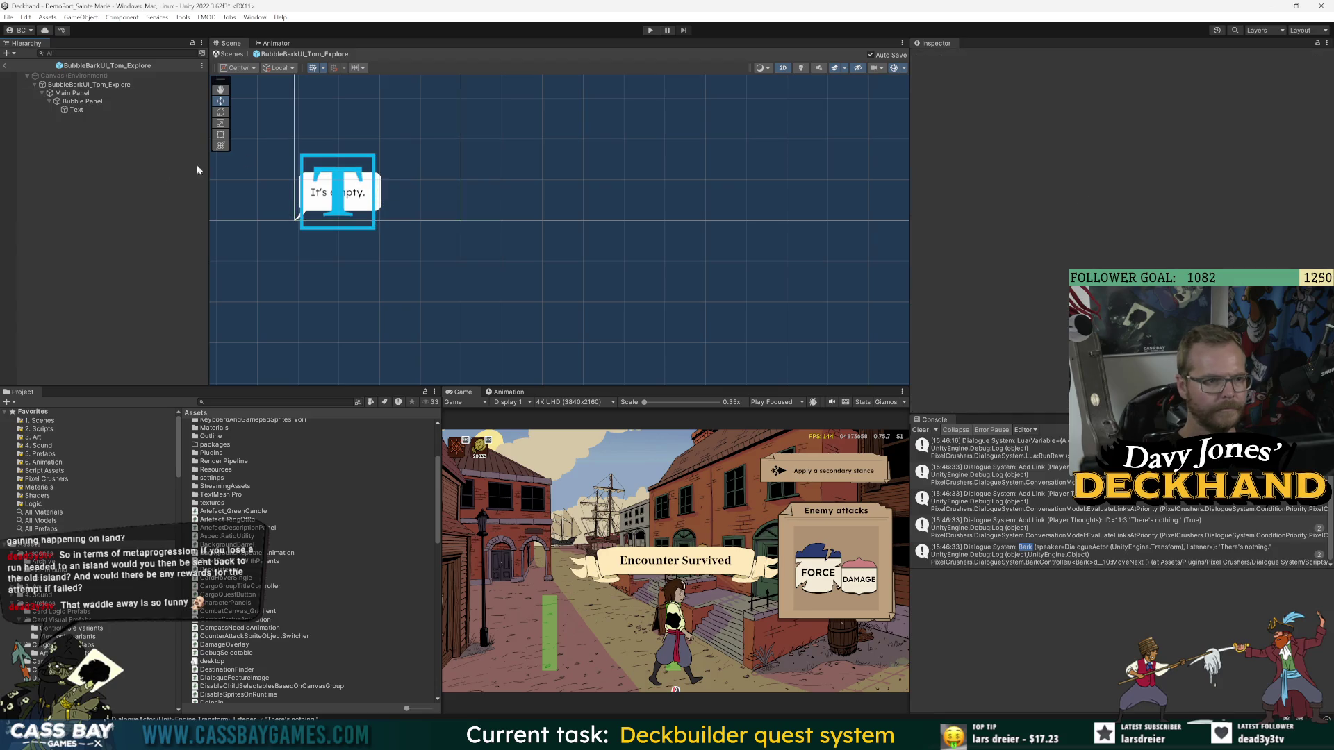
pyautogui.click(650, 30)
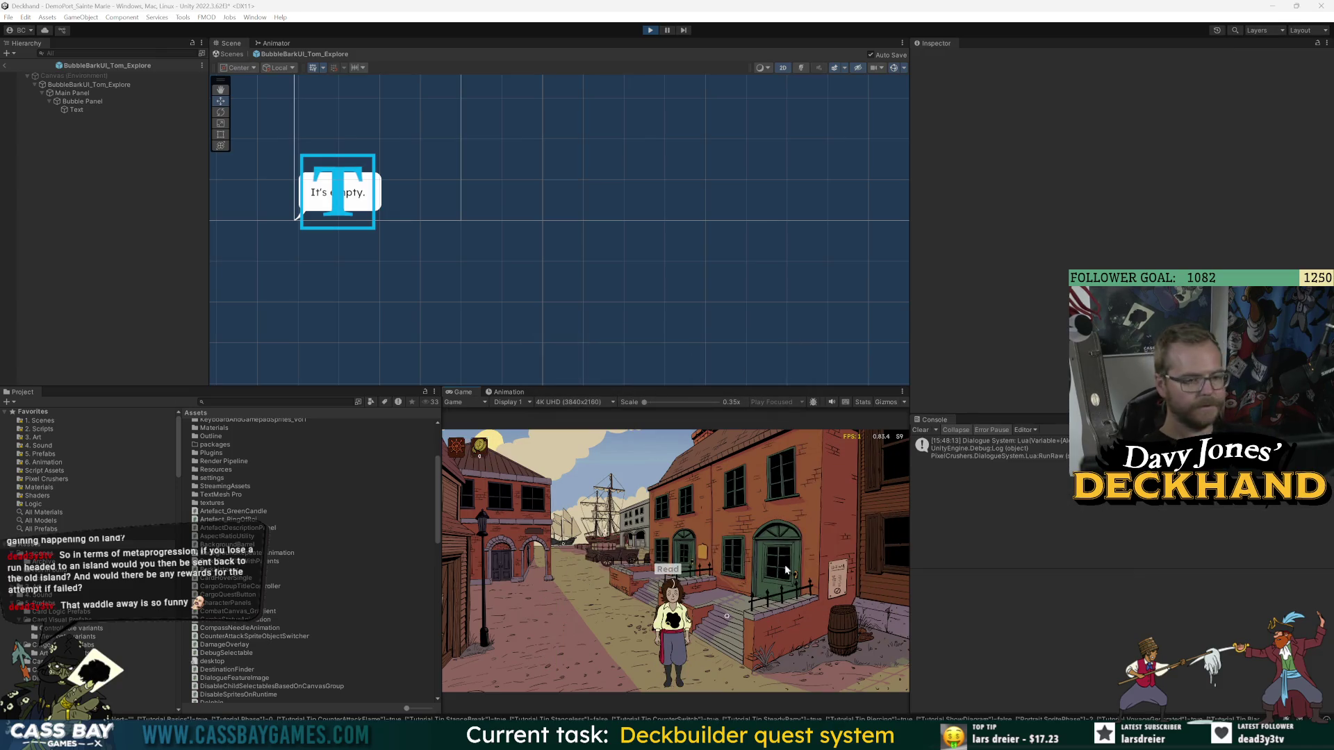
# - Walk Tom right, then select his live bark bubble clone and frame it
pyautogui.click(833, 643)
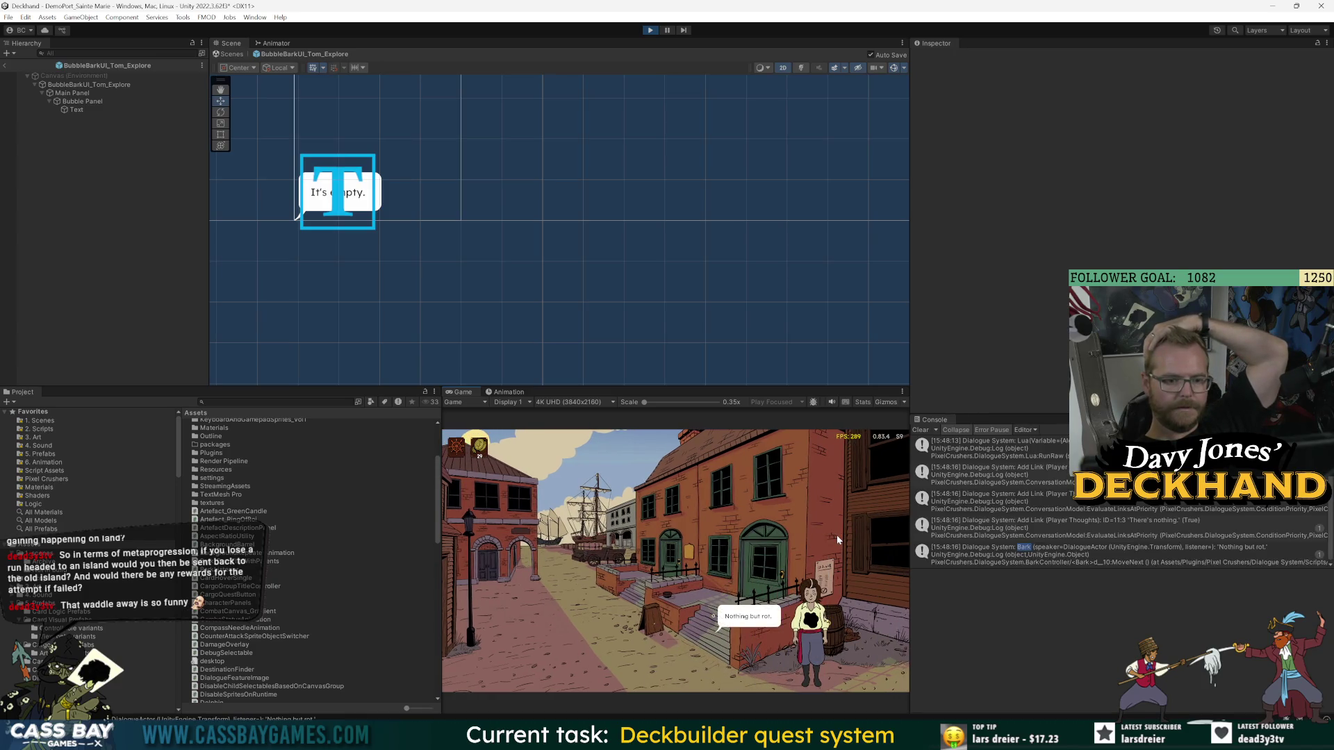
pyautogui.click(5, 66)
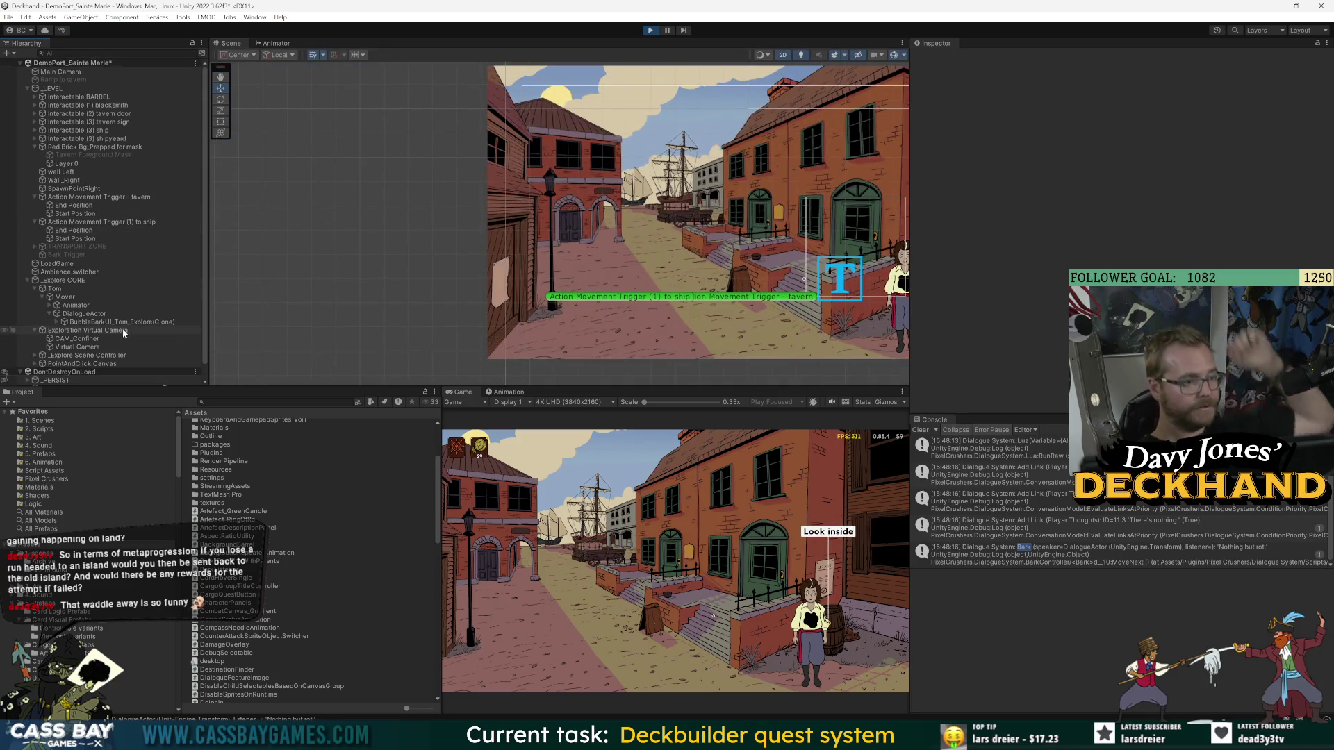
pyautogui.click(168, 323)
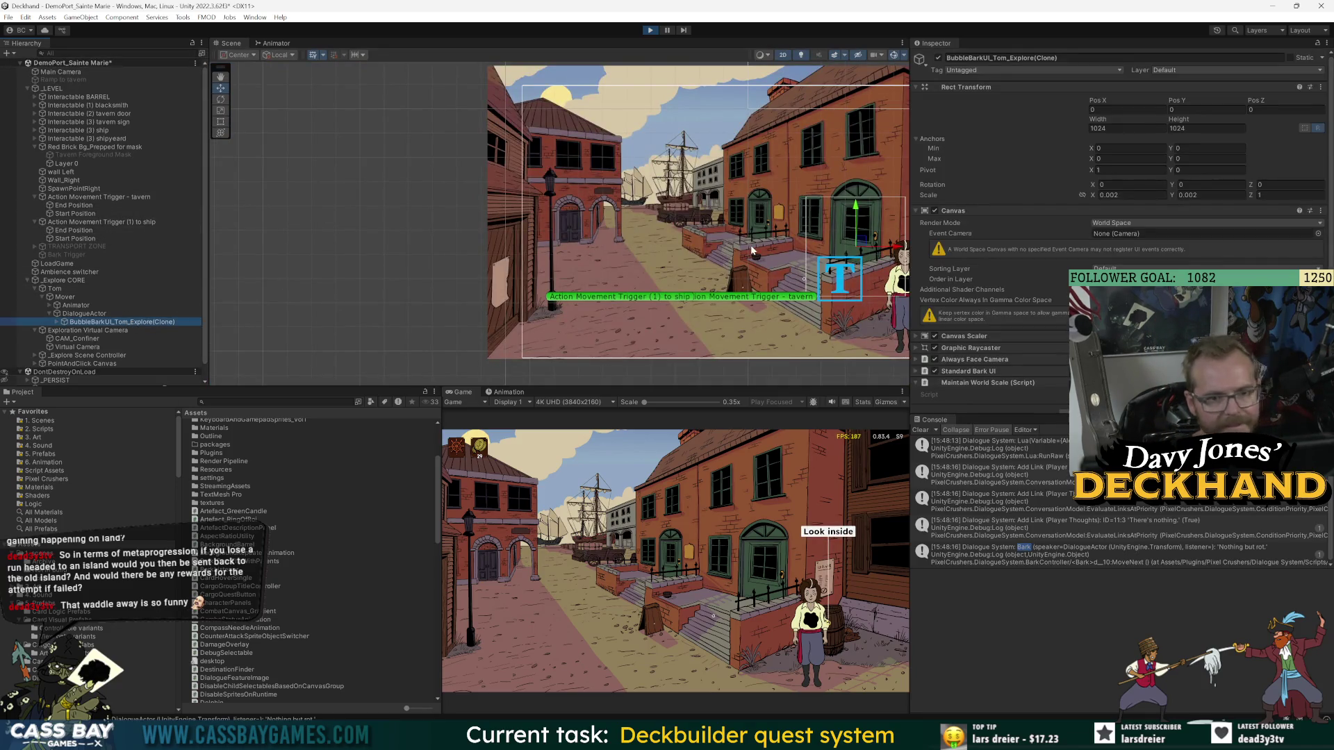
pyautogui.press('f')
pyautogui.scroll(-5, 751, 298)
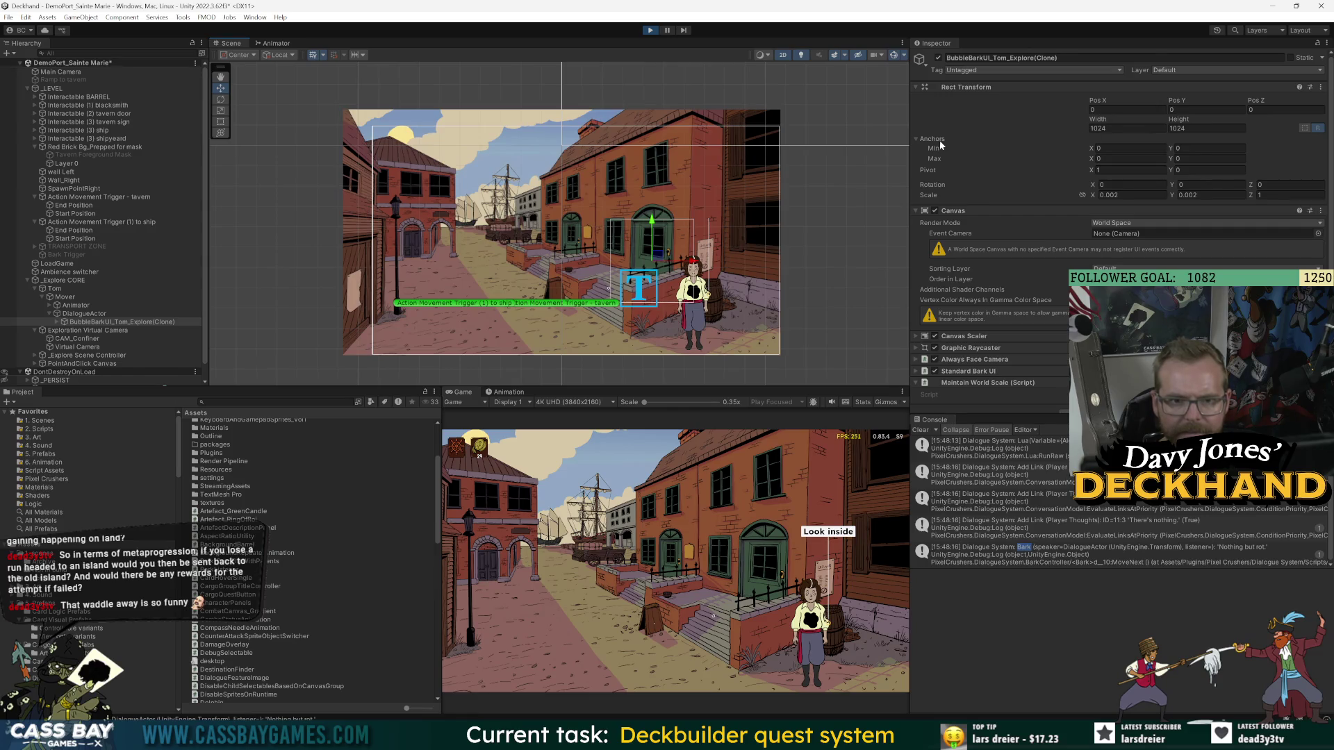
# - Set the live bubble's anchor Min and Max X to 1 and pivot X to 0.5, then stop playing
pyautogui.click(1113, 148)
pyautogui.write('1')
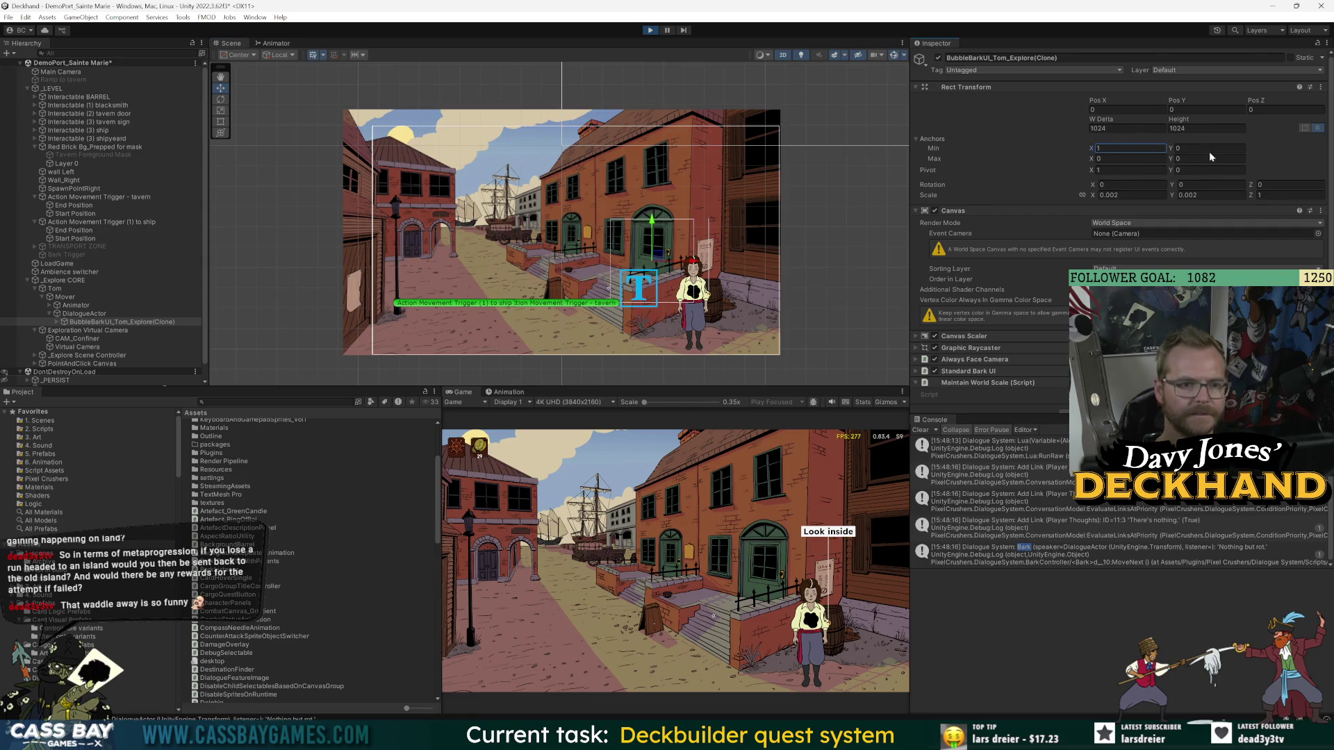
pyautogui.click(1094, 159)
pyautogui.write('1')
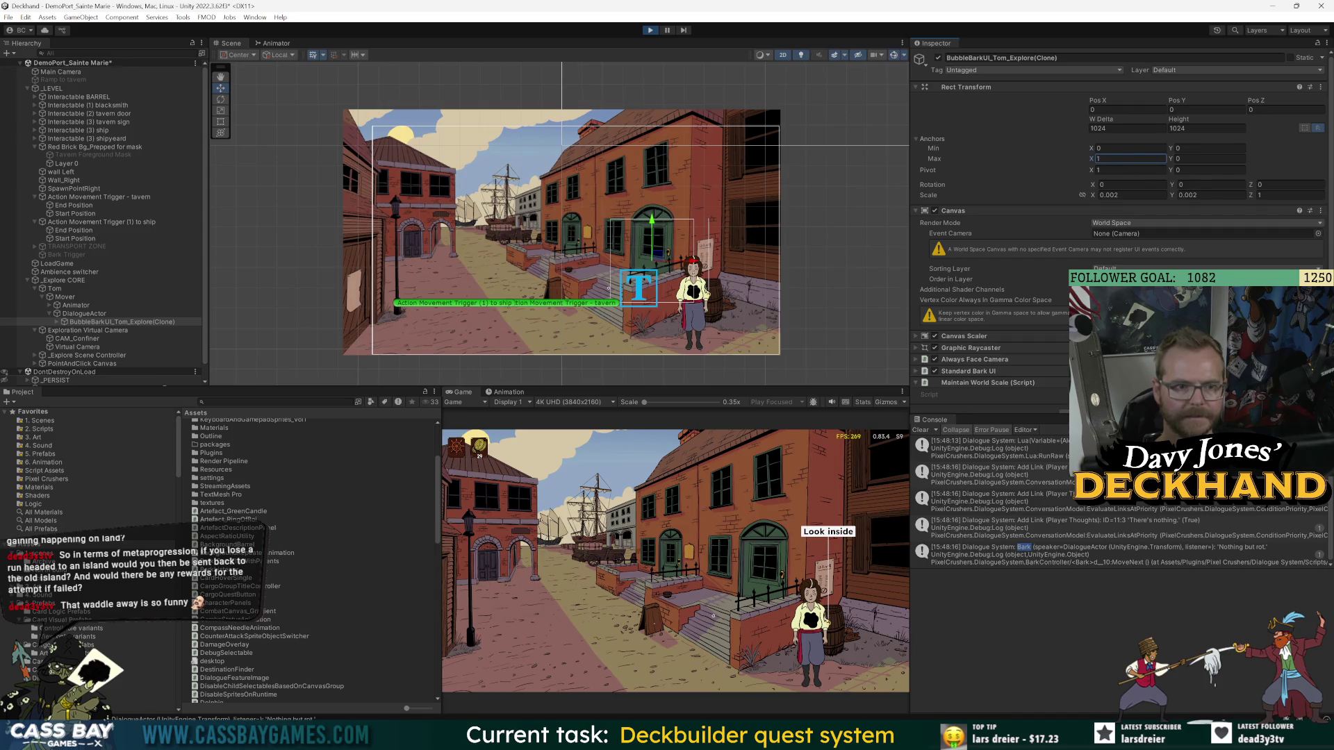
pyautogui.moveTo(1090, 171); pyautogui.dragTo(1087, 172)
pyautogui.write('0')
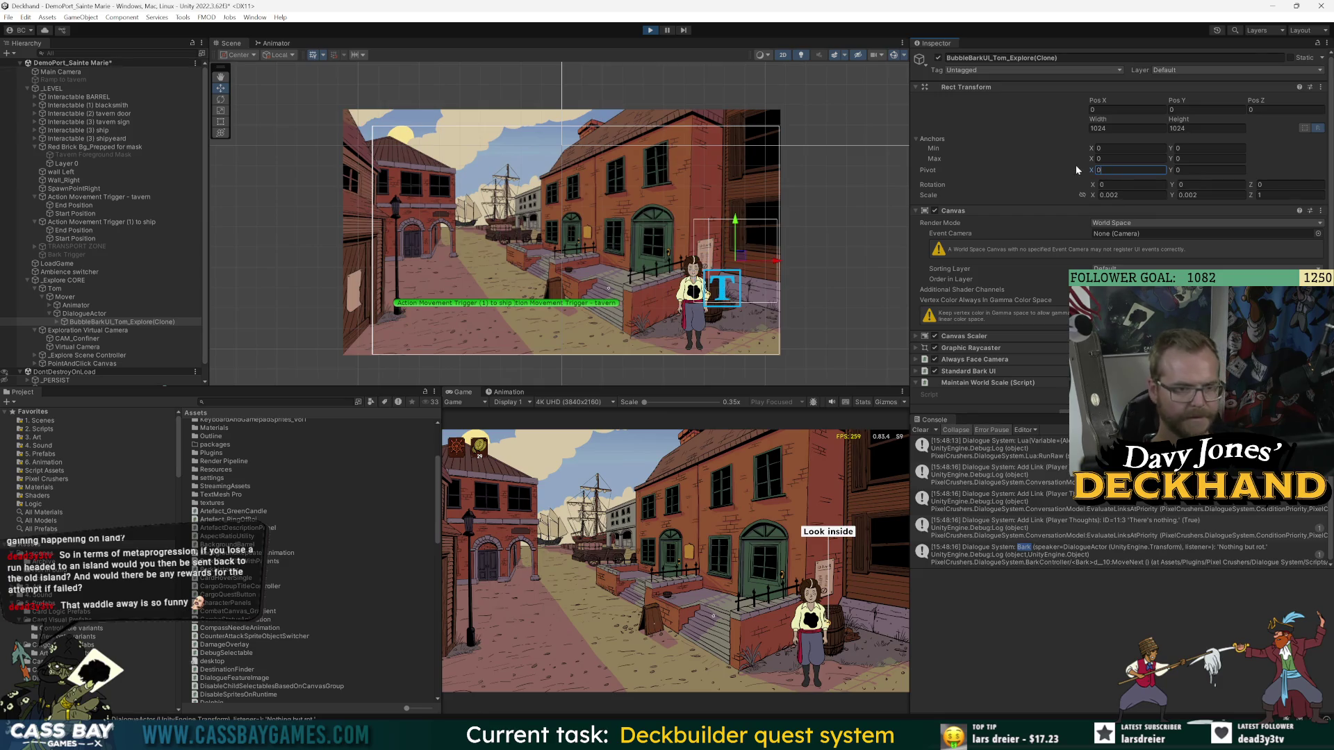
pyautogui.write('.5')
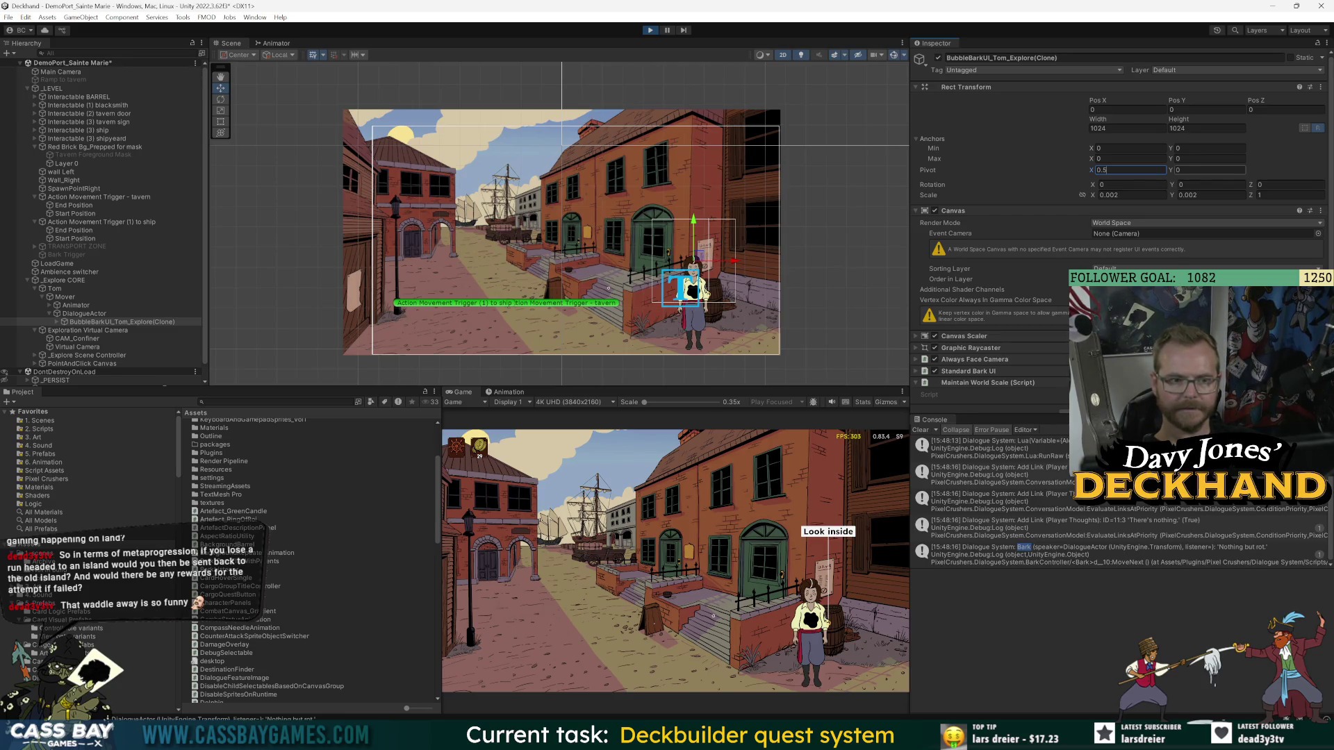
pyautogui.click(649, 32)
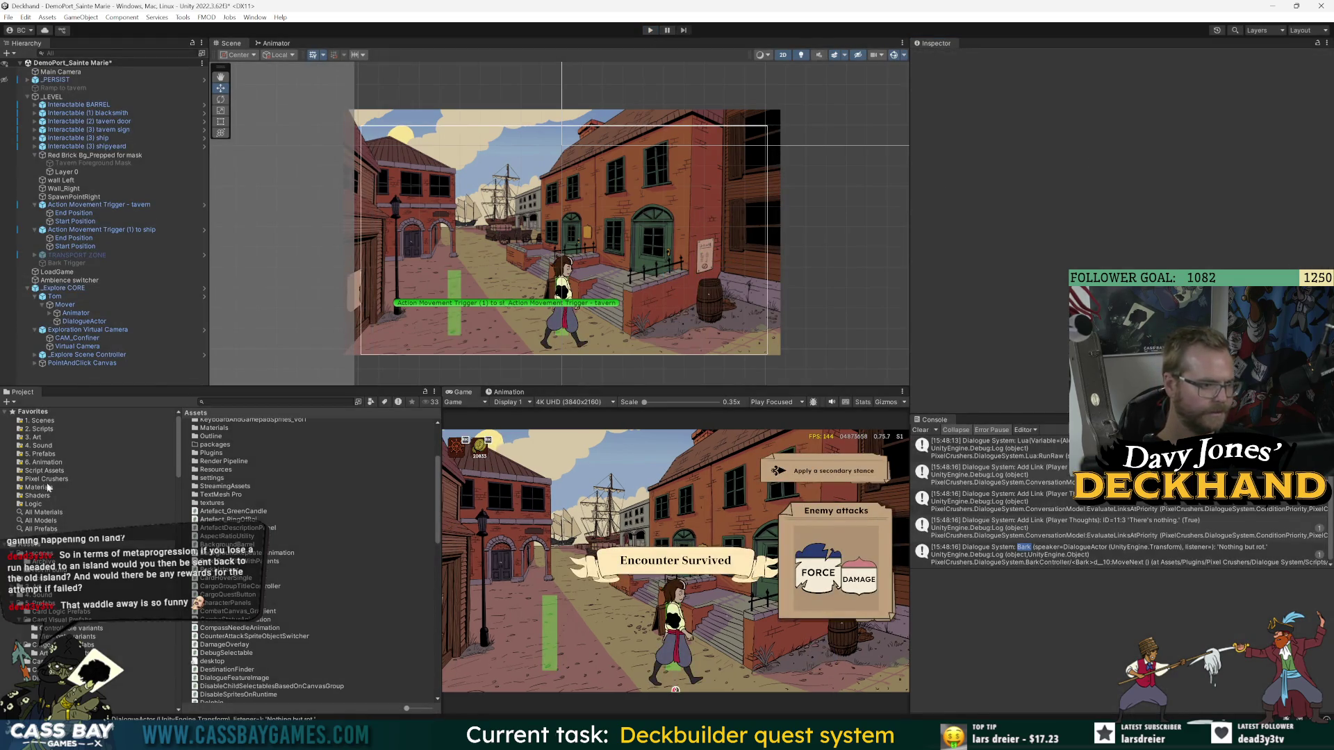
# - Open BubbleBarkUI_Tom_Explore from 5. Prefabs > Dialogue Prefabs, commit pivot X 0.5, and play
pyautogui.click(44, 455)
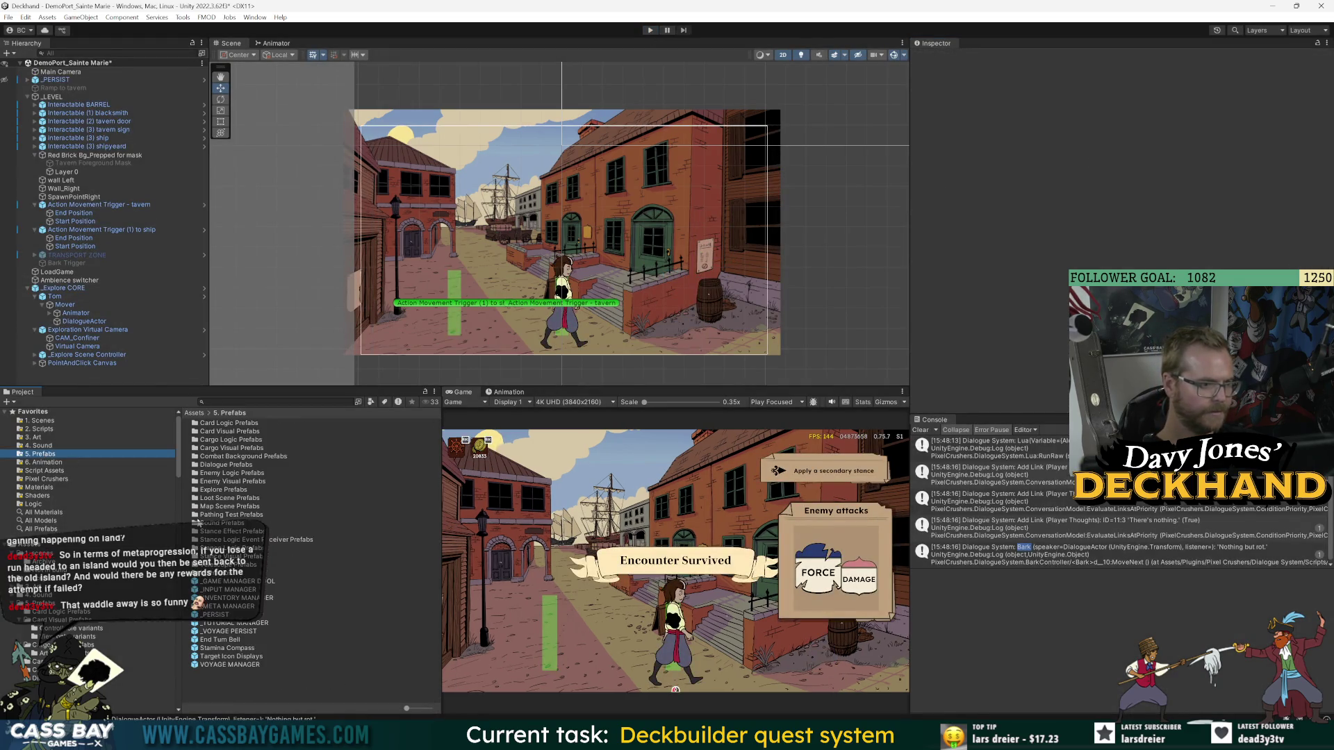
pyautogui.doubleClick(223, 465)
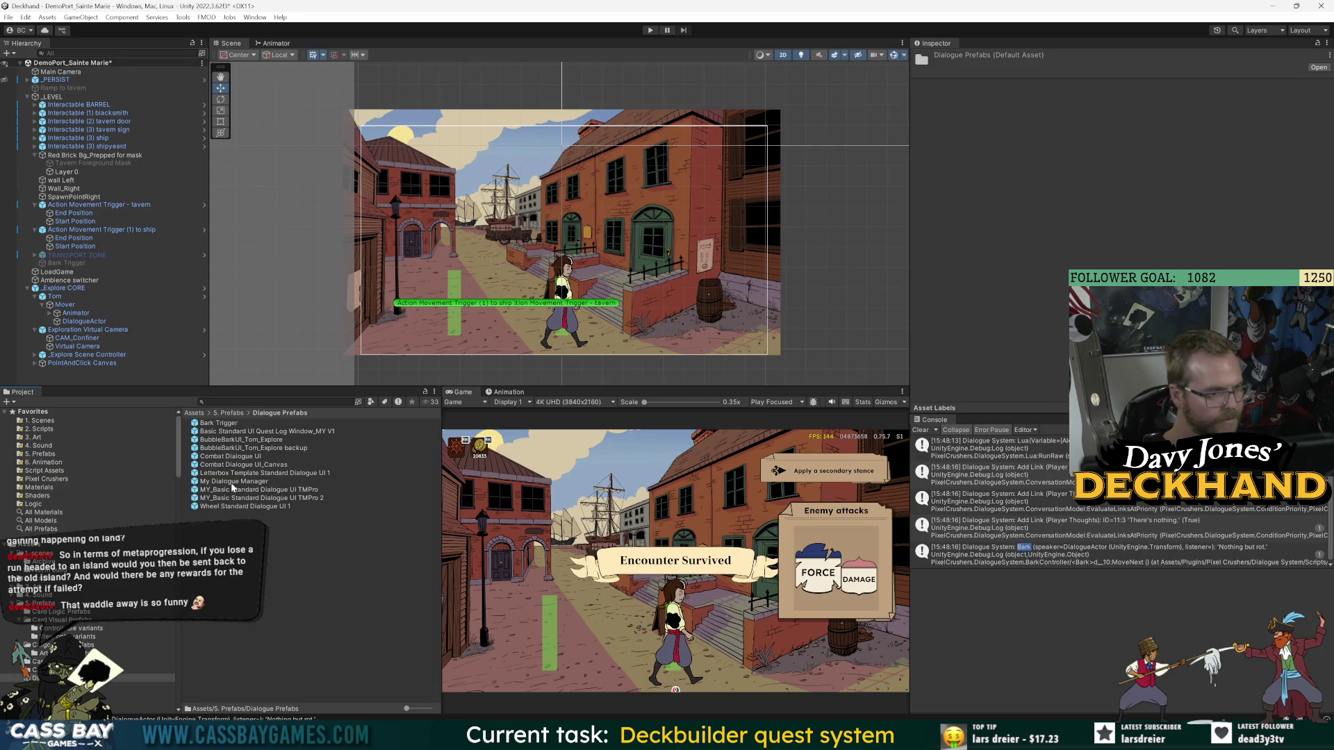
pyautogui.click(240, 441)
pyautogui.doubleClick(241, 441)
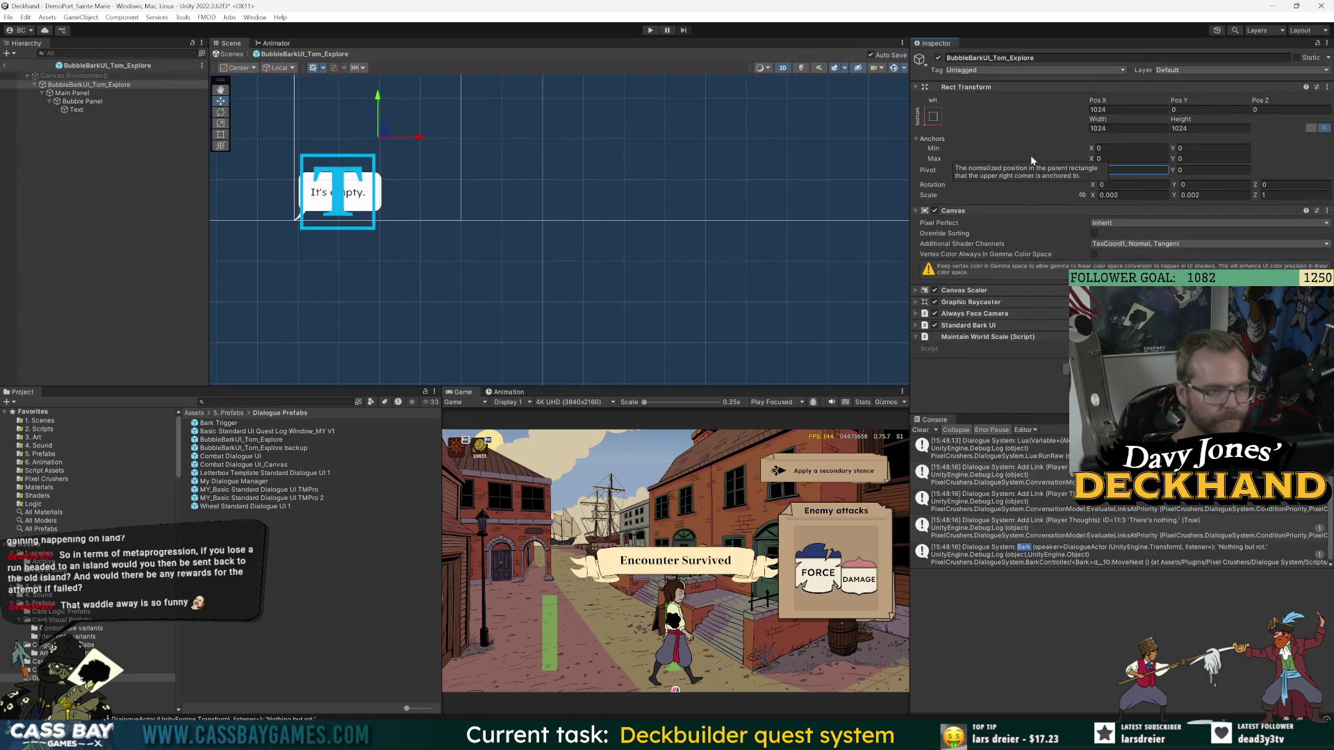
pyautogui.press('Return')
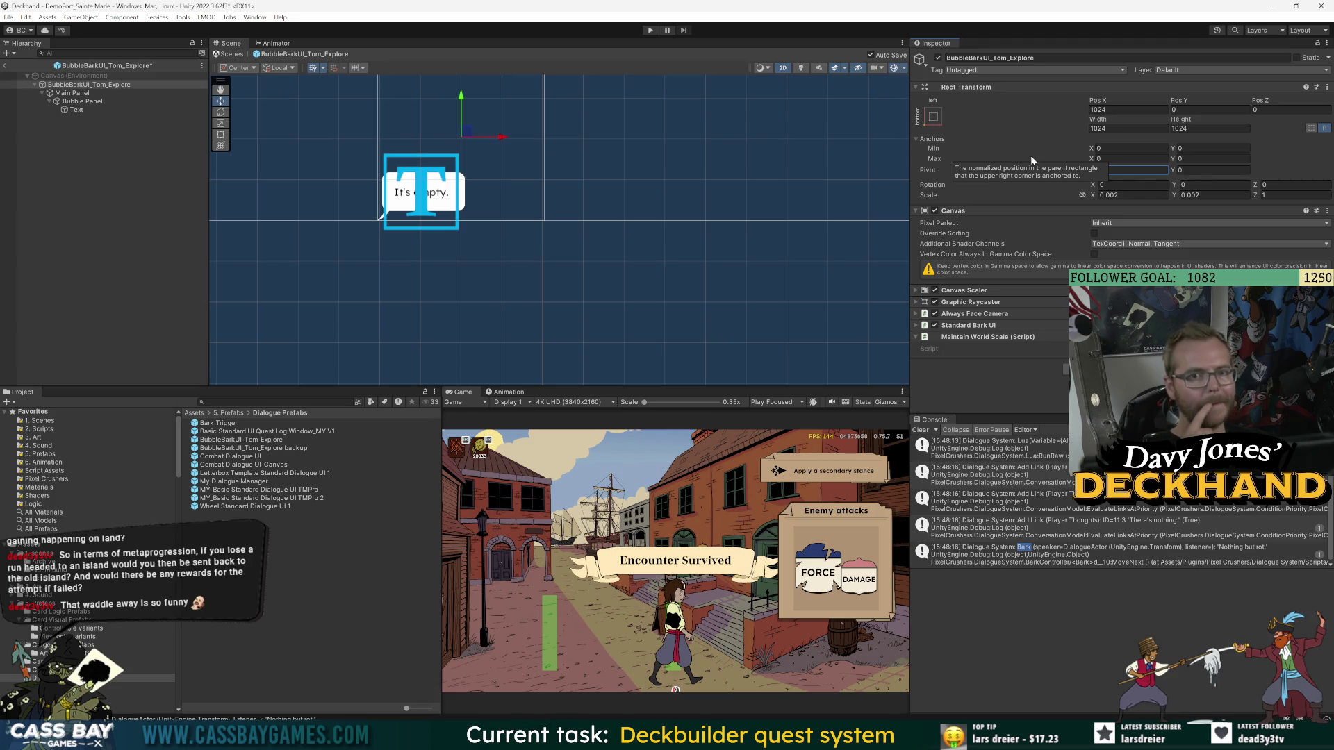
pyautogui.hotkey('ctrl', 'p')
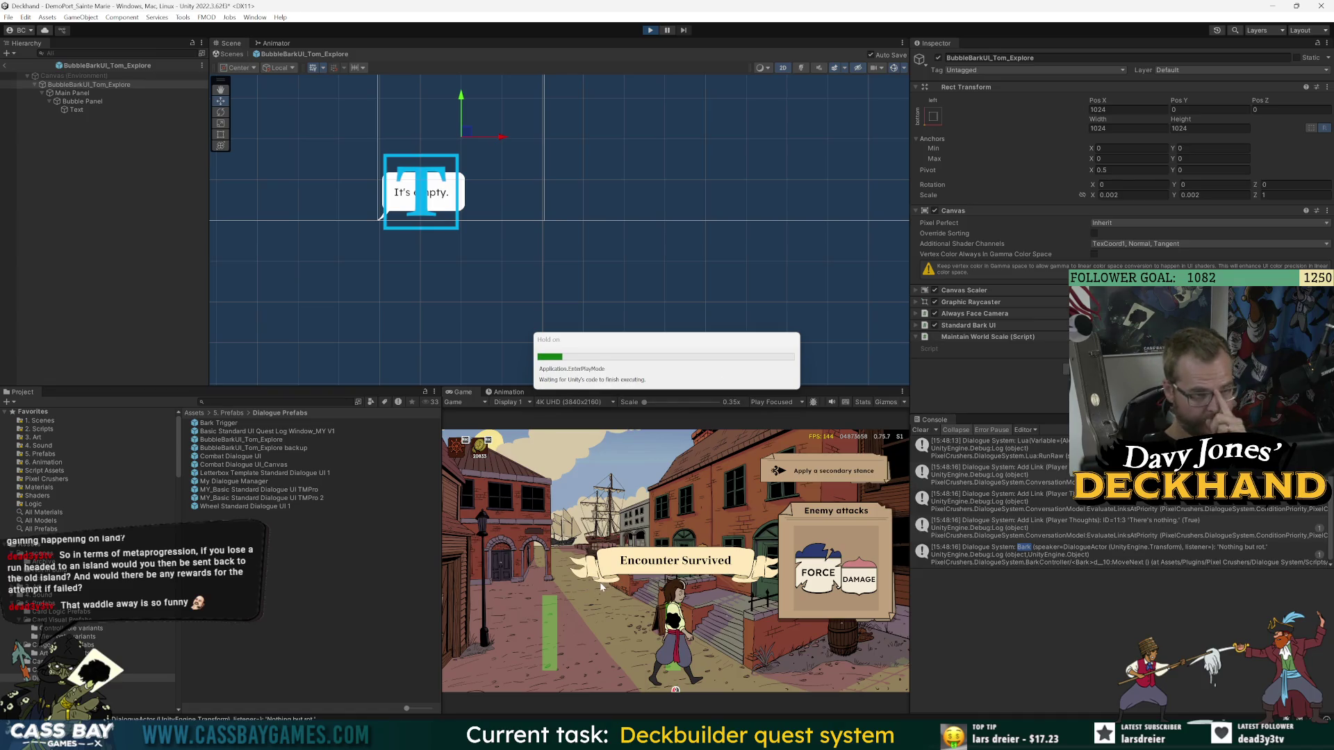
# - Walk Tom to the barrel, trigger his 'Nothing...' bark twice, then stop playing
pyautogui.click(819, 626)
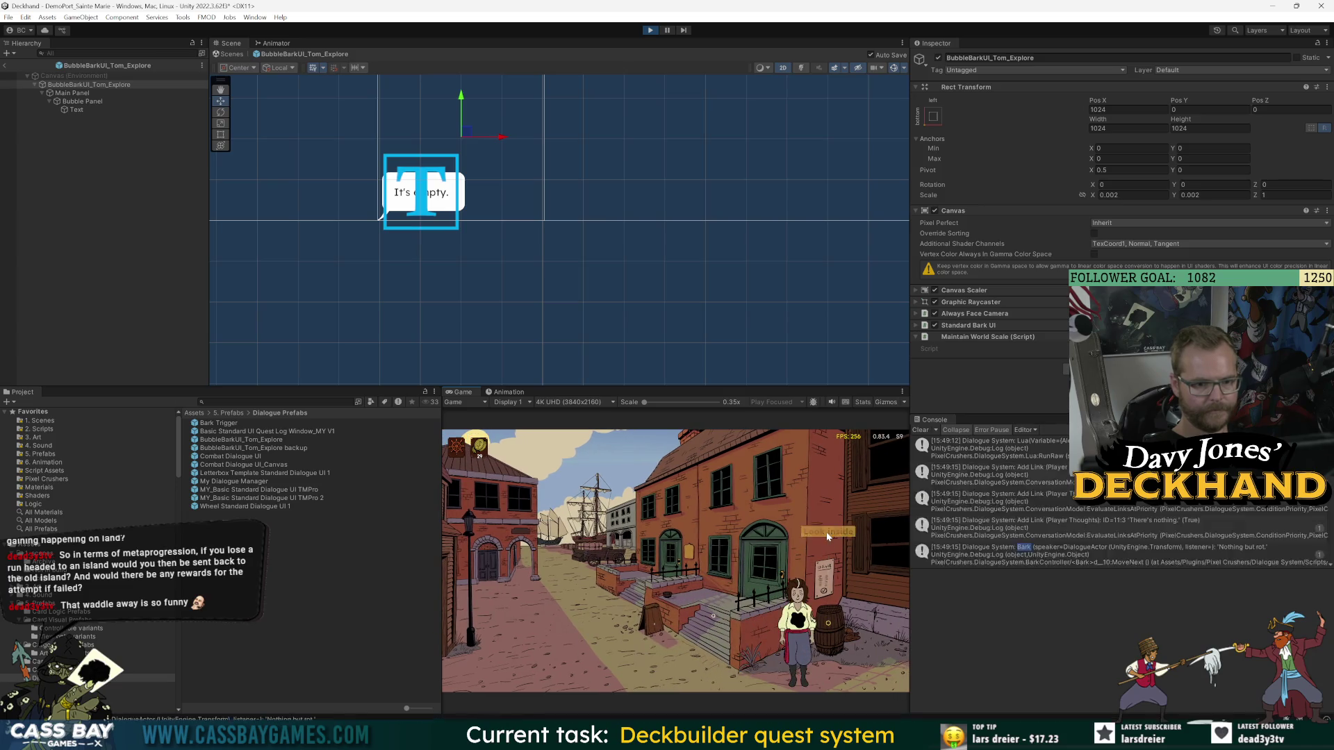
pyautogui.click(6, 65)
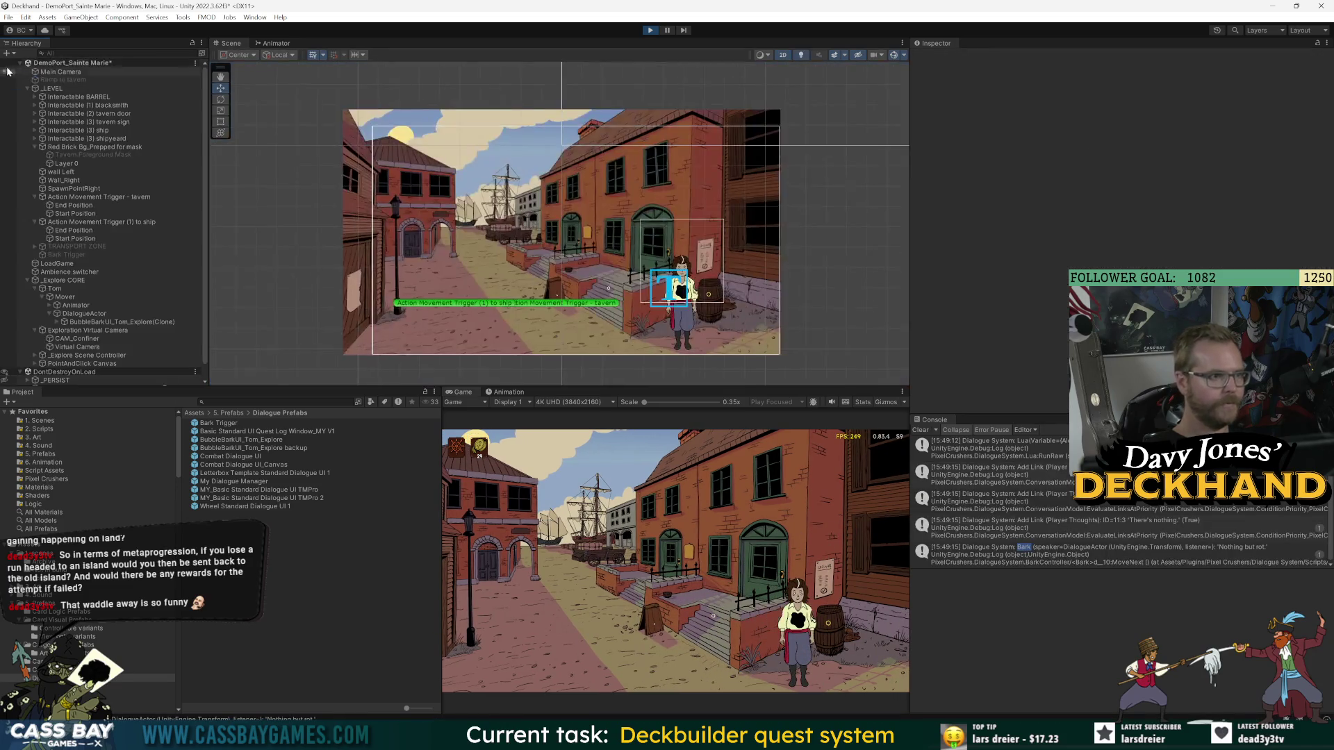
pyautogui.click(826, 536)
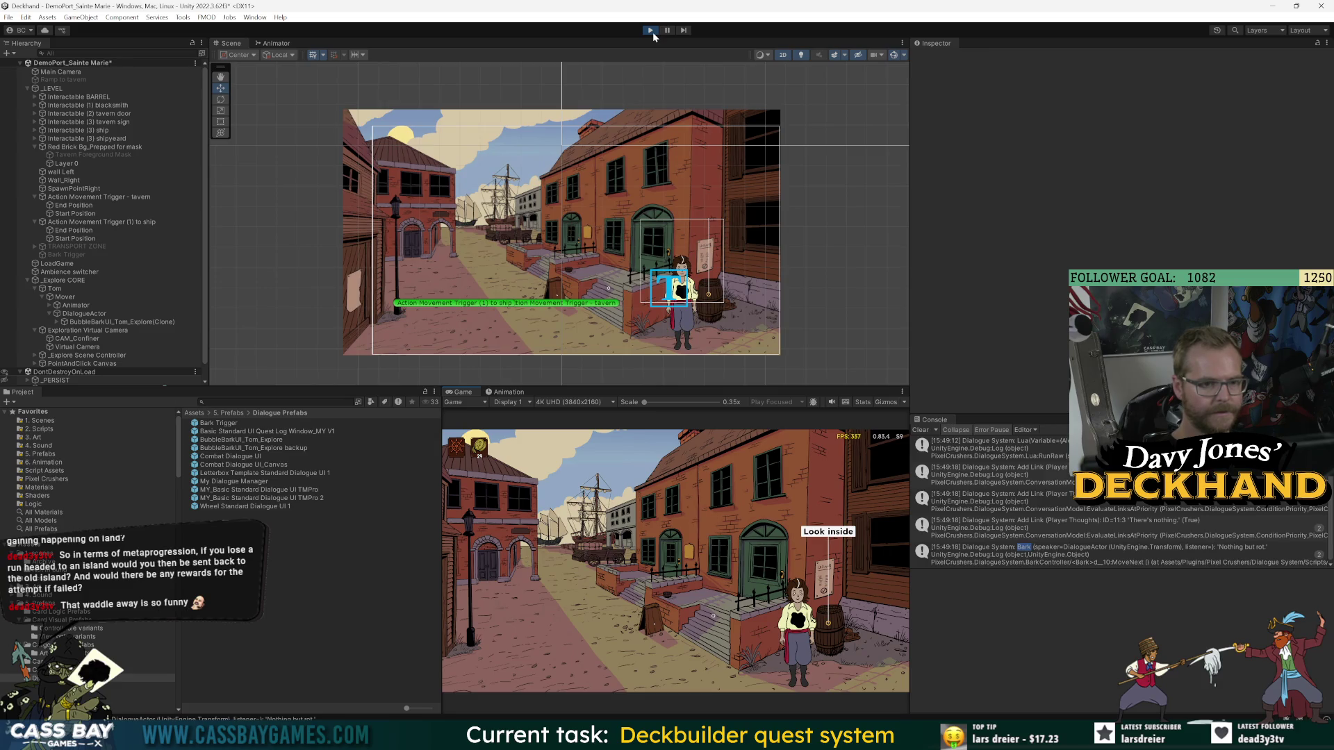
pyautogui.click(823, 532)
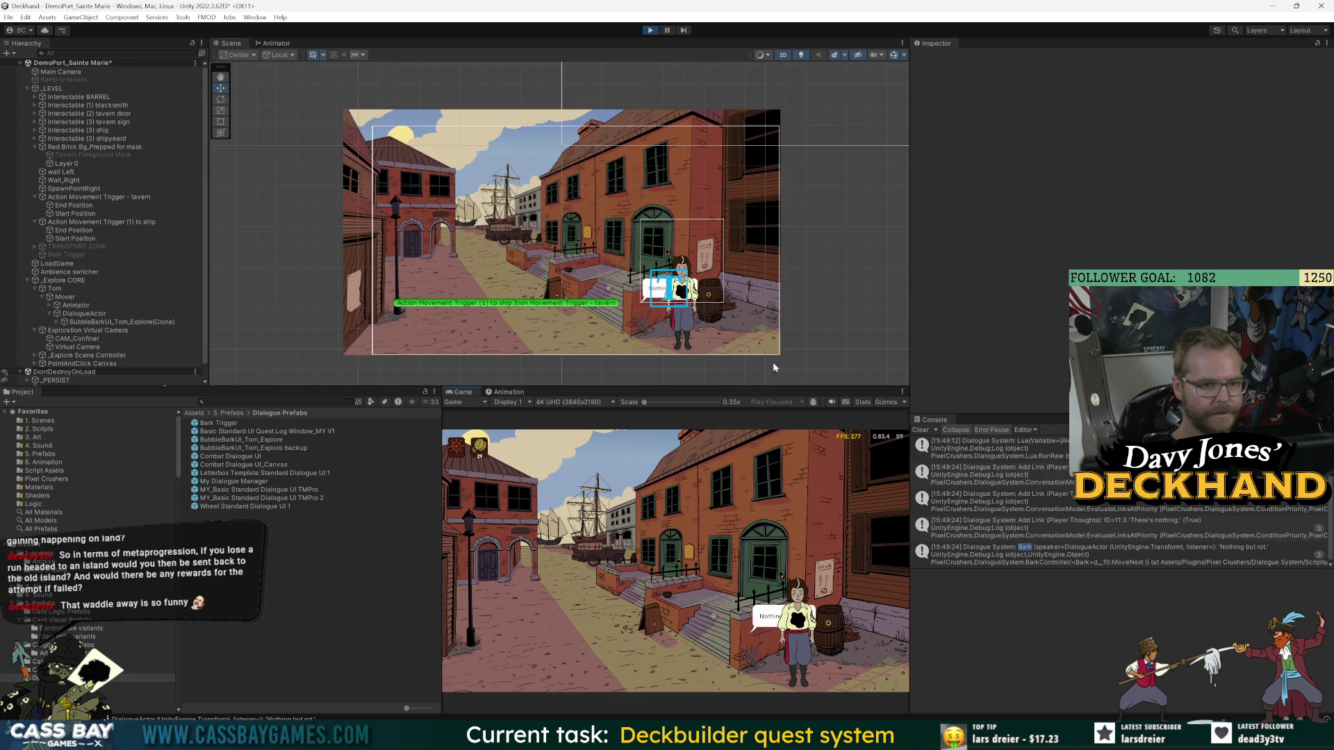
pyautogui.click(653, 32)
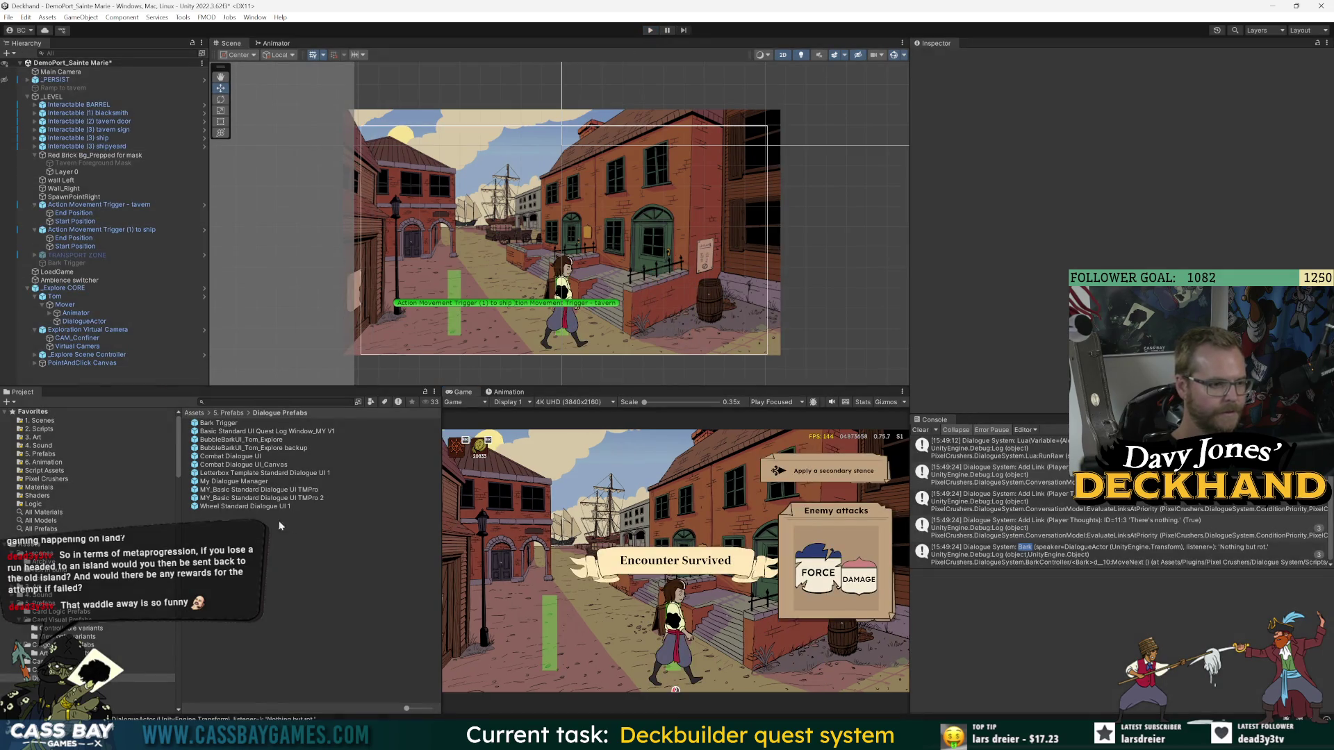
# - Open the bubble prefab and try a root canvas width of 2000
pyautogui.doubleClick(277, 441)
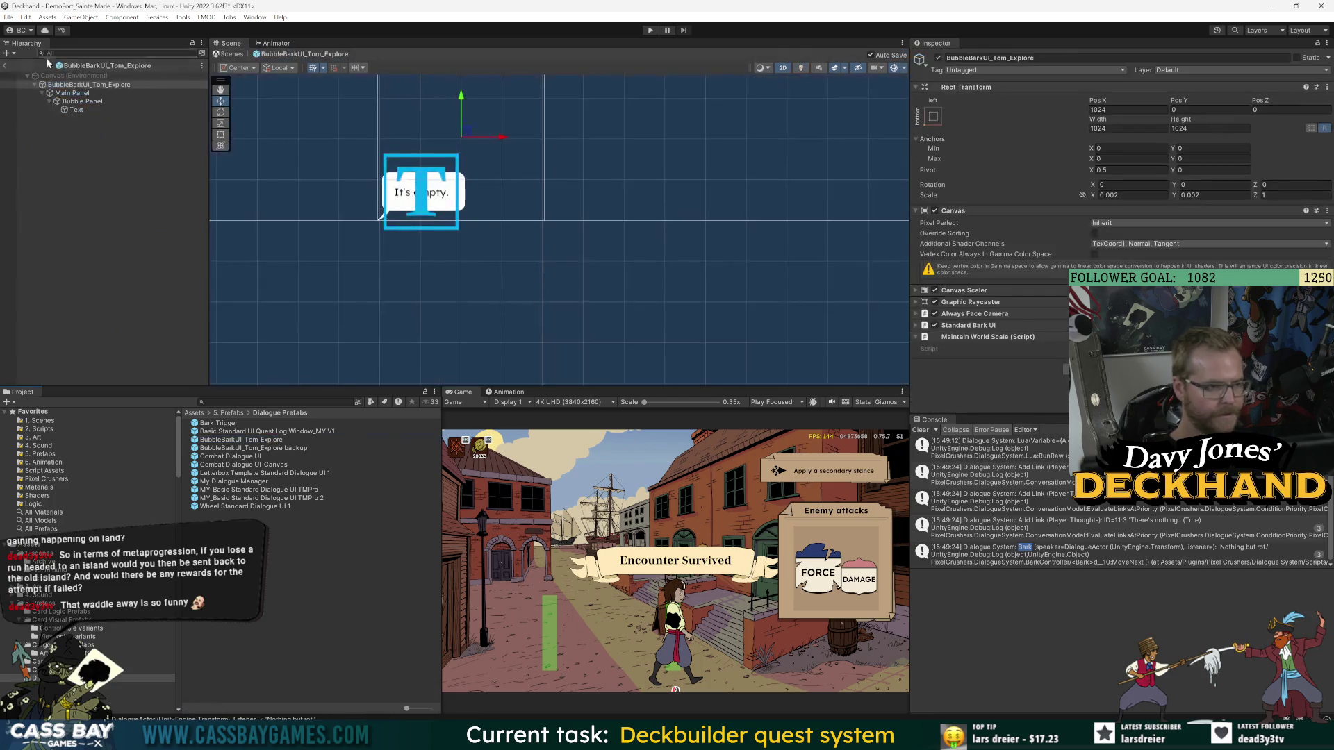
pyautogui.click(70, 84)
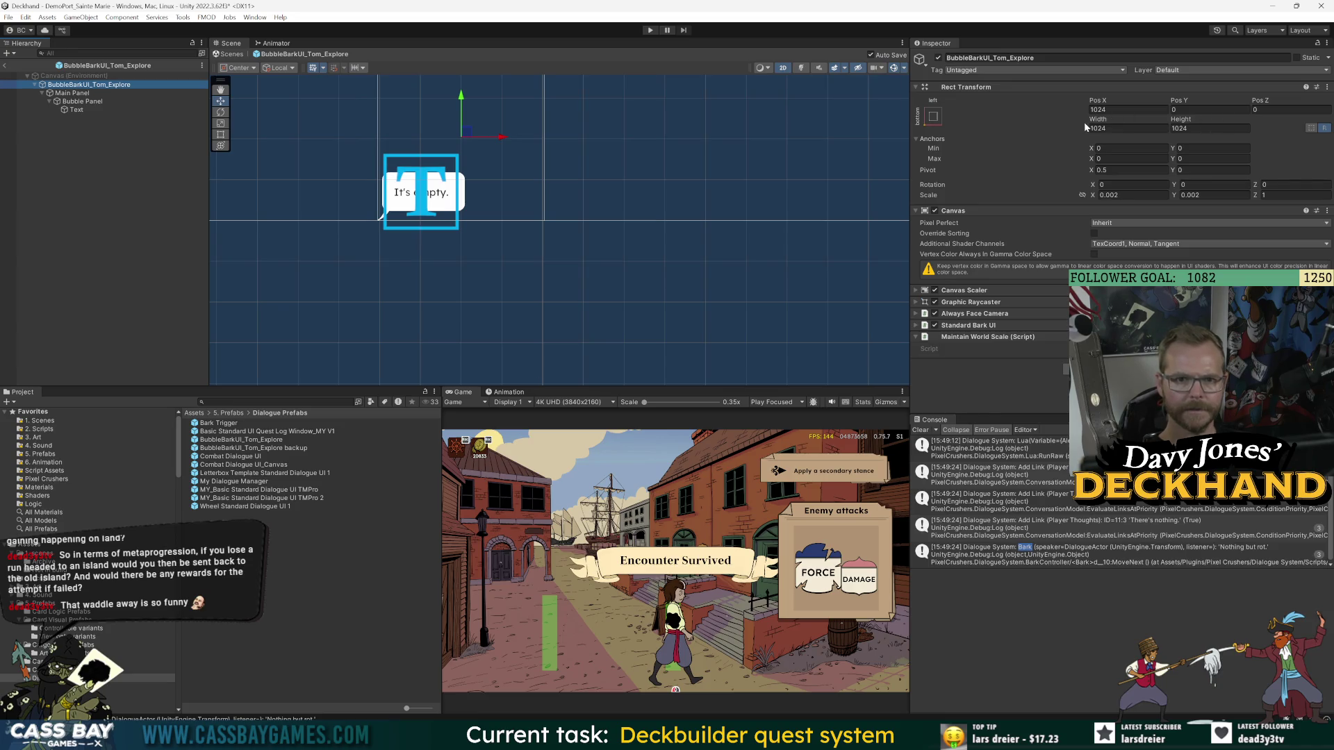
pyautogui.click(1104, 128)
pyautogui.scroll(-2, 568, 195)
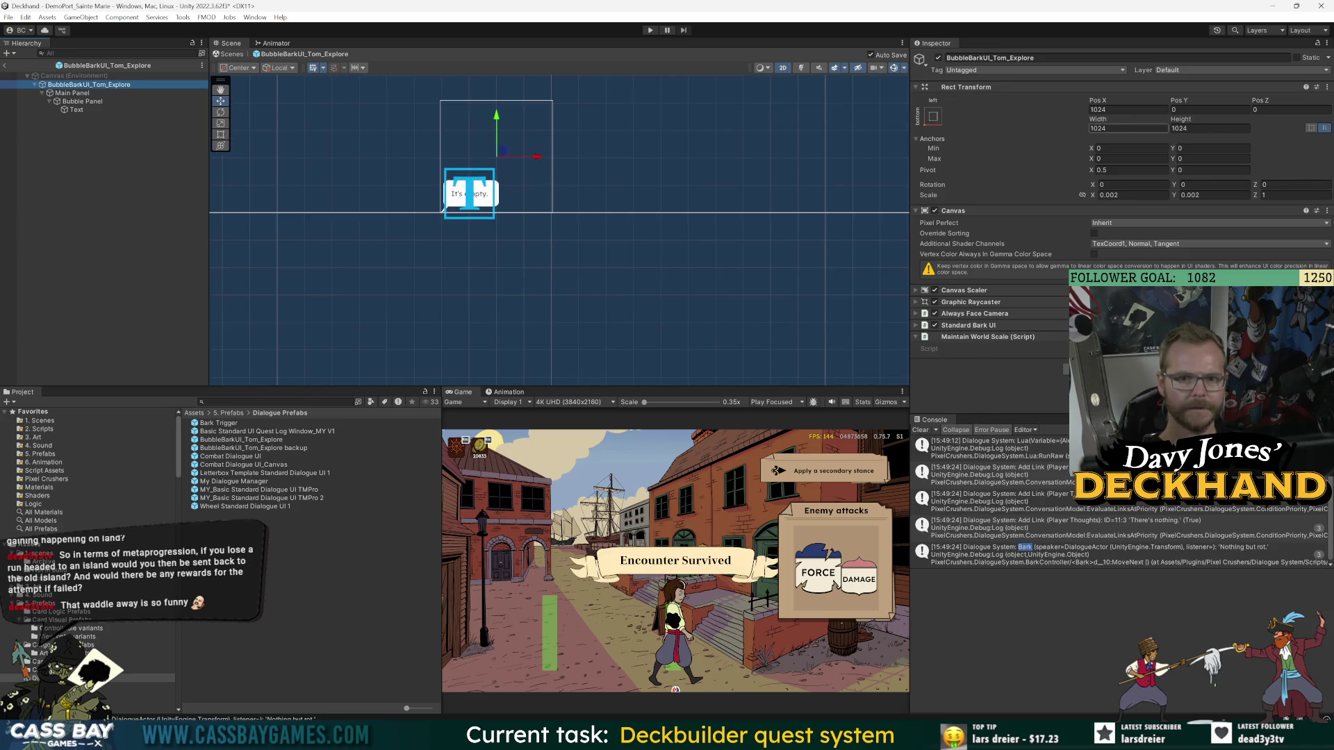
pyautogui.write('2000')
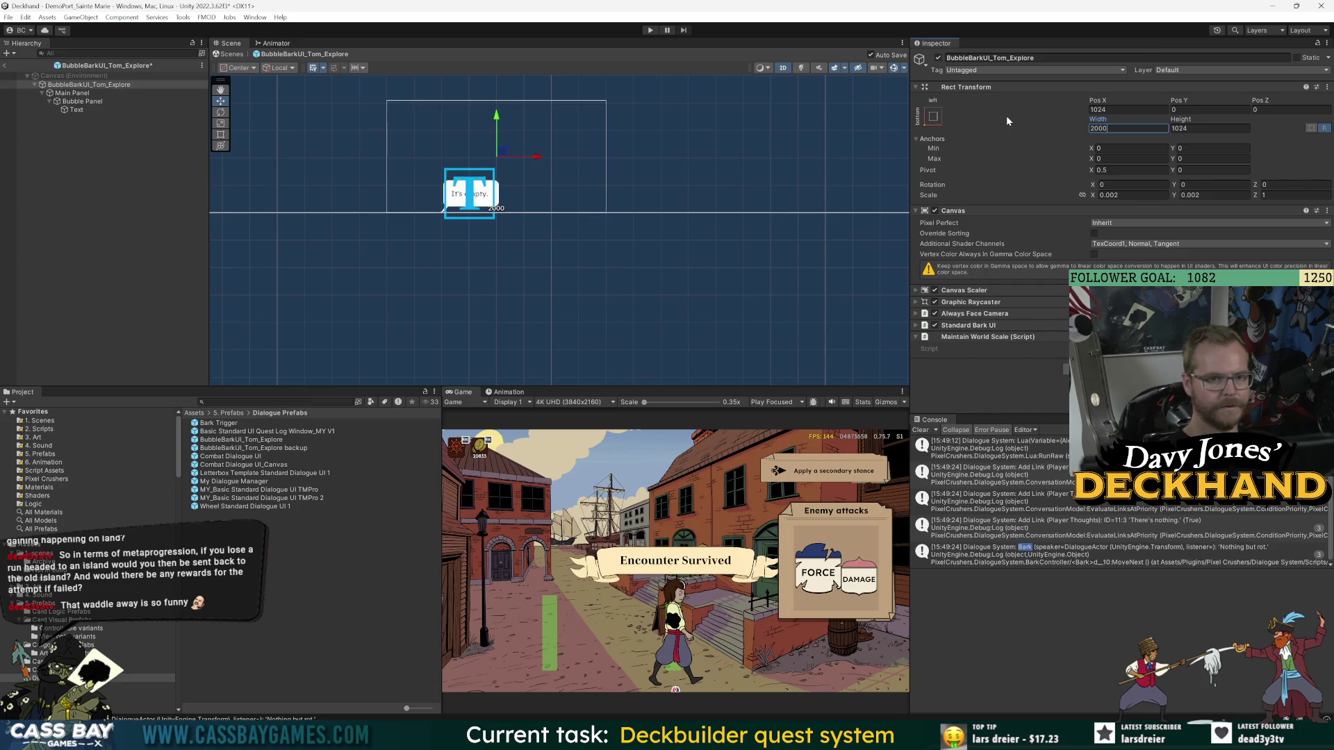
# - Anchor and move the Main Panel to bottom-centre, and set its pivot X to 0.5
pyautogui.click(72, 92)
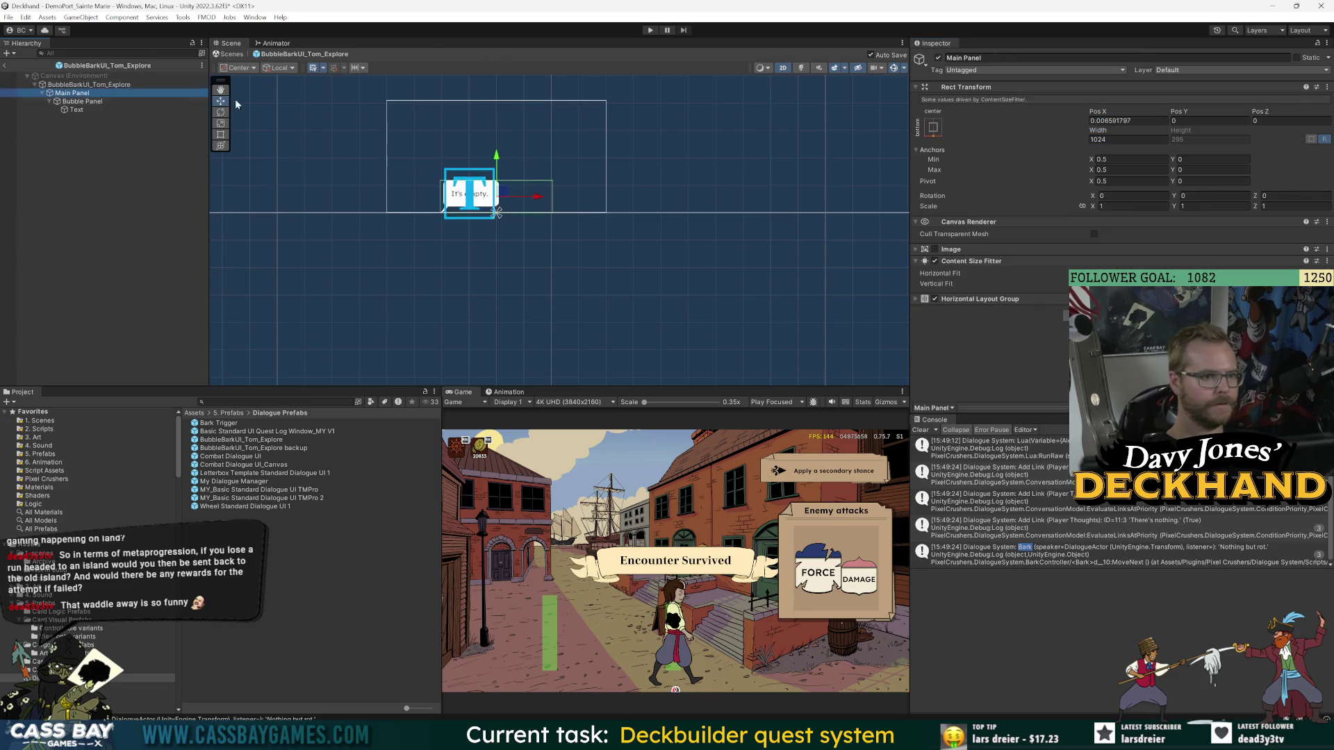
pyautogui.click(933, 127)
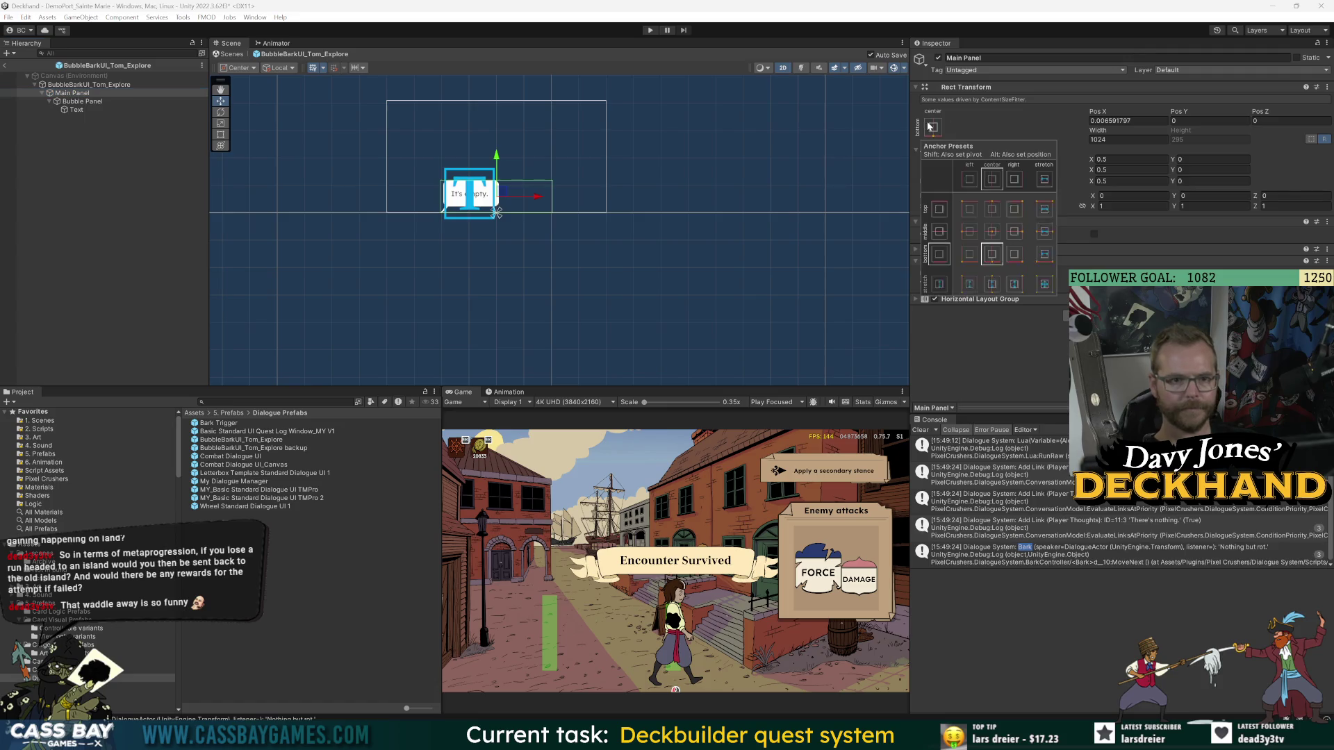
pyautogui.keyDown('alt'); pyautogui.keyDown('shift'); pyautogui.click(975, 257); pyautogui.keyUp('shift'); pyautogui.keyUp('alt')
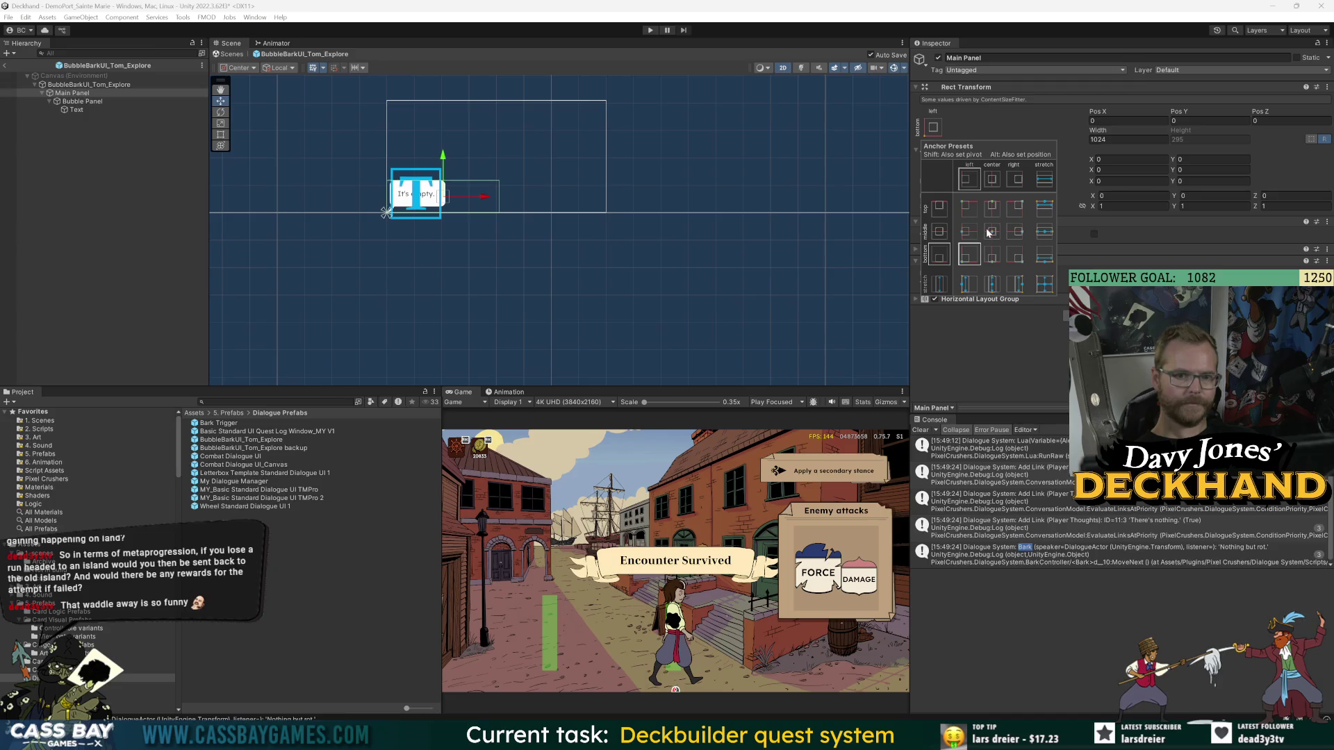
pyautogui.keyDown('alt'); pyautogui.keyDown('shift'); pyautogui.click(990, 257); pyautogui.keyUp('shift'); pyautogui.keyUp('alt')
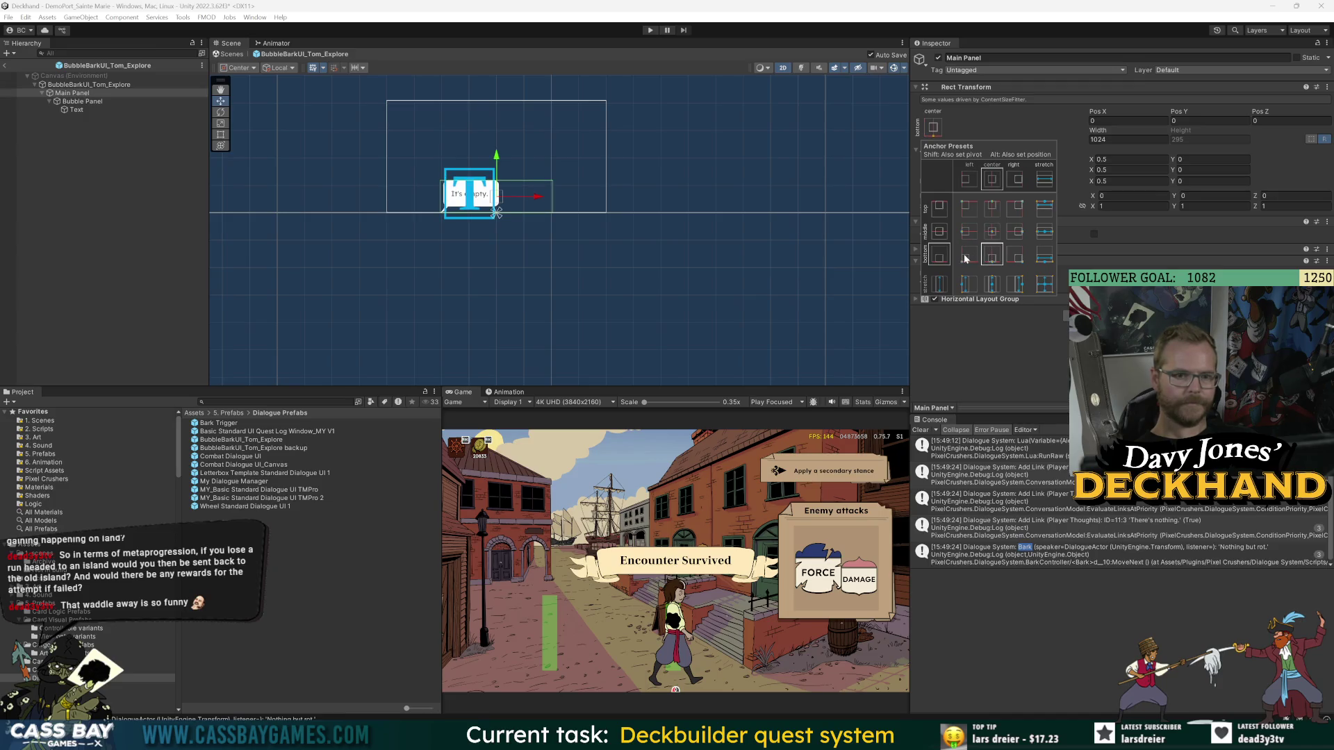
pyautogui.keyDown('alt'); pyautogui.keyDown('shift'); pyautogui.click(967, 257); pyautogui.keyUp('shift'); pyautogui.keyUp('alt')
pyautogui.press('alt')
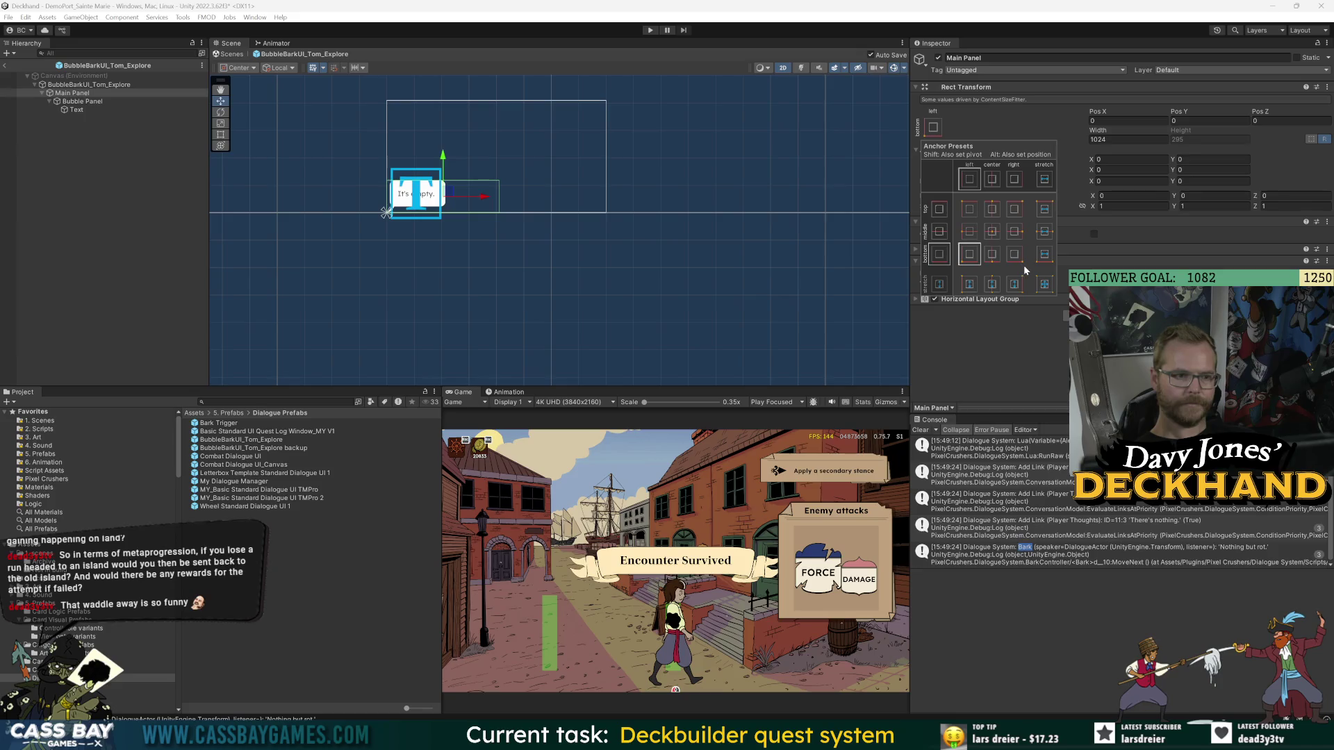
pyautogui.keyDown('alt'); pyautogui.keyDown('shift'); pyautogui.click(991, 254); pyautogui.keyUp('shift'); pyautogui.keyUp('alt')
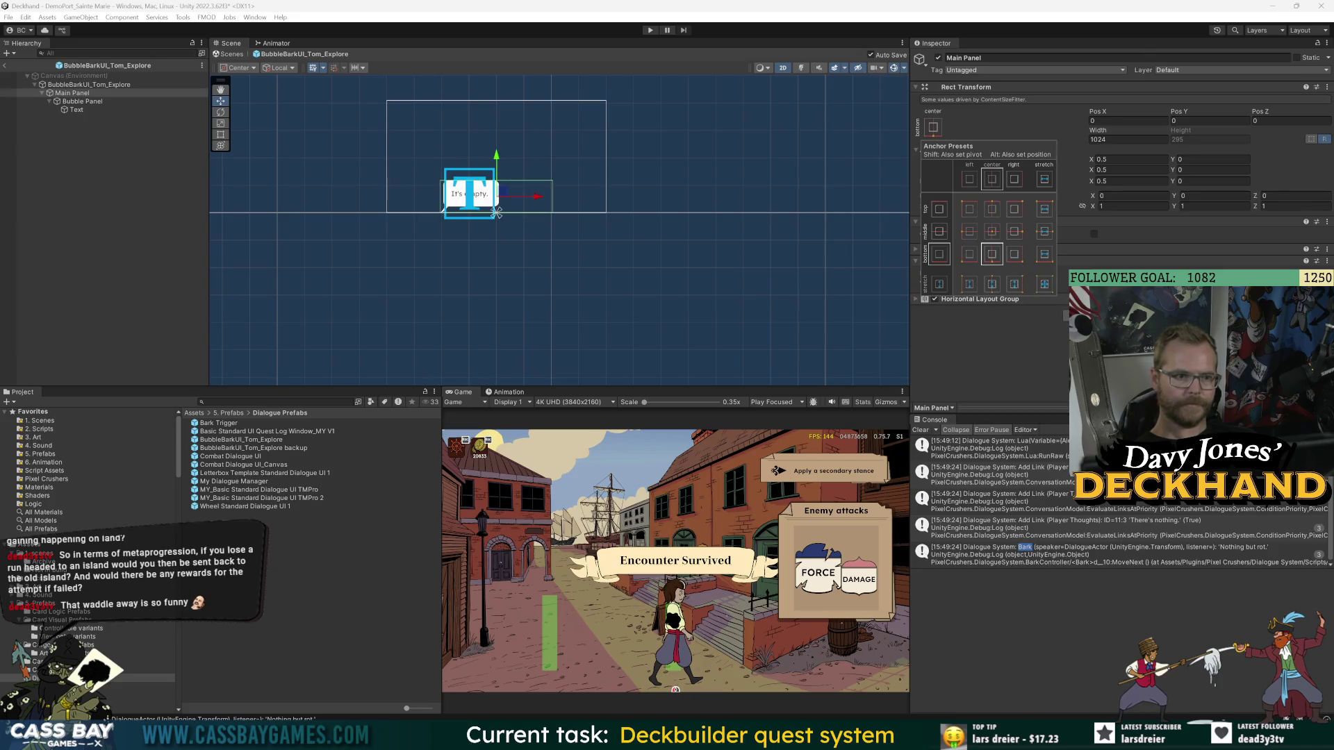
pyautogui.click(1130, 181)
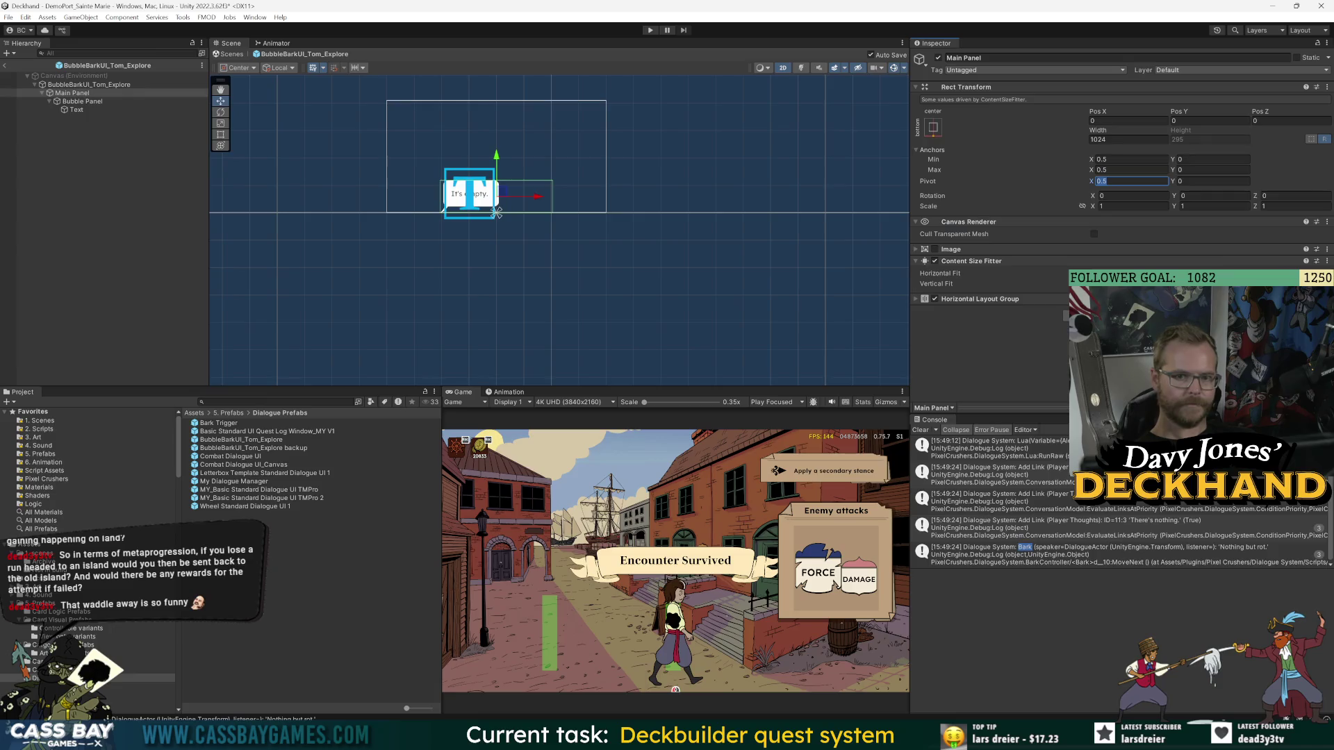
pyautogui.write('0')
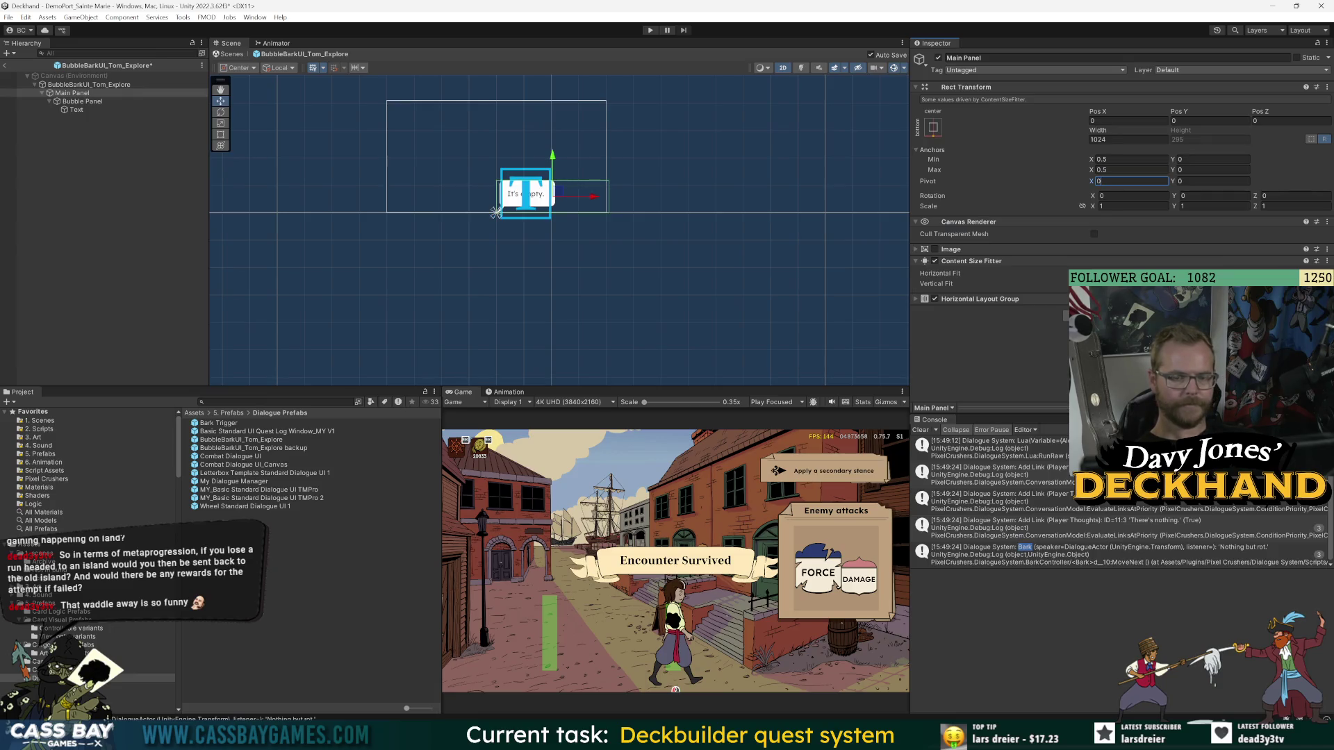
pyautogui.write('.5')
# - Set the root canvas pivot X to 0 and width to 1024, then return to the port scene
pyautogui.click(97, 84)
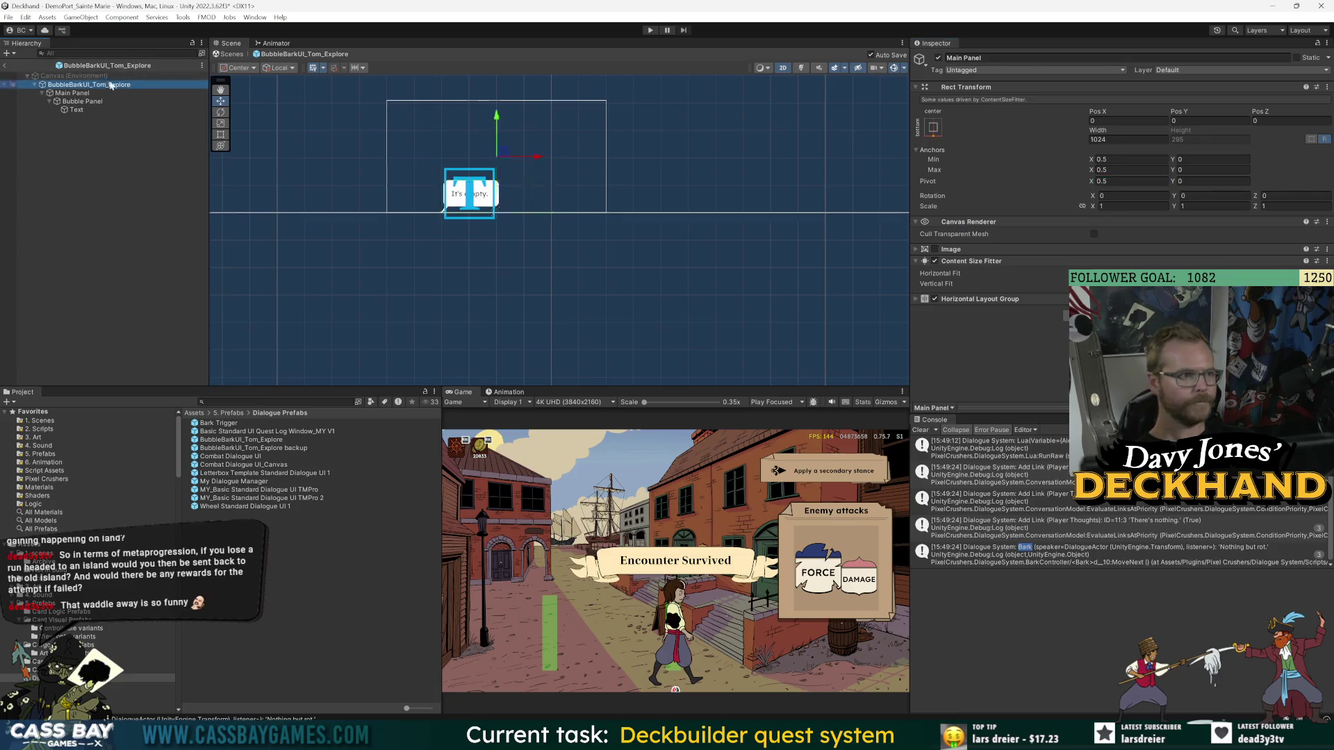
pyautogui.write('00')
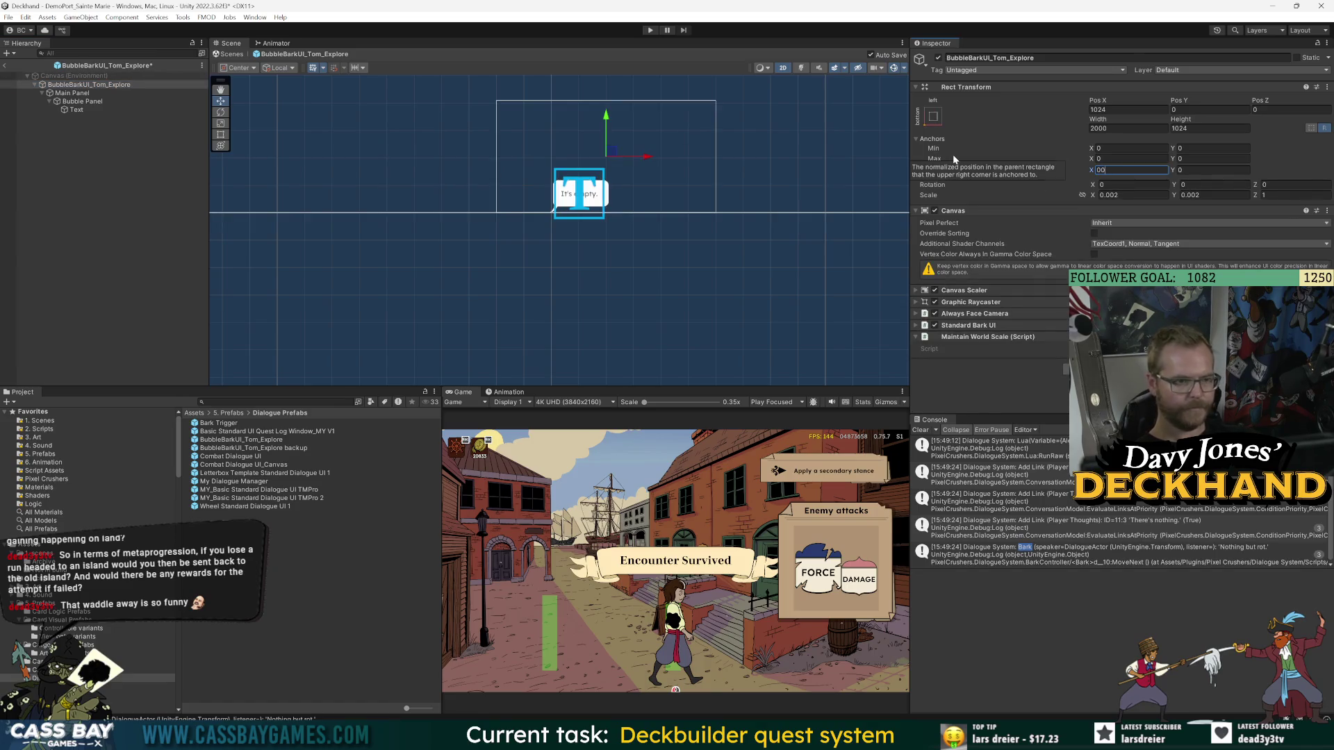
pyautogui.press('BackSpace')
pyautogui.press('BackSpace')
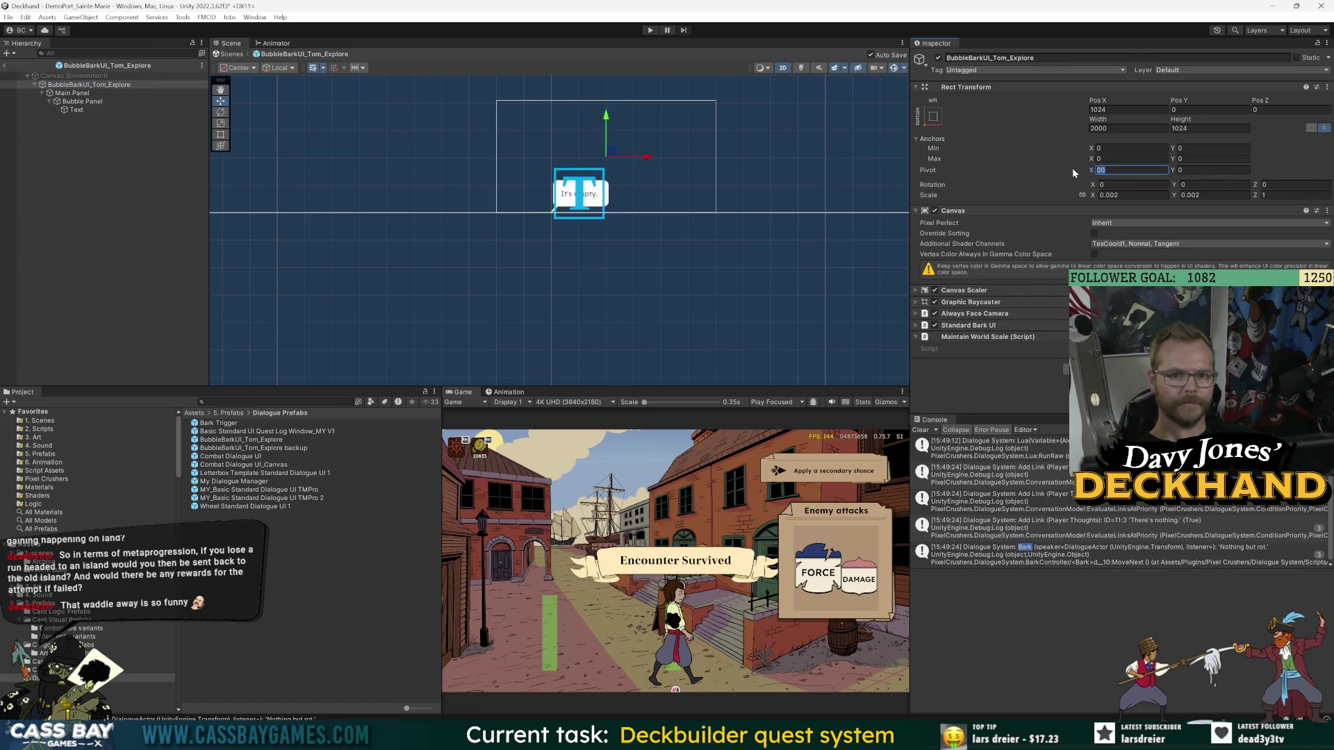
pyautogui.write('1')
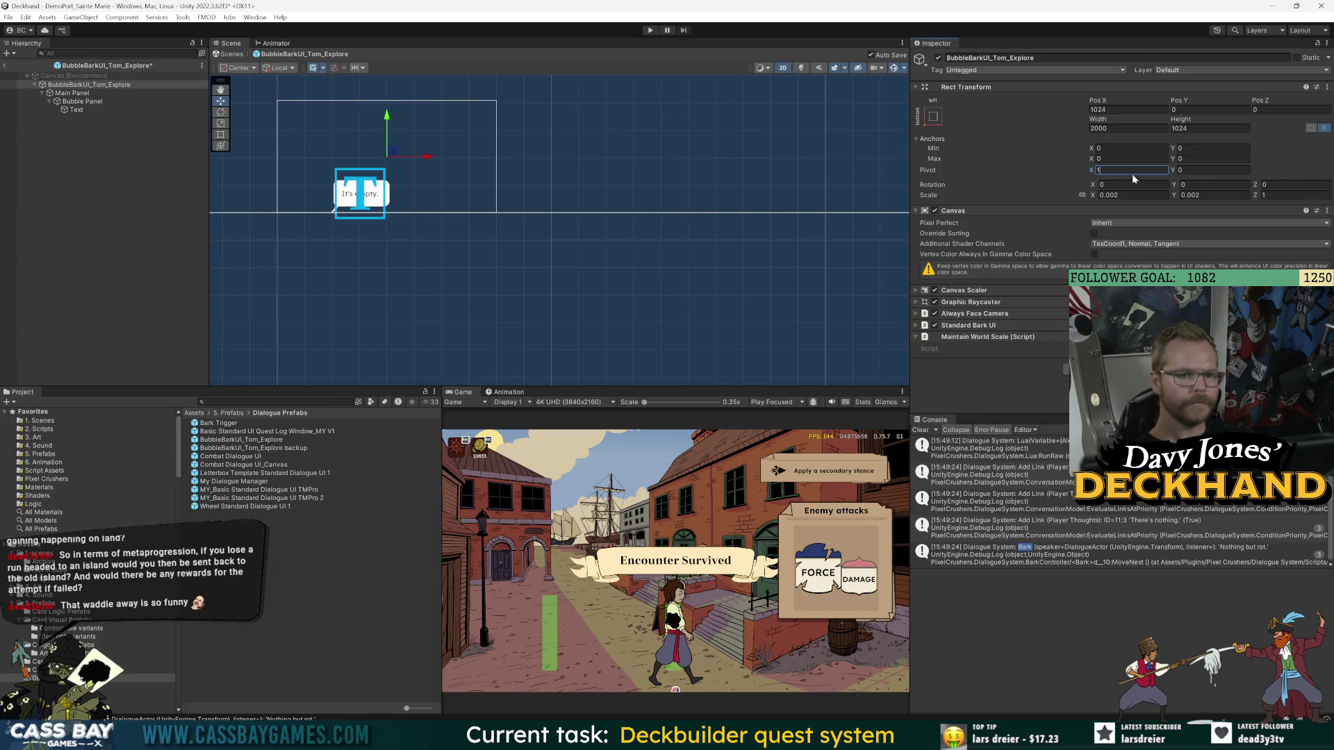
pyautogui.press('BackSpace')
pyautogui.write('0')
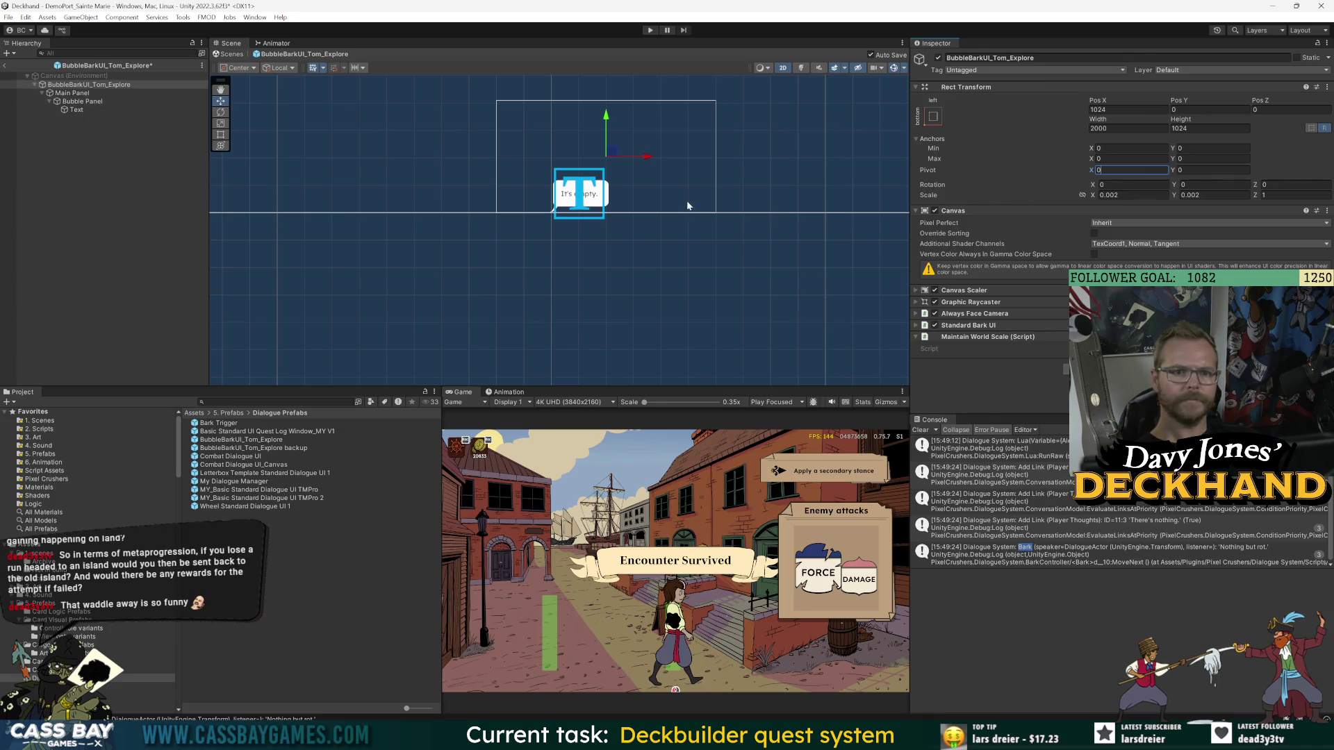
pyautogui.click(125, 84)
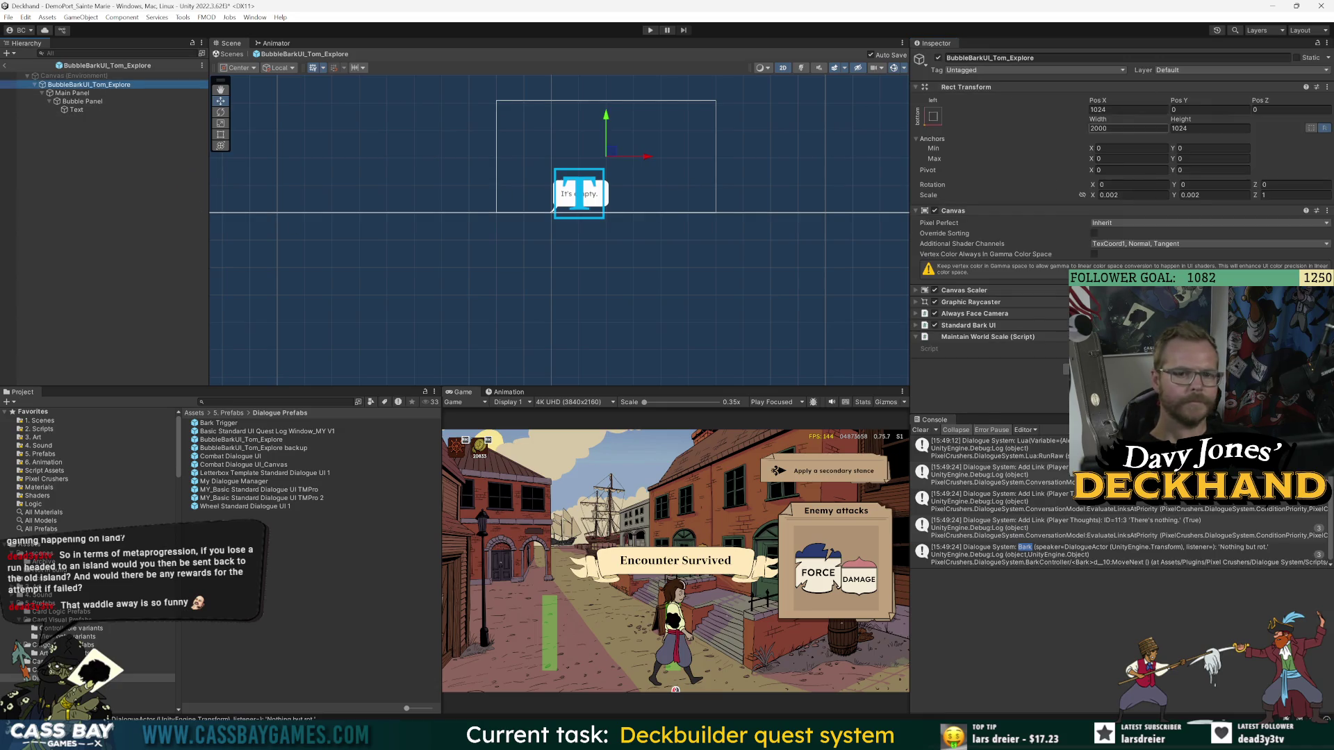
pyautogui.scroll(-2, 477, 210)
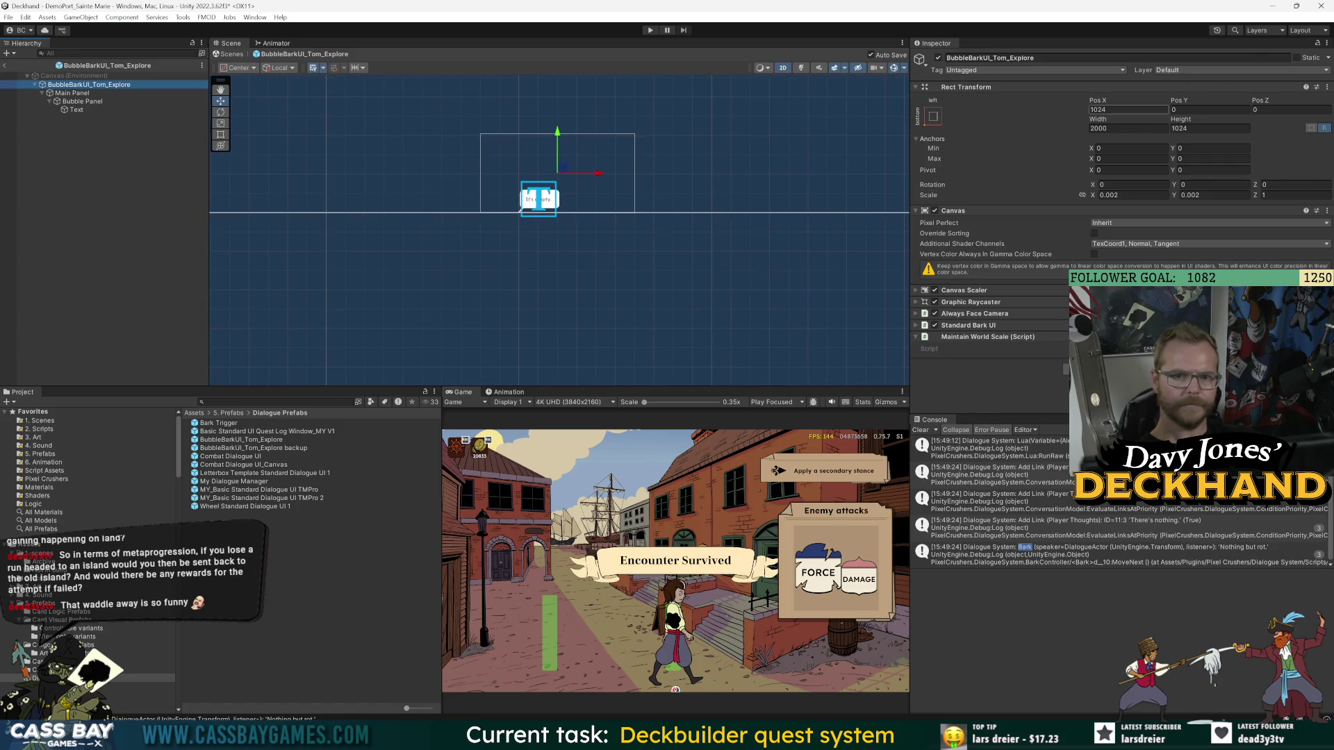
pyautogui.write('1024')
pyautogui.press('Return')
pyautogui.click(361, 163)
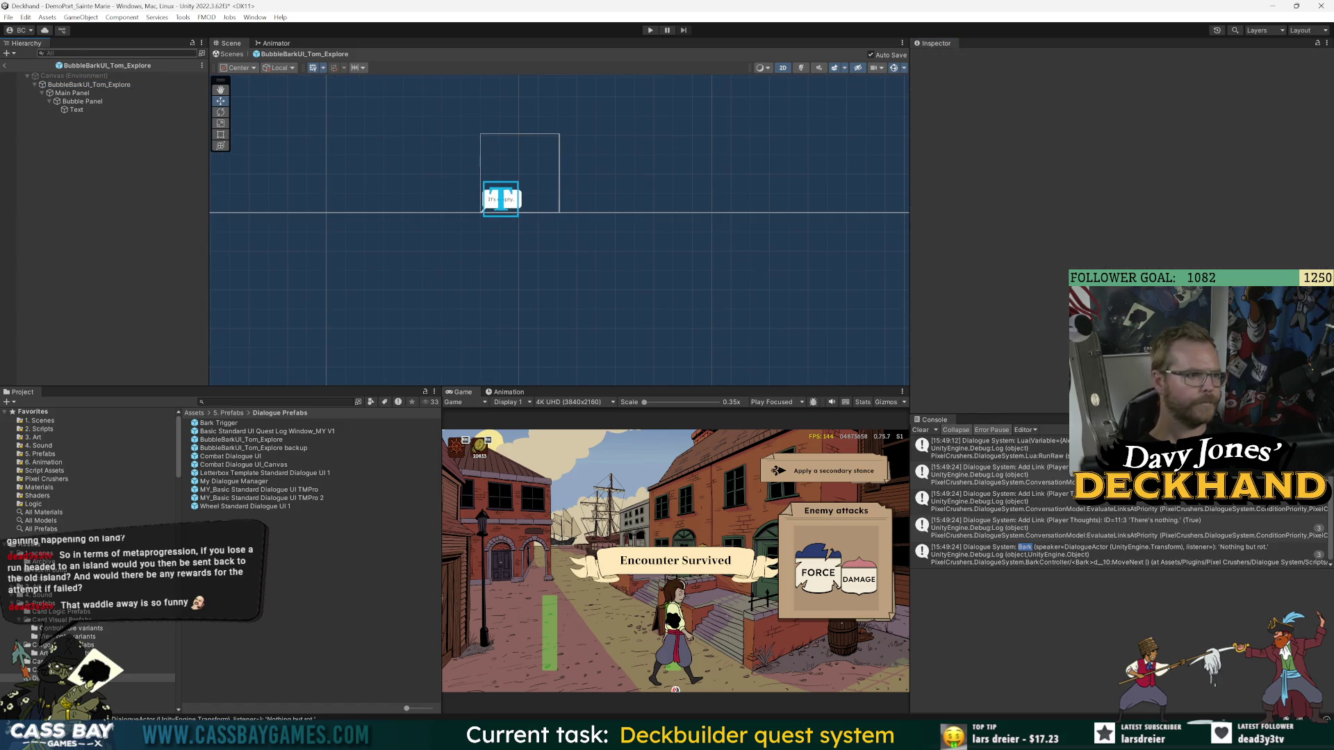
pyautogui.click(5, 66)
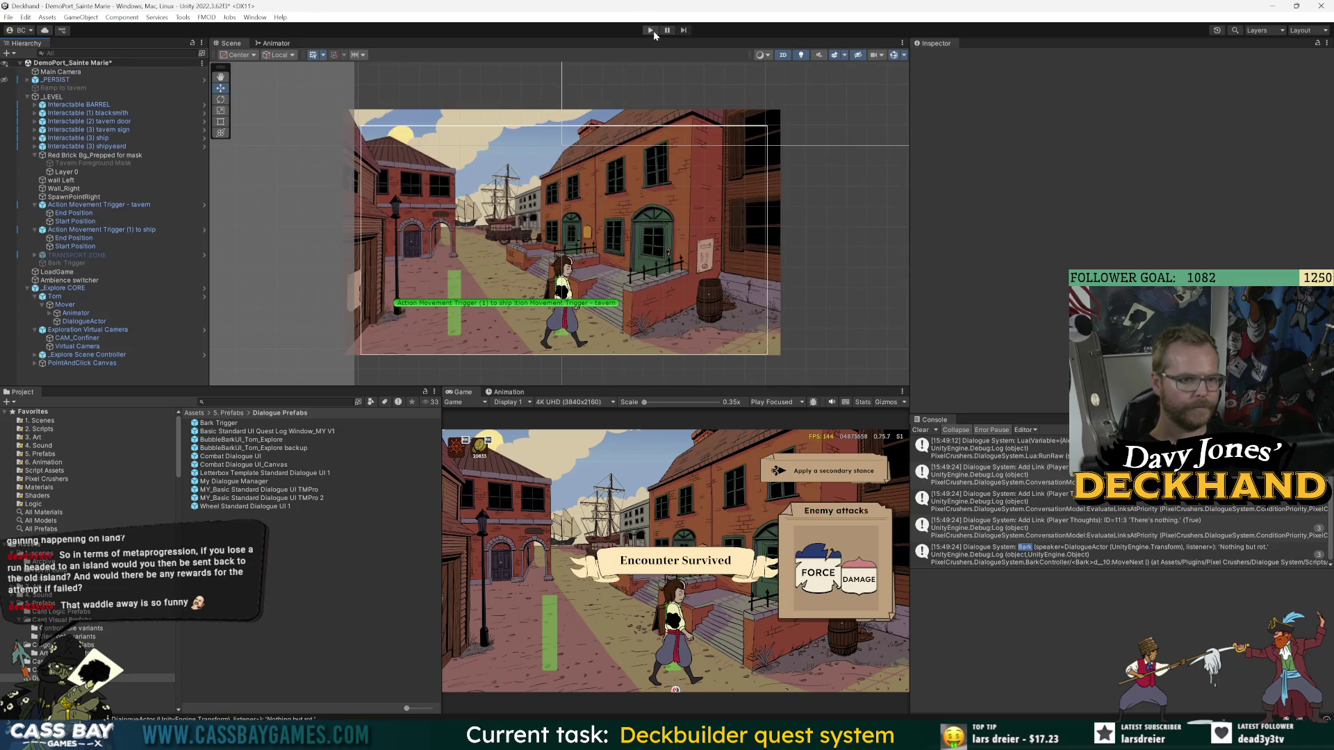
# - Play the port scene and walk Tom left and right with A and D
pyautogui.click(651, 30)
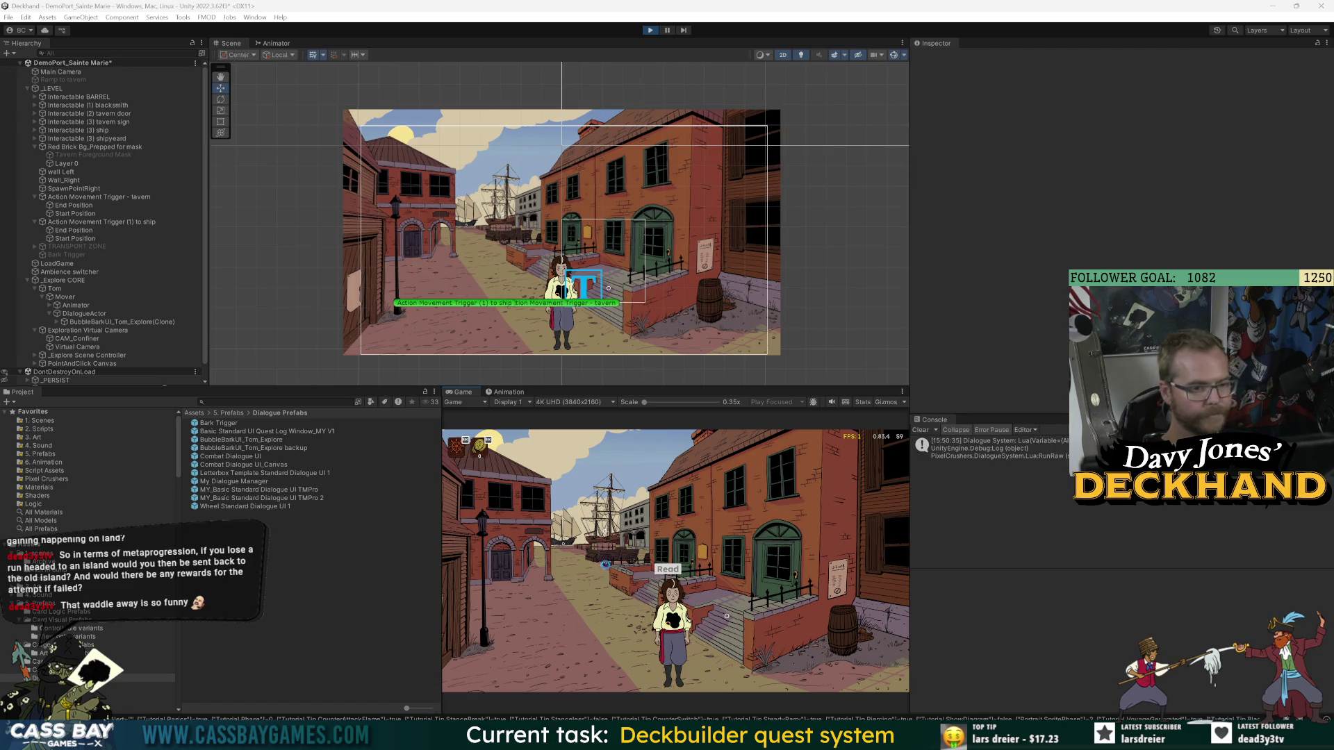
pyautogui.press('a')
pyautogui.press('d')
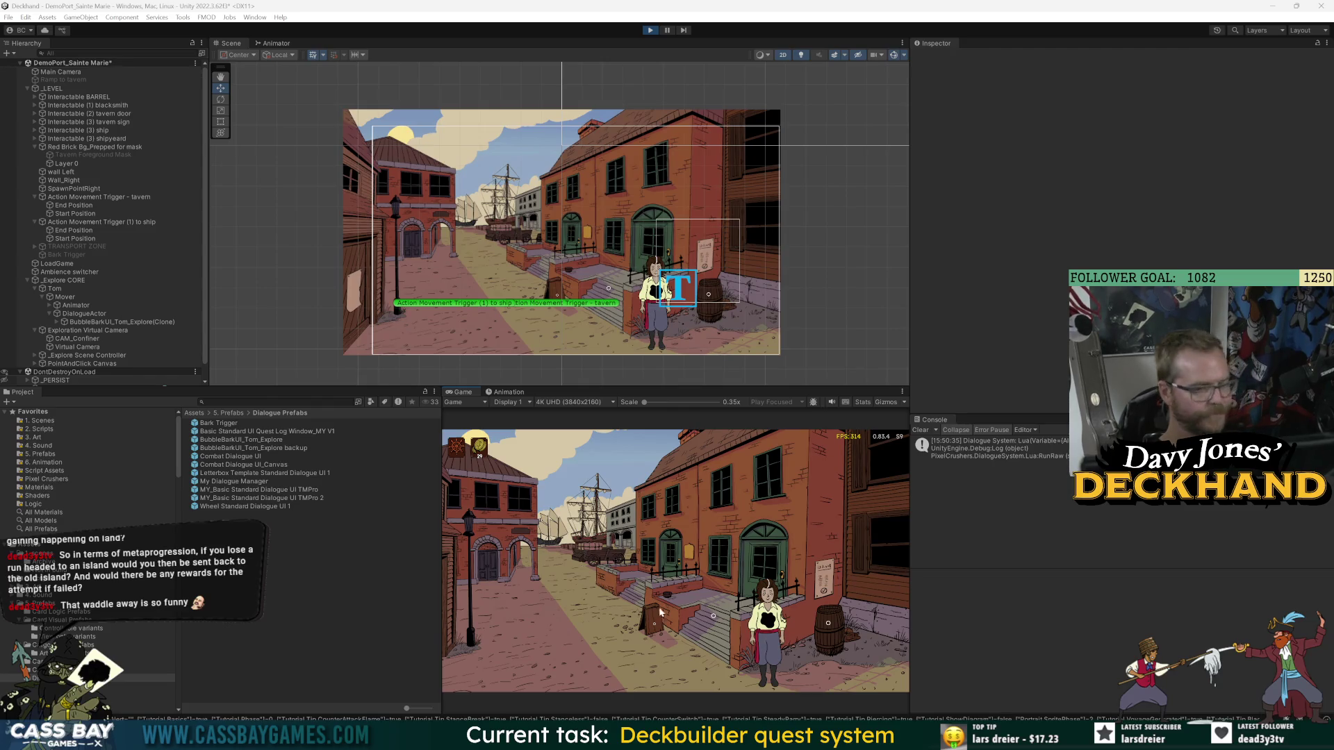
# - Walk Tom across the street to the tavern door and back toward the barrel
pyautogui.click(510, 636)
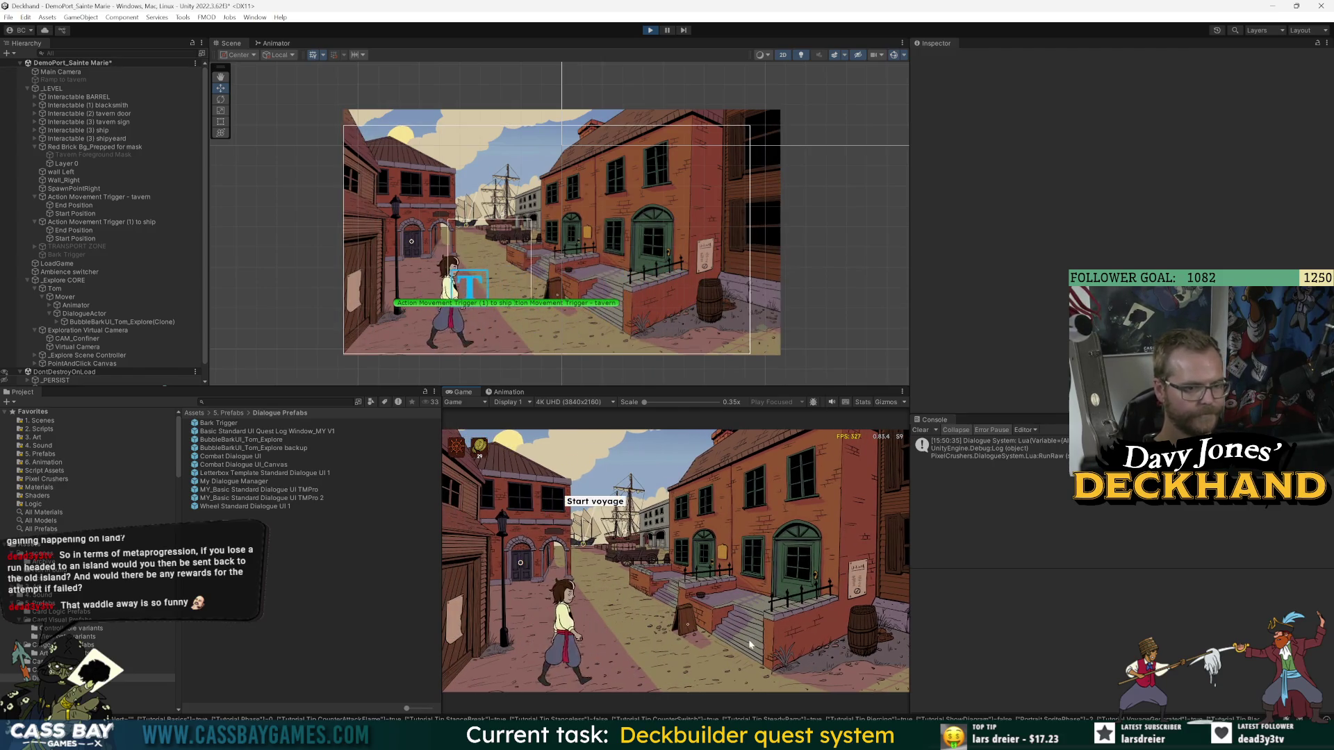
pyautogui.click(750, 645)
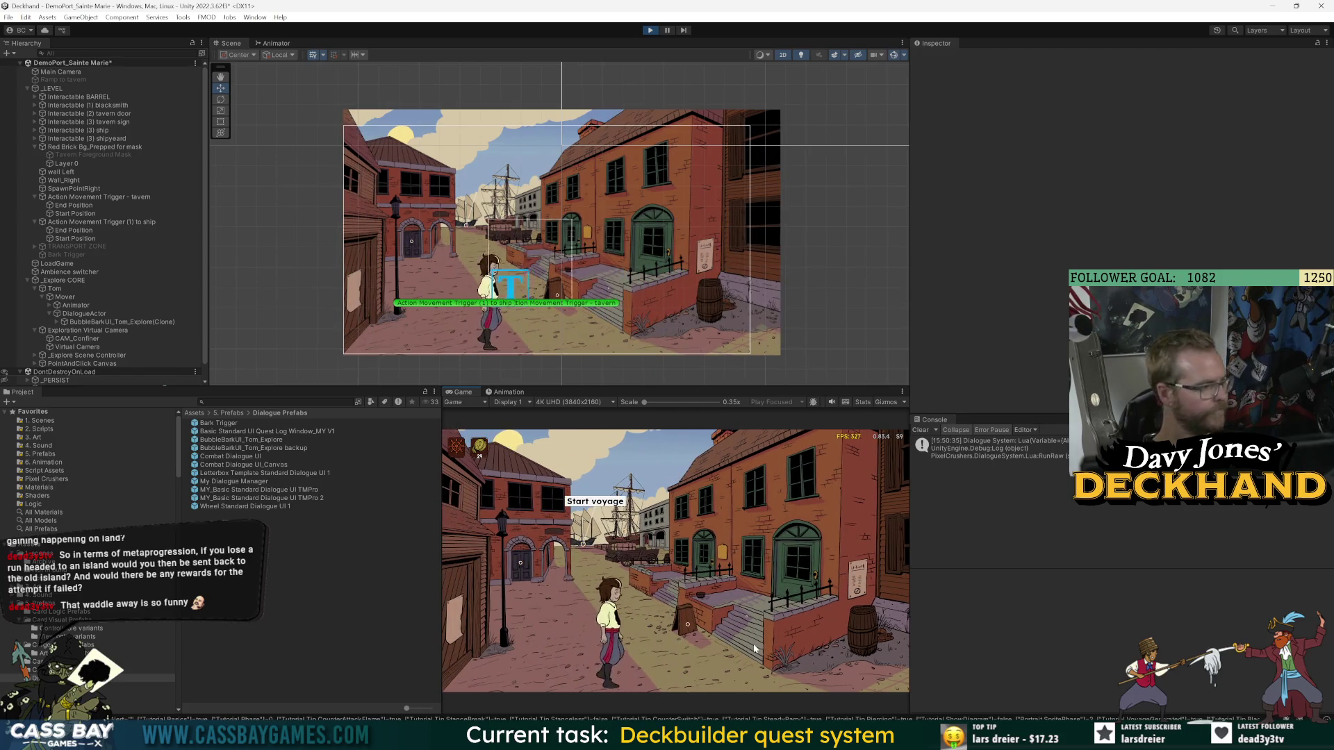
pyautogui.click(772, 632)
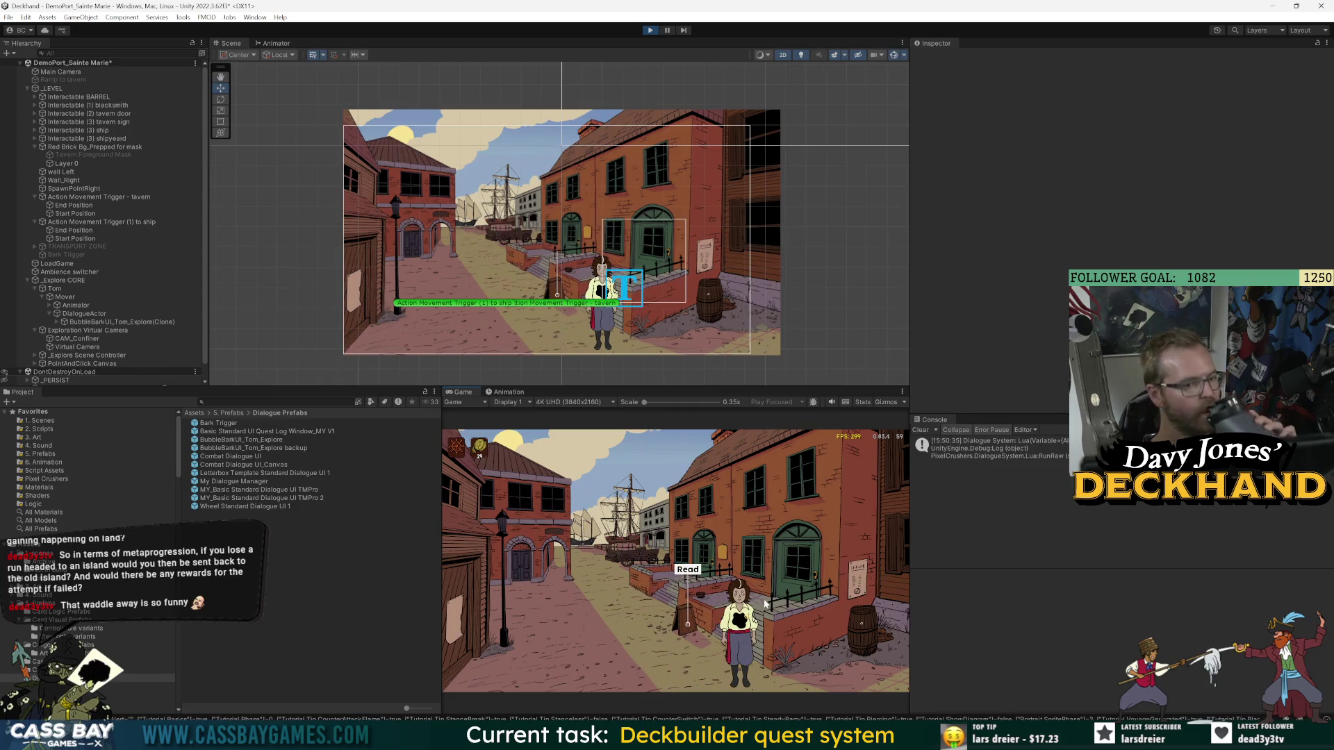
pyautogui.click(555, 621)
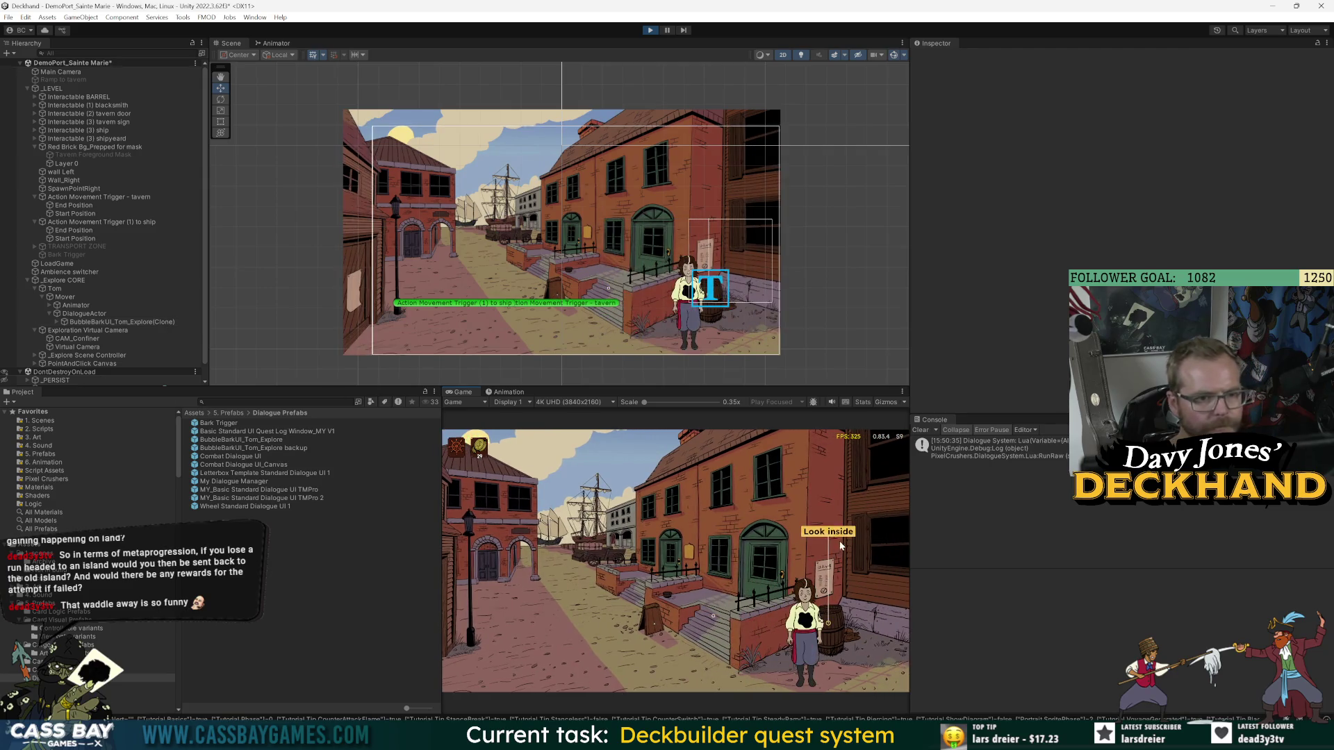
# - Inspect the barrel and Look inside to trigger Tom's barks, then stop the play test
pyautogui.click(829, 532)
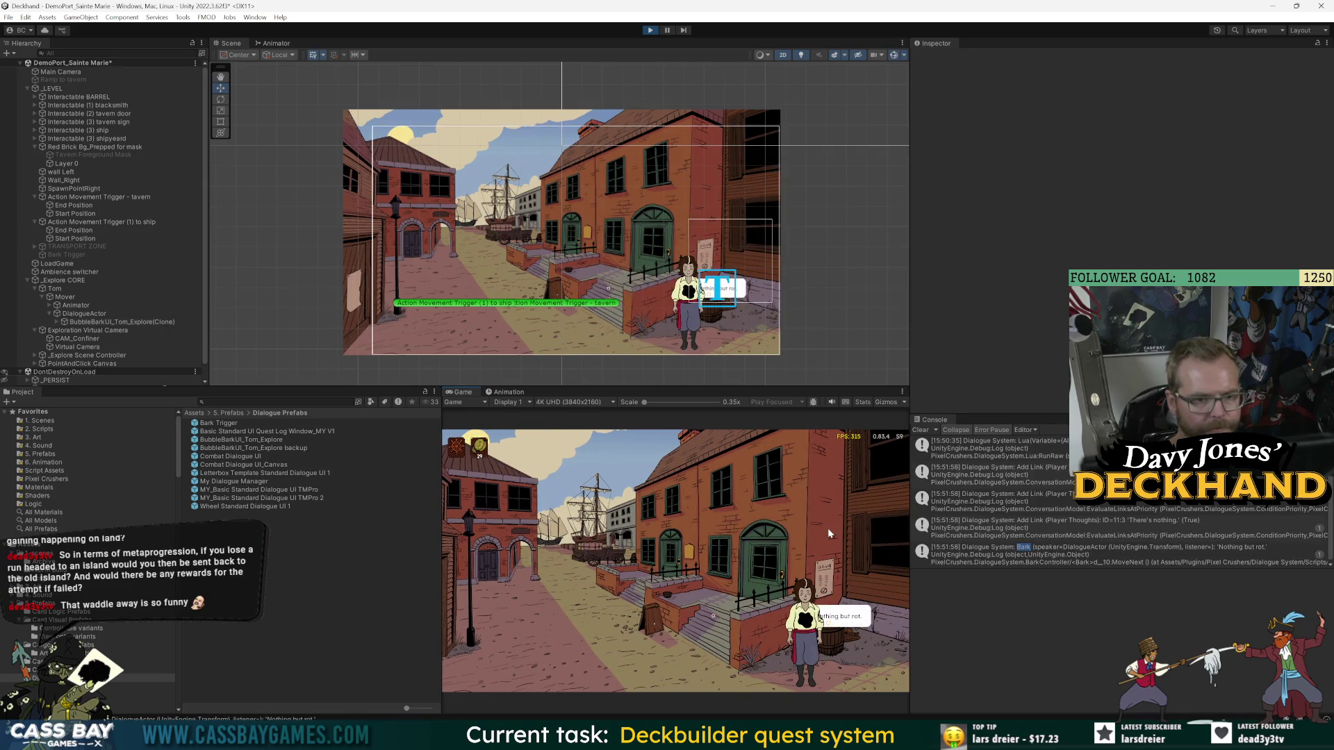
pyautogui.click(829, 534)
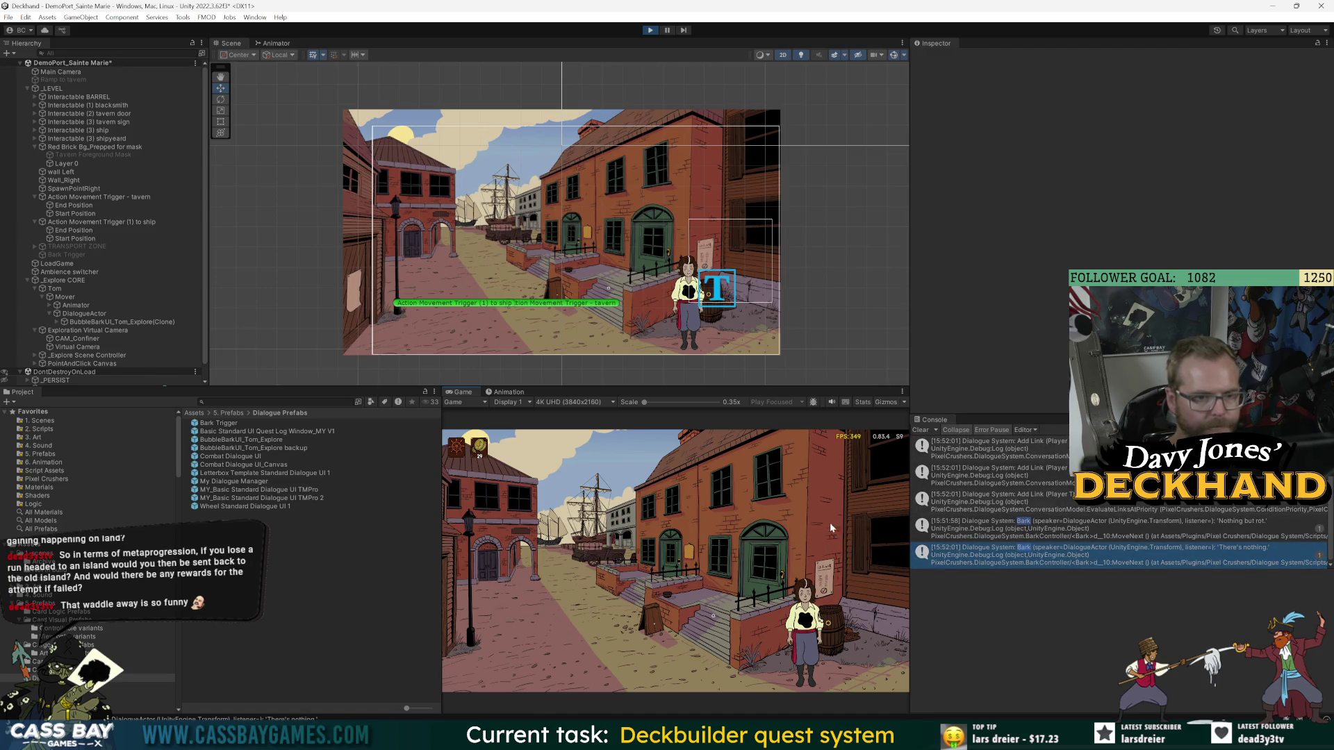
pyautogui.click(650, 31)
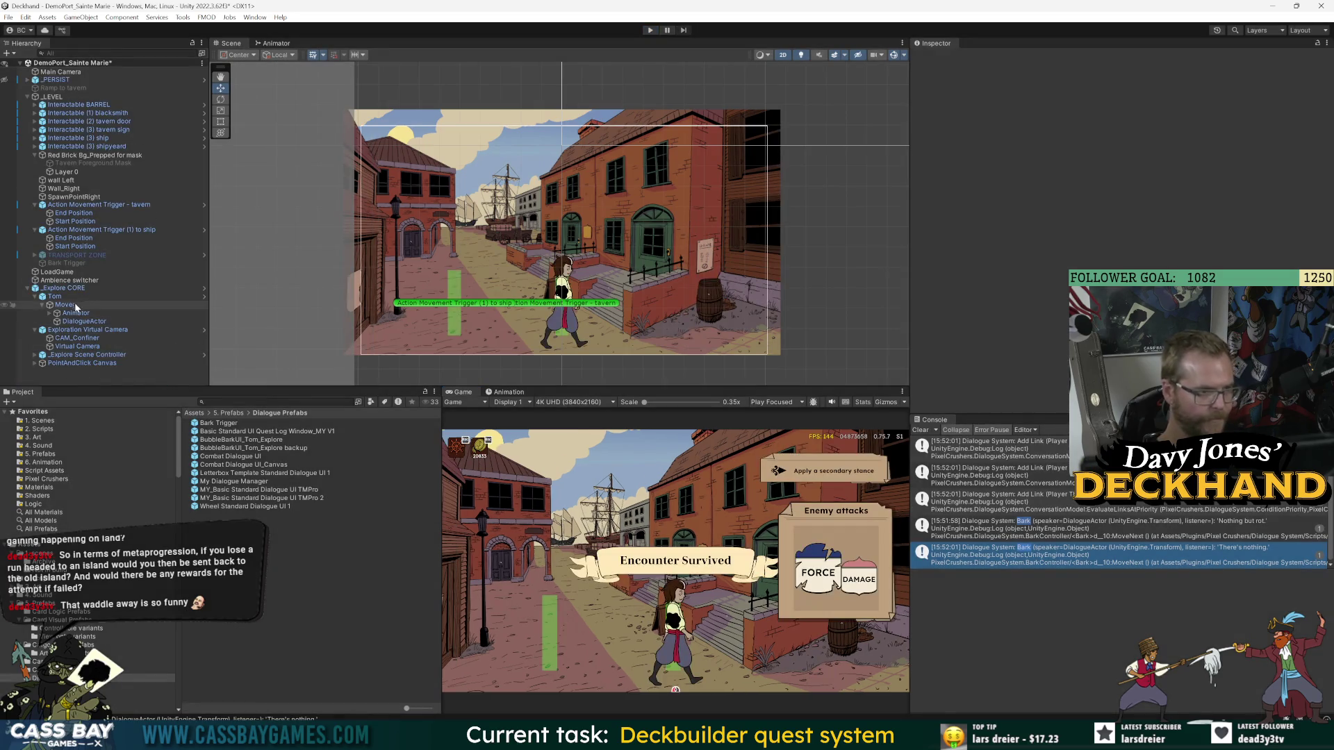
# - Open Tom's prefab and select its DialogueActor child object
pyautogui.click(54, 296)
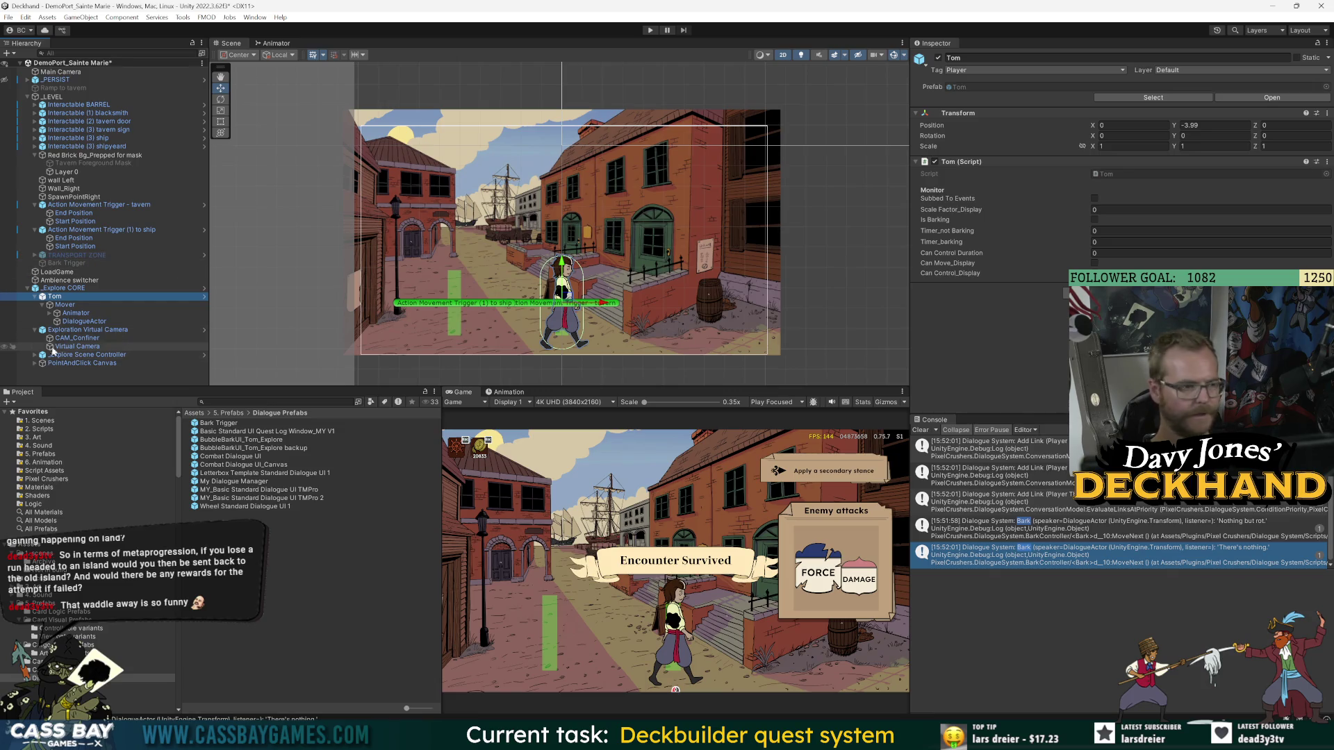
pyautogui.click(204, 296)
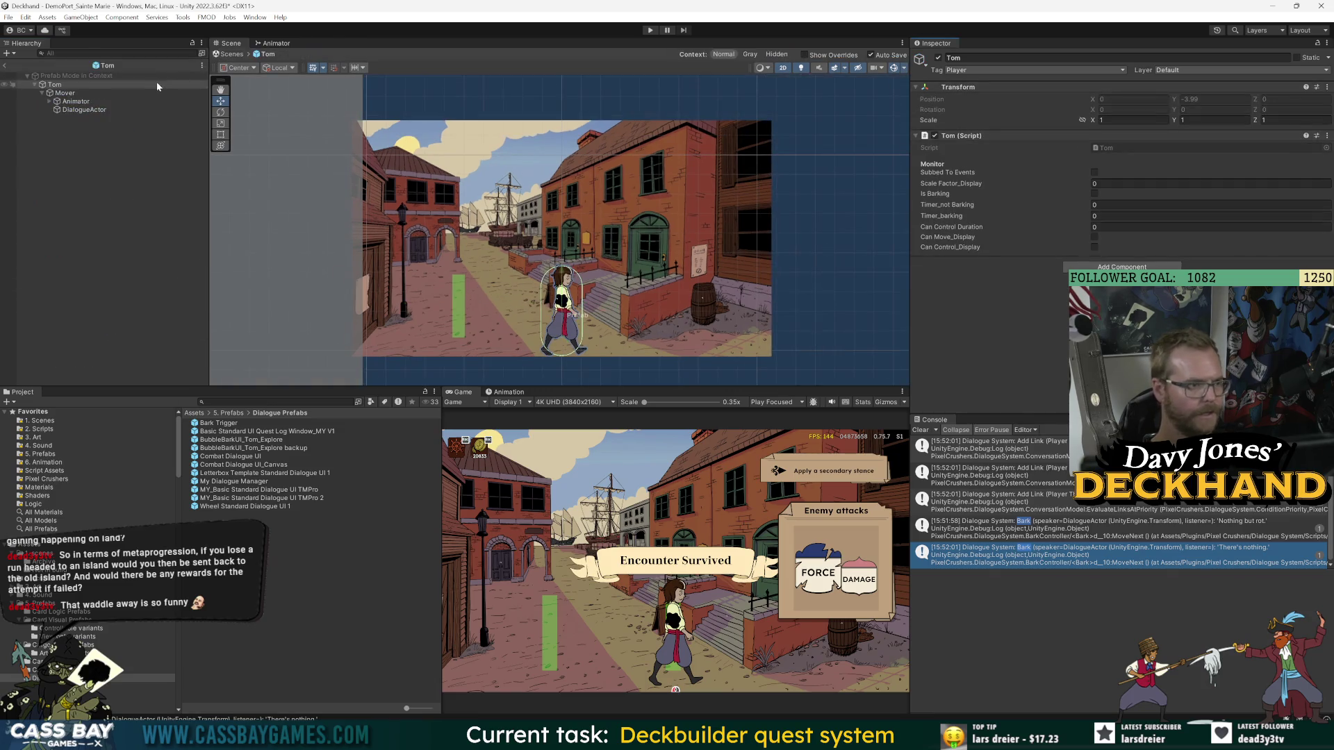
pyautogui.click(70, 109)
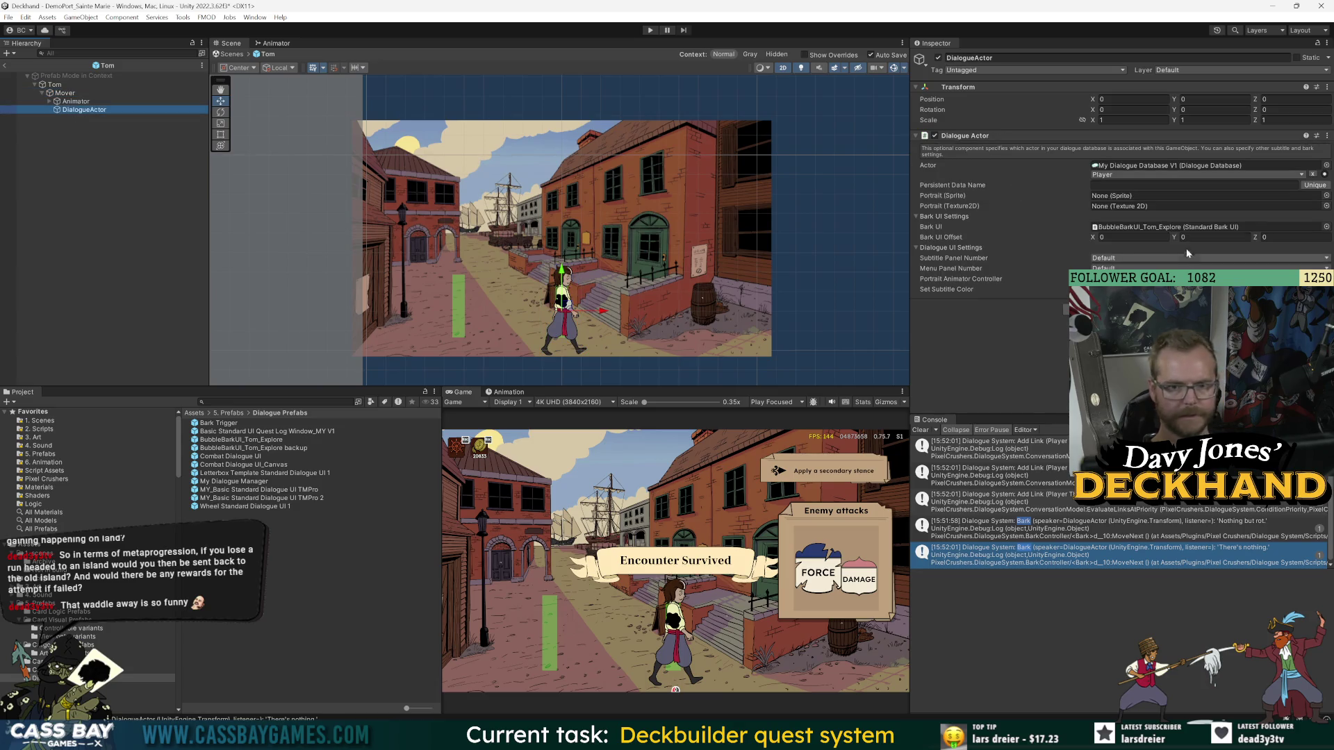
# - Set the Bark UI Offset to X 1, Y 2 and start the game
pyautogui.click(1189, 237)
pyautogui.write('2')
pyautogui.hotkey('shift', 'Tab')
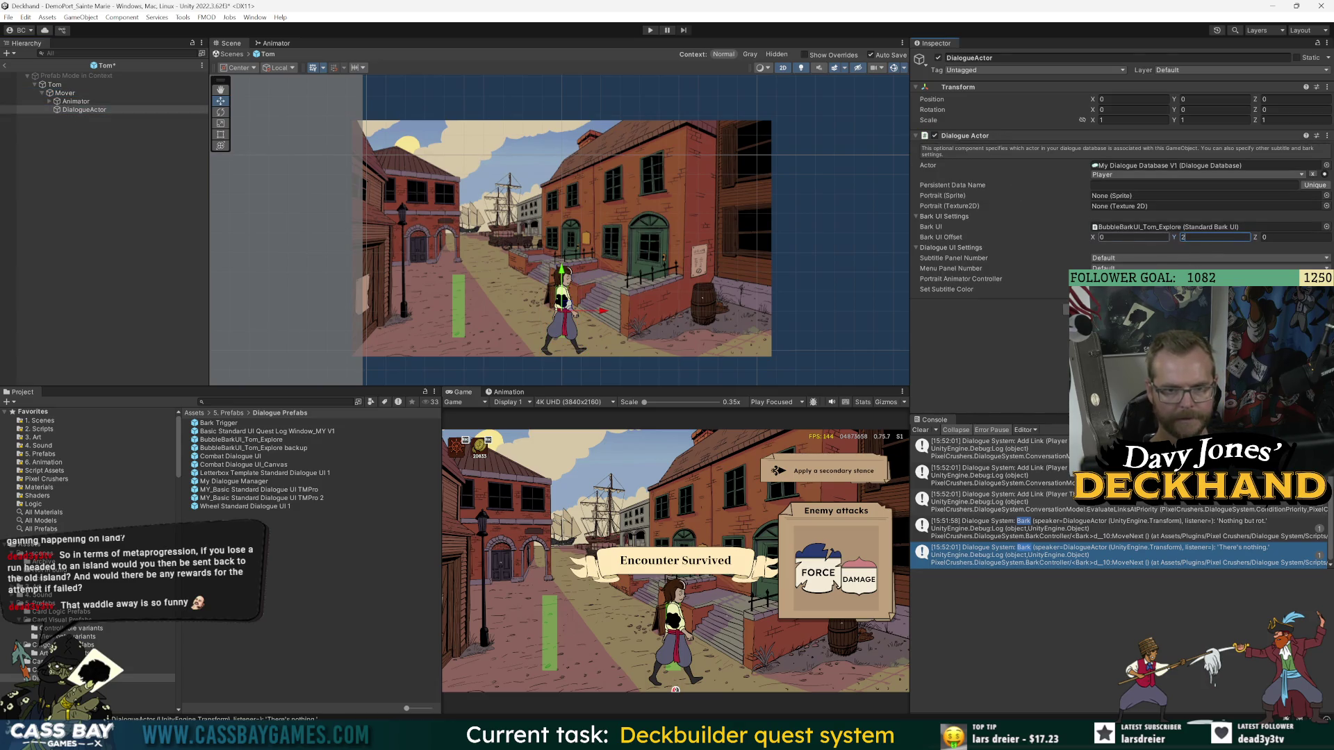
pyautogui.write('1')
pyautogui.hotkey('ctrl', 'p')
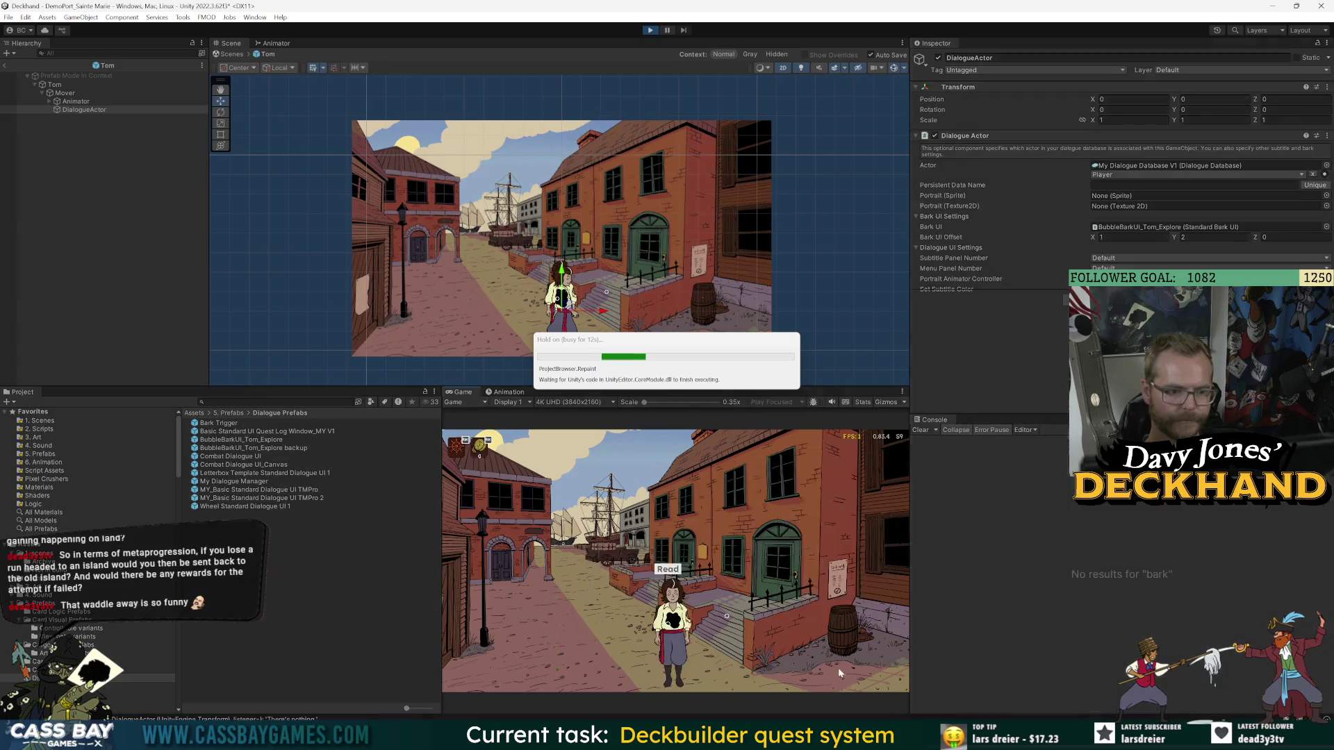
# - After checking the bark in play, set Bark UI Offset to X 0.5, Y 4 and rerun
pyautogui.click(857, 659)
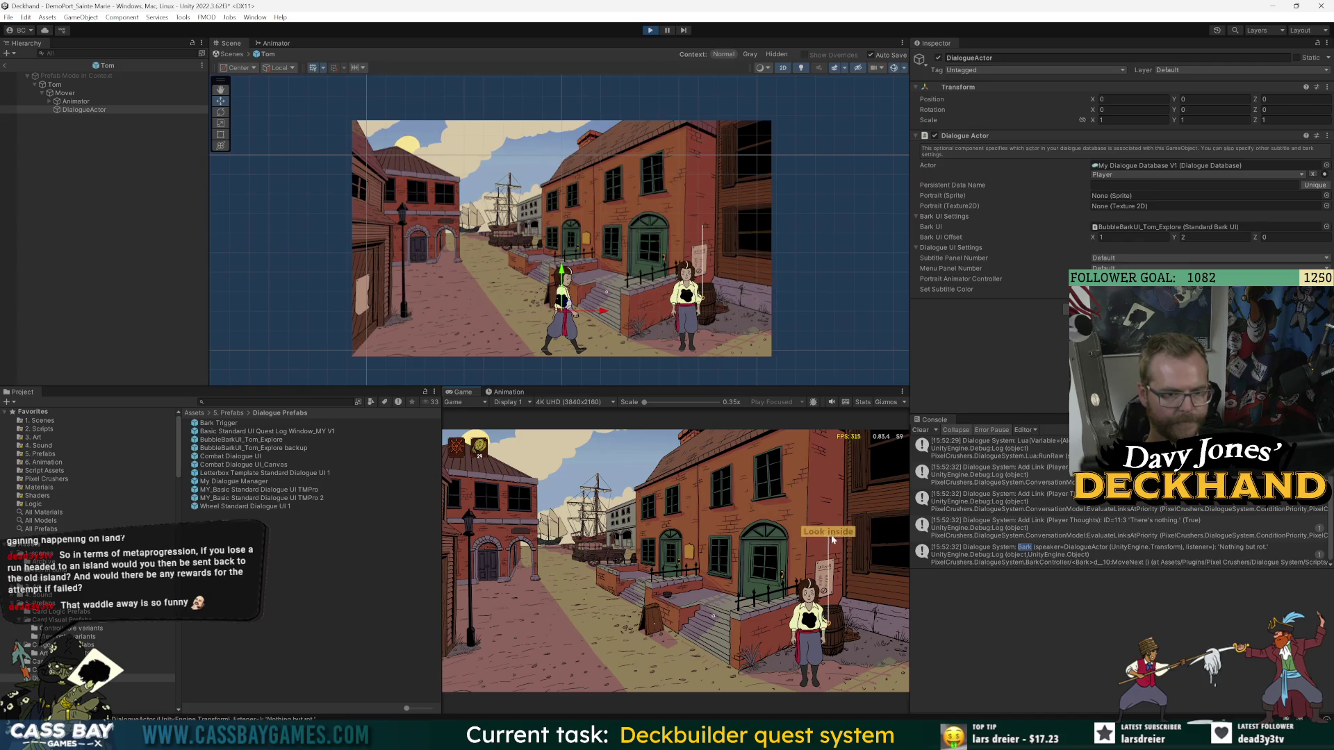
pyautogui.click(835, 533)
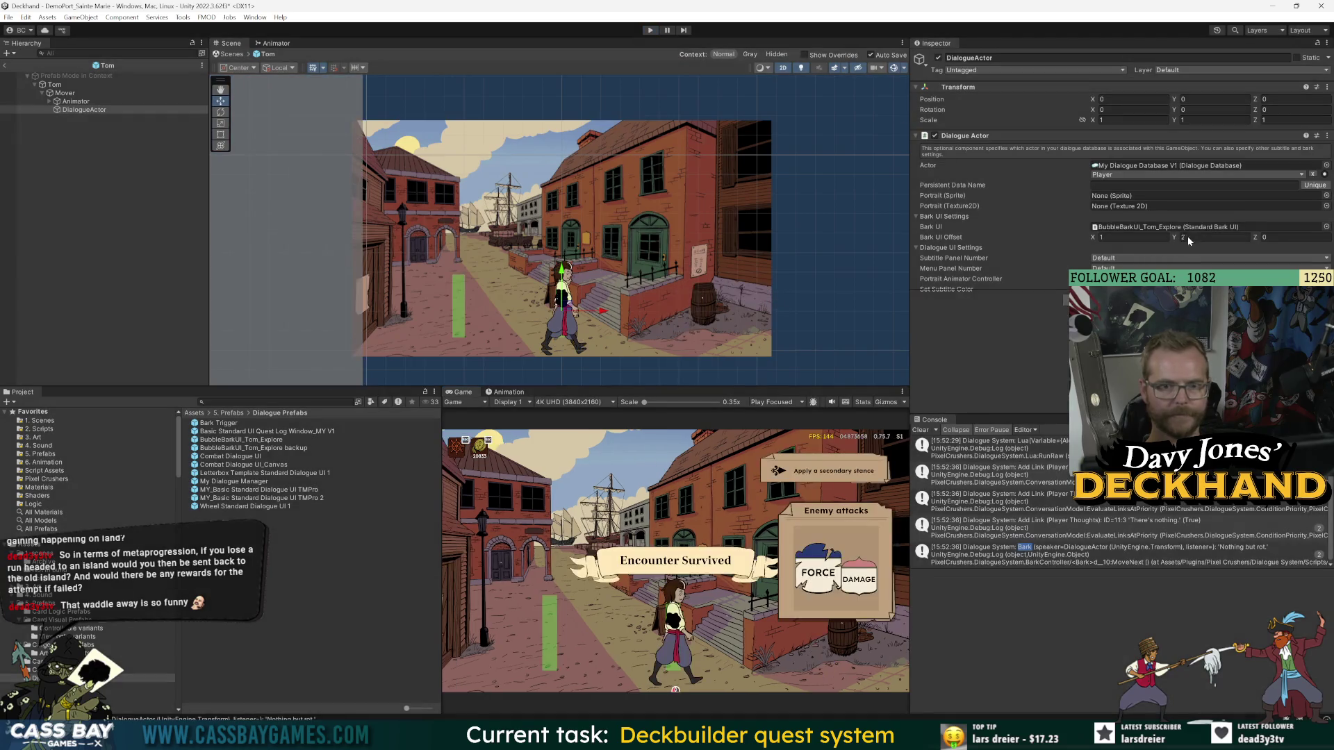
pyautogui.click(1188, 240)
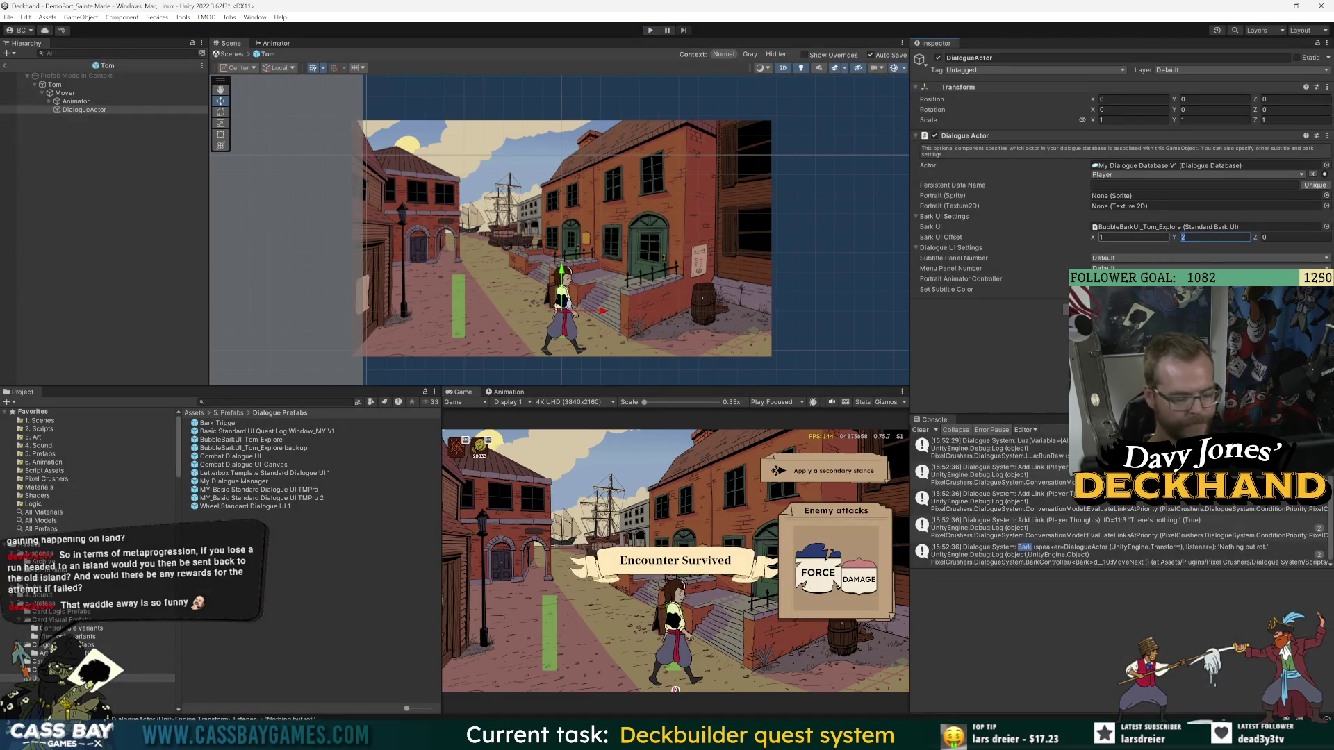
pyautogui.write('4')
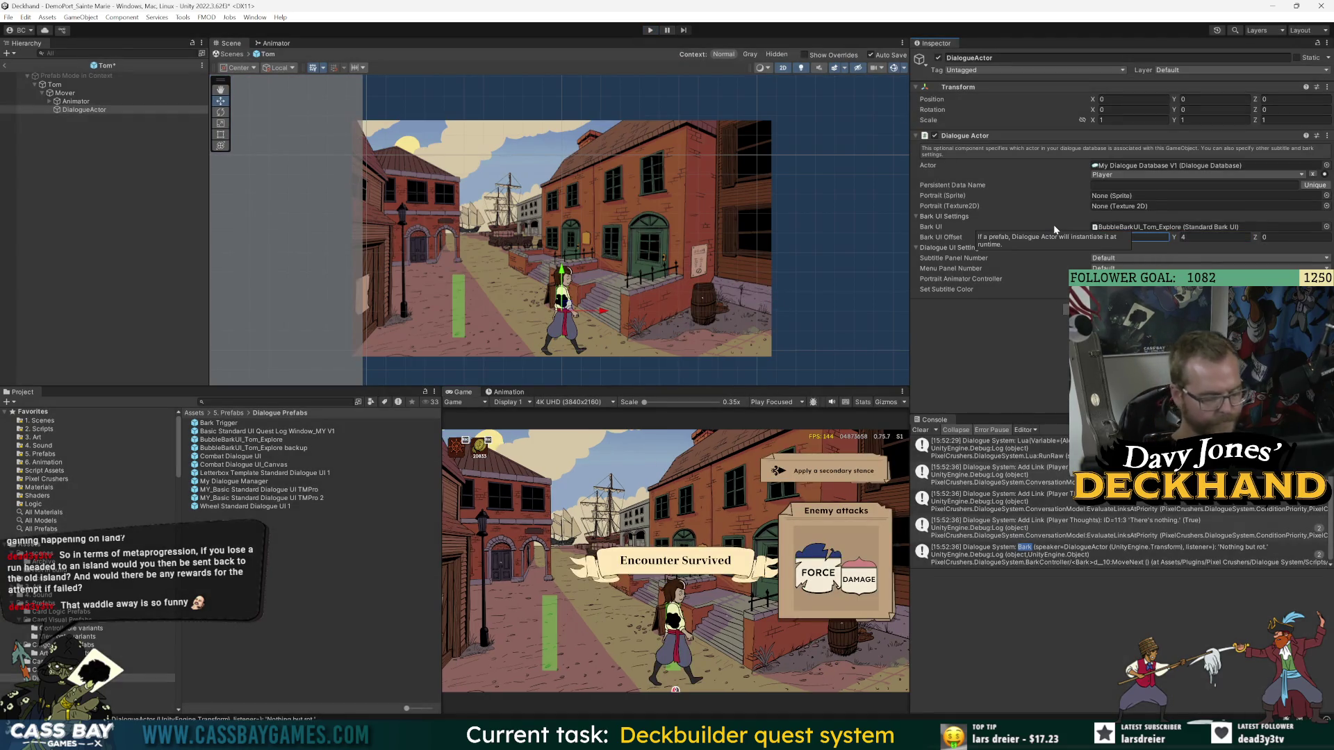
pyautogui.press('Return')
pyautogui.hotkey('ctrl', 'p')
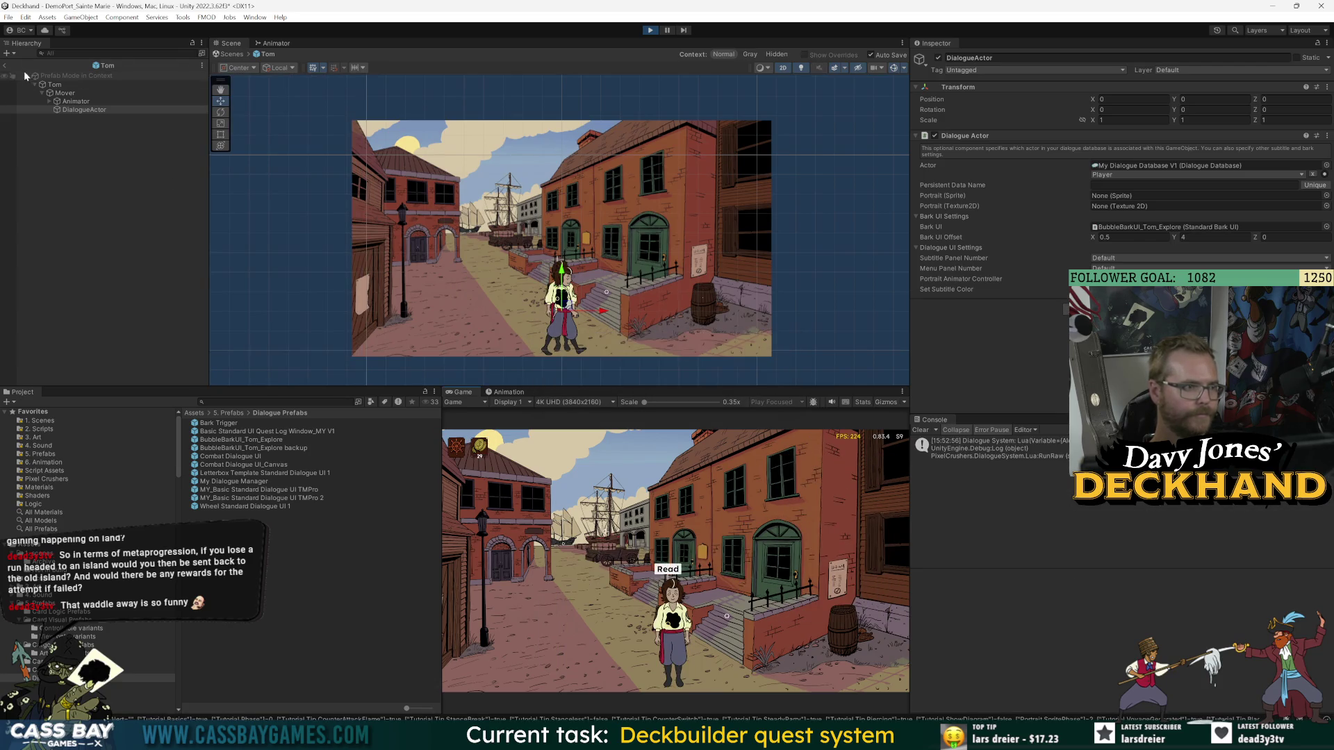
pyautogui.click(5, 65)
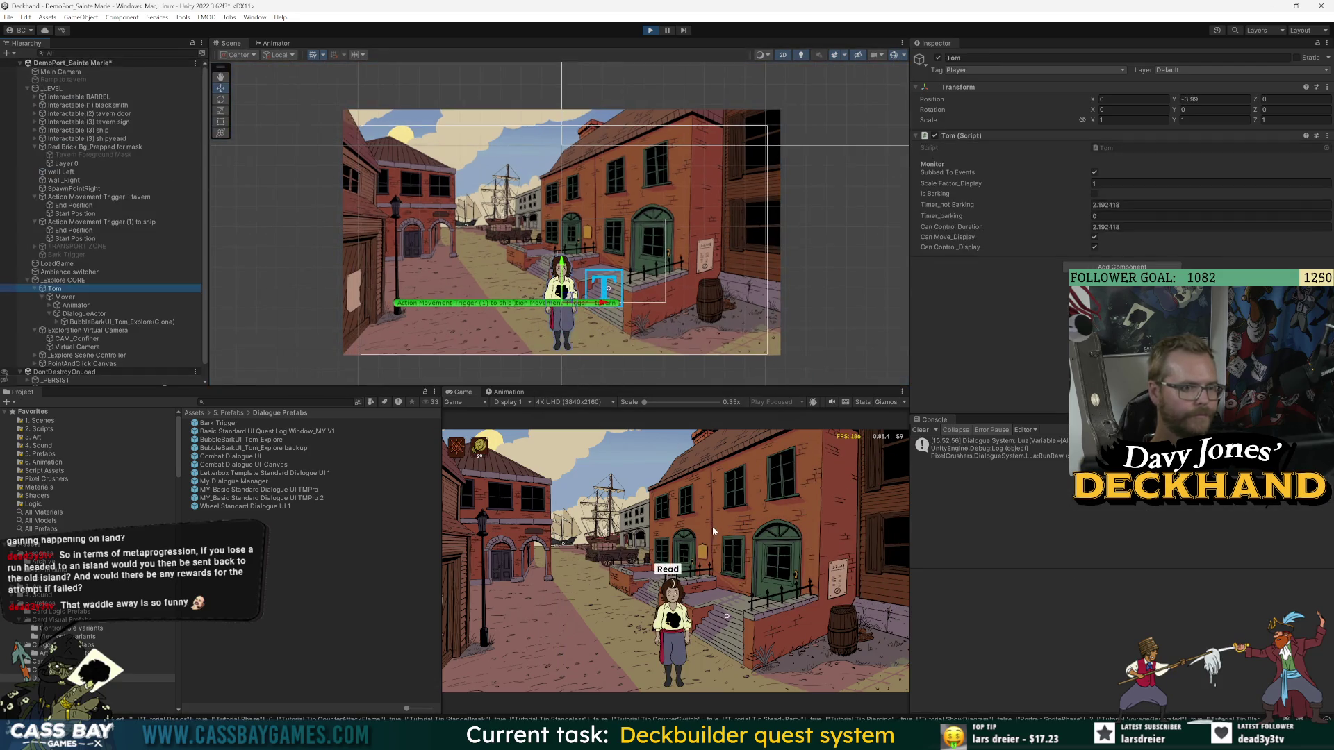
# - Trigger Tom's barrel bark and try a Bark UI Offset Y of 2 while playing
pyautogui.click(814, 651)
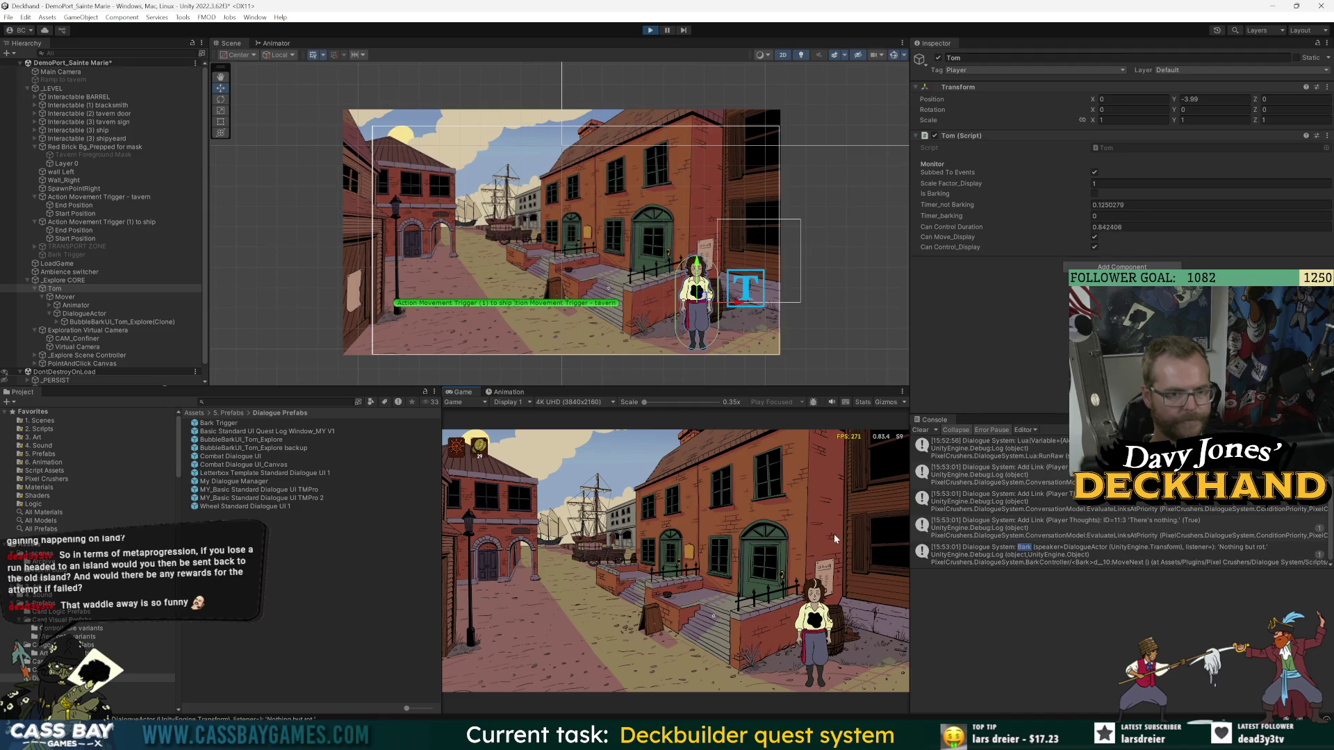
pyautogui.click(803, 530)
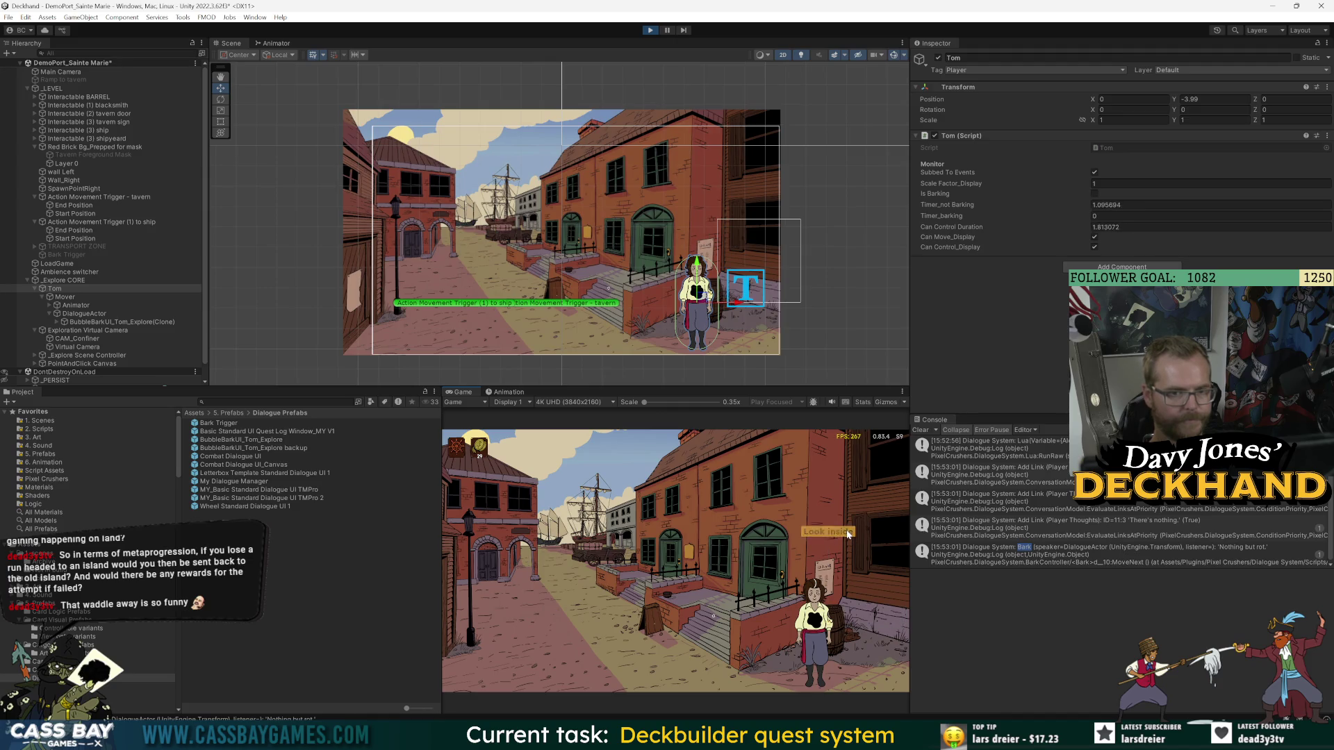
pyautogui.click(109, 315)
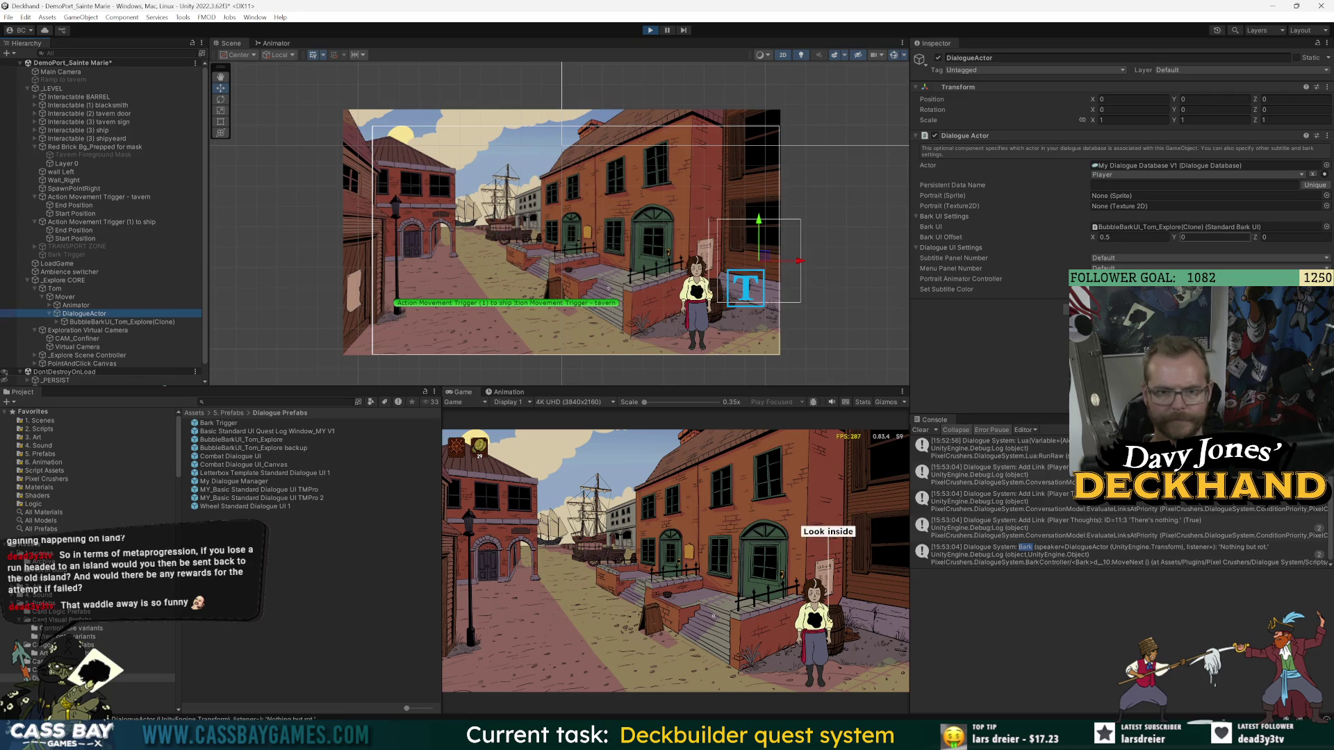
pyautogui.click(1212, 237)
pyautogui.write('2')
pyautogui.click(833, 535)
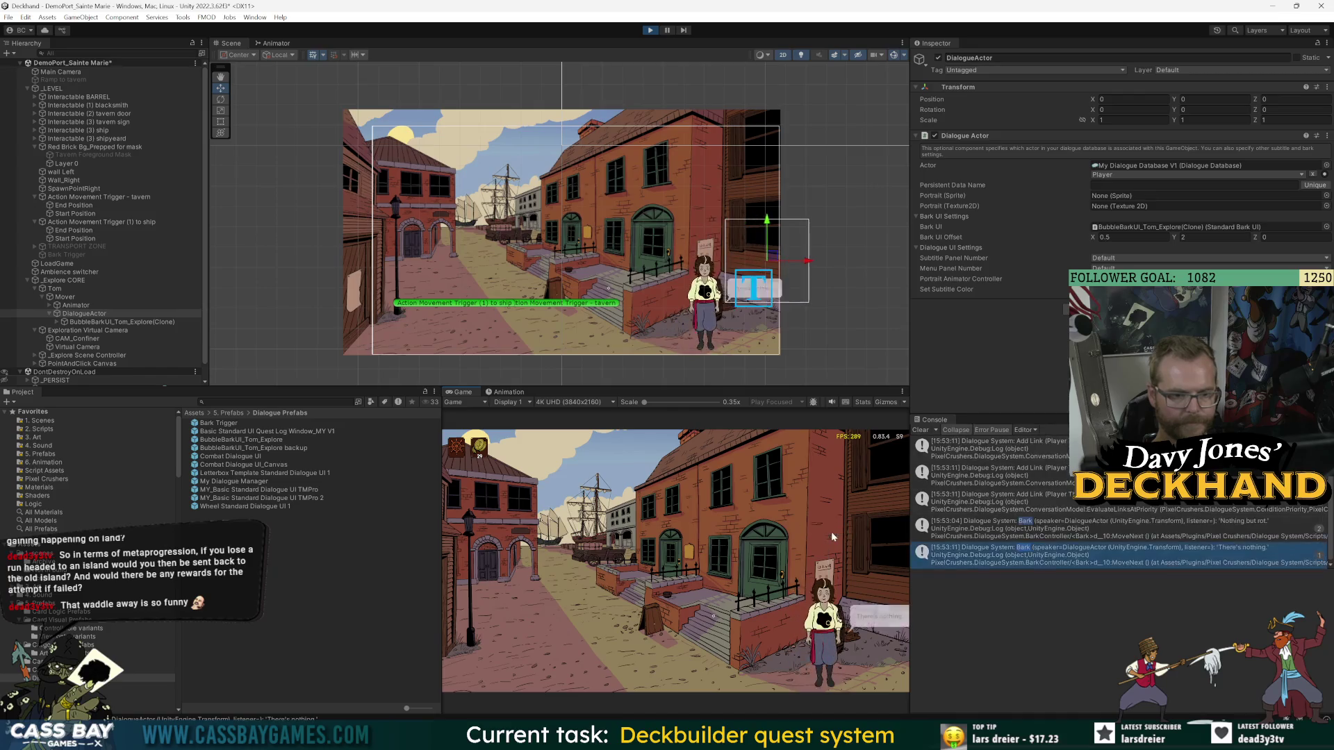
# - Inspect the spawned bark bubble and DialogueActor offset, then stop the game
pyautogui.click(89, 314)
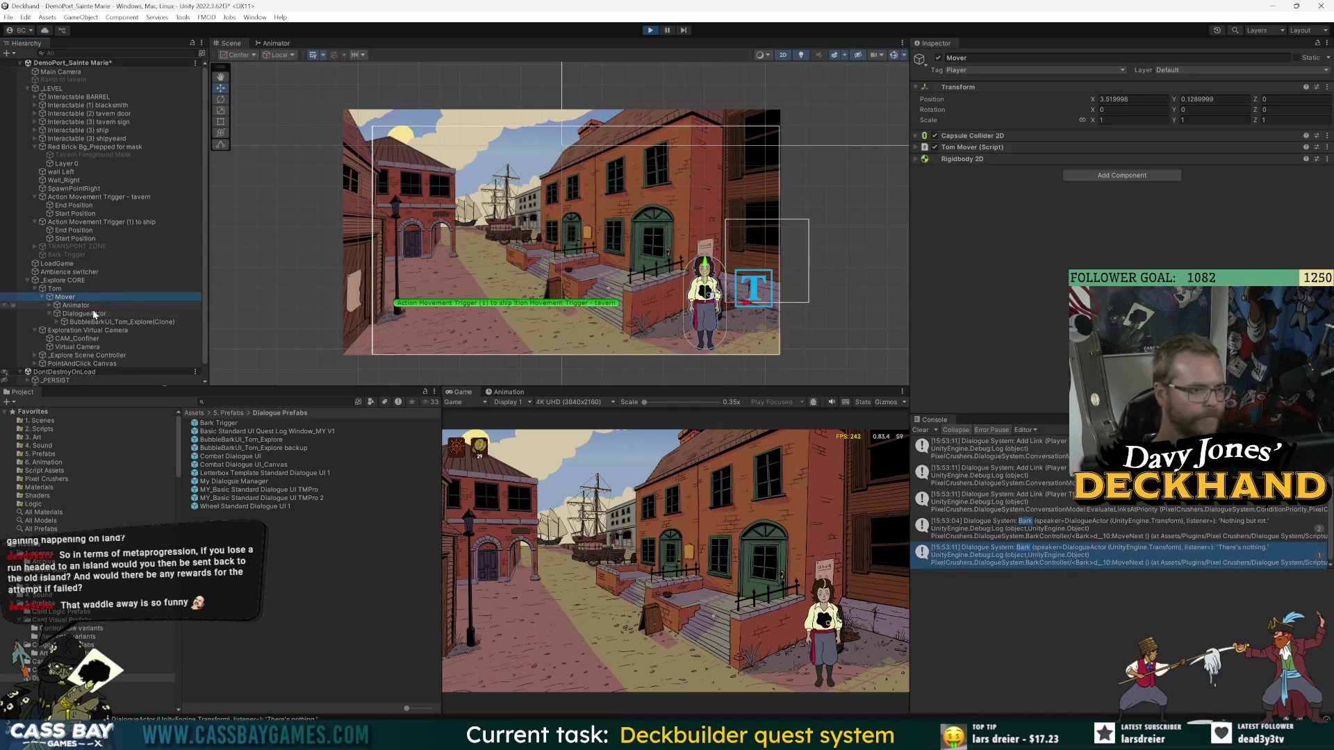
pyautogui.click(89, 322)
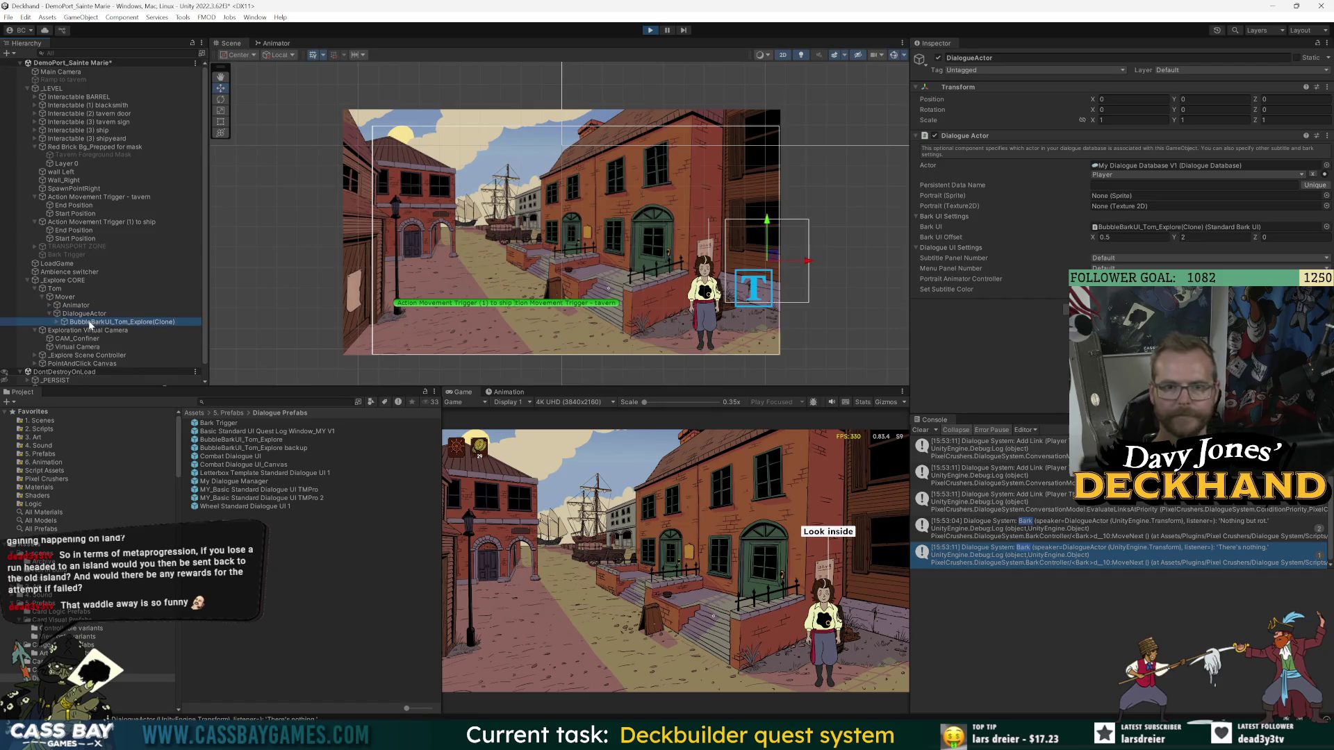
pyautogui.click(88, 313)
pyautogui.click(1214, 237)
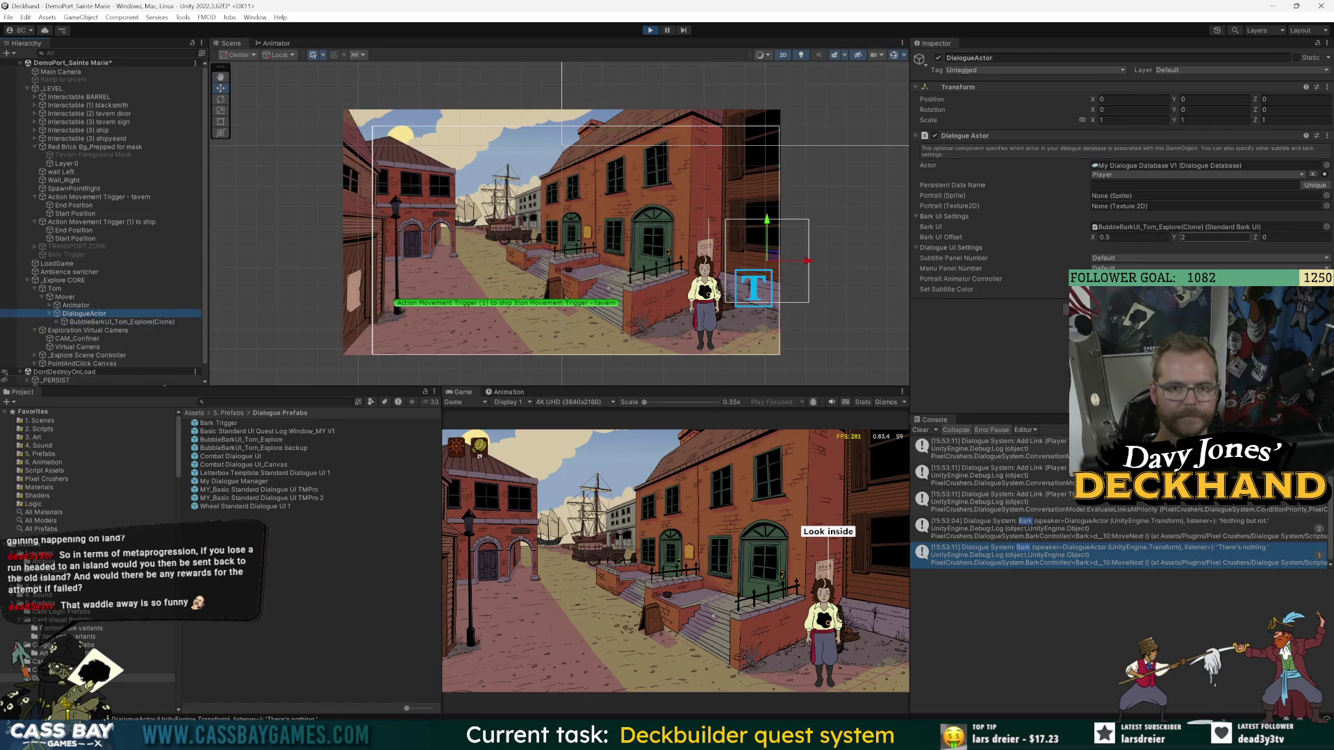
pyautogui.click(651, 31)
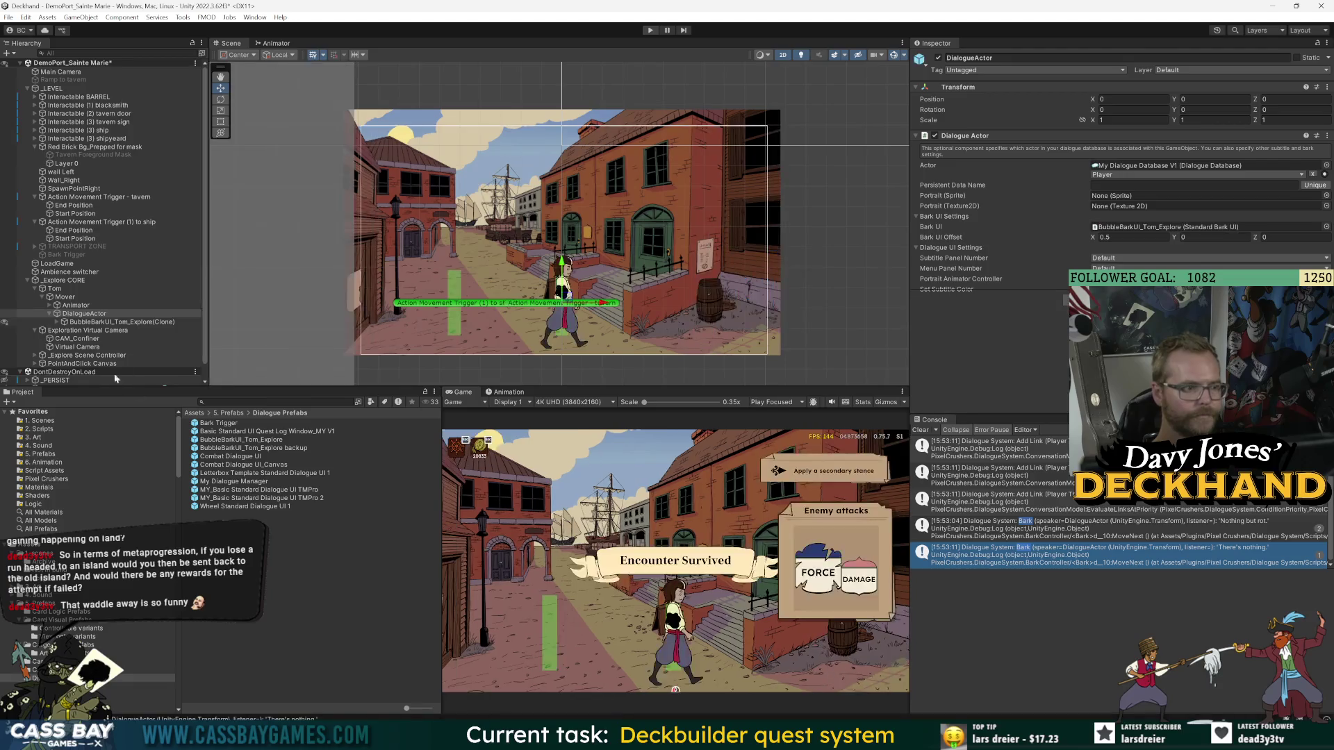
# - Set Tom's Bark UI Offset to X 0.2, Y 3
pyautogui.click(1132, 237)
pyautogui.write('0')
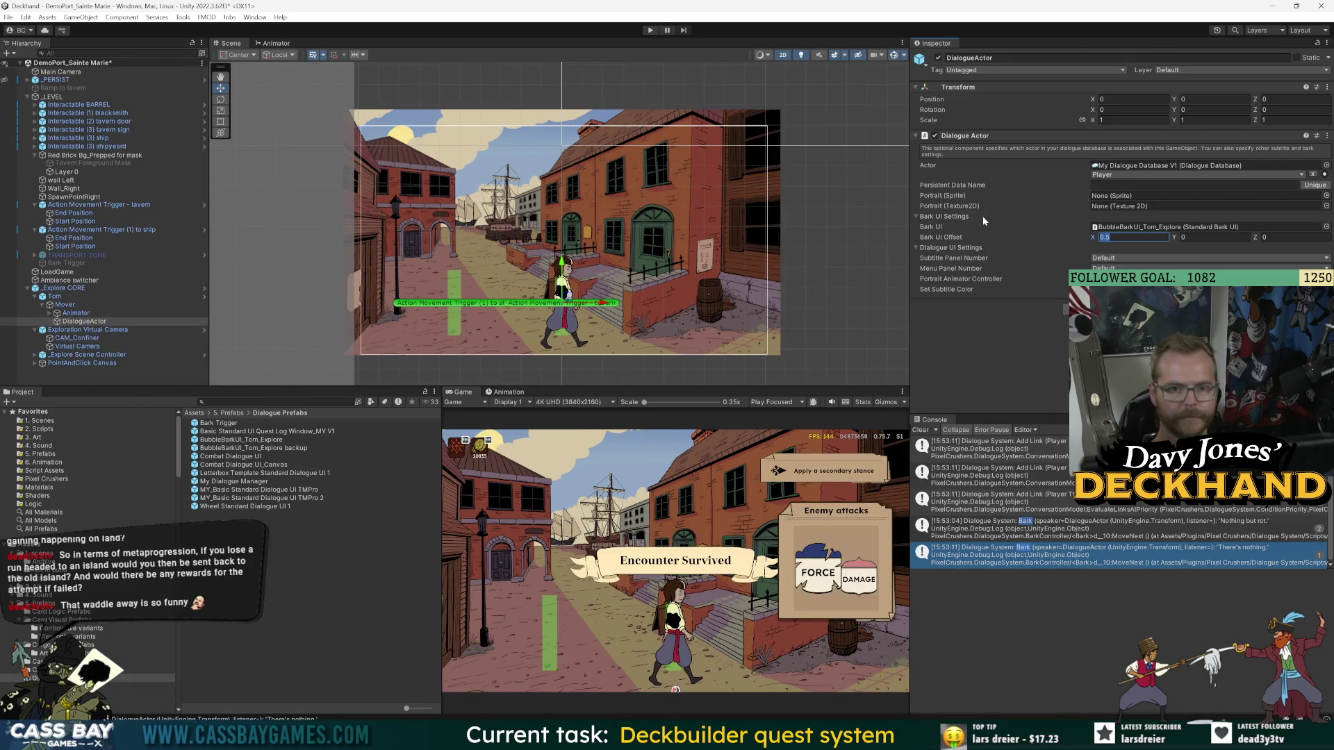
pyautogui.write('.2')
pyautogui.press('Tab')
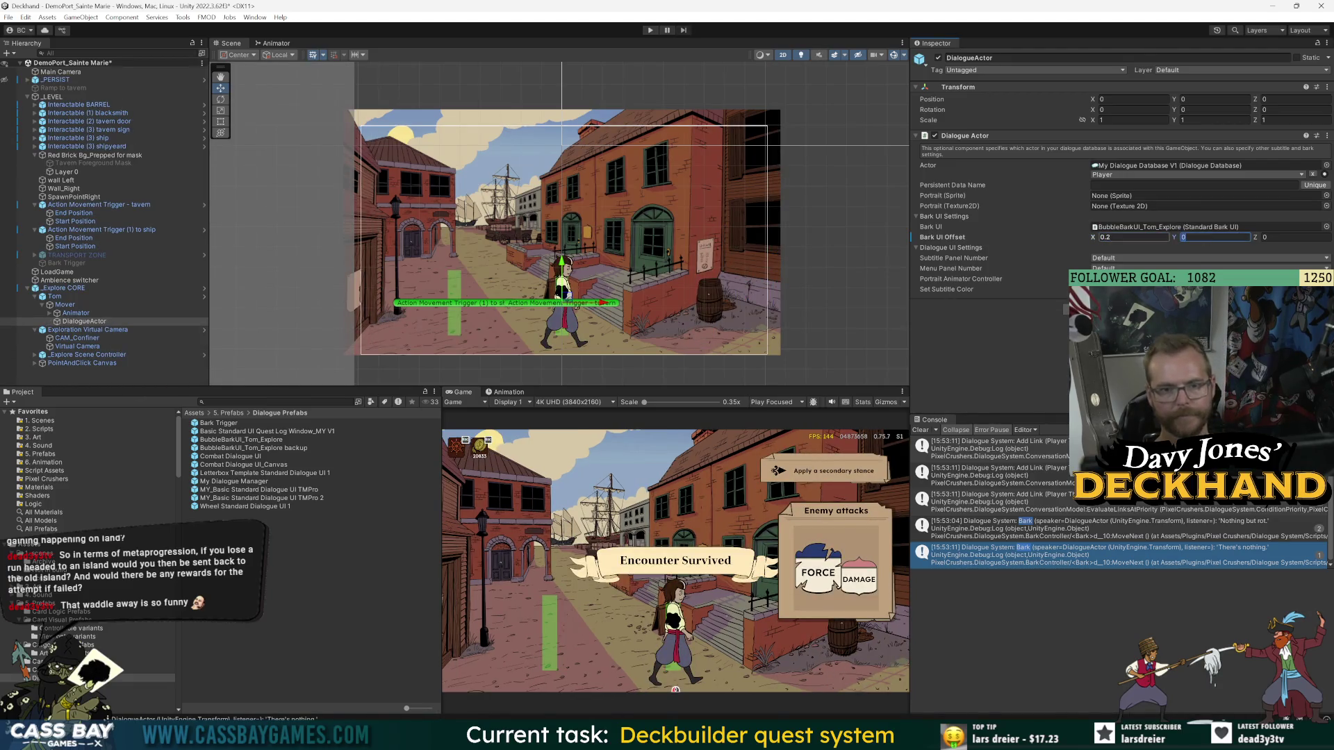
pyautogui.write('3')
# - Open the _Explore CORE prefab and review Tom's pending overrides inside it
pyautogui.click(104, 296)
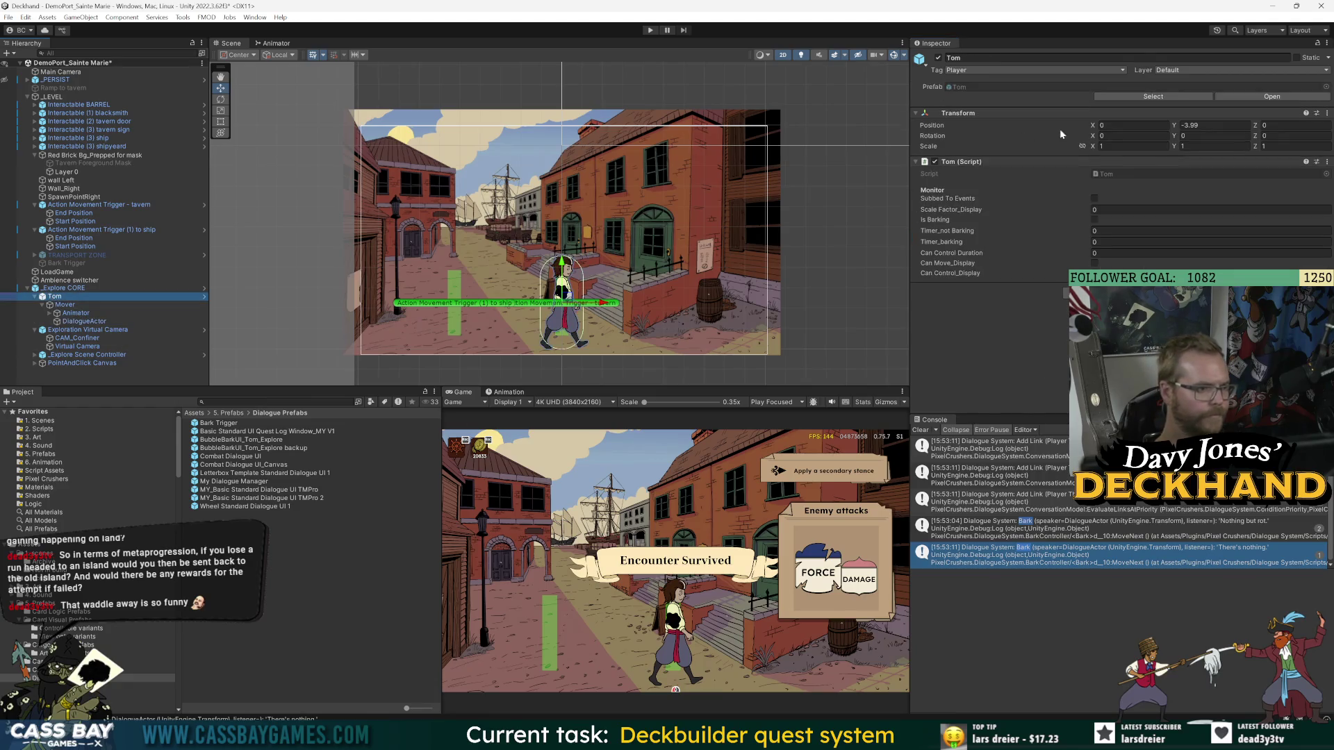
pyautogui.click(64, 287)
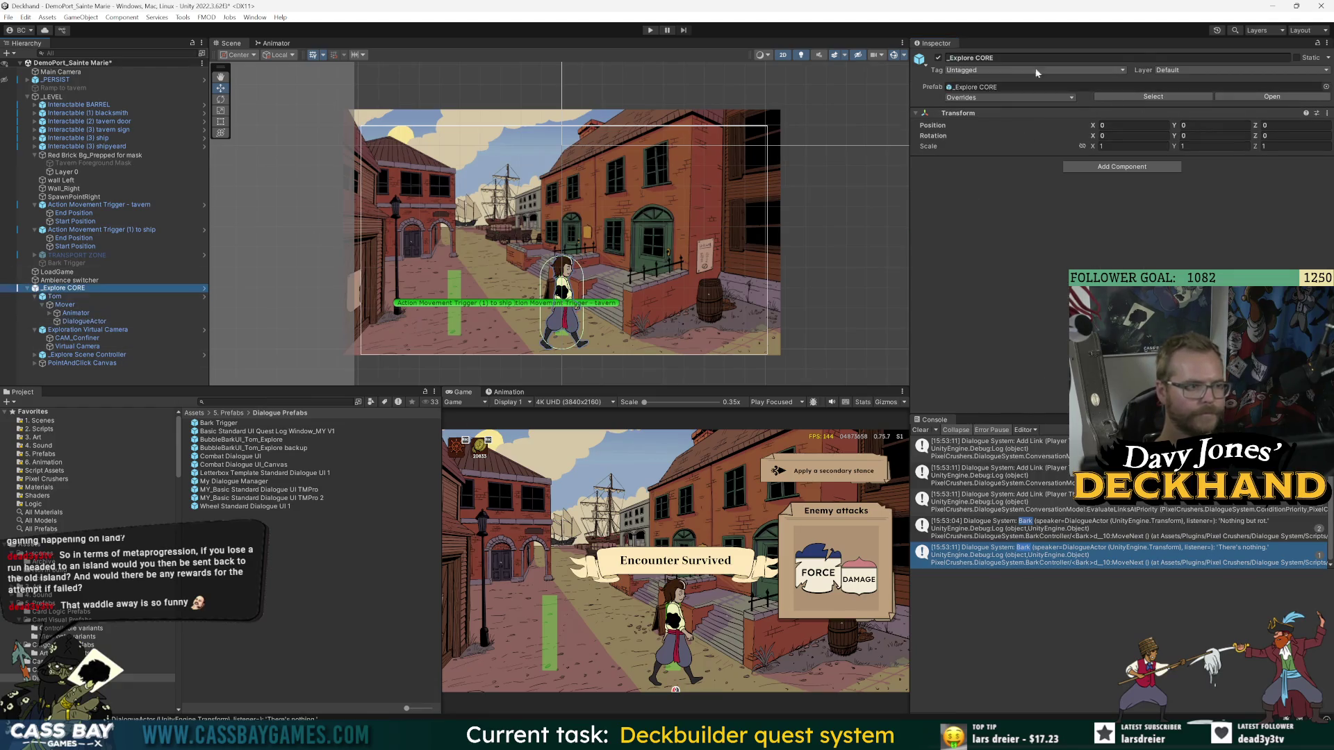
pyautogui.click(1021, 98)
pyautogui.click(1272, 97)
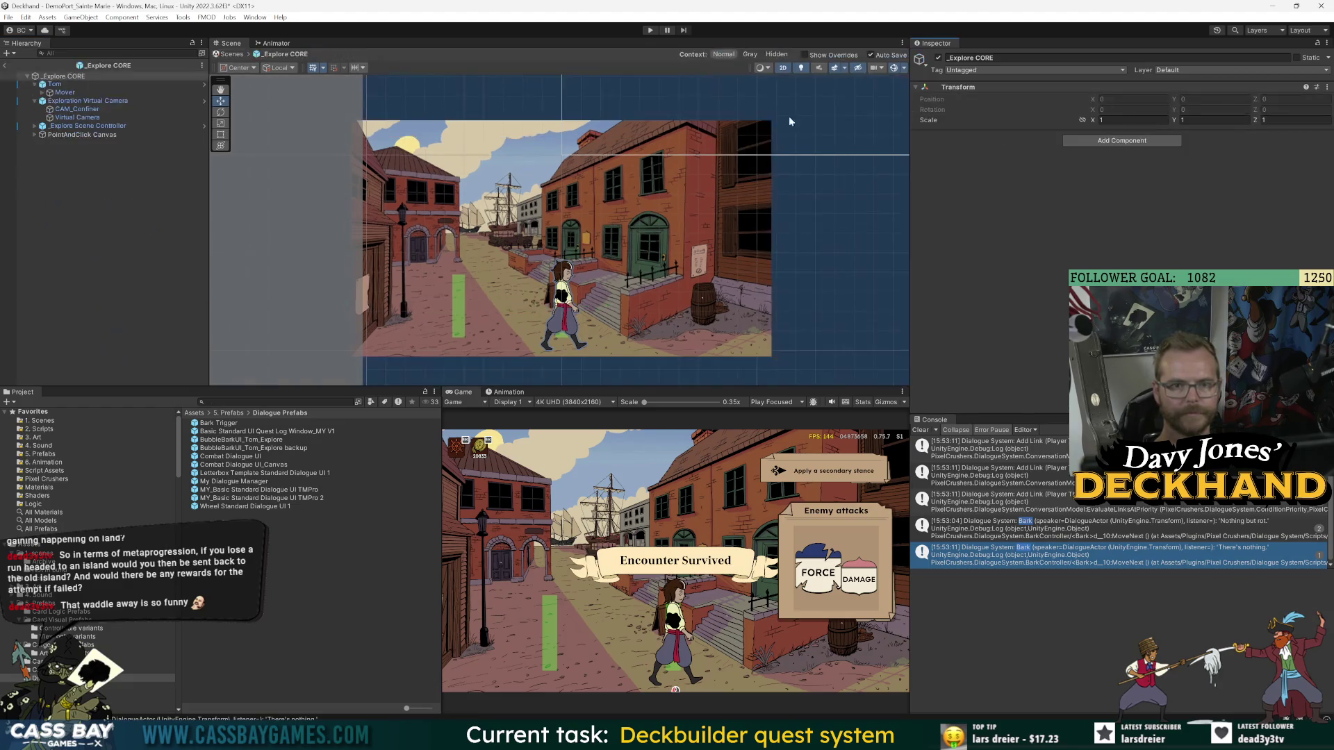
pyautogui.click(54, 84)
pyautogui.click(1007, 98)
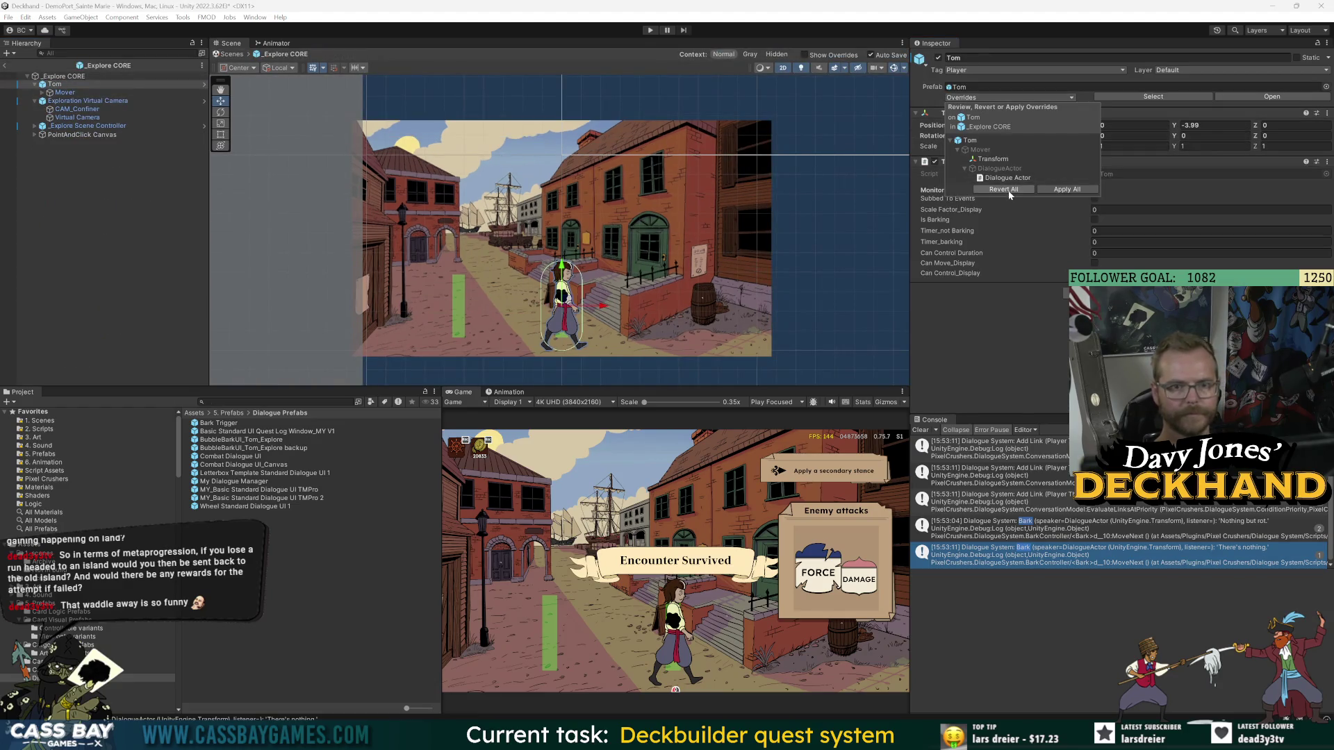
pyautogui.click(1061, 190)
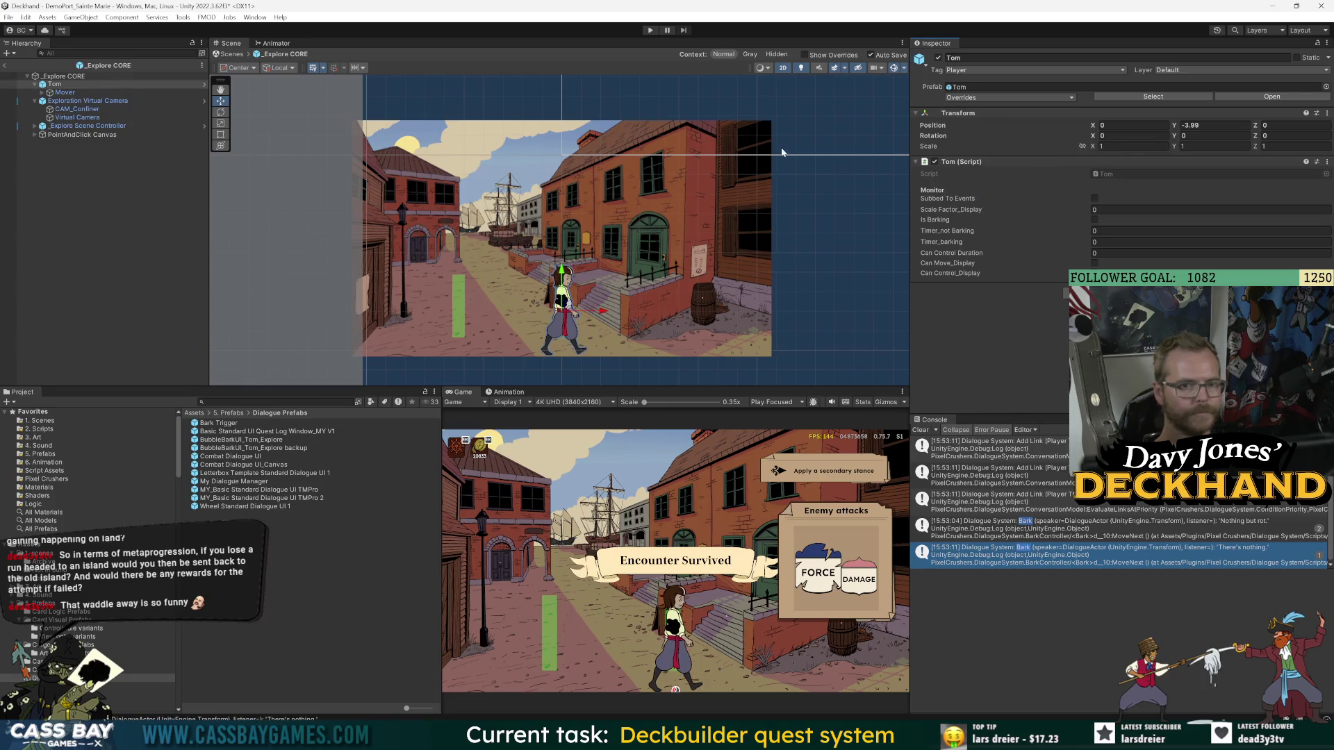
pyautogui.click(78, 224)
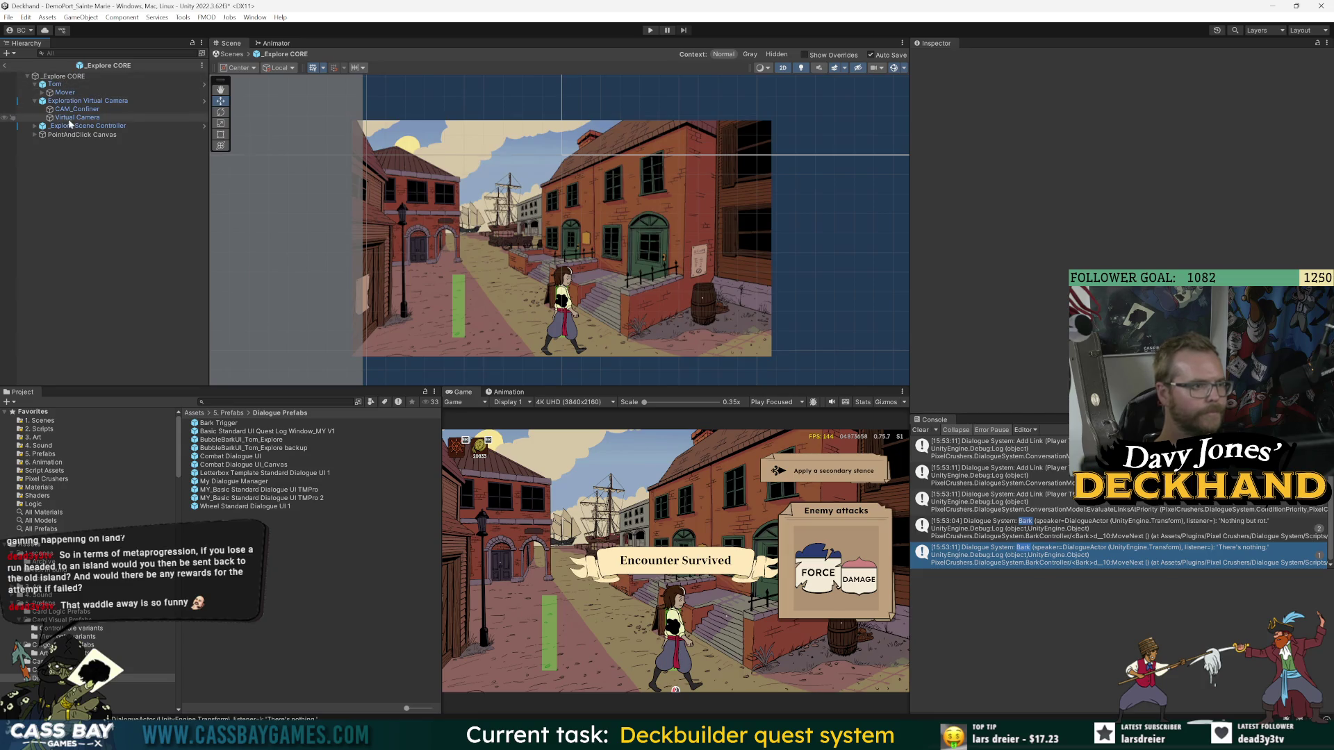
# - Exit the _Explore CORE prefab, review Tom's prefab overrides, and start the game
pyautogui.click(5, 65)
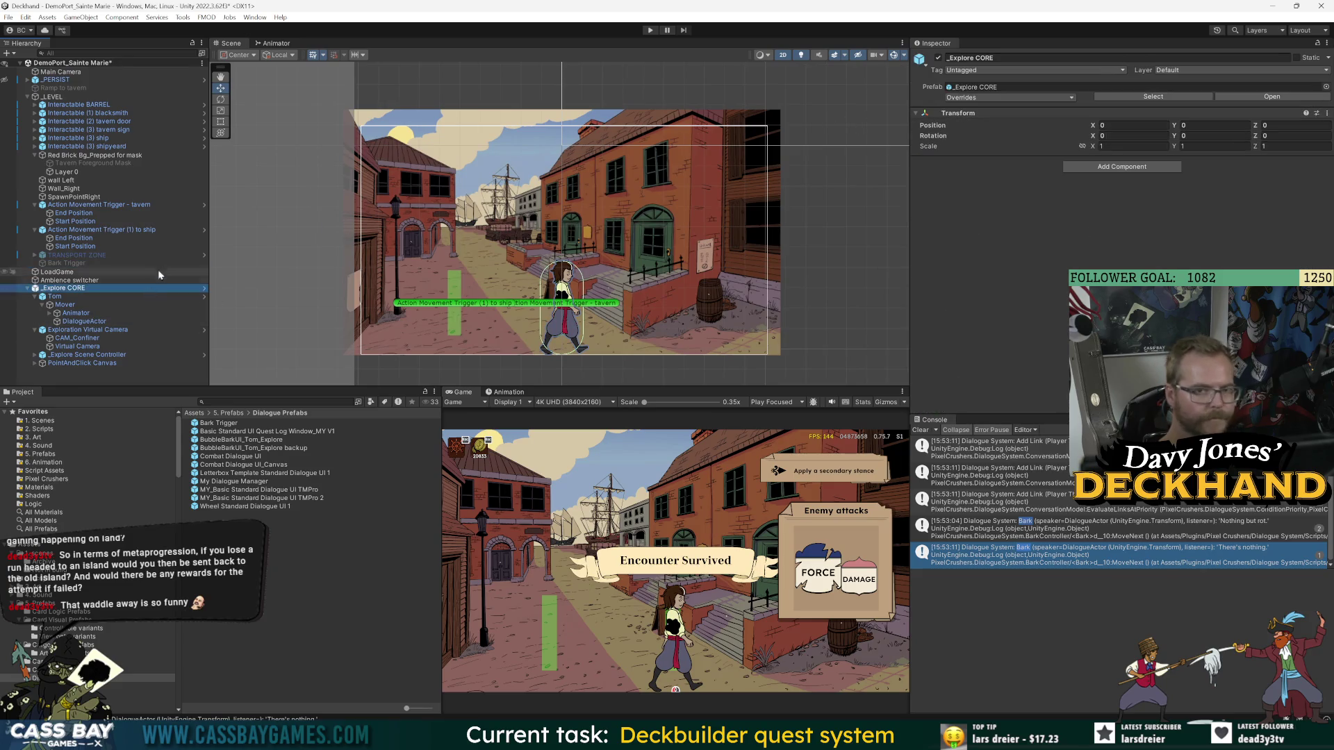
pyautogui.rightClick(63, 291)
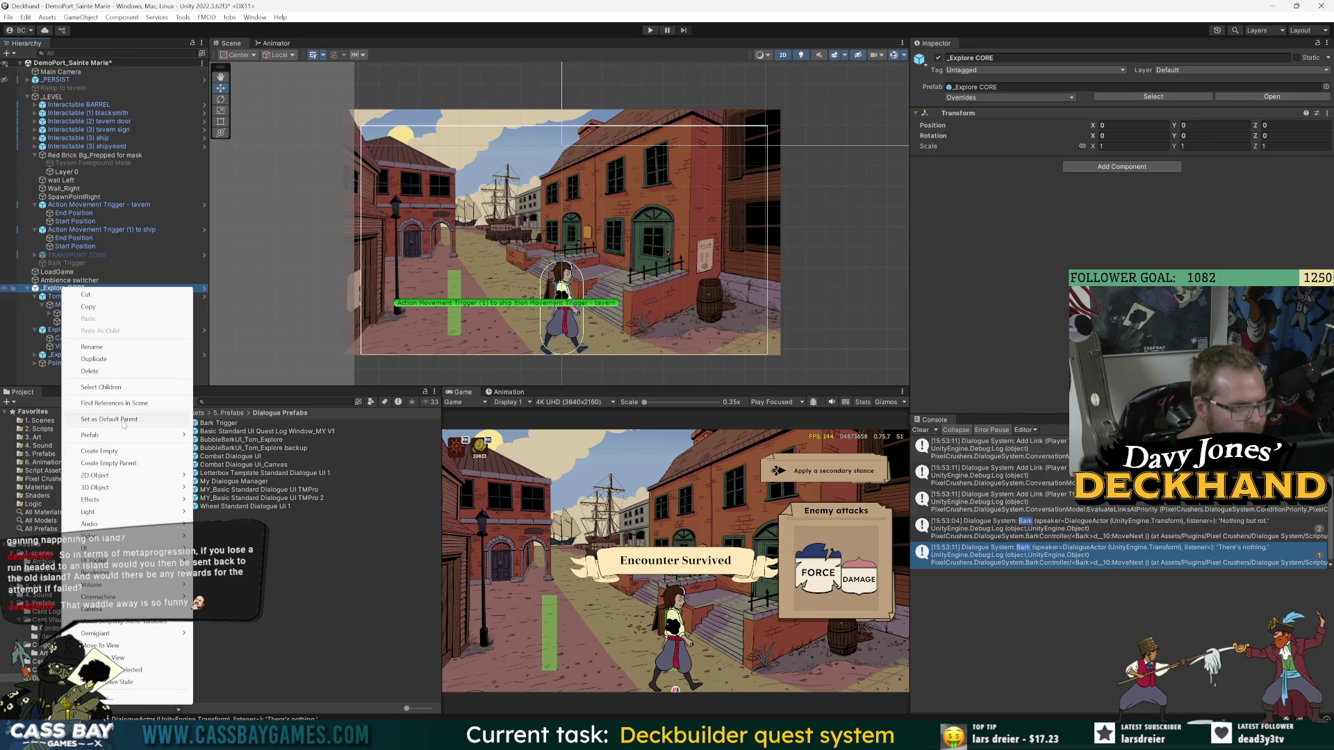
pyautogui.moveTo(122, 435)
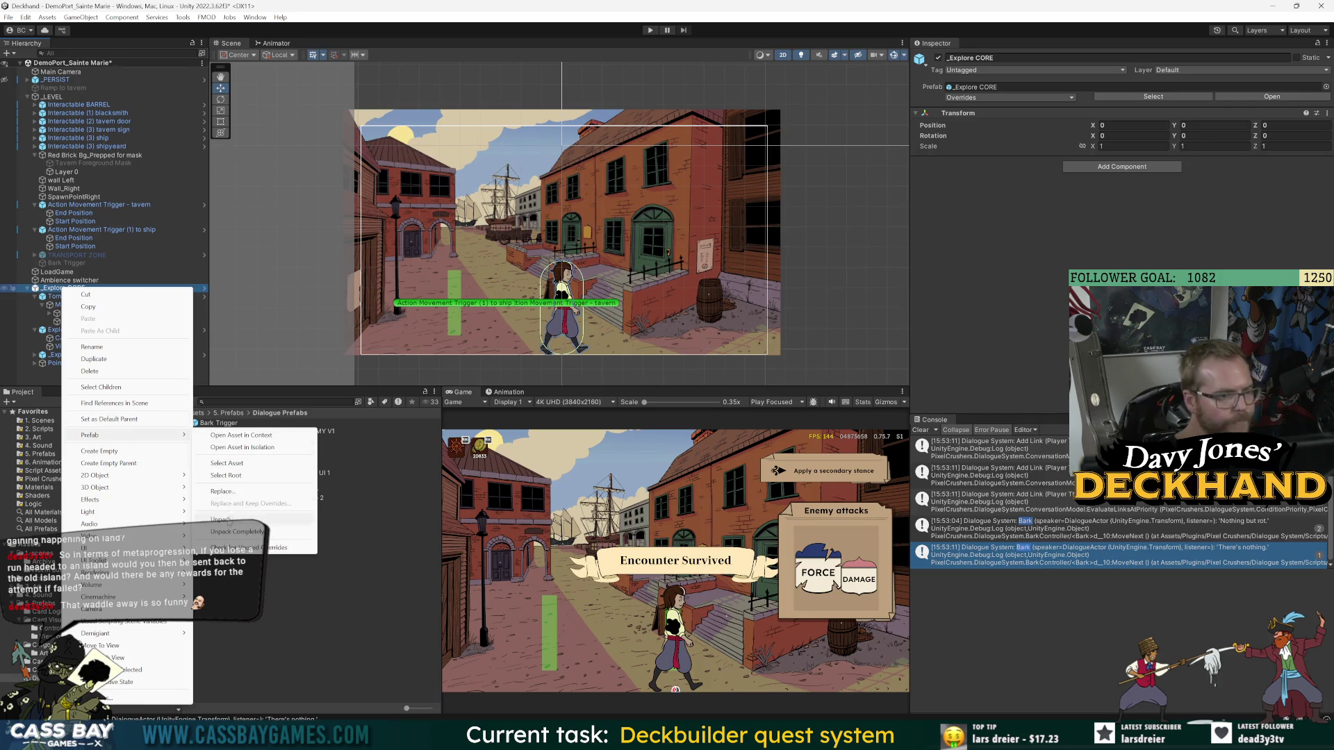
pyautogui.click(226, 476)
pyautogui.click(1029, 98)
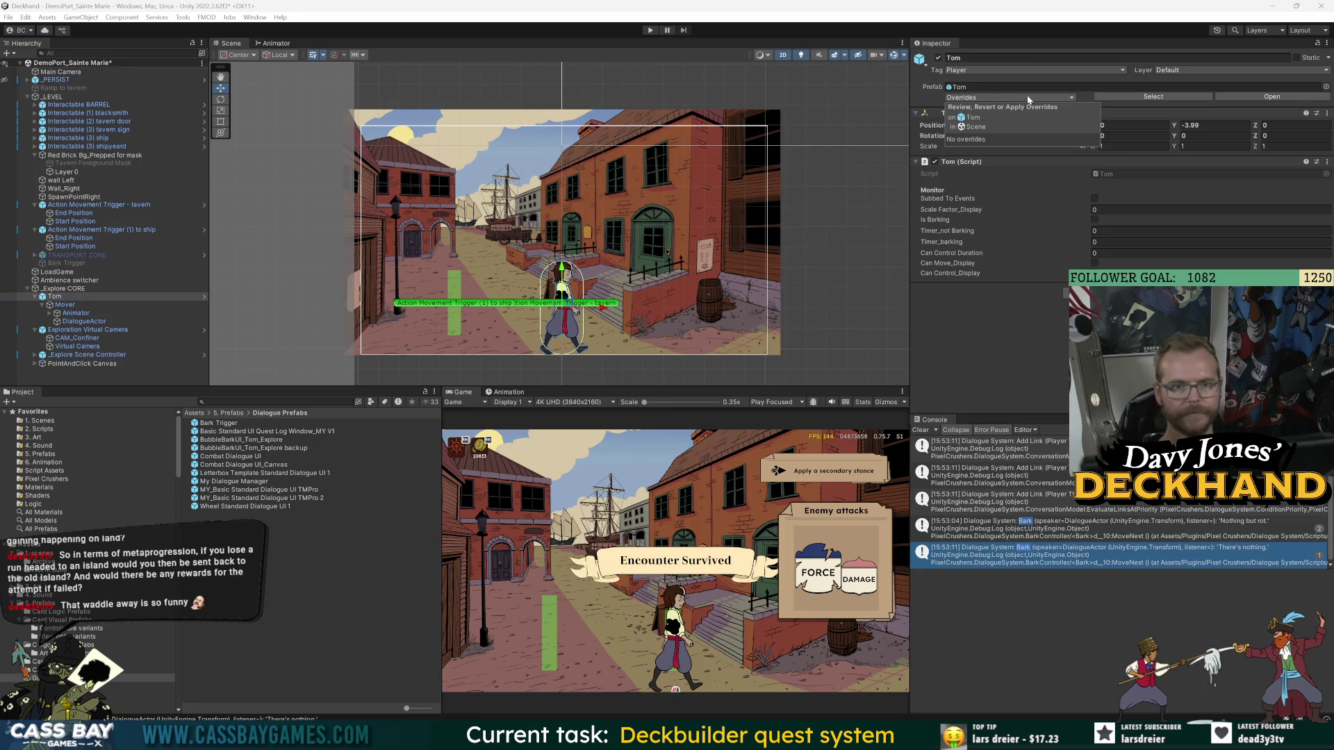
pyautogui.click(834, 384)
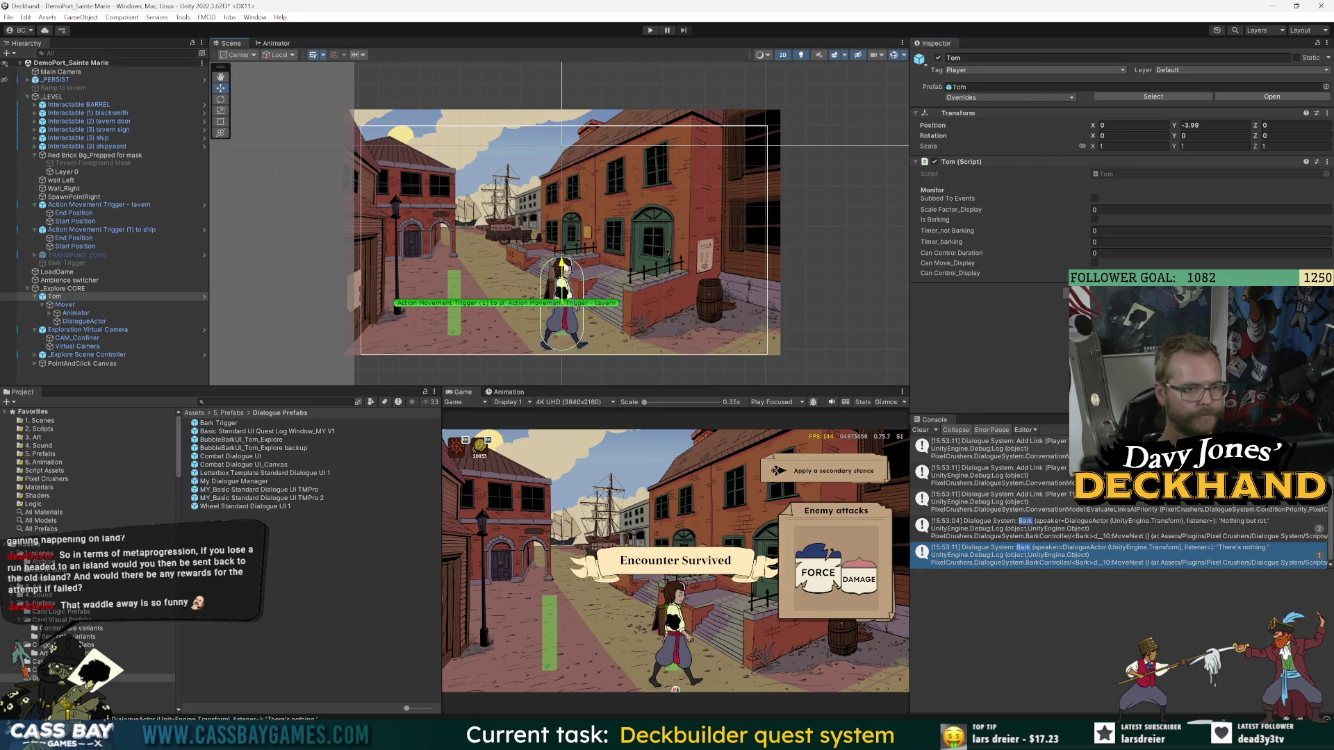
pyautogui.click(649, 31)
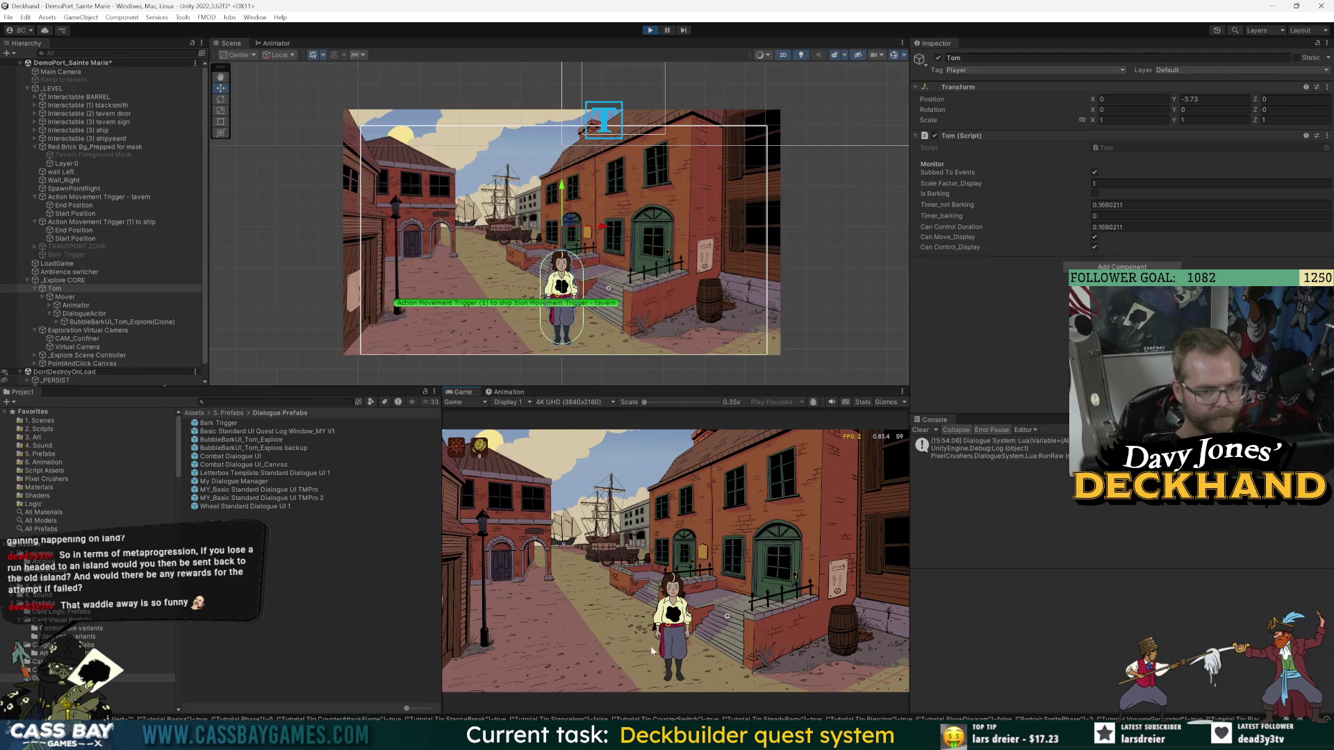
# - Walk Tom to the tavern, back left, then to the notice board, and stop the game
pyautogui.click(747, 640)
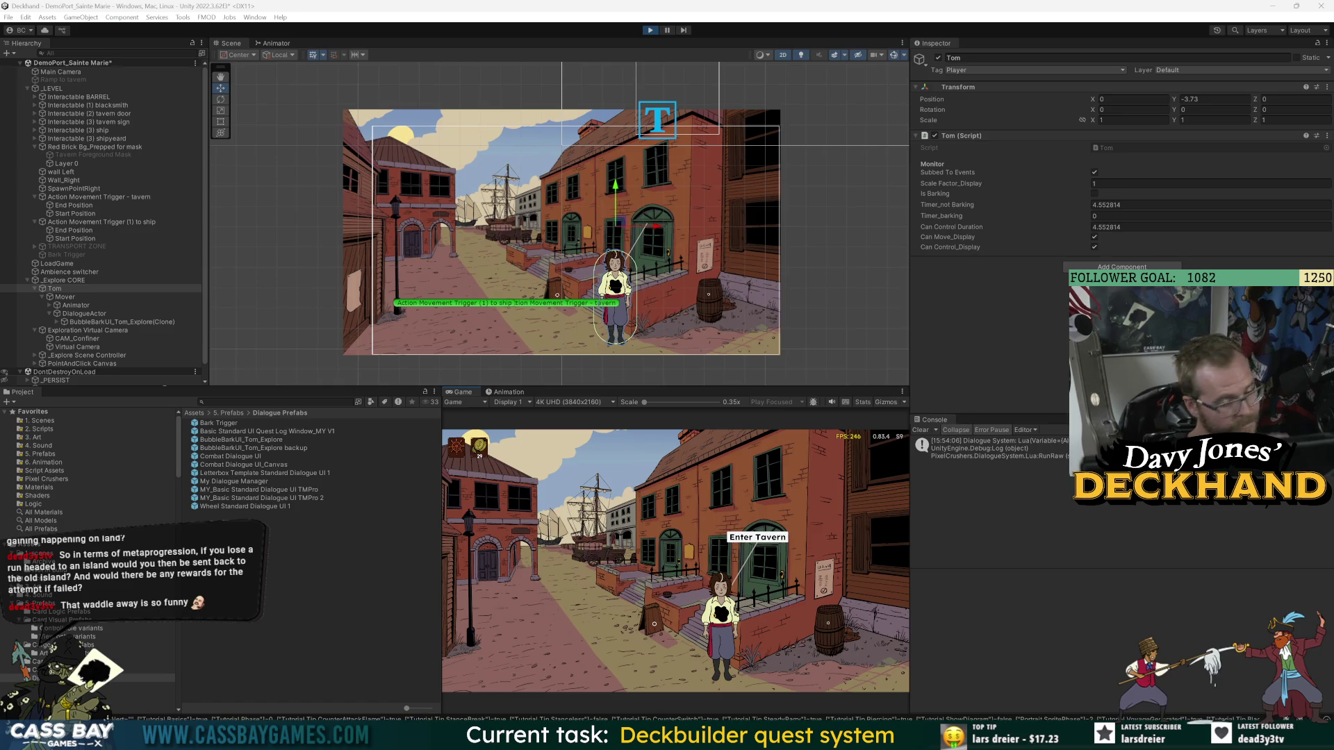
pyautogui.click(705, 480)
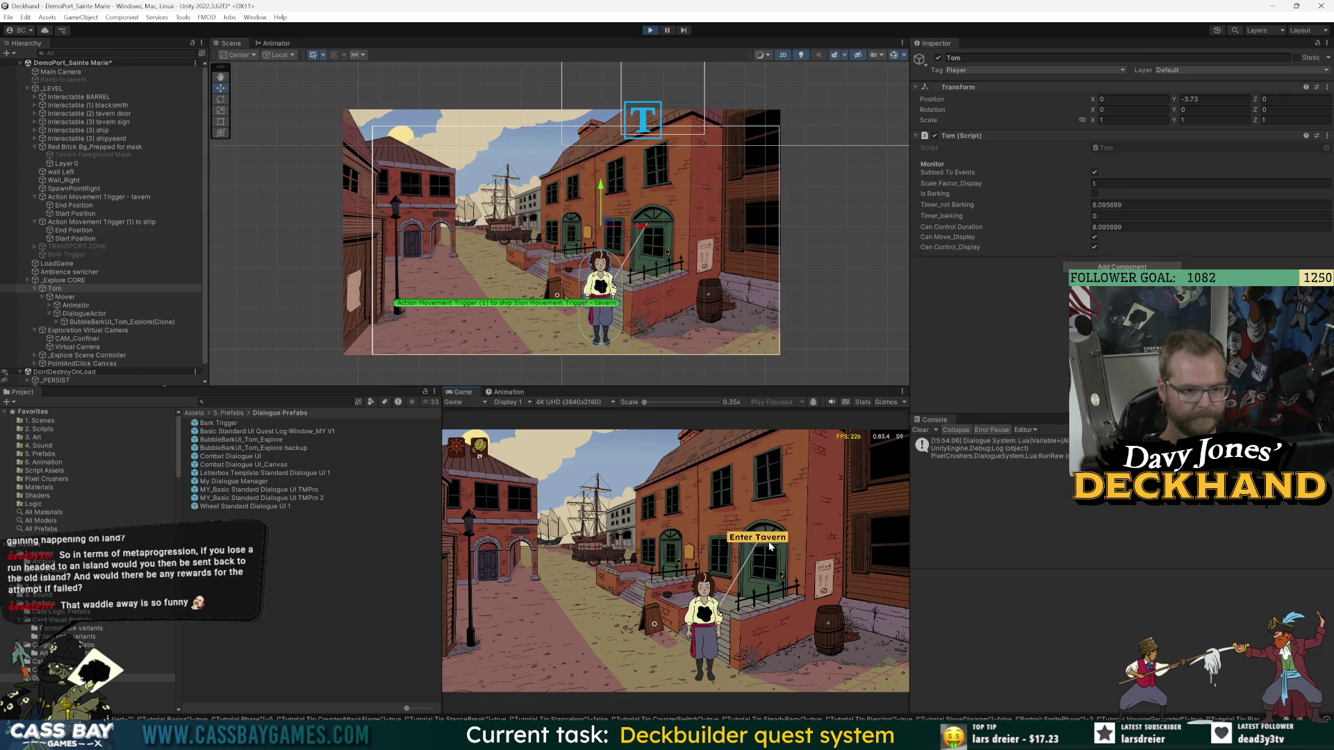
pyautogui.click(778, 643)
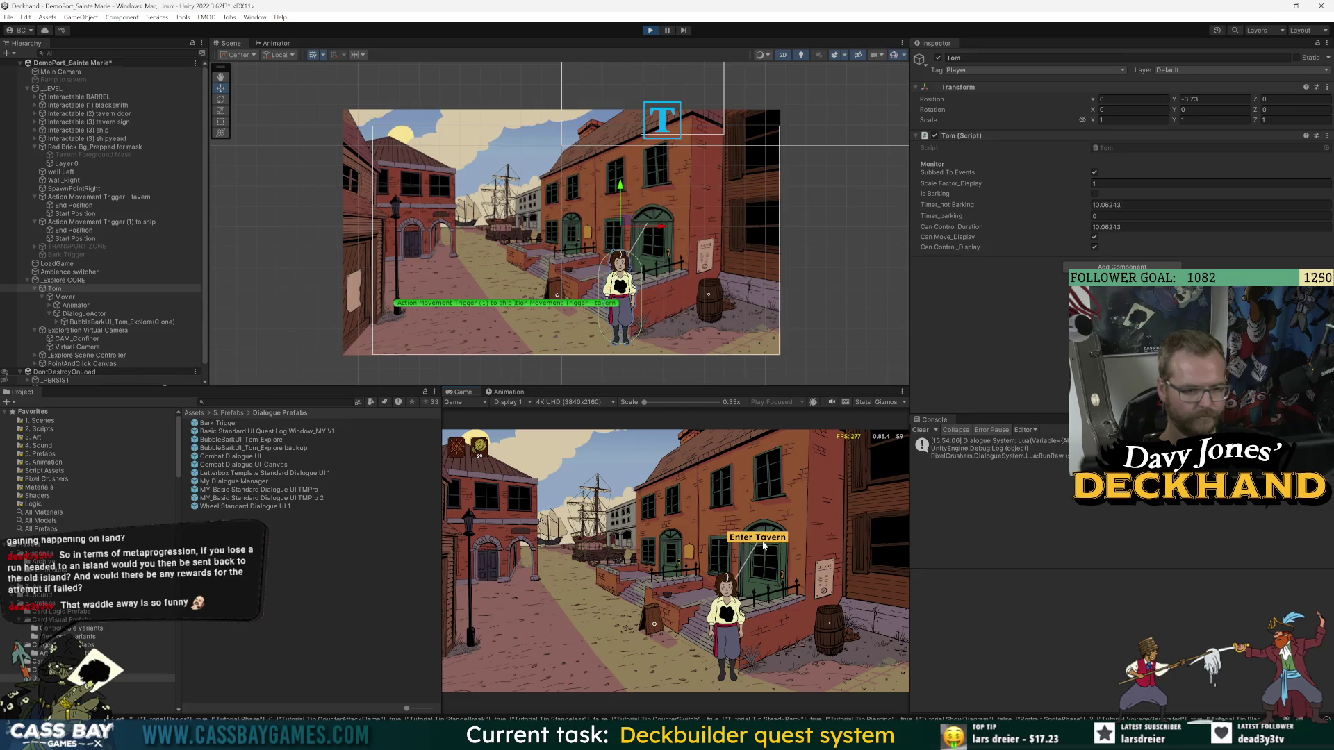
pyautogui.click(824, 547)
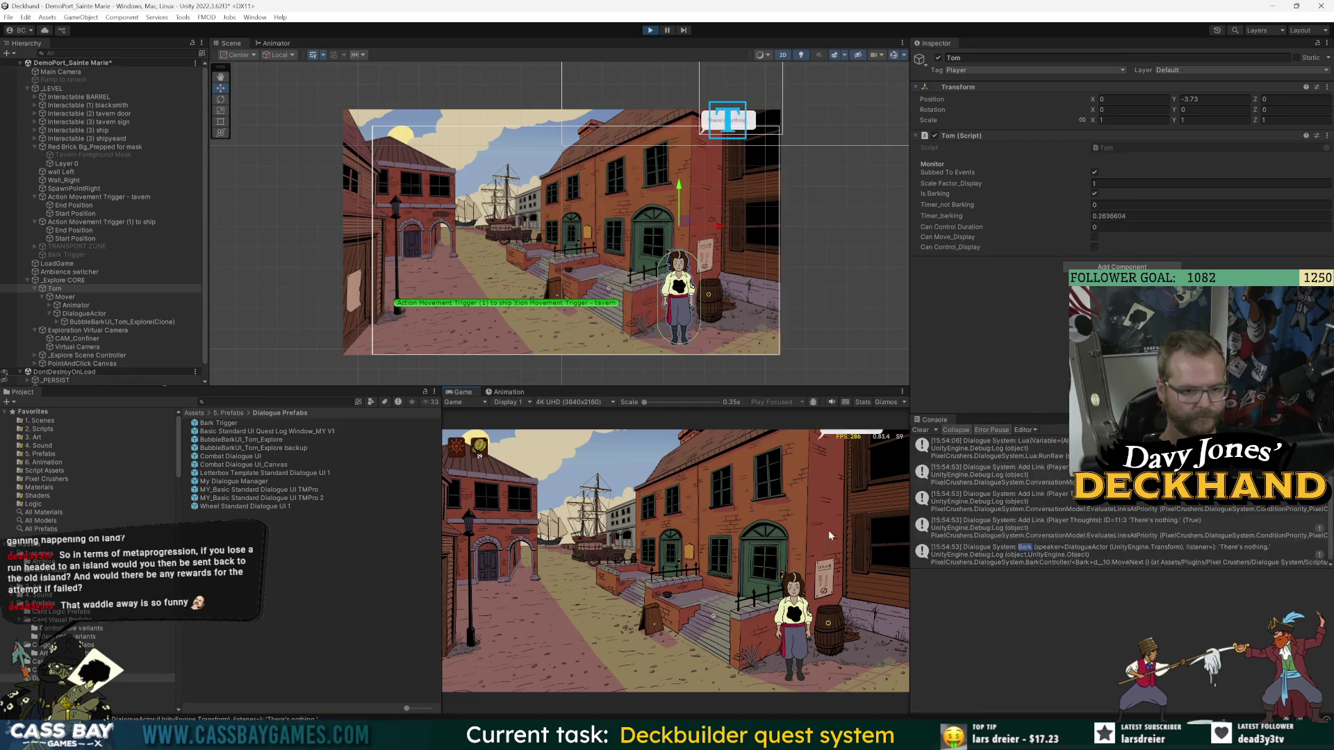
pyautogui.click(651, 30)
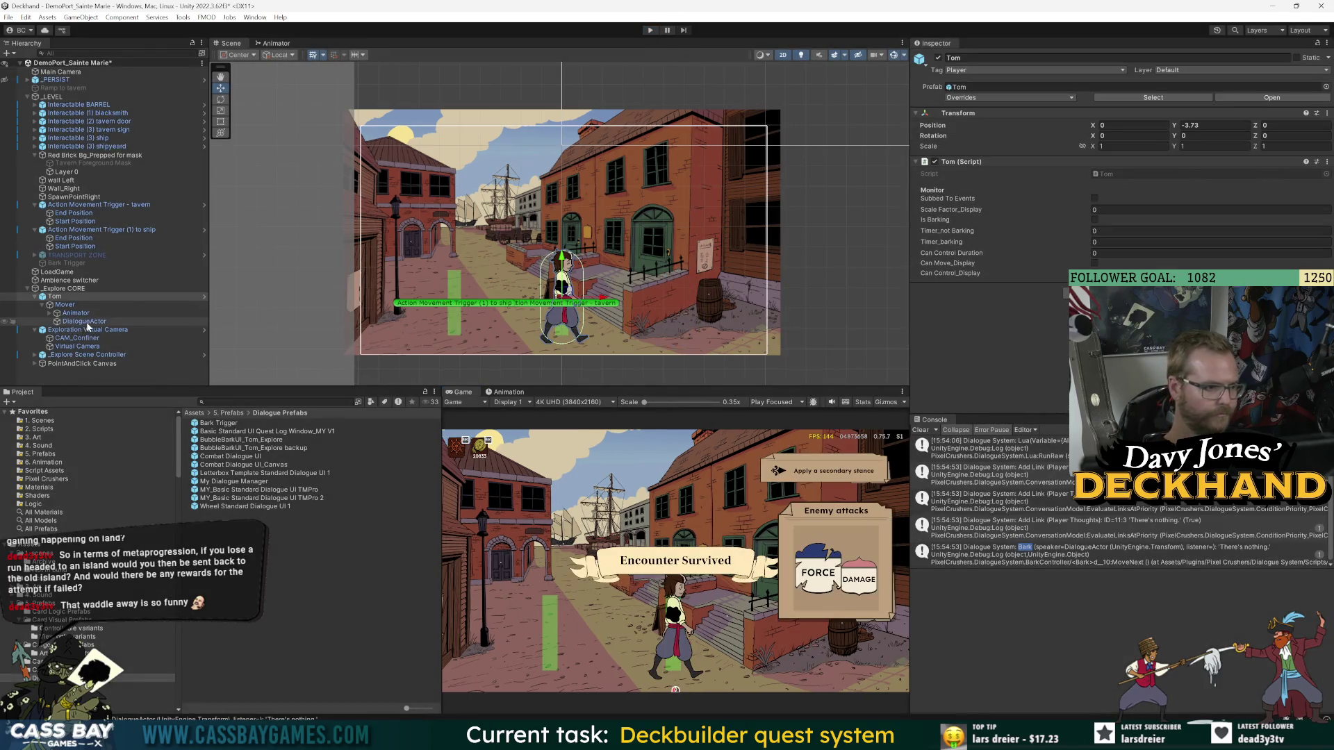
# - Set DialogueActor's Bark UI Offset Y to 2, apply it to Tom's prefab, and play
pyautogui.click(84, 321)
pyautogui.click(1214, 237)
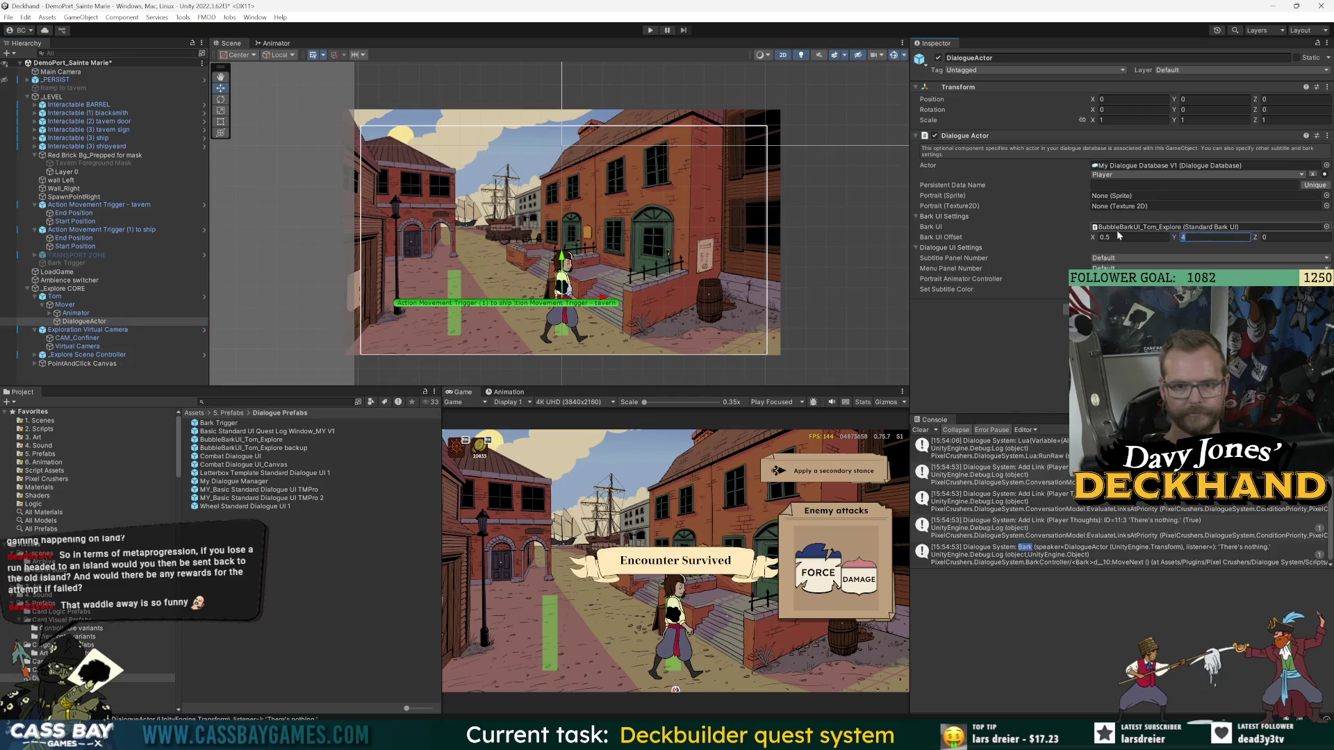
pyautogui.click(54, 296)
pyautogui.click(1007, 97)
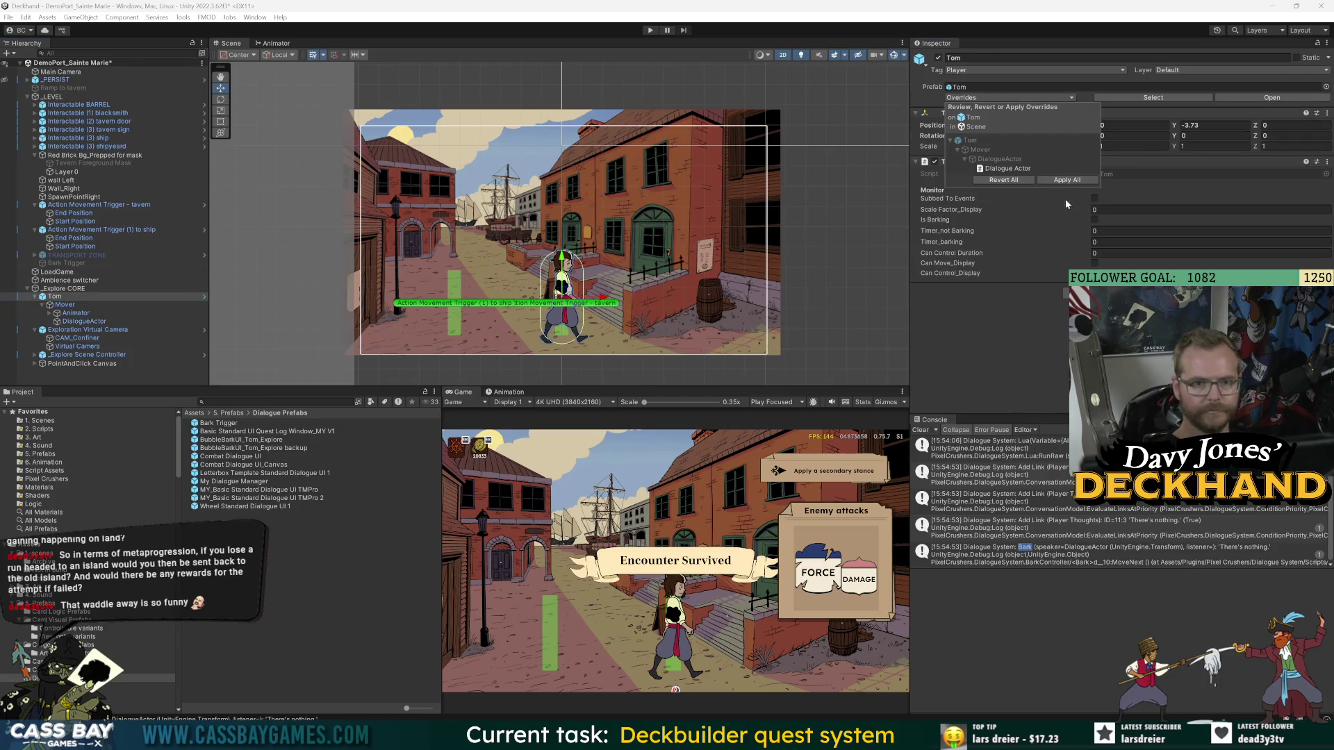
pyautogui.click(84, 321)
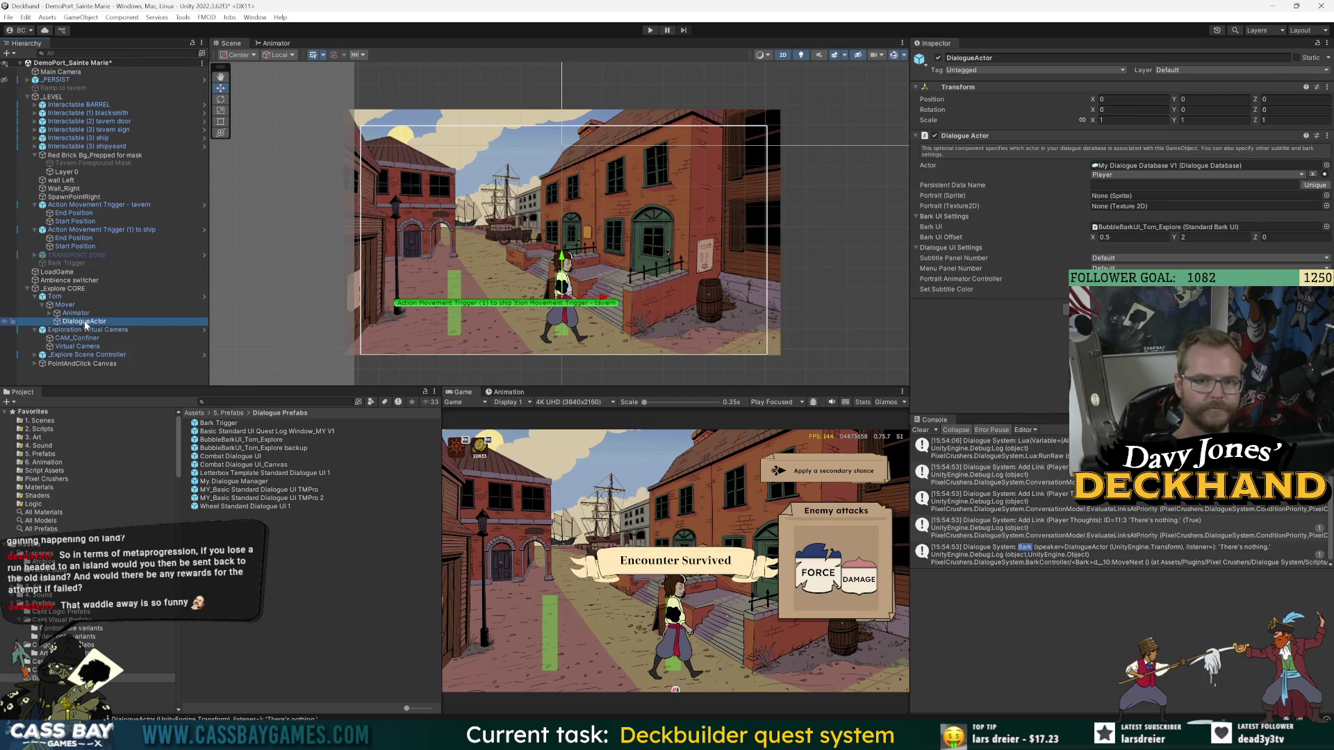
pyautogui.click(651, 31)
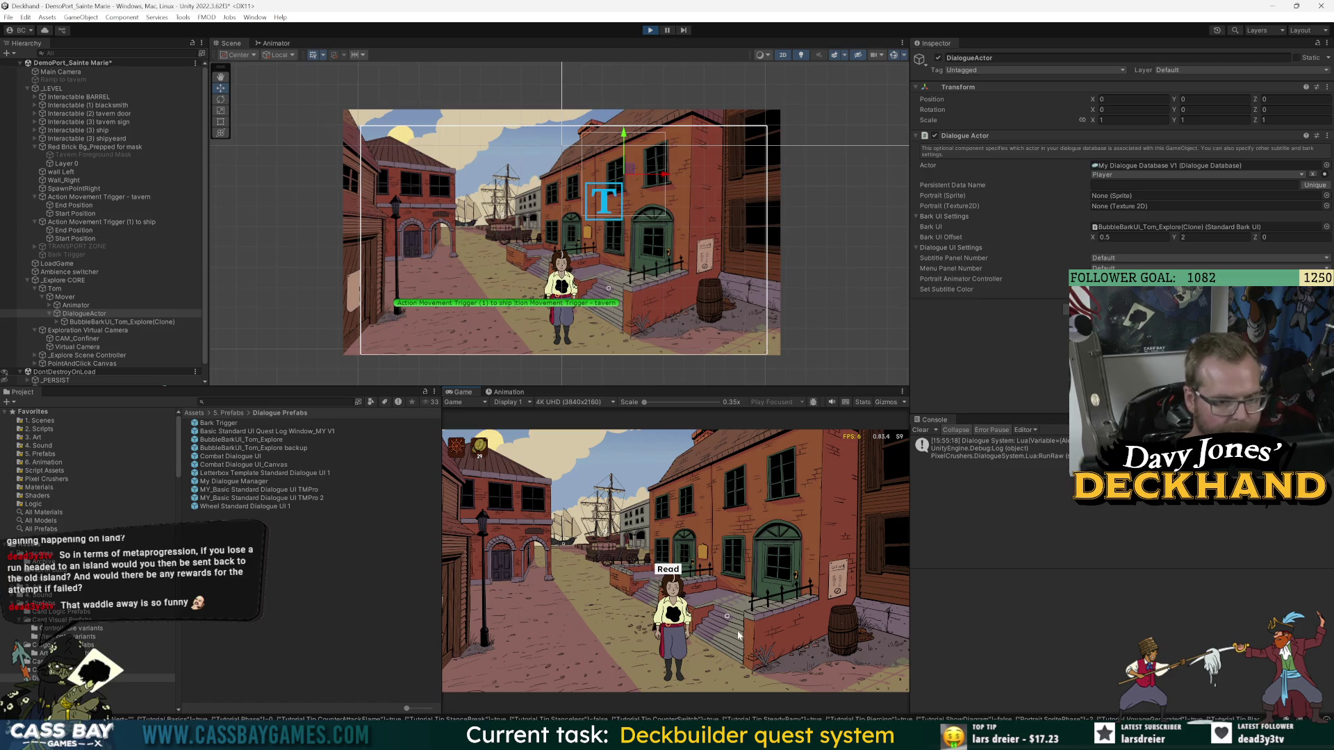
# - Walk Tom into the tavern, choose a reply to return to the street, then stop playing
pyautogui.click(727, 615)
pyautogui.click(776, 538)
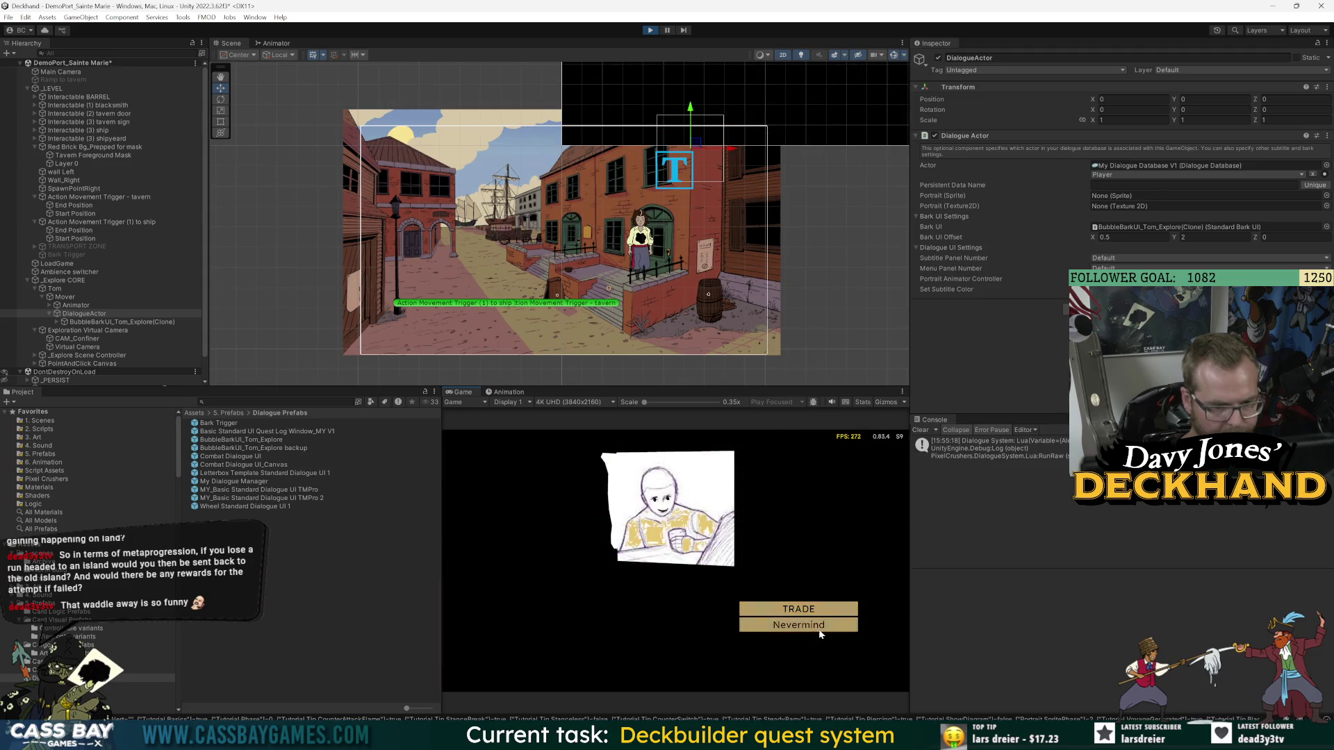
pyautogui.click(810, 625)
pyautogui.click(807, 619)
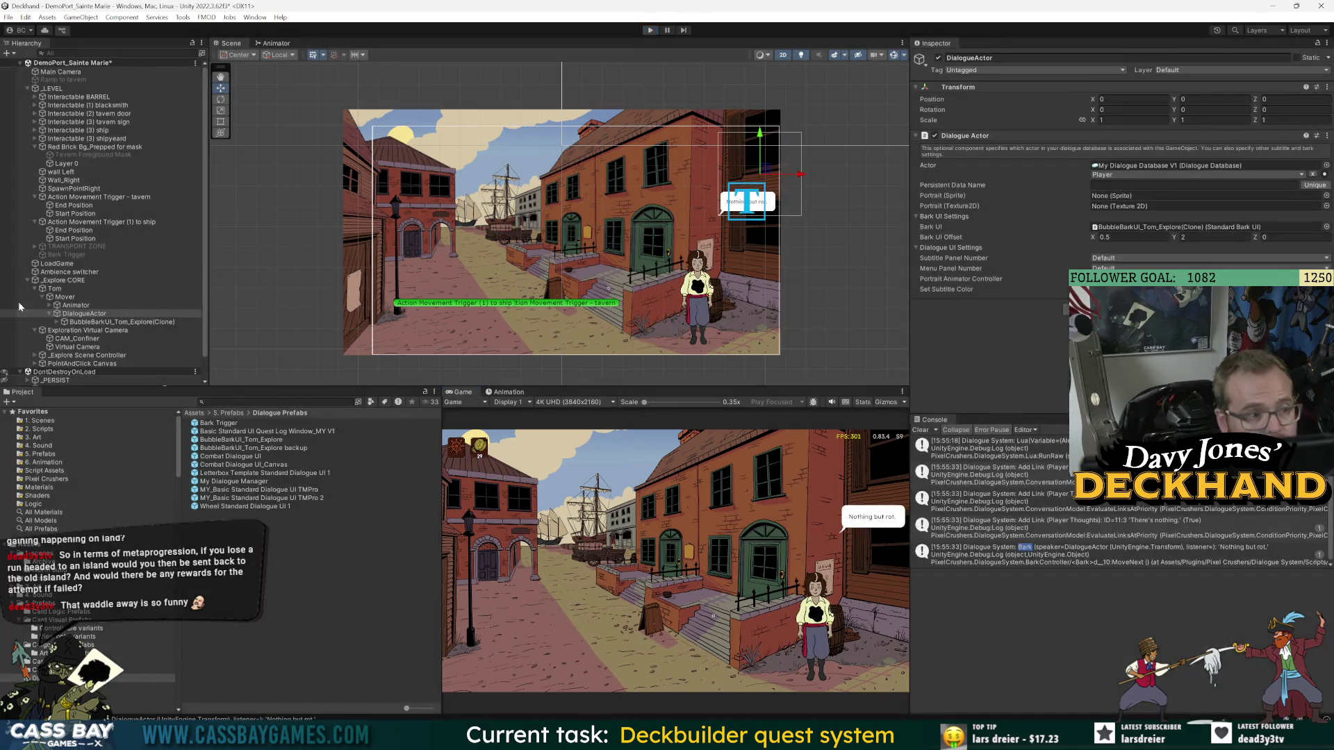
pyautogui.click(54, 296)
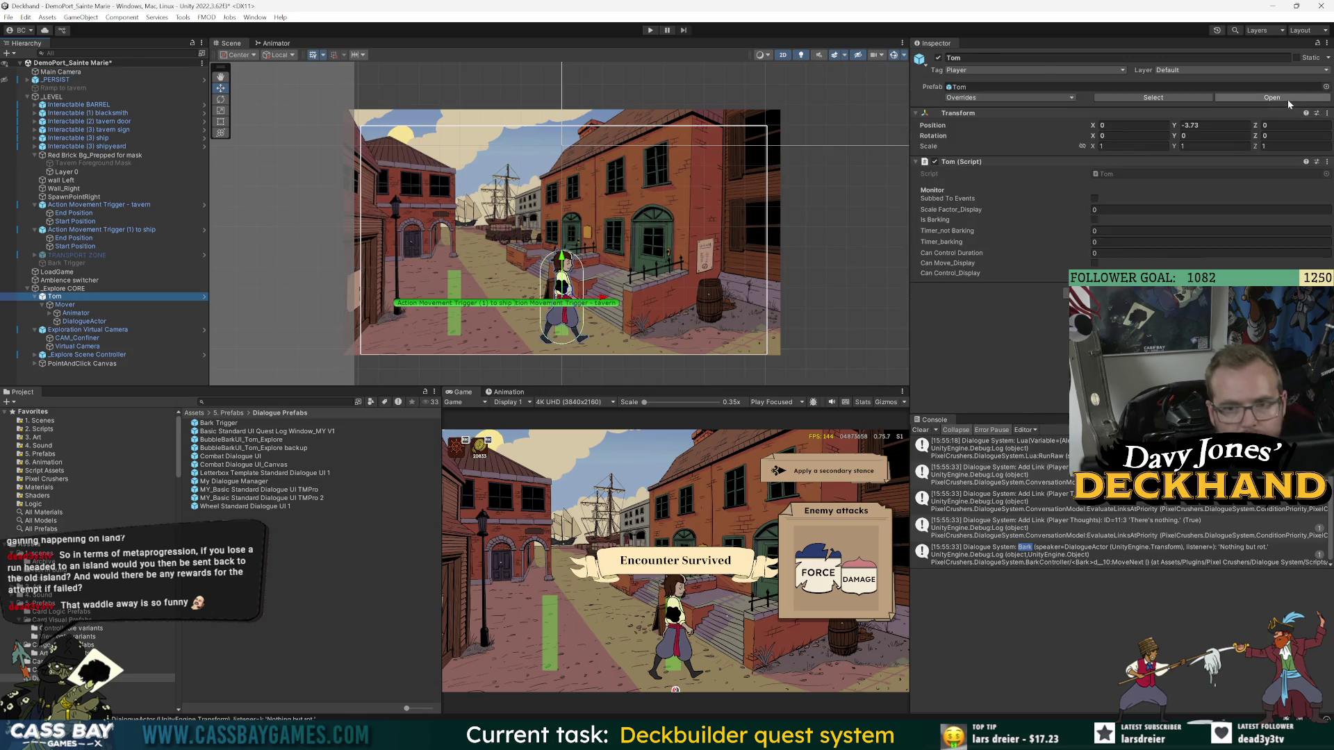
# - Open the Tom prefab and set its Bark UI Offset to Y 1 and X 0.2
pyautogui.click(204, 296)
pyautogui.click(68, 110)
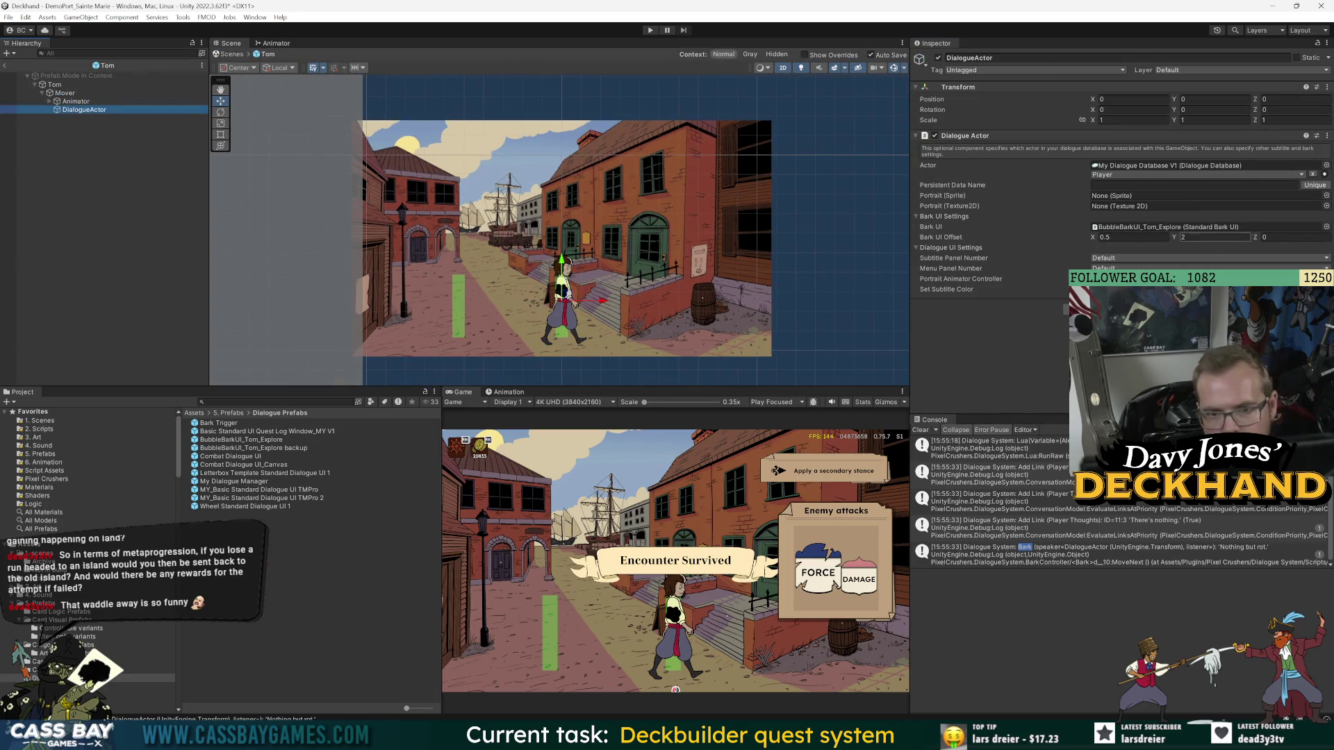
pyautogui.click(1212, 237)
pyautogui.hotkey('shift', 'Tab')
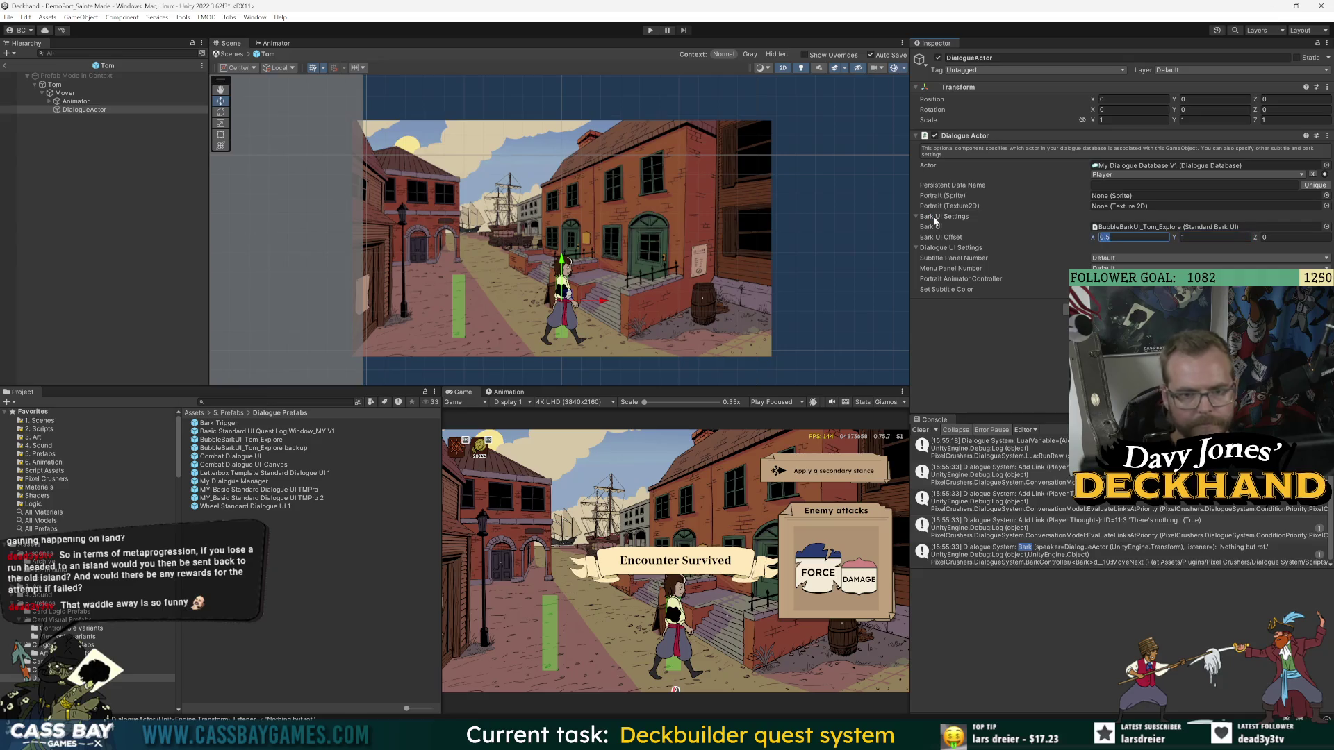
pyautogui.write('0.2')
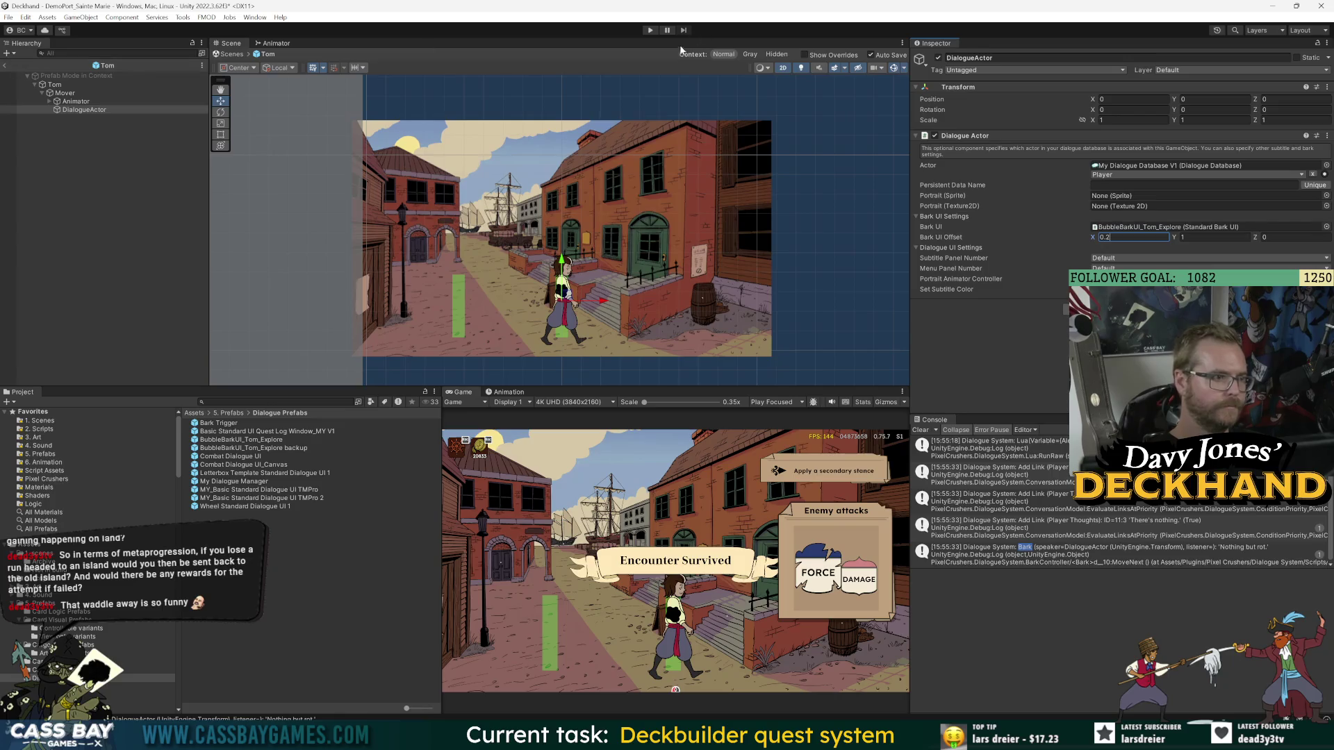
# - Play-test the port scene, walking Tom to the barrel to trigger and check his bark
pyautogui.click(648, 30)
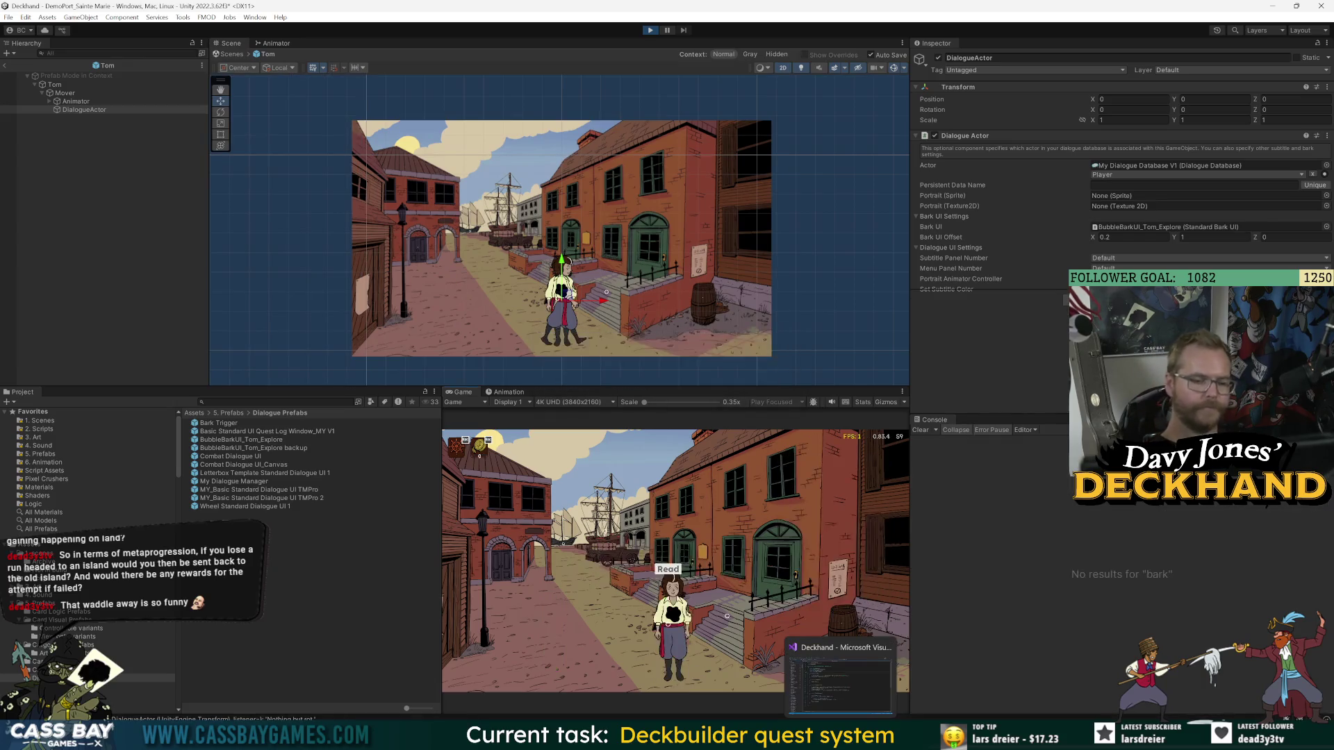
pyautogui.click(832, 590)
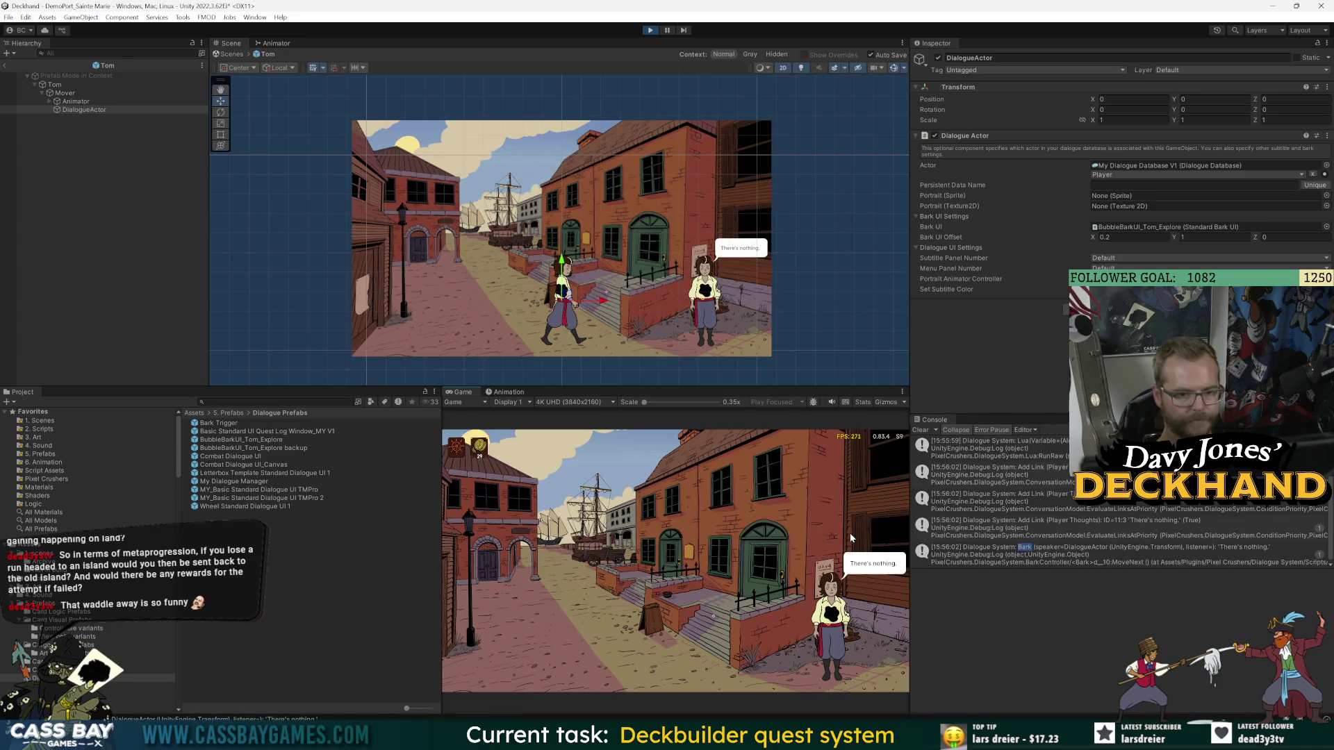
pyautogui.click(752, 671)
pyautogui.click(836, 620)
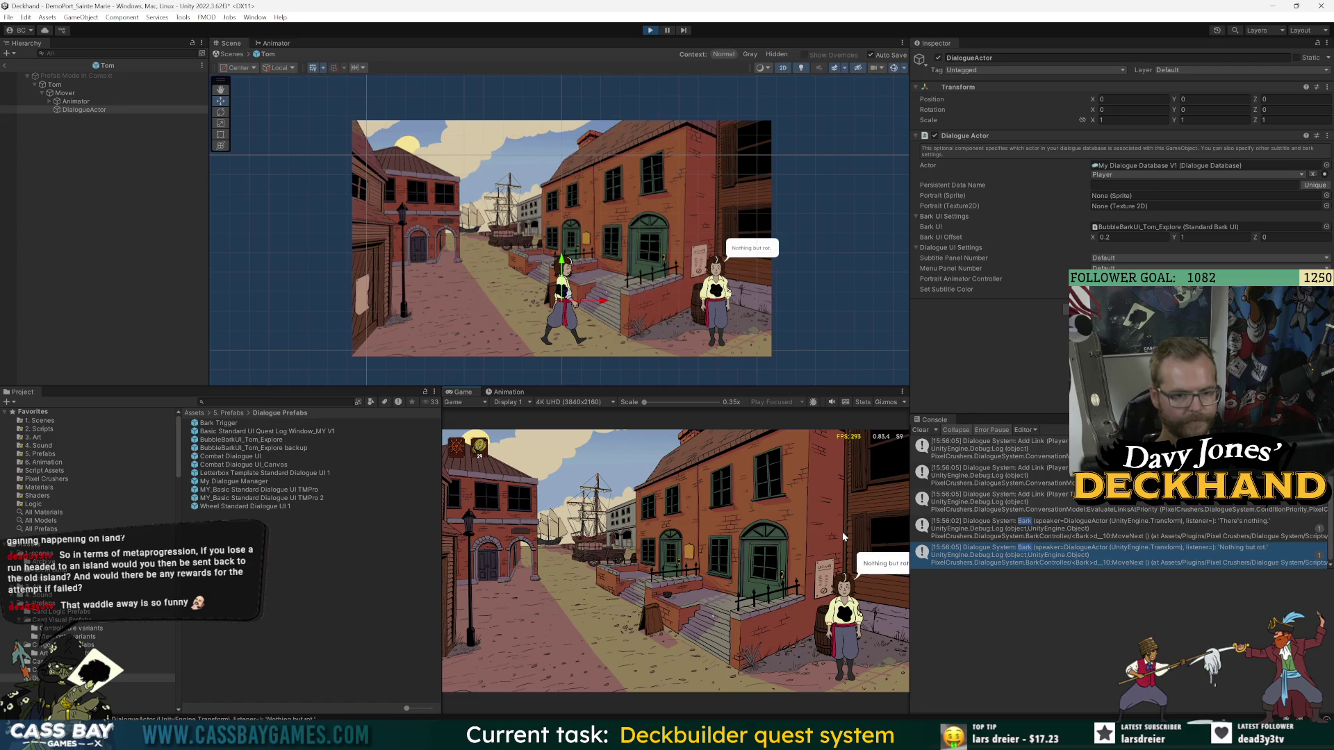
pyautogui.click(843, 536)
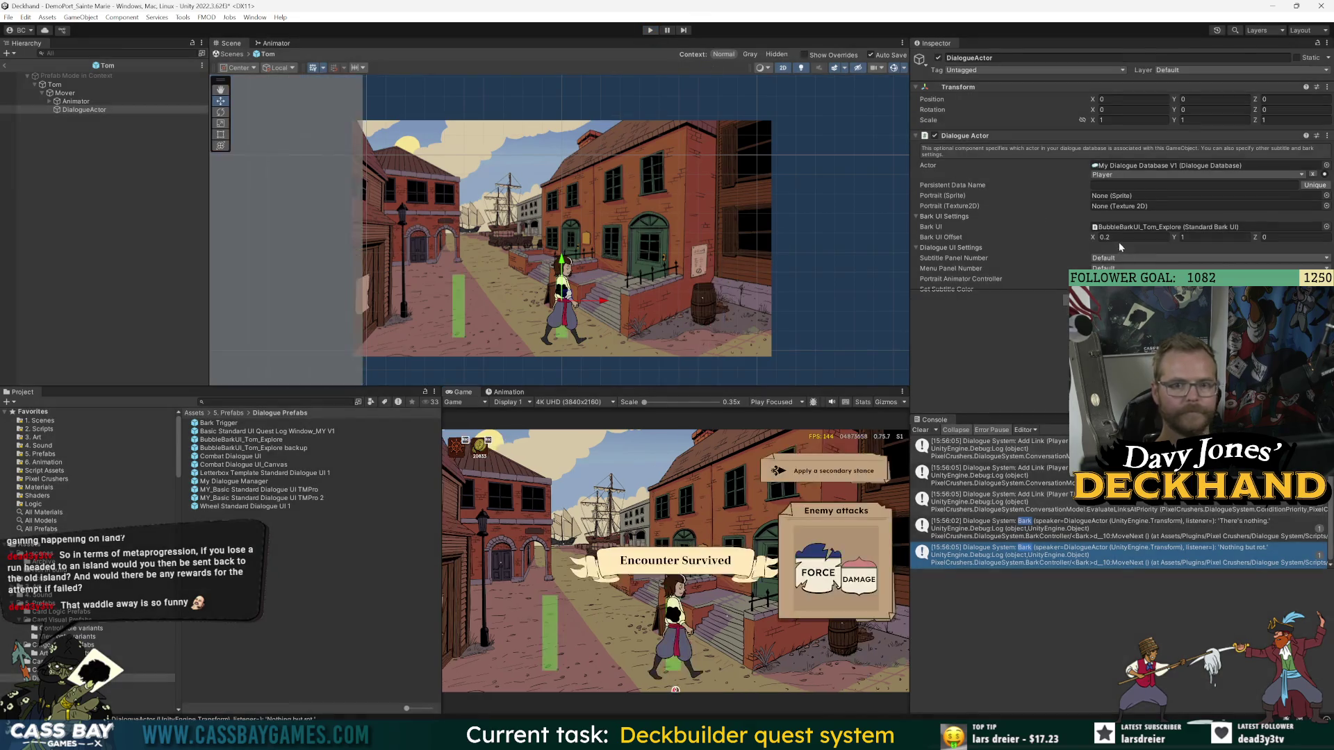
# - Change the Bark UI Offset X to 0.3 and open the BubbleBarkUI_Tom_Explore prefab
pyautogui.click(1119, 239)
pyautogui.write('0.3')
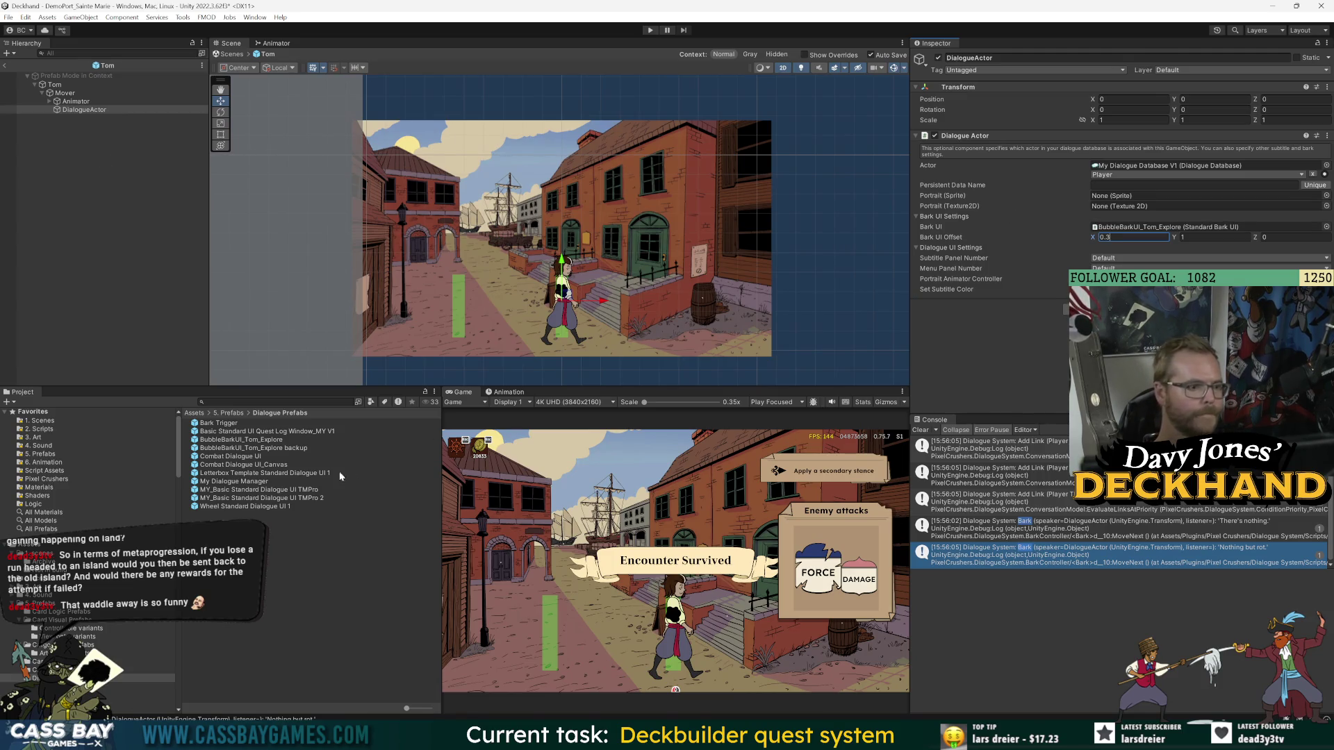
pyautogui.moveTo(240, 439)
pyautogui.mouseDown()
pyautogui.moveTo(1111, 197)
pyautogui.moveTo(1116, 228)
pyautogui.mouseUp()
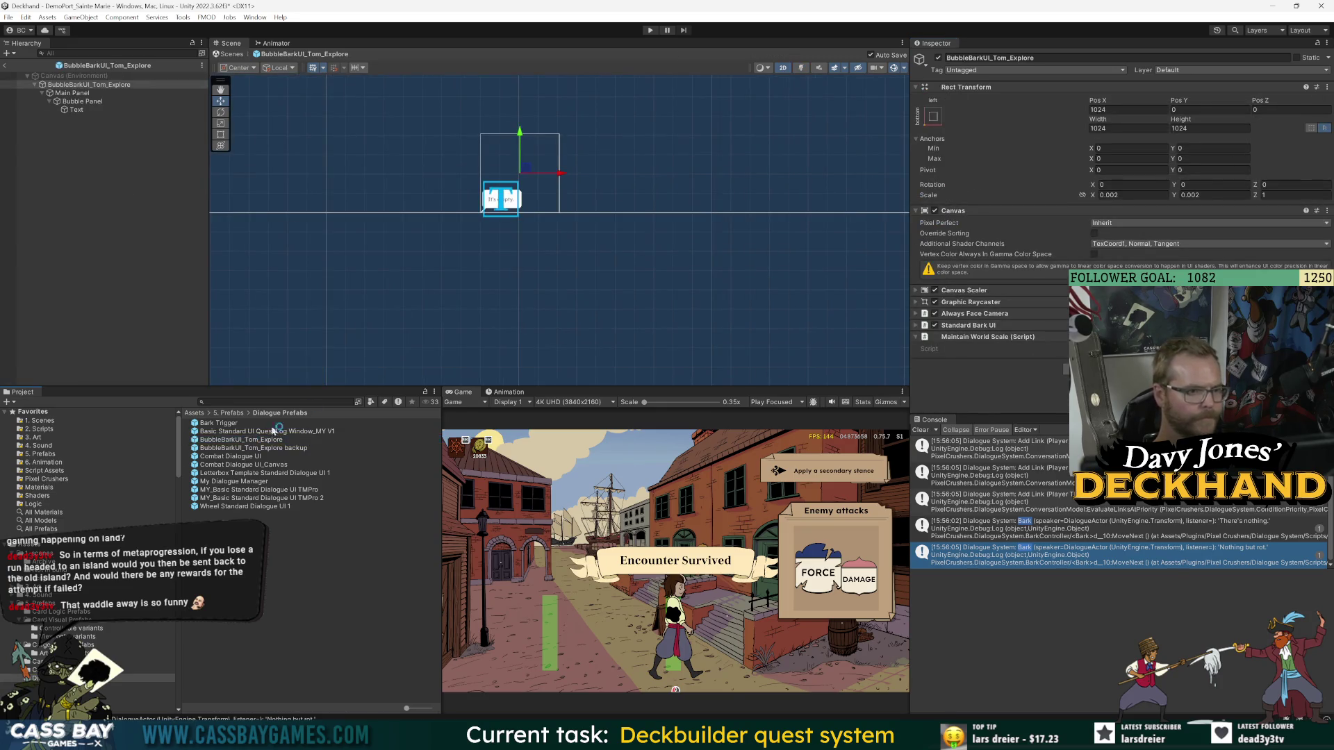
pyautogui.scroll(4, 467, 244)
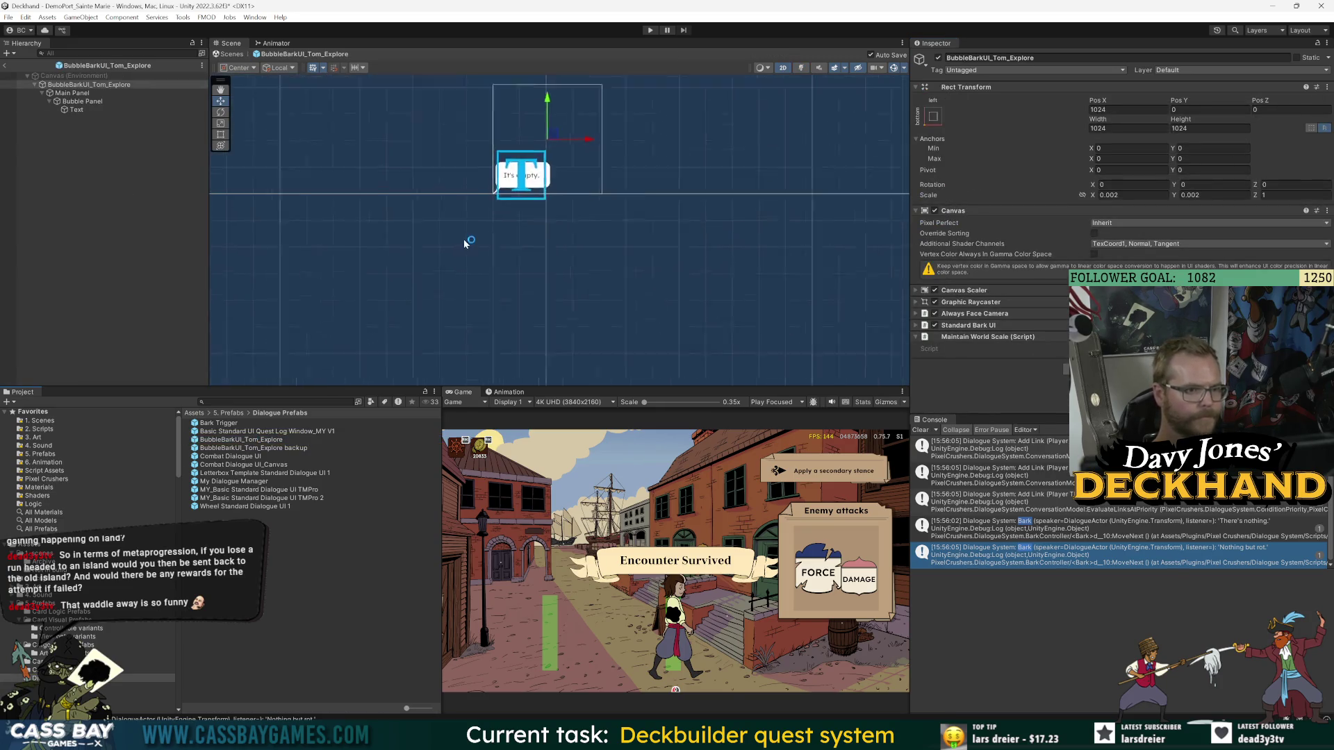
pyautogui.click(82, 101)
pyautogui.click(89, 85)
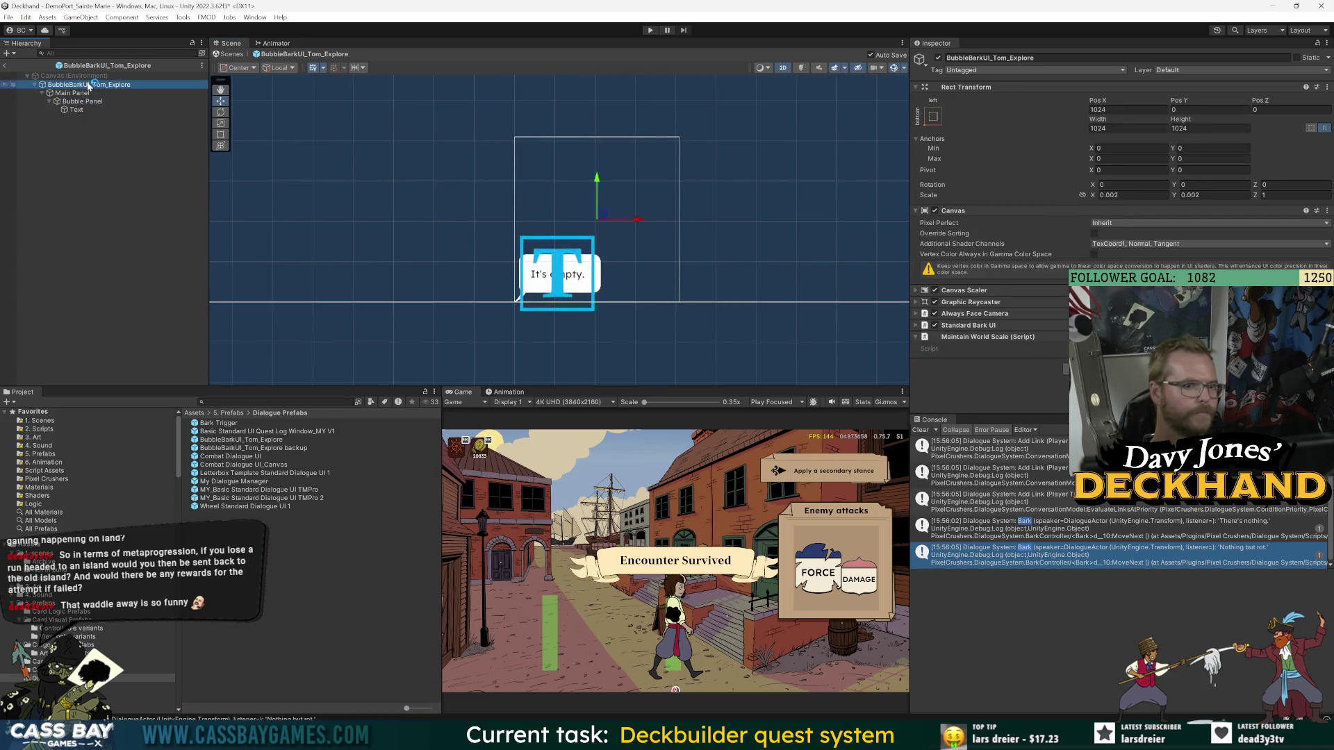
pyautogui.moveTo(1091, 170); pyautogui.dragTo(1068, 170)
pyautogui.hotkey('ctrl', 'z')
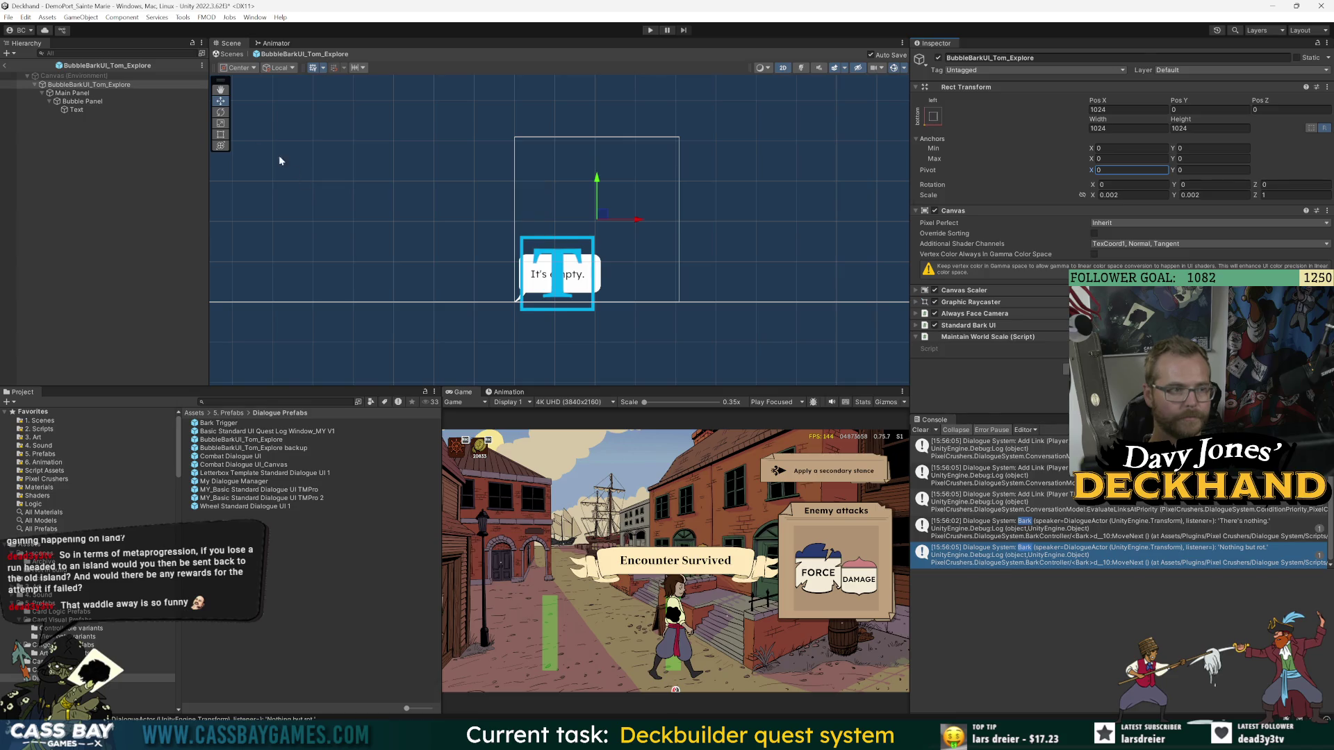
pyautogui.click(80, 93)
pyautogui.click(85, 85)
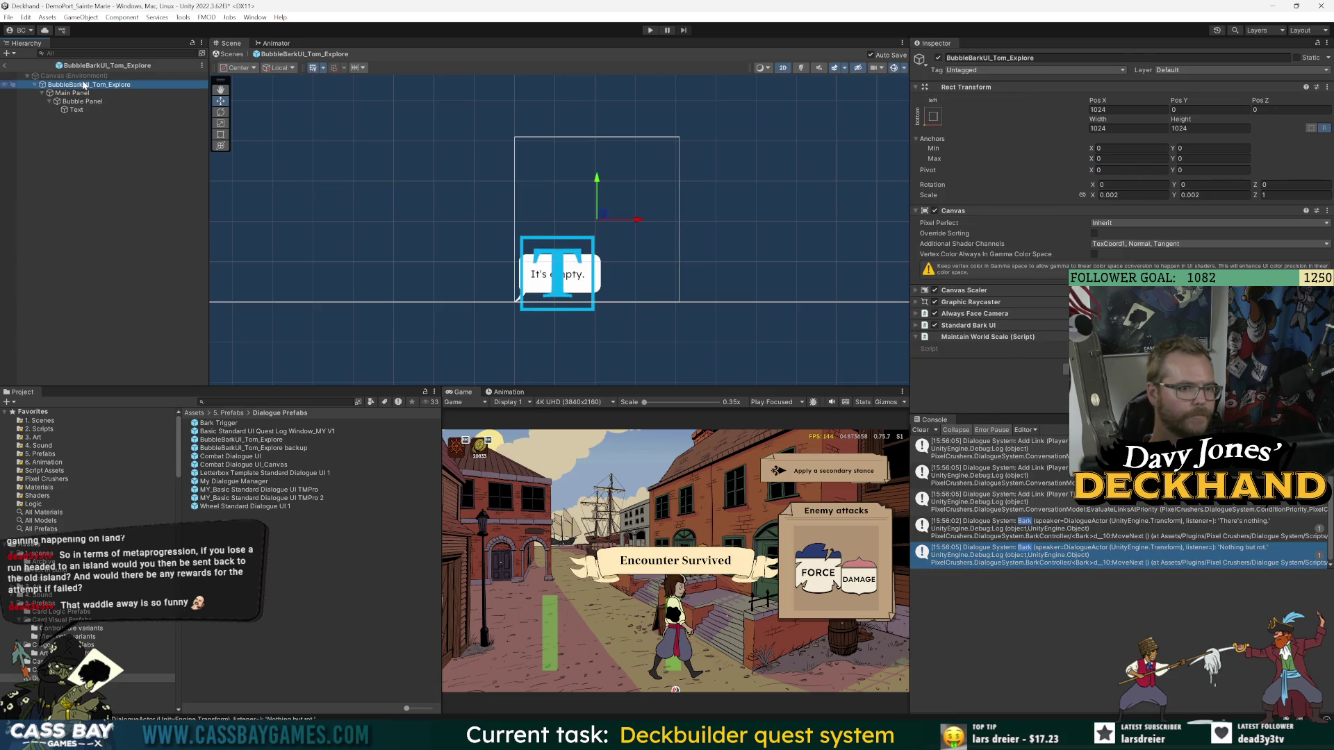
pyautogui.scroll(-8, 449, 227)
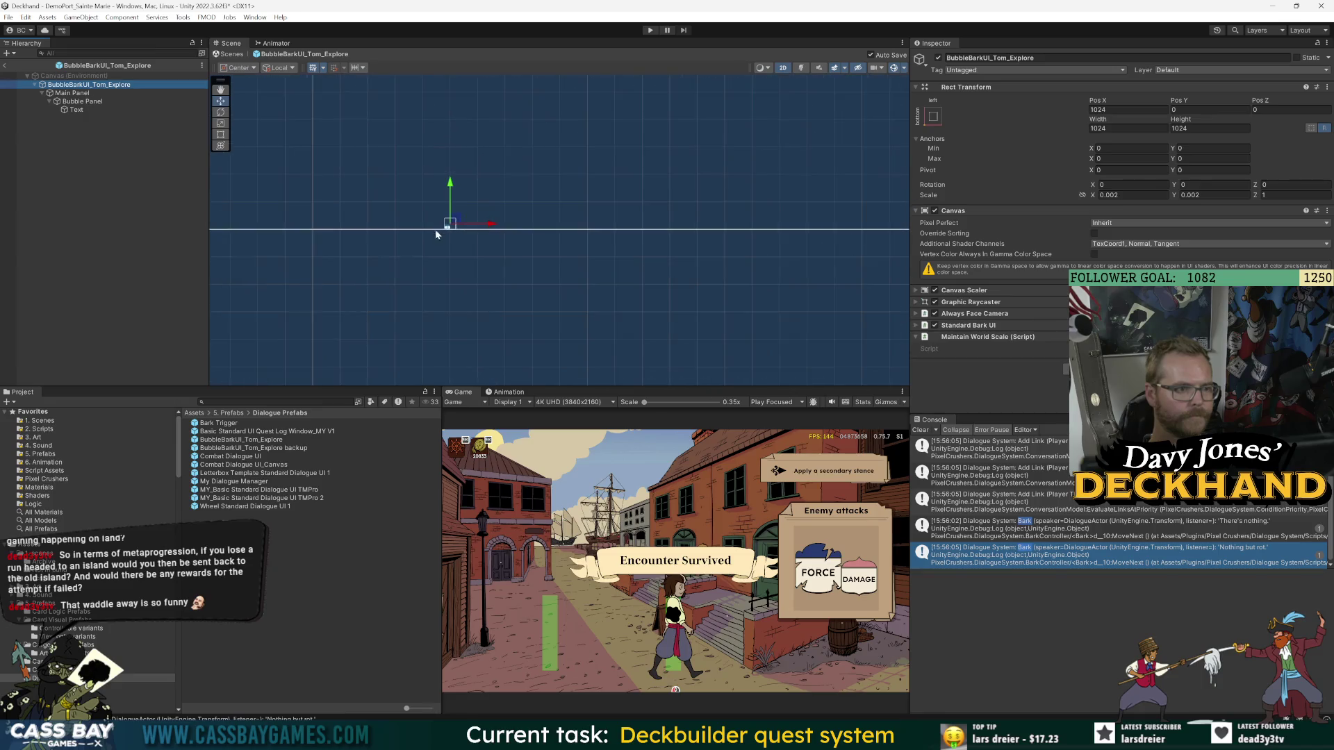
pyautogui.scroll(5, 435, 236)
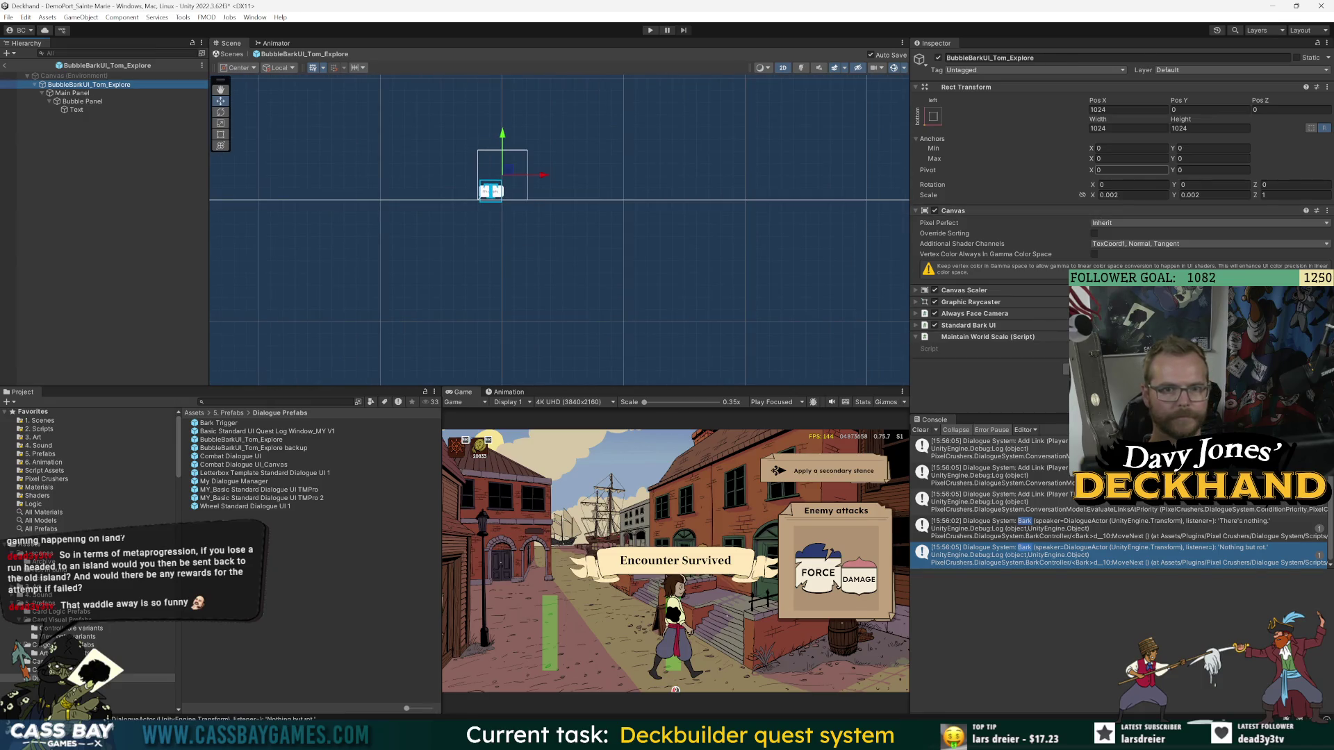
pyautogui.click(1125, 170)
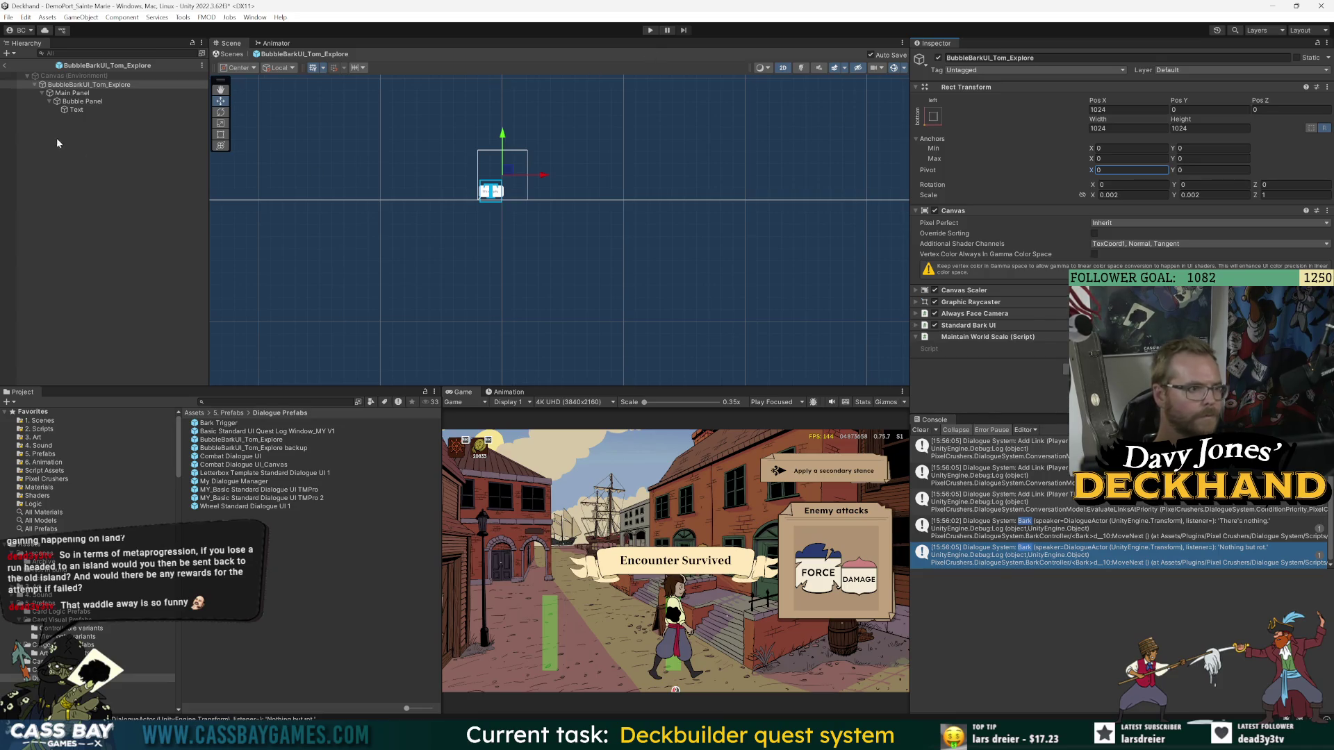
pyautogui.click(82, 101)
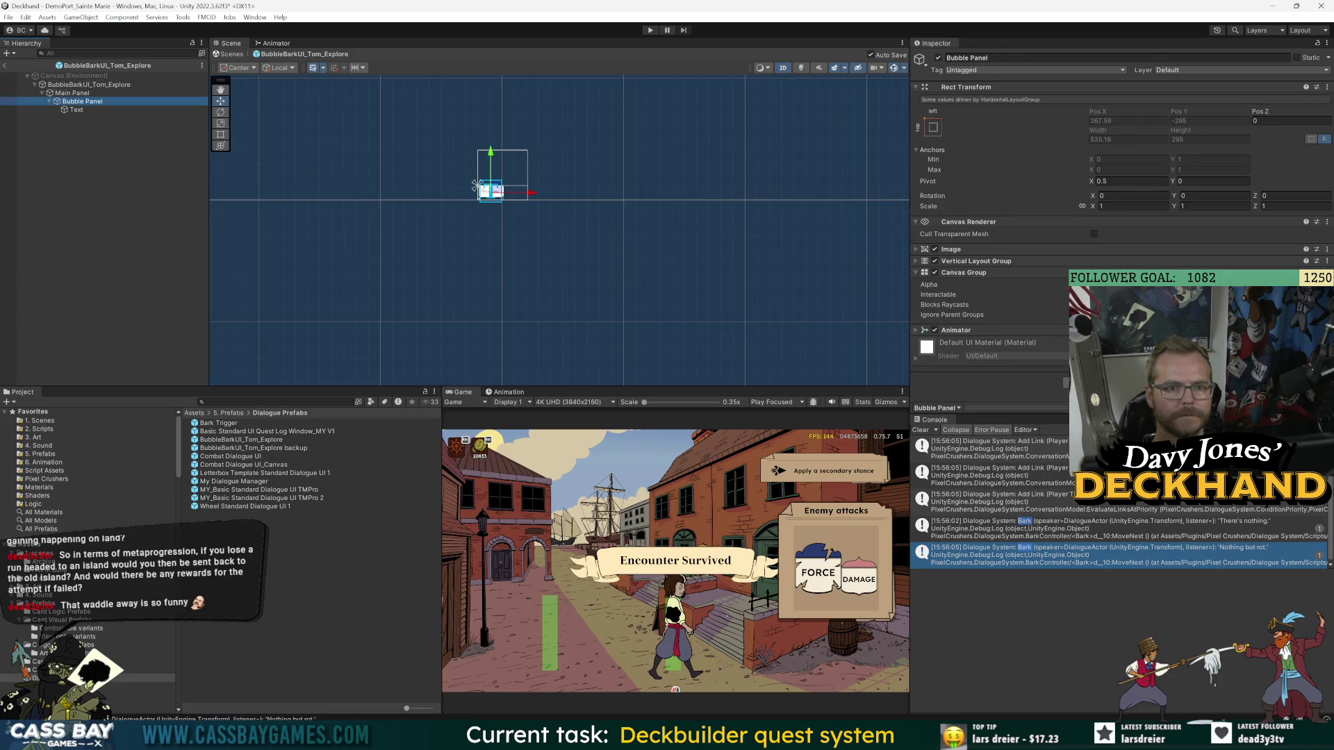
pyautogui.click(972, 273)
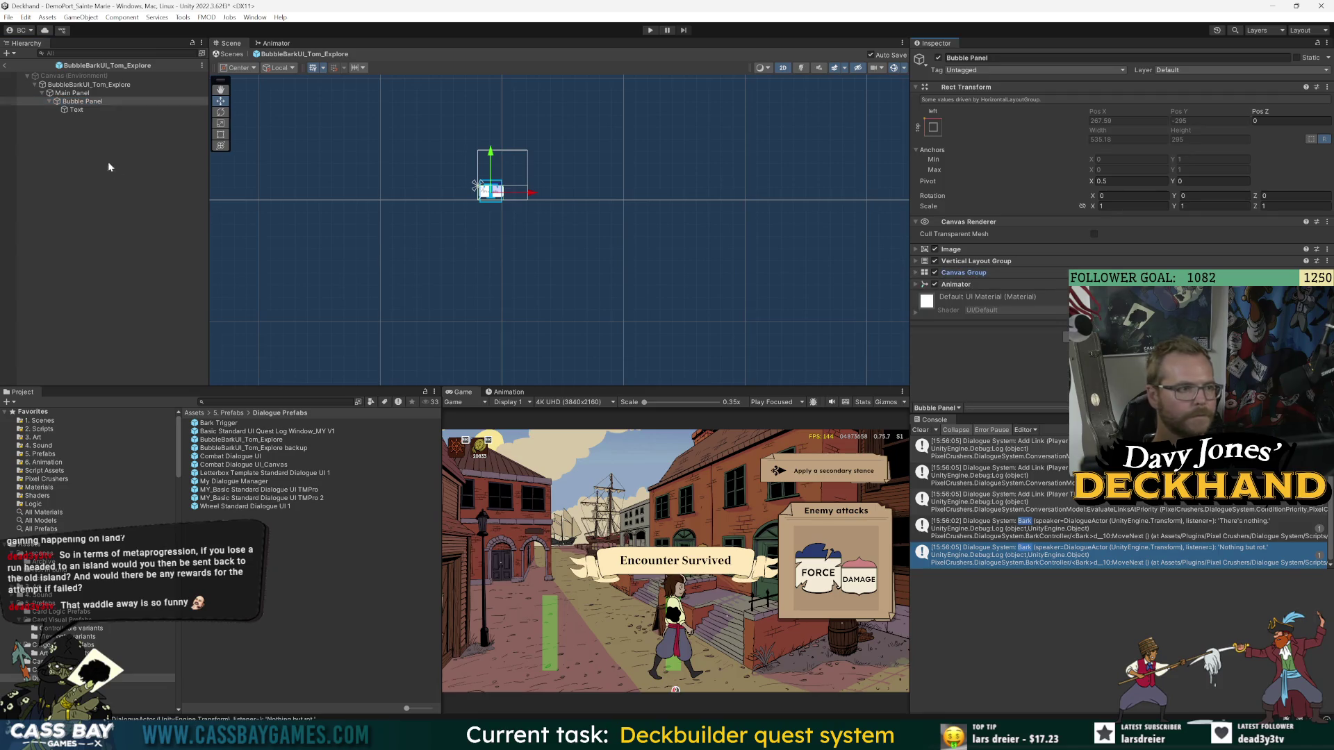
pyautogui.click(76, 85)
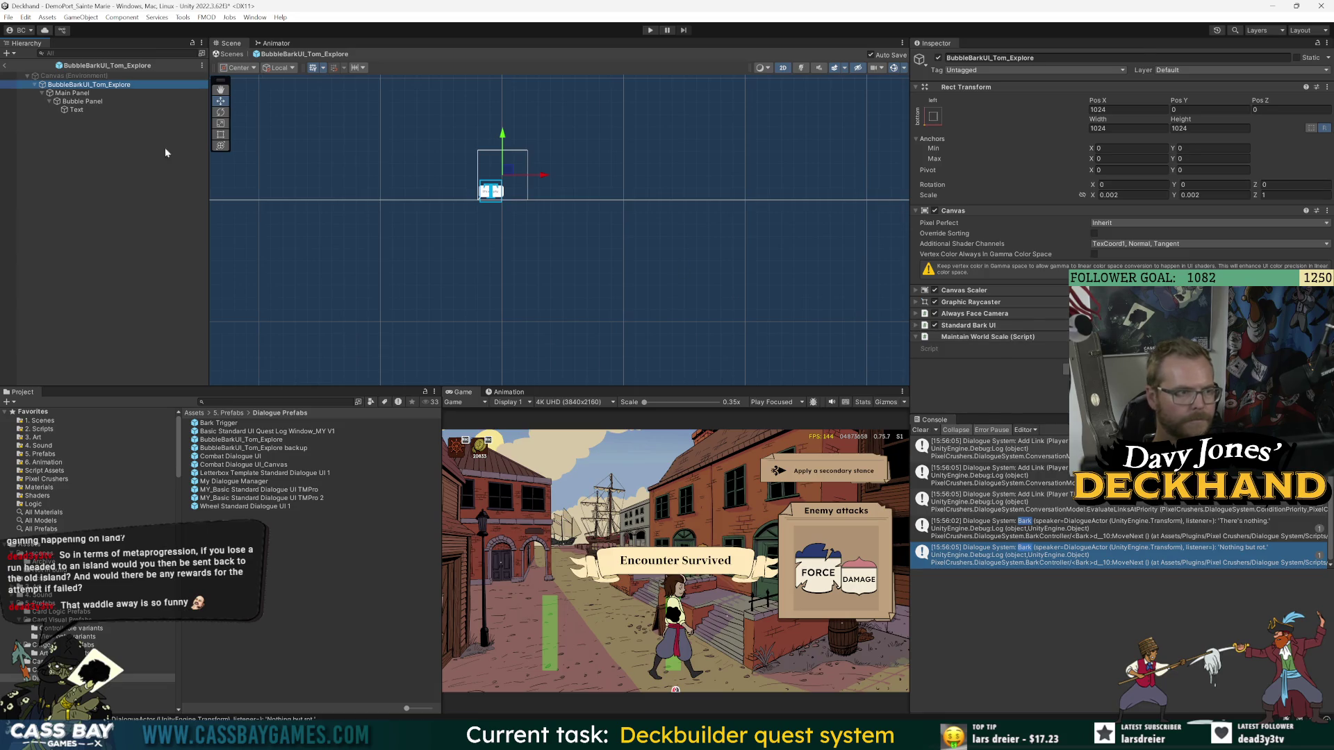
pyautogui.click(70, 92)
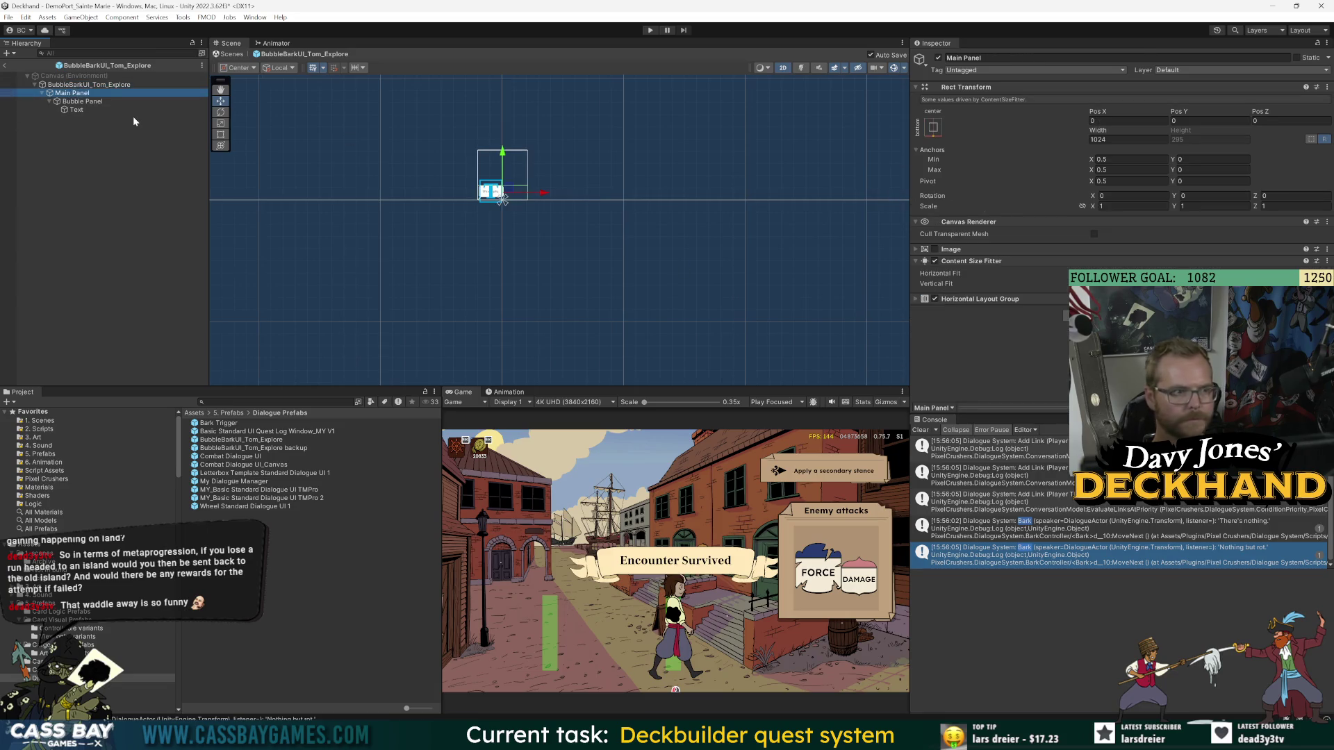
pyautogui.scroll(4, 487, 187)
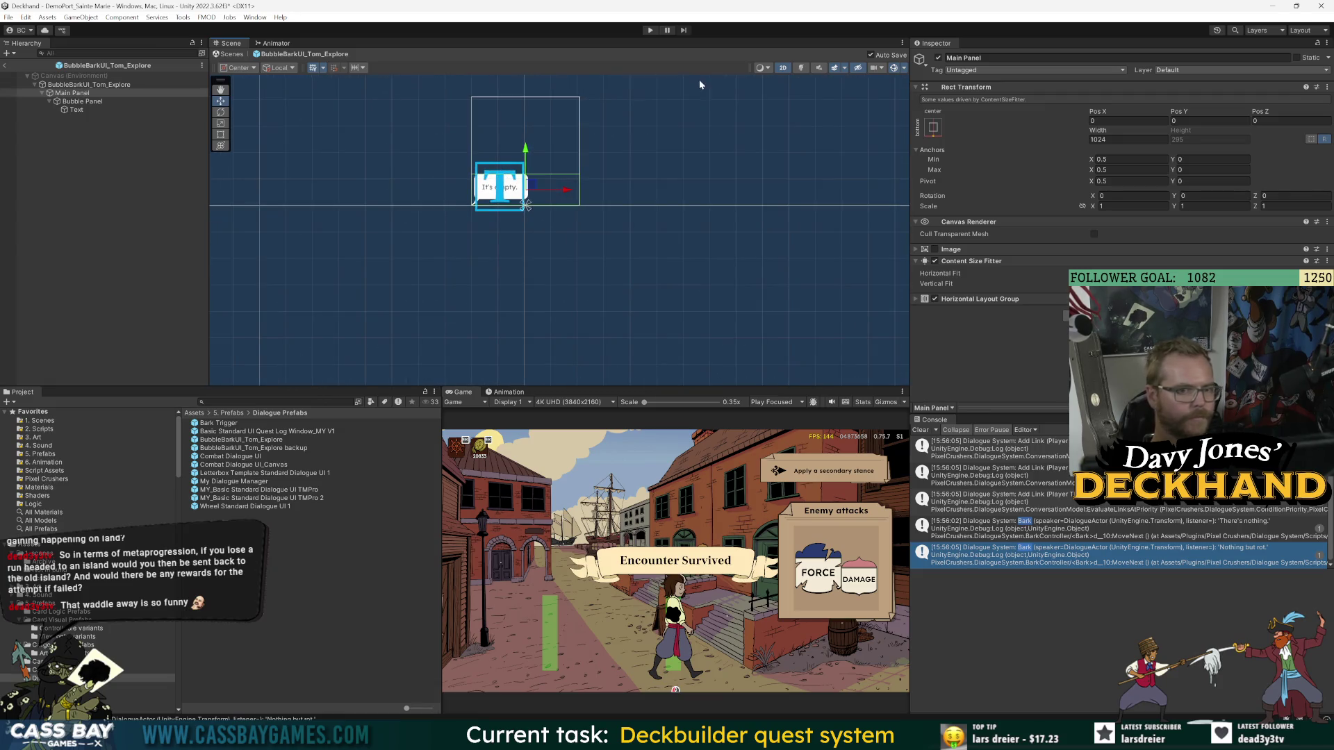
pyautogui.moveTo(715, 196); pyautogui.dragTo(720, 226)
pyautogui.click(345, 135)
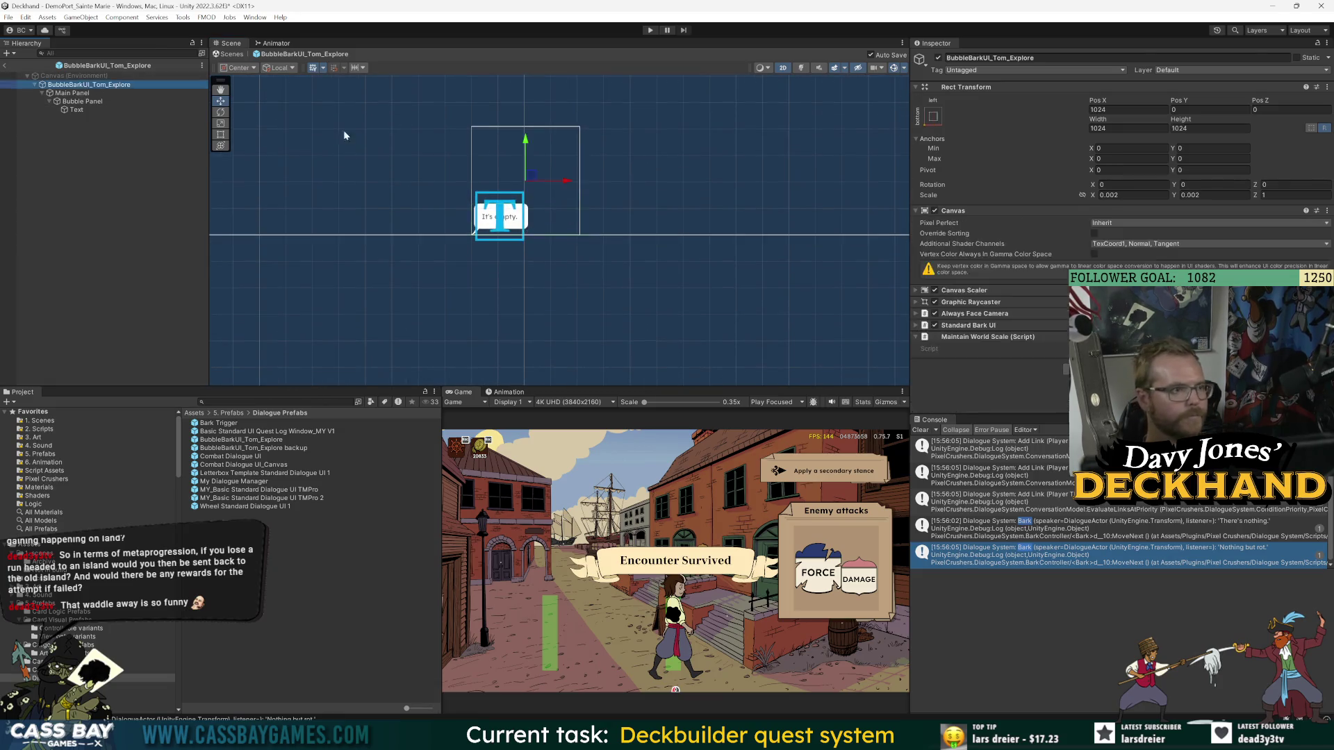
pyautogui.click(972, 325)
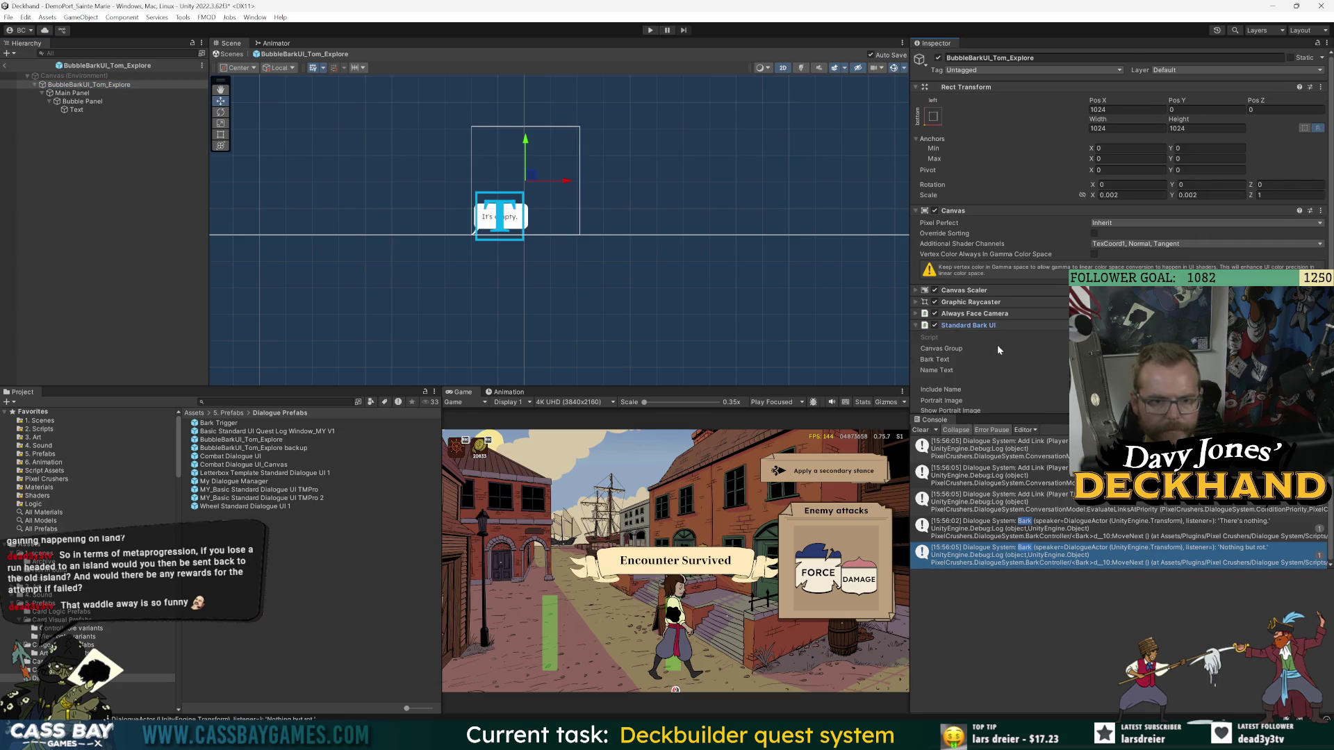
pyautogui.scroll(-3, 997, 344)
pyautogui.click(1101, 237)
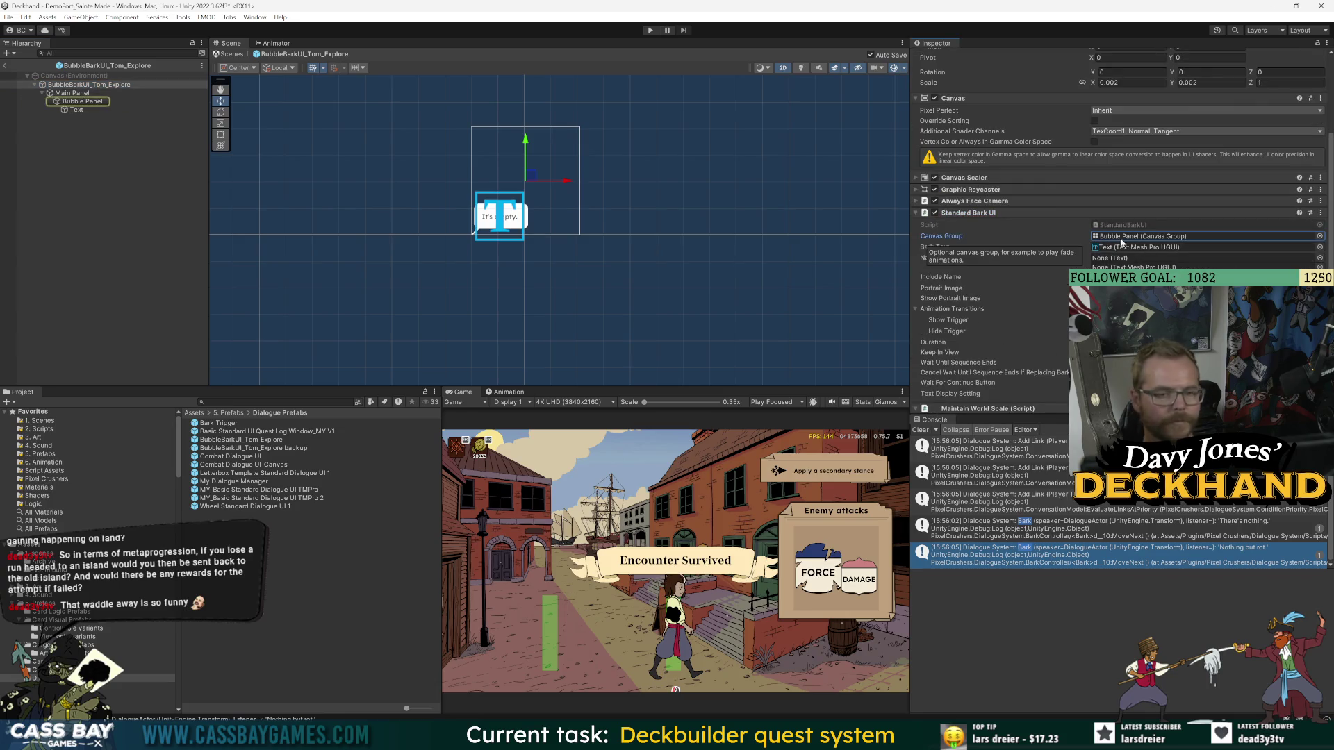
pyautogui.click(1135, 247)
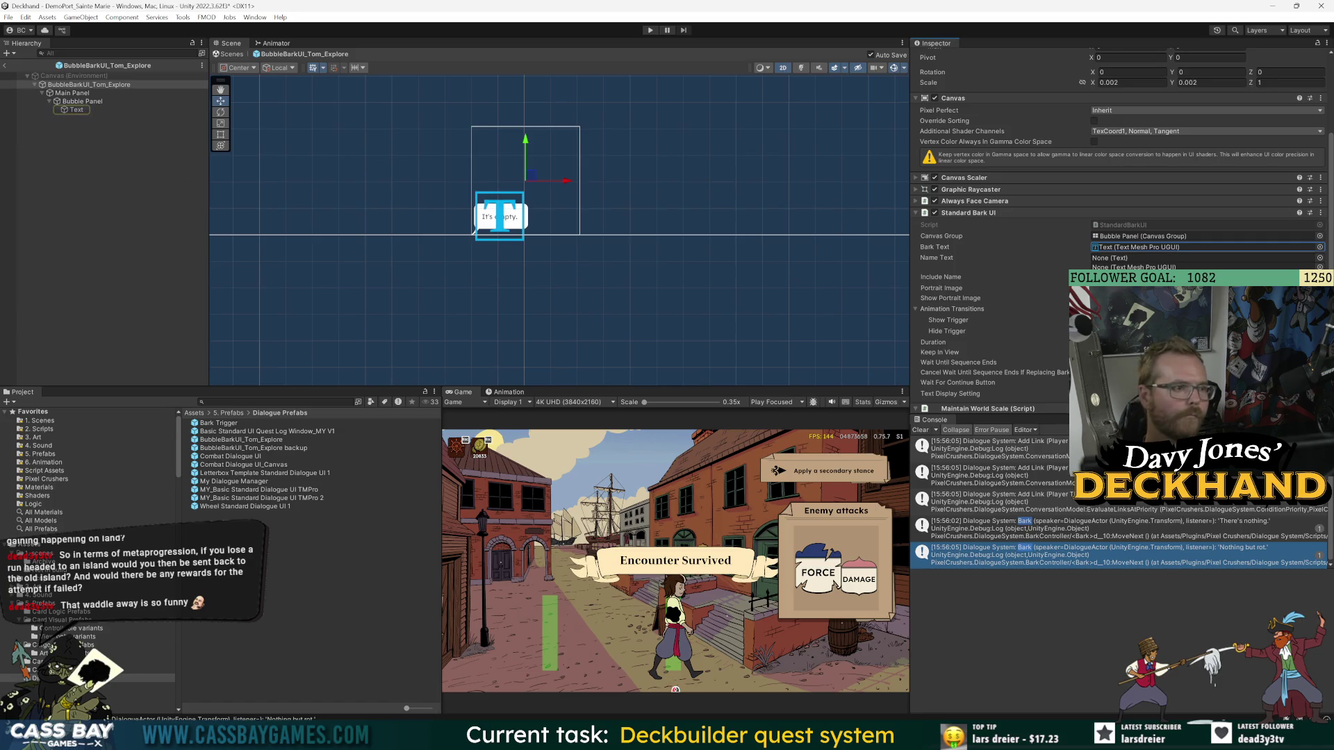
pyautogui.scroll(-1, 1018, 289)
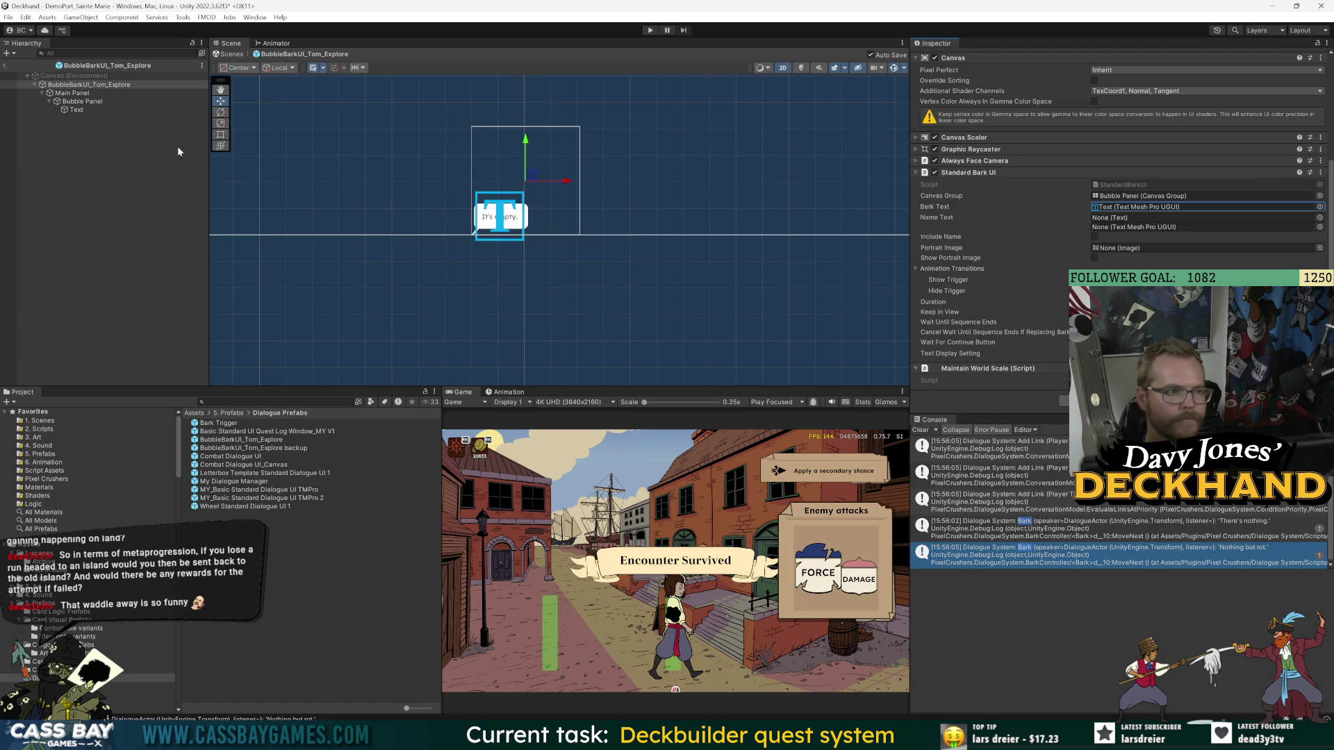
pyautogui.click(95, 102)
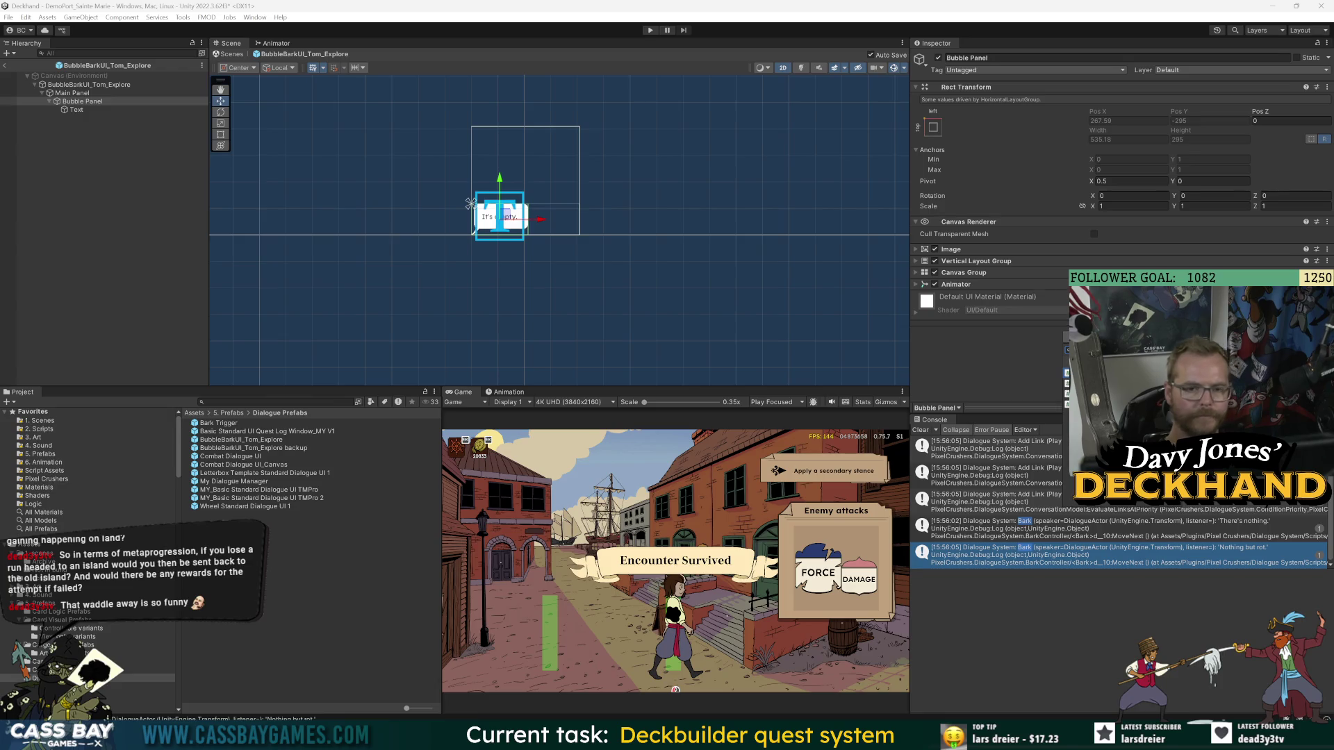
# - Add Flip Sprite to Bubble Panel and Bark_Dont Flip With Parents to the Text object
pyautogui.press('Return')
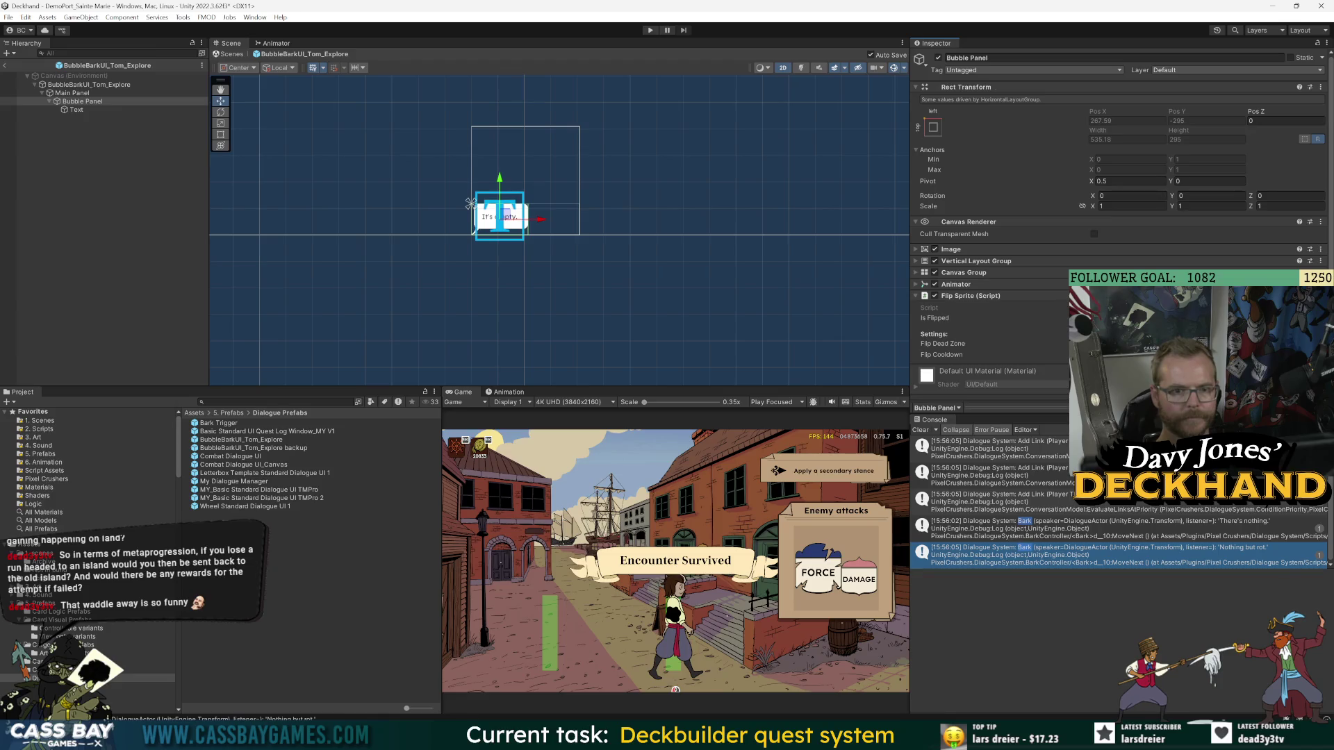
pyautogui.click(144, 109)
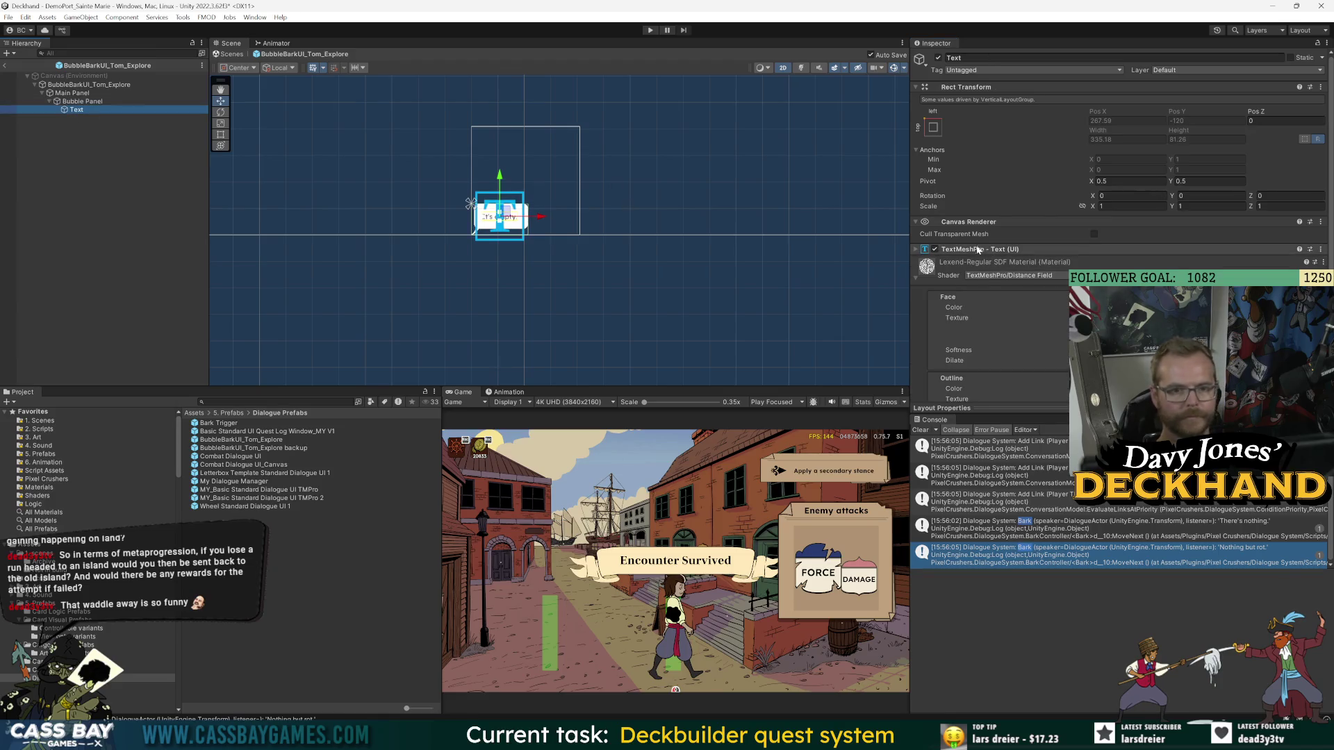
pyautogui.click(915, 277)
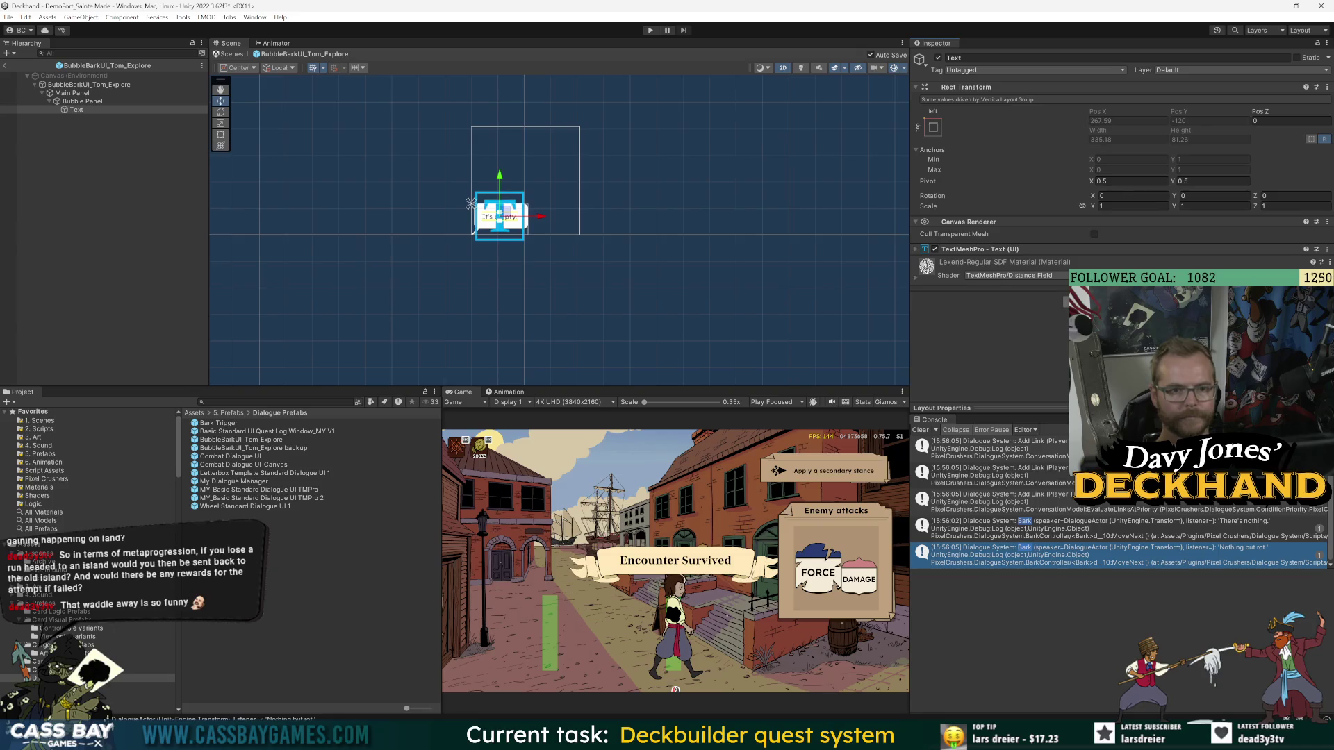
pyautogui.press('Return')
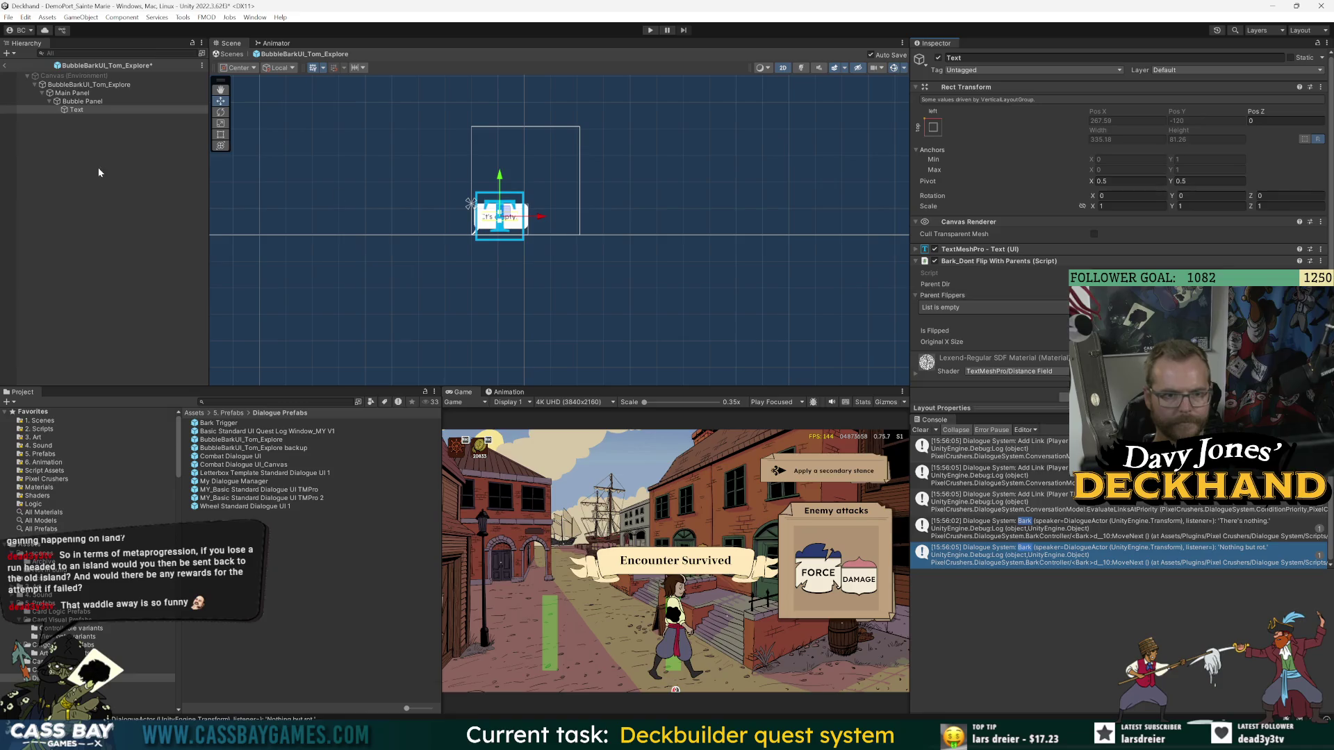
# - Put the Bubble Panel into Text's Parent Flippers list as a single entry
pyautogui.moveTo(82, 101); pyautogui.dragTo(967, 307)
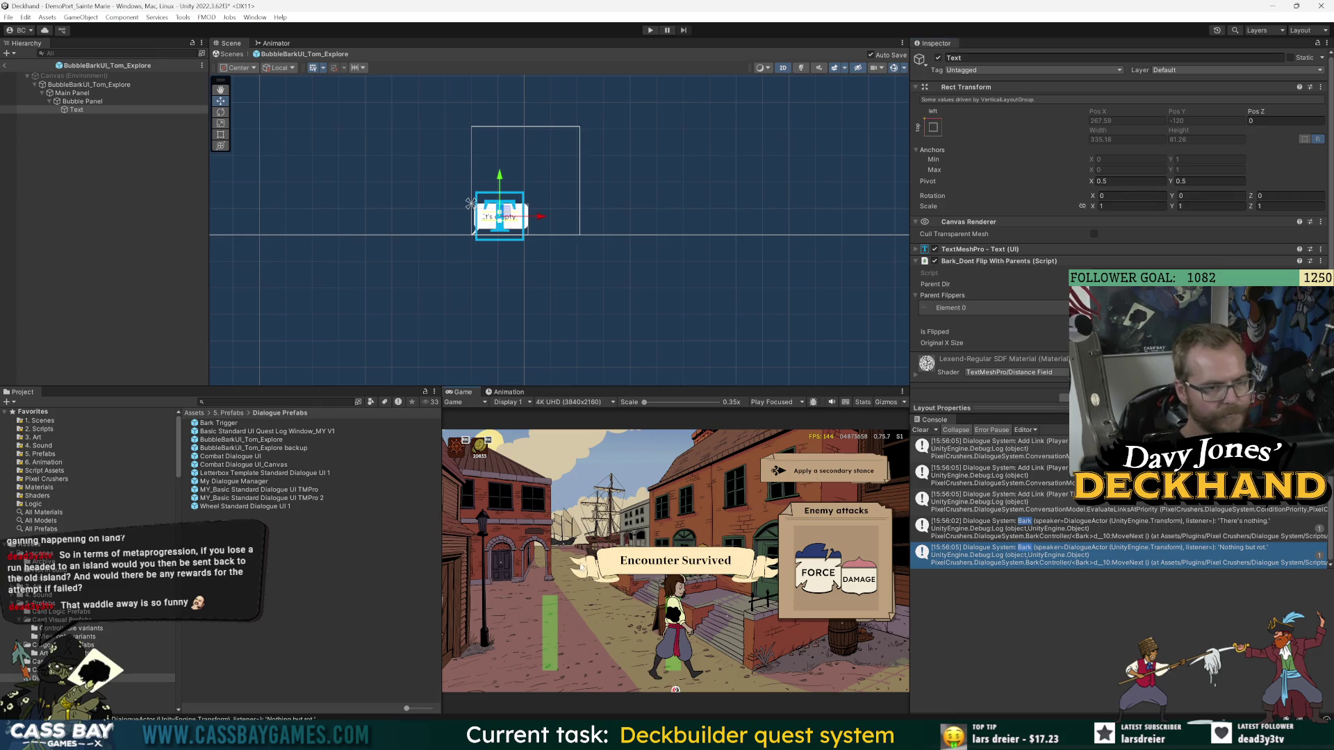
pyautogui.click(89, 135)
pyautogui.click(82, 112)
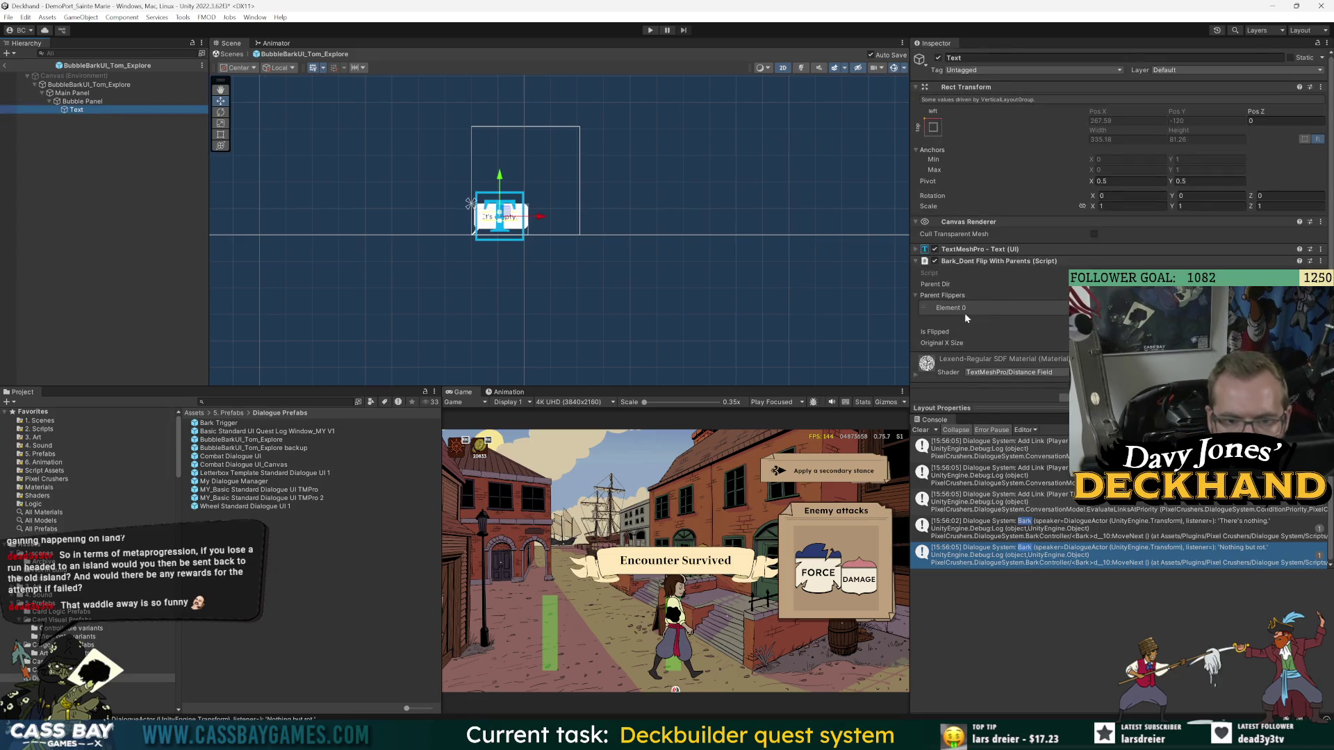
pyautogui.click(95, 155)
pyautogui.click(91, 109)
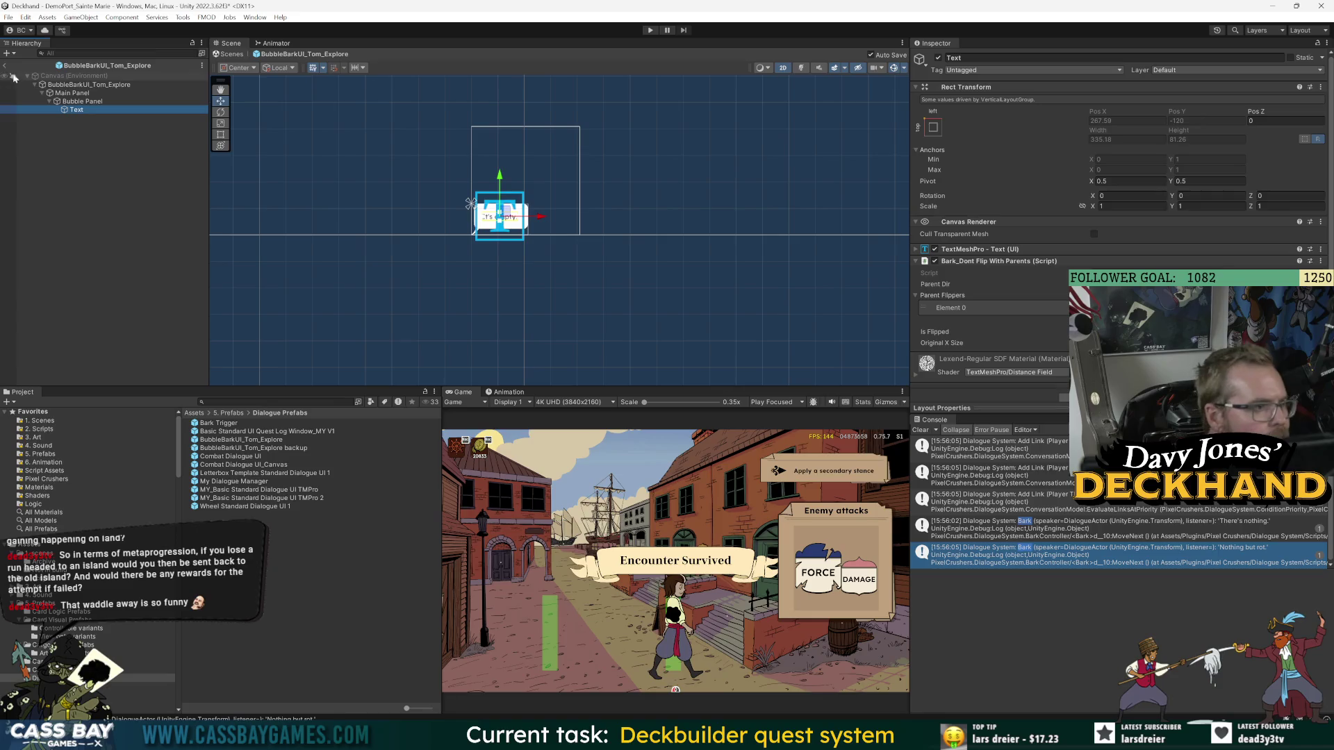
pyautogui.scroll(1, 500, 213)
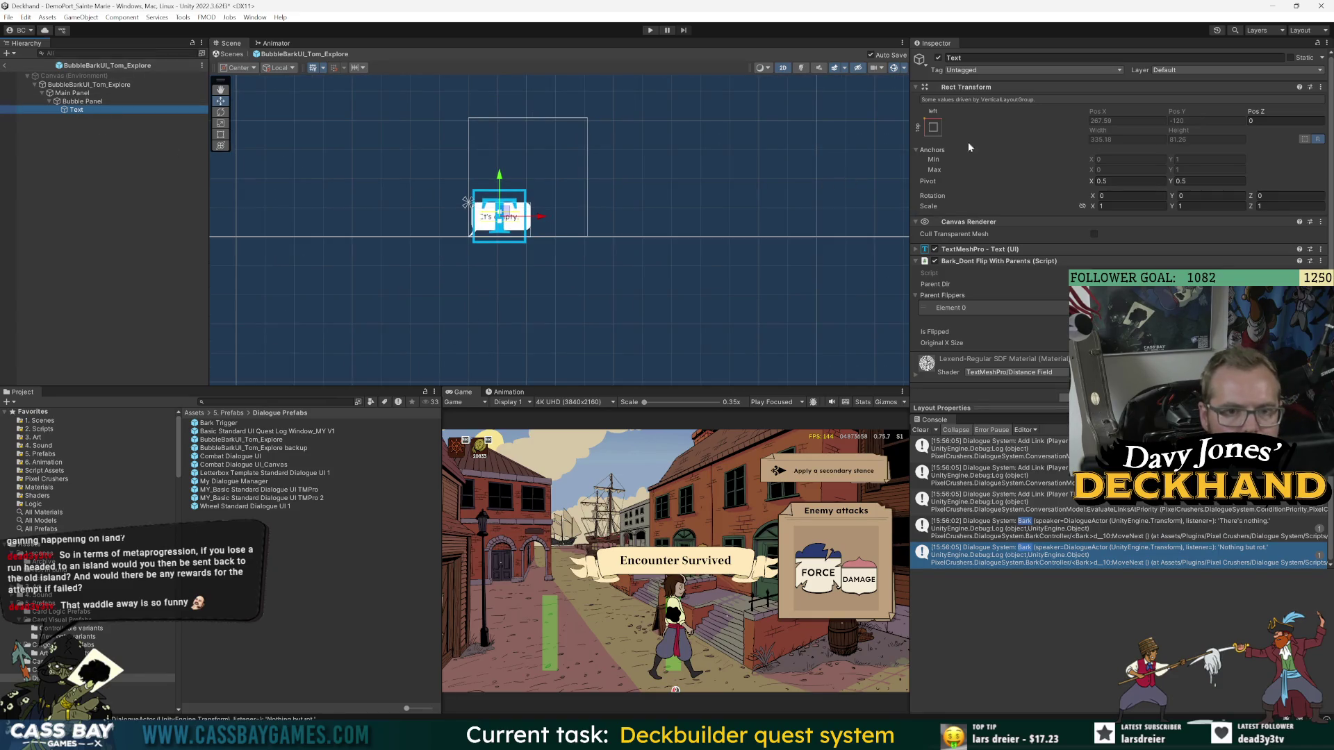
pyautogui.click(75, 102)
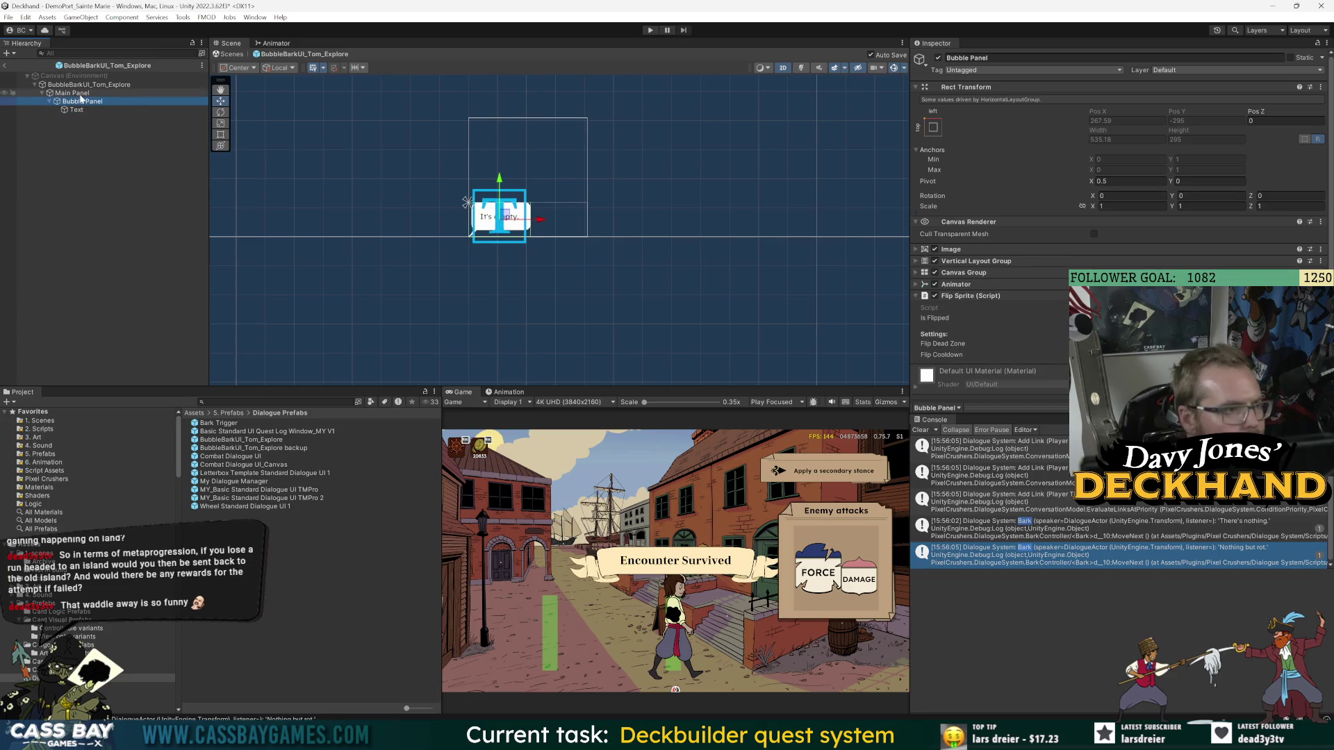
# - Anchor the Main Panel to the bottom-left using the anchor presets
pyautogui.click(78, 94)
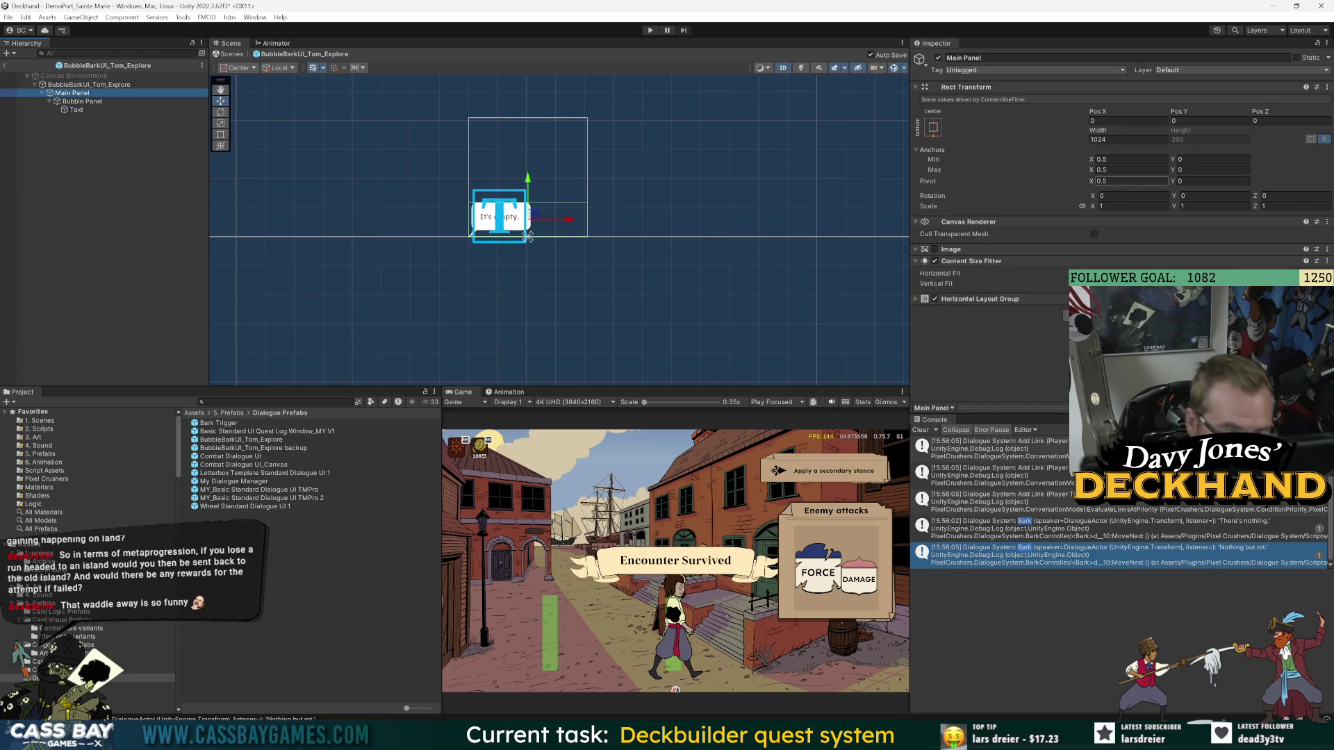
pyautogui.click(925, 127)
pyautogui.keyDown('shift'); pyautogui.click(969, 253); pyautogui.keyUp('shift')
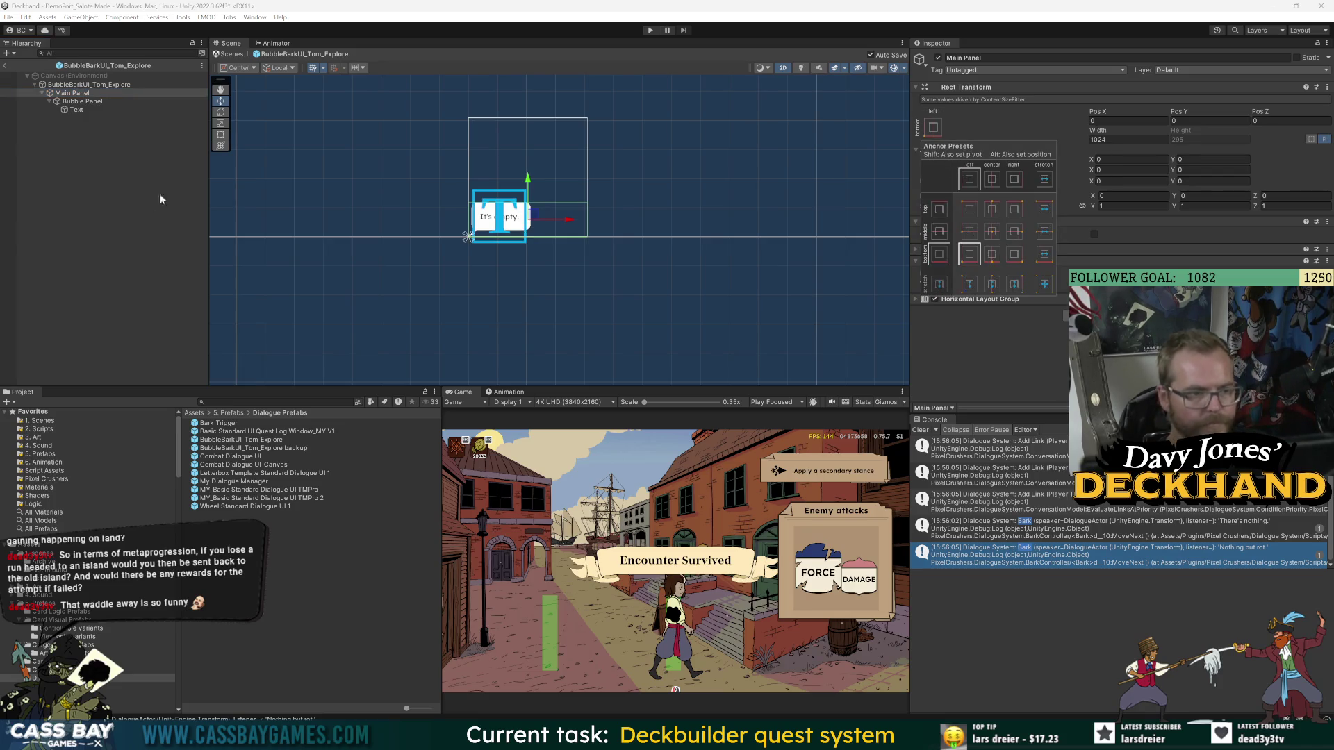
pyautogui.click(76, 94)
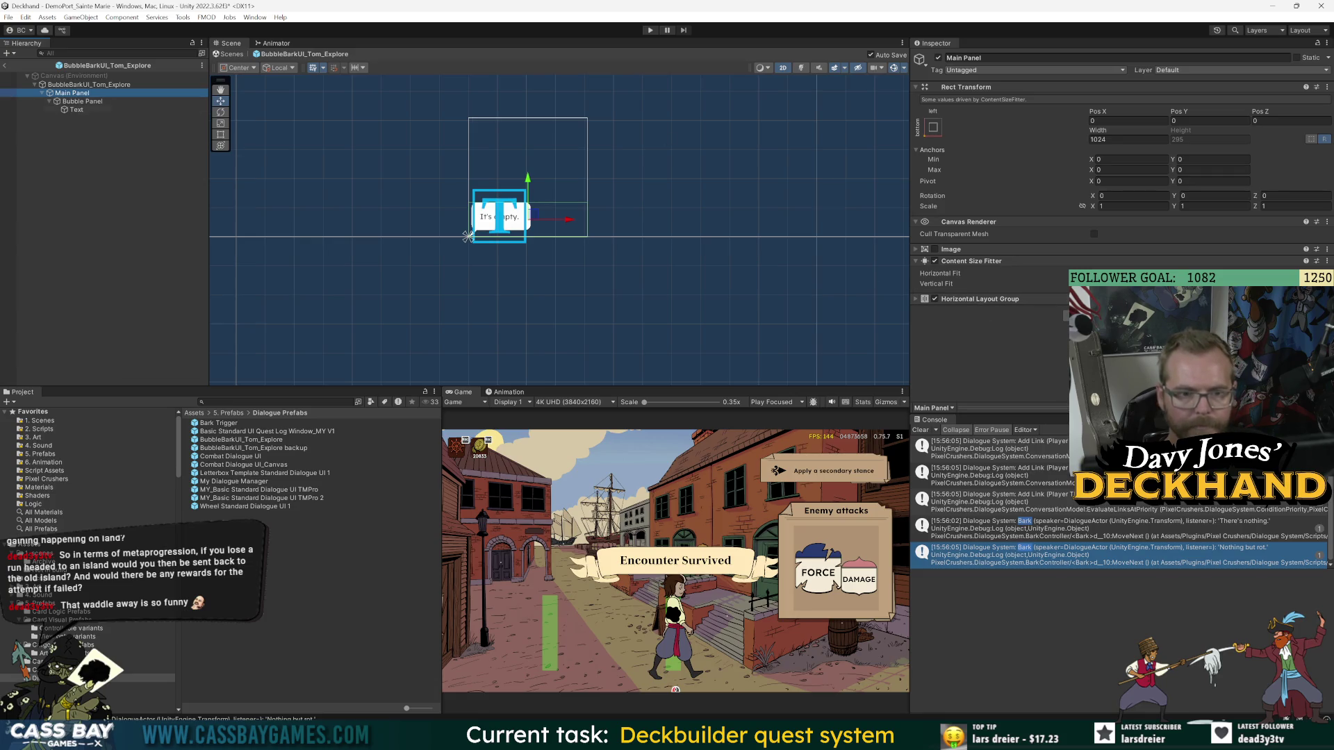
pyautogui.click(85, 102)
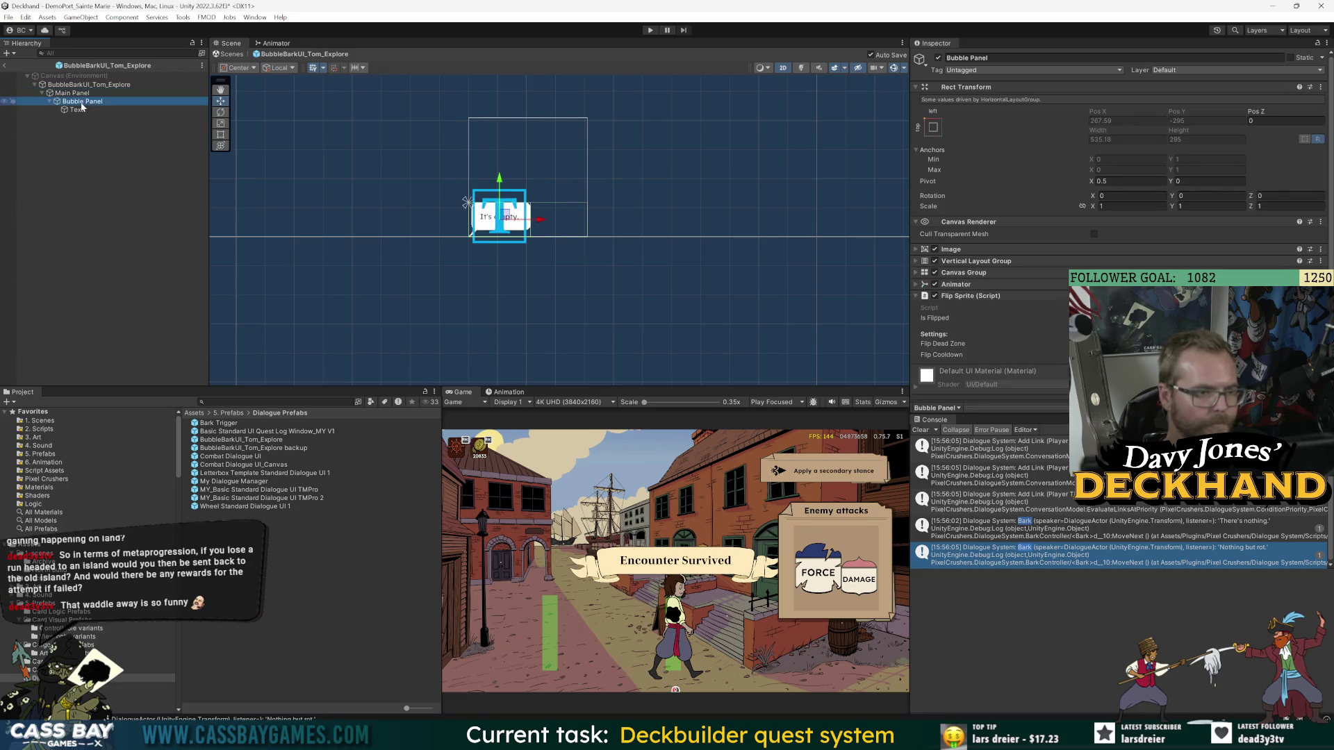
pyautogui.click(72, 93)
pyautogui.click(933, 128)
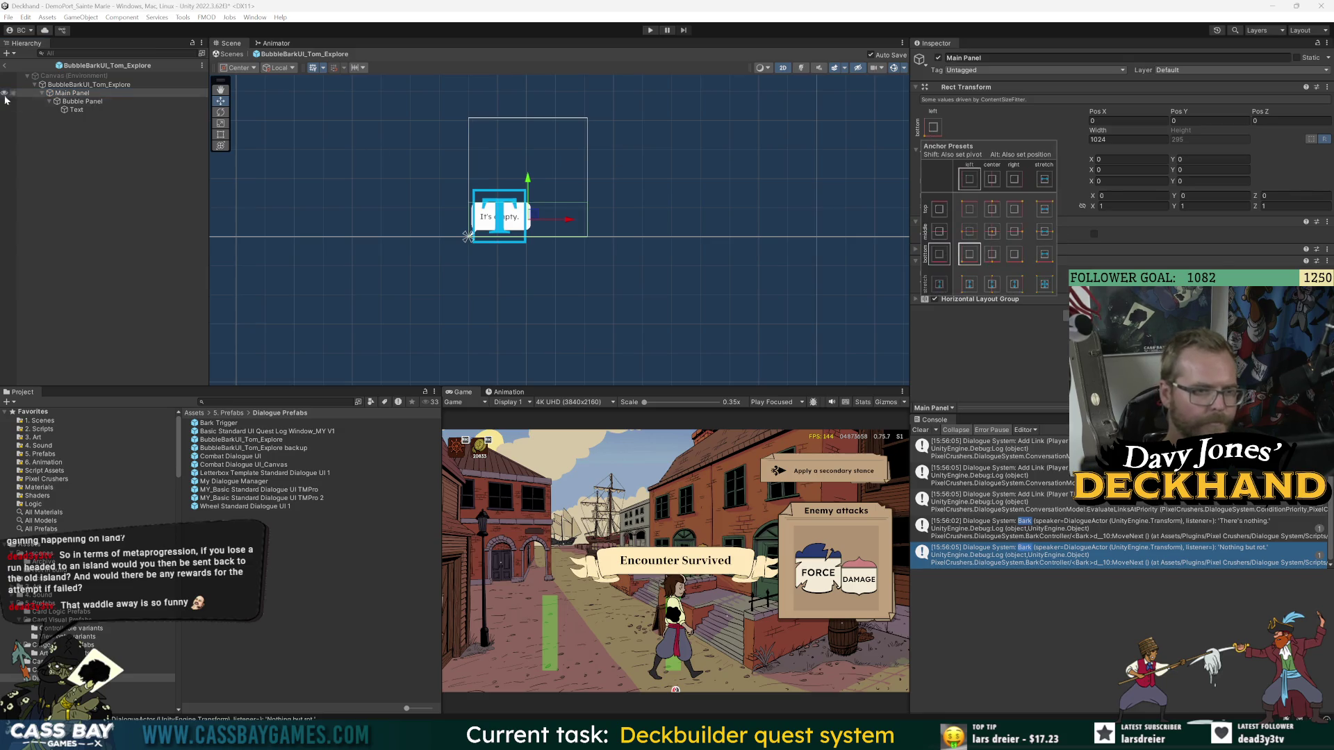
pyautogui.click(61, 85)
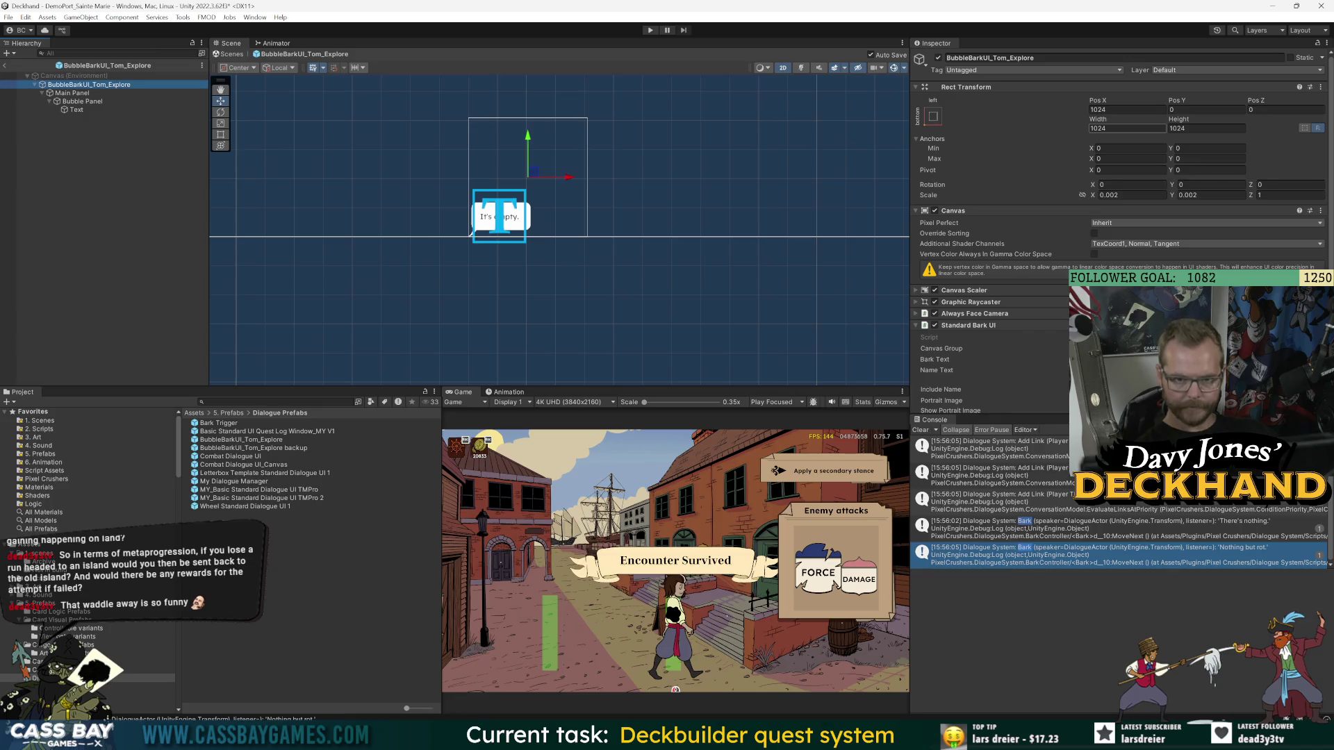
# - Return from the bubble prefab to Tom and run the game, walking Tom to trigger a bark
pyautogui.scroll(-5, 1047, 345)
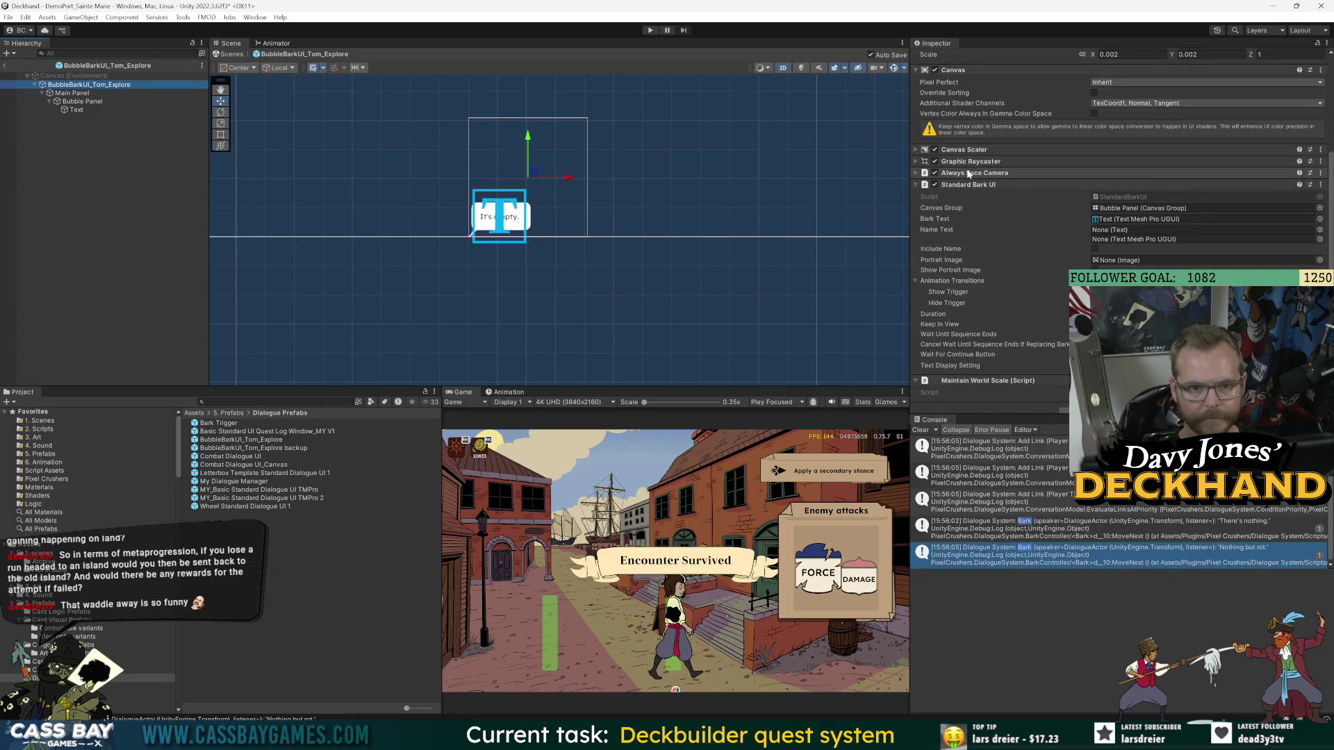
pyautogui.scroll(5, 993, 210)
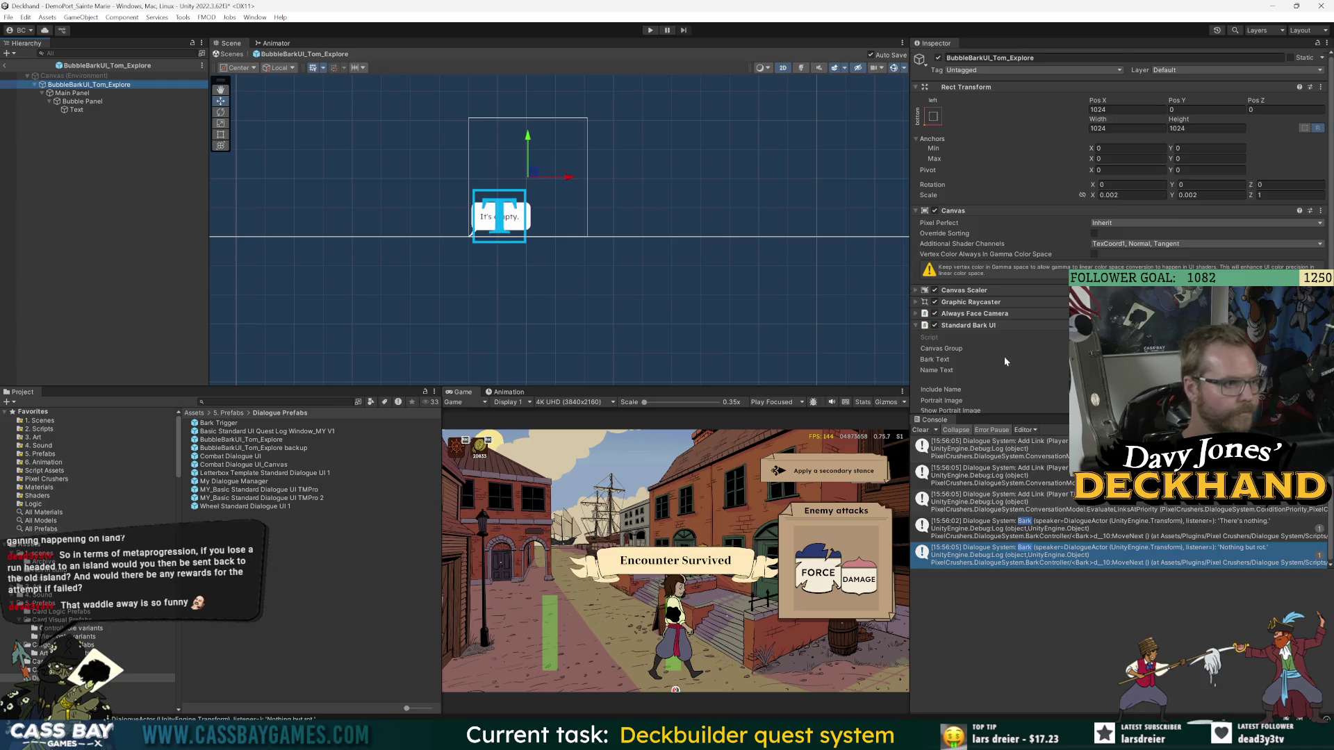
pyautogui.scroll(-5, 1021, 347)
pyautogui.click(1042, 368)
pyautogui.click(4, 65)
pyautogui.hotkey('ctrl', 'p')
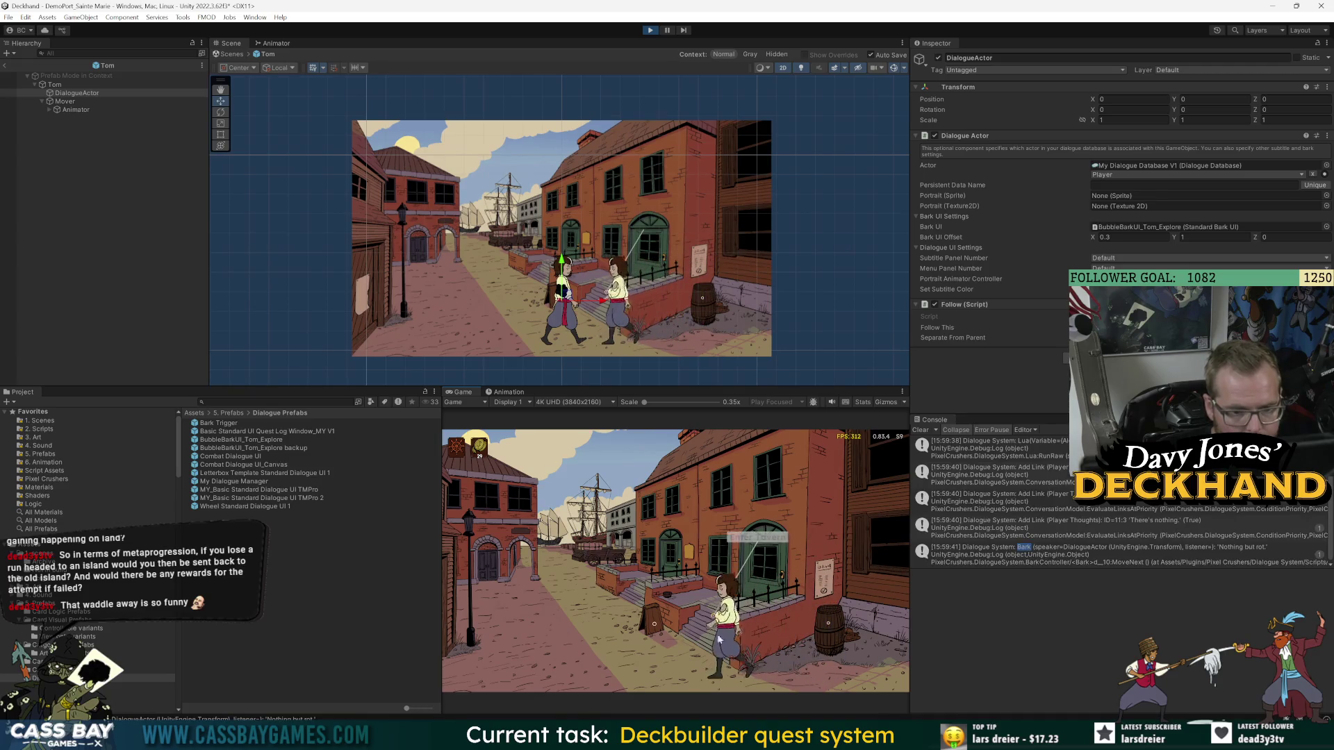
pyautogui.click(833, 640)
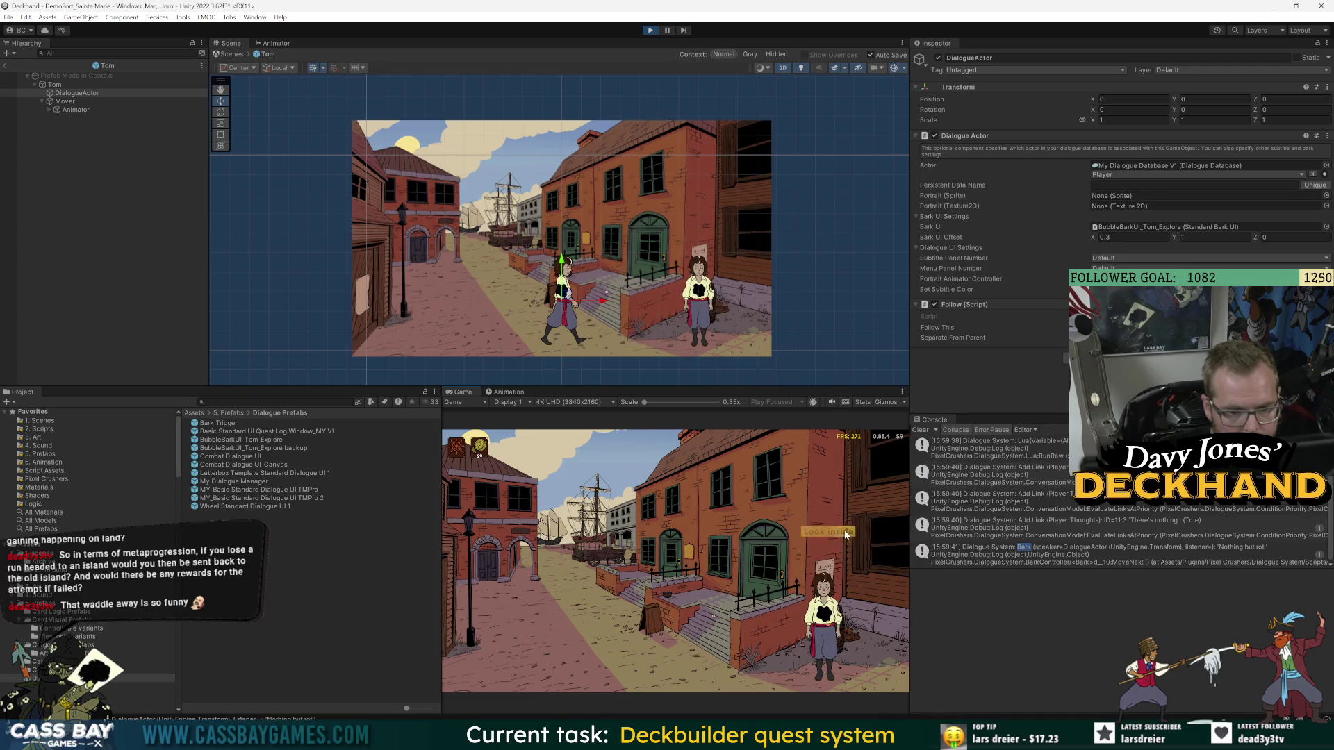
# - Walk Tom between the tavern door, notice board and barrel to check where his bark bubbles appear
pyautogui.click(593, 601)
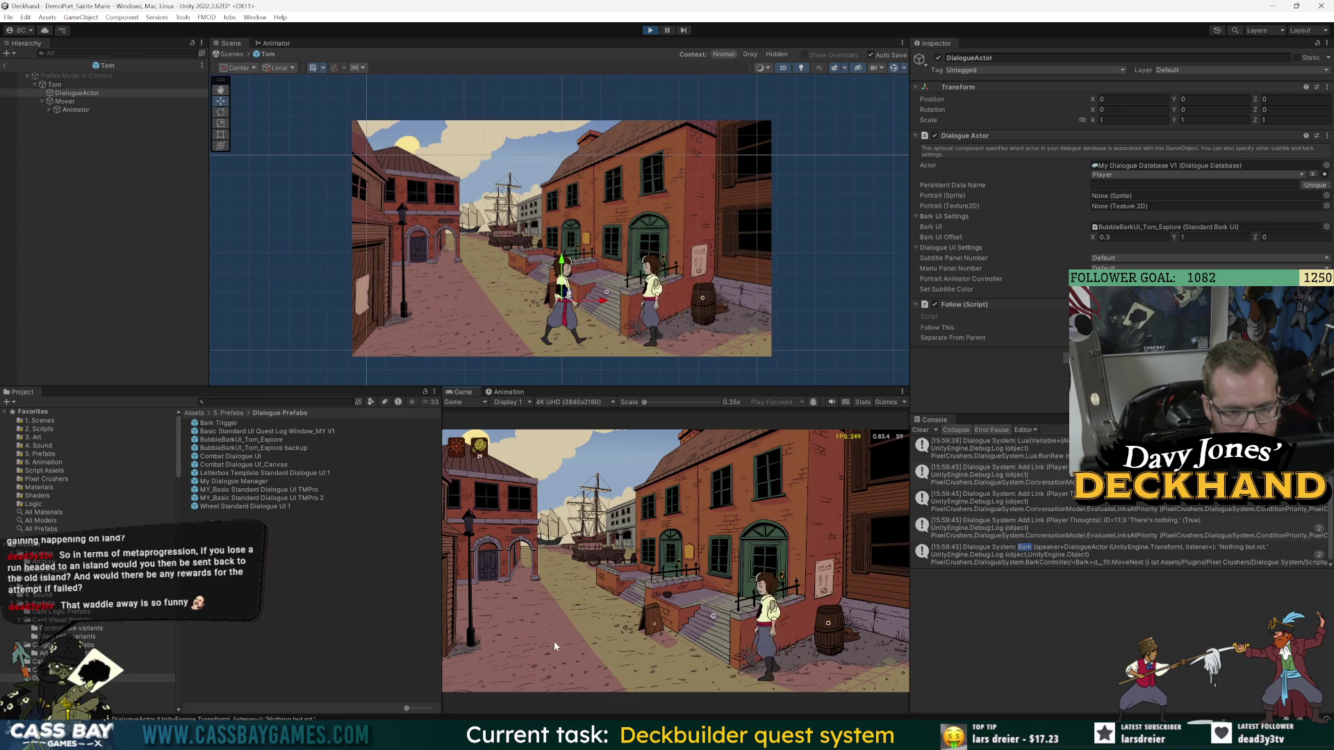
pyautogui.click(834, 576)
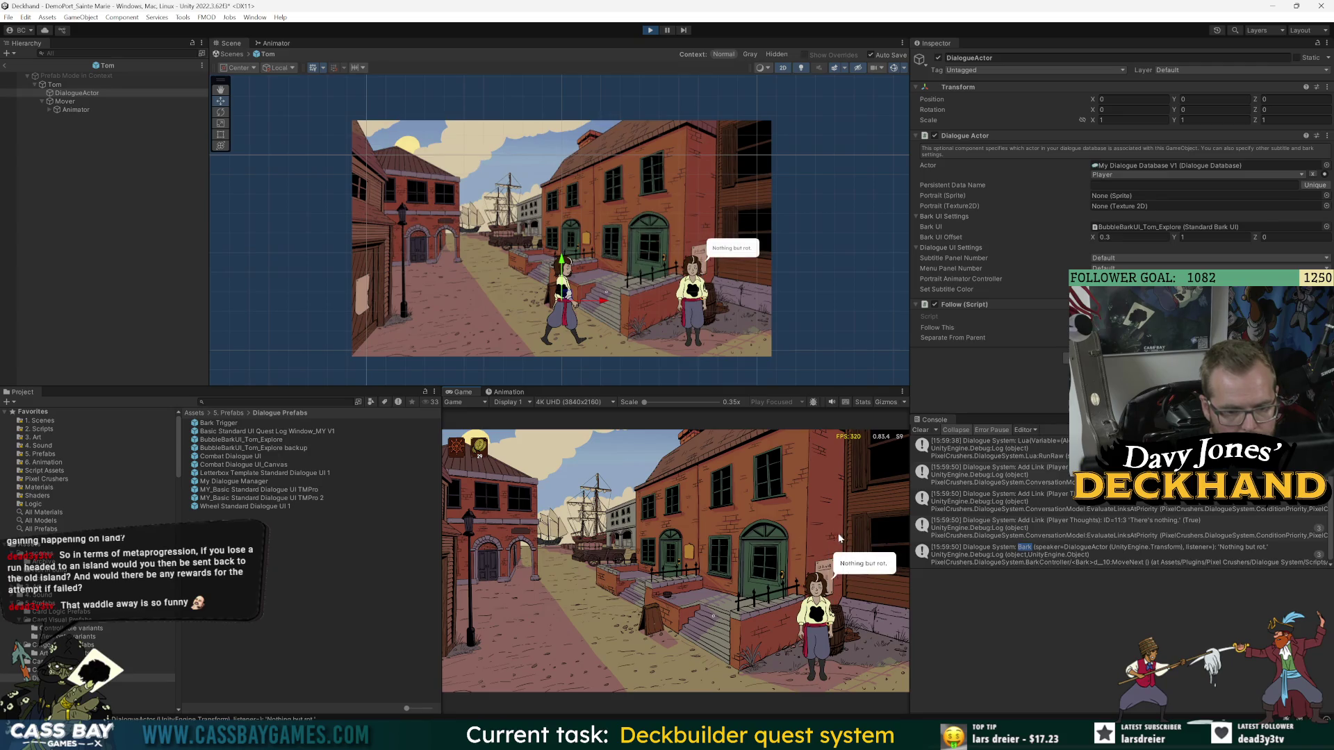
pyautogui.click(734, 632)
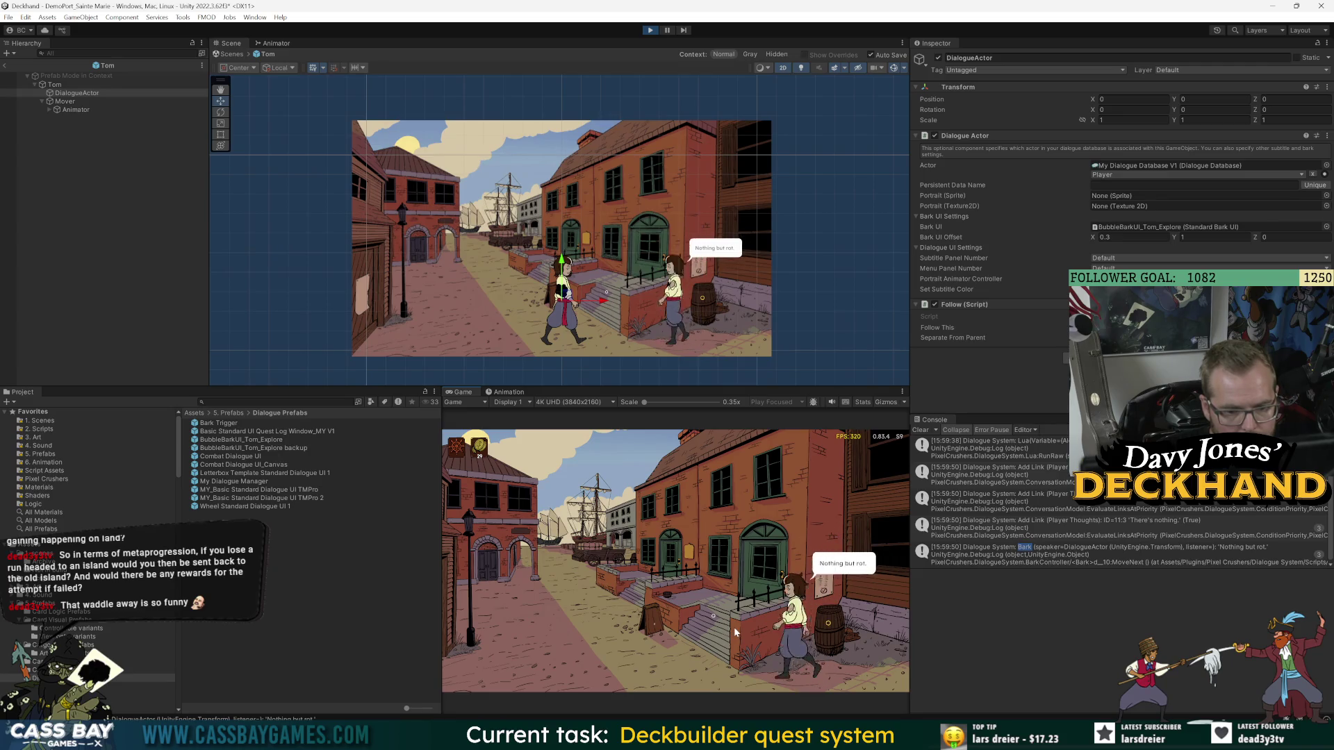
pyautogui.click(815, 634)
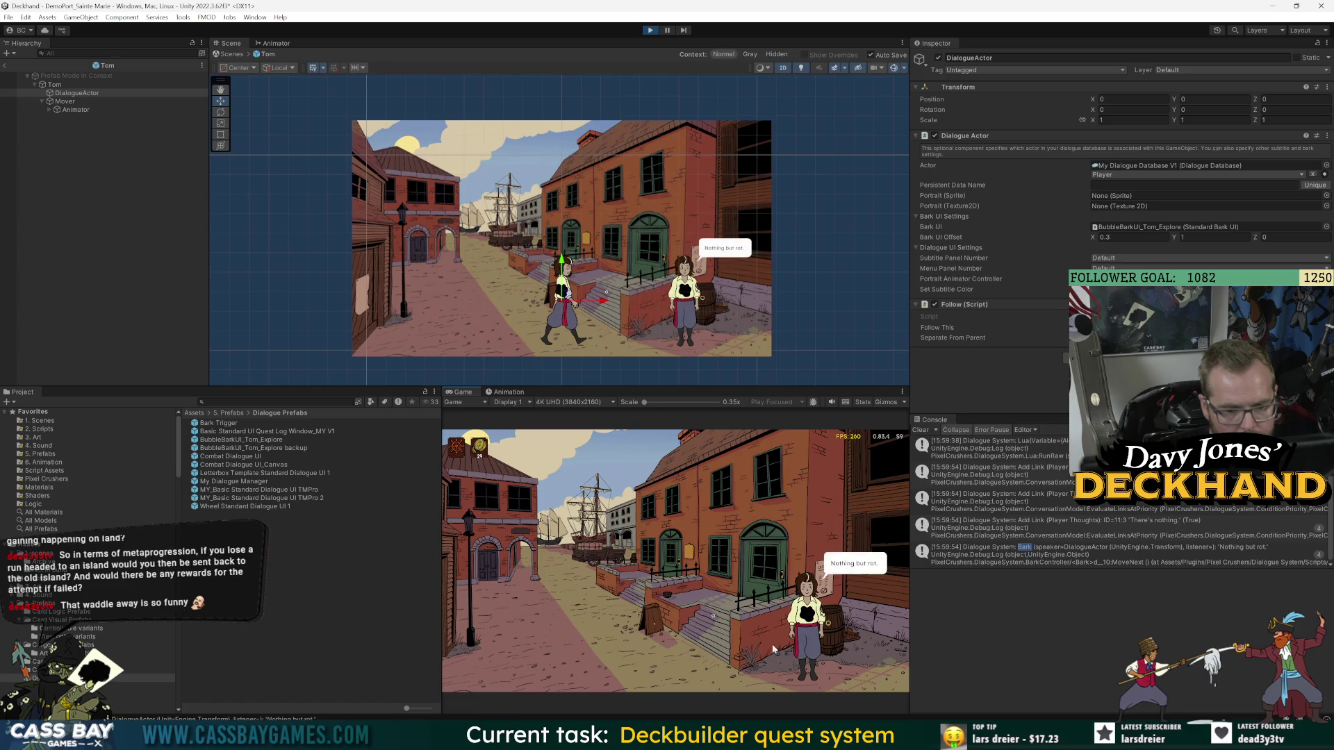
pyautogui.click(486, 643)
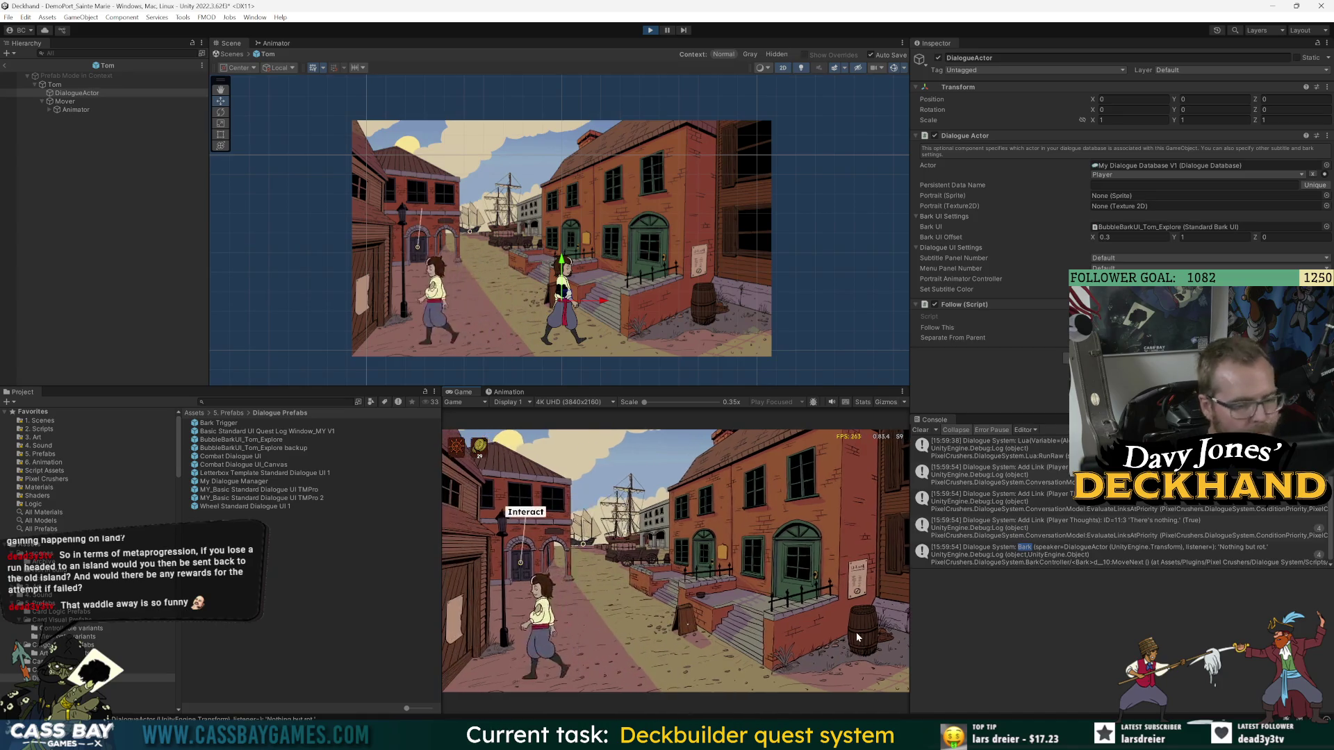
pyautogui.click(852, 636)
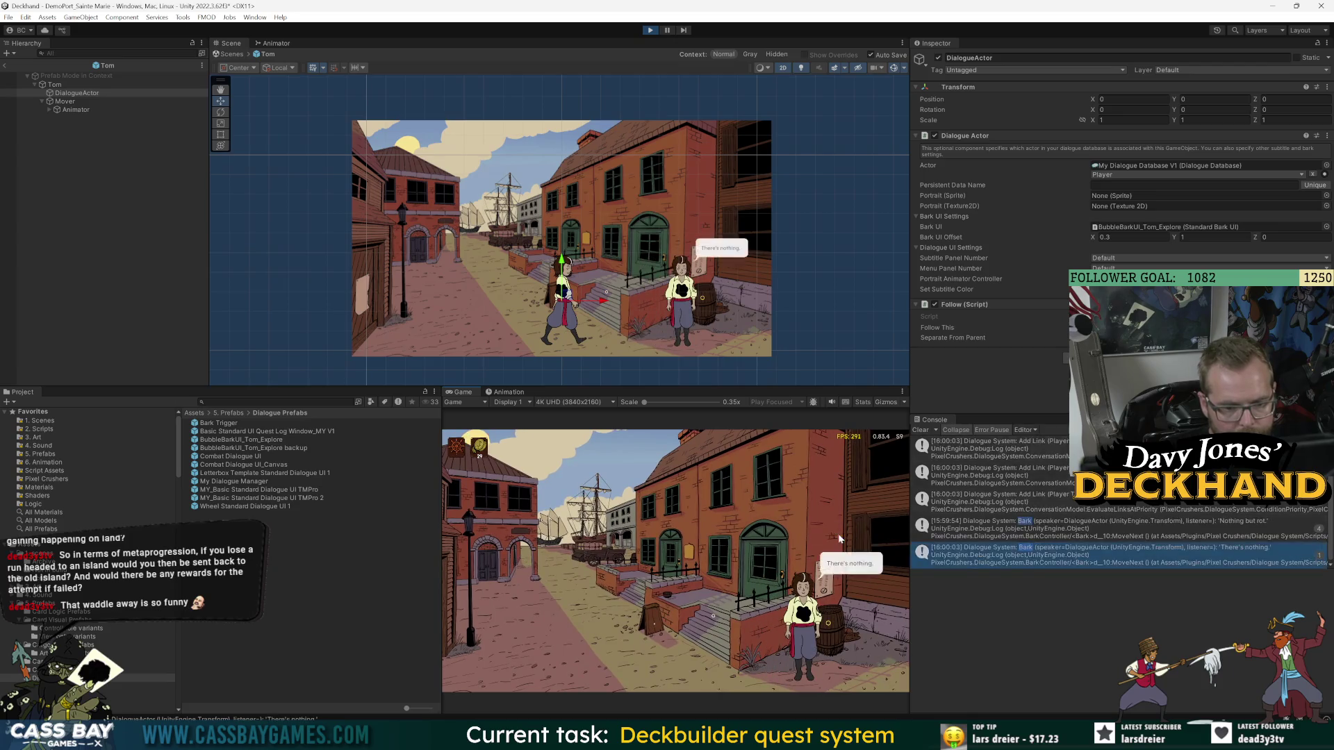
pyautogui.click(553, 589)
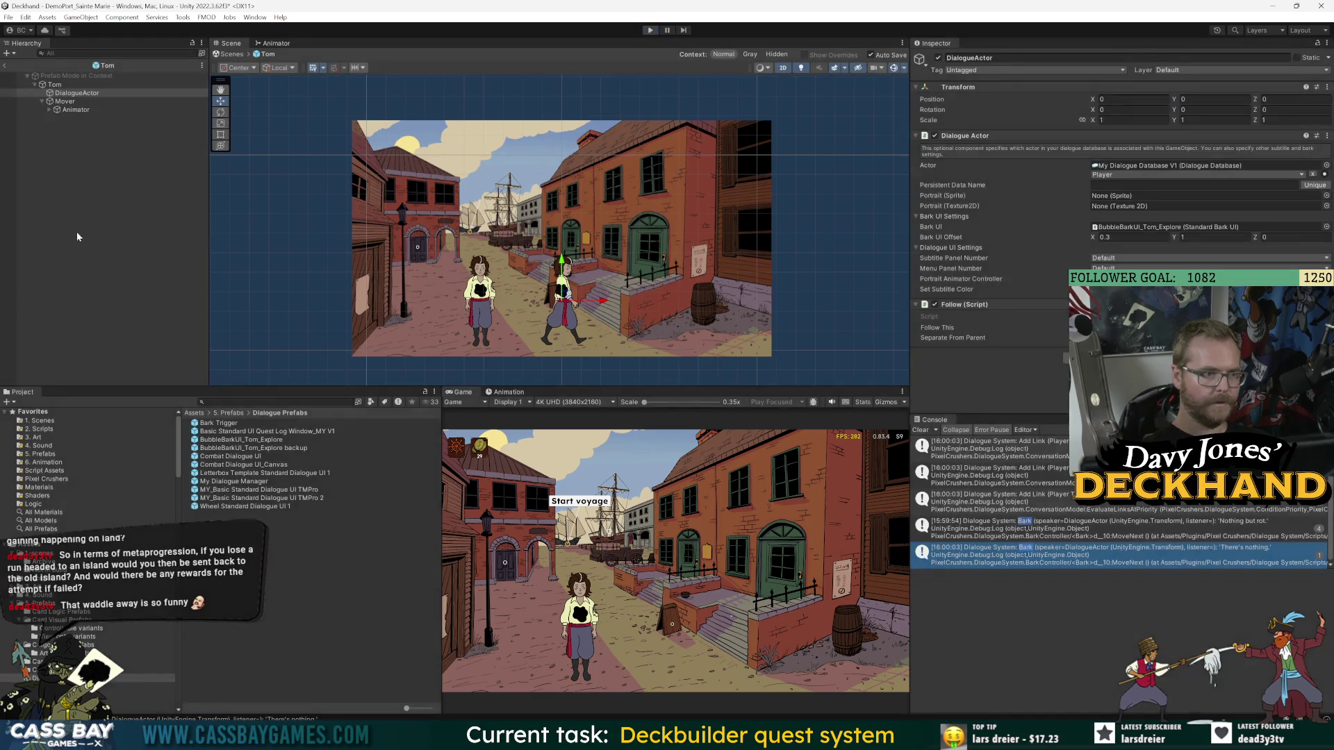
pyautogui.click(97, 175)
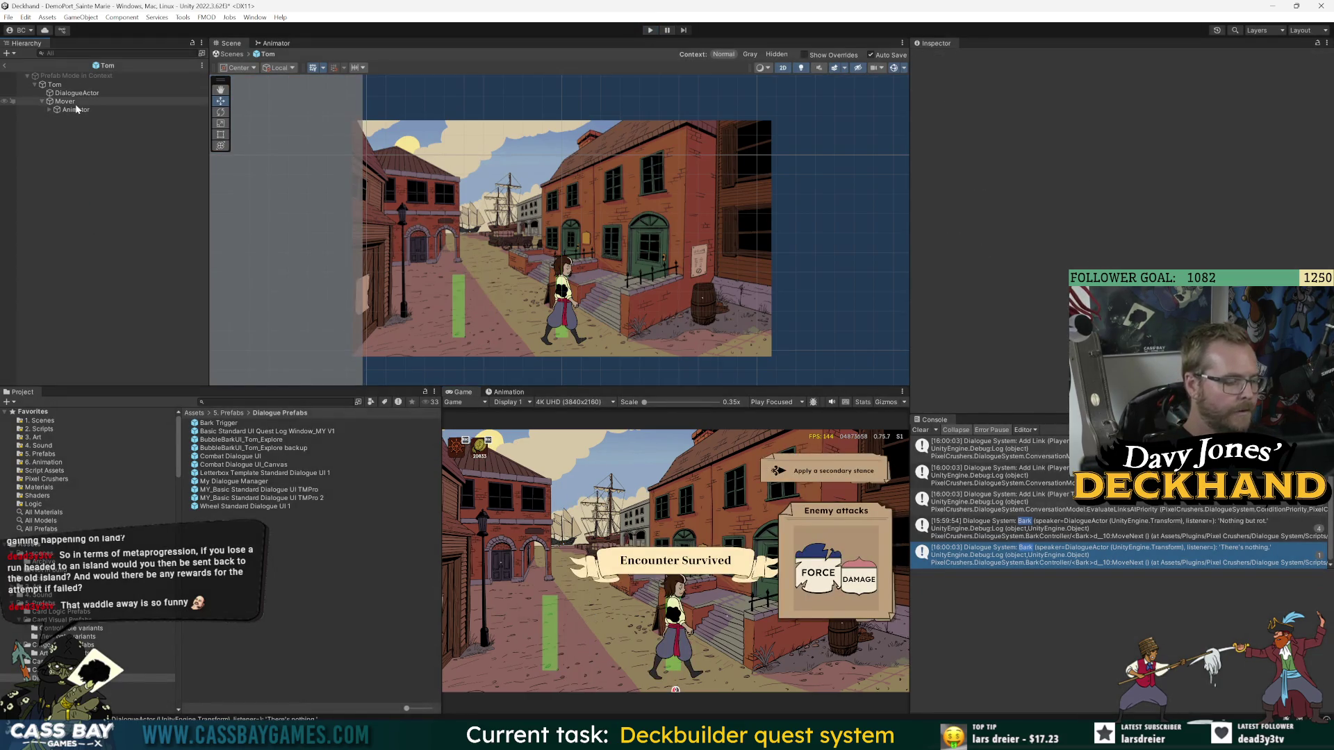
# - Open the BubbleBarkUI_Tom_Explore prefab and attach the Tom Bark Flipper script to its root object
pyautogui.click(274, 440)
pyautogui.doubleClick(274, 440)
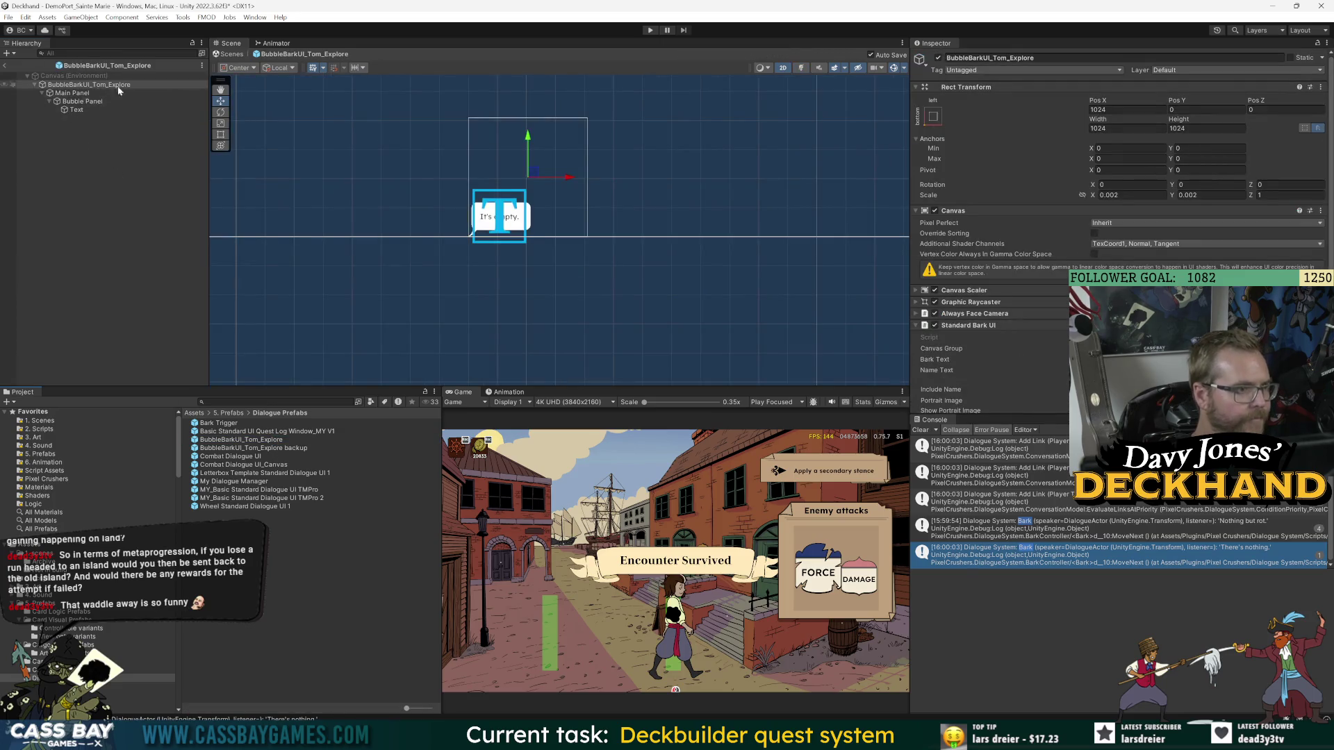
pyautogui.click(973, 325)
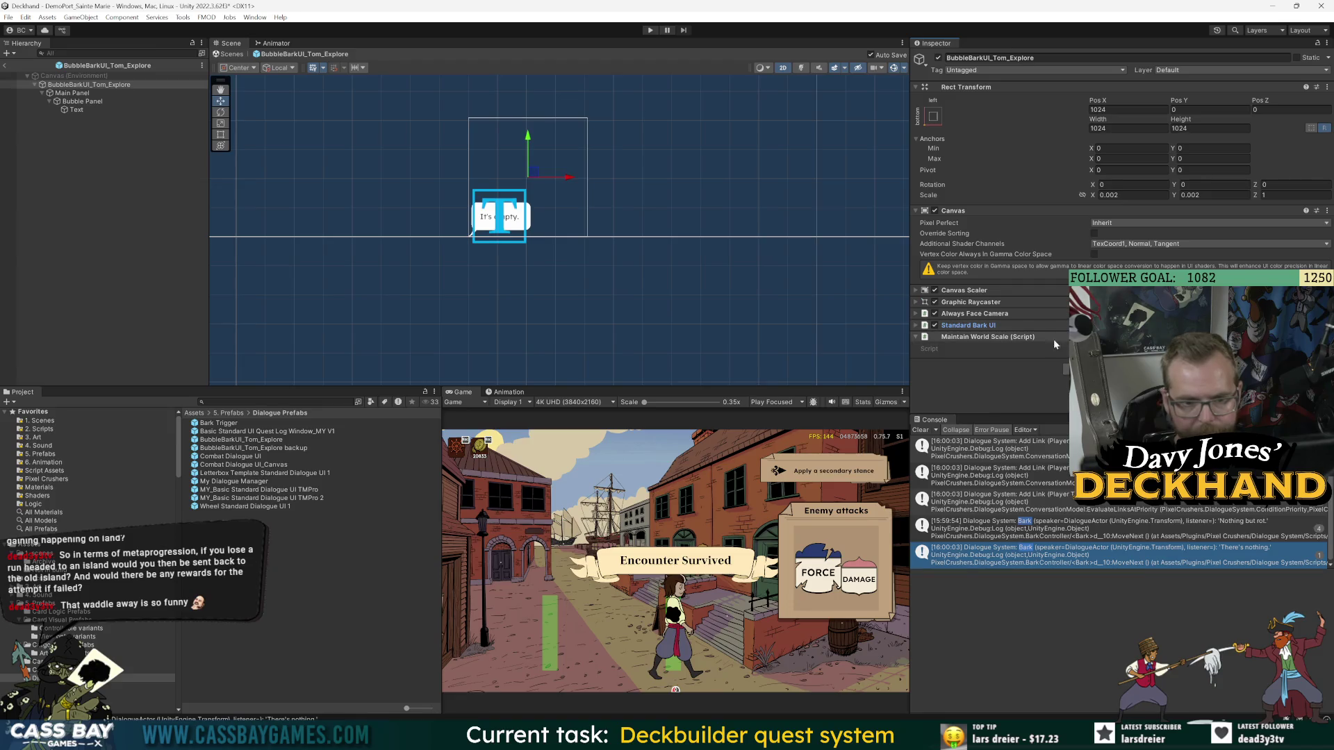
pyautogui.click(89, 84)
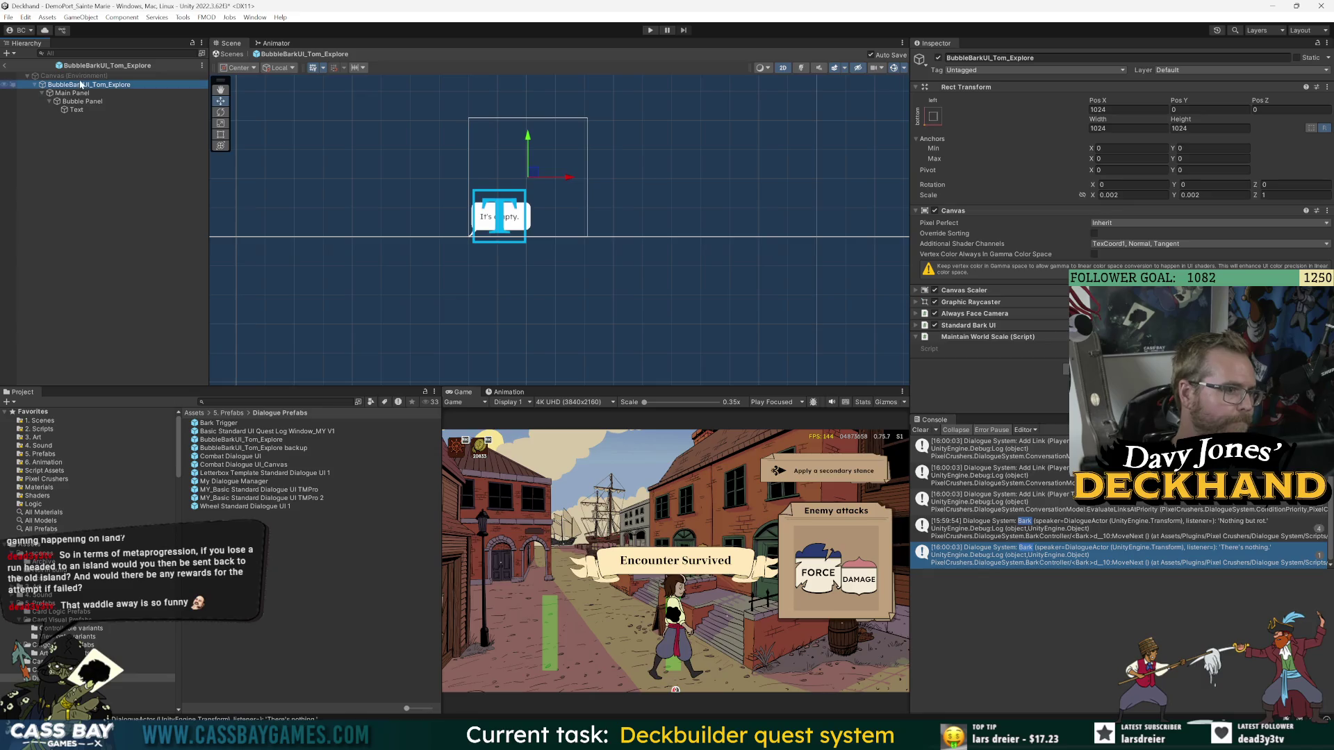
pyautogui.click(75, 102)
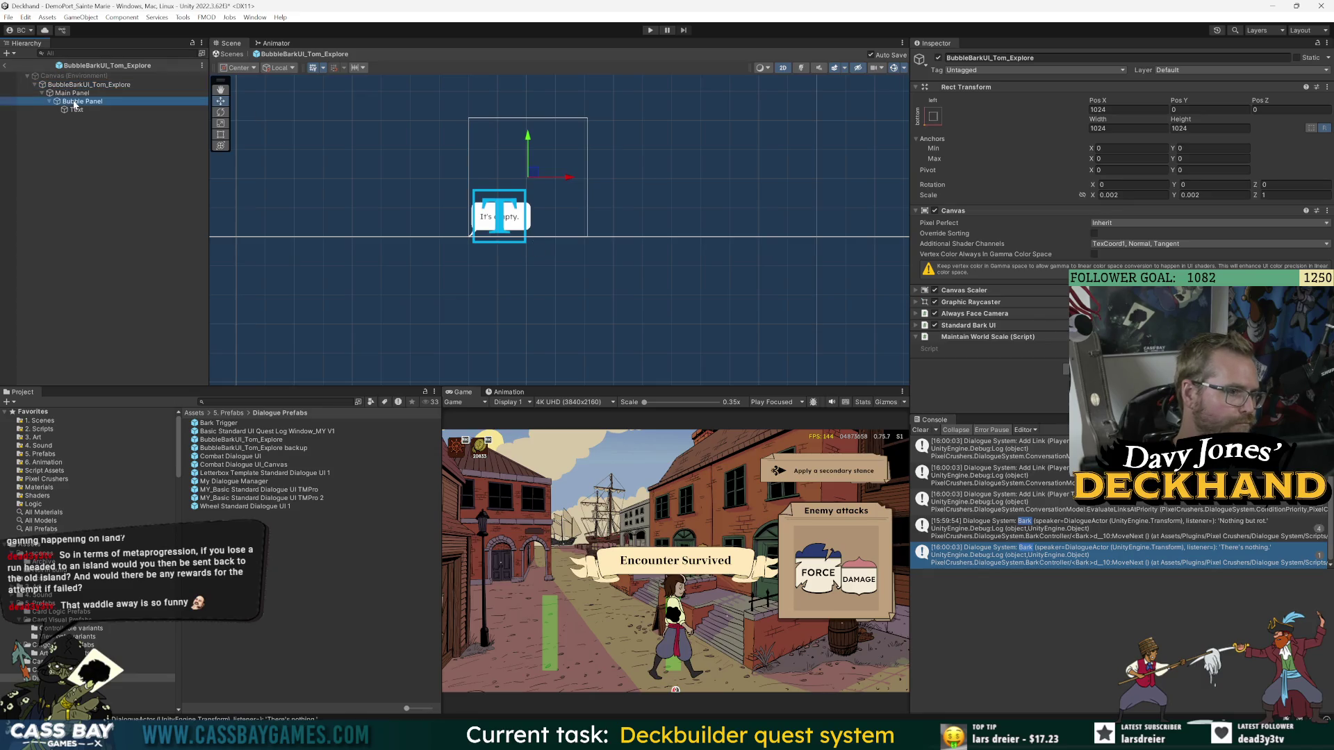
pyautogui.click(72, 93)
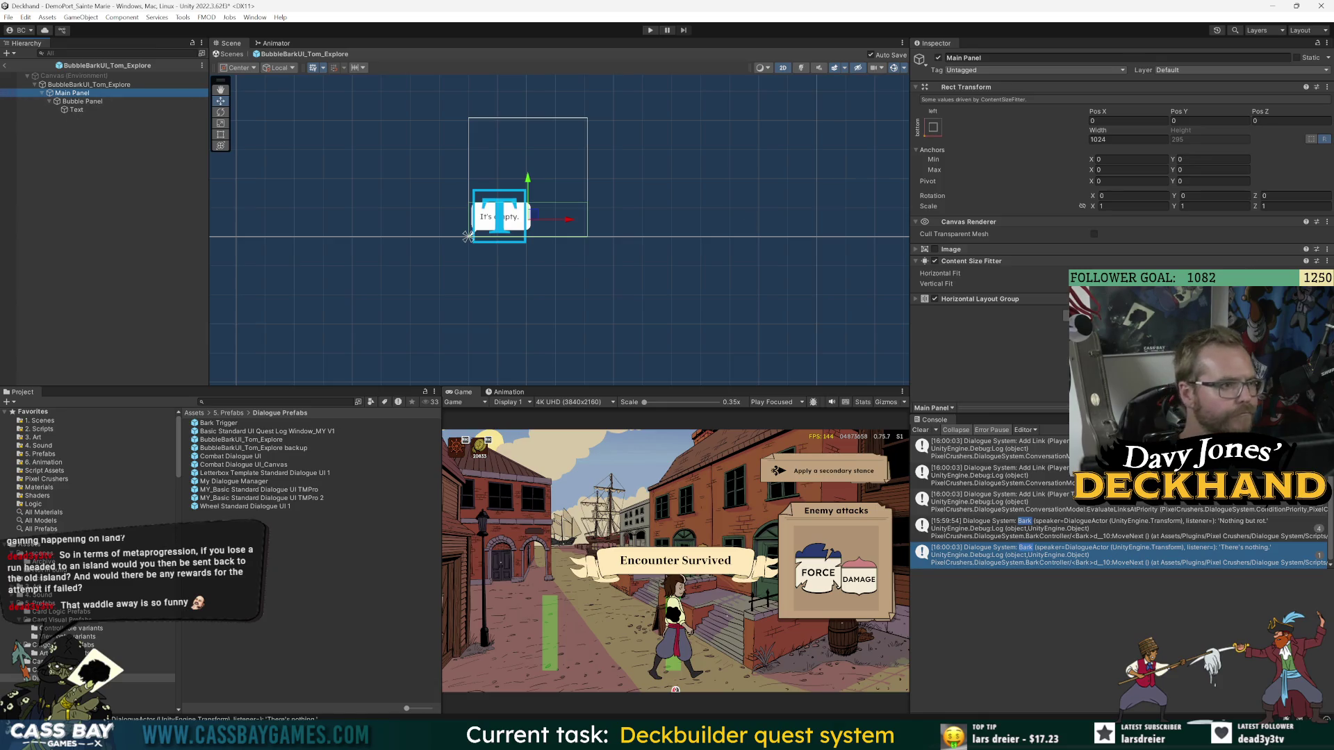
pyautogui.click(89, 84)
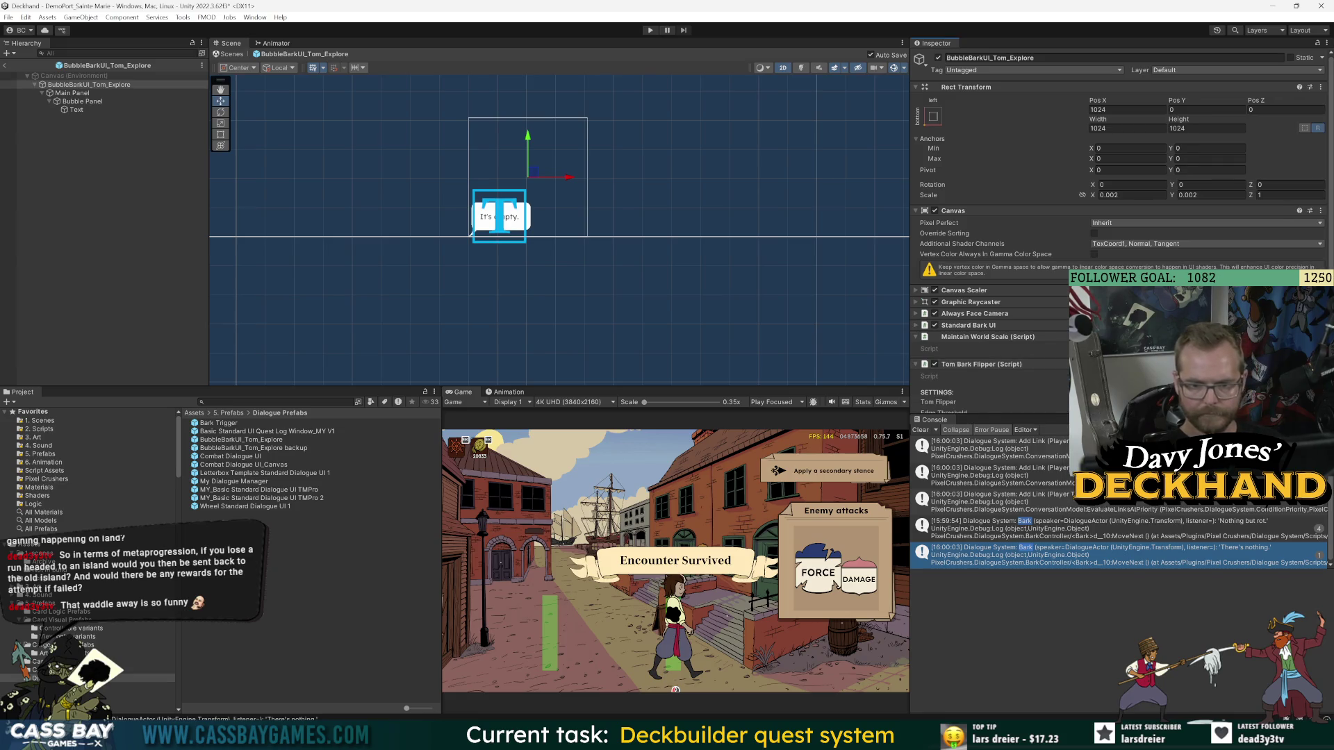
pyautogui.scroll(-3, 1059, 381)
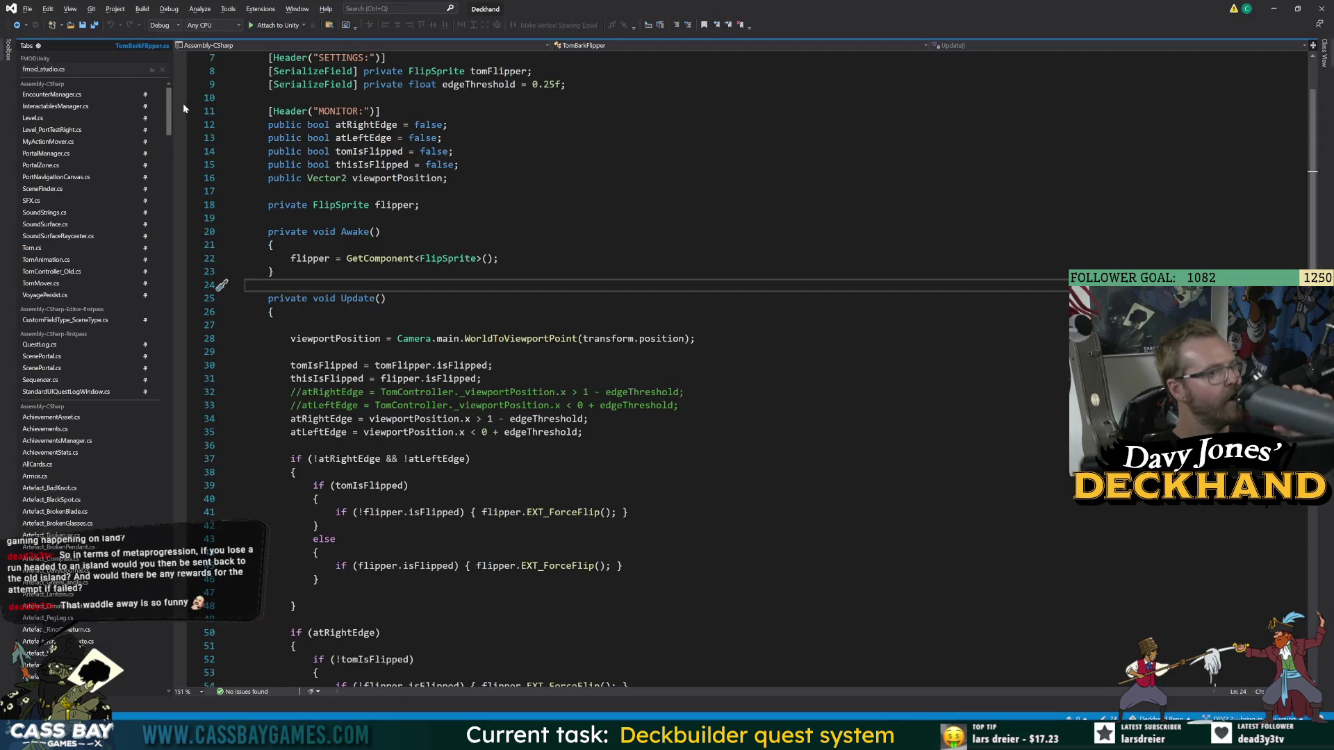
pyautogui.moveTo(168, 154); pyautogui.dragTo(169, 514)
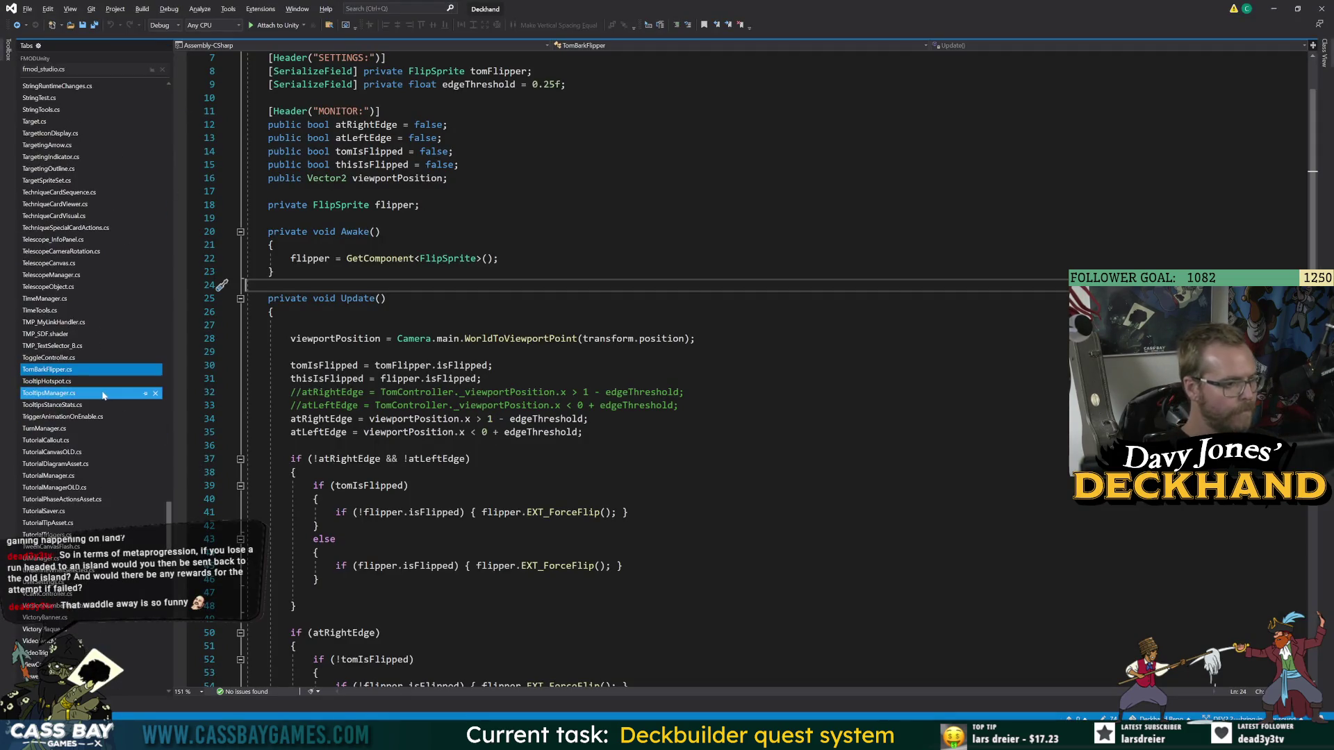
# - Pin TomBarkFlipper.cs and delete the stray blank line in Update, then save
pyautogui.click(144, 370)
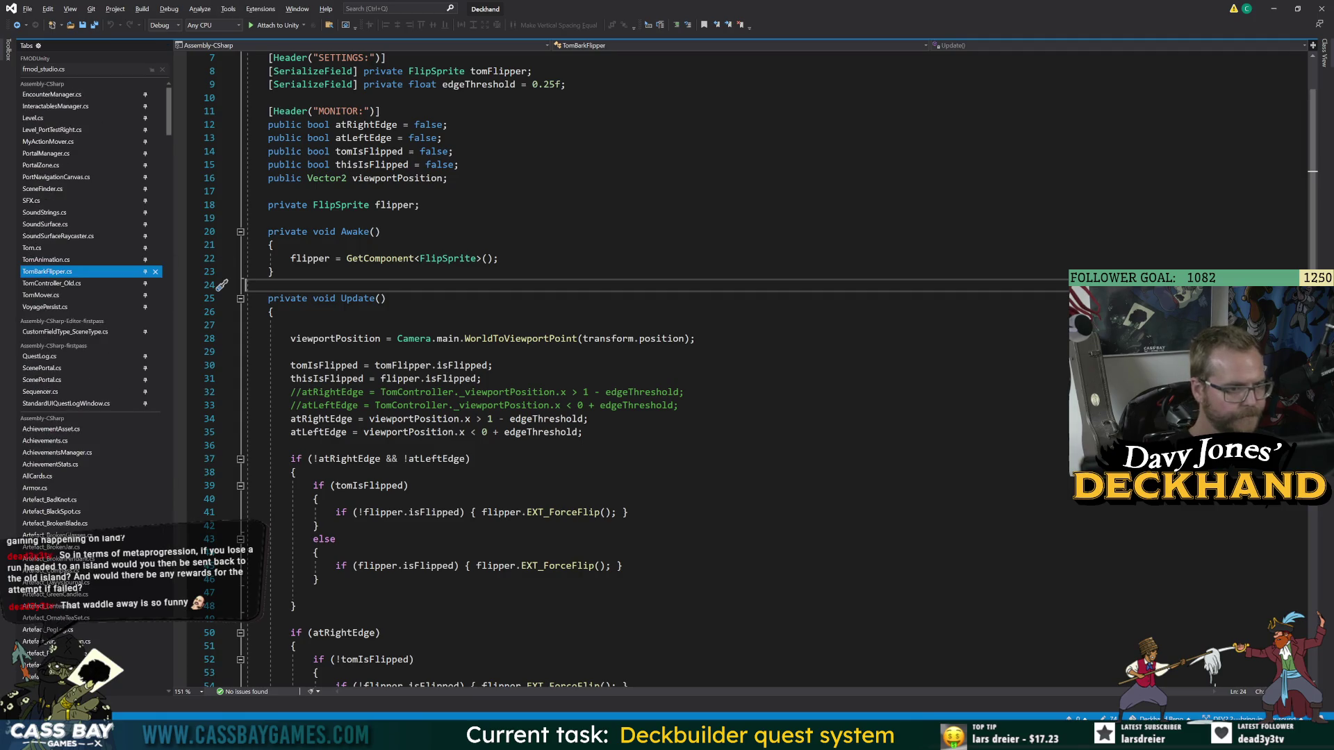
pyautogui.click(611, 338)
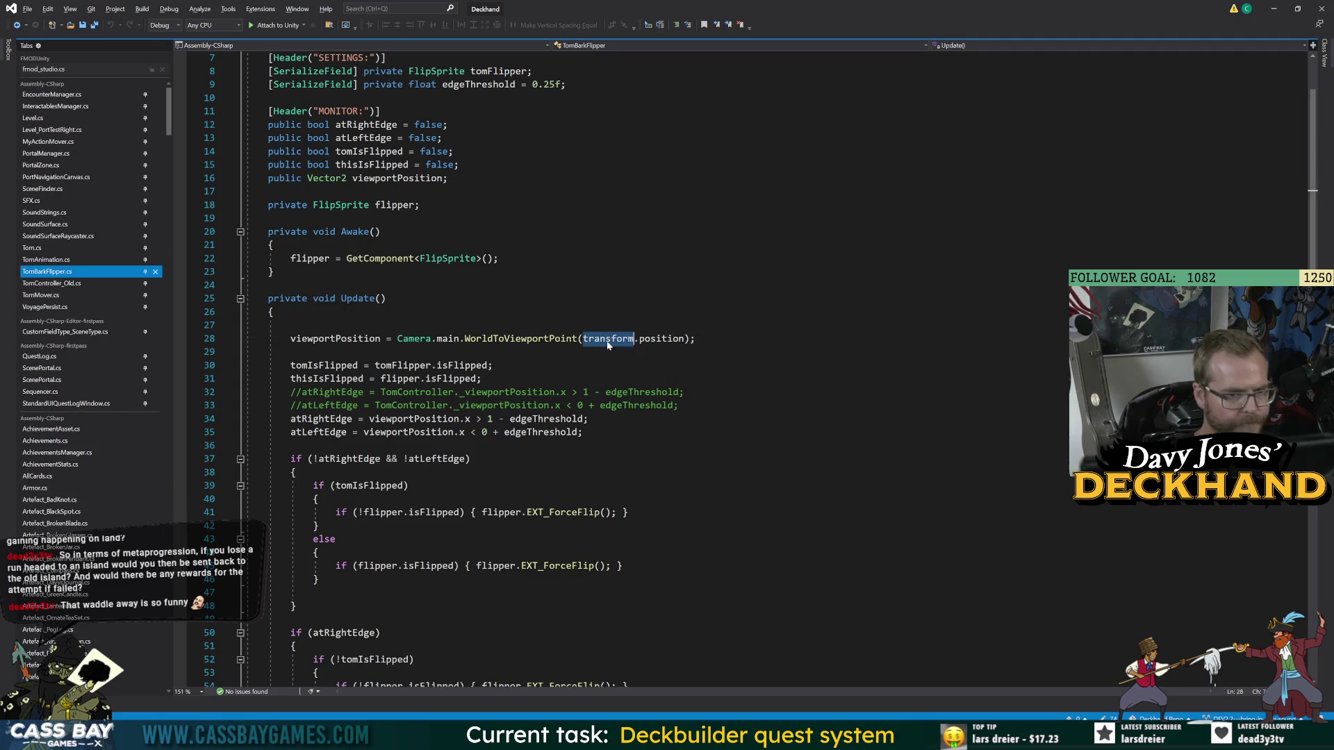
pyautogui.press('Up')
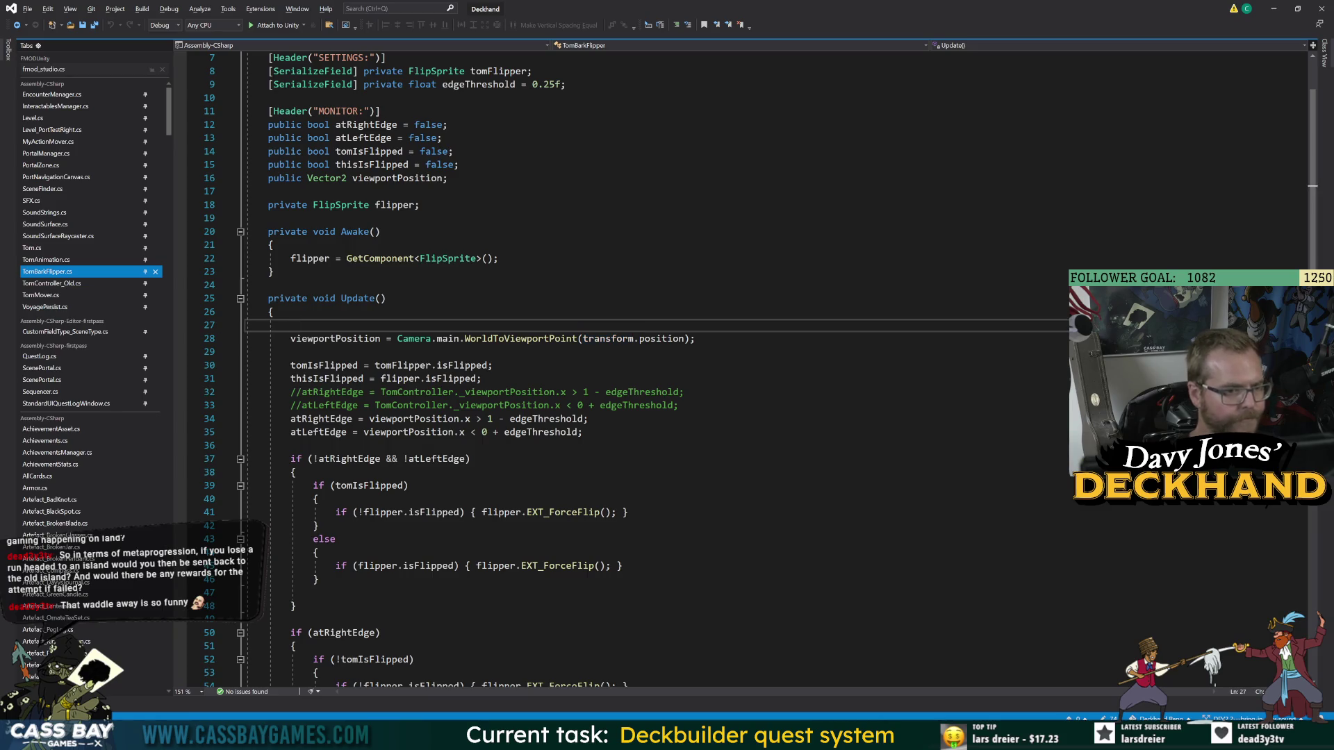
pyautogui.hotkey('shift', 'Up')
pyautogui.press('Delete')
pyautogui.click(498, 258)
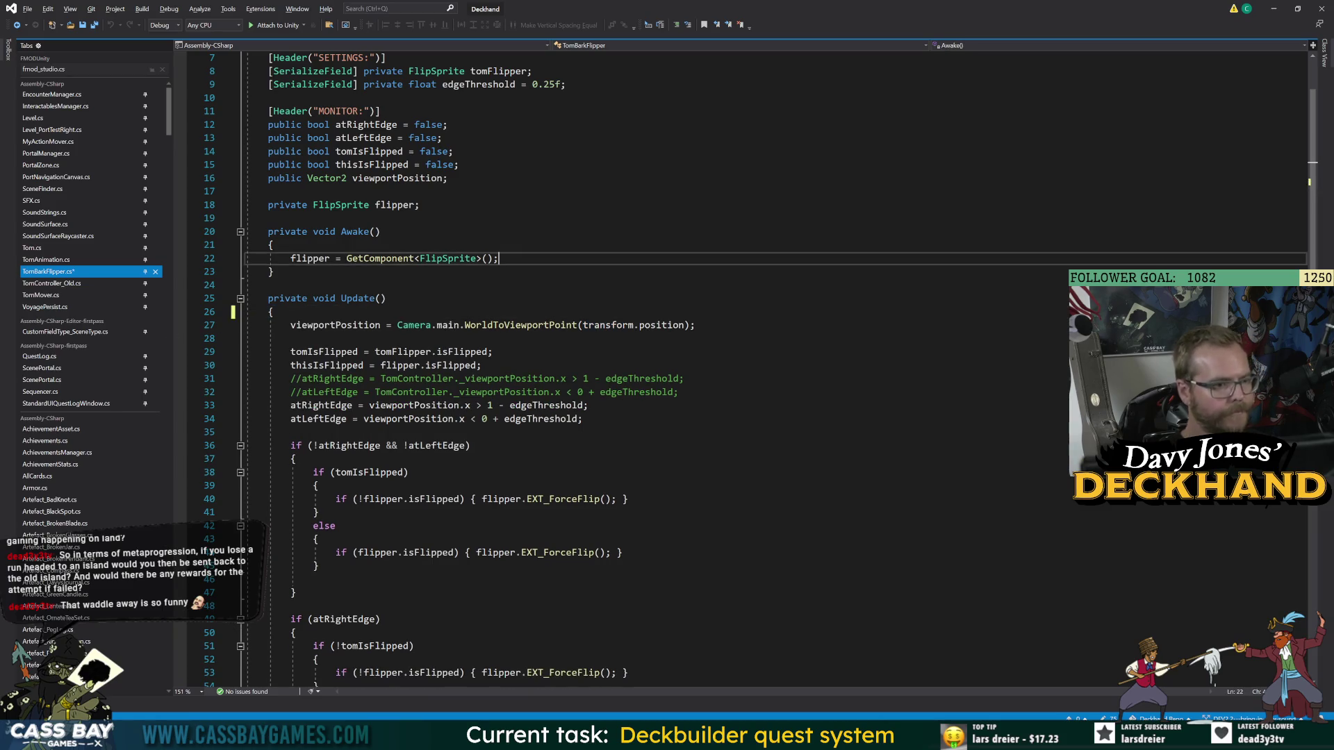
pyautogui.hotkey('ctrl', 's')
# - Delete the tomIsFlipped field declaration and its assignment in Update, and save
pyautogui.click(272, 311)
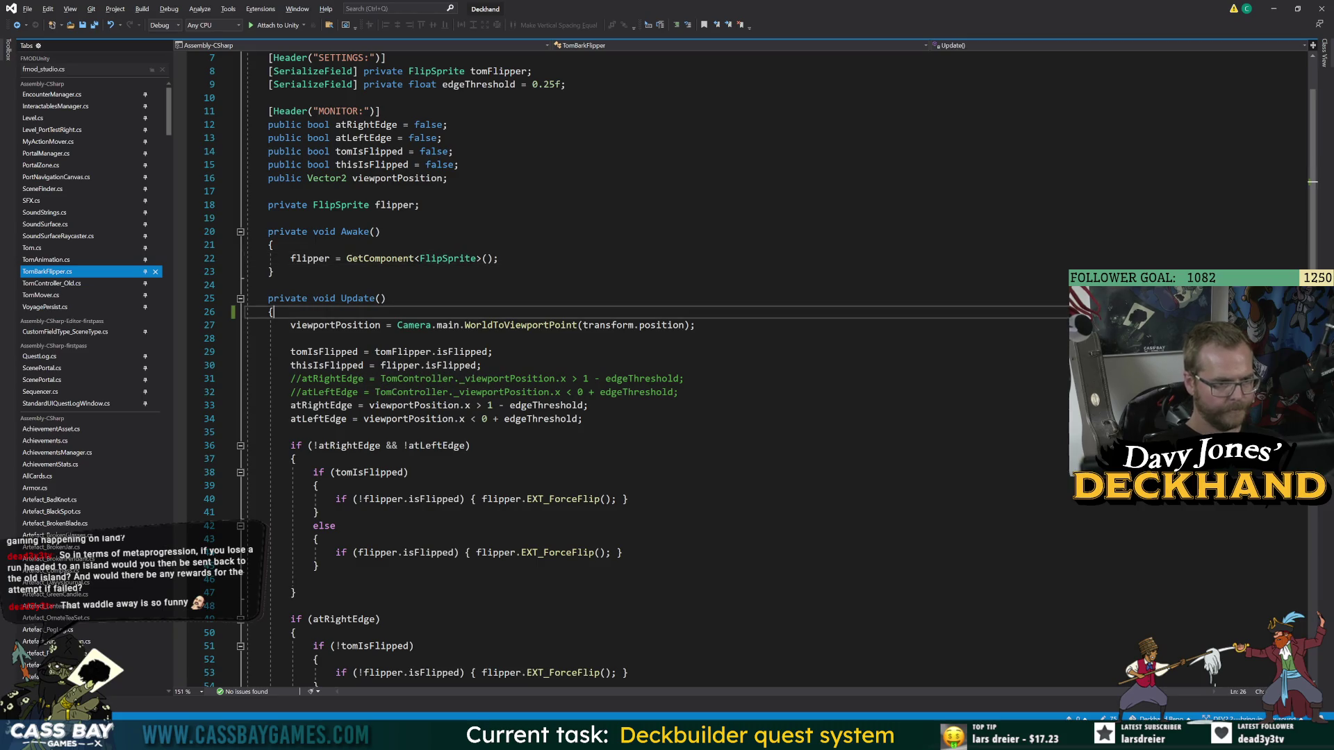
pyautogui.doubleClick(325, 351)
pyautogui.click(453, 152)
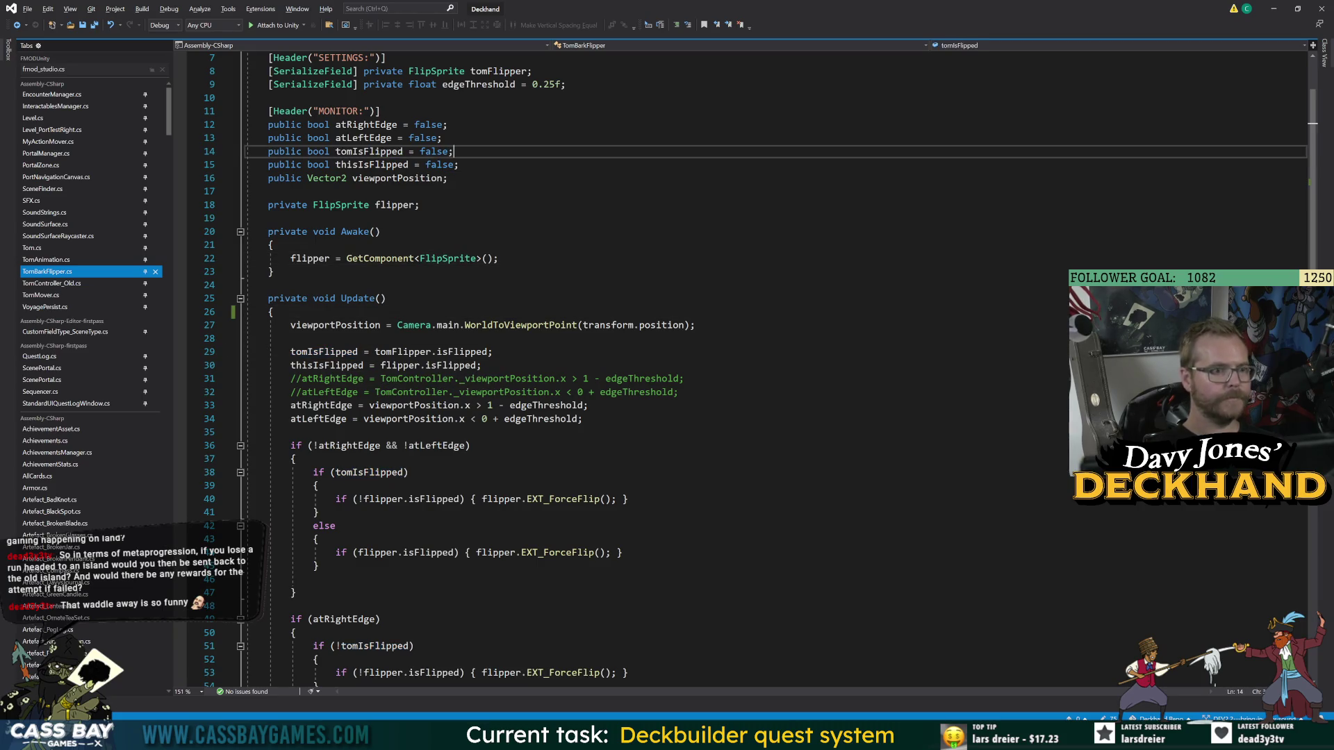
pyautogui.hotkey('shift', 'Home')
pyautogui.hotkey('shift', 'Home')
pyautogui.press('BackSpace')
pyautogui.press('BackSpace')
pyautogui.moveTo(492, 339); pyautogui.dragTo(245, 338)
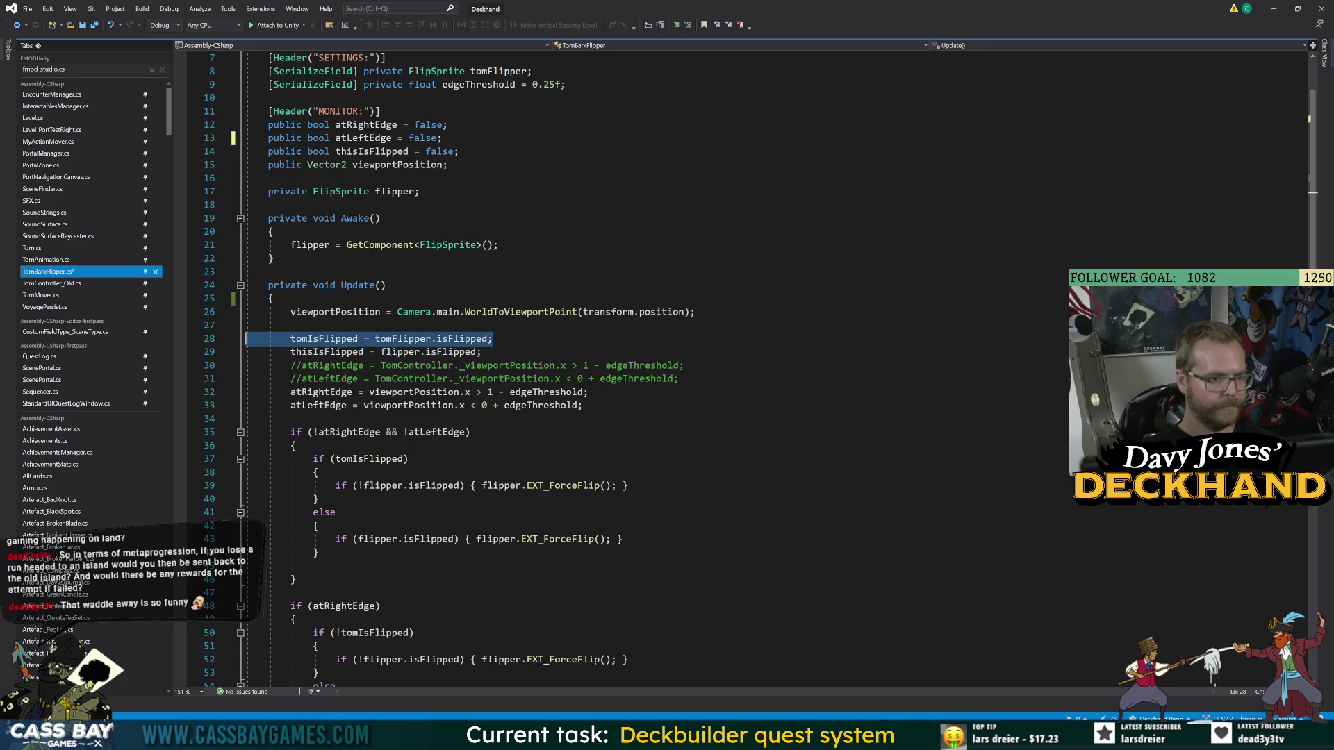
pyautogui.press('BackSpace')
pyautogui.press('BackSpace')
pyautogui.hotkey('ctrl', 's')
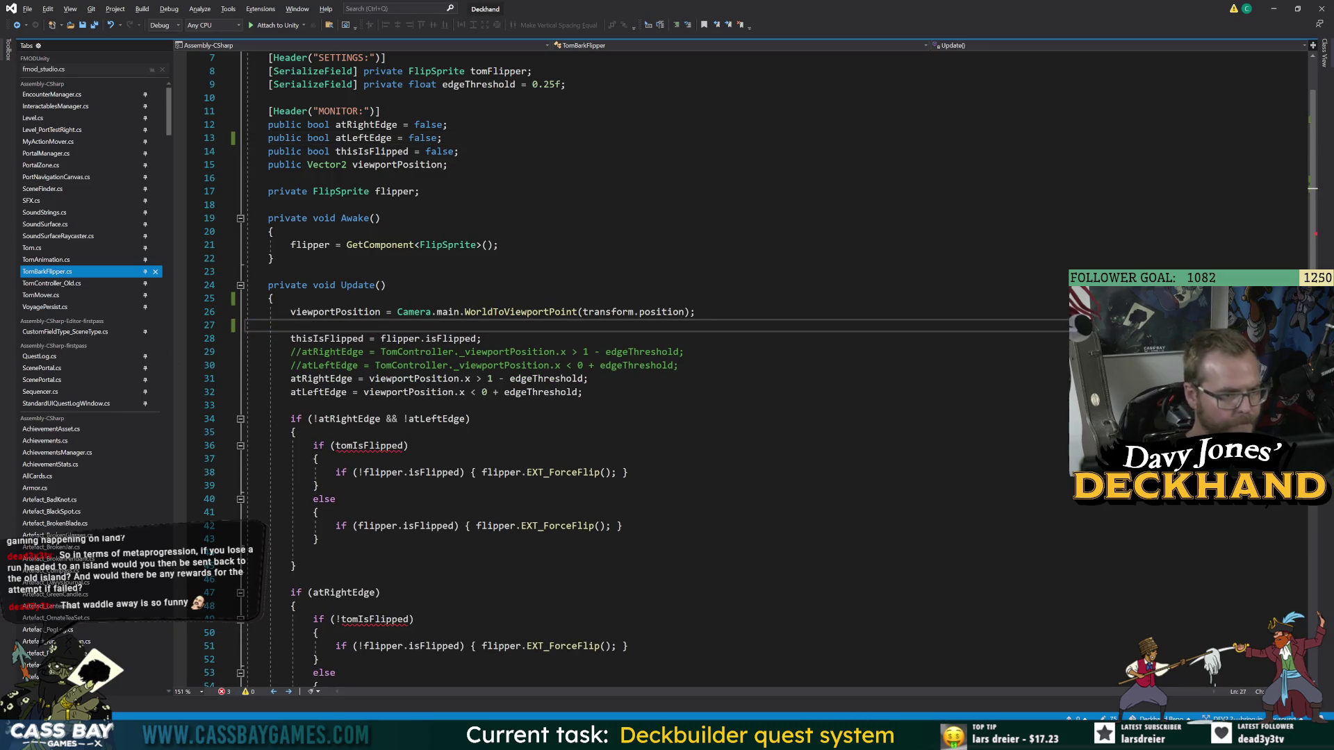
# - Select the flipper force-flip check on line 38 for reuse
pyautogui.click(500, 473)
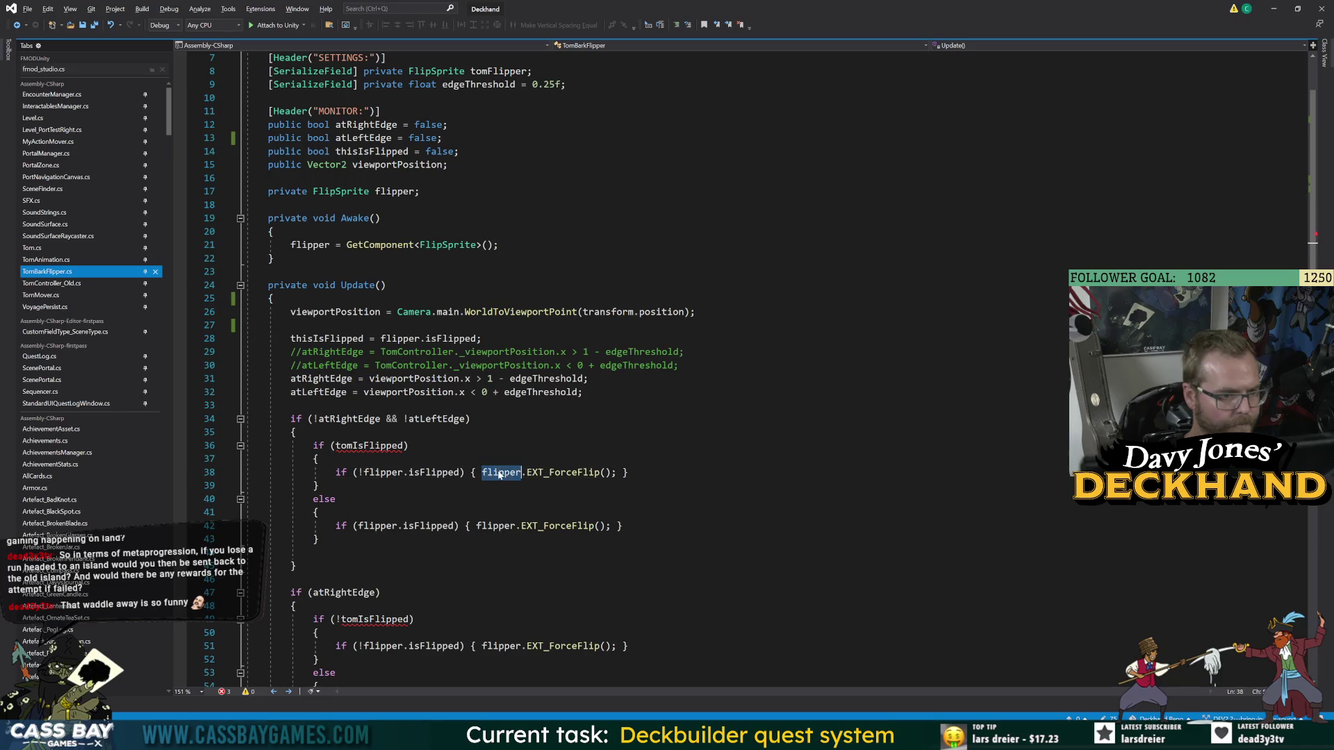
pyautogui.click(292, 405)
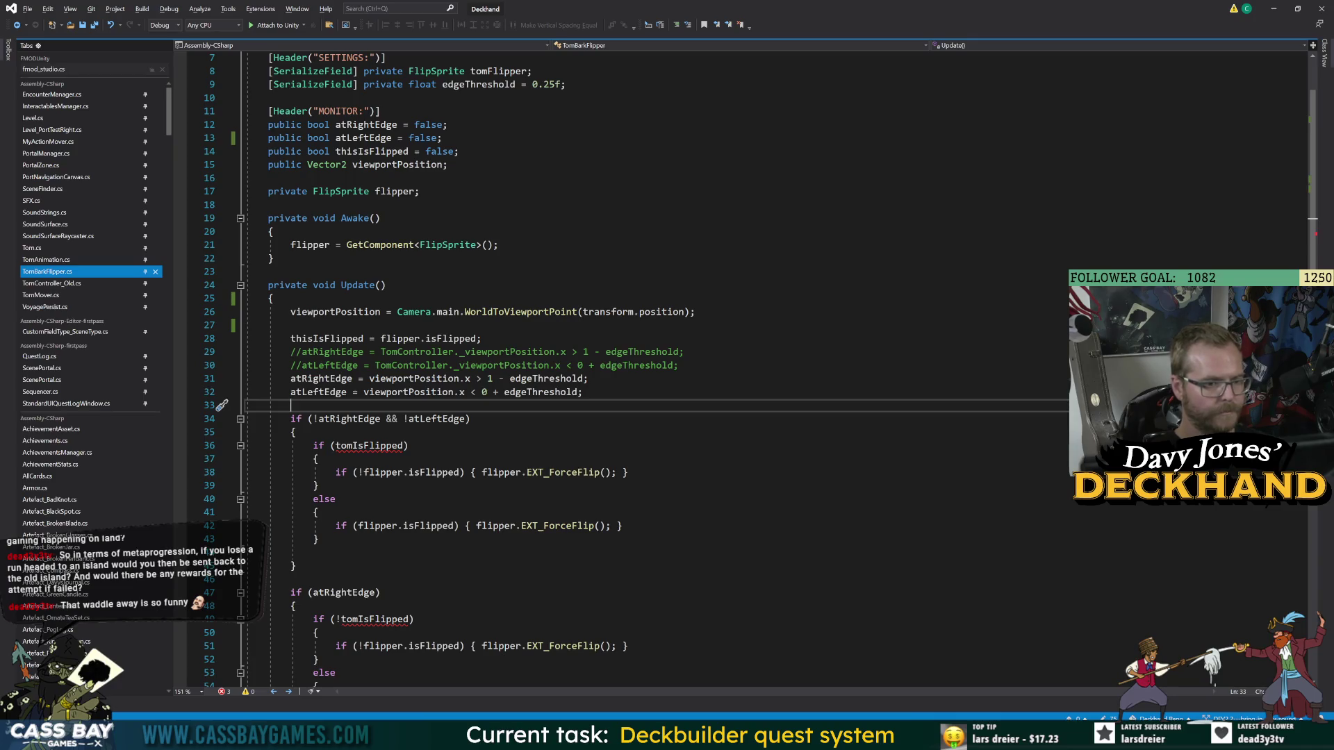
pyautogui.moveTo(623, 472); pyautogui.dragTo(329, 473)
pyautogui.hotkey('ctrl', 'c')
# - Paste the force-flip check into the no-edge block and remove the old tomIsFlipped if/else
pyautogui.click(295, 432)
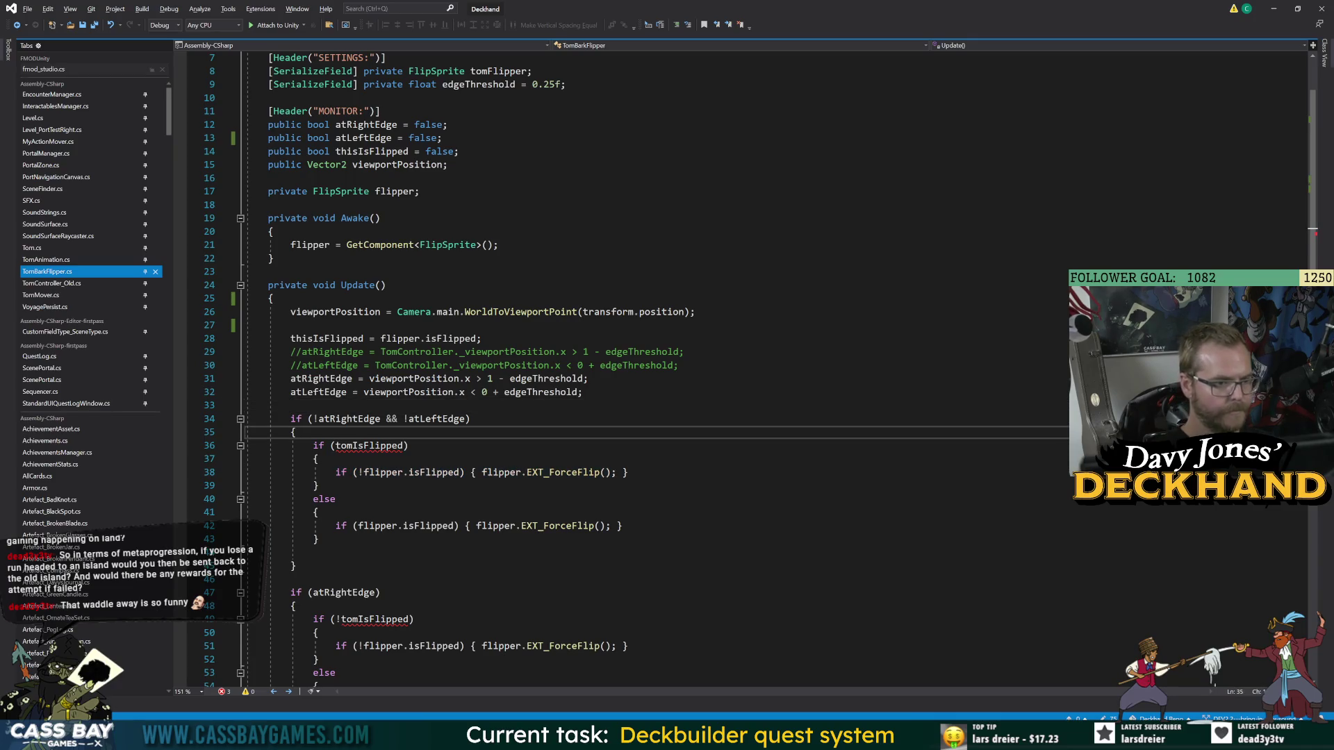
pyautogui.hotkey('ctrl', 'v')
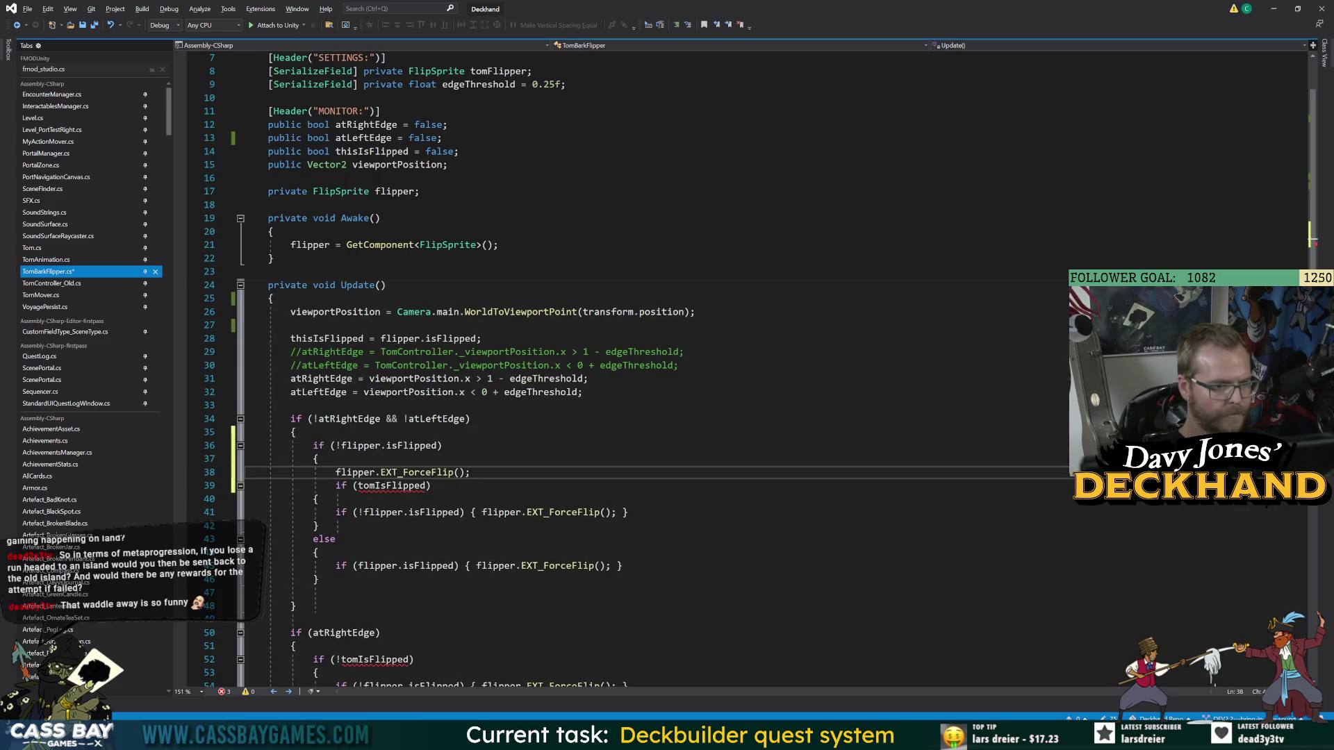
pyautogui.hotkey('ctrl', 'z')
pyautogui.press('Down')
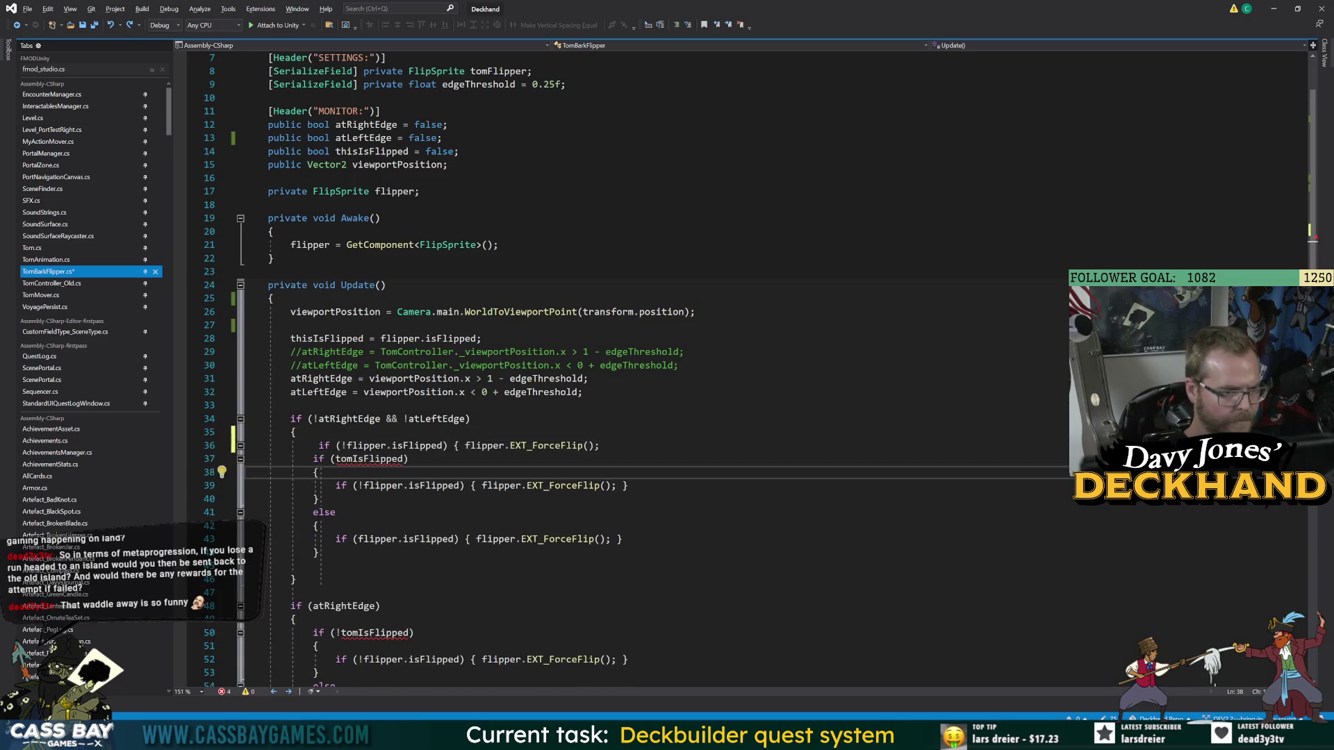
pyautogui.hotkey('shift', 'Down')
pyautogui.hotkey('shift', 'Down')
pyautogui.hotkey('shift', 'Down')
pyautogui.press('Delete')
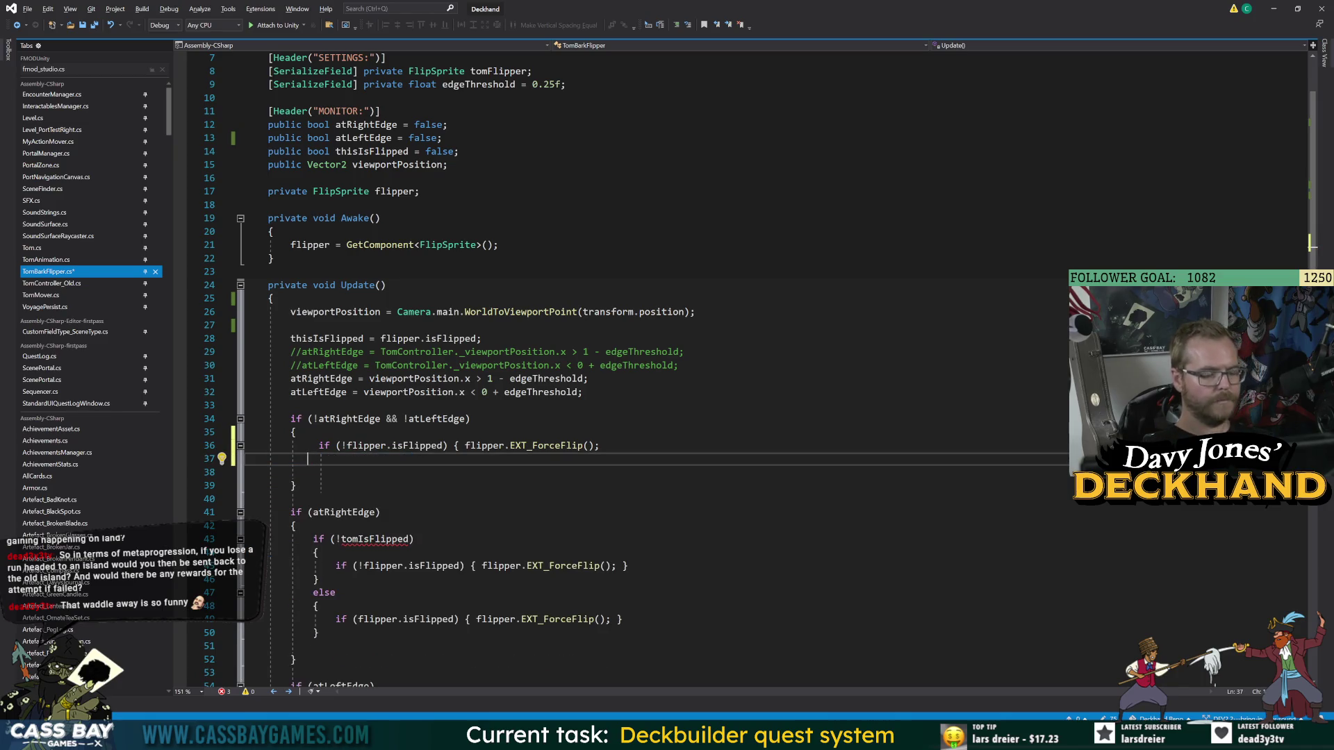
pyautogui.press('Delete')
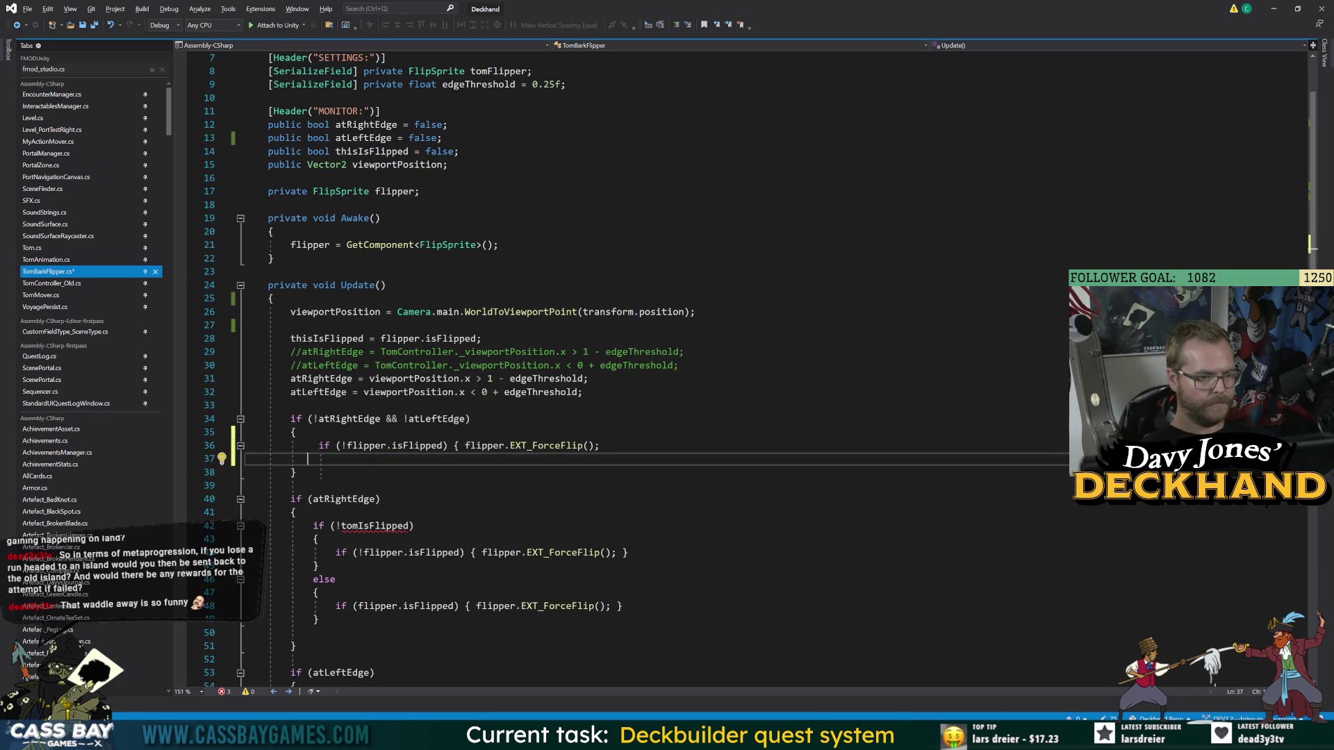
# - Reformat the no-edge check into a braced block and remove the extra blank line
pyautogui.hotkey('shift', 'Up')
pyautogui.hotkey('shift', 'Up')
pyautogui.hotkey('shift', 'Up')
pyautogui.hotkey('ctrl', 'k')
pyautogui.hotkey('ctrl', 'f')
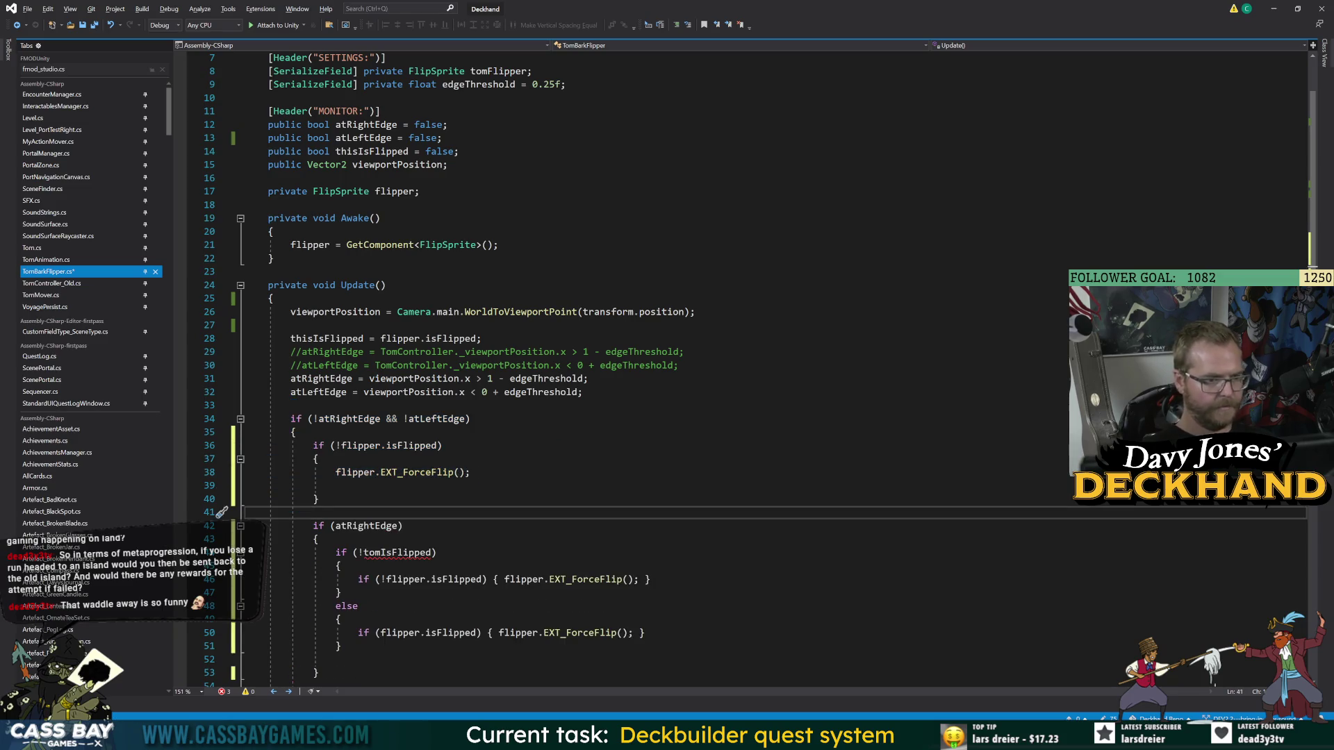
pyautogui.hotkey('ctrl', 'z')
pyautogui.hotkey('ctrl', 'z')
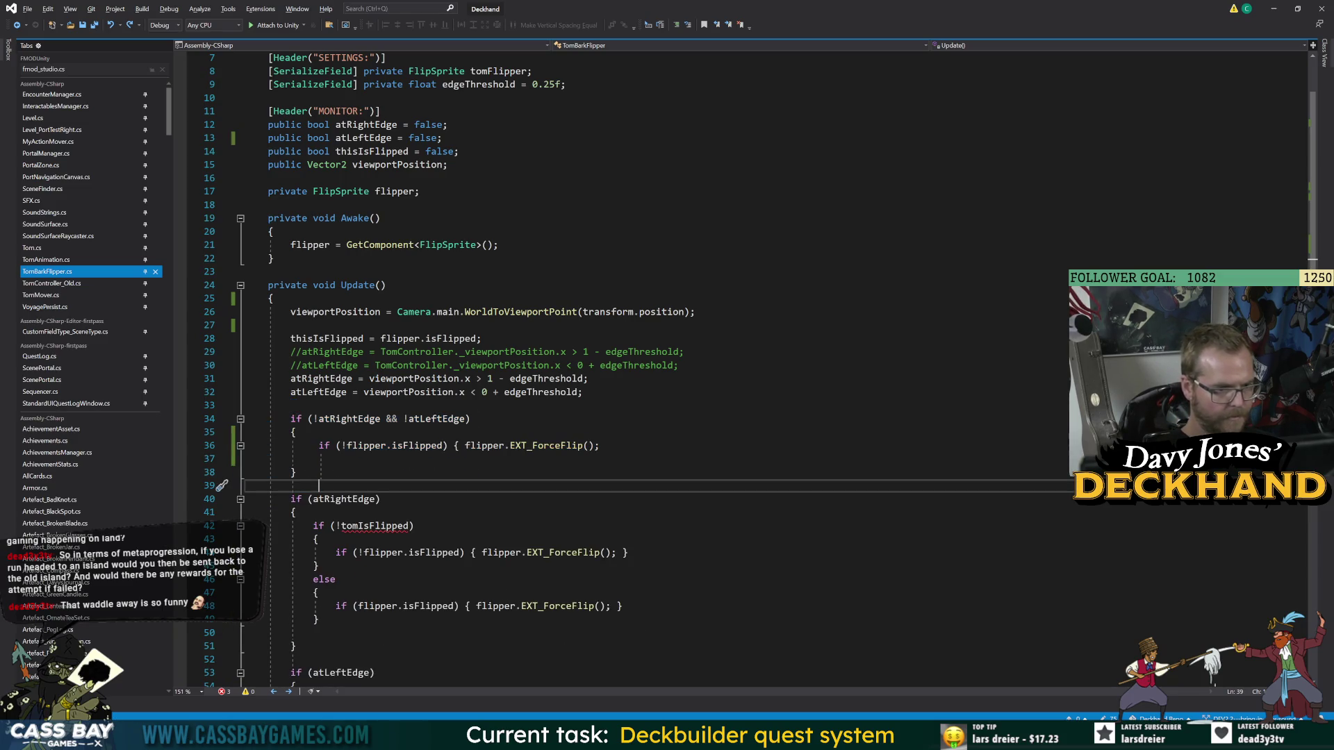
pyautogui.hotkey('shift', 'Up')
pyautogui.hotkey('shift', 'Up')
pyautogui.hotkey('shift', 'Up')
pyautogui.press('Down')
pyautogui.press('Down')
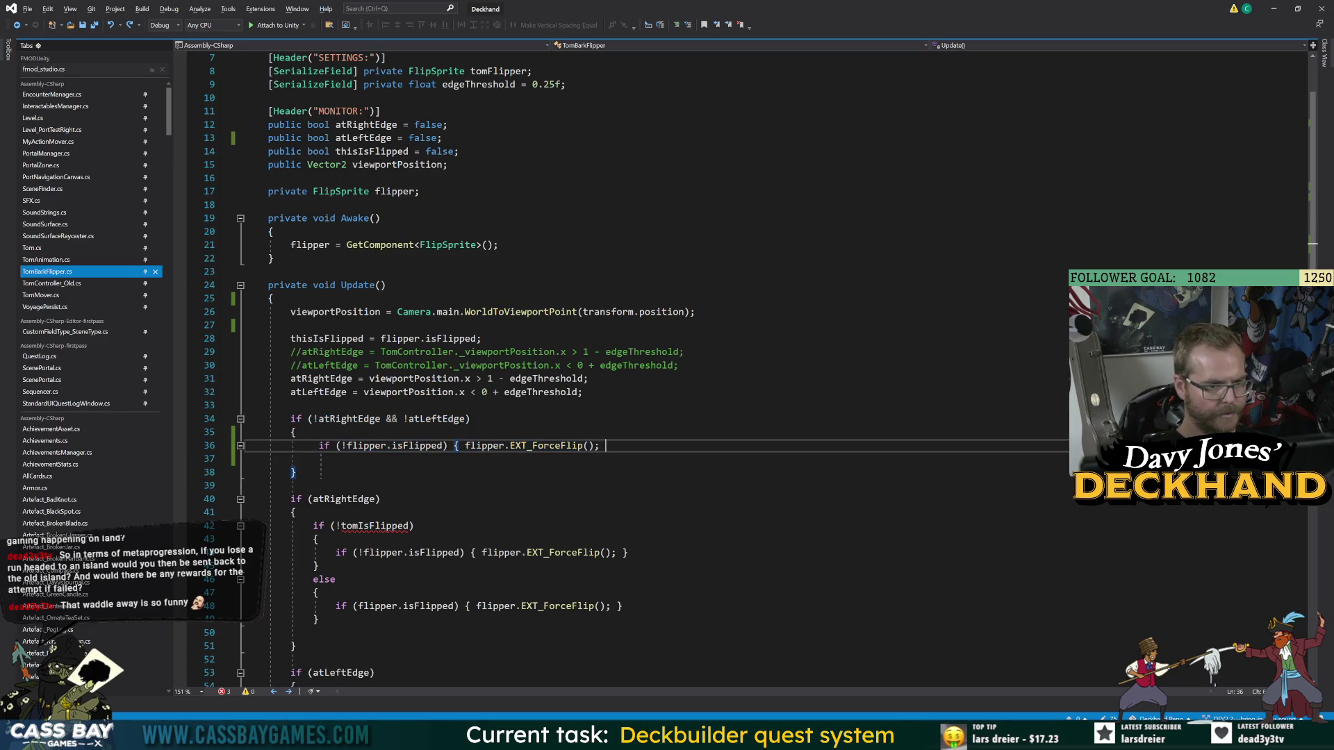
pyautogui.write('}')
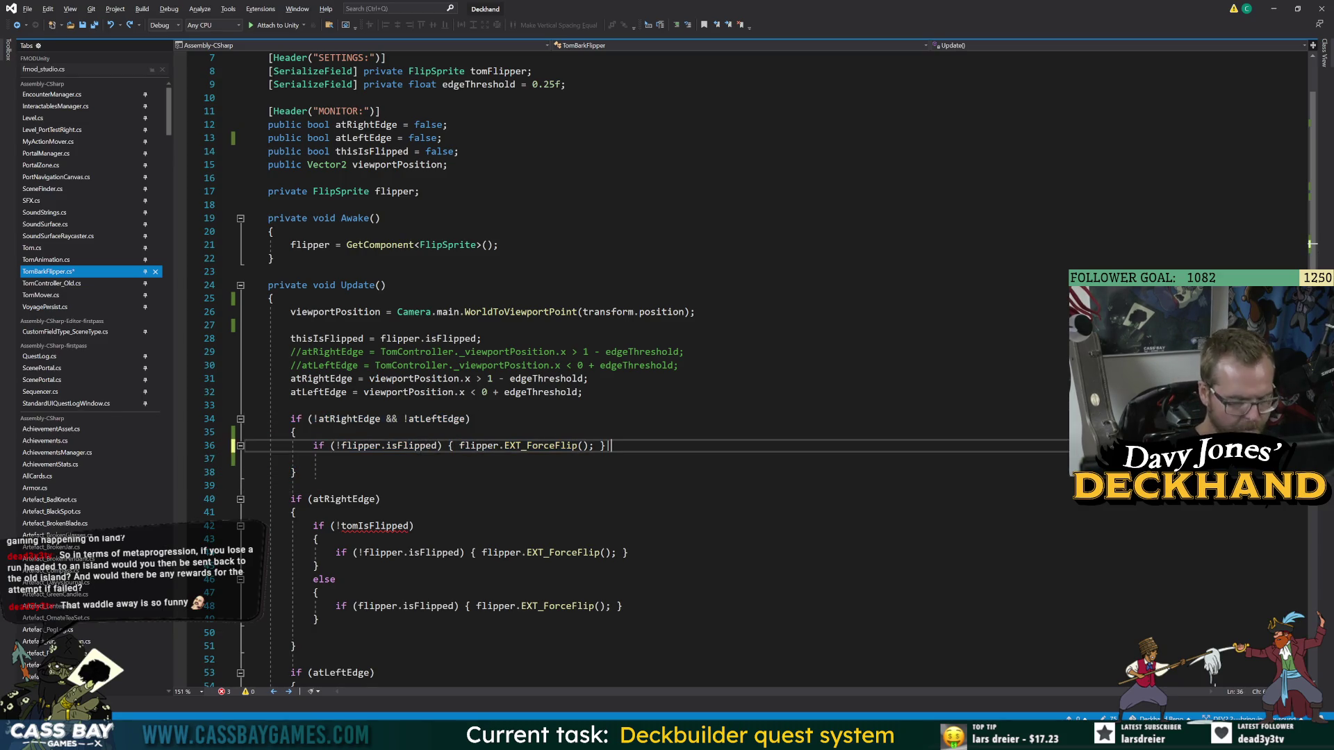
pyautogui.hotkey('shift', 'alt', '=')
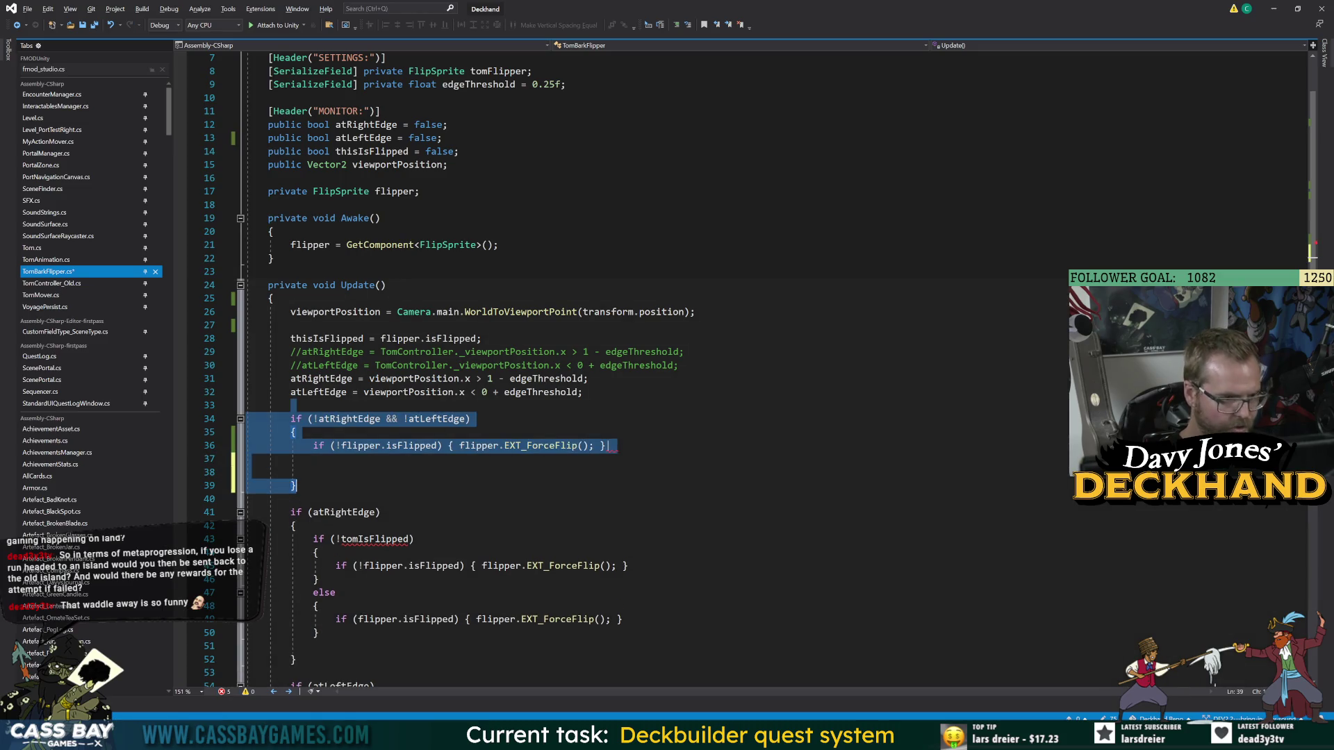
pyautogui.press('Right')
pyautogui.press('Left')
pyautogui.press('Return')
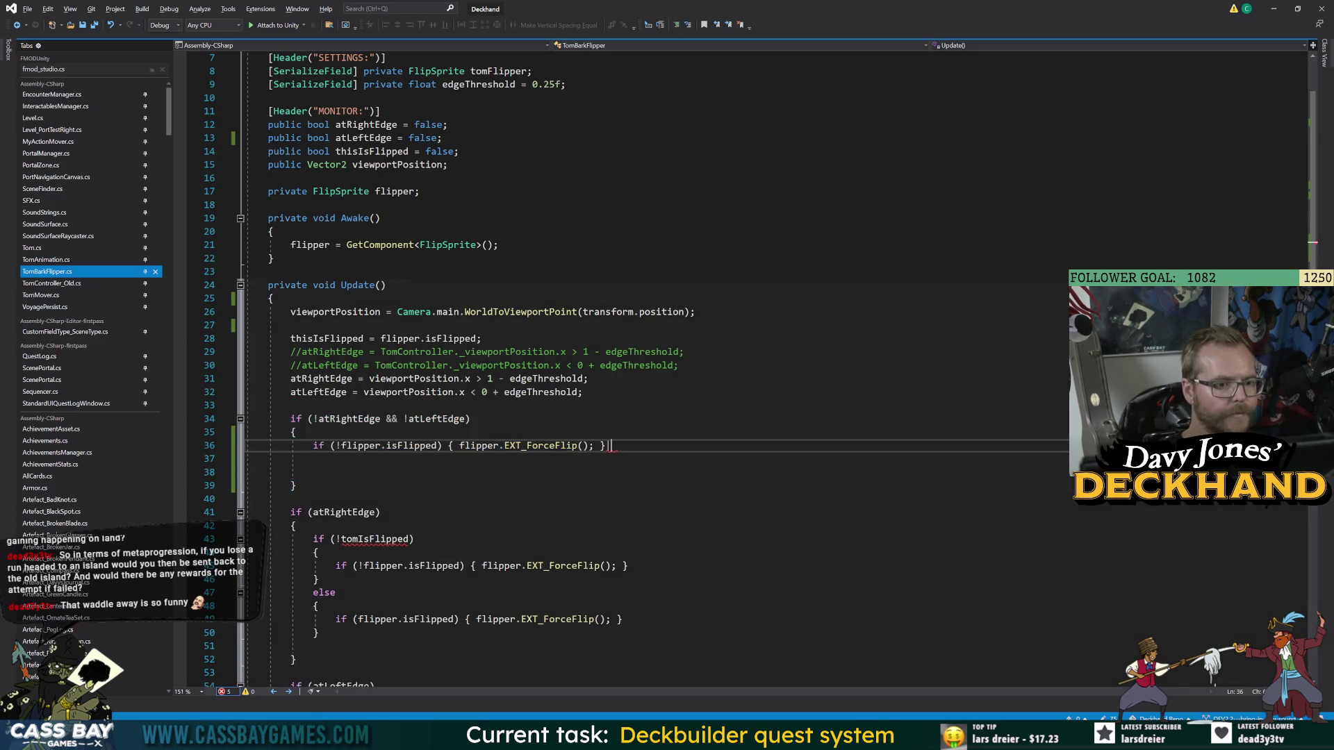
pyautogui.moveTo(279, 392); pyautogui.dragTo(290, 499)
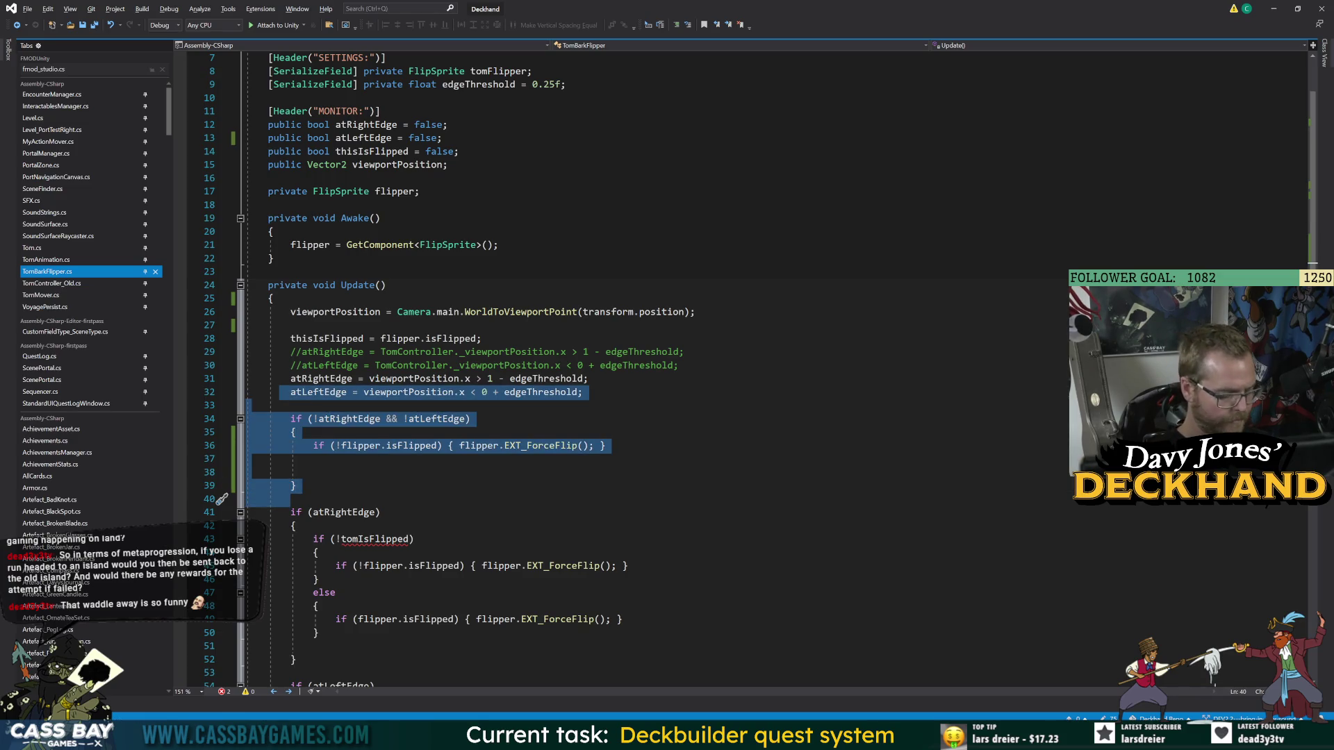
pyautogui.click(313, 472)
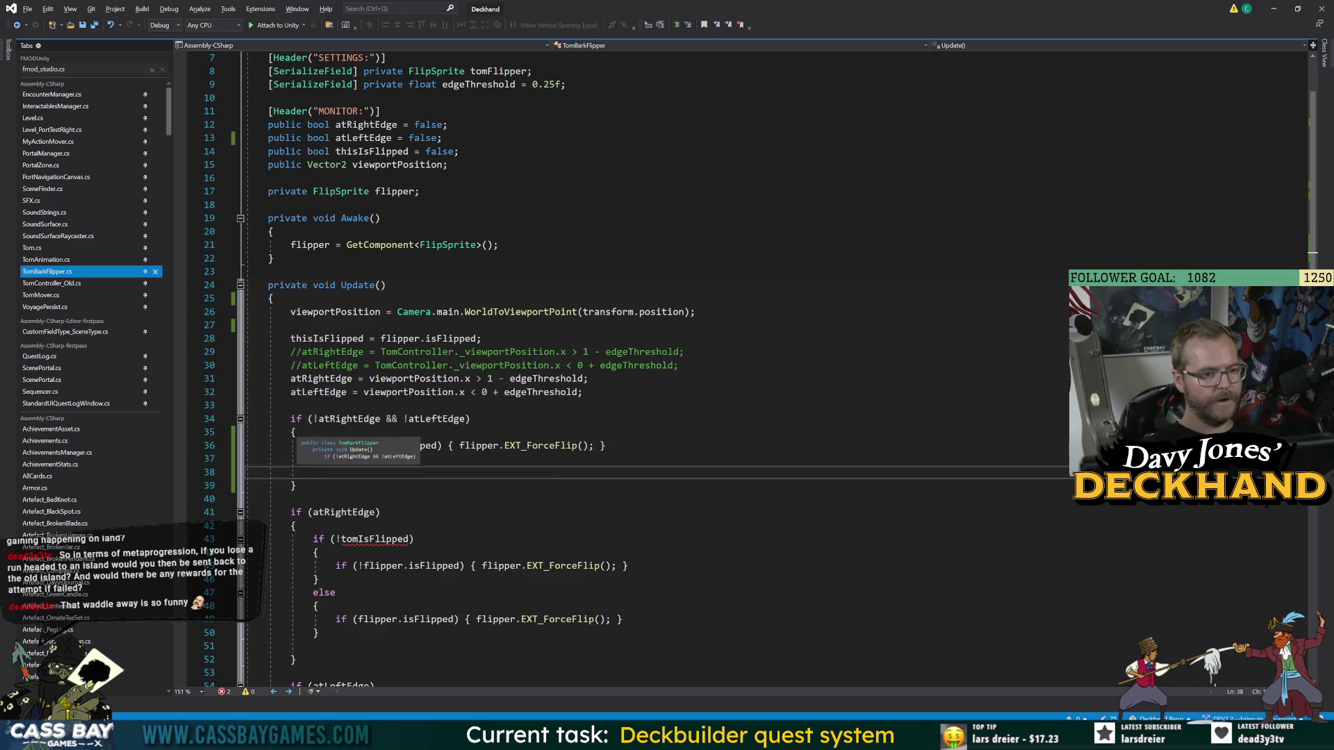
pyautogui.press('BackSpace')
pyautogui.press('BackSpace')
pyautogui.press('BackSpace')
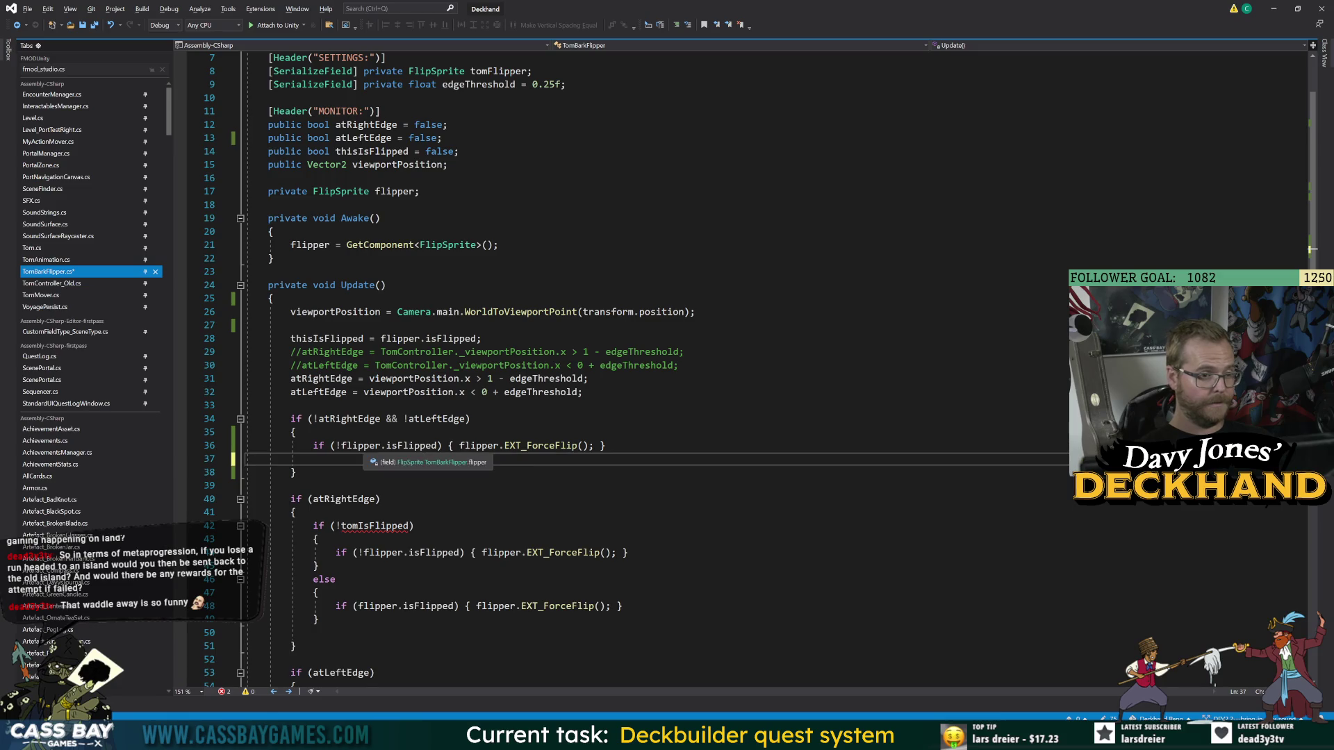
# - Remove the '!' before flipper.isFlipped on line 36 and save the script
pyautogui.click(340, 445)
pyautogui.press('BackSpace')
pyautogui.click(294, 472)
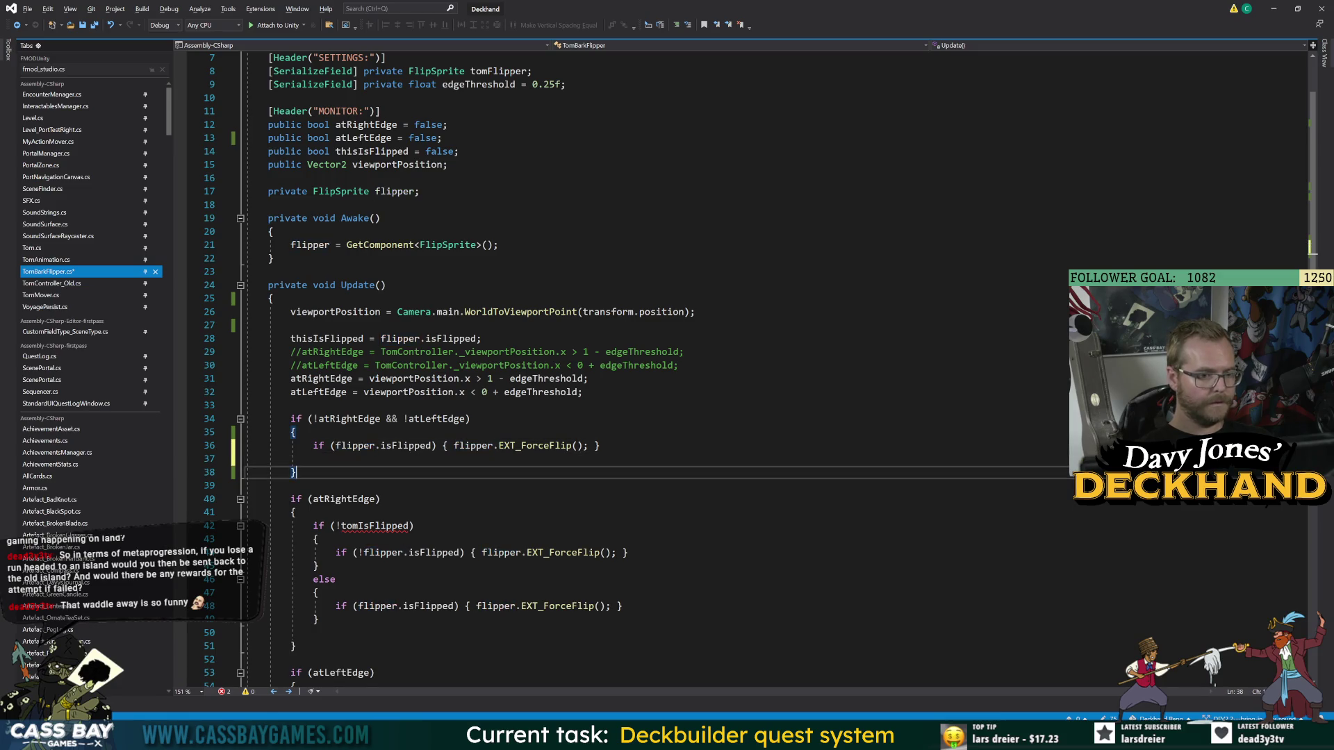
pyautogui.hotkey('ctrl', 's')
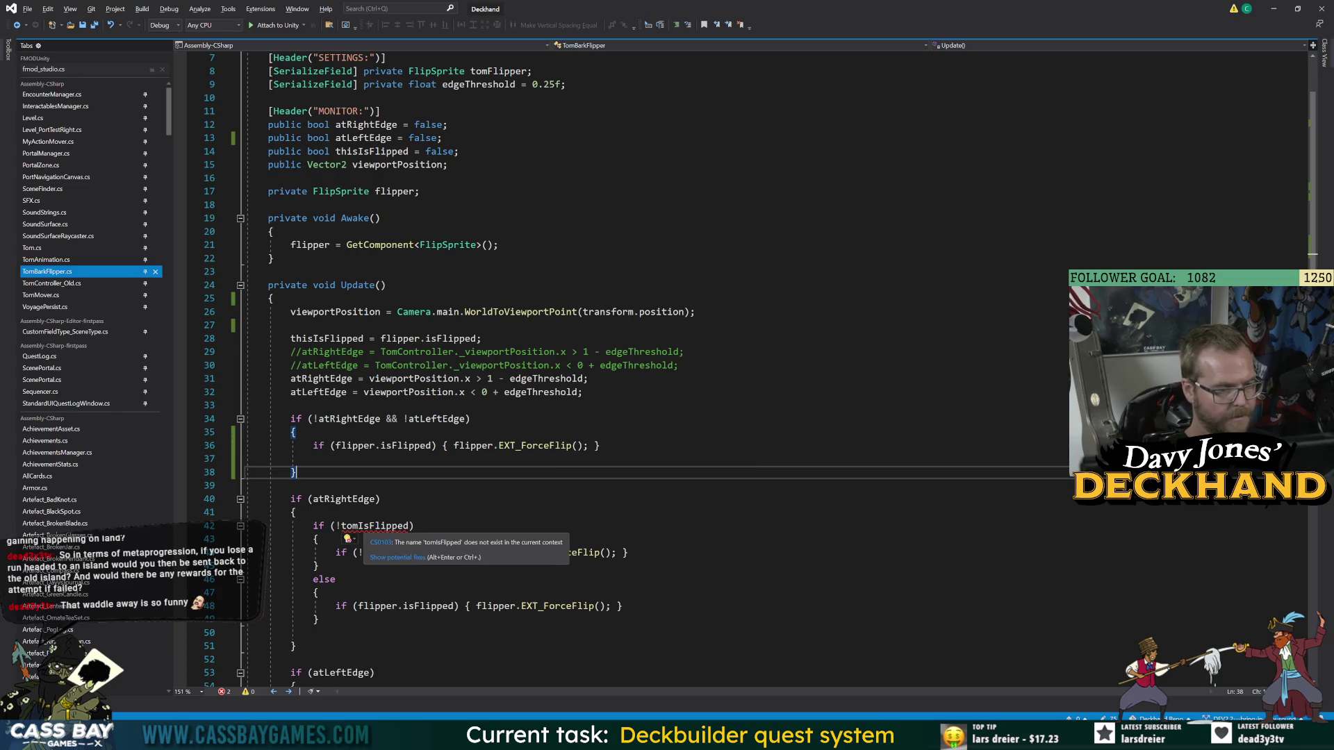
pyautogui.press('Down')
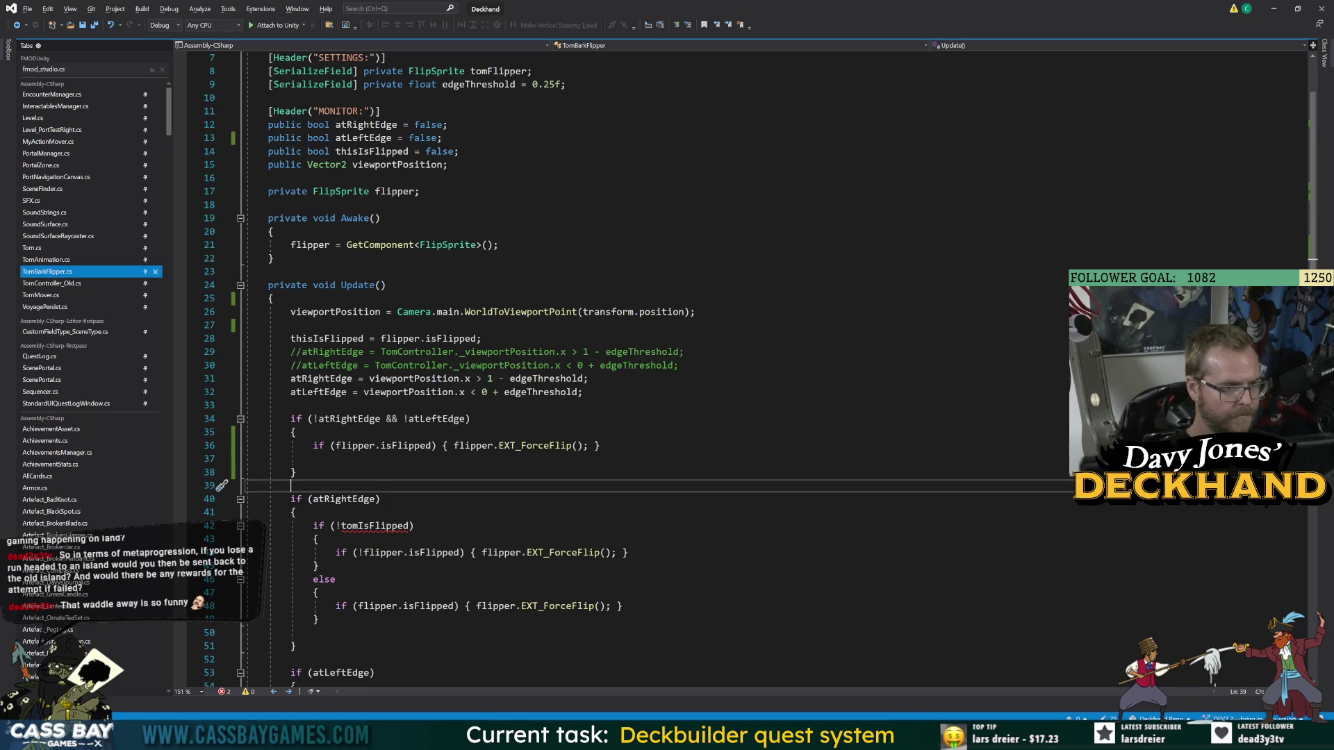
# - Replace the right-edge !tomIsFlipped block with if (!flipper.isFlipped) { flipper.EXT_ForceFlip(); }
pyautogui.press('Down')
pyautogui.press('Down')
pyautogui.press('Down')
pyautogui.hotkey('shift', 'Down')
pyautogui.hotkey('shift', 'Down')
pyautogui.hotkey('shift', 'Down')
pyautogui.hotkey('shift', 'End')
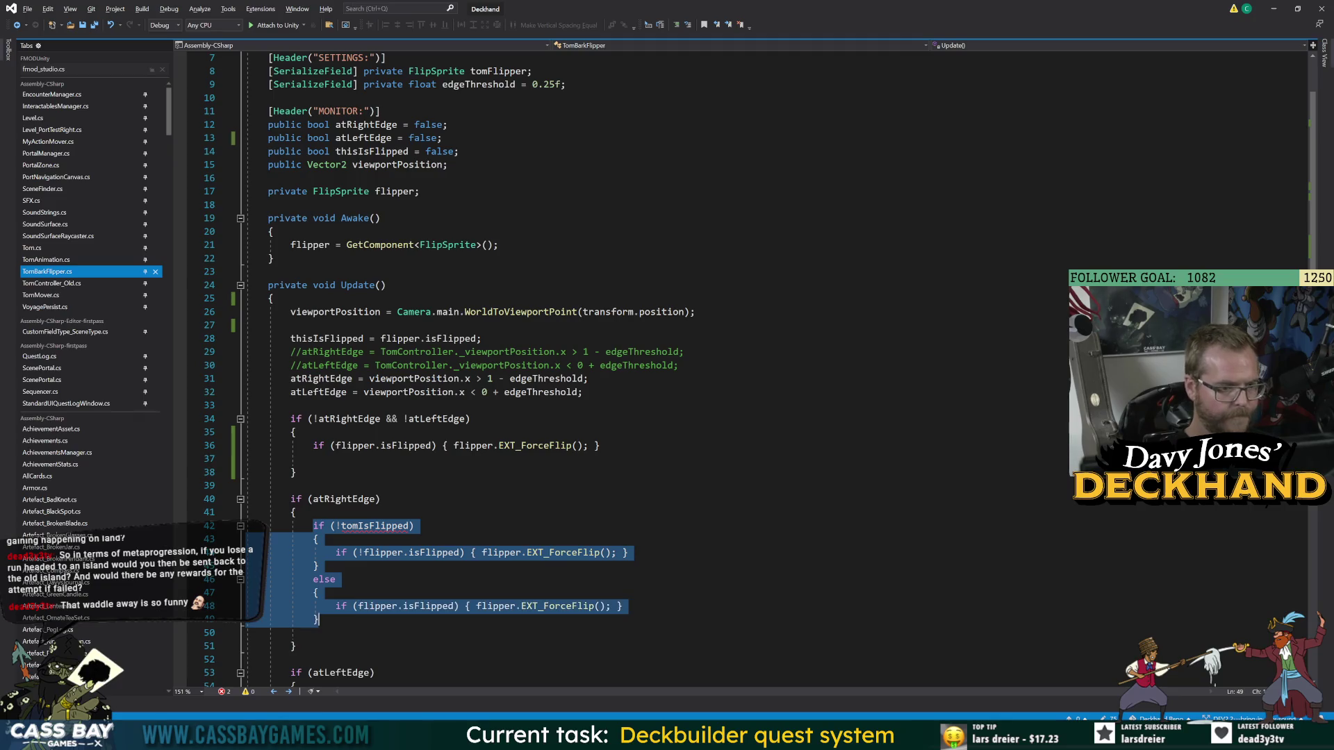
pyautogui.press('Delete')
pyautogui.write('if (!flipper')
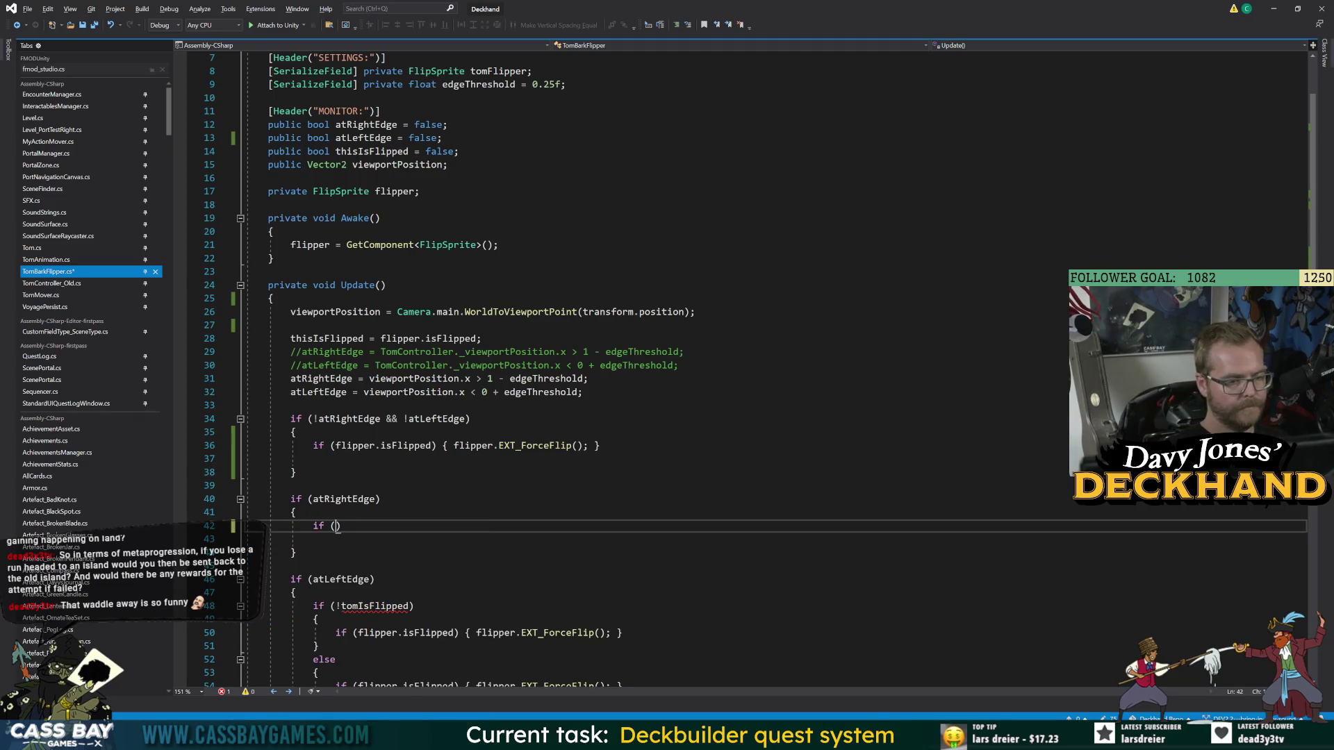
pyautogui.write('.isF')
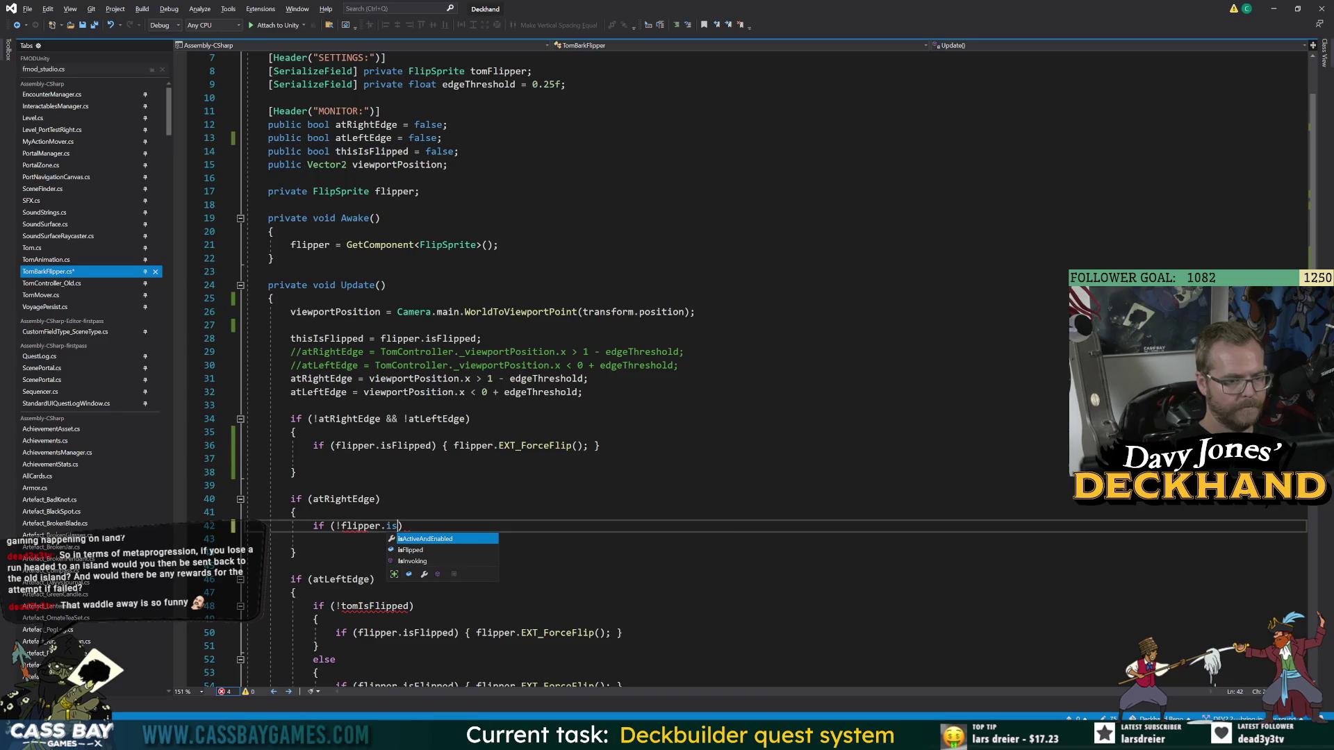
pyautogui.press('Tab')
pyautogui.write(')')
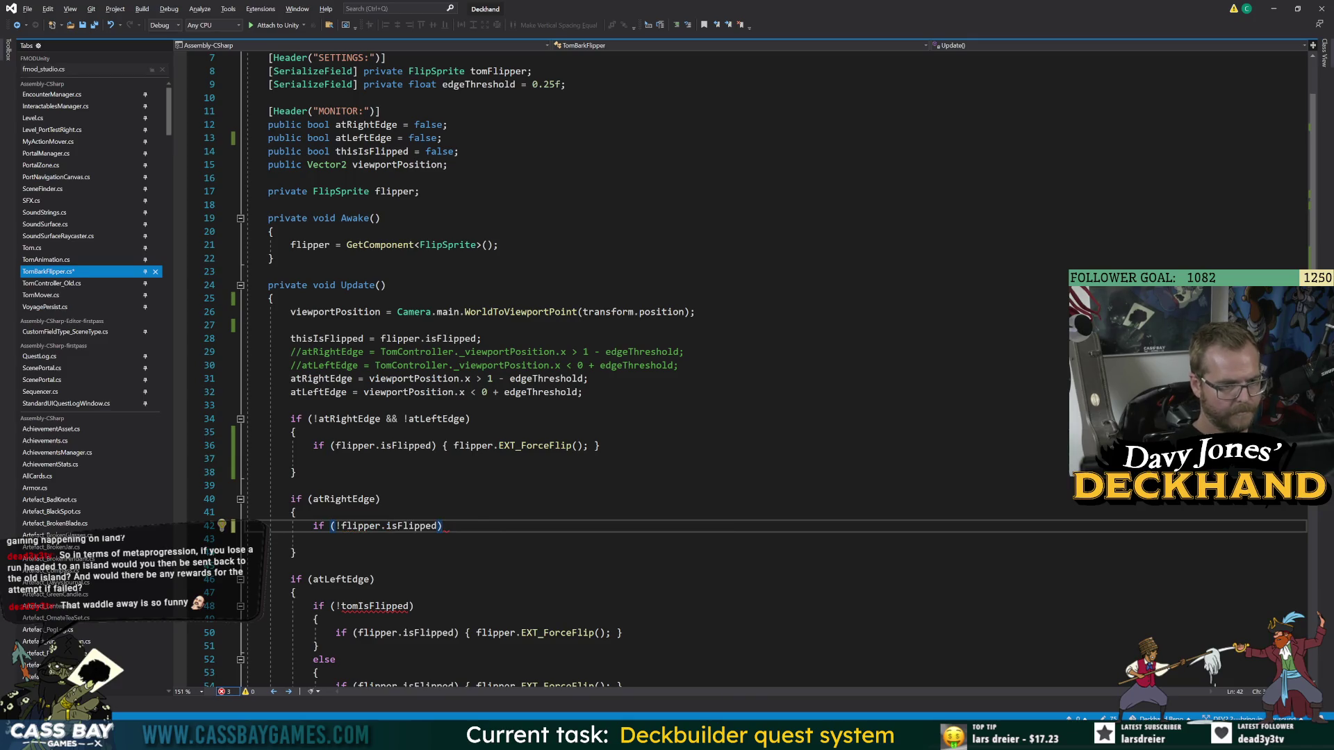
pyautogui.press('Return')
pyautogui.write('{')
pyautogui.press('Return')
pyautogui.write('flip')
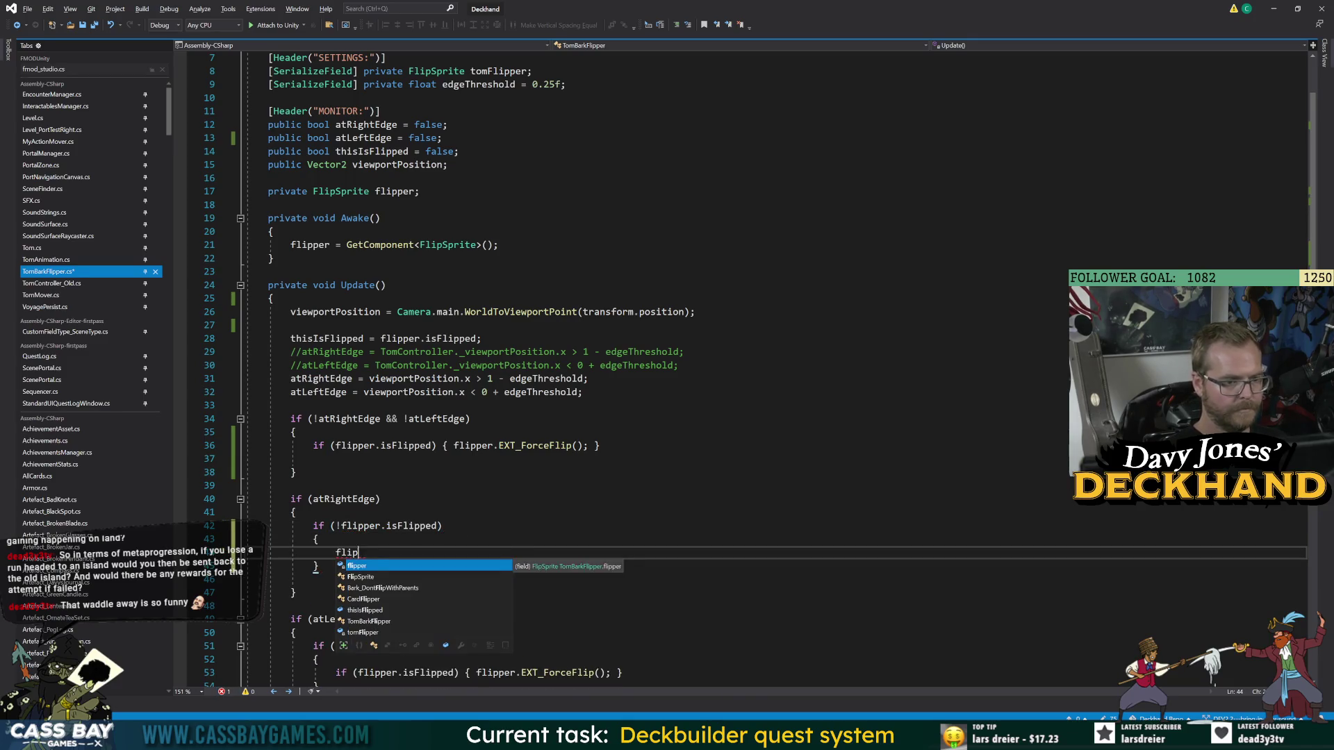
pyautogui.write('per.EXT_F')
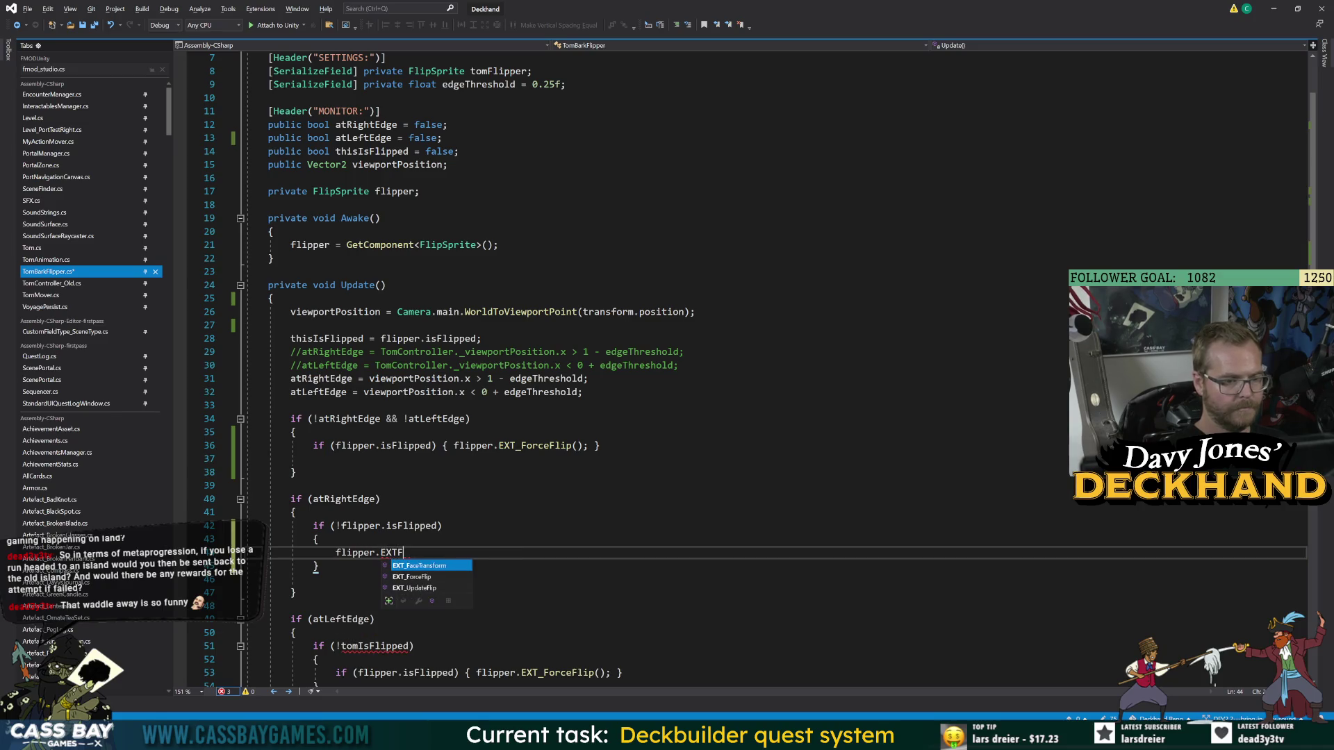
pyautogui.press('Tab')
pyautogui.write('();')
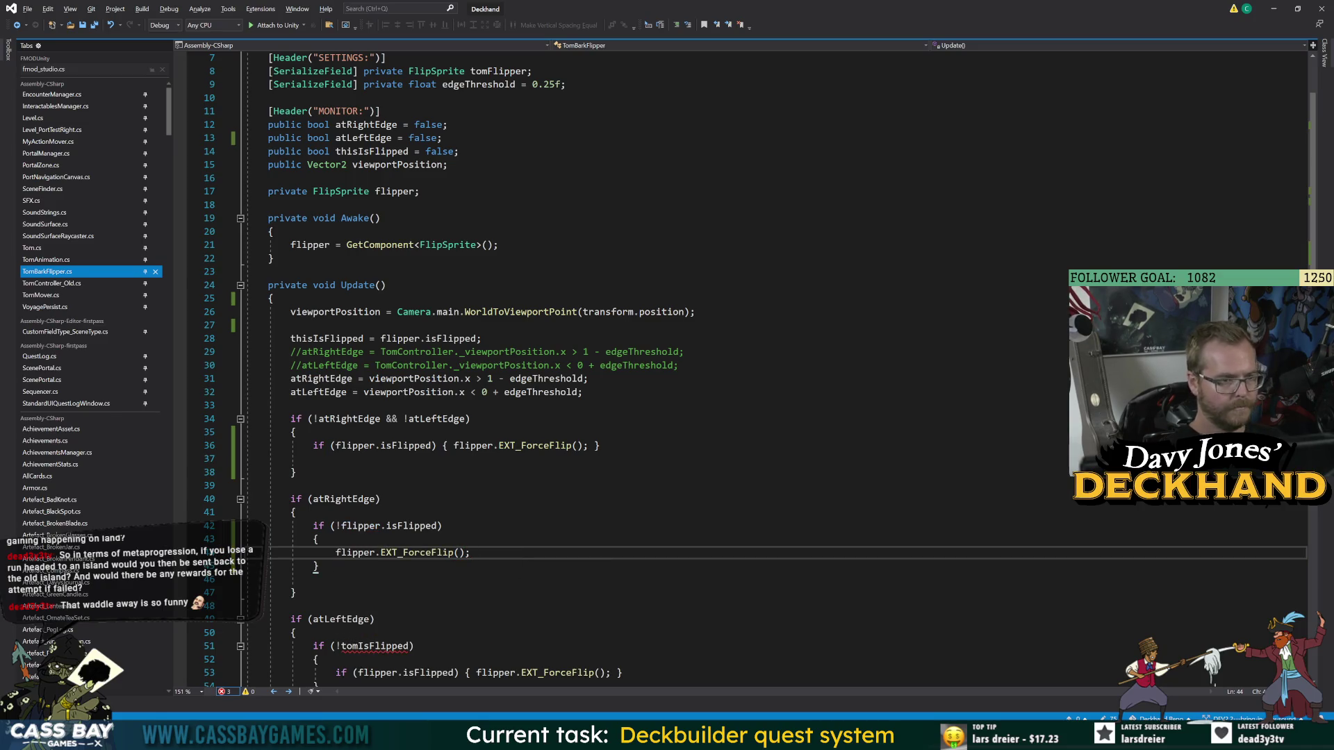
# - Delete the whole atLeftEdge block and return to the Unity editor
pyautogui.click(415, 191)
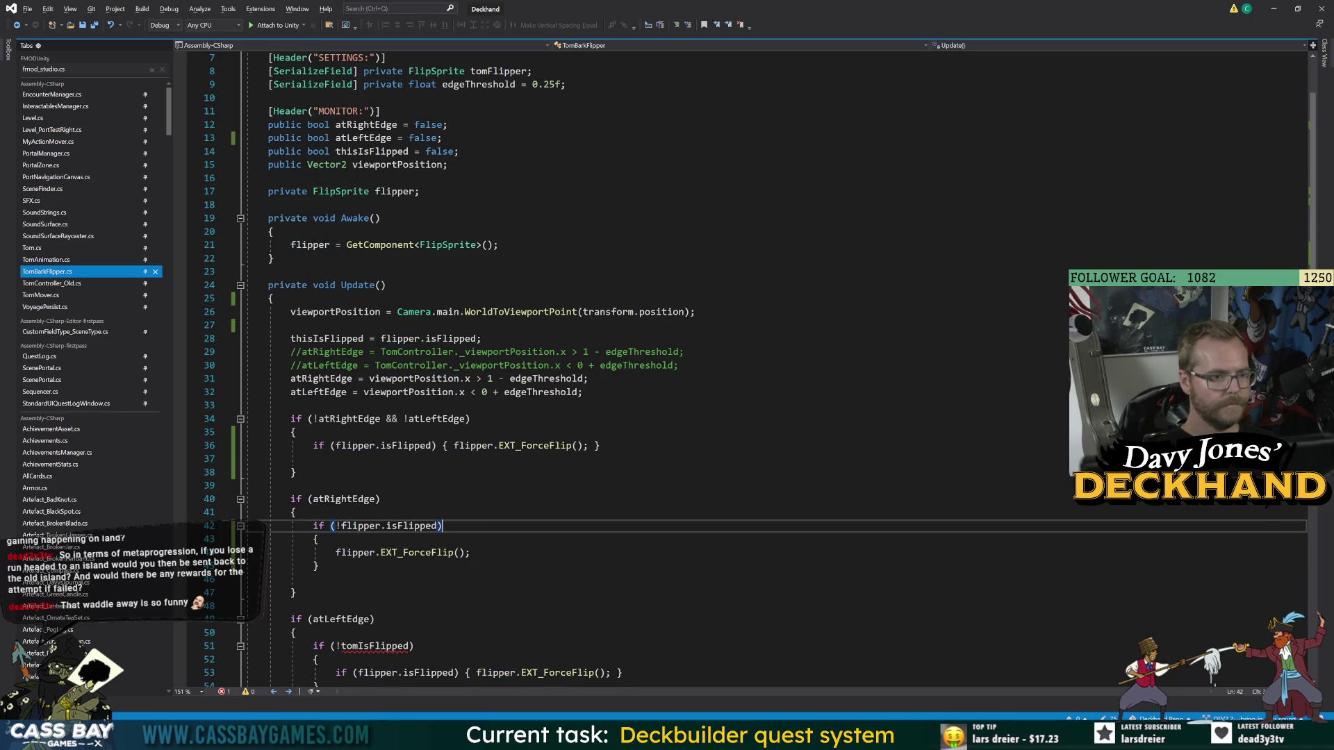
pyautogui.click(442, 526)
pyautogui.scroll(-6, 442, 526)
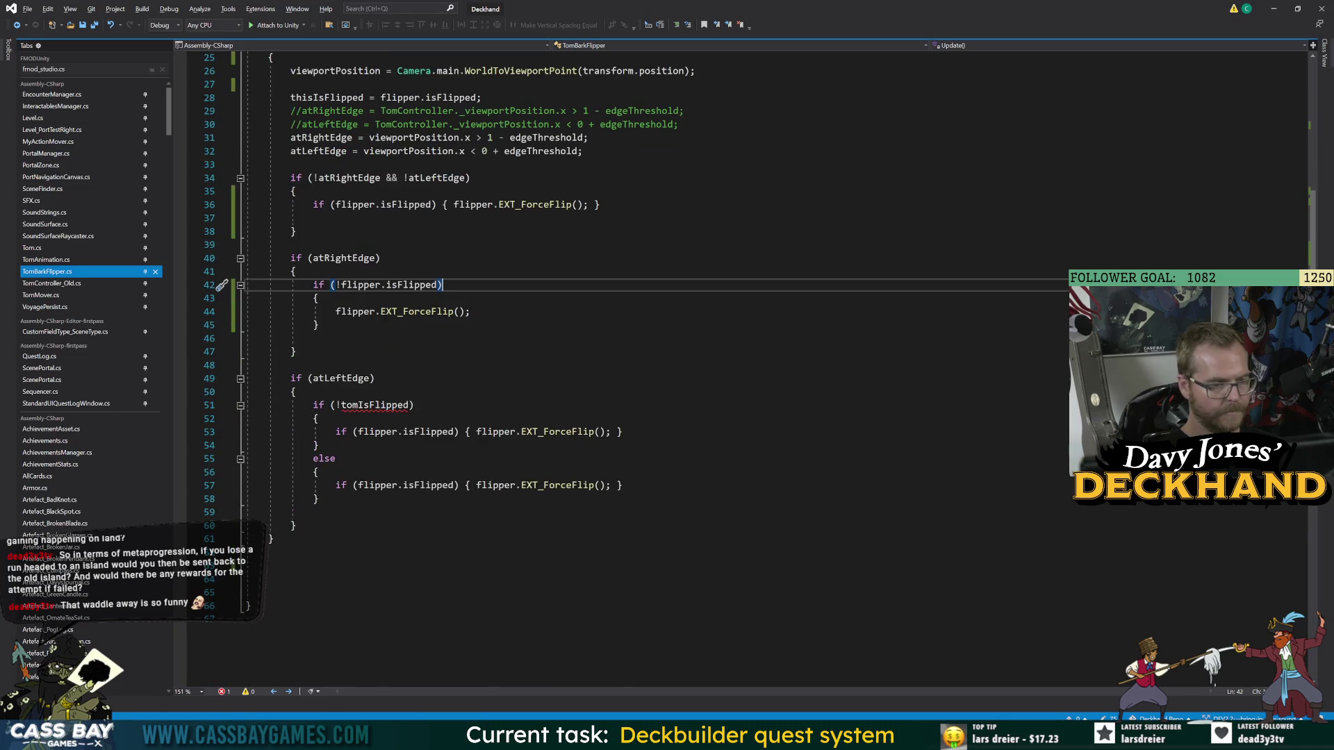
pyautogui.moveTo(247, 365)
pyautogui.mouseDown()
pyautogui.moveTo(306, 380)
pyautogui.moveTo(325, 444)
pyautogui.moveTo(330, 431)
pyautogui.moveTo(306, 528)
pyautogui.moveTo(319, 500)
pyautogui.moveTo(297, 528)
pyautogui.mouseUp()
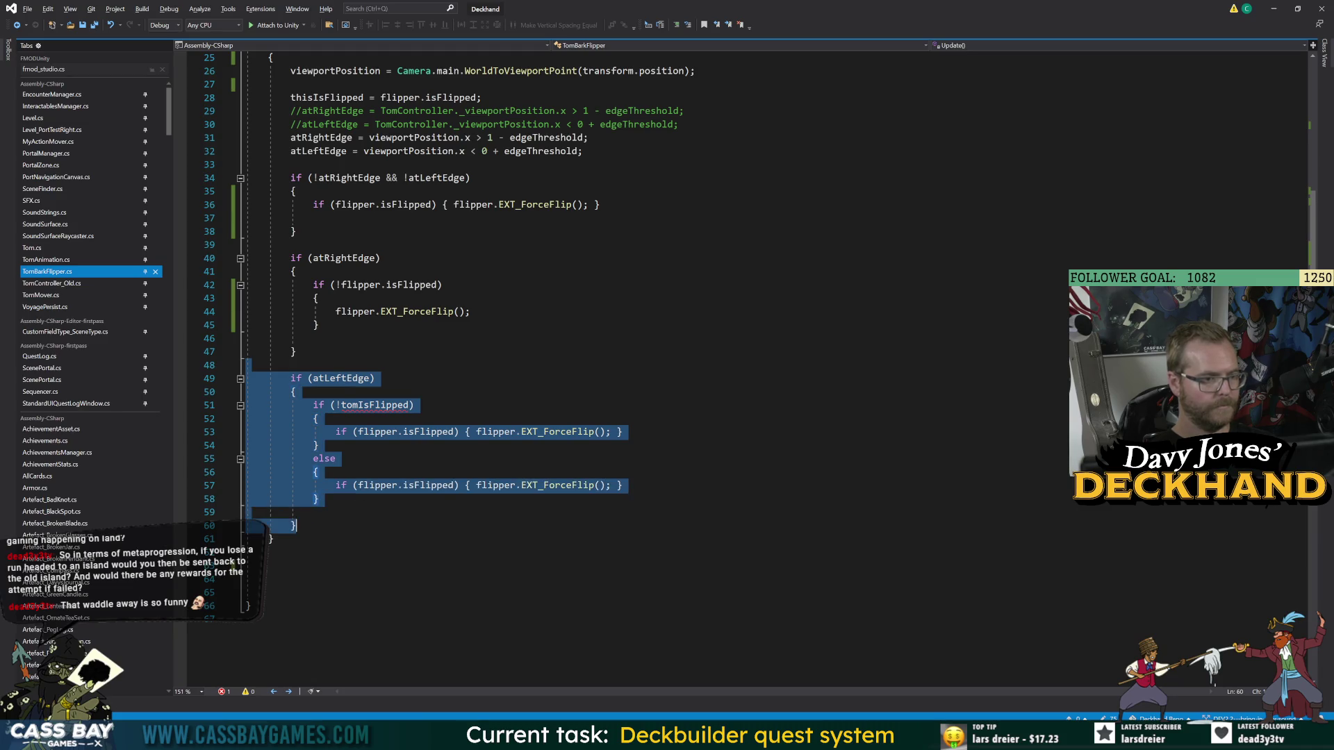
pyautogui.press('Delete')
pyautogui.press('Delete')
pyautogui.hotkey('ctrl', 'End')
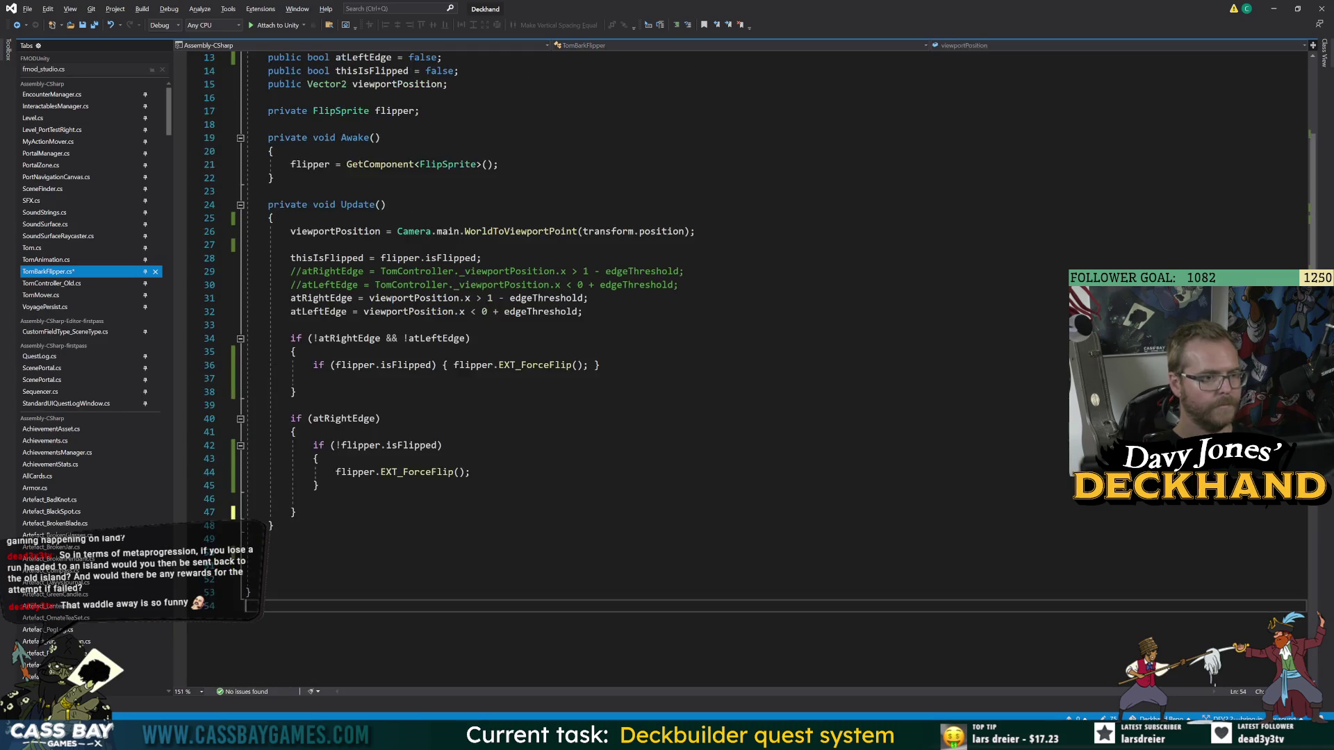
pyautogui.click(534, 365)
pyautogui.click(310, 339)
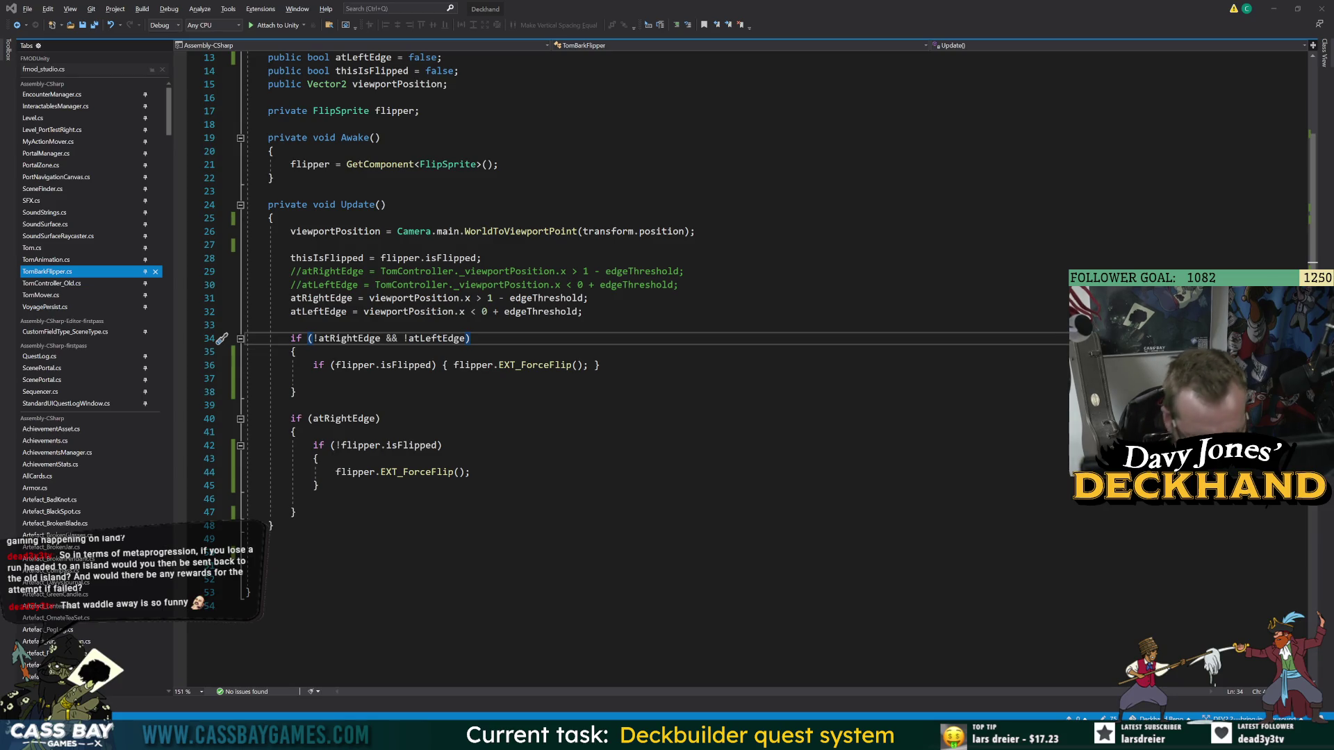
pyautogui.hotkey('alt', 'Tab')
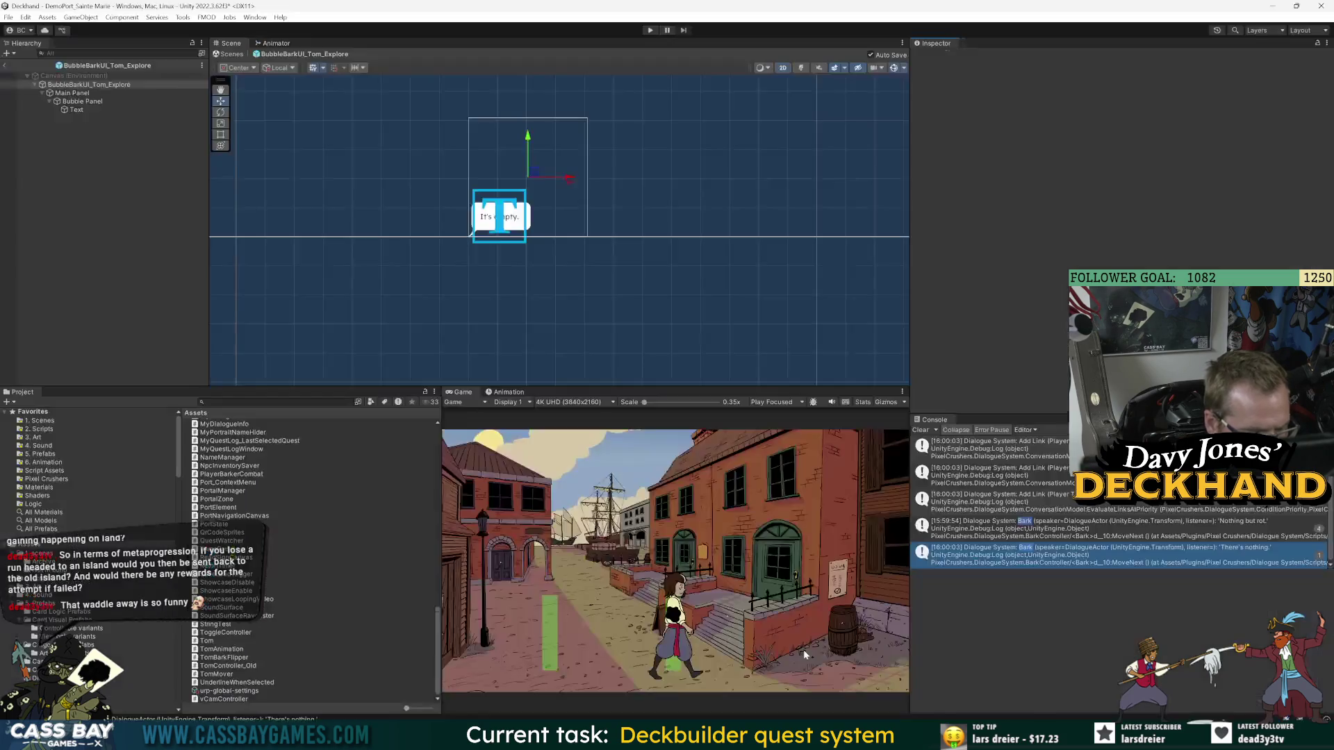
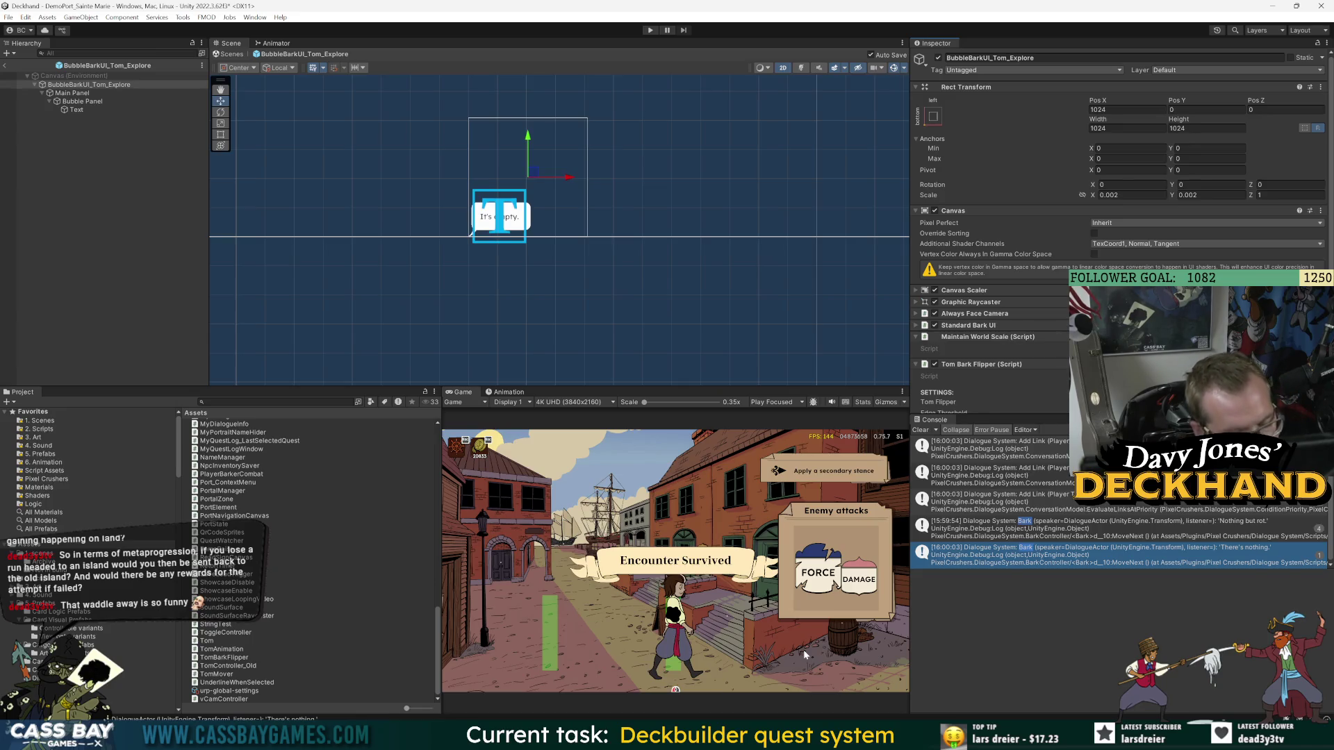
# - Open the TomBarkFlipper script from the Project window in Visual Studio
pyautogui.hotkey('alt', 'Tab')
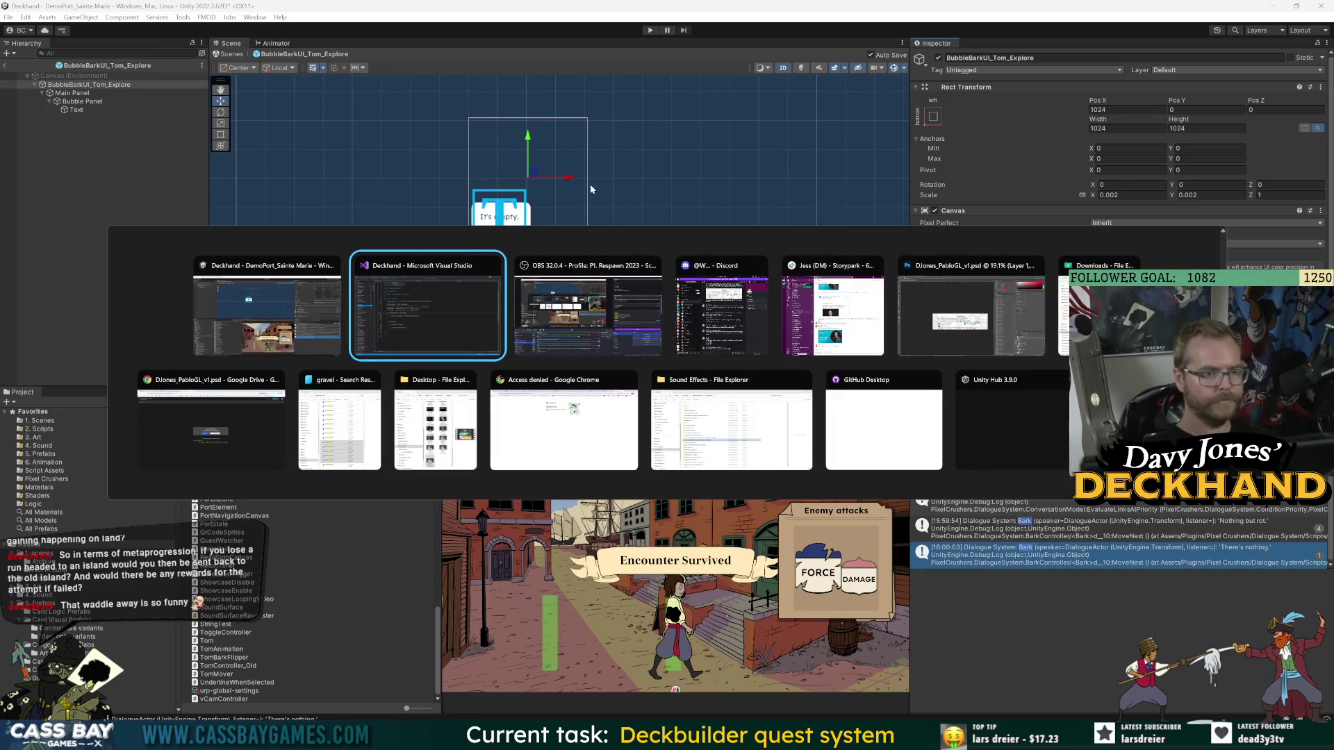
pyautogui.press('Escape')
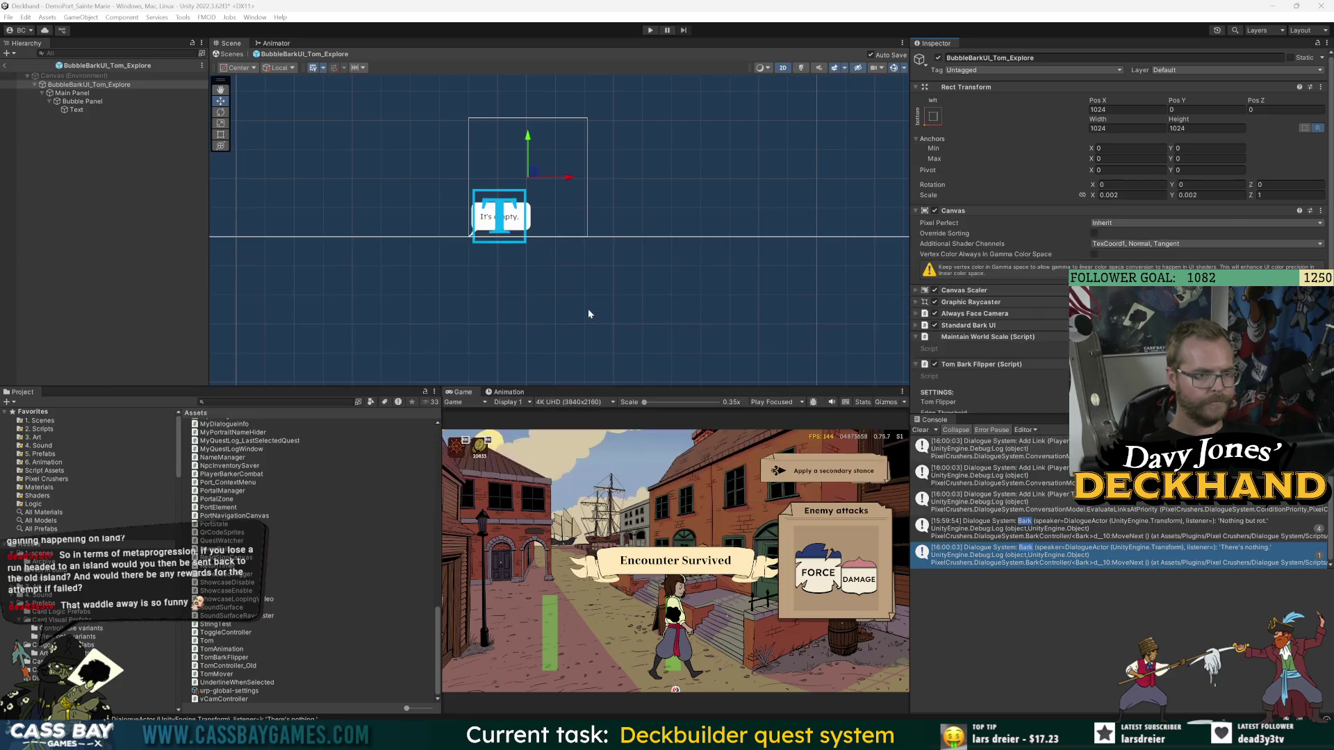
pyautogui.hotkey('alt', 'Tab')
pyautogui.press('Escape')
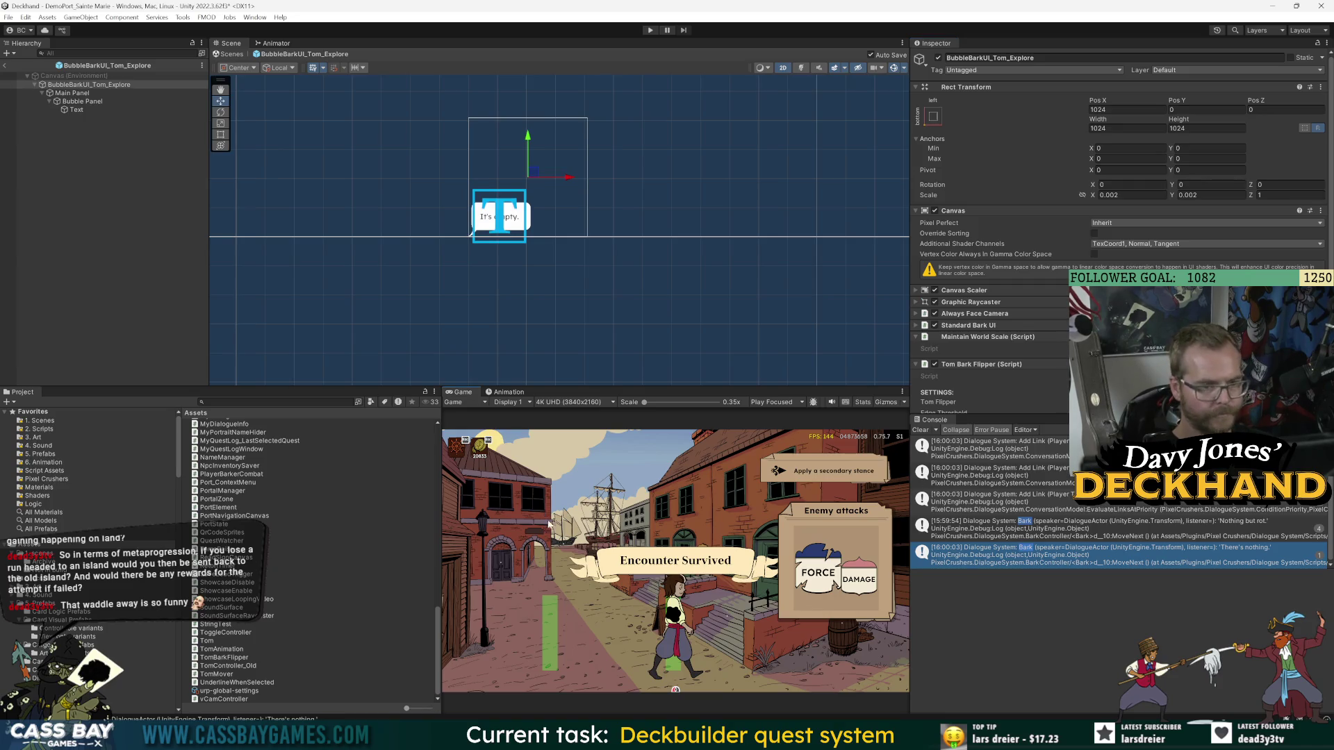
pyautogui.scroll(-3, 995, 360)
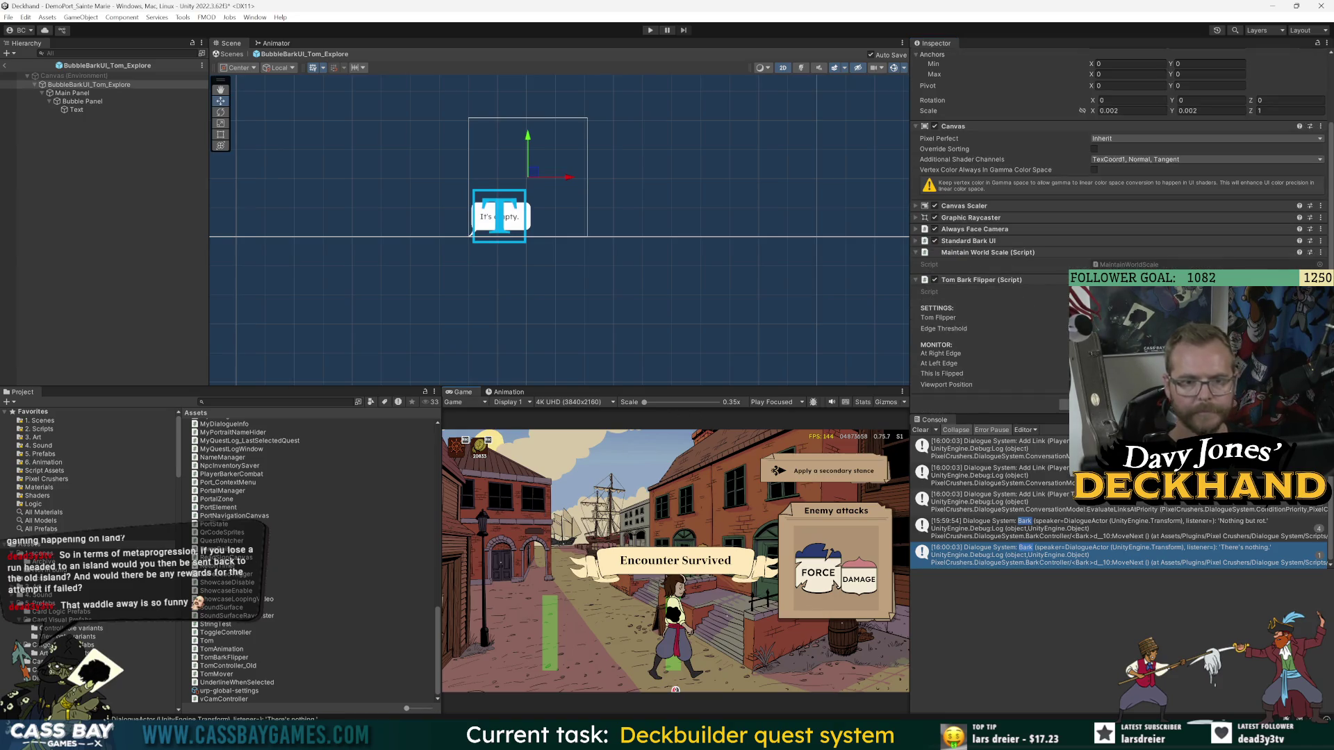
pyautogui.click(981, 279)
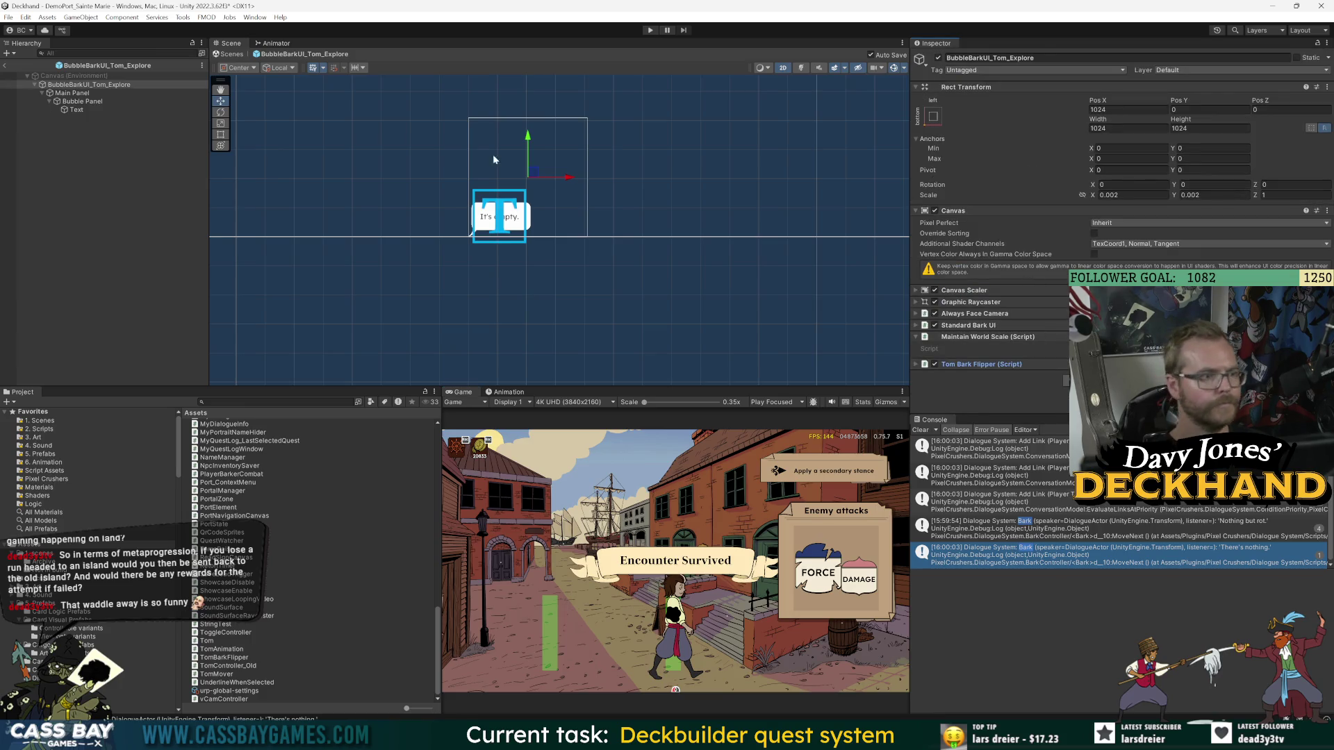
pyautogui.click(1000, 364)
pyautogui.scroll(-3, 1000, 364)
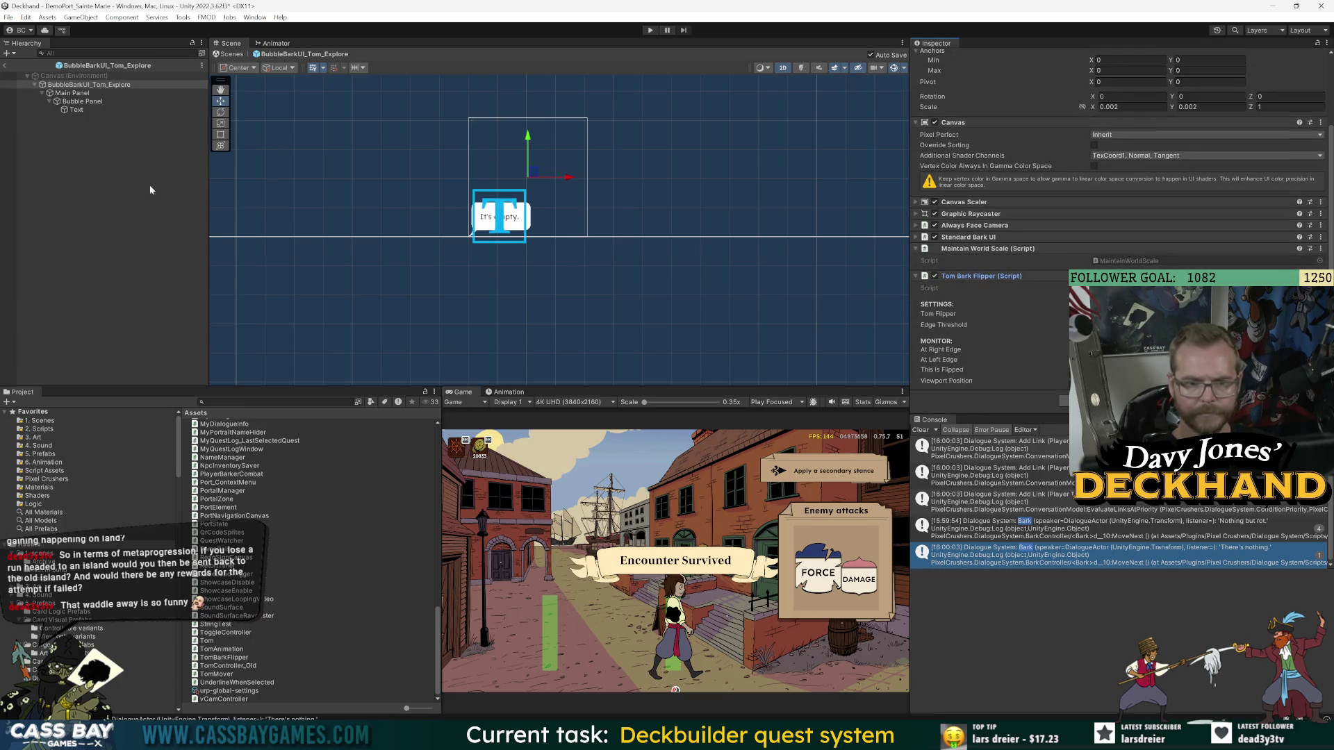
pyautogui.moveTo(223, 657); pyautogui.dragTo(167, 659)
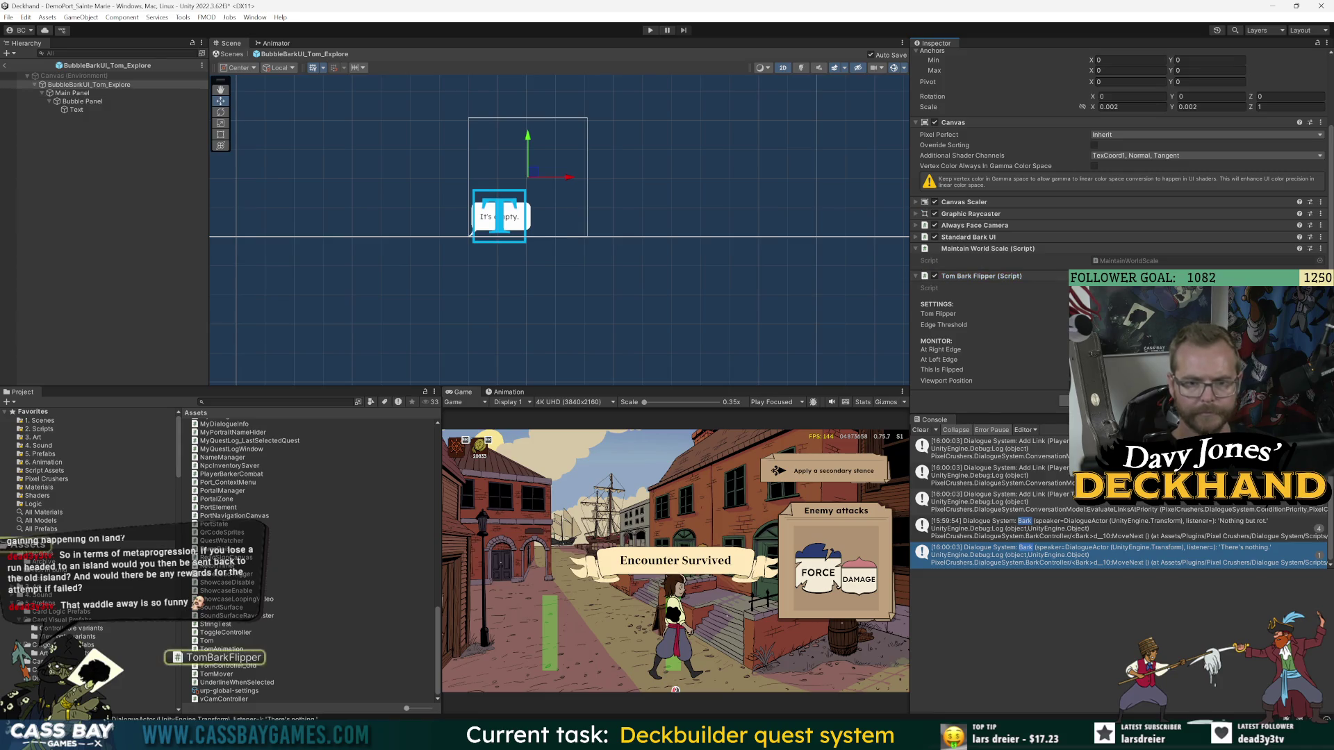
pyautogui.scroll(2, 625, 368)
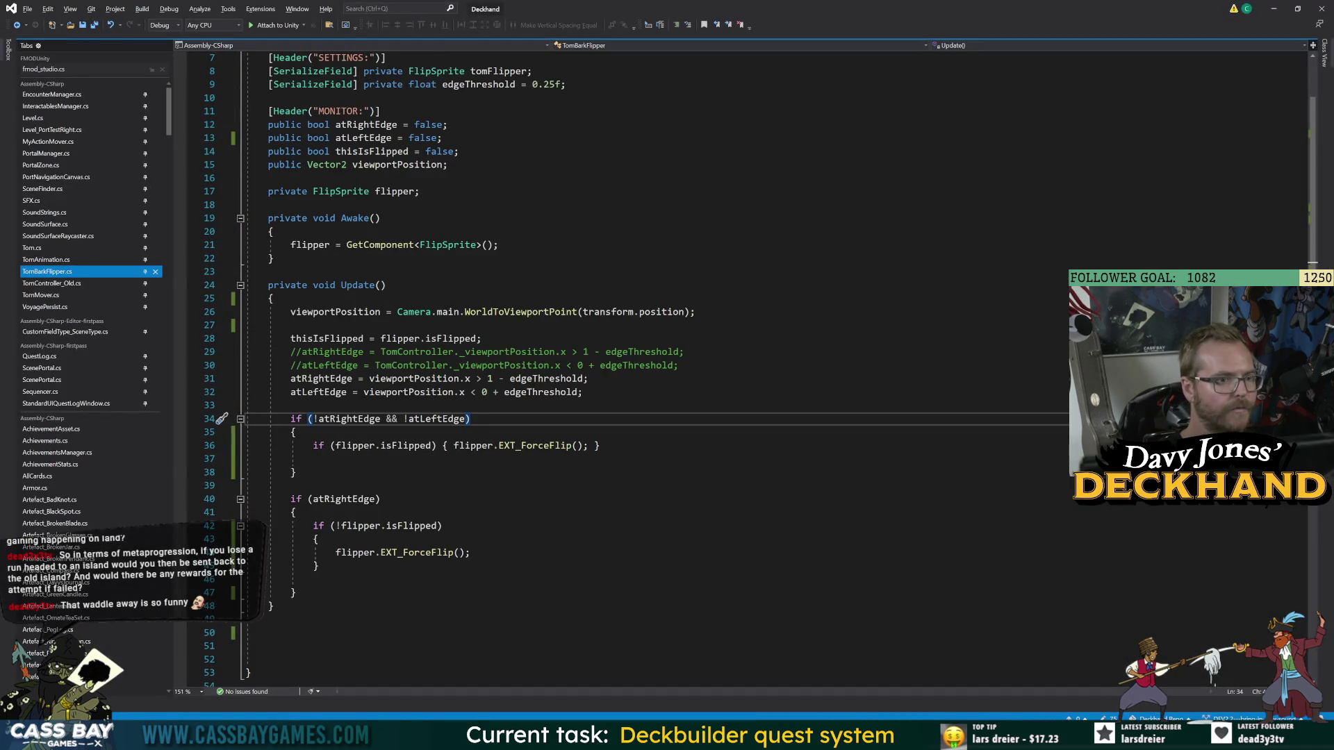
# - Delete the [SerializeField] tomFlipper line, save the script, and return to Unity to recompile
pyautogui.tripleClick(400, 71)
pyautogui.press('Delete')
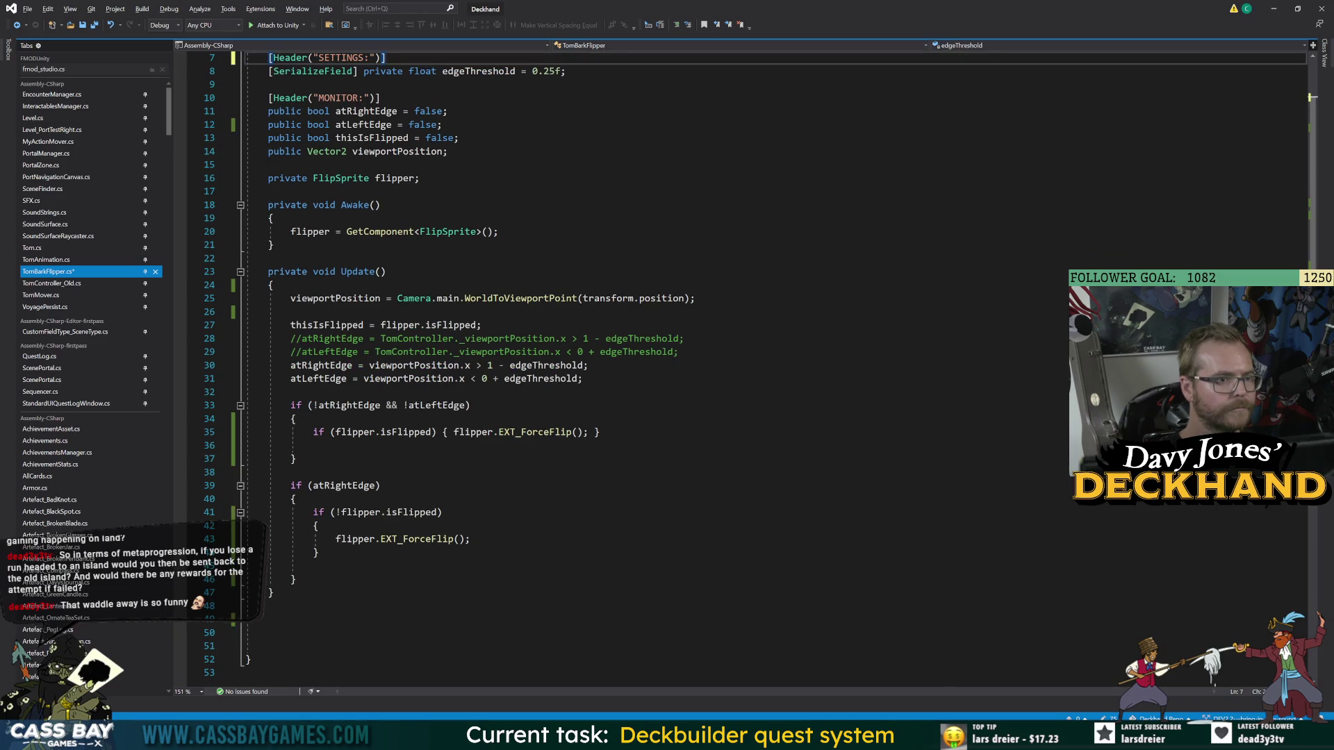
pyautogui.doubleClick(394, 178)
pyautogui.hotkey('ctrl', 's')
pyautogui.hotkey('alt', 'Tab')
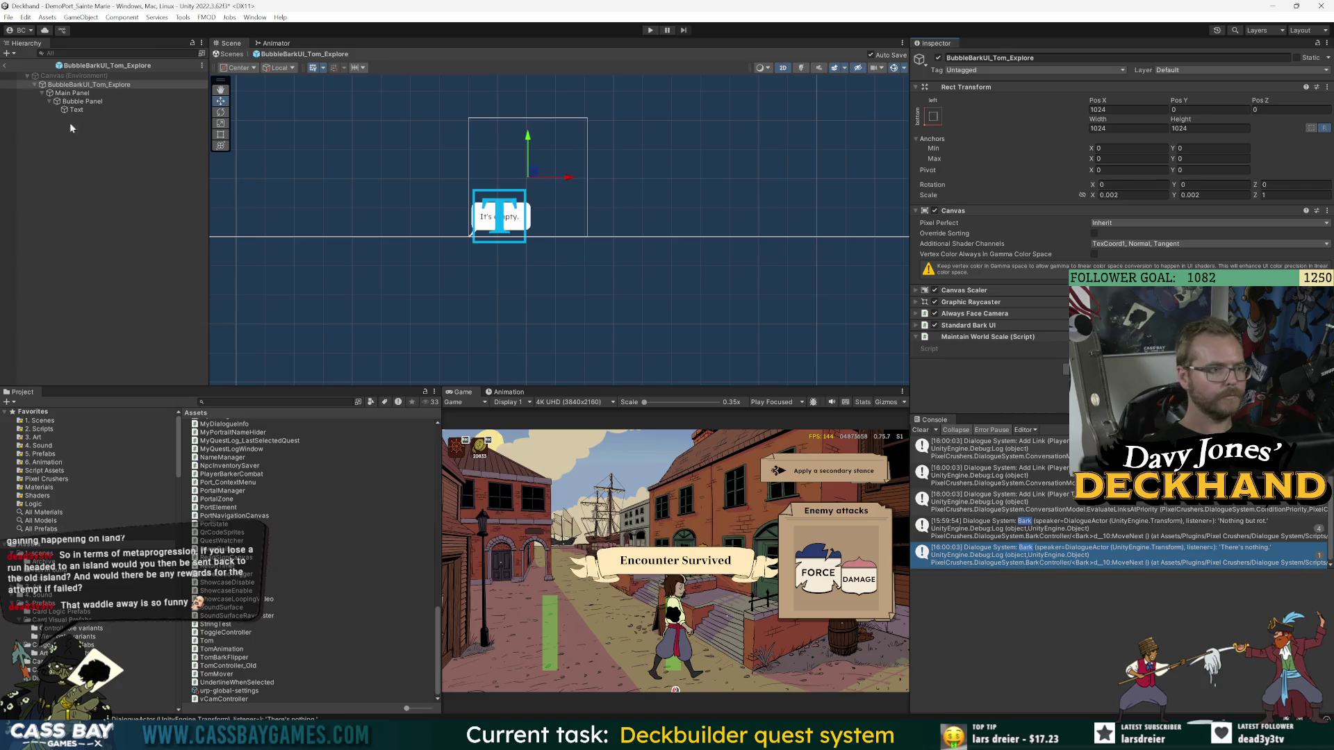
# - Restore Main Panel's Flip Sprite component and assign the flipper to Text's Parent Flippers Element 0
pyautogui.click(90, 93)
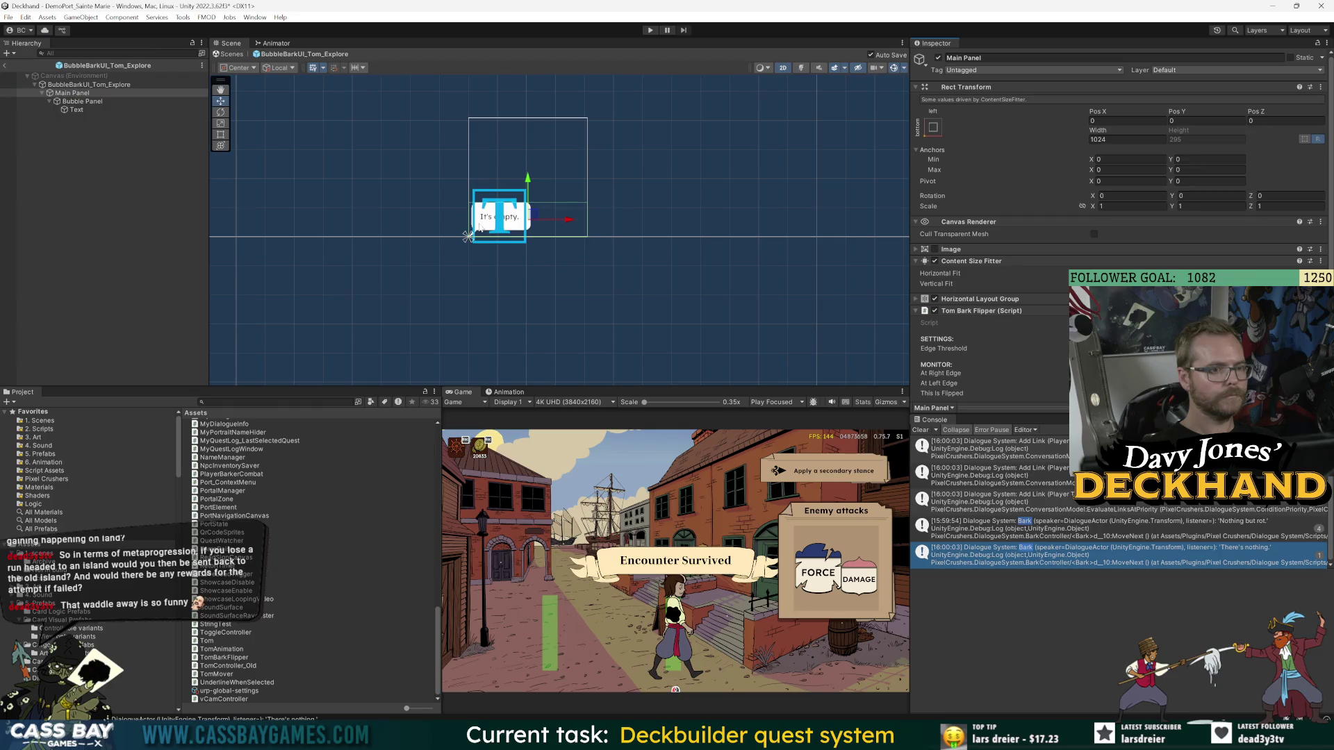
pyautogui.click(82, 102)
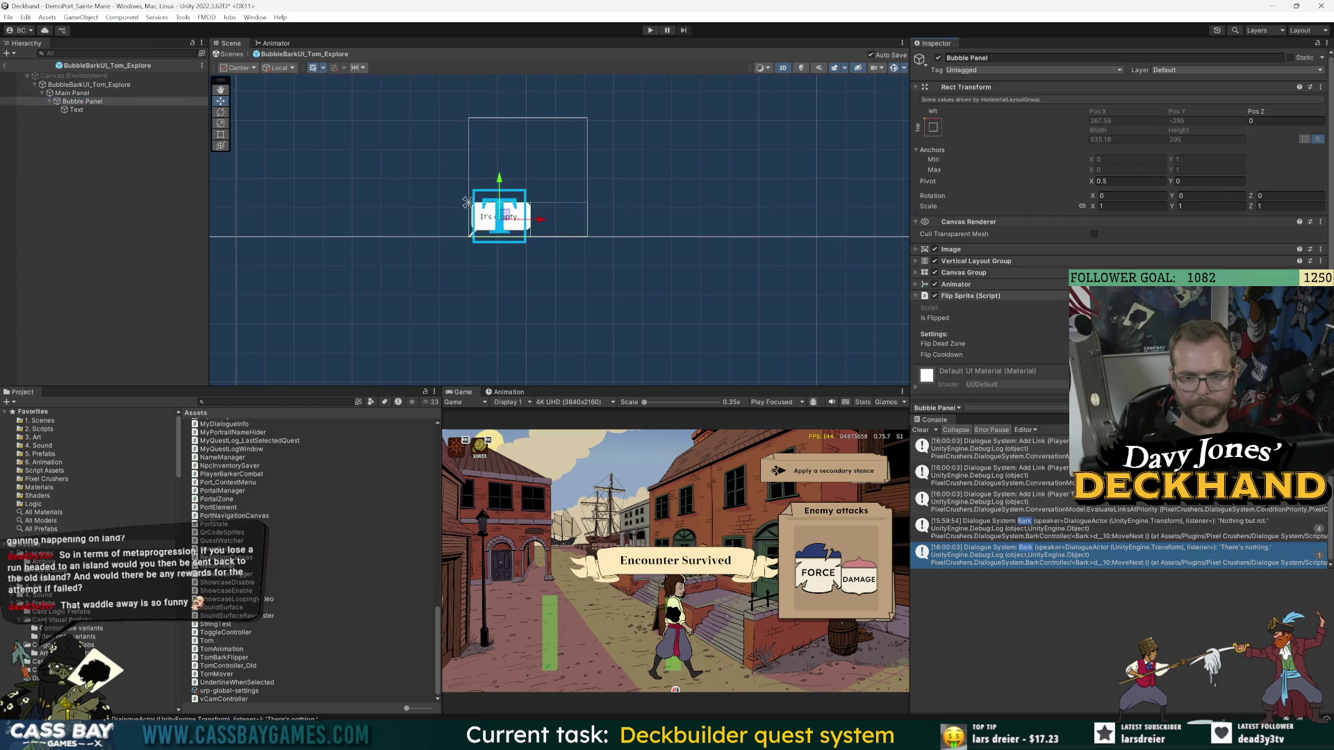
pyautogui.click(82, 93)
pyautogui.click(971, 260)
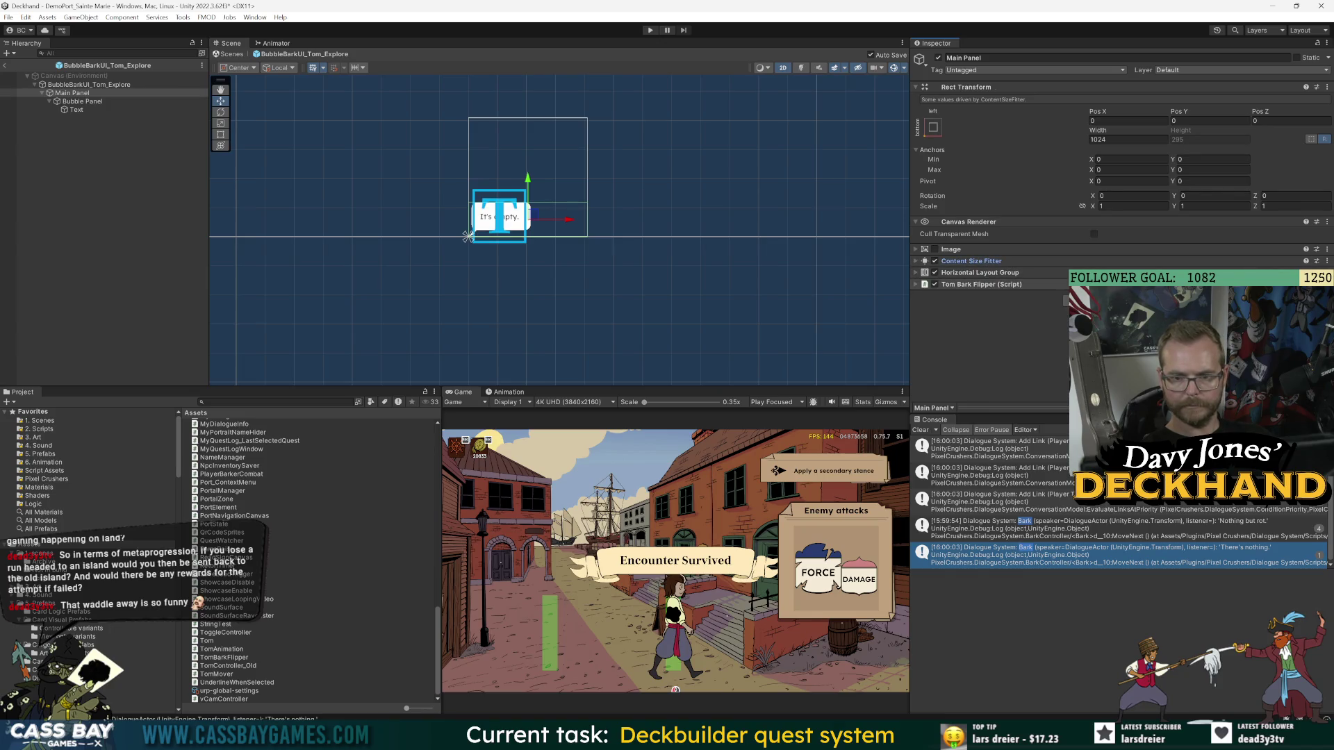
pyautogui.hotkey('ctrl', 'z')
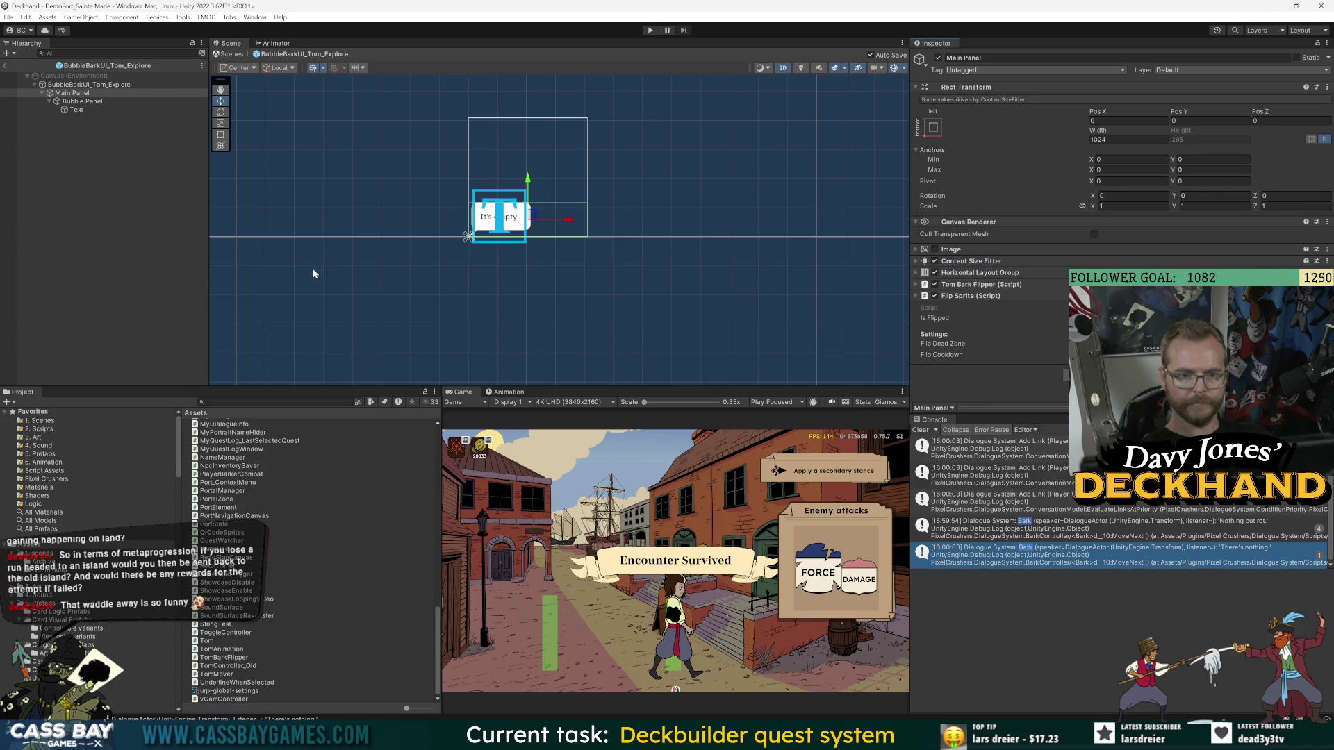
pyautogui.click(77, 110)
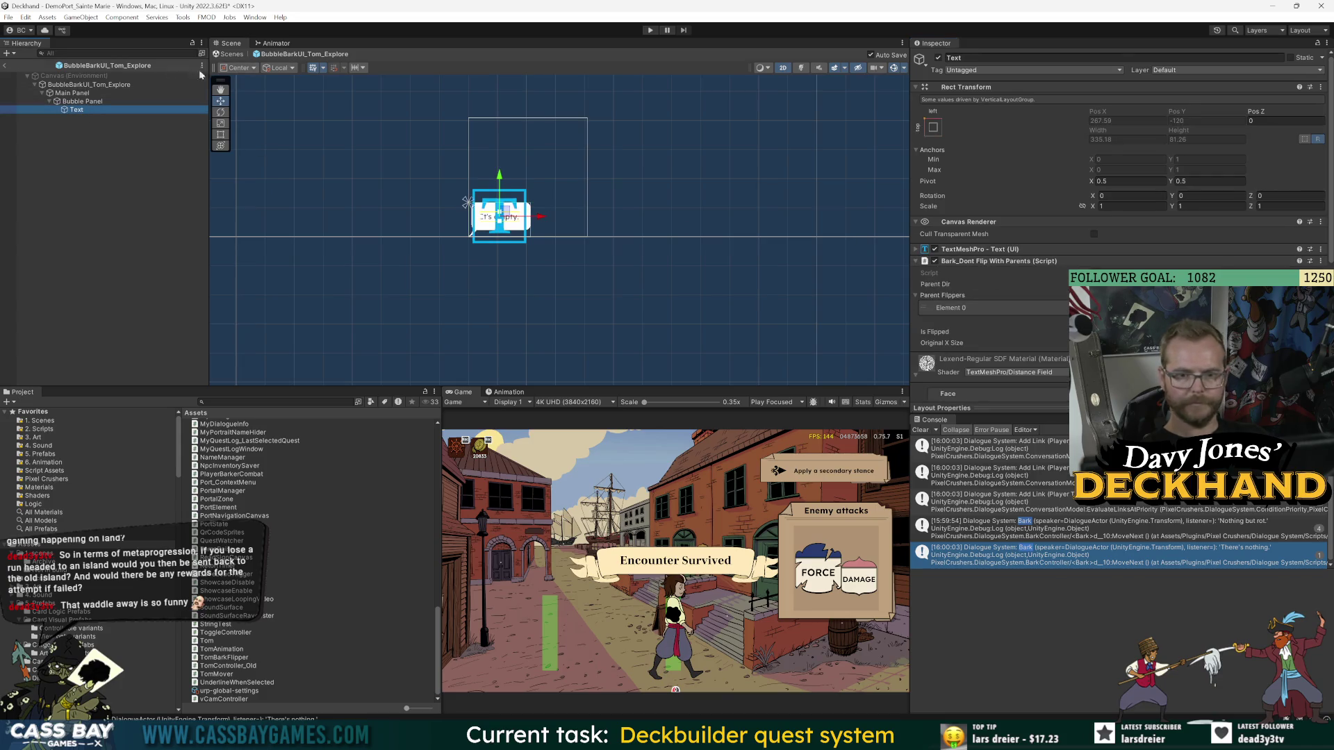
pyautogui.moveTo(81, 93)
pyautogui.mouseDown()
pyautogui.moveTo(208, 98)
pyautogui.moveTo(993, 308)
pyautogui.mouseUp()
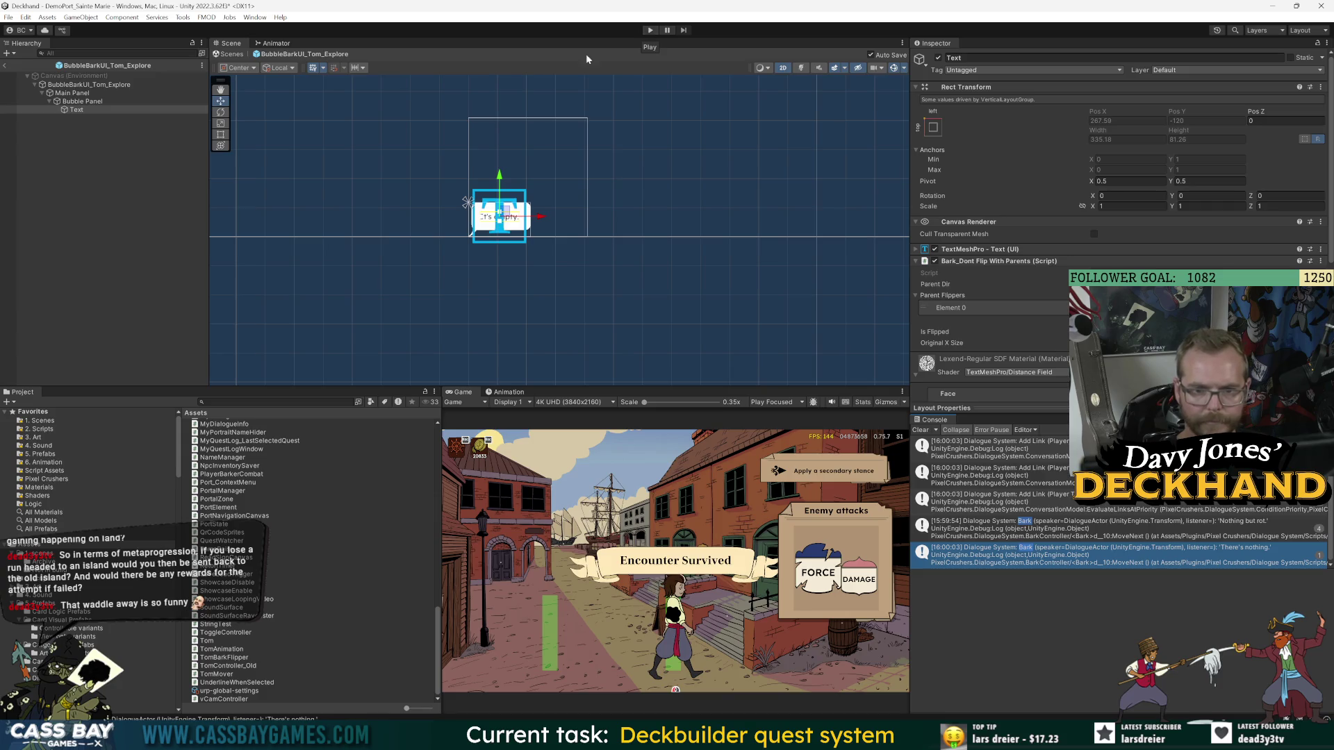
# - Exit prefab mode, start the game, and inspect the spawned BubbleBarkUI clone's Main Panel
pyautogui.click(66, 93)
pyautogui.click(5, 66)
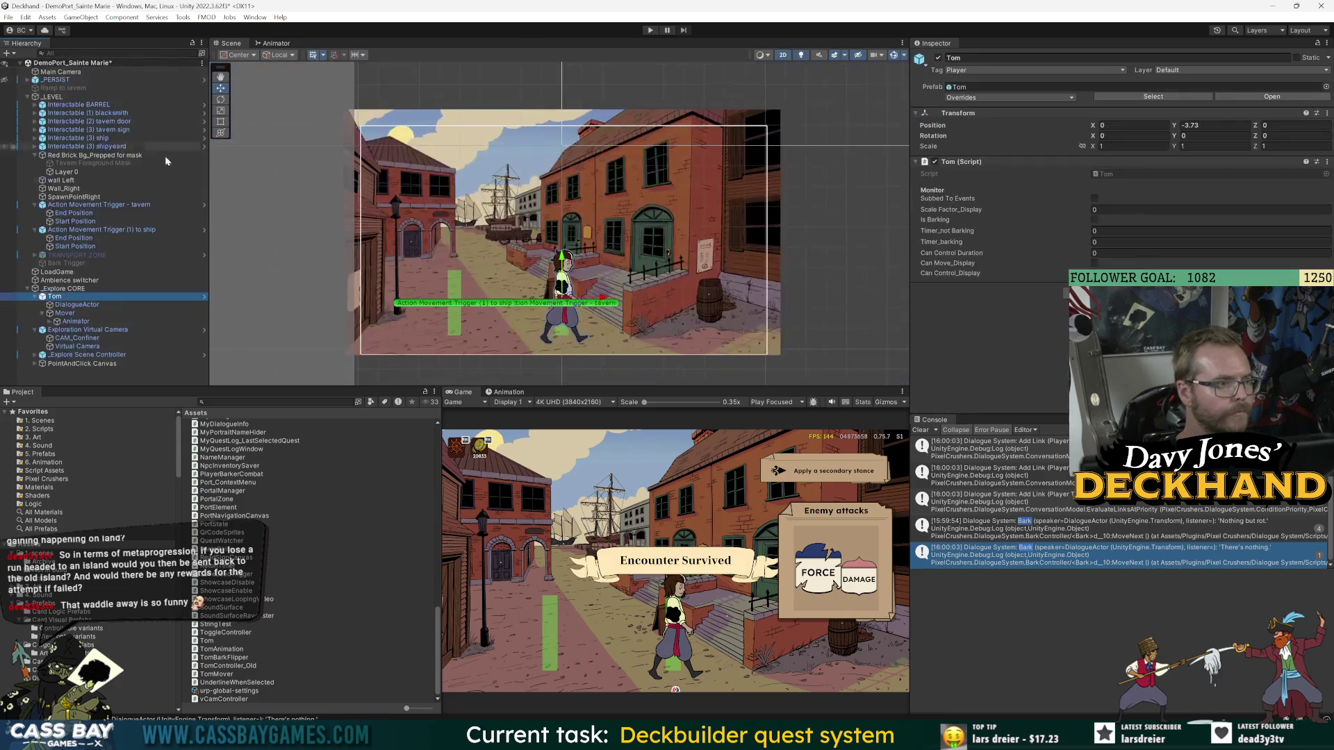
pyautogui.click(650, 31)
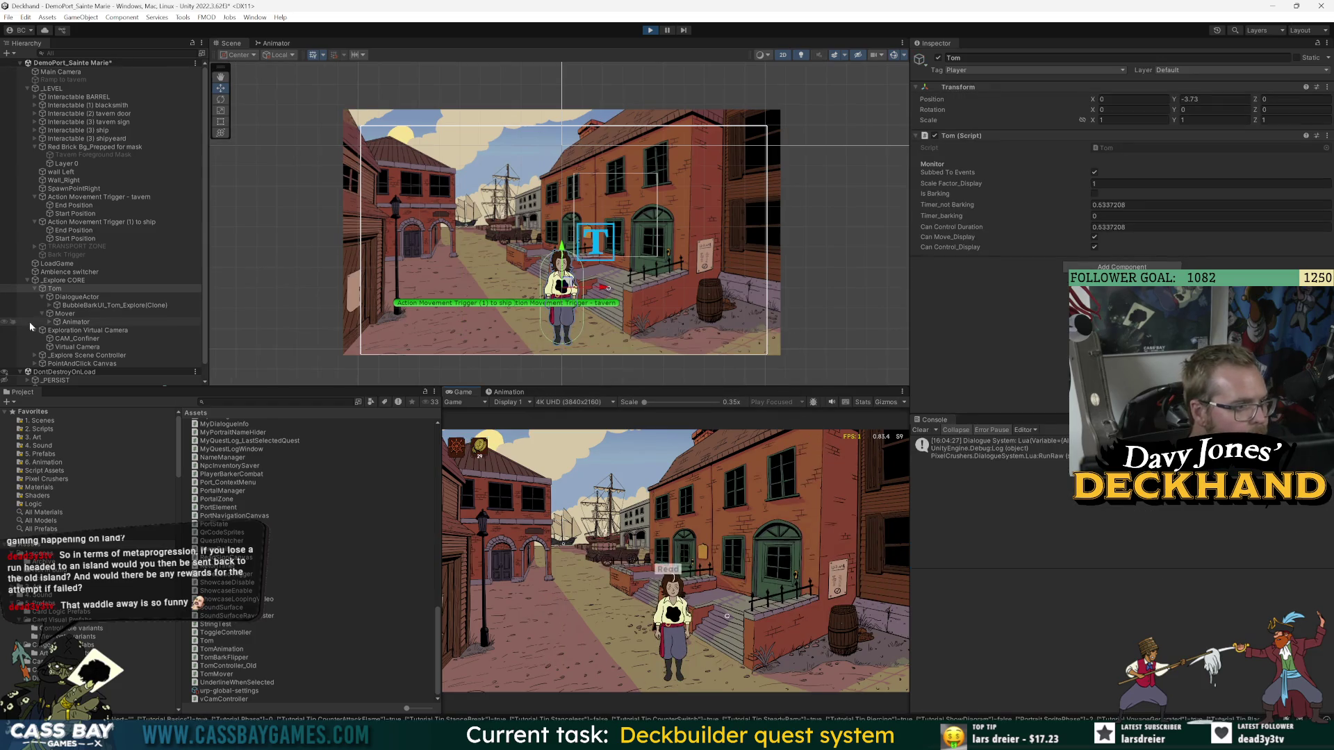
pyautogui.click(64, 297)
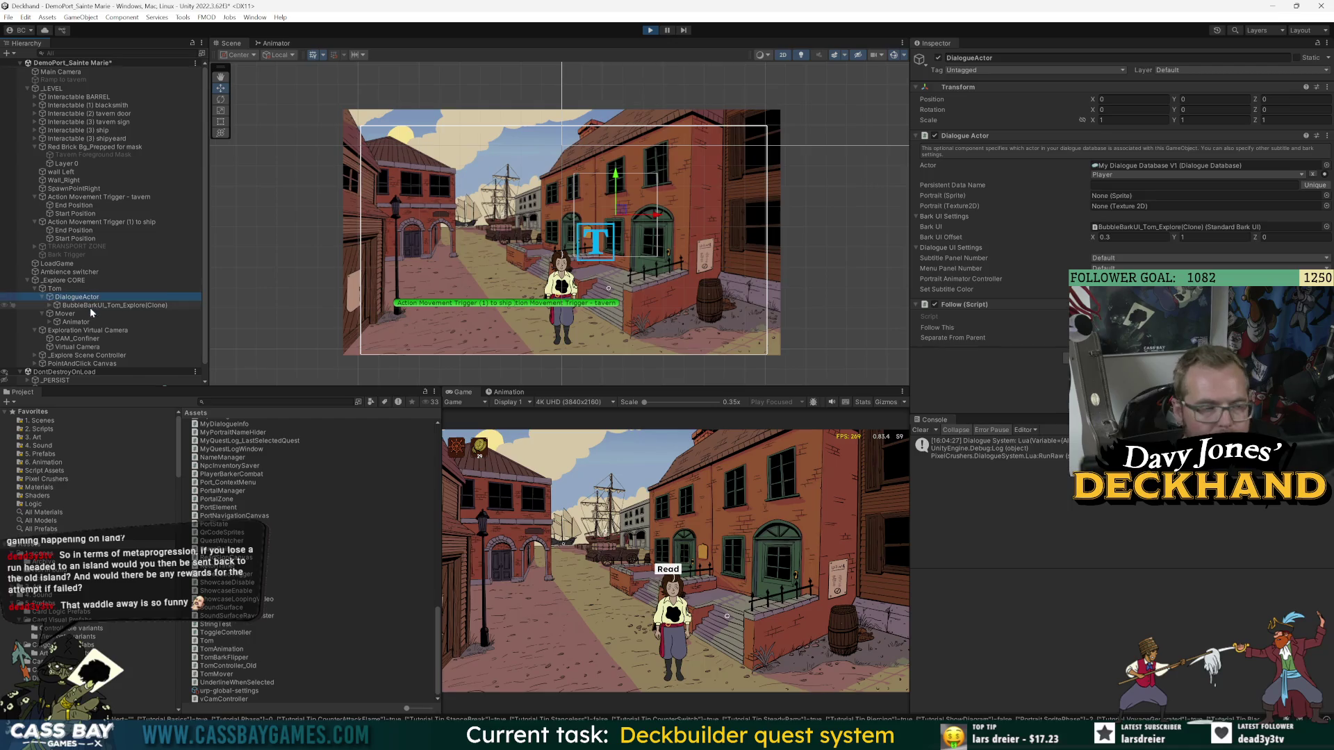
pyautogui.click(89, 307)
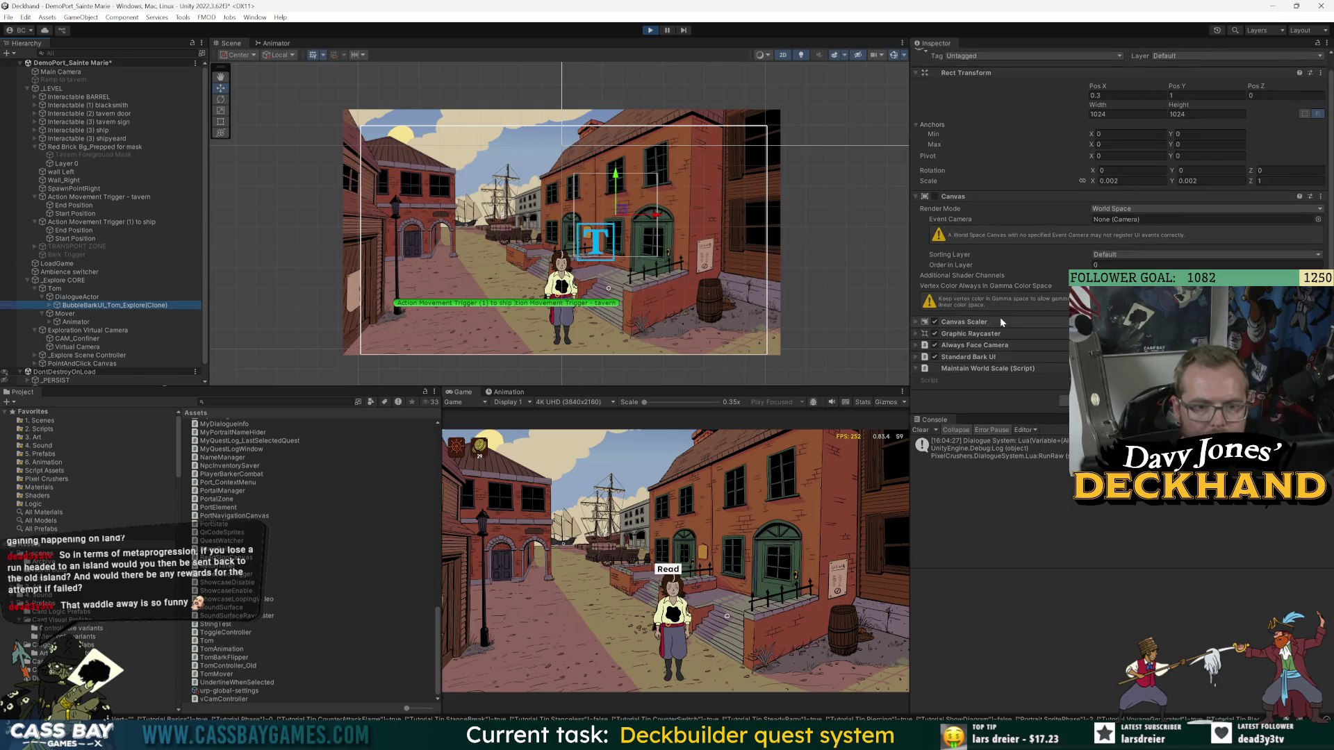
pyautogui.click(49, 305)
pyautogui.click(74, 314)
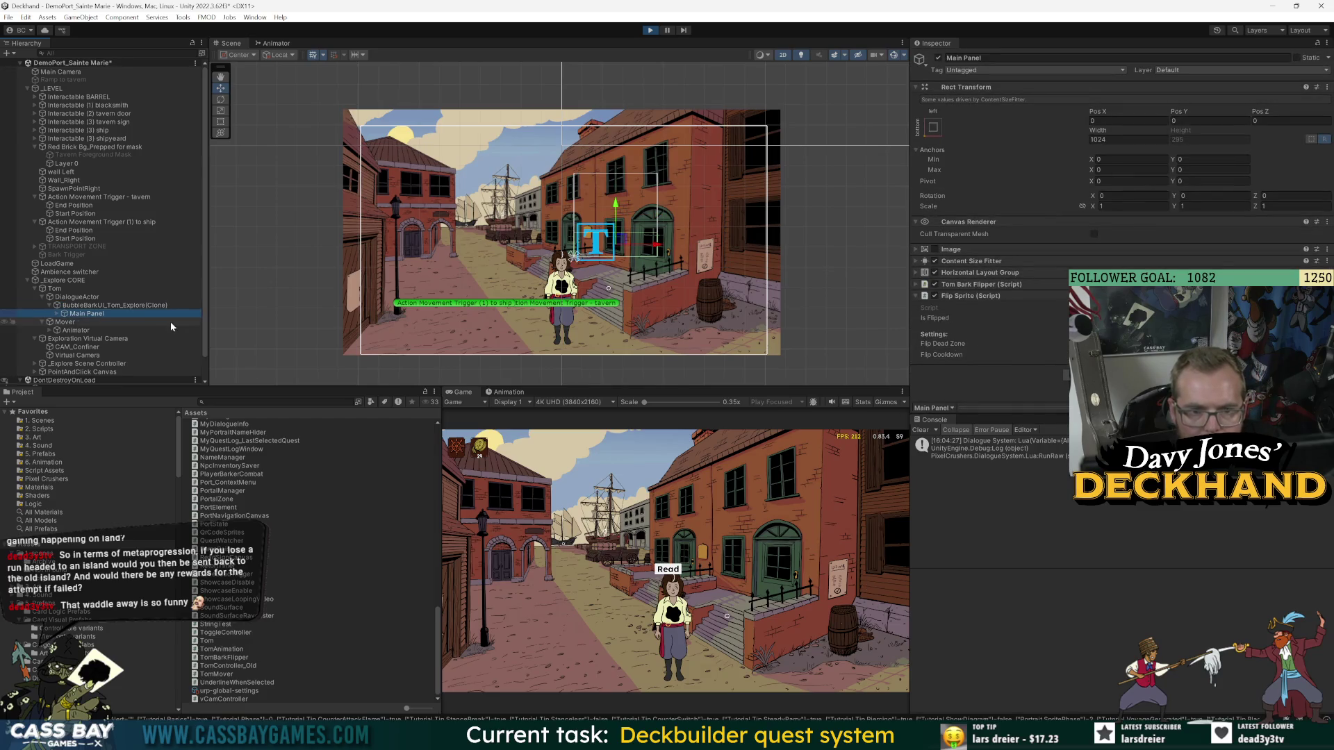
pyautogui.click(989, 286)
pyautogui.scroll(-2, 1016, 361)
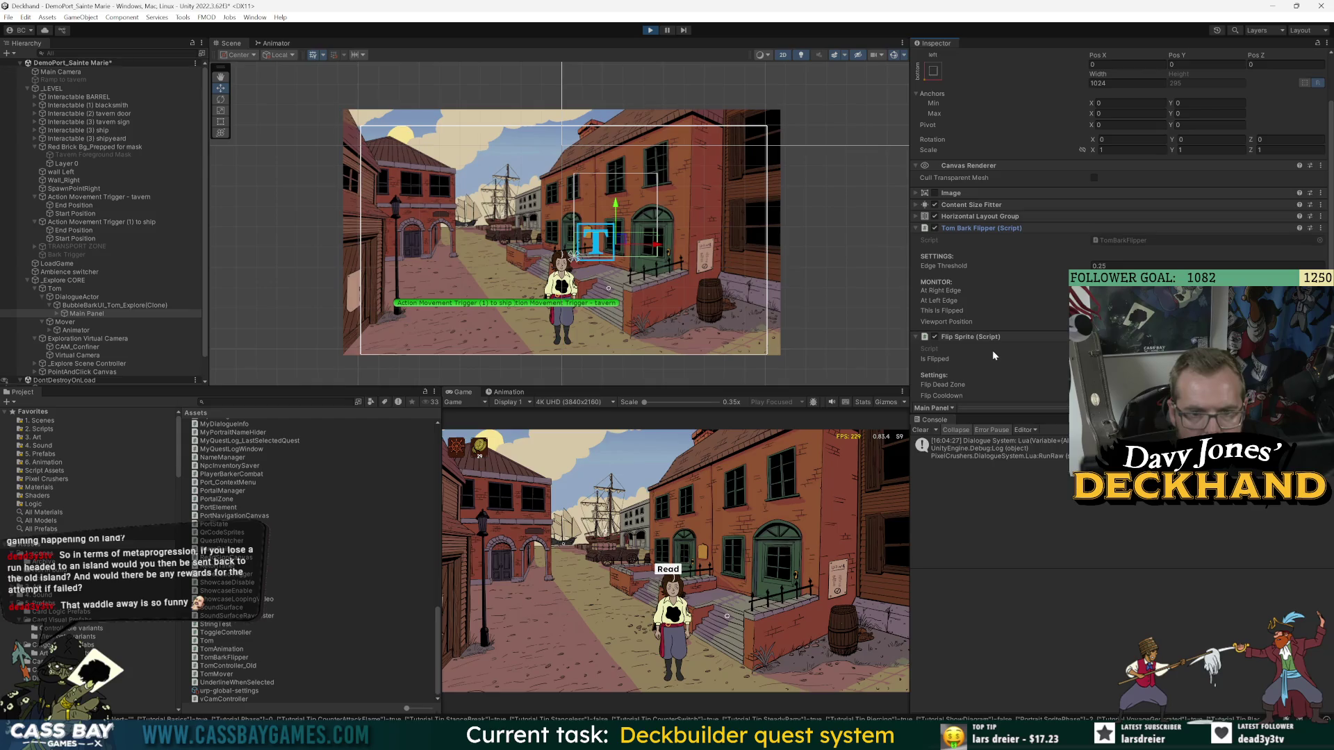
# - Walk Tom to the door and interact repeatedly to trigger barks like 'Nothing but rot.'
pyautogui.click(813, 664)
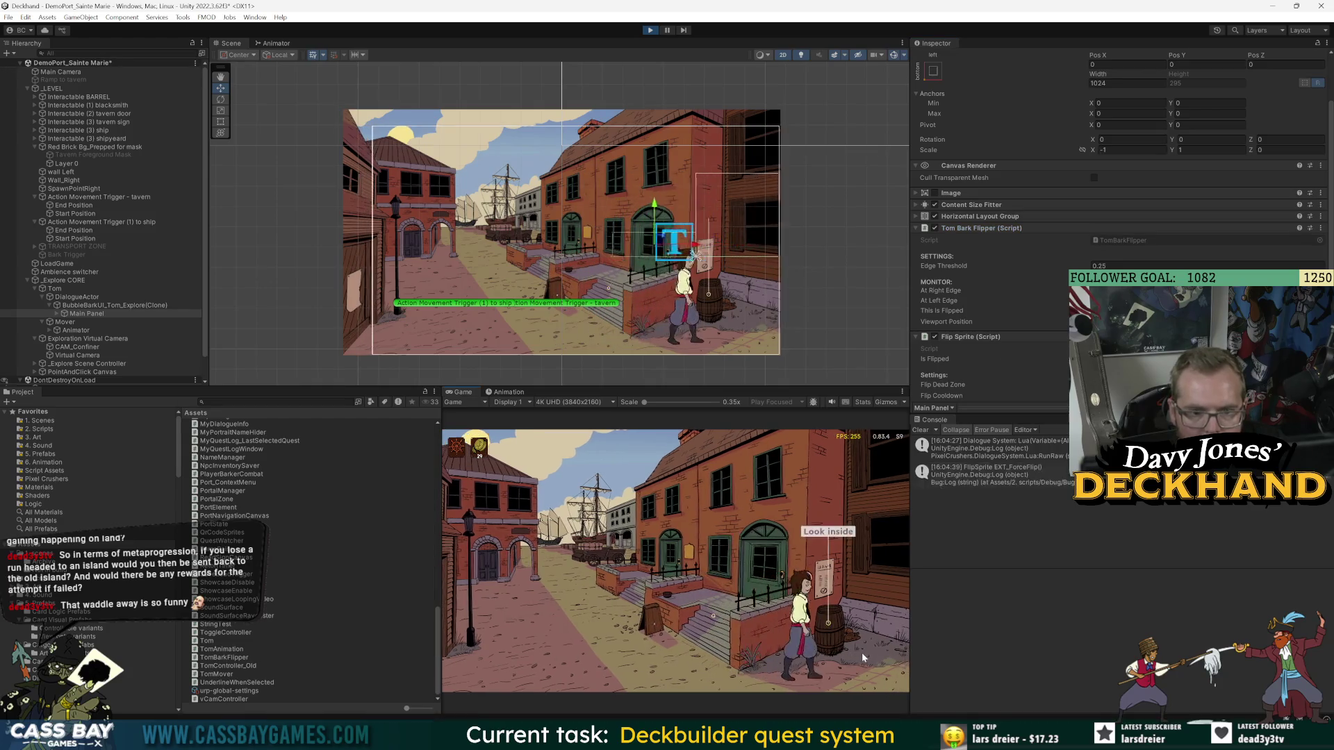
pyautogui.click(748, 638)
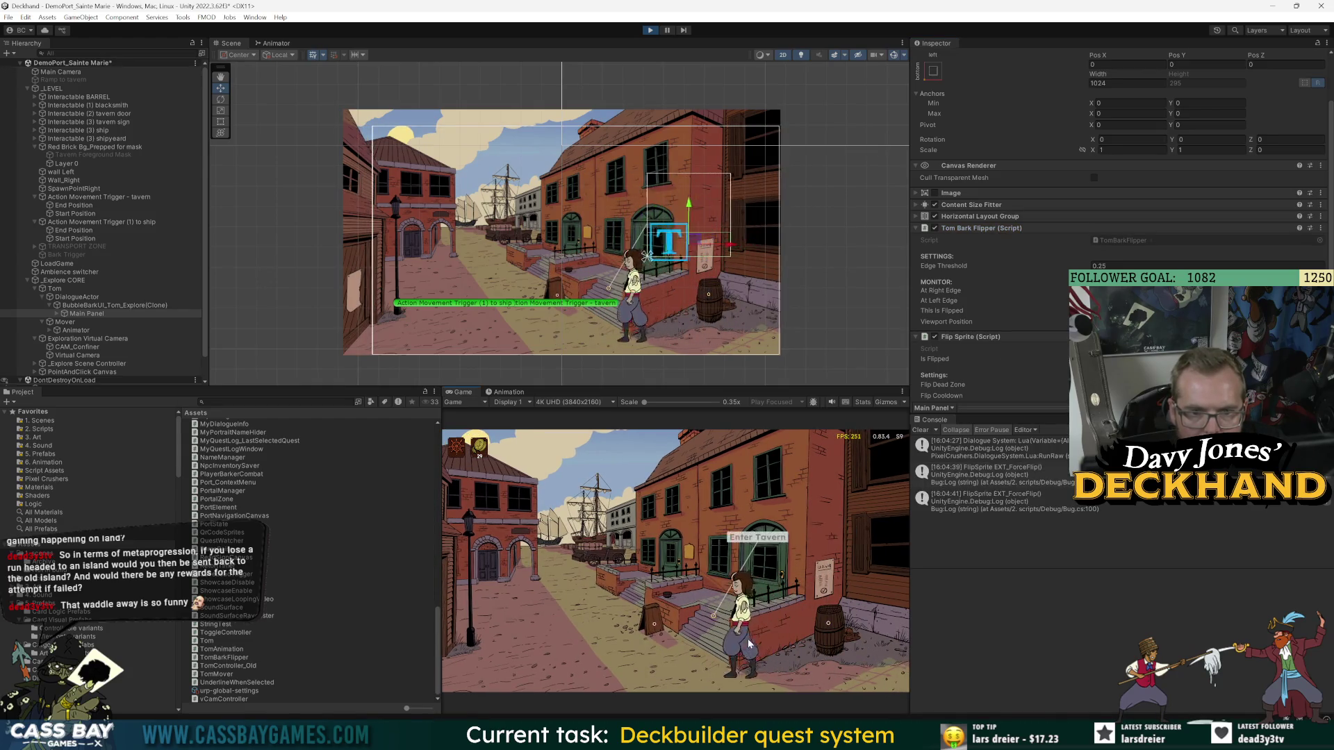
pyautogui.click(842, 532)
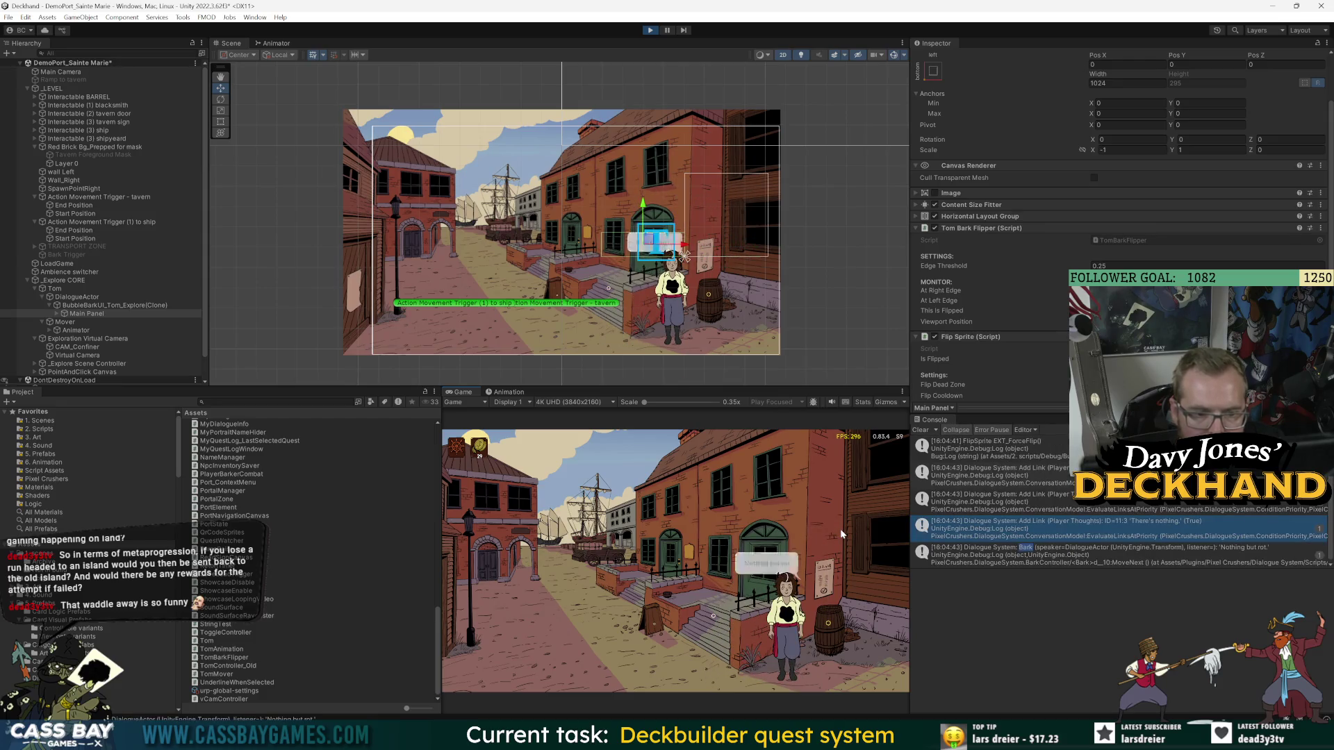
pyautogui.click(830, 537)
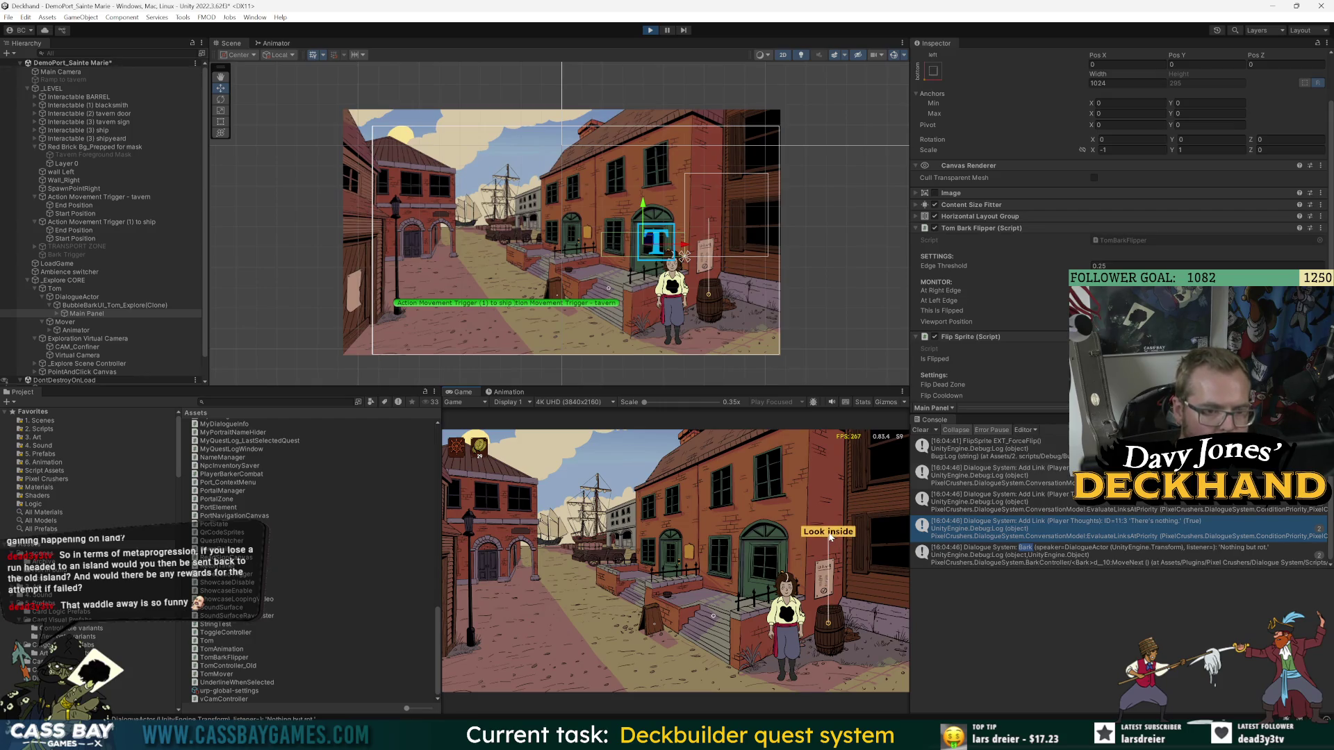
pyautogui.click(828, 532)
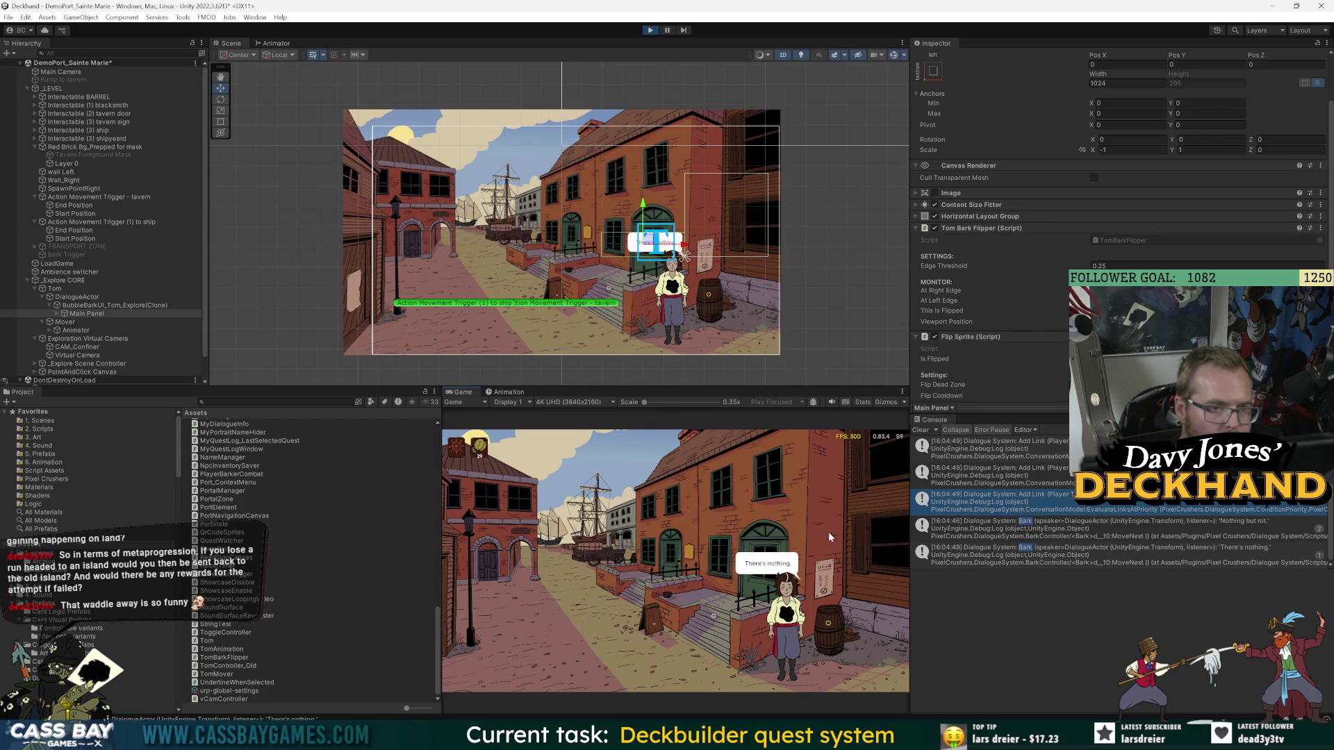
pyautogui.click(828, 531)
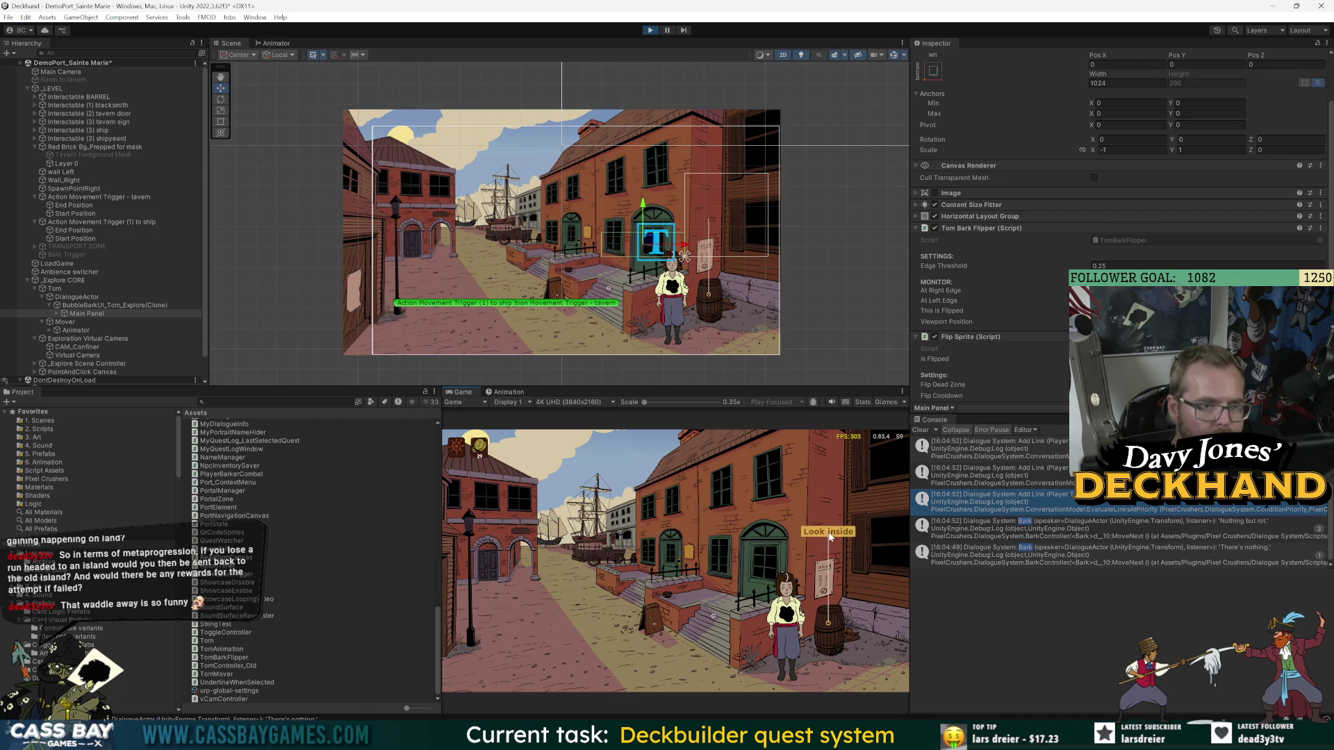
pyautogui.click(57, 313)
pyautogui.click(97, 305)
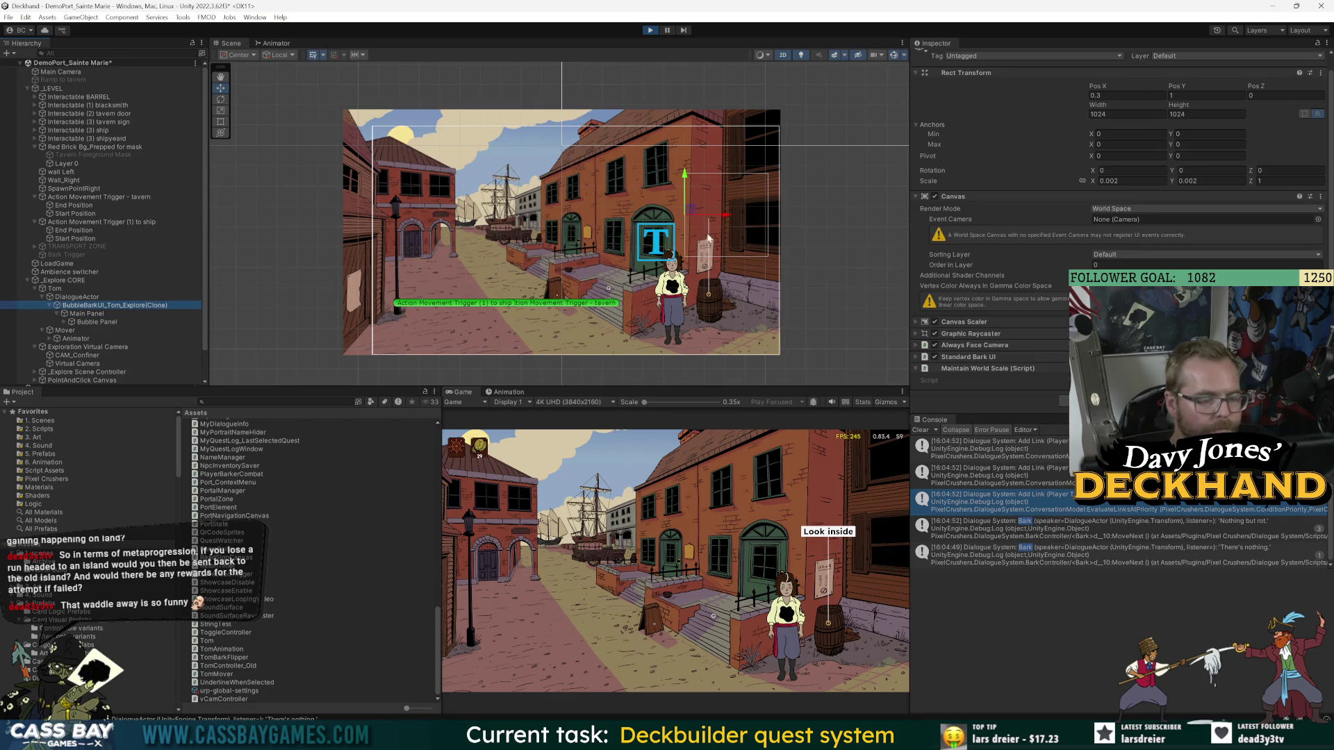
# - Set Tom's Dialogue Actor Bark UI Offset X to -0.3 during play, then stop the game
pyautogui.scroll(3, 708, 238)
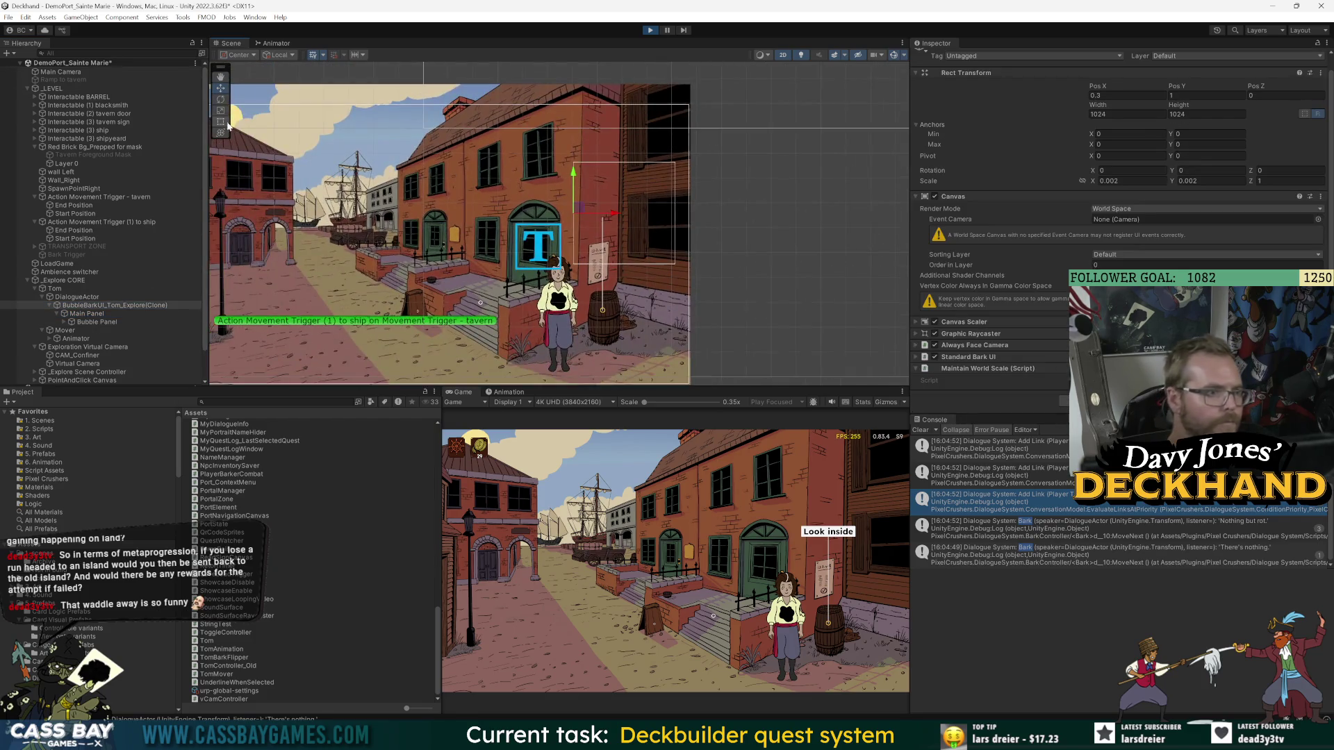
pyautogui.click(221, 123)
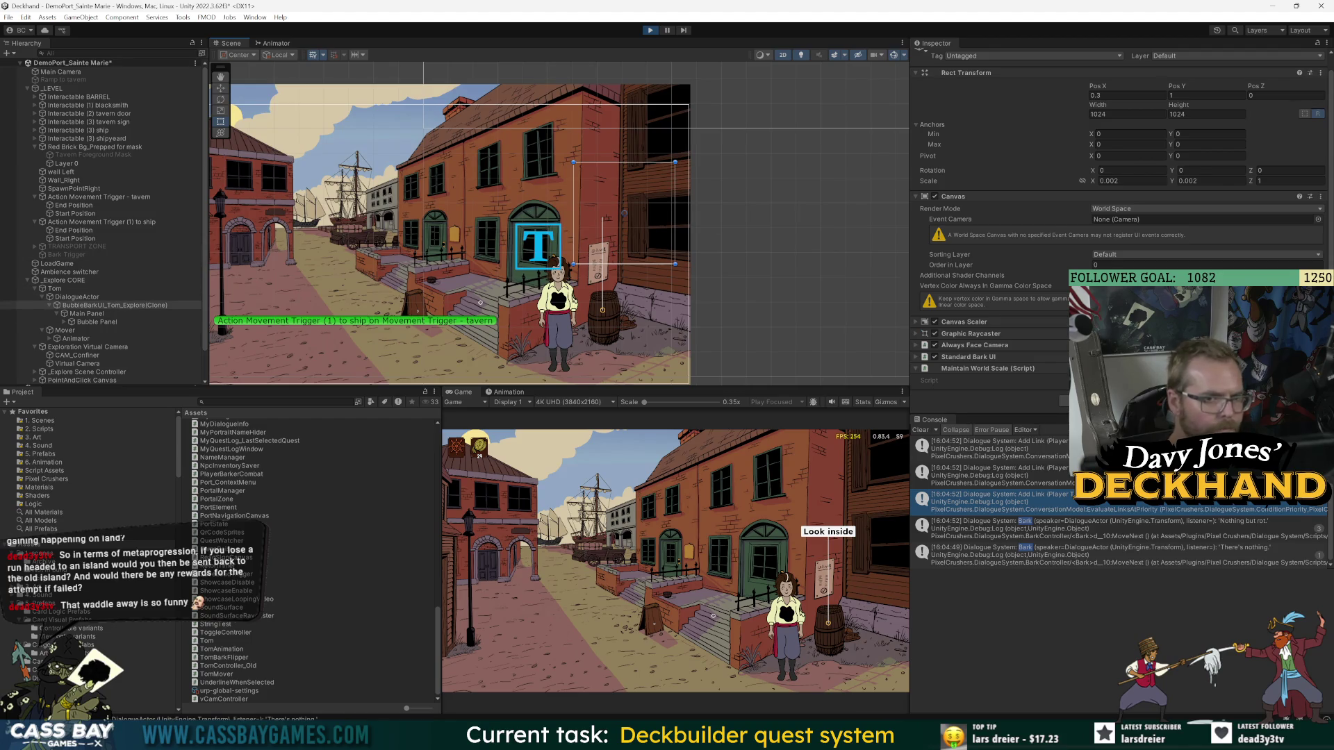
pyautogui.click(91, 299)
pyautogui.click(1184, 237)
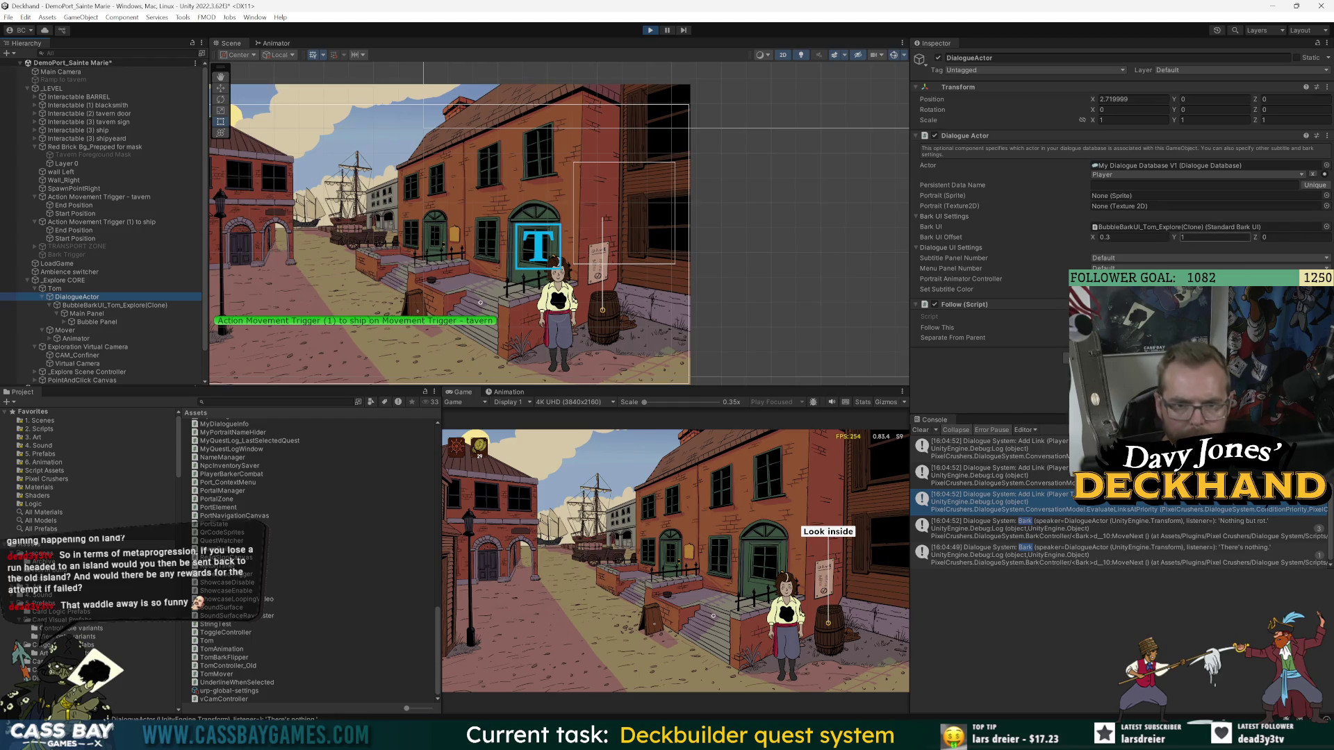
pyautogui.click(1123, 237)
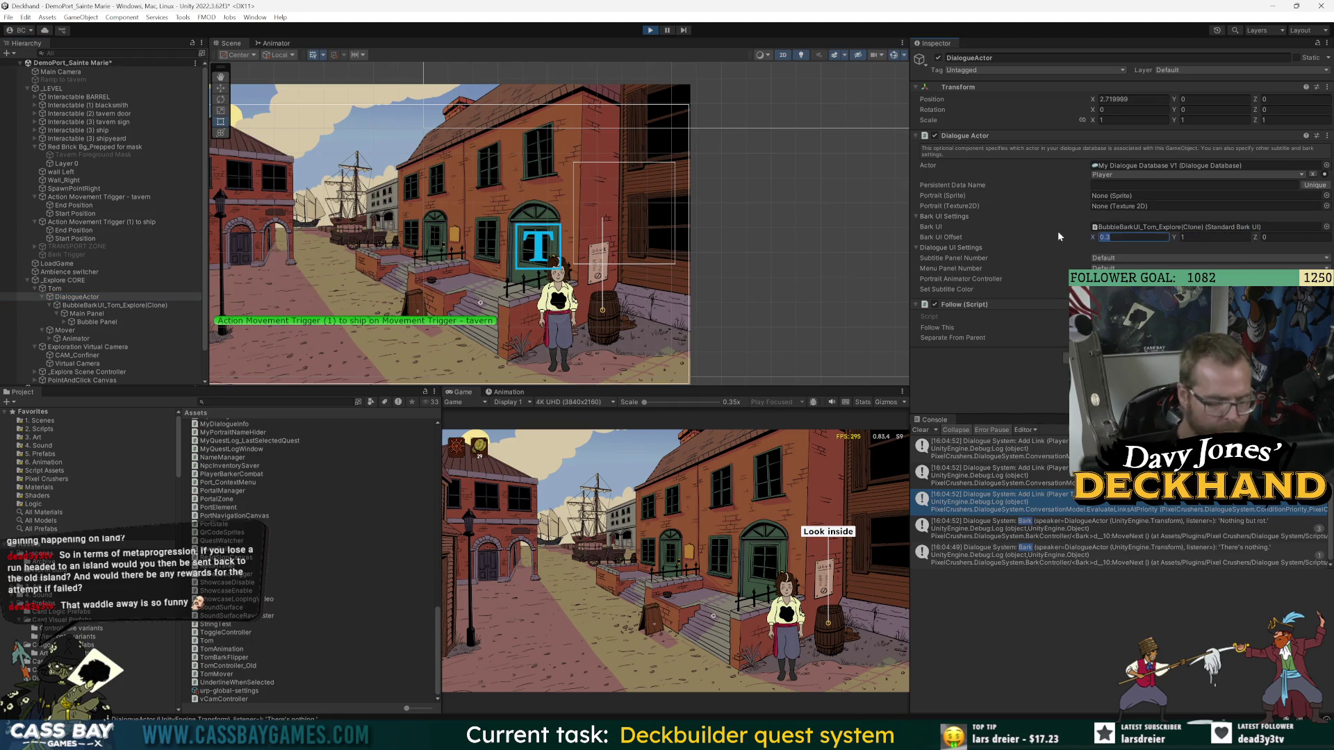
pyautogui.write('-0.3')
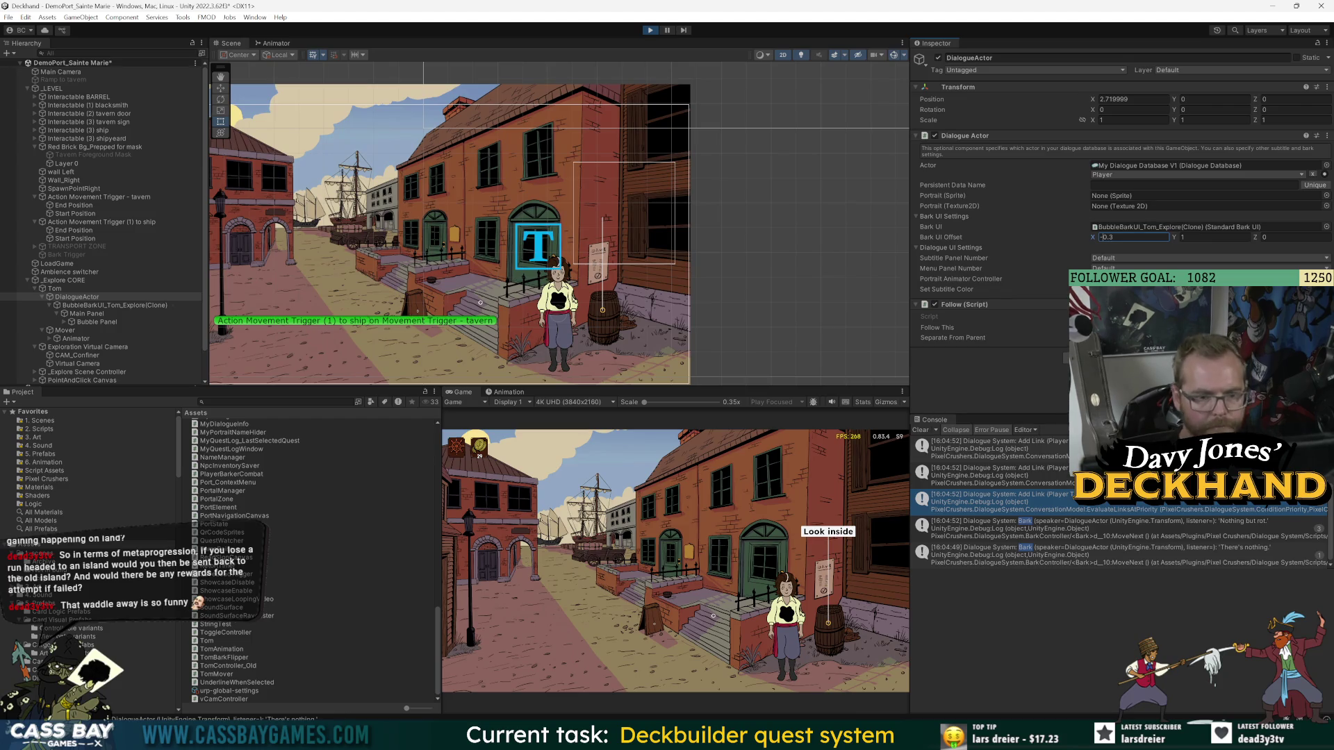
pyautogui.hotkey('ctrl', 'p')
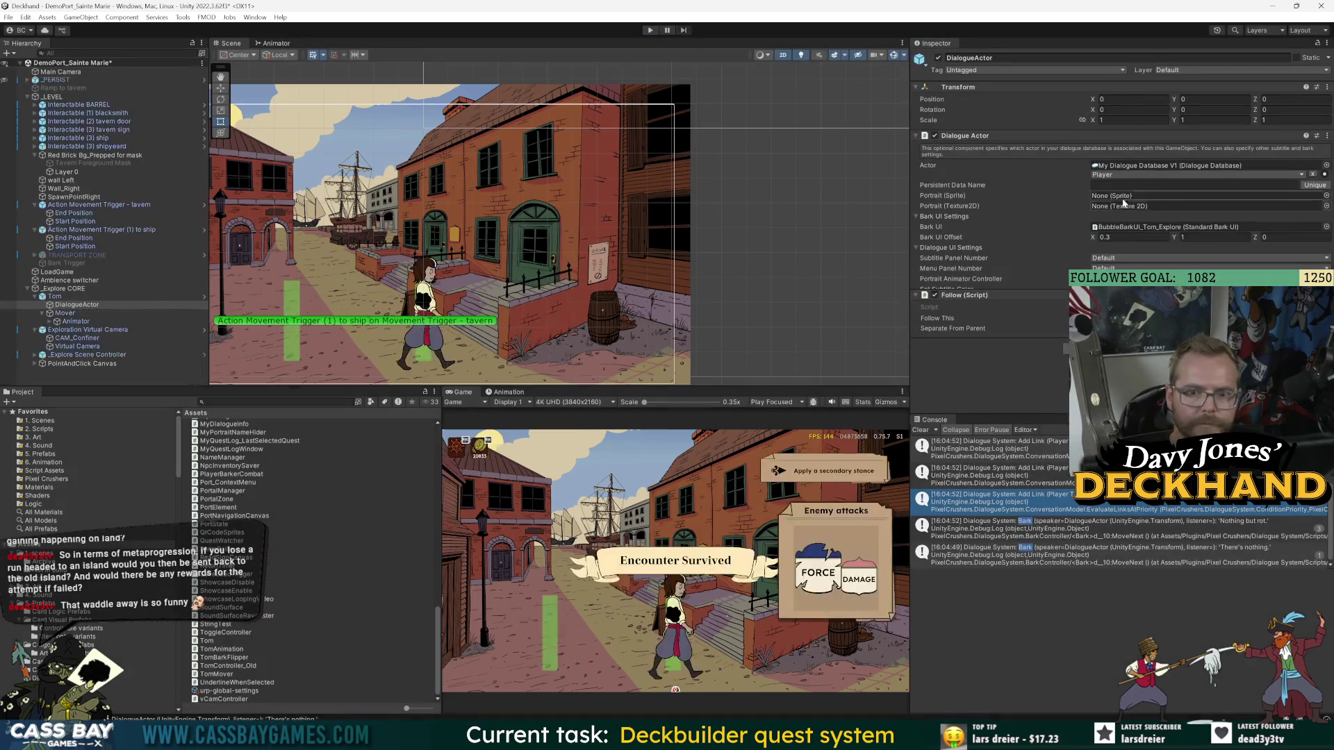
# - Review Tom's prefab overrides, then open the BubbleBarkUI_Tom_Explore prefab from his Dialogue Actor
pyautogui.click(1111, 237)
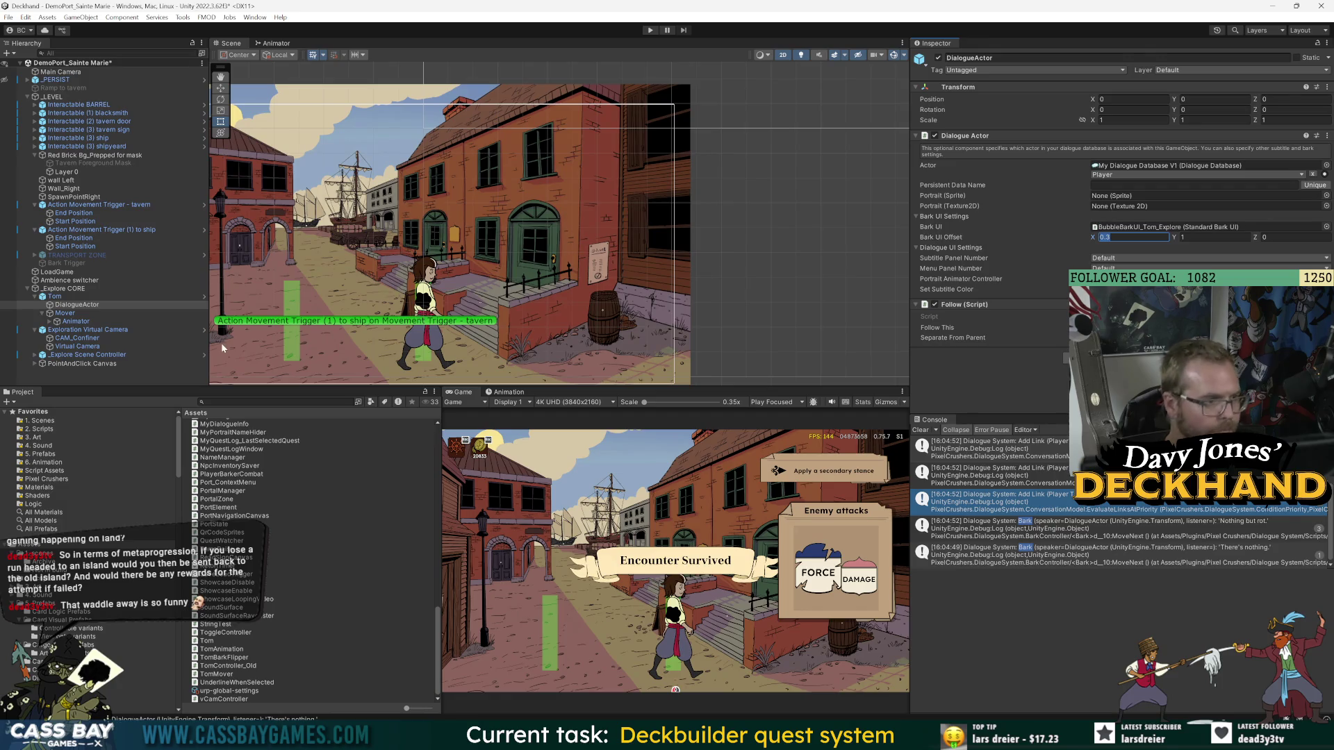
pyautogui.click(54, 296)
pyautogui.click(1009, 97)
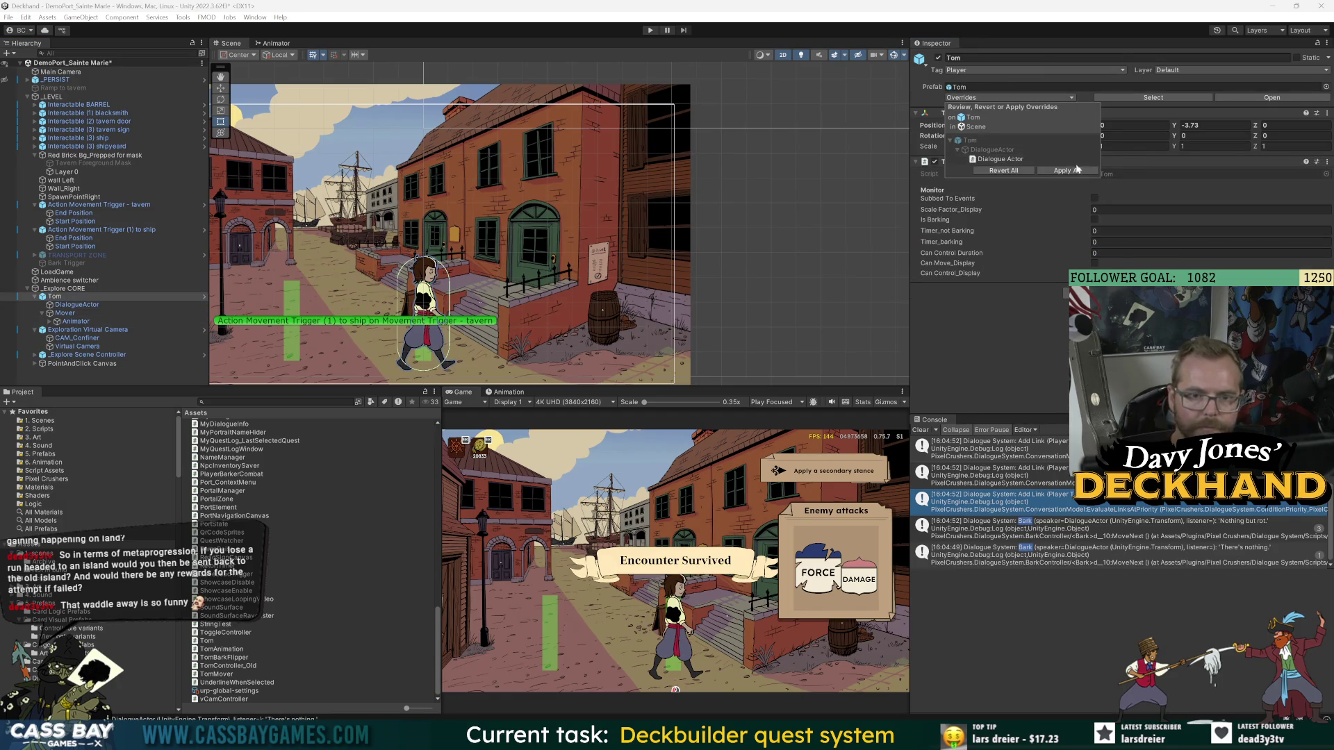
pyautogui.click(1074, 170)
pyautogui.click(89, 304)
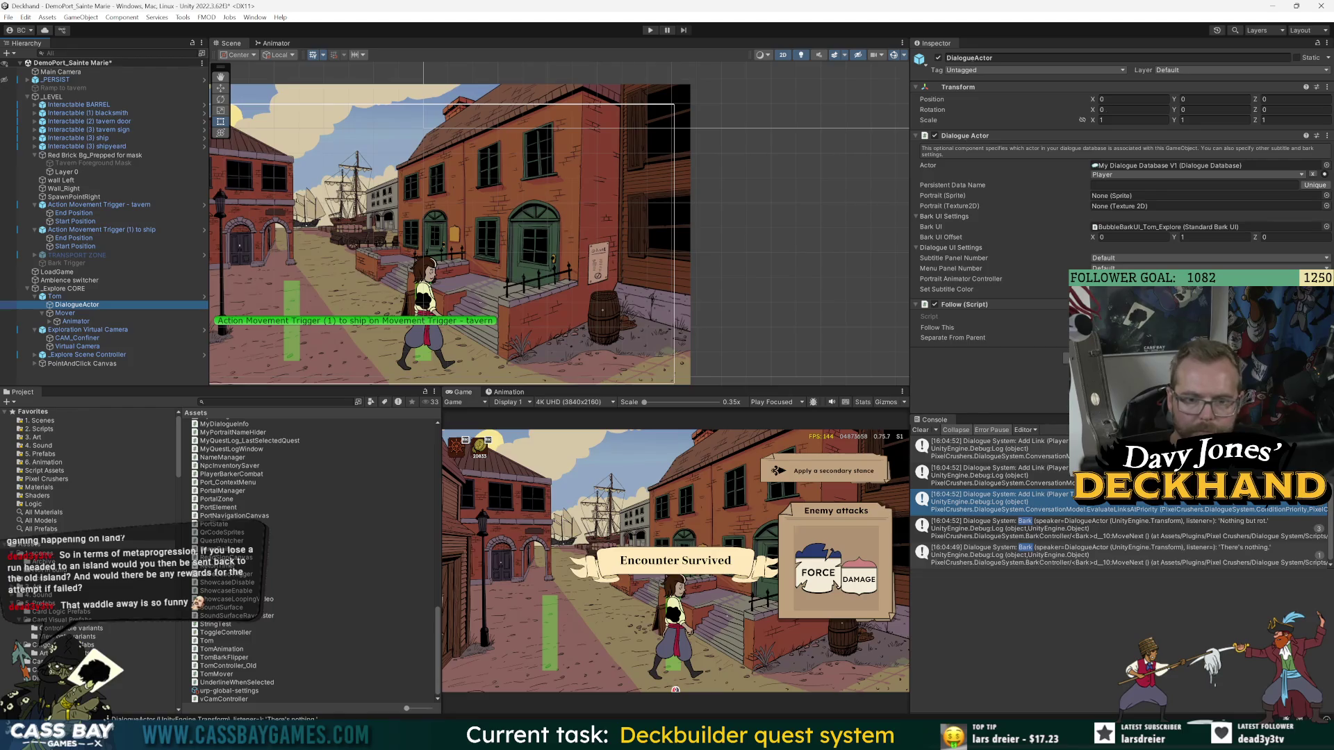
pyautogui.doubleClick(1174, 226)
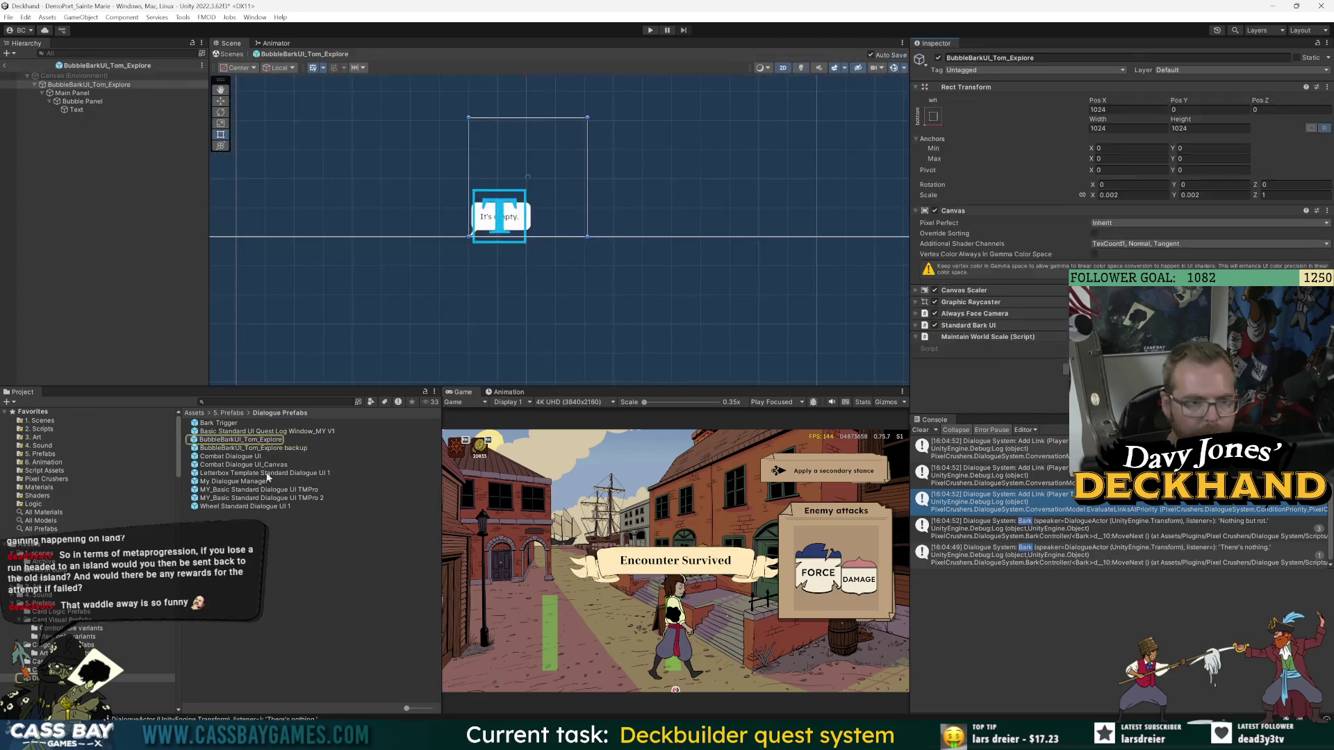
# - Try shifting the Bubble Panel's Pivot X left and right, undoing each change
pyautogui.click(72, 93)
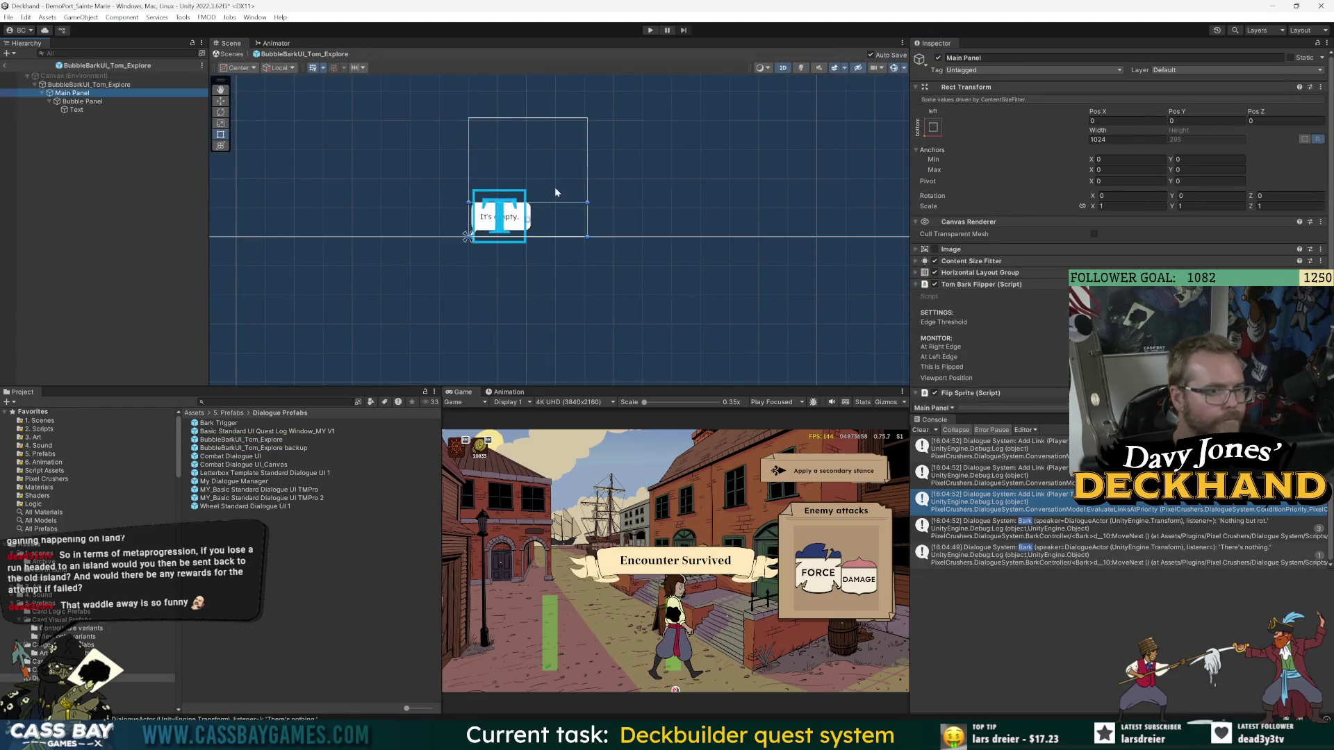
pyautogui.click(507, 199)
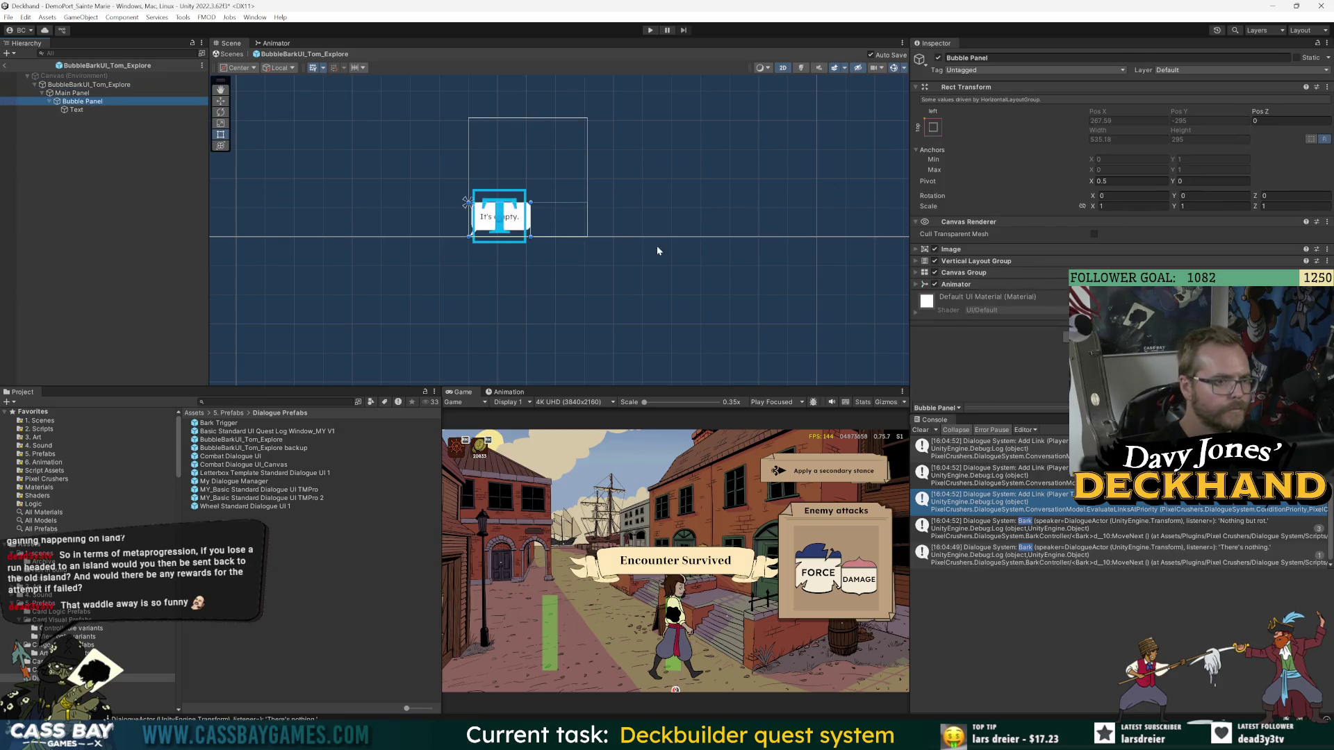
pyautogui.scroll(1, 507, 199)
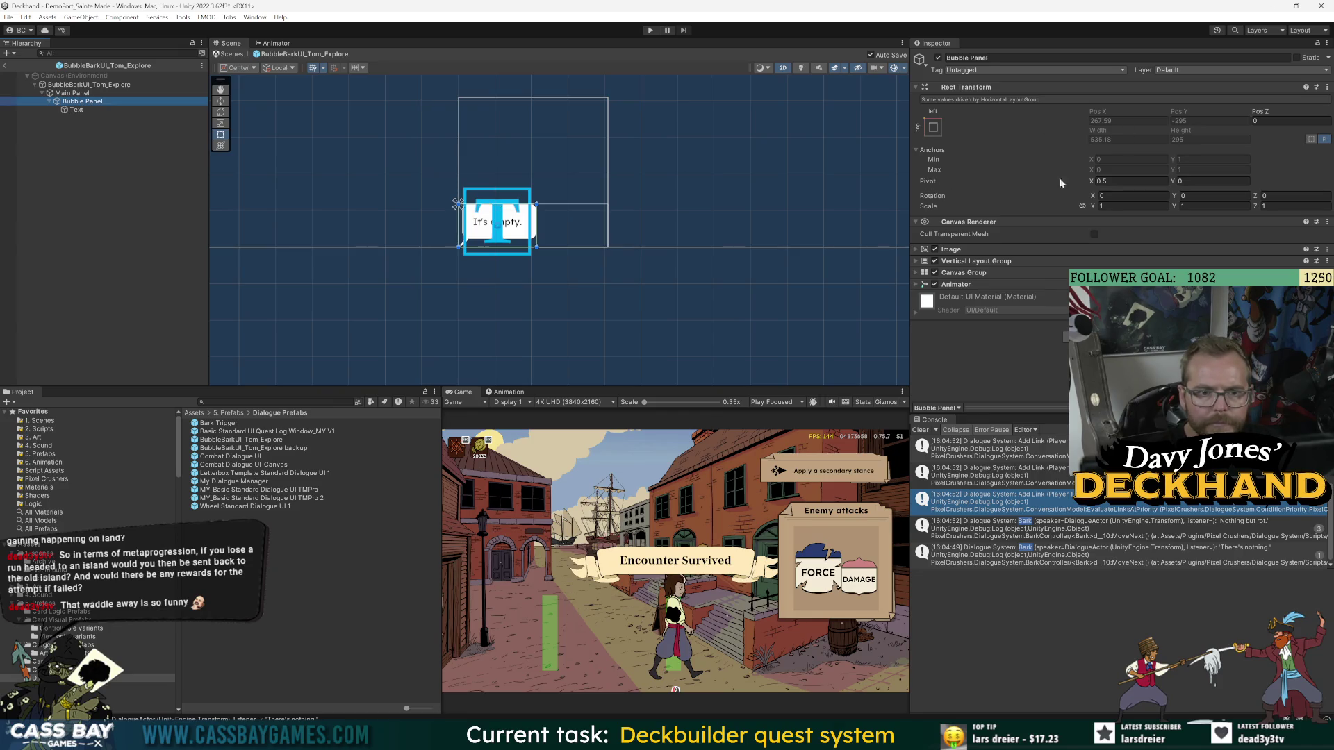
pyautogui.moveTo(1091, 181); pyautogui.dragTo(1080, 184)
pyautogui.hotkey('ctrl', 'z')
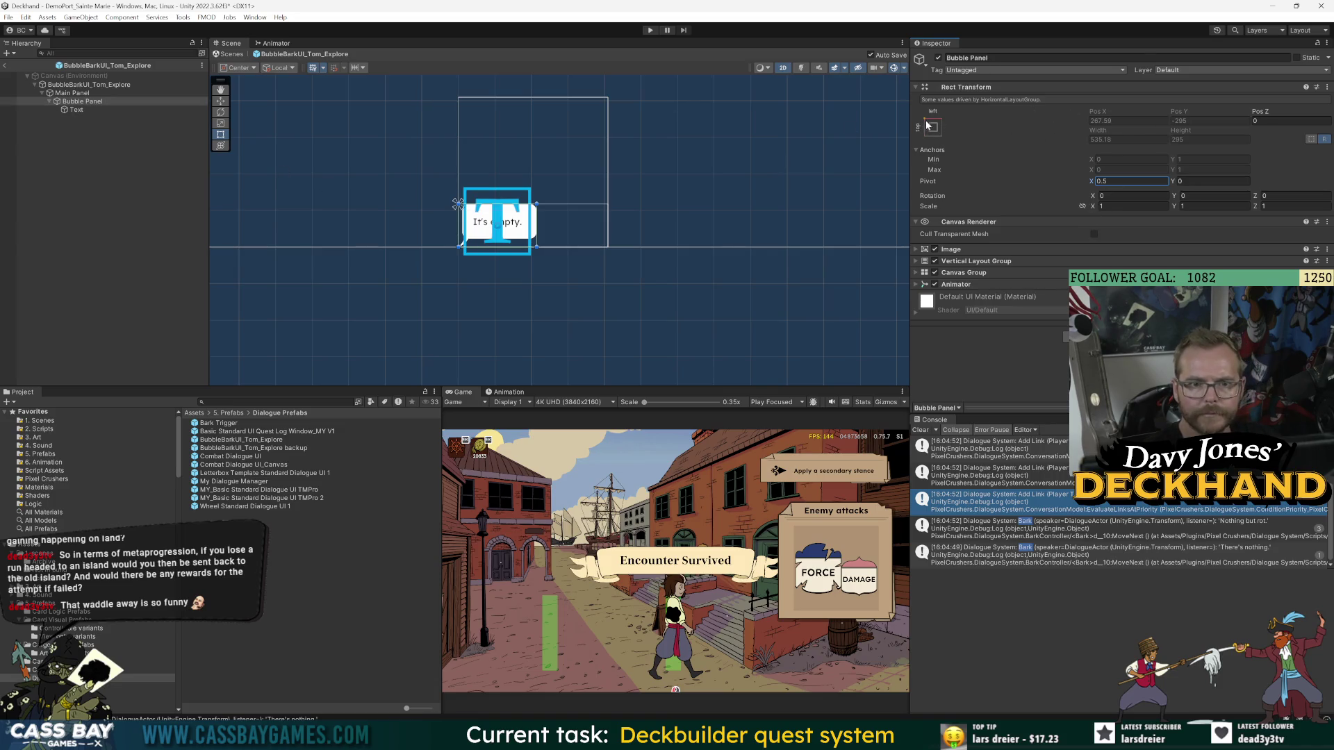
pyautogui.scroll(3, 475, 228)
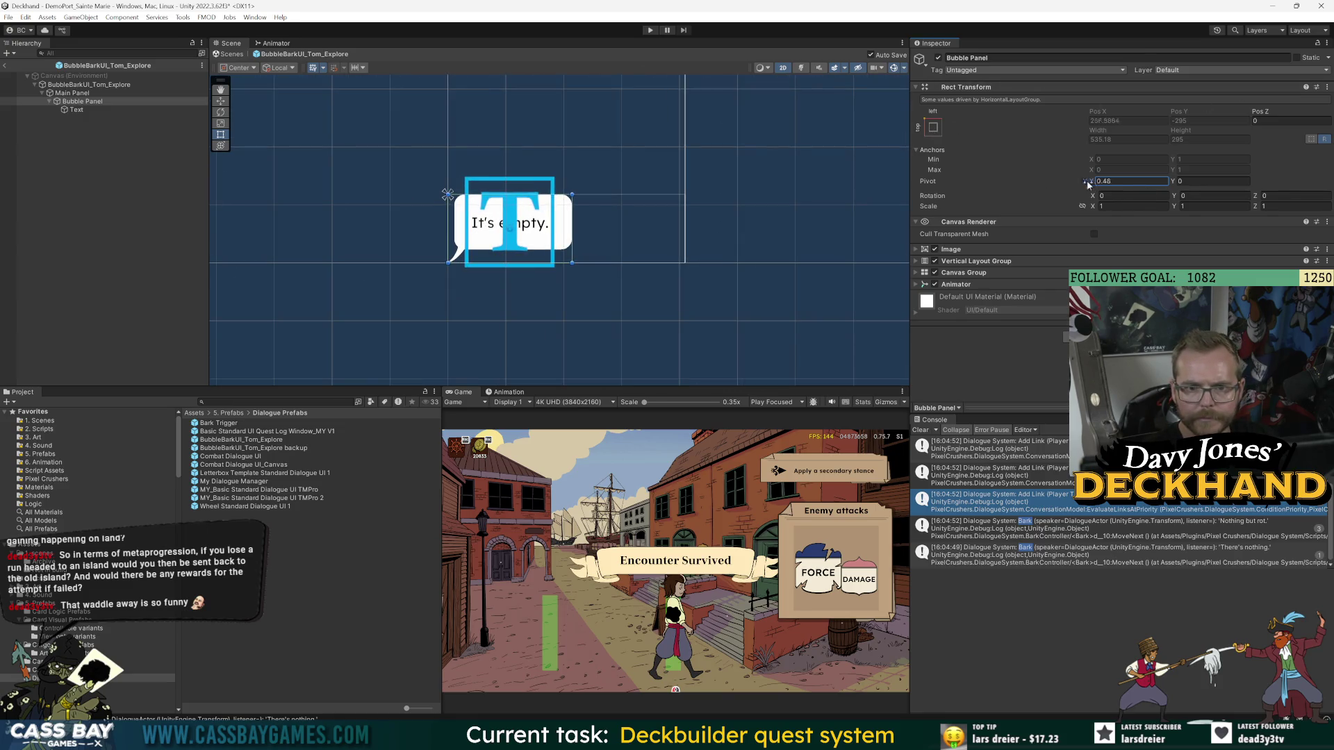
pyautogui.moveTo(1092, 181); pyautogui.dragTo(1228, 183)
pyautogui.hotkey('ctrl', 'z')
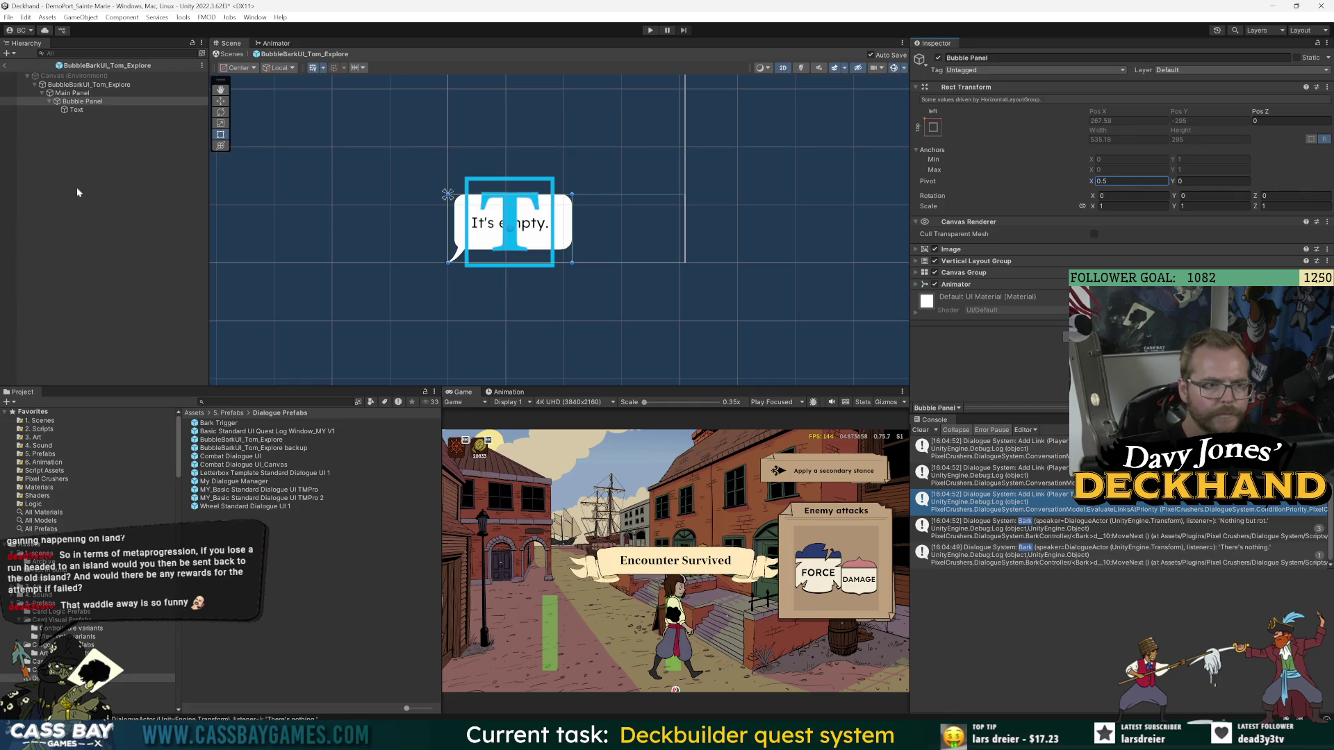
# - Expand the Main Panel's Horizontal Layout Group to show its padding settings
pyautogui.click(66, 94)
pyautogui.click(68, 100)
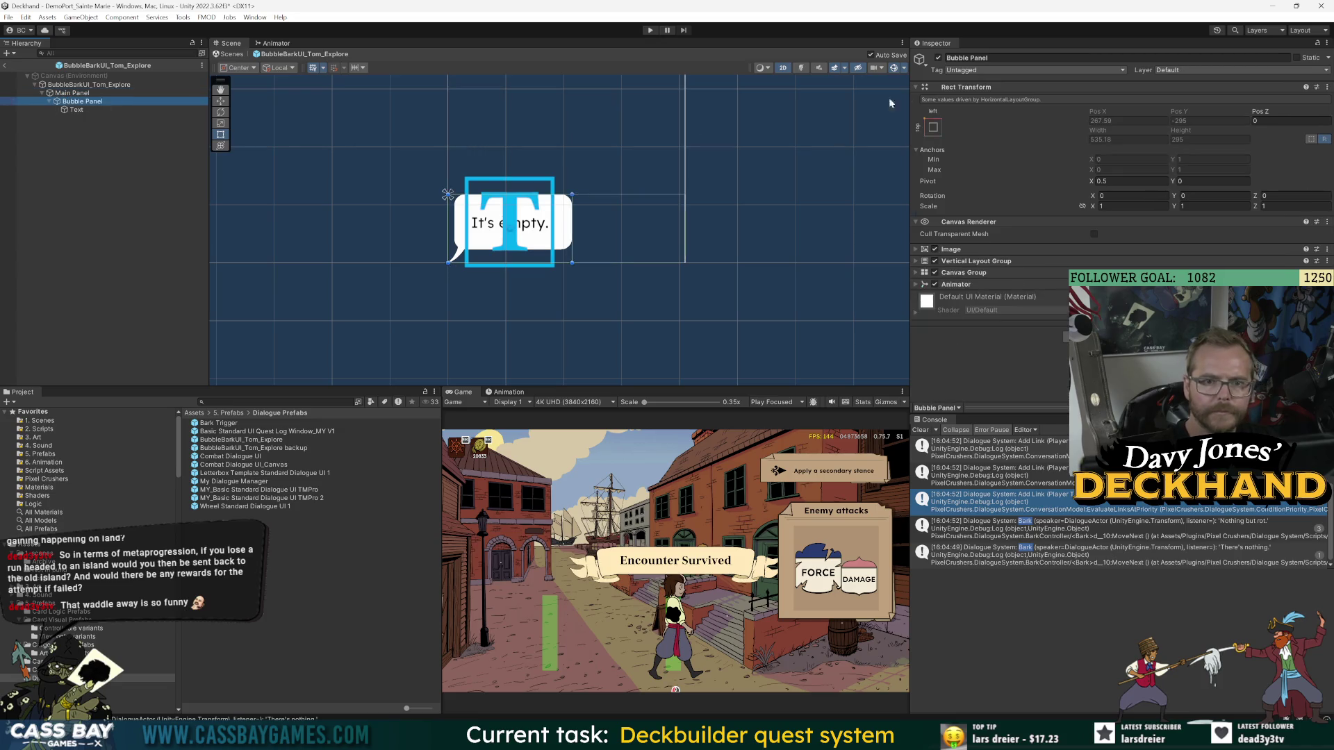
pyautogui.click(88, 92)
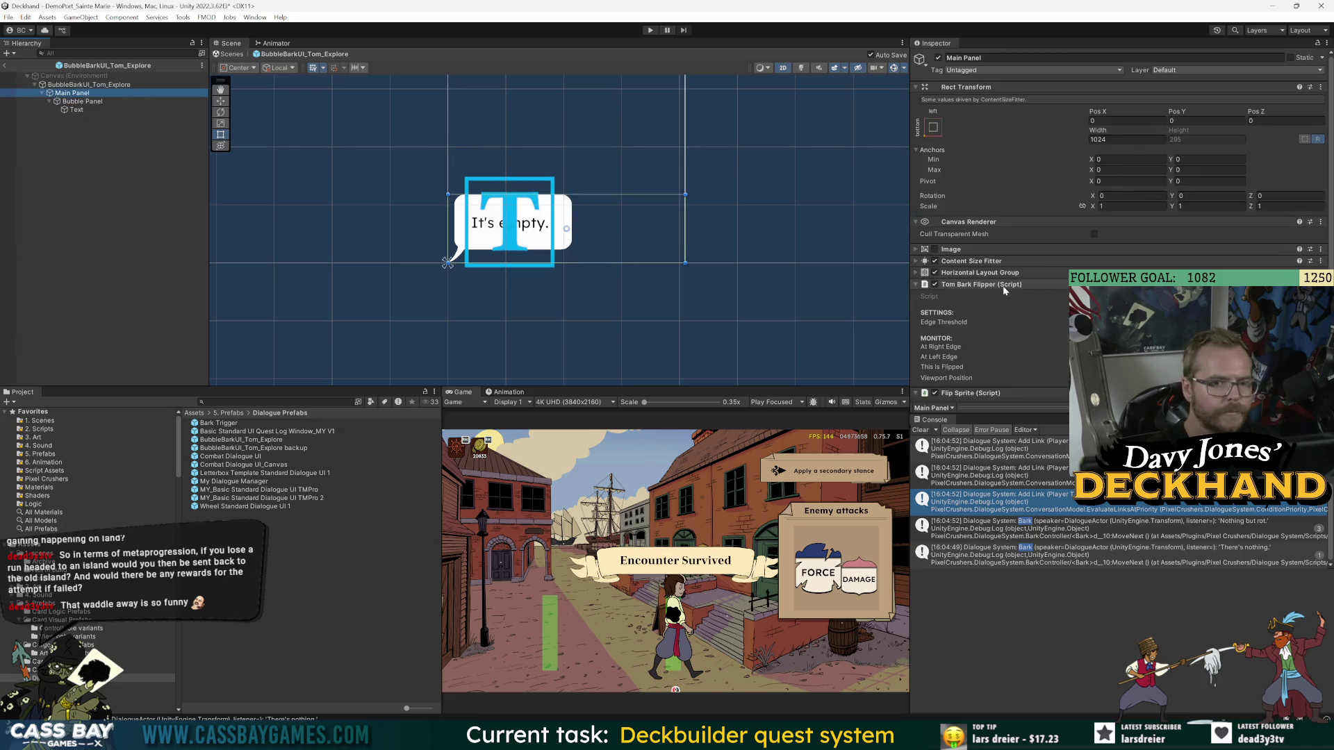
pyautogui.click(1000, 273)
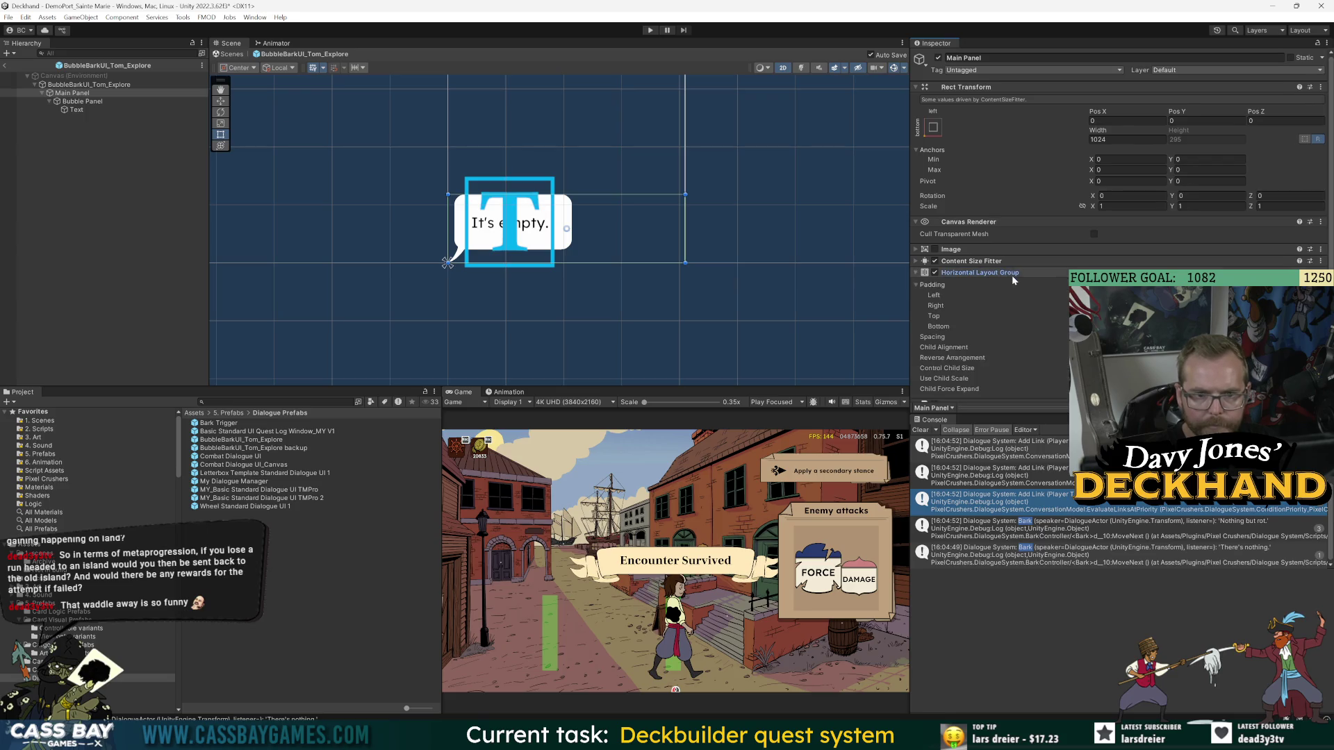
# - Increase Main Panel's left padding and set the bubble canvas width to 1500
pyautogui.moveTo(990, 294)
pyautogui.mouseDown()
pyautogui.moveTo(1066, 294)
pyautogui.moveTo(1028, 293)
pyautogui.moveTo(1042, 294)
pyautogui.mouseUp()
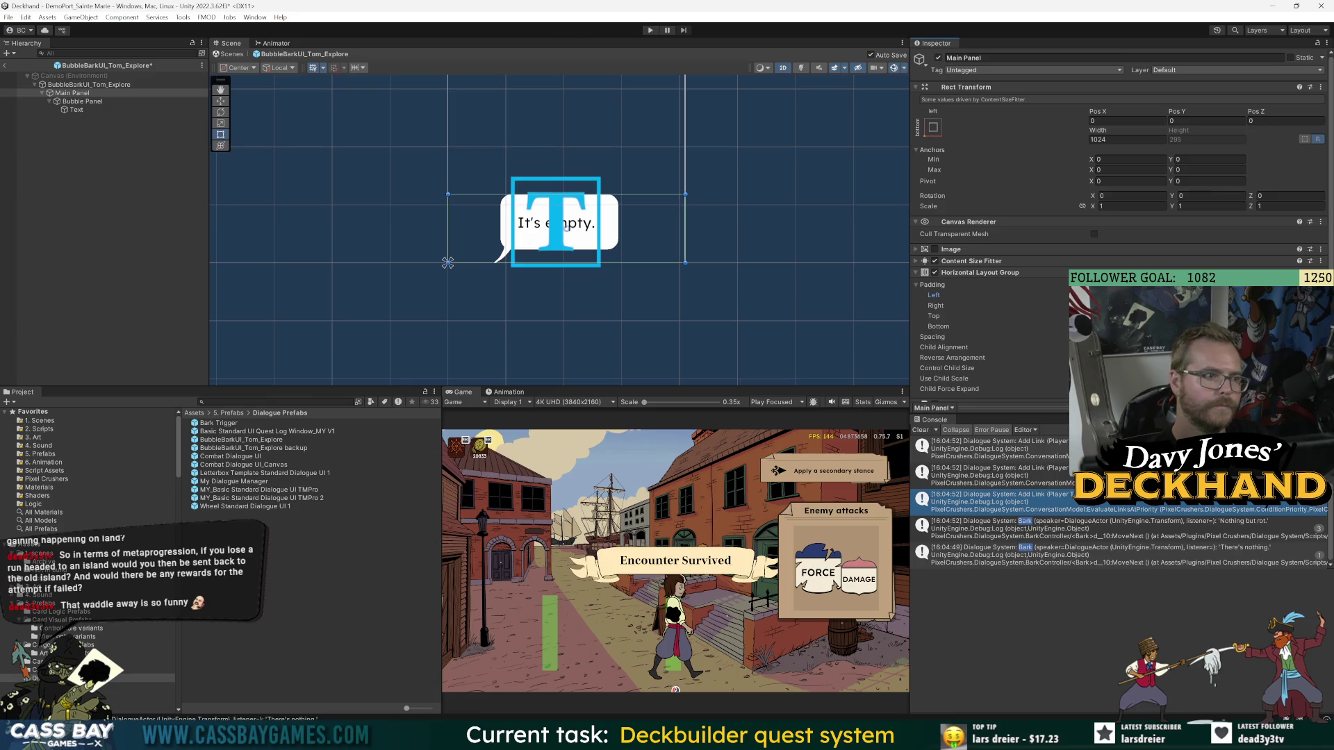
pyautogui.click(90, 84)
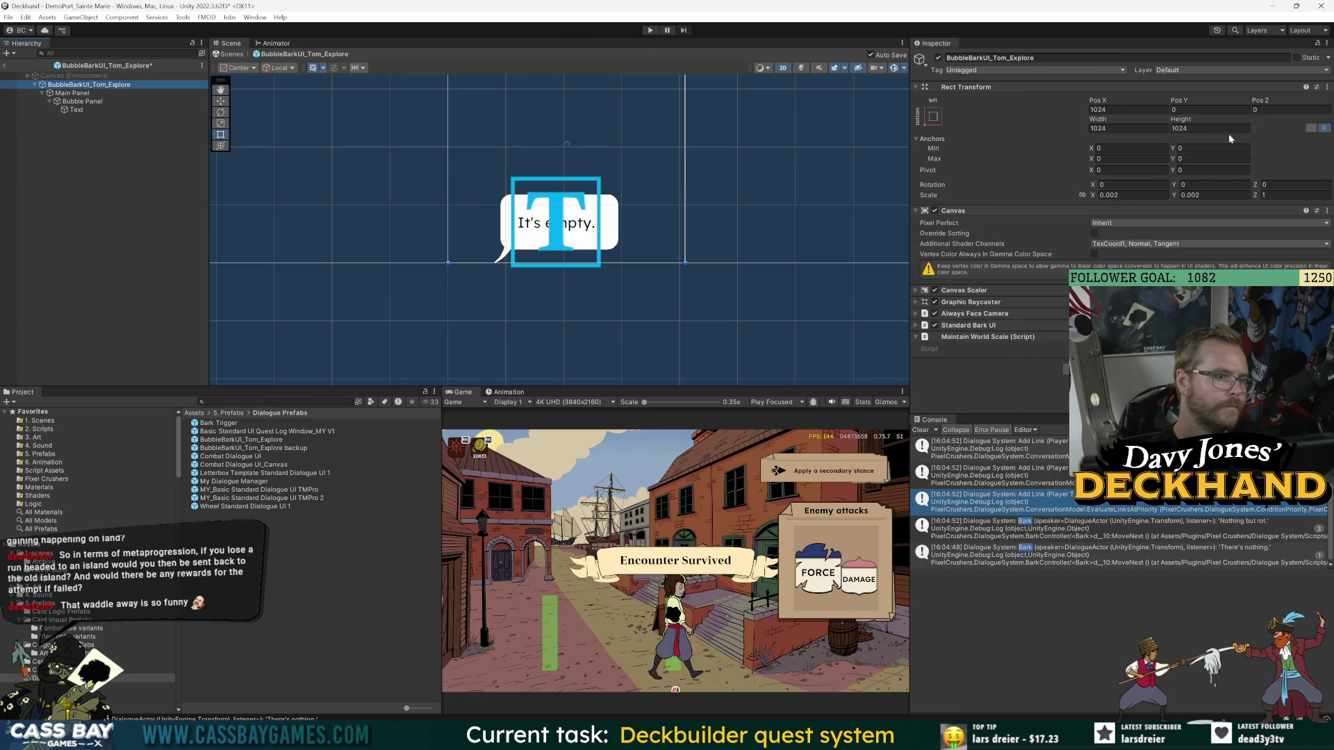
pyautogui.click(1121, 128)
pyautogui.write('1500')
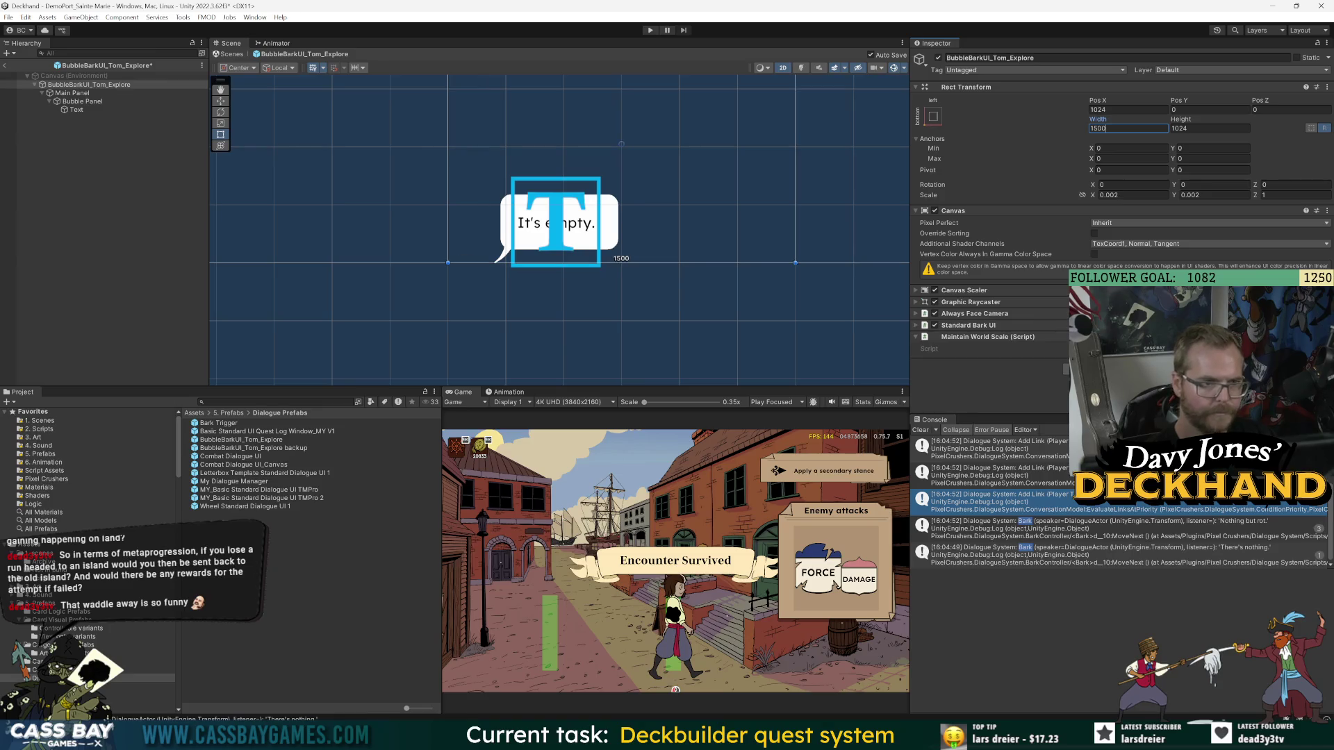
# - Try Main Panel Scale X of -1, restore it to 1, and start the game
pyautogui.scroll(-2, 792, 175)
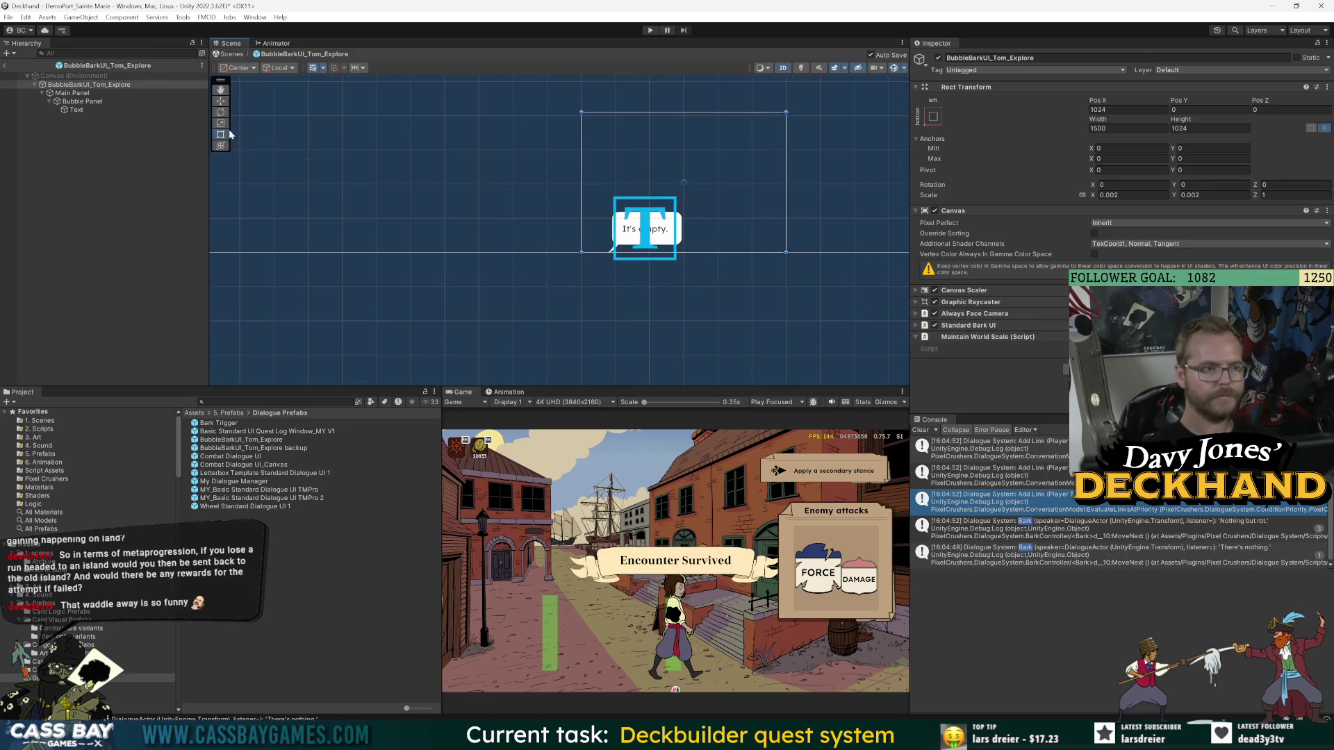
pyautogui.click(76, 93)
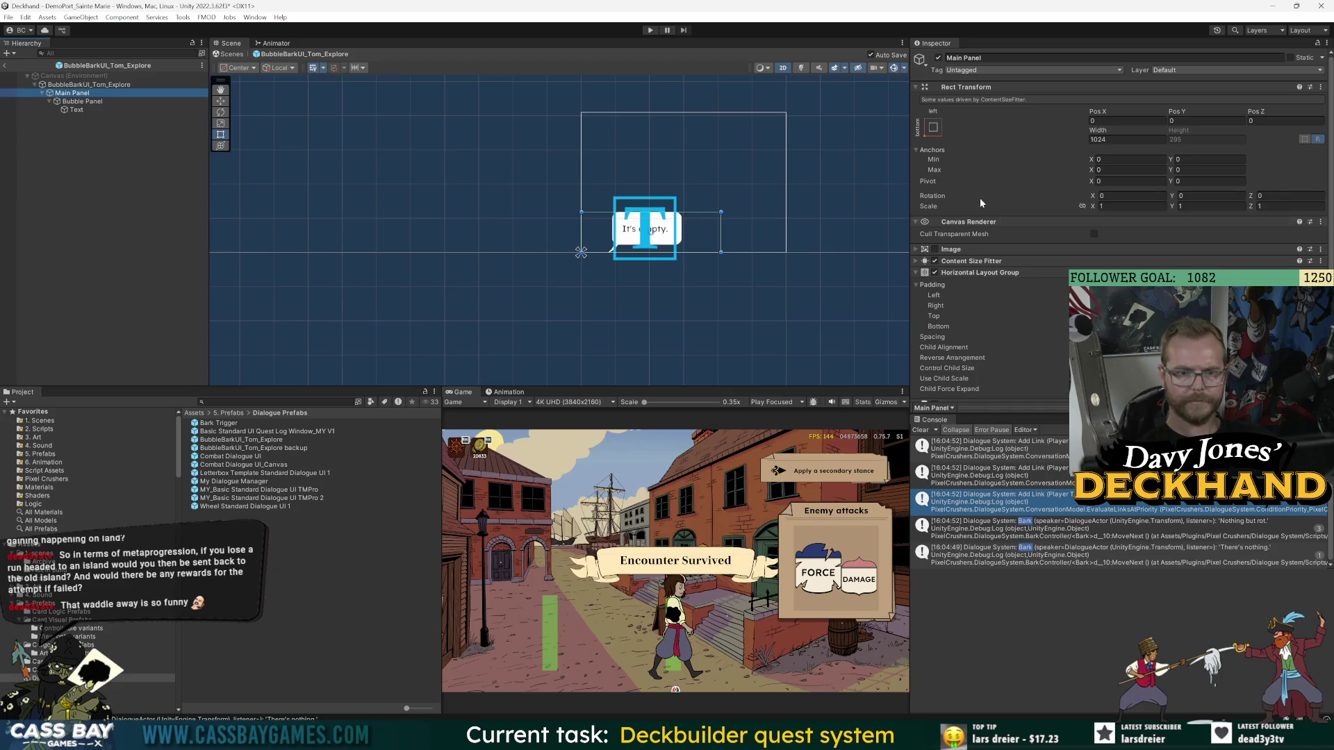
pyautogui.click(1133, 206)
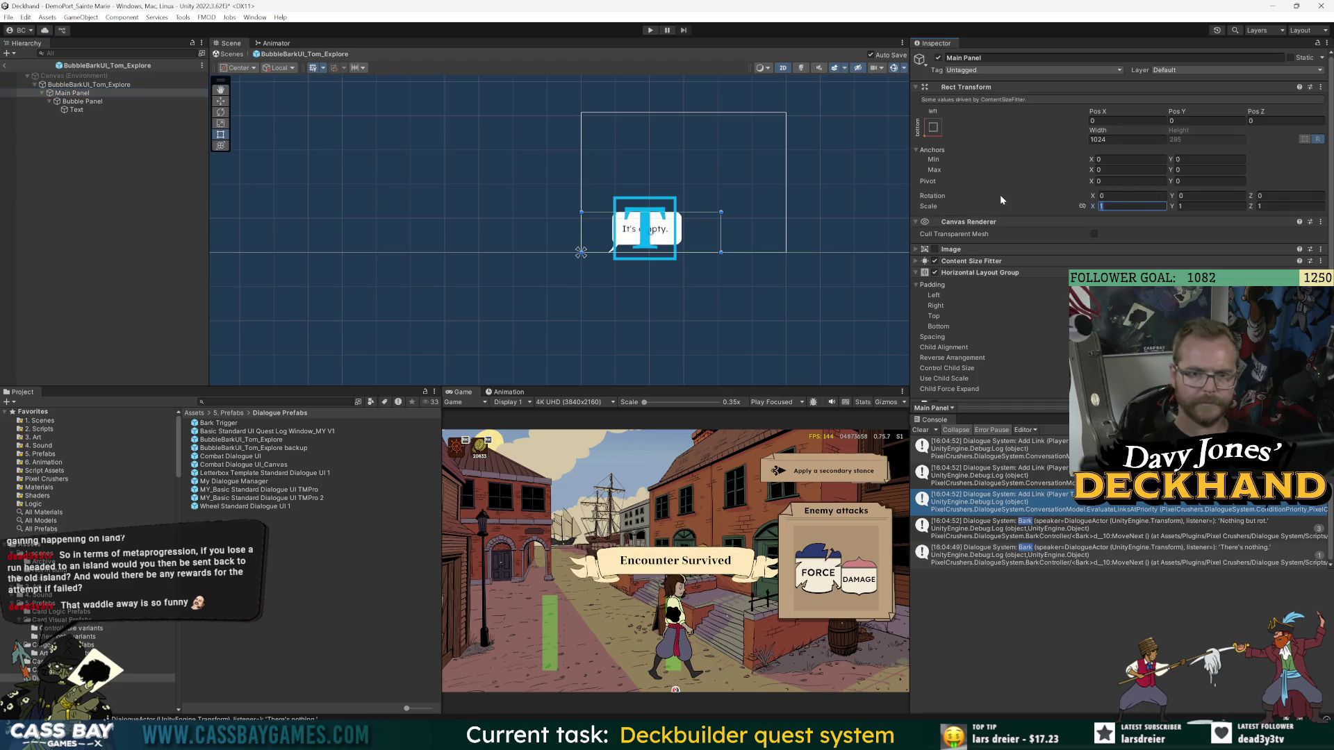
pyautogui.write('-1')
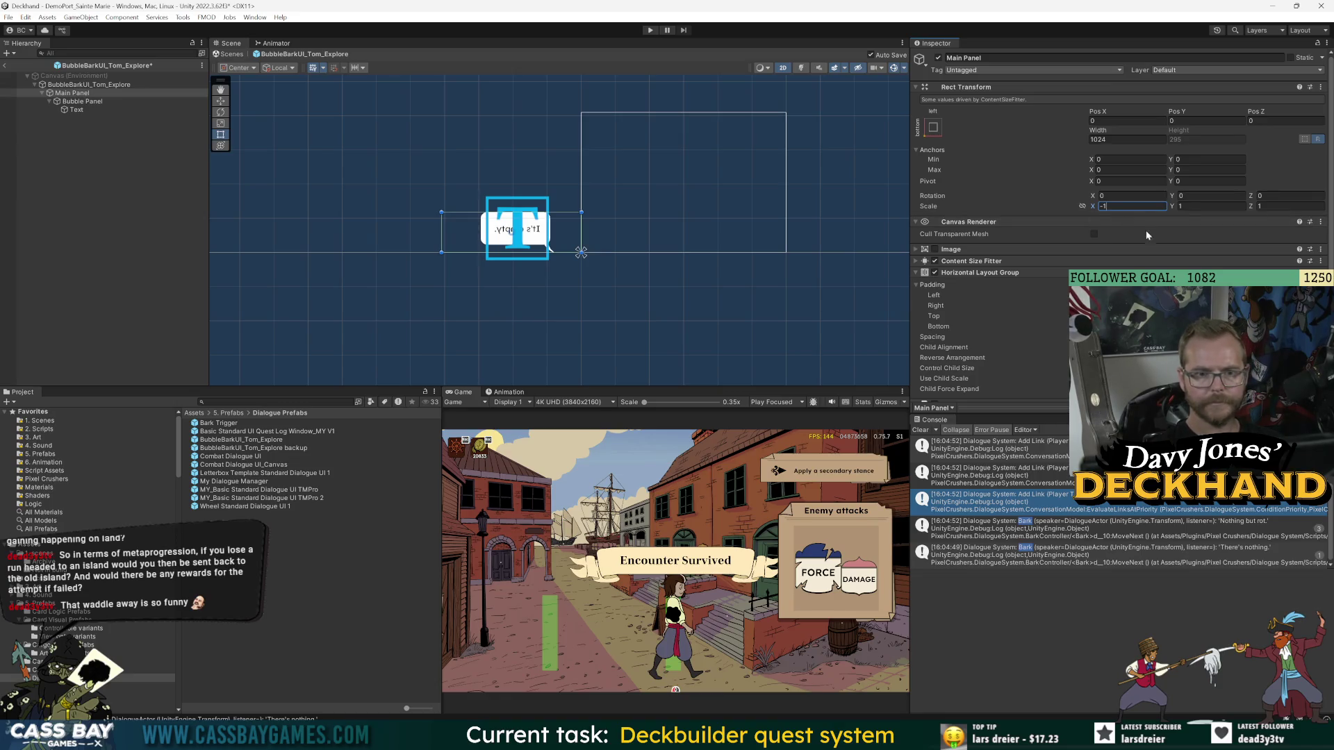
pyautogui.scroll(-3, 1035, 355)
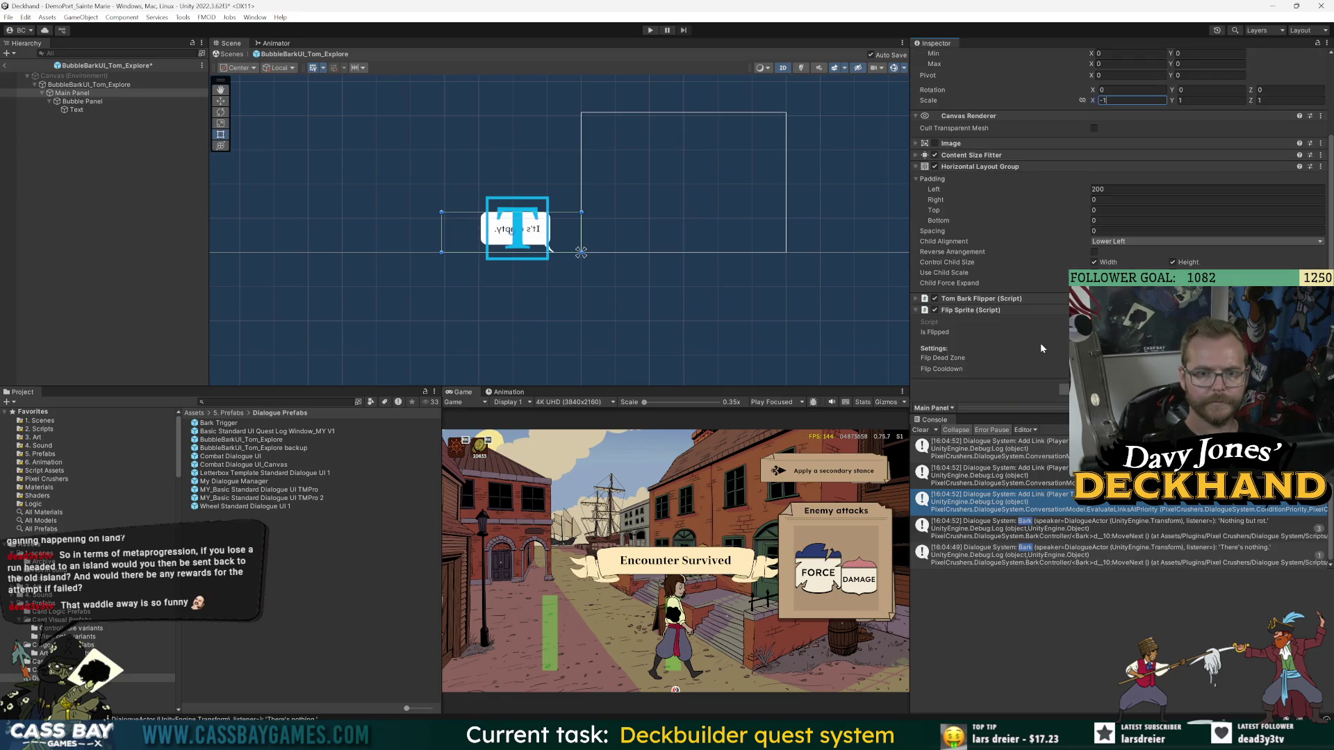
pyautogui.click(981, 191)
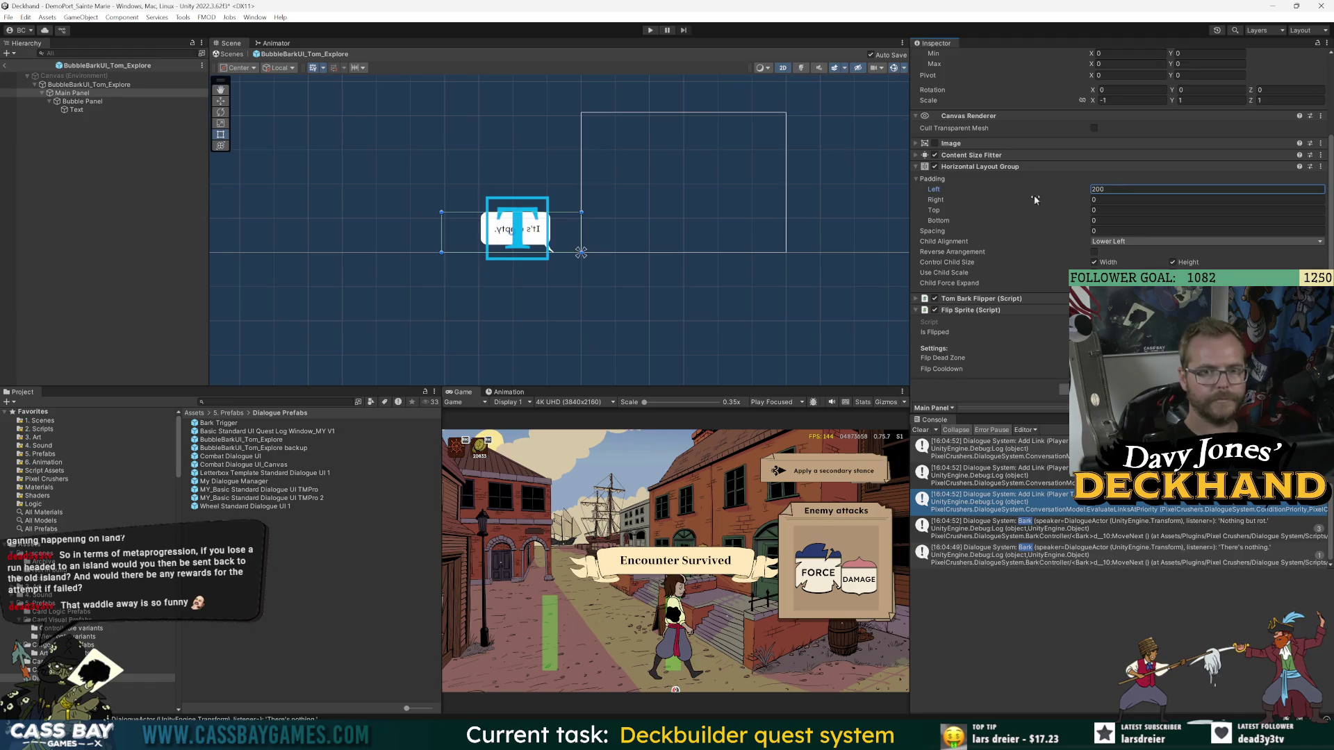
pyautogui.scroll(3, 1033, 203)
pyautogui.write('1')
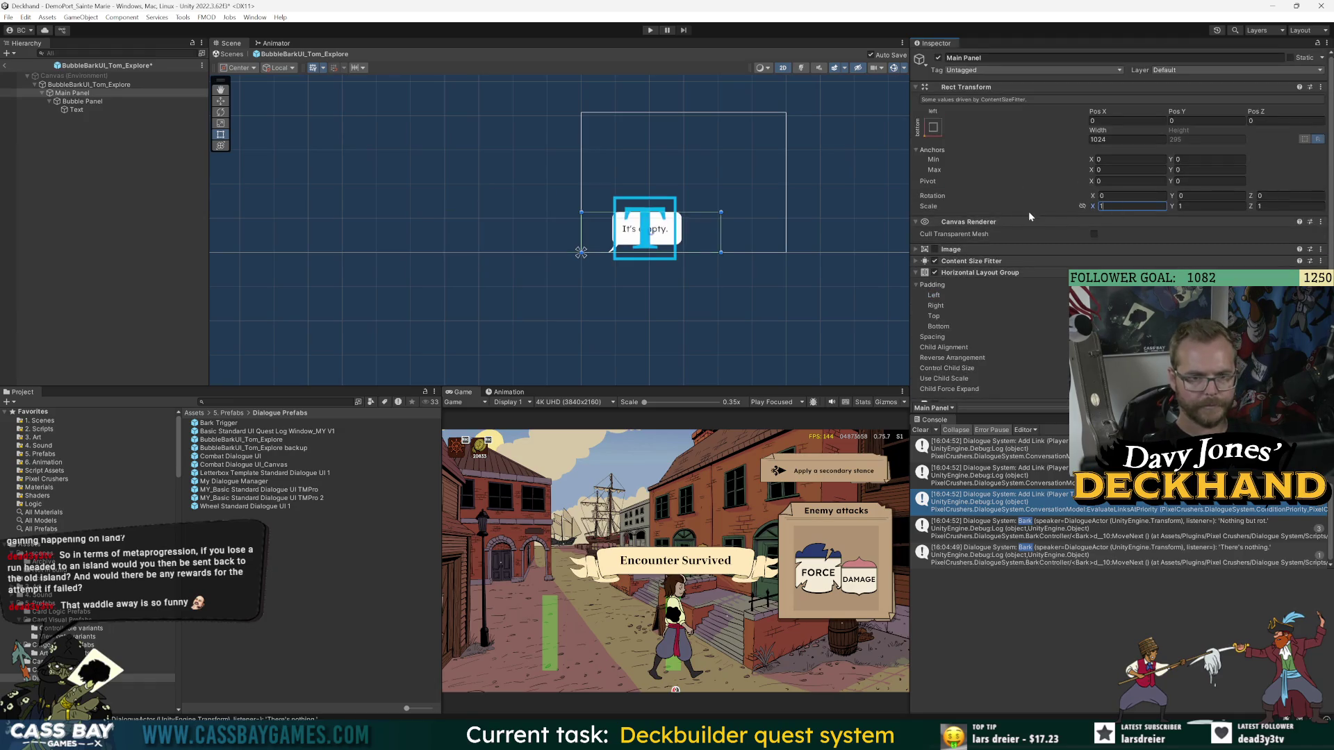
pyautogui.scroll(-3, 1017, 277)
pyautogui.click(646, 31)
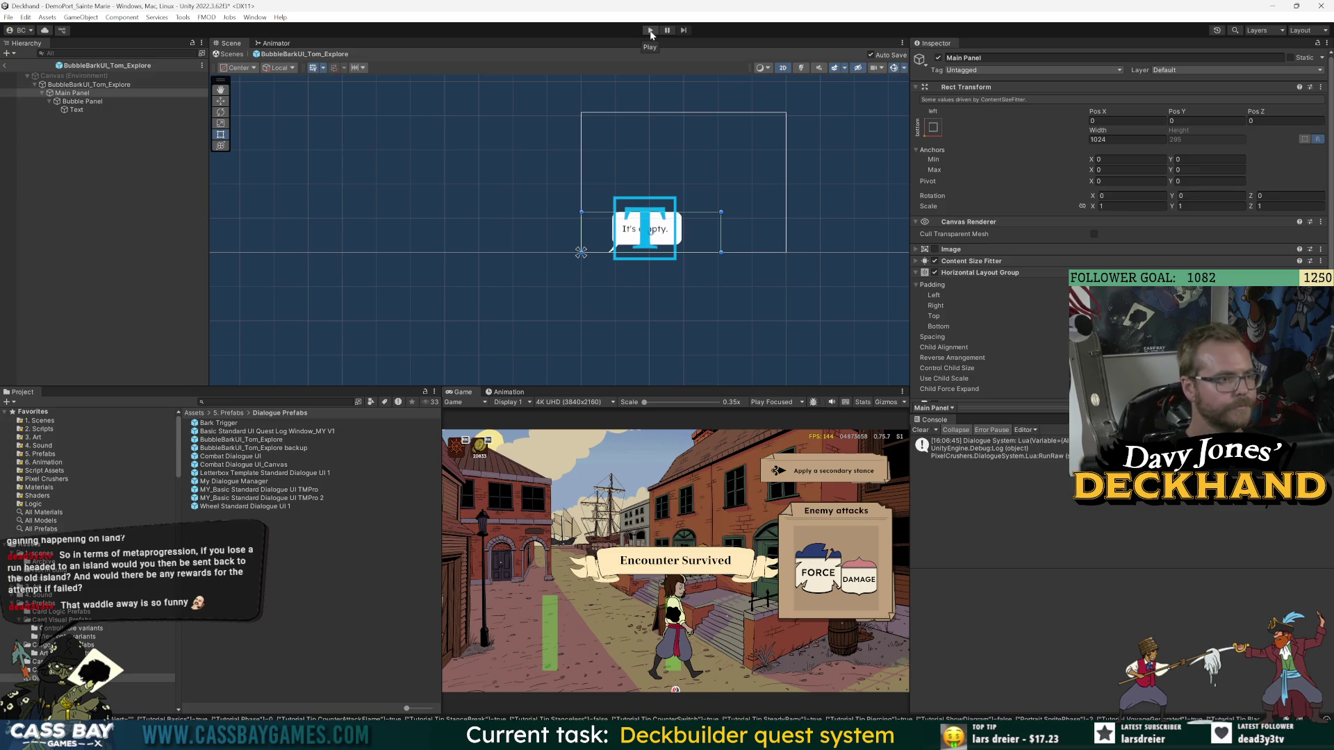
# - Play-test by walking Tom to the barrel and triggering barks, then stop the game
pyautogui.click(650, 32)
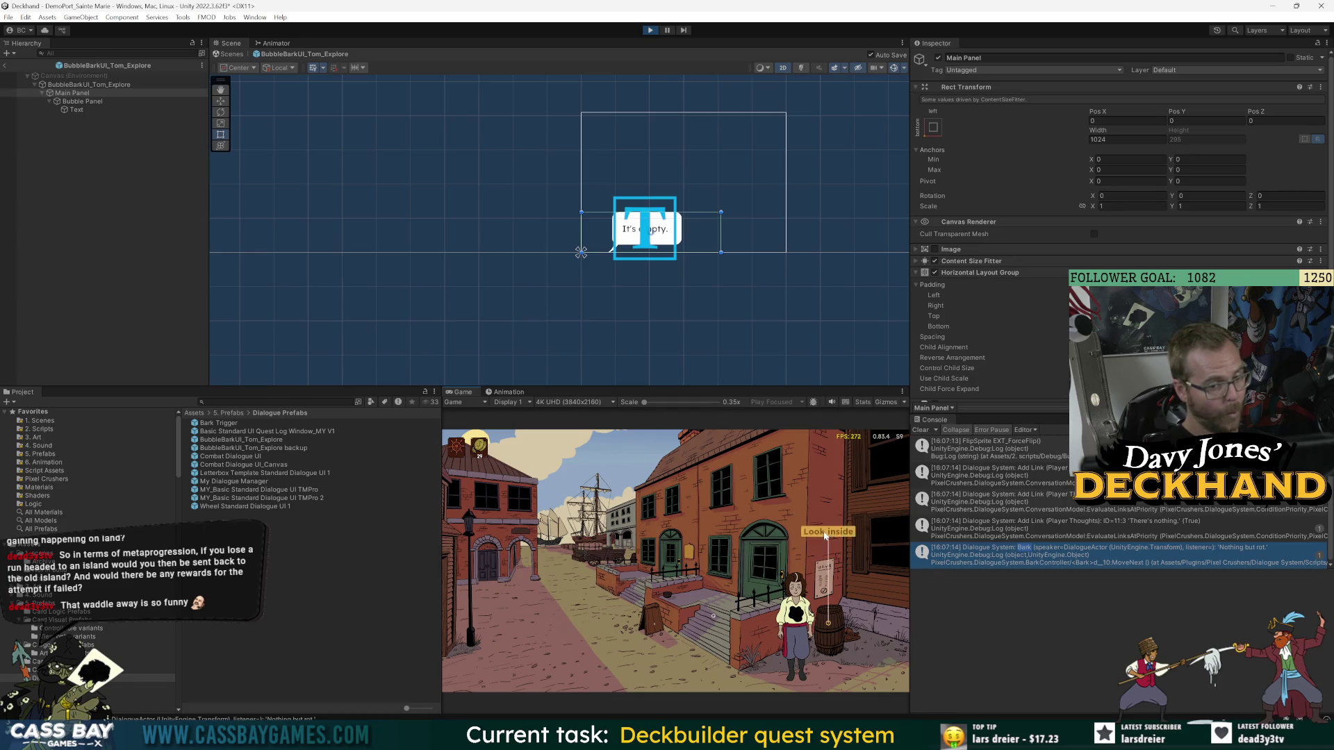
pyautogui.click(563, 615)
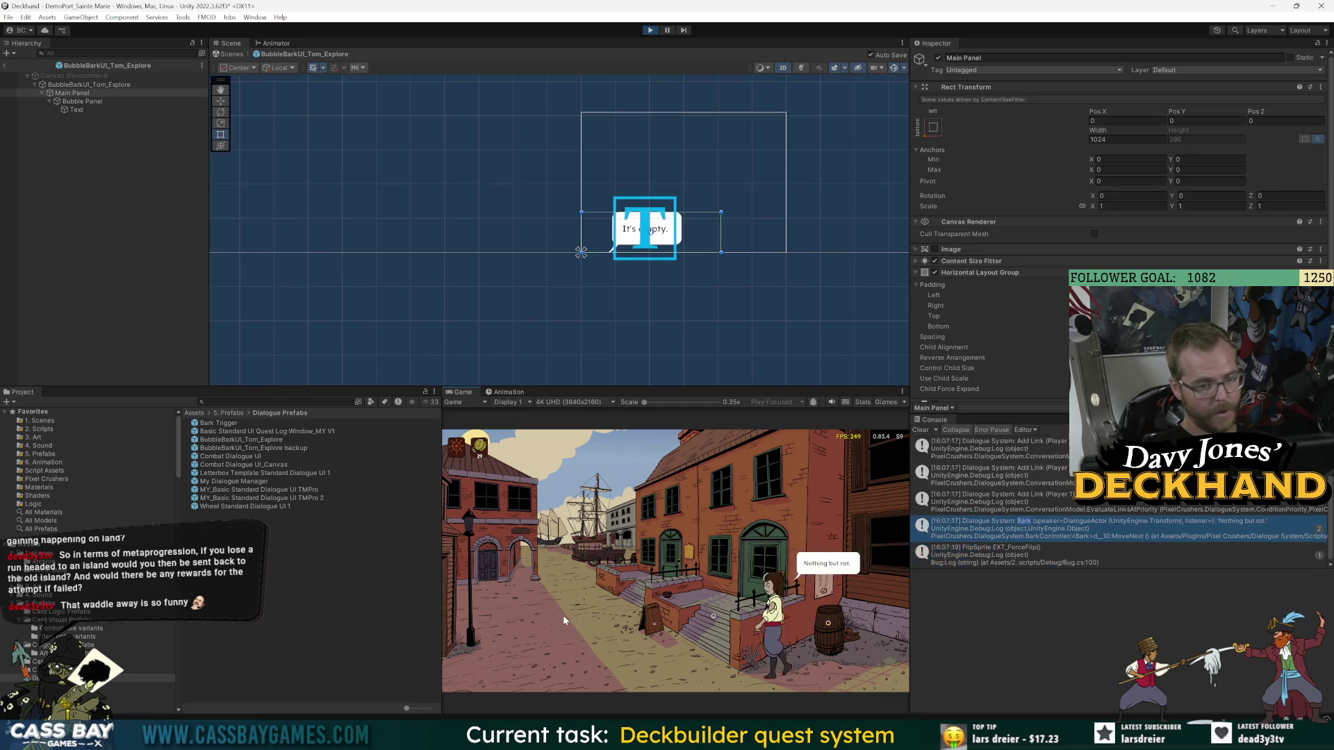
pyautogui.click(810, 644)
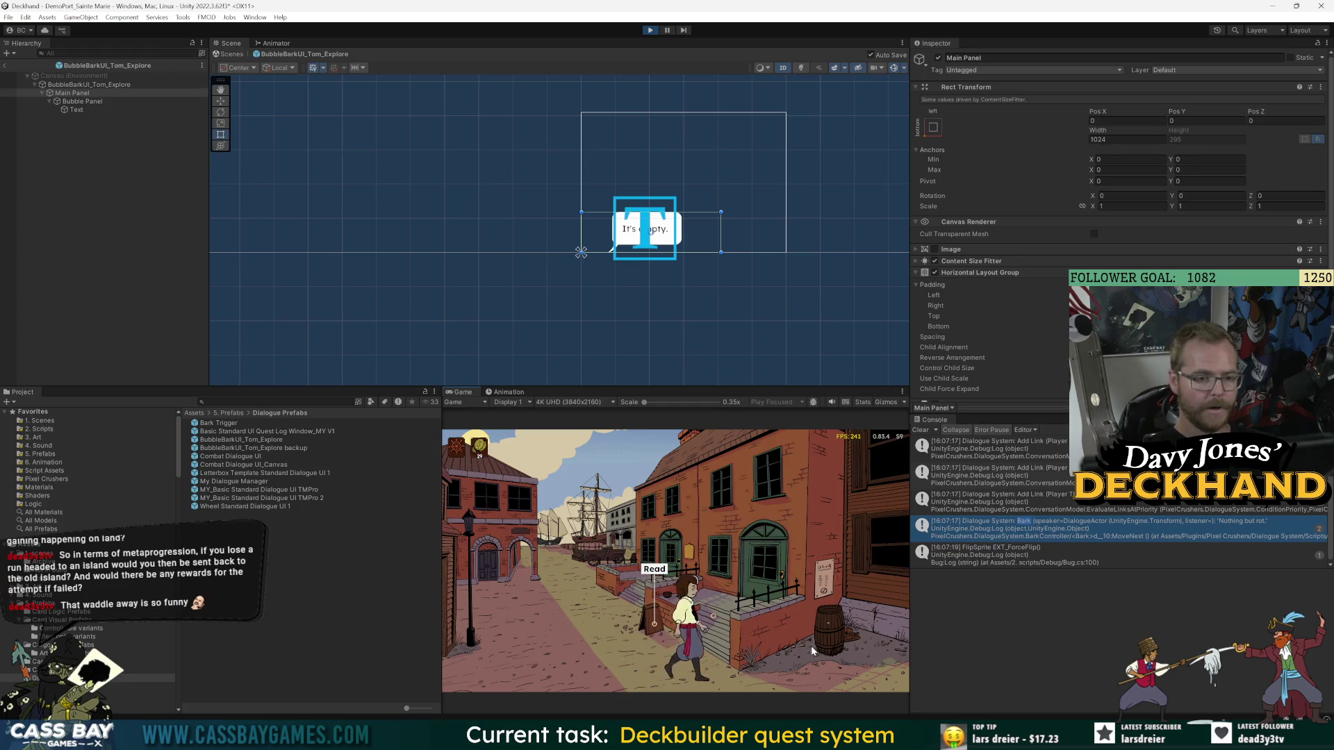
pyautogui.click(832, 536)
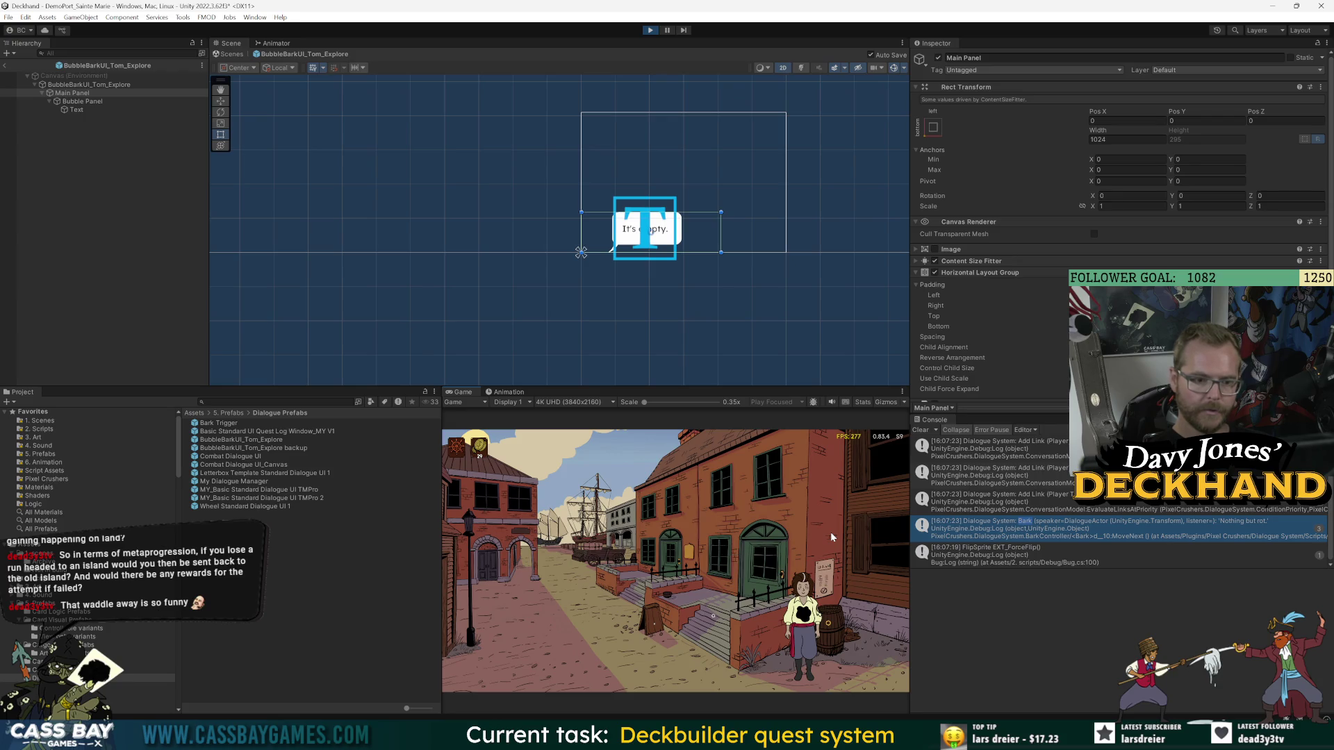
pyautogui.click(831, 531)
pyautogui.click(650, 30)
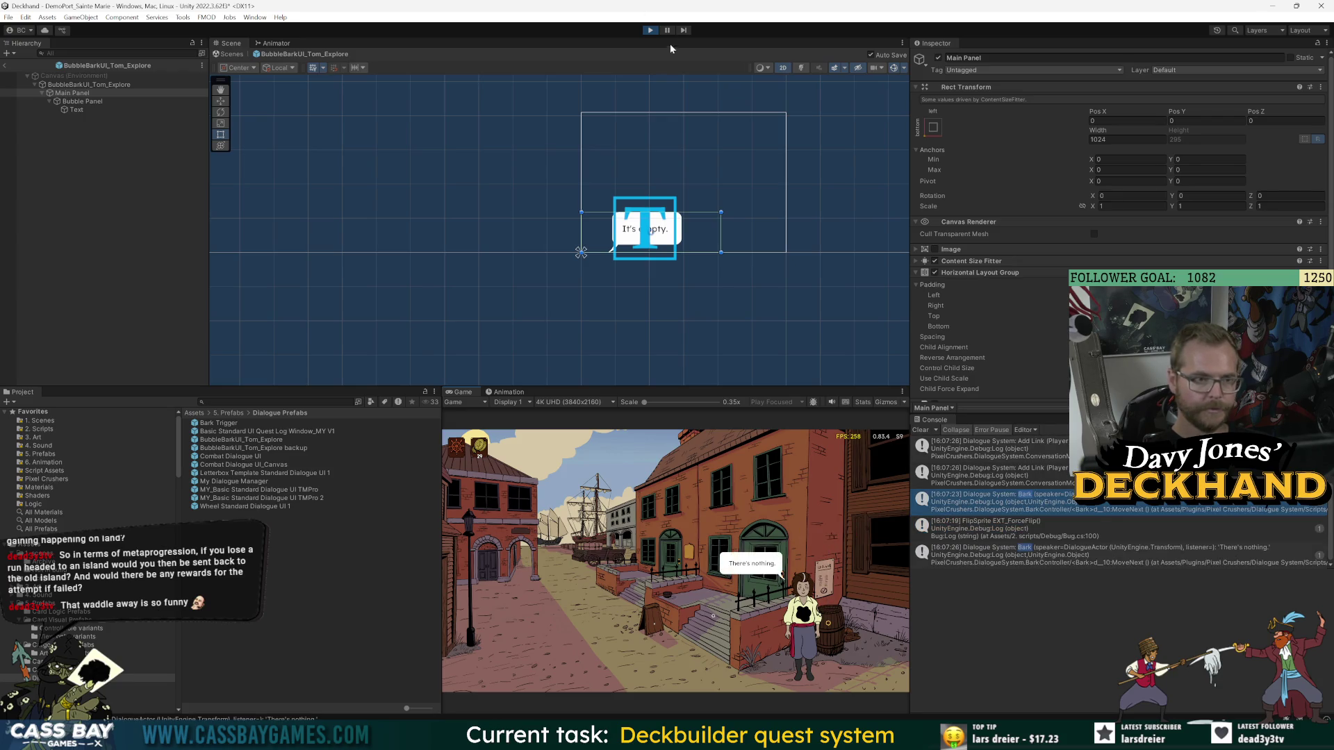
# - Open the Tom Bark Flipper script from the Main Panel's Inspector
pyautogui.click(118, 103)
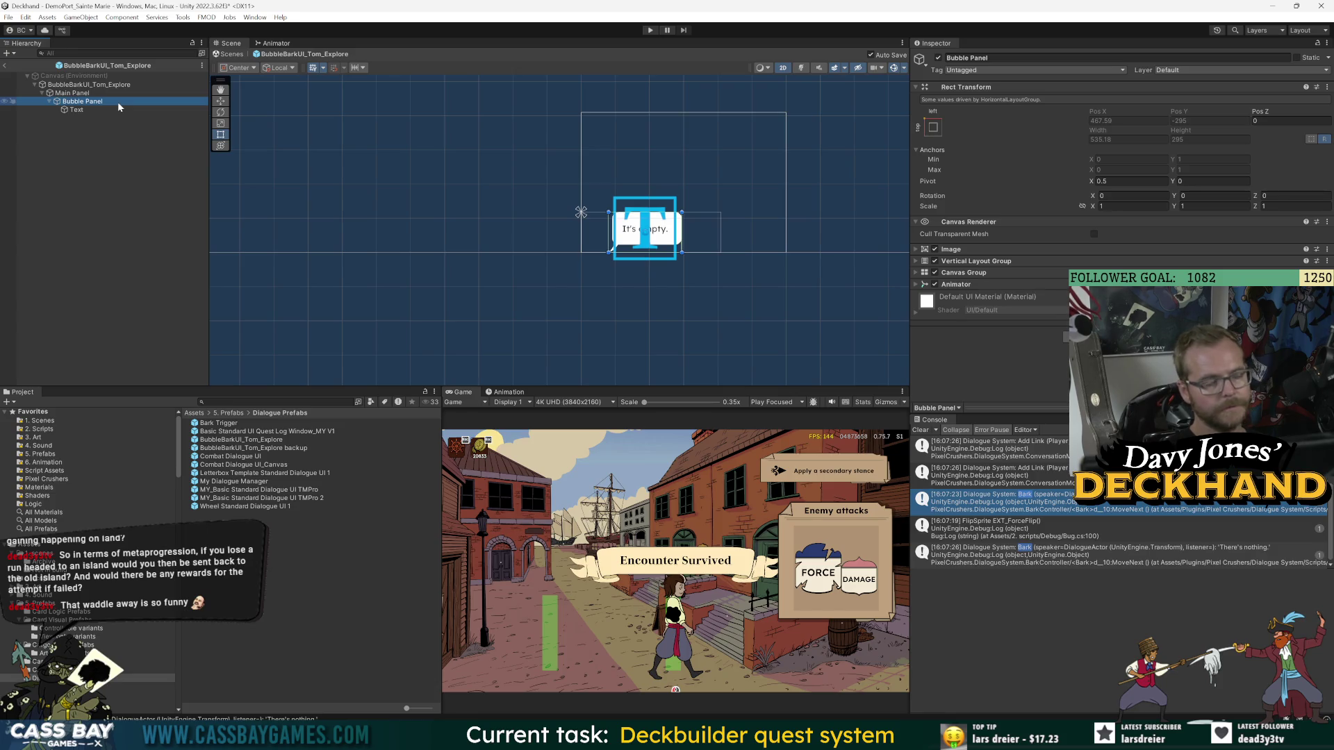
pyautogui.click(66, 94)
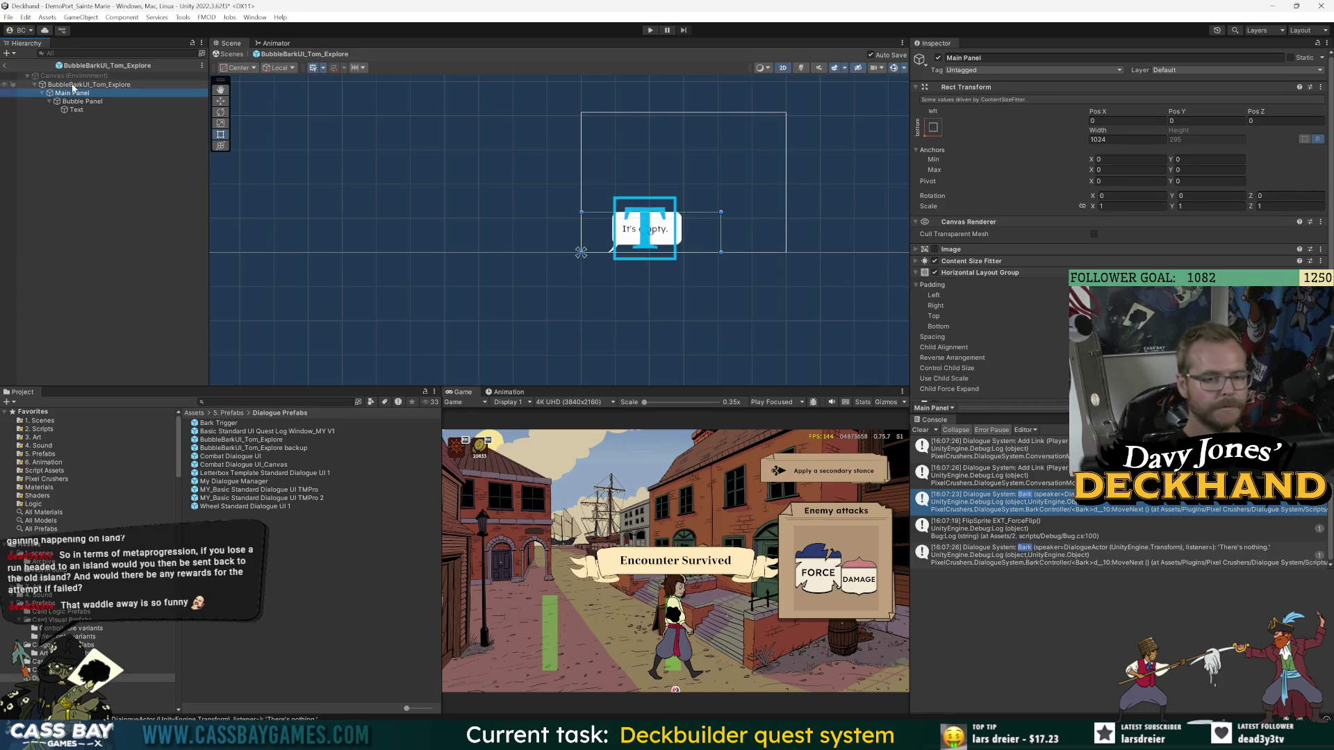
pyautogui.scroll(-3, 1058, 323)
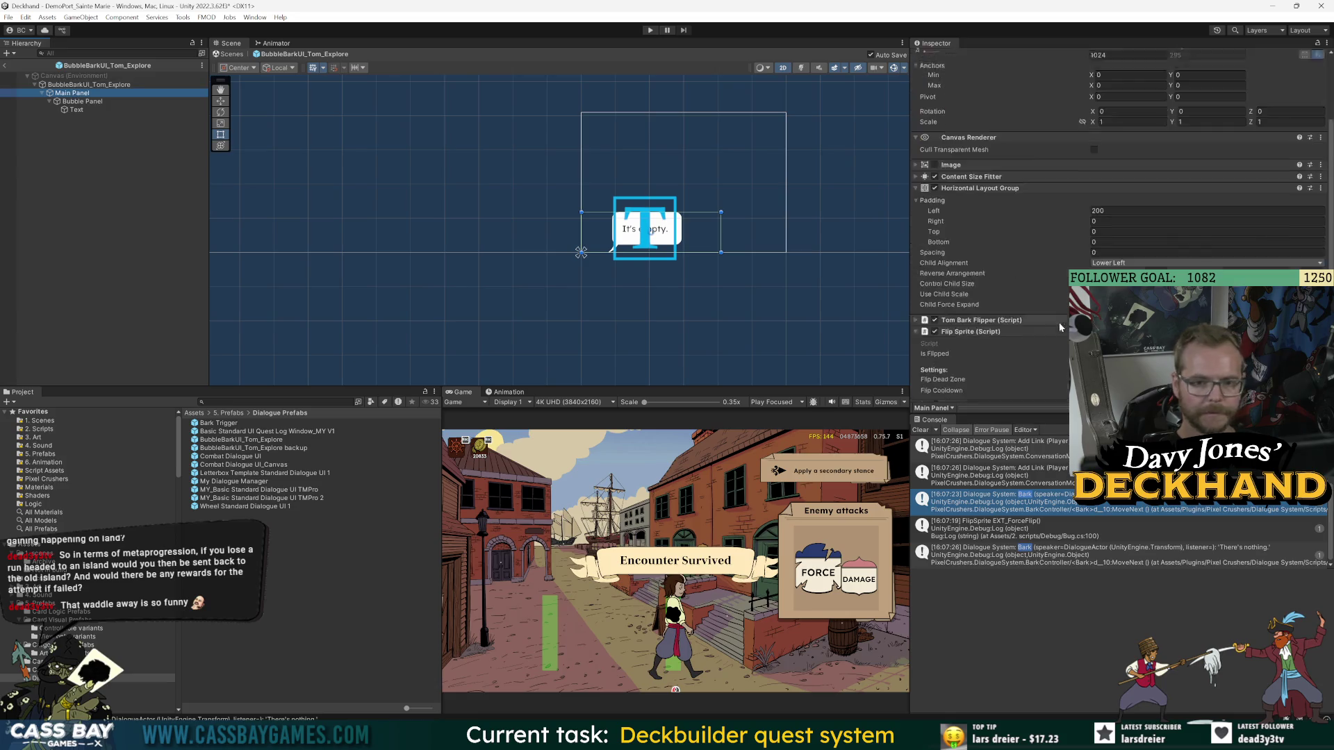
pyautogui.doubleClick(1058, 321)
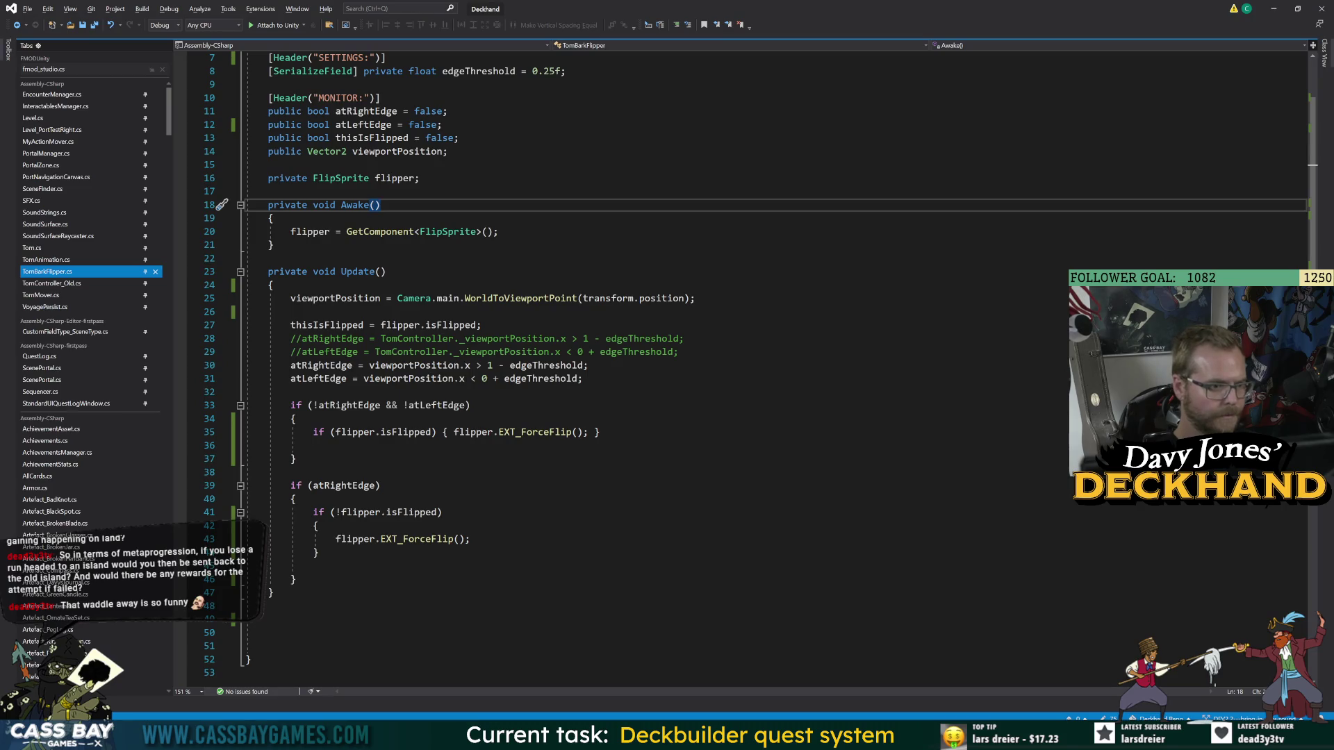
# - Delete the two commented-out edge lines in TomBarkFlipper, tidy the spacing, and save
pyautogui.moveTo(684, 351); pyautogui.dragTo(245, 339)
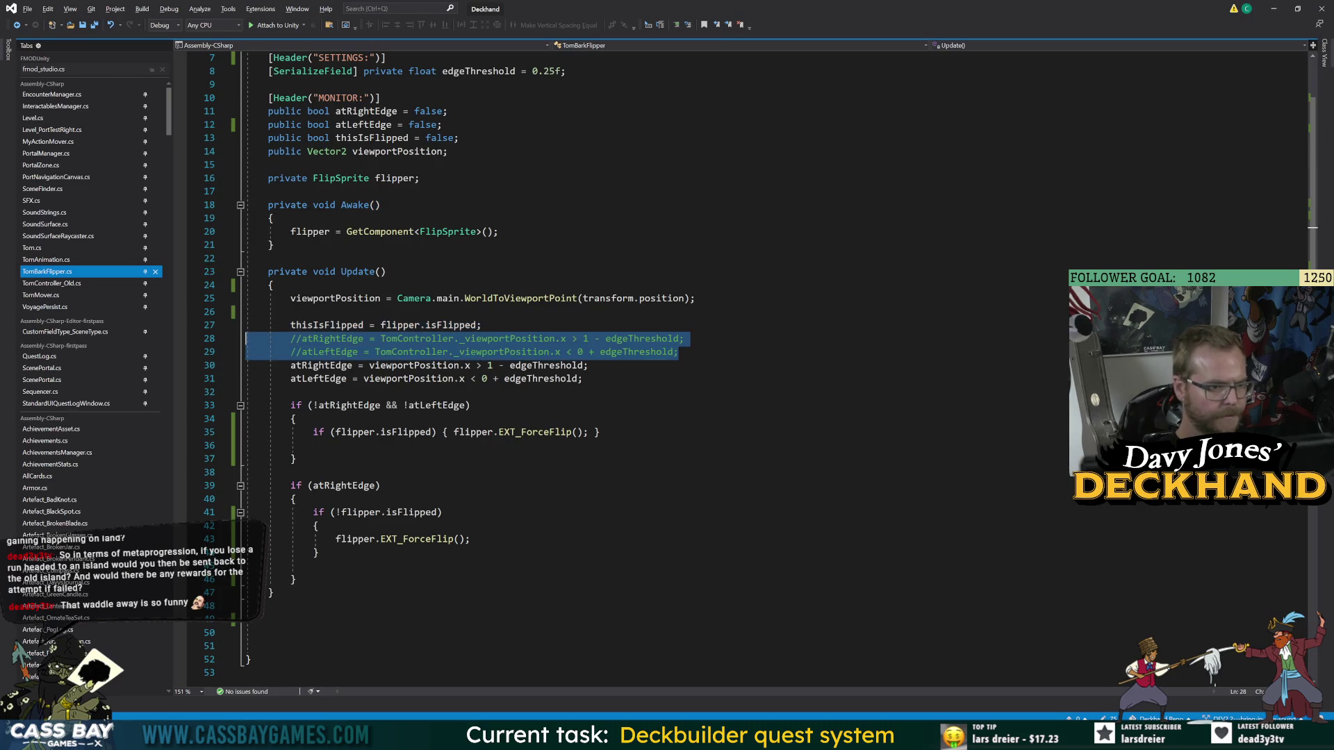
pyautogui.press('Delete')
pyautogui.press('BackSpace')
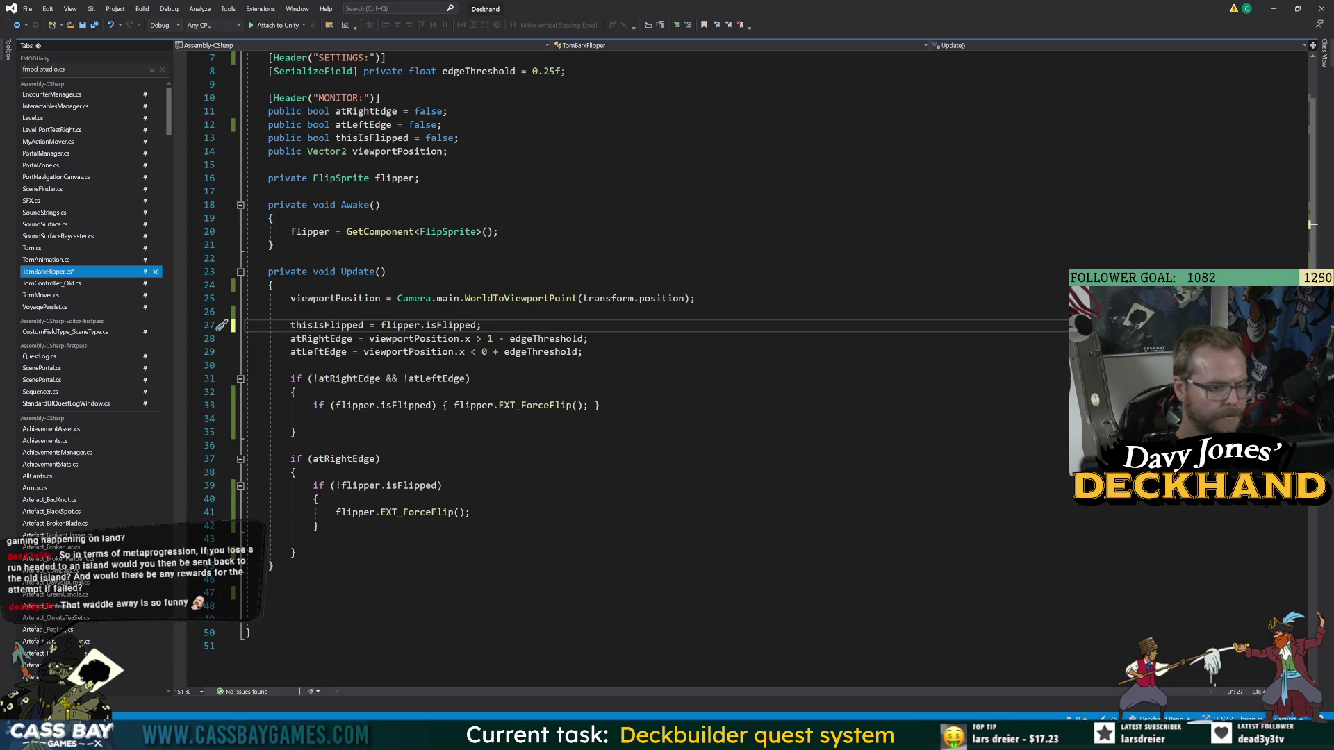
pyautogui.doubleClick(327, 325)
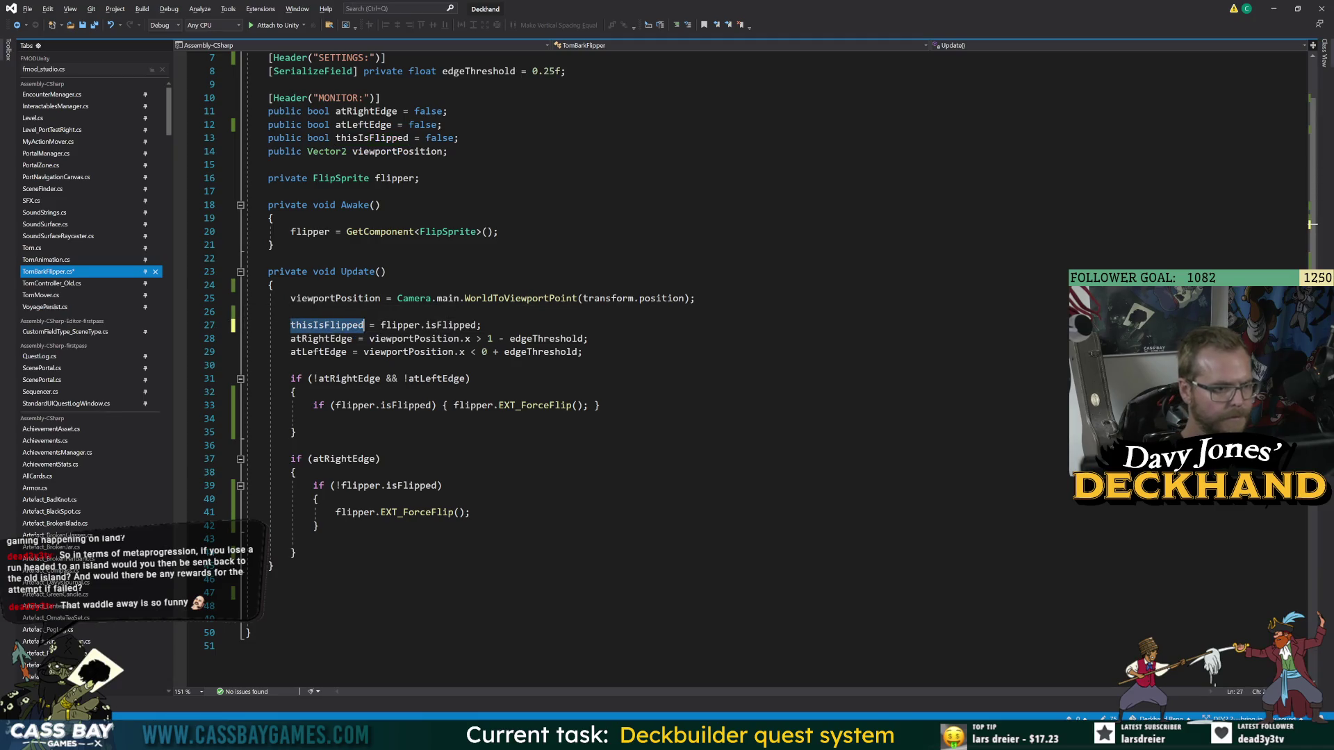
pyautogui.press('End')
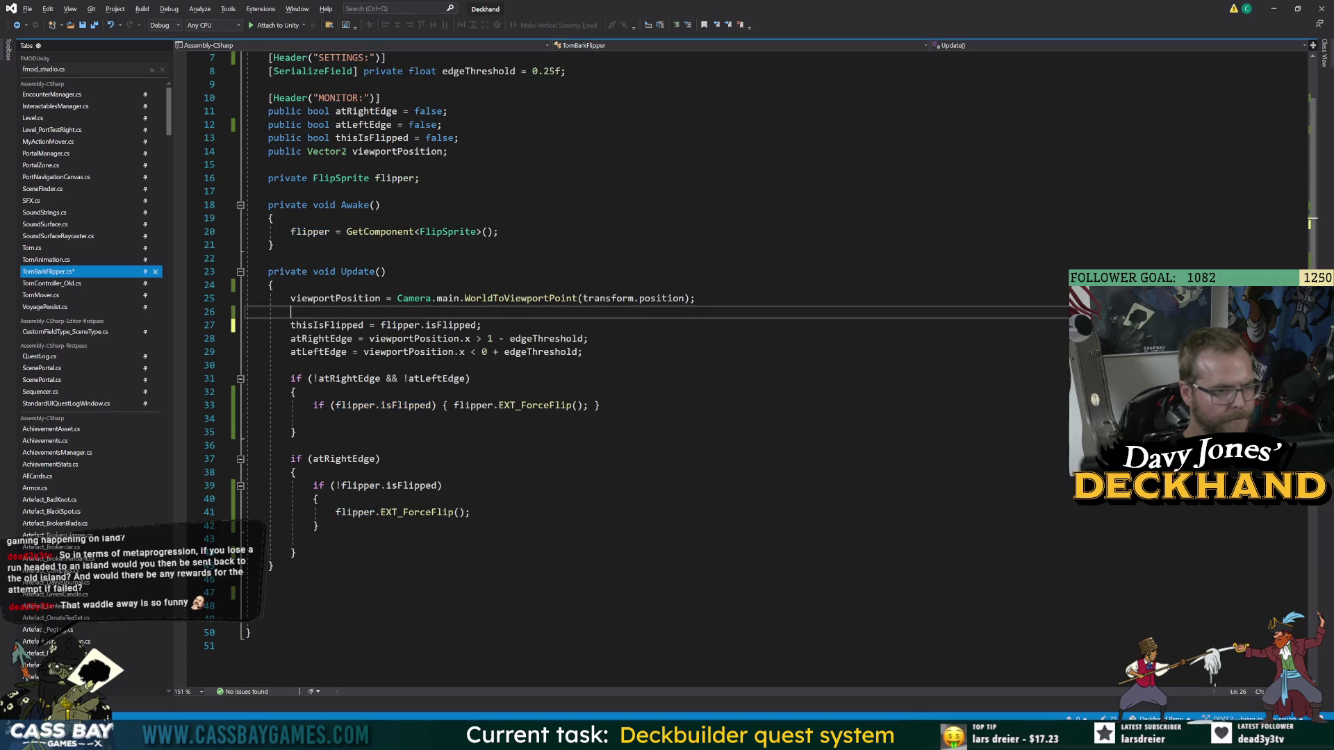
pyautogui.press('Right')
pyautogui.hotkey('shift', 'Up')
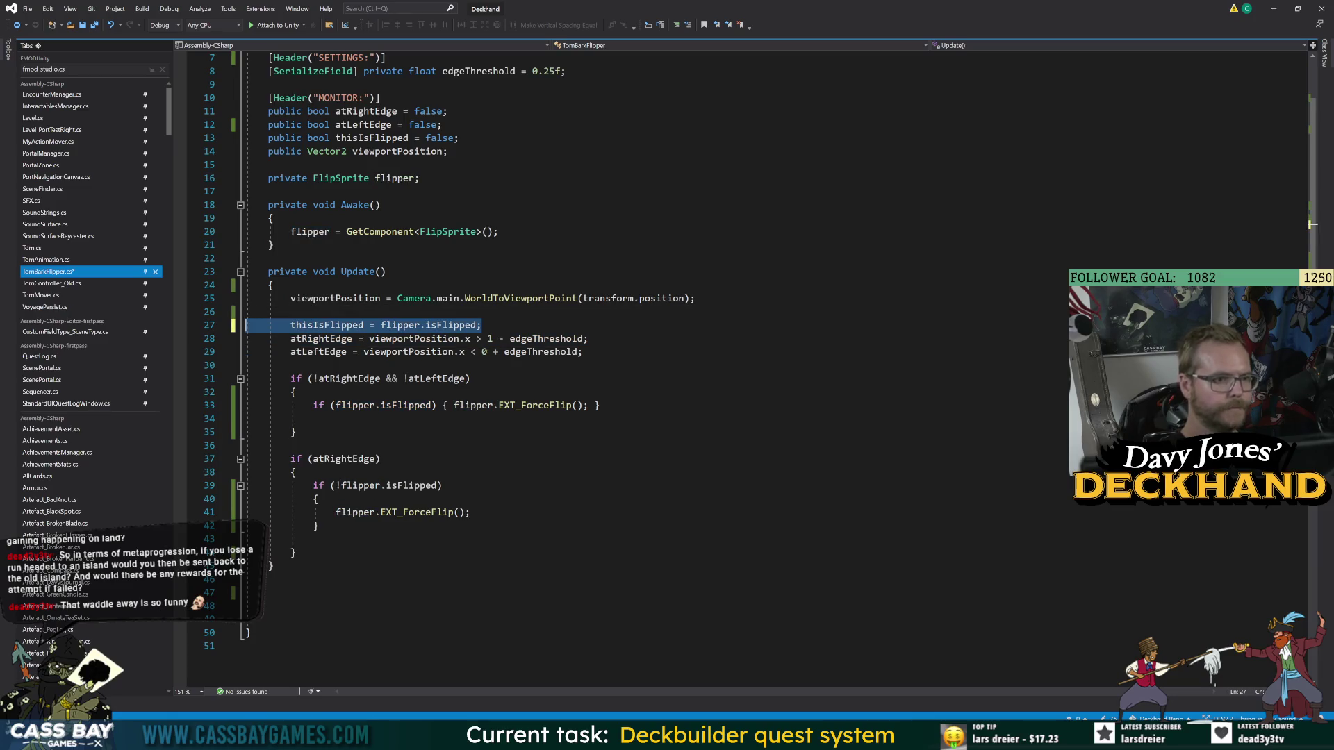
pyautogui.press('End')
pyautogui.press('Return')
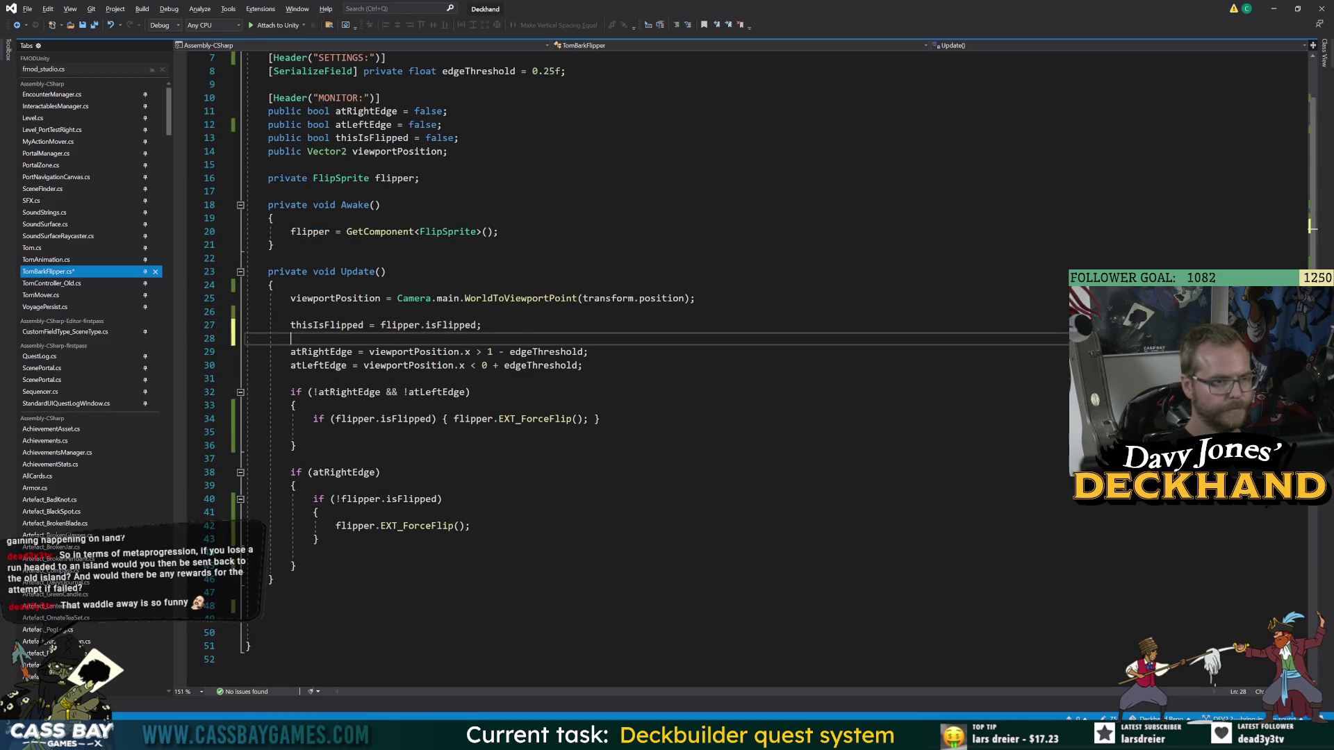
pyautogui.click(295, 485)
pyautogui.hotkey('ctrl', 's')
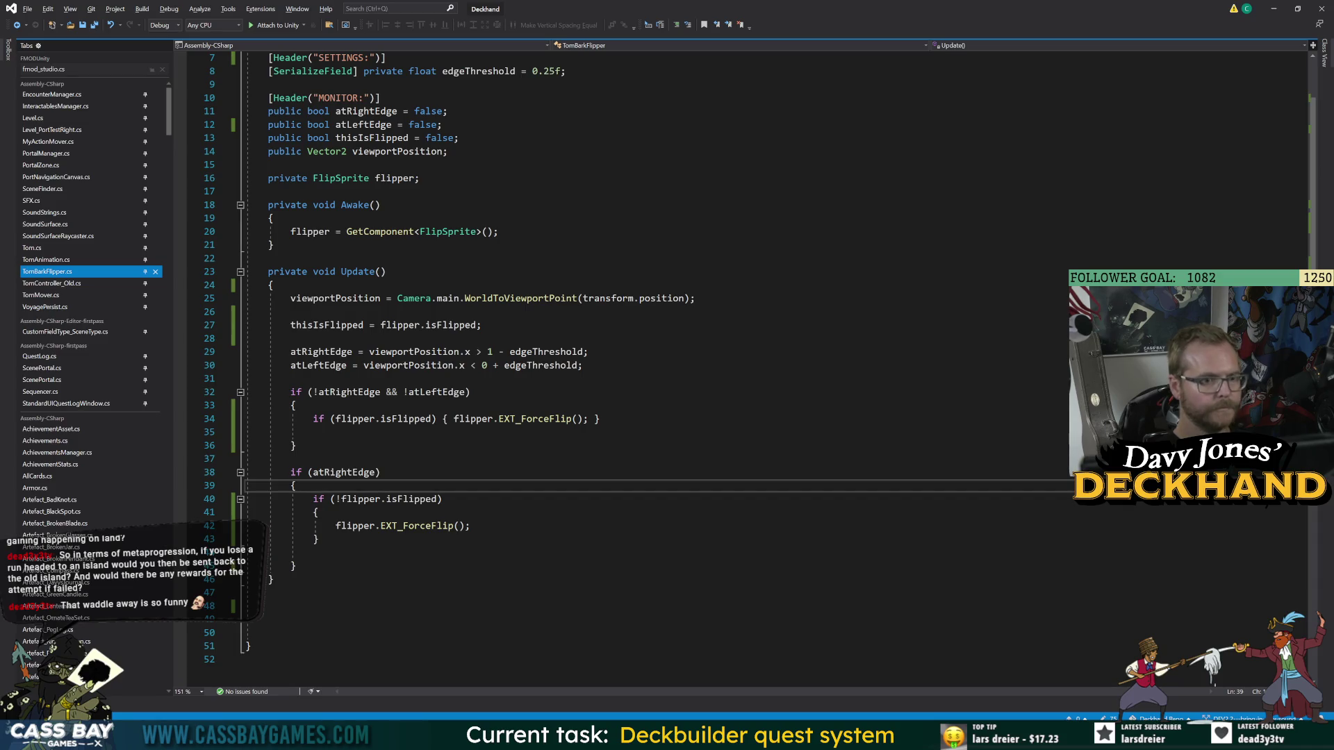
# - Add 'if (Tom.instance.isBarking) { return; }' at the top of Update
pyautogui.click(274, 284)
pyautogui.press('Return')
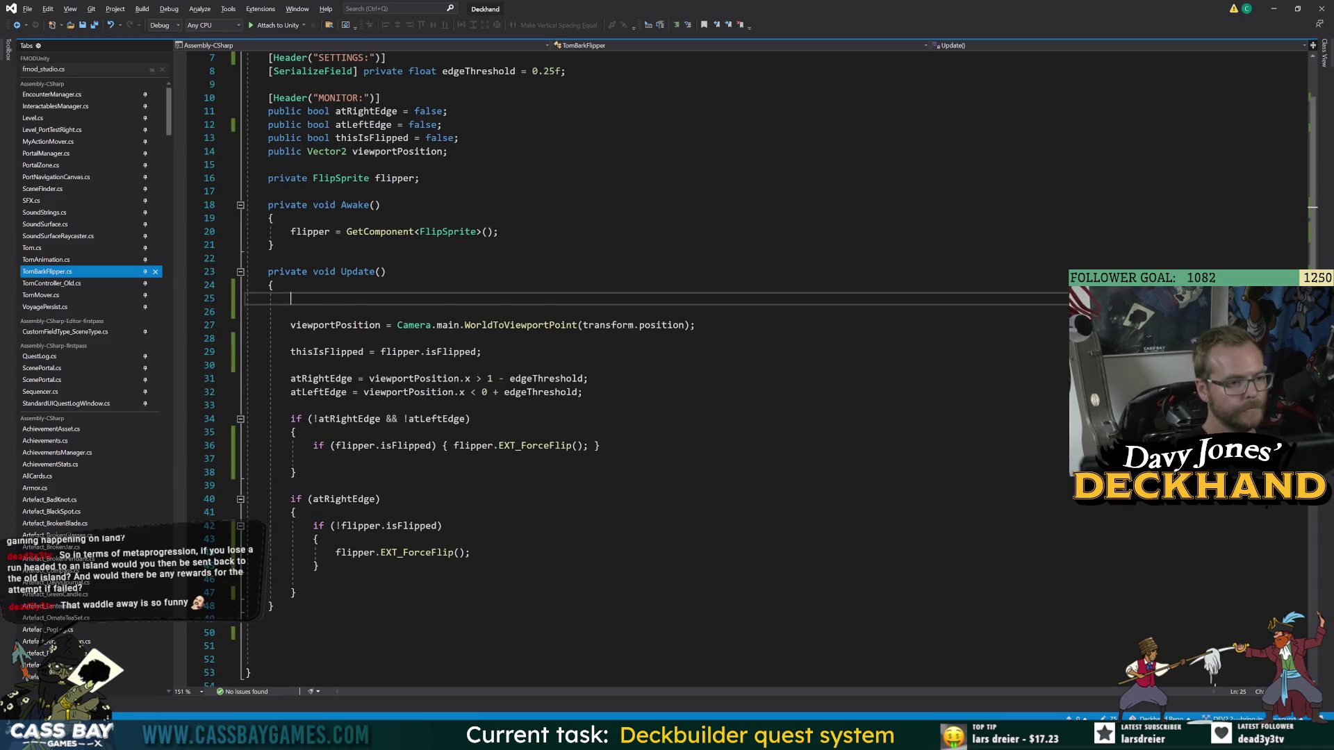
pyautogui.write('if (BarkWatcher')
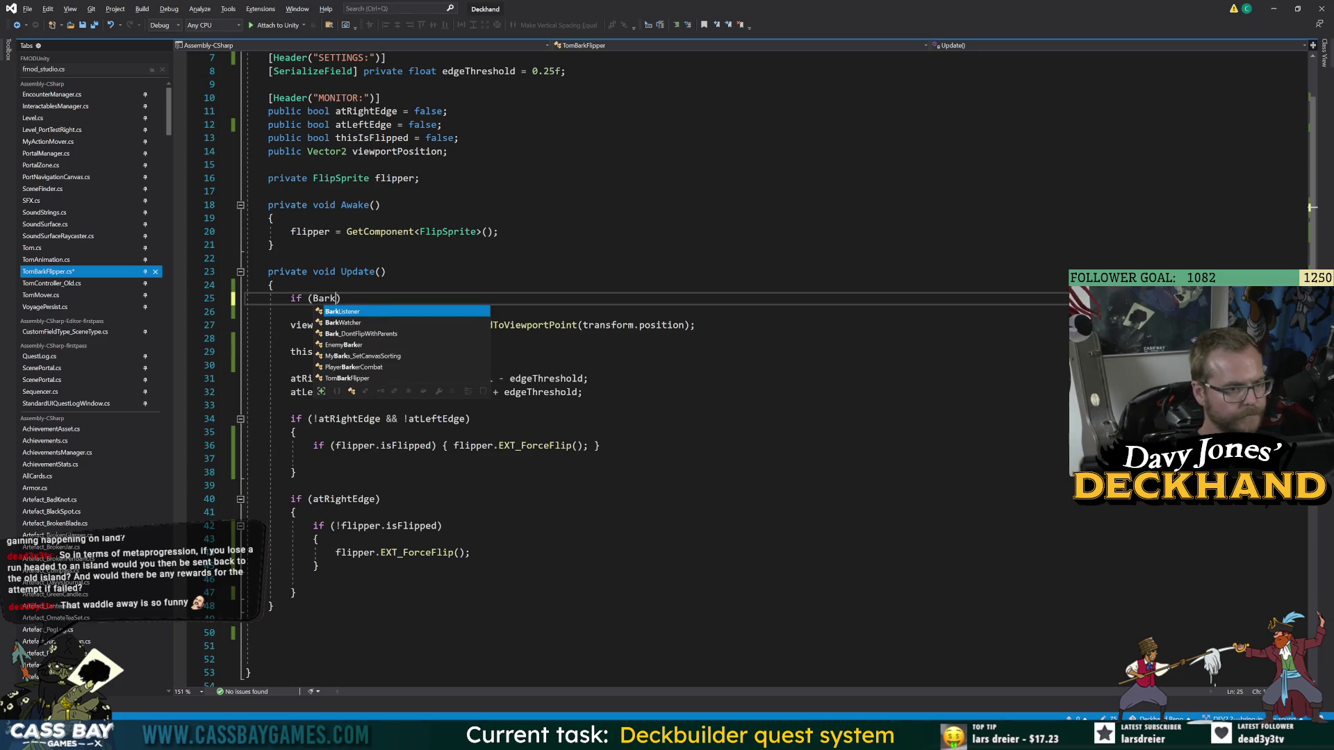
pyautogui.write('.')
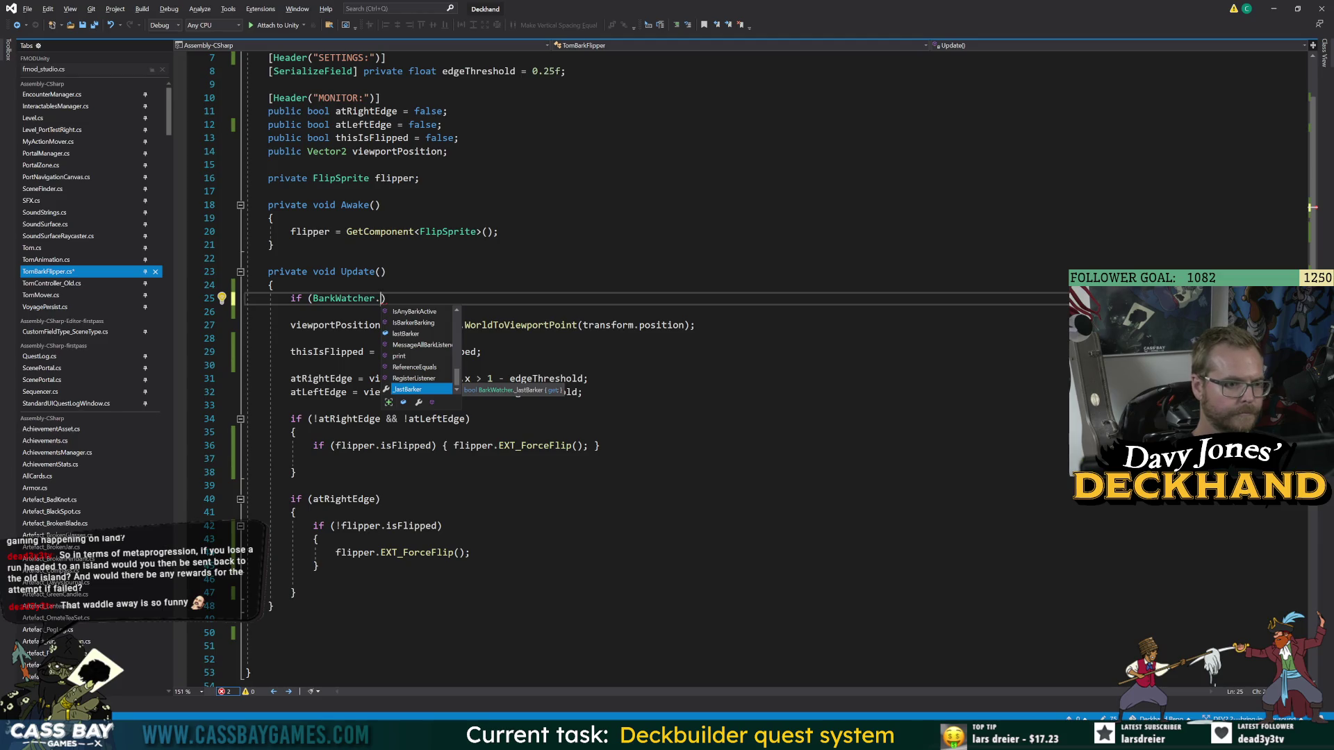
pyautogui.write('las')
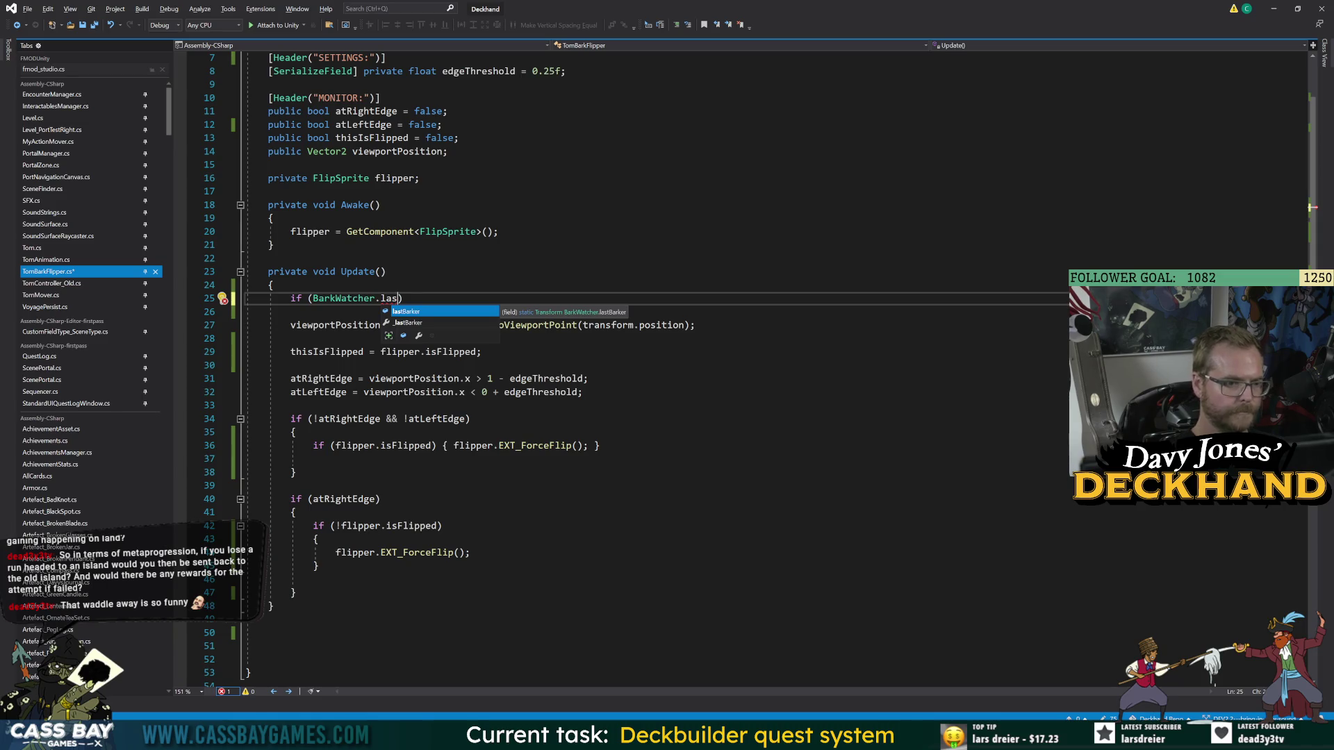
pyautogui.click(408, 322)
pyautogui.press('BackSpace')
pyautogui.press('BackSpace')
pyautogui.press('BackSpace')
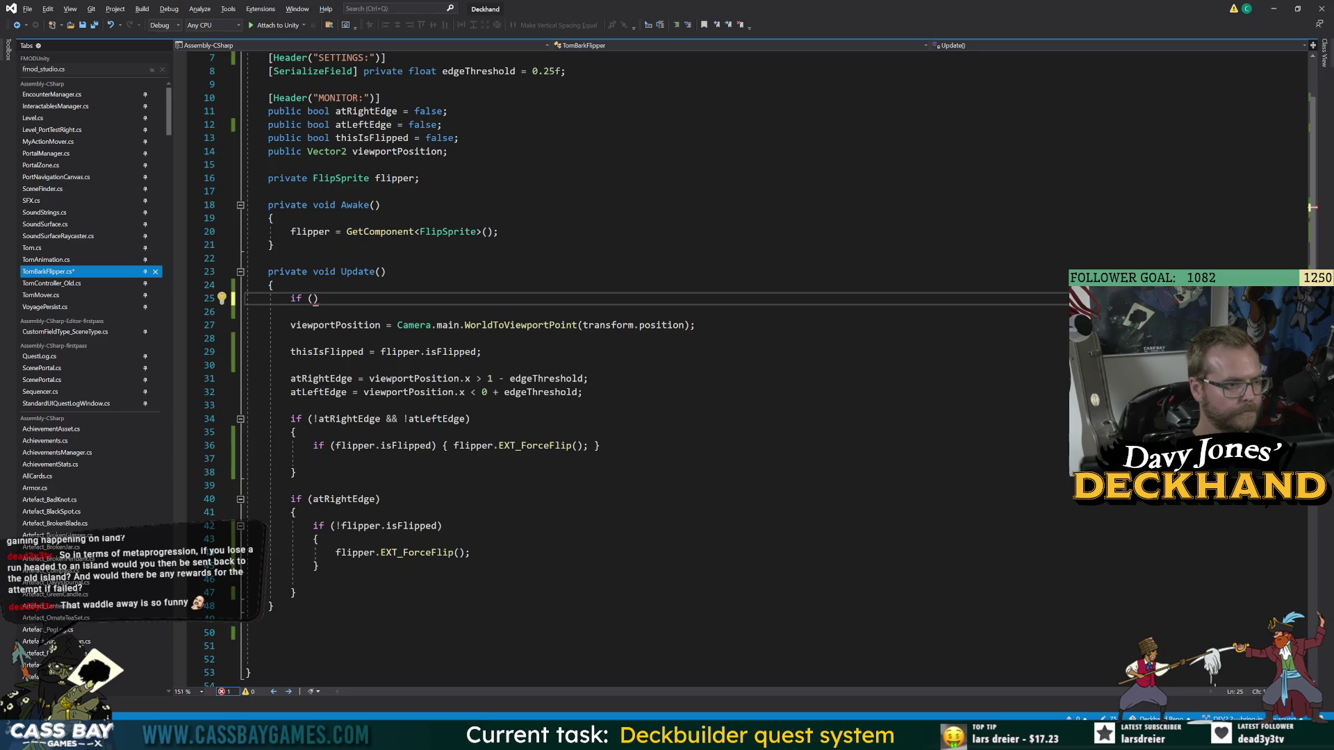
pyautogui.hotkey('ctrl', 's')
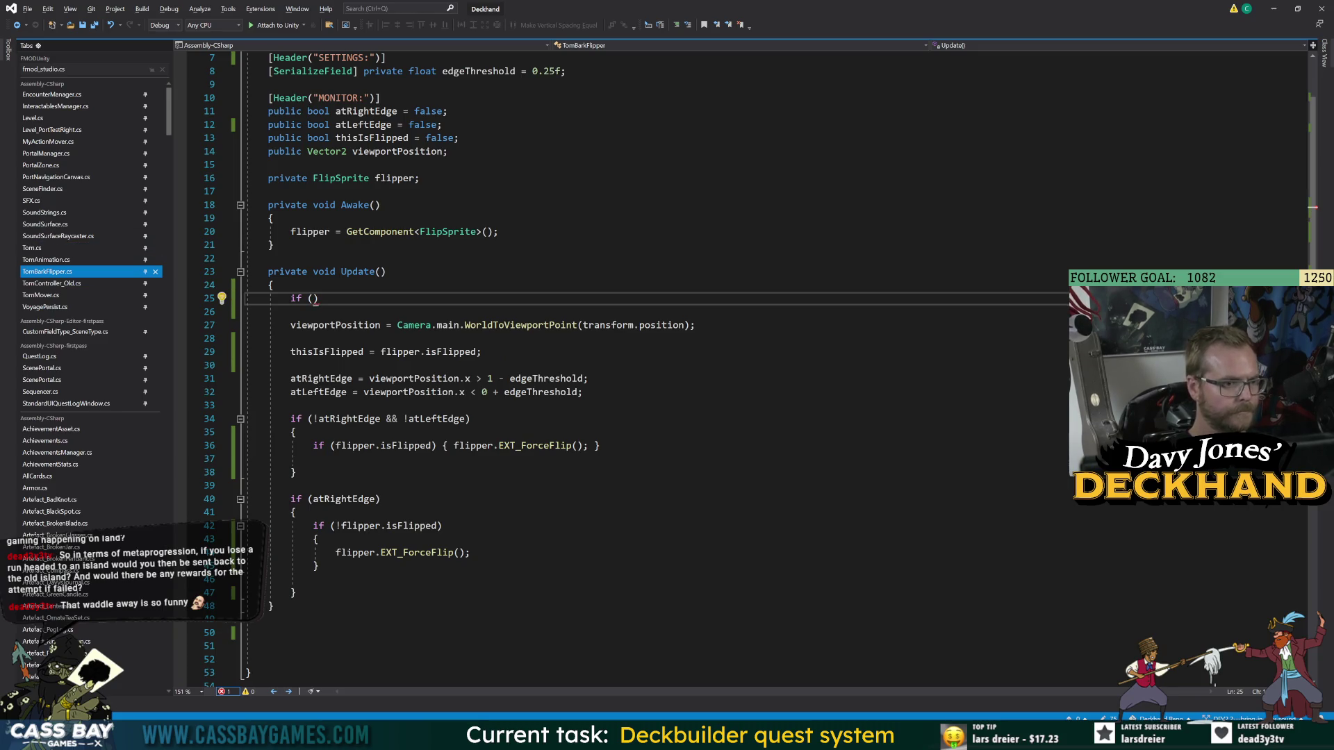
pyautogui.write('Tom.')
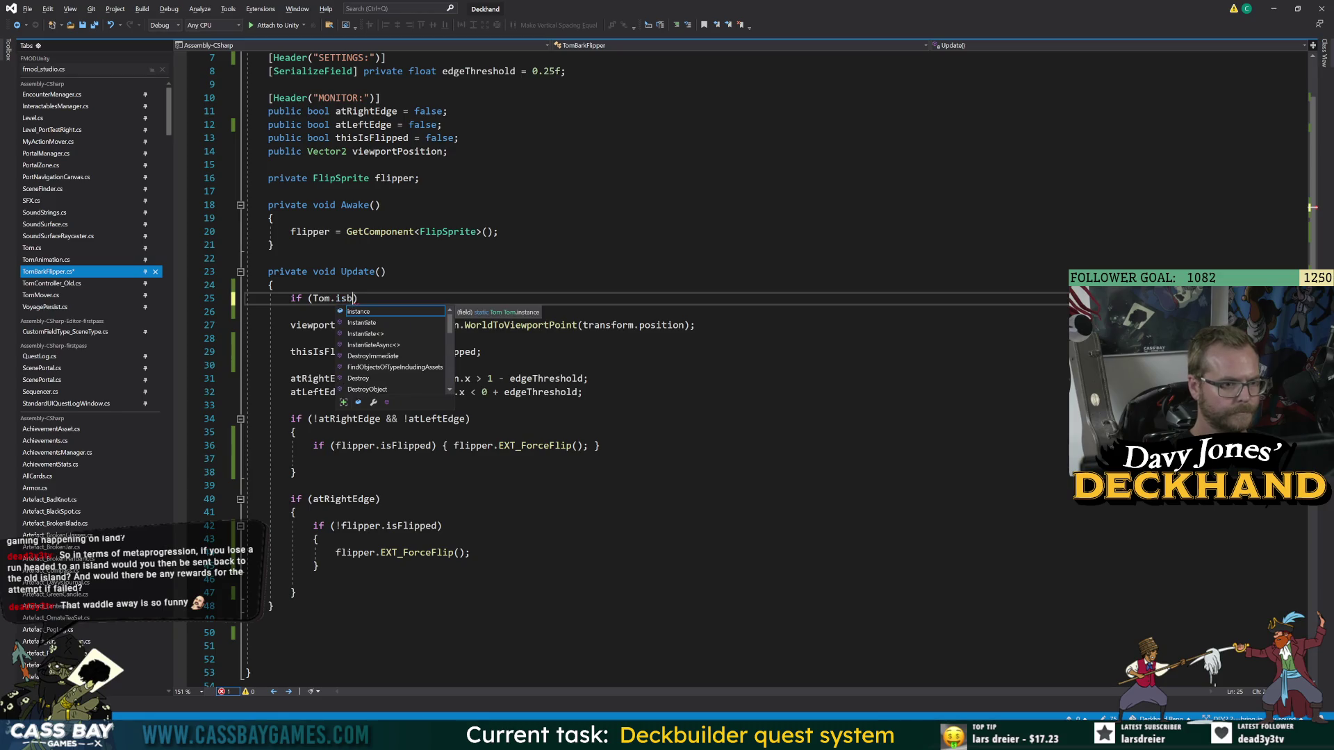
pyautogui.write('instance.isb')
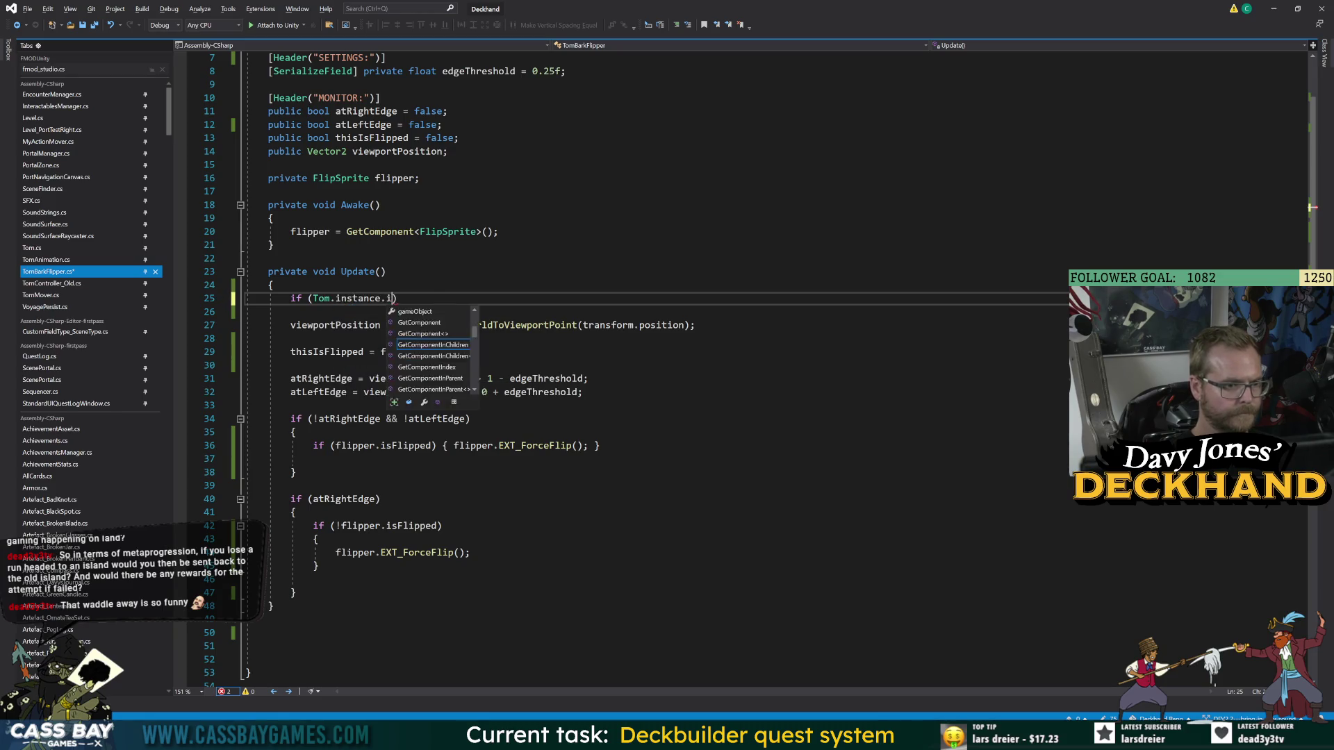
pyautogui.press('Tab')
pyautogui.write(') { r')
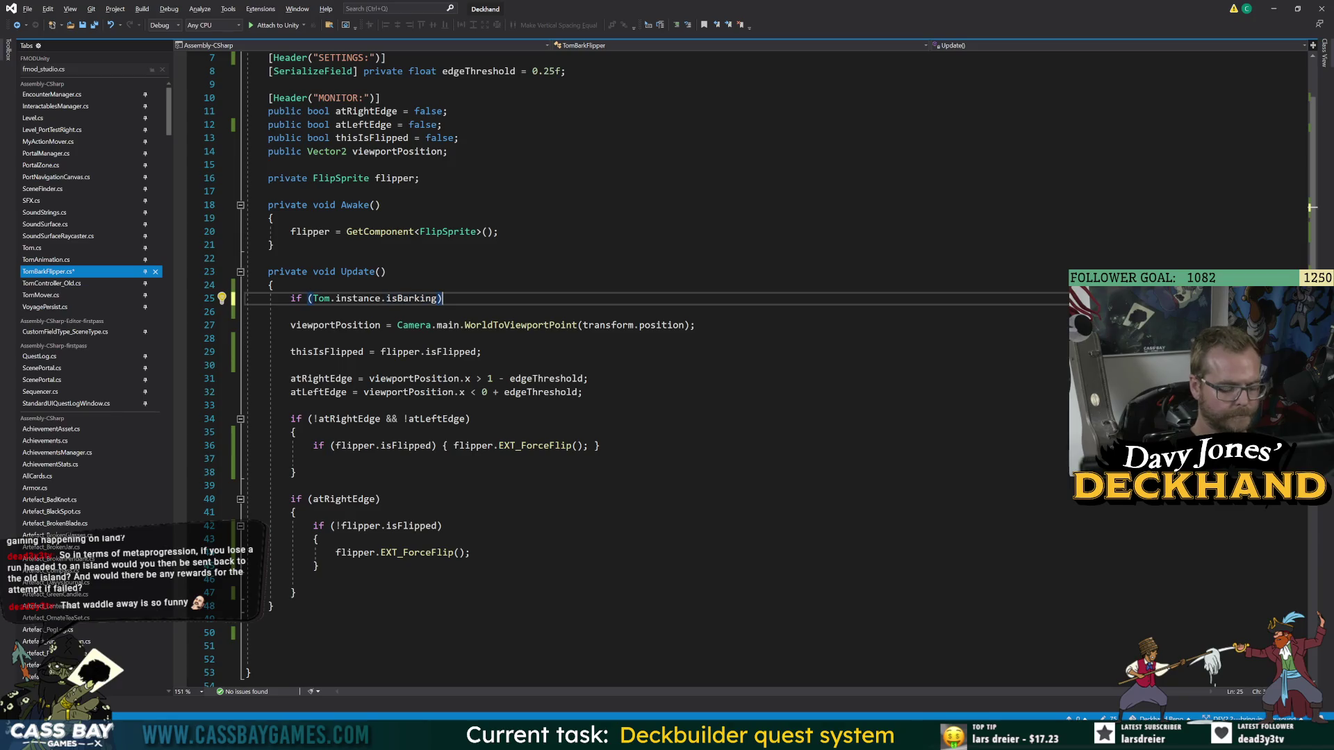
pyautogui.write('eturn;')
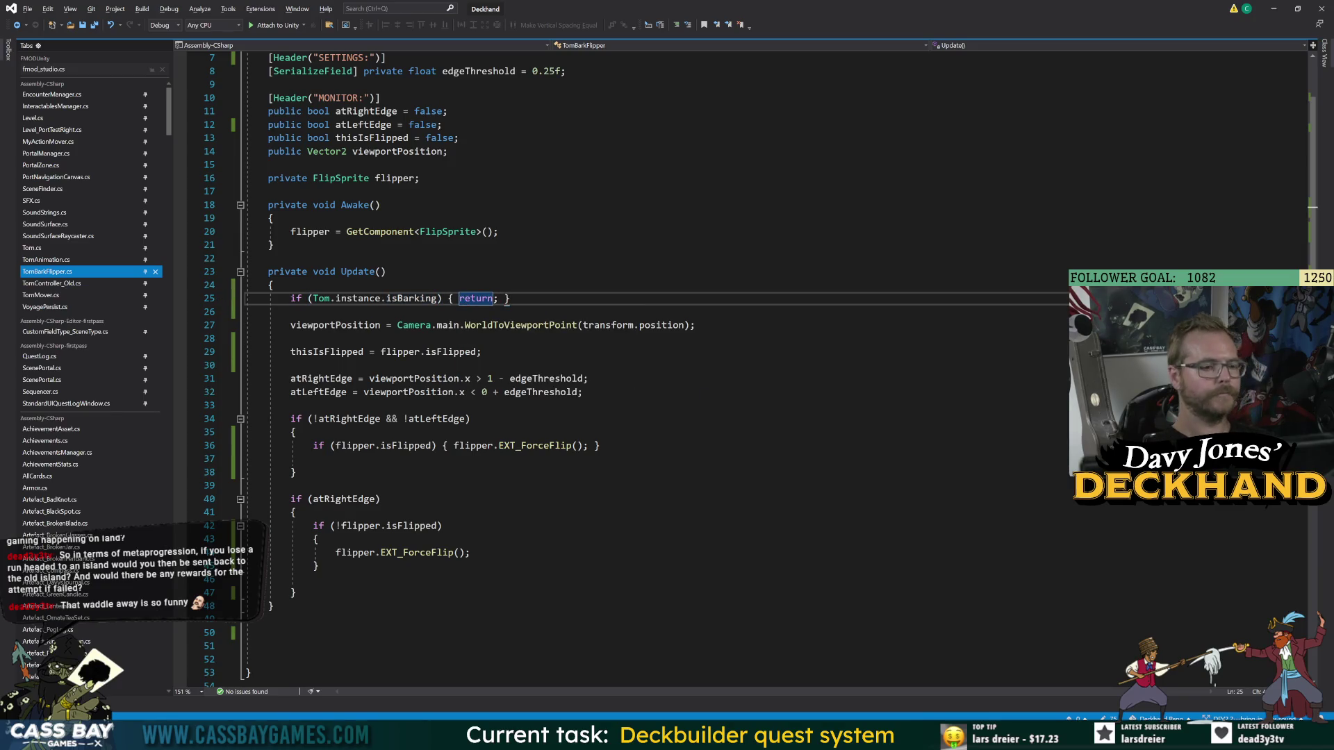
pyautogui.click(271, 258)
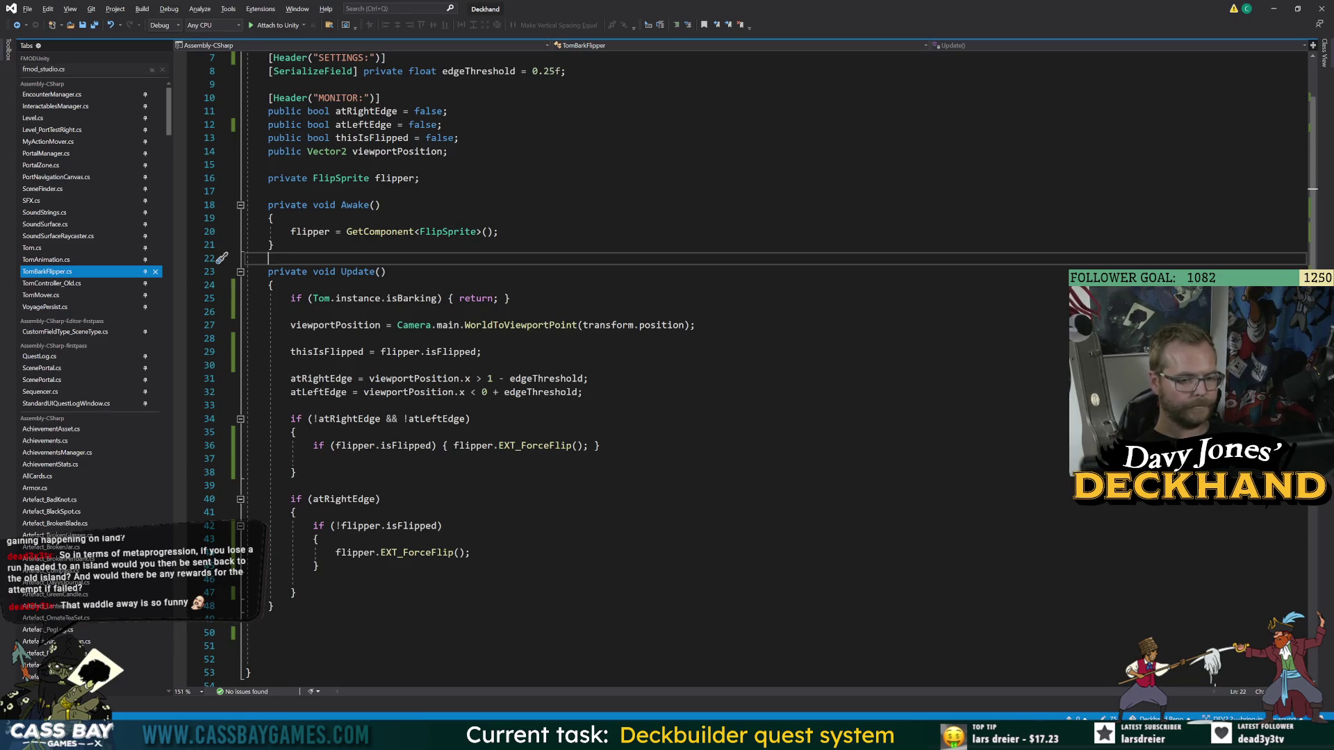
# - Jump to isBarking's definition in Tom.cs with F12
pyautogui.click(818, 737)
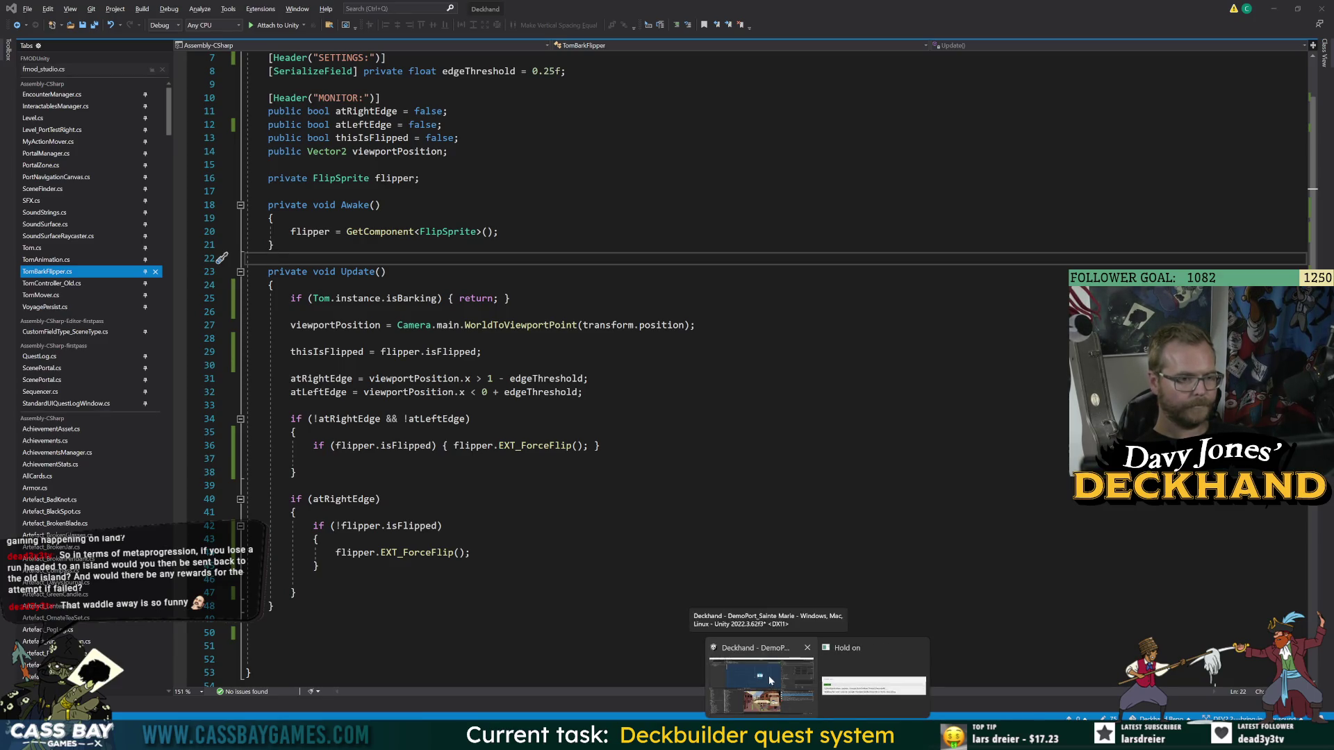
pyautogui.doubleClick(411, 298)
pyautogui.press('F12')
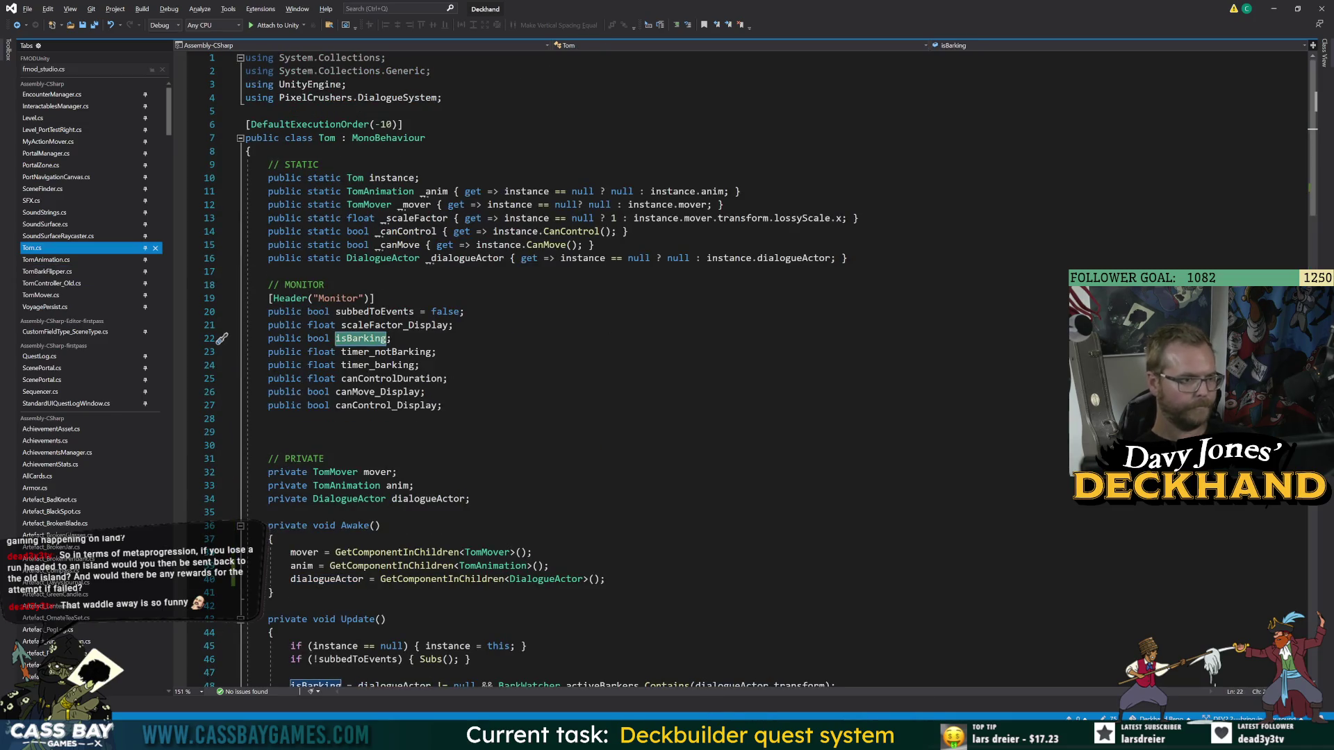
# - Check how isBarking is set in Tom's Update, then start the game in Unity
pyautogui.scroll(-12, 695, 369)
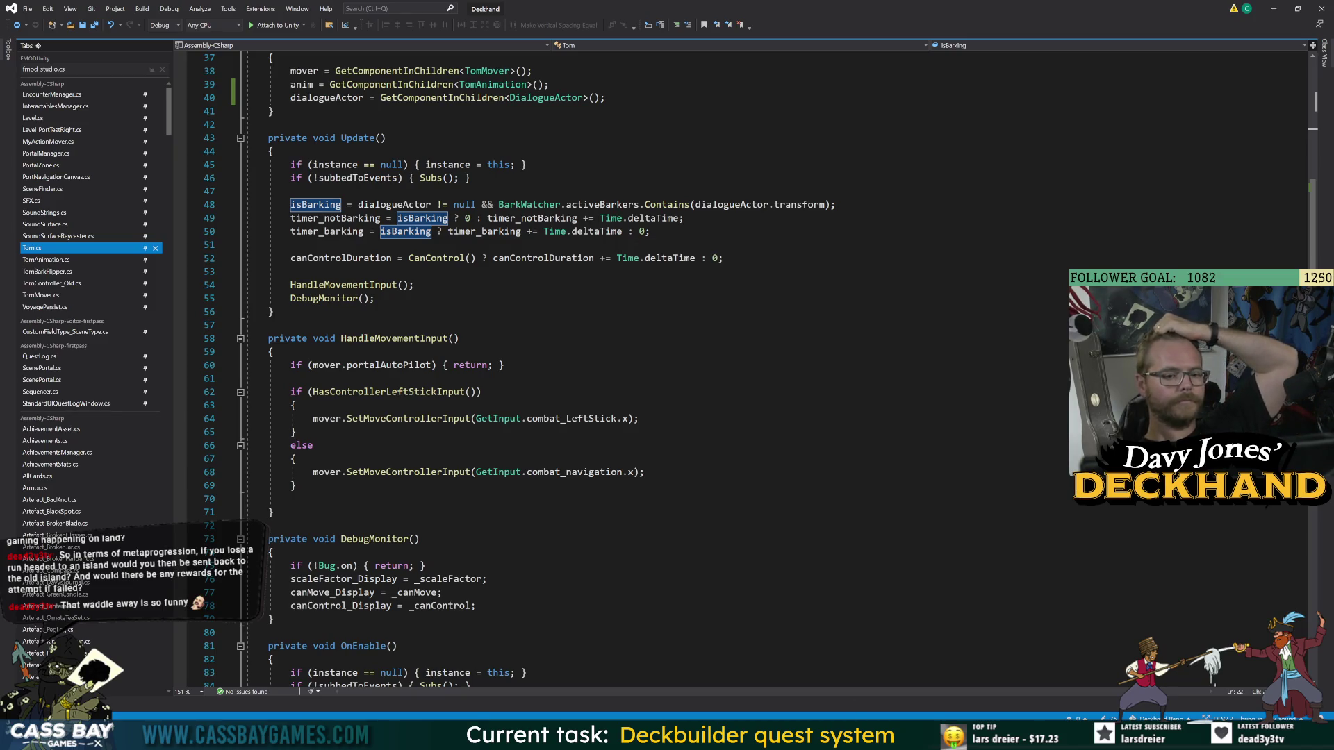
pyautogui.hotkey('alt', 'Tab')
pyautogui.click(653, 30)
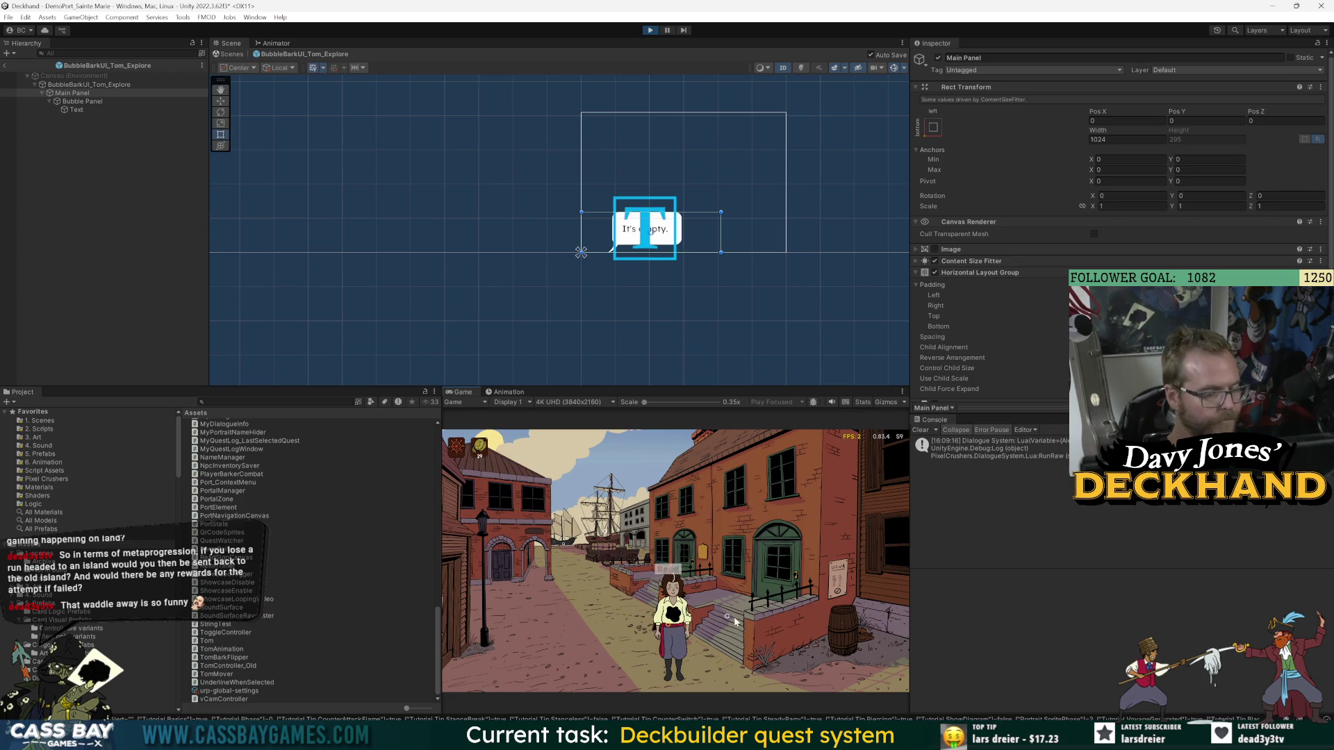
# - Have Tom inspect the barrel and bark 'There's nothing.', then walk him left toward the stairs and back
pyautogui.click(770, 628)
pyautogui.click(839, 626)
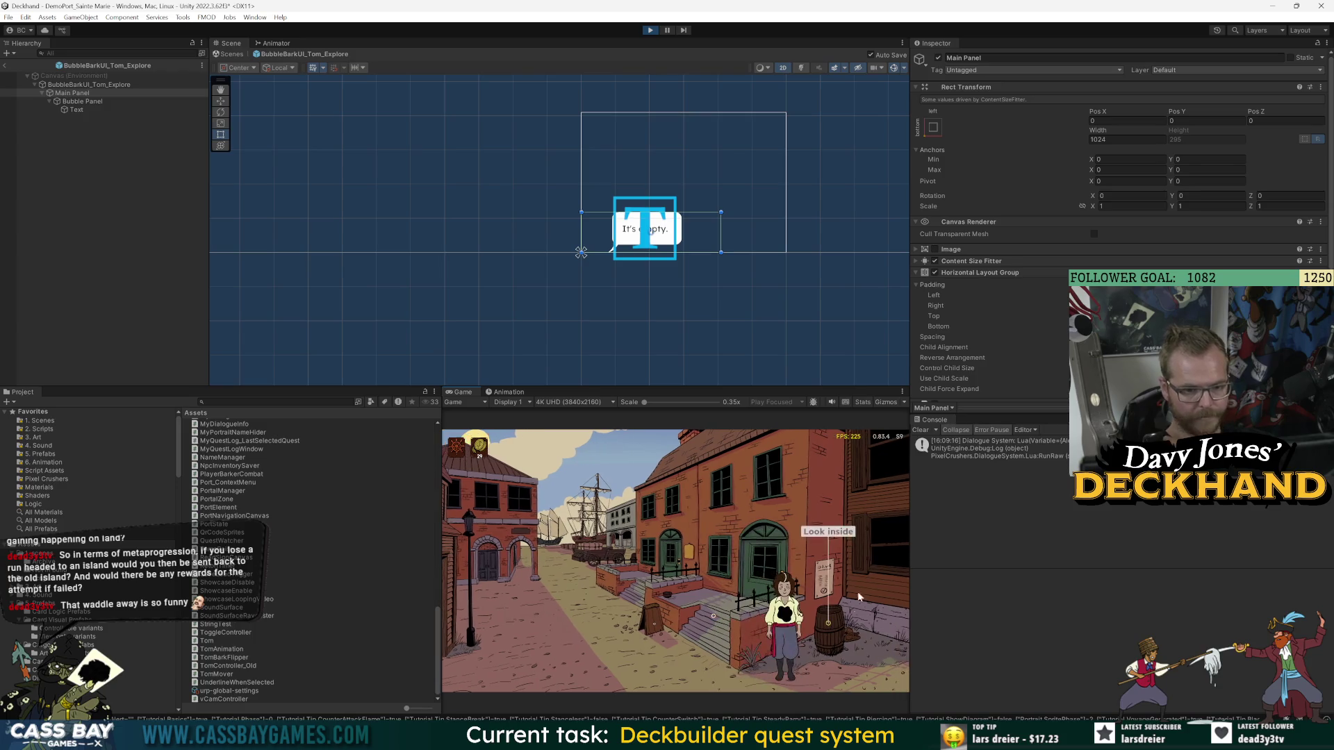
pyautogui.click(838, 534)
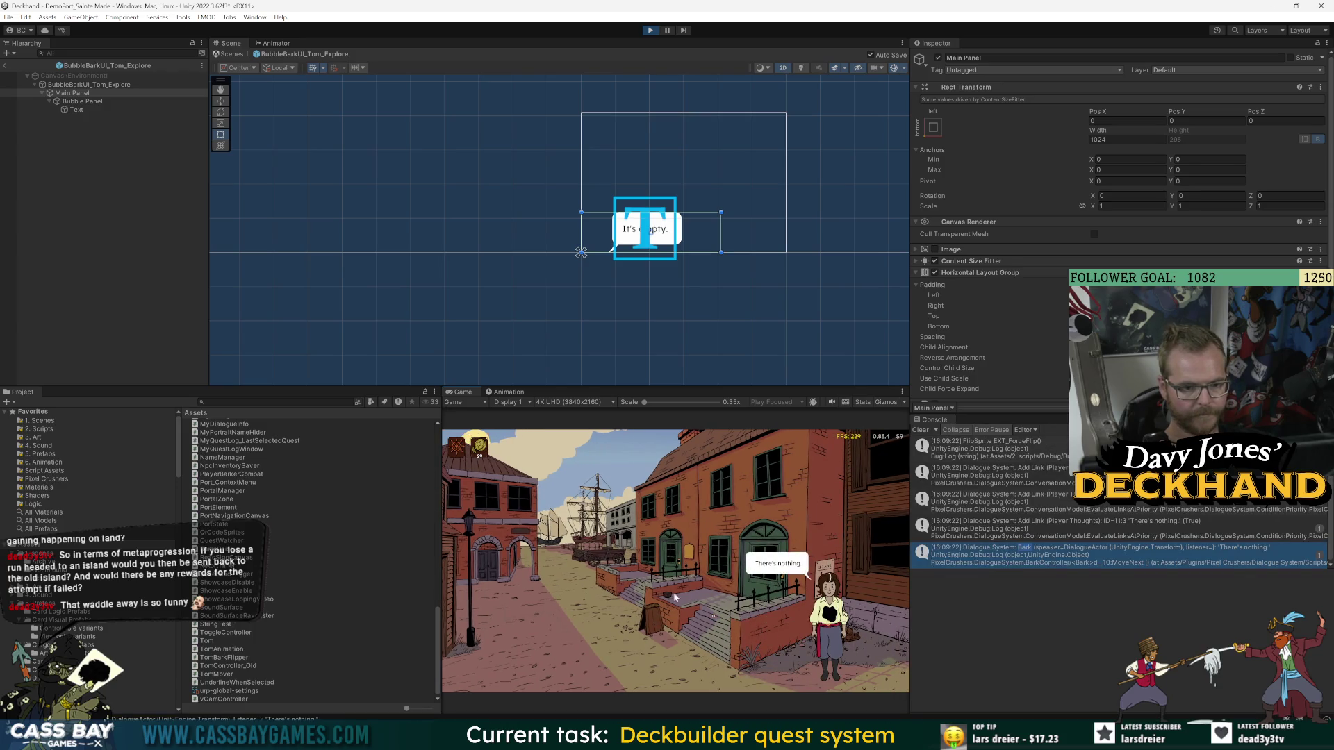
pyautogui.click(620, 597)
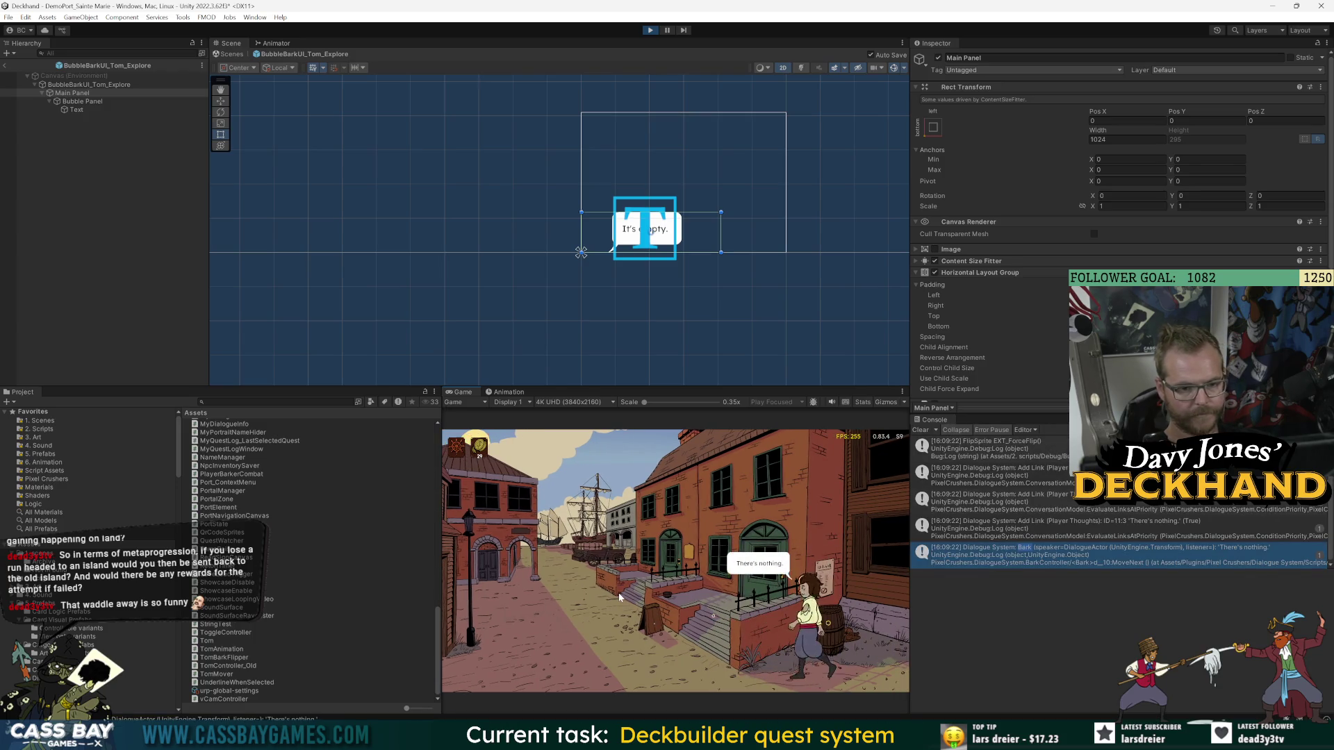
pyautogui.click(828, 623)
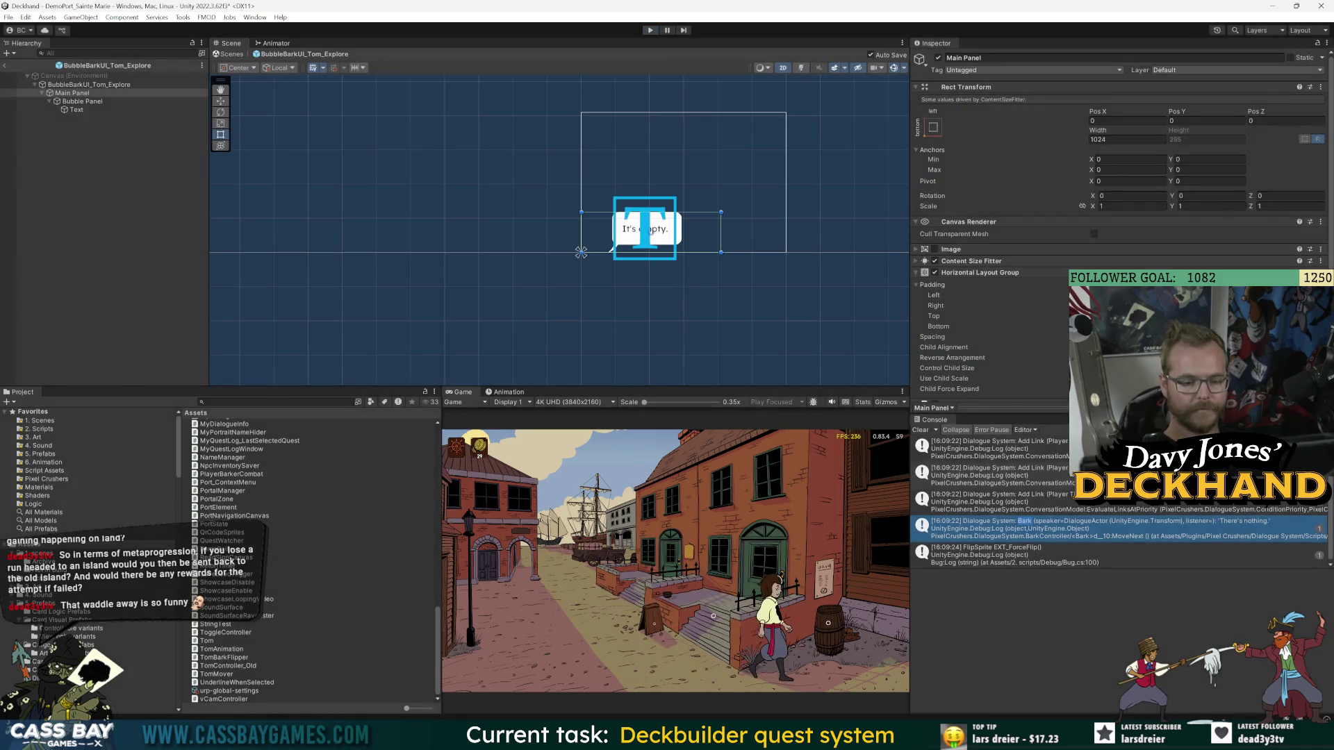
pyautogui.hotkey('alt', 'Tab')
# - Look up timer_notBarking's uses, then navigate back to TomBarkFlipper's isBarking check
pyautogui.click(415, 284)
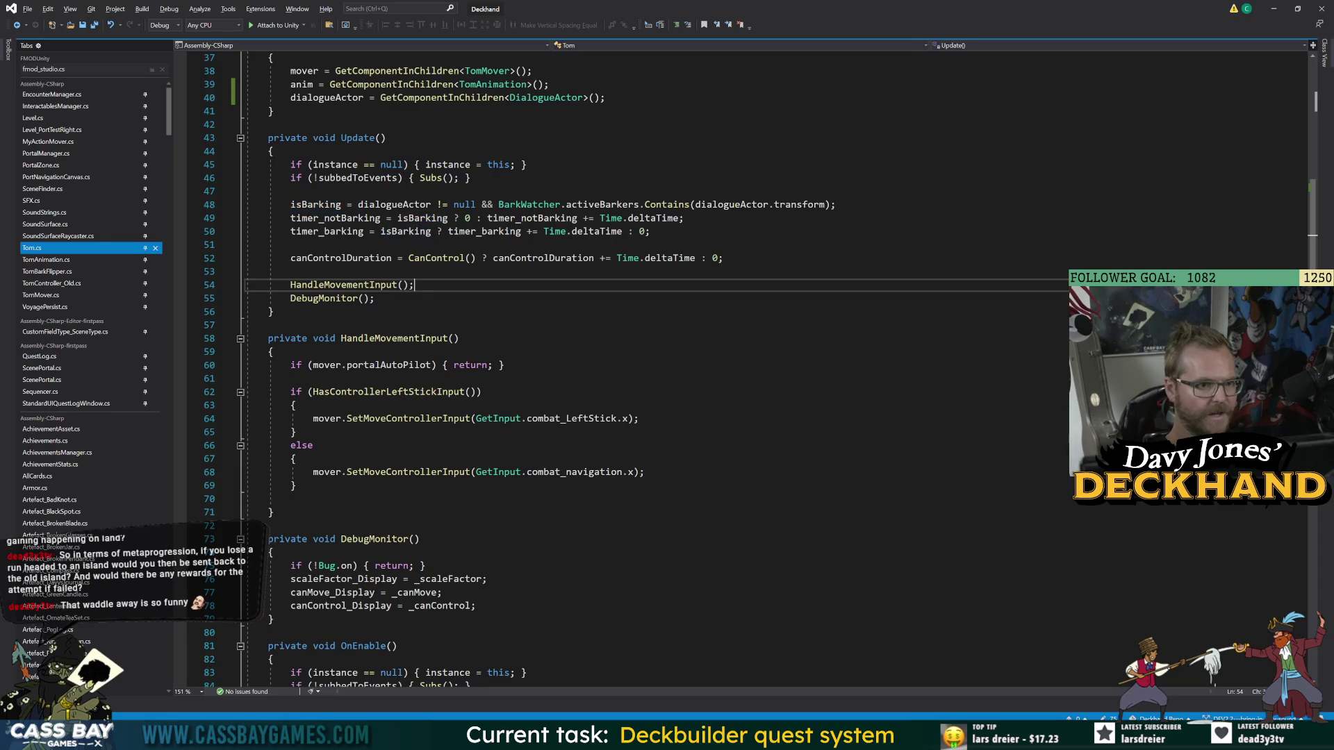
pyautogui.doubleClick(335, 218)
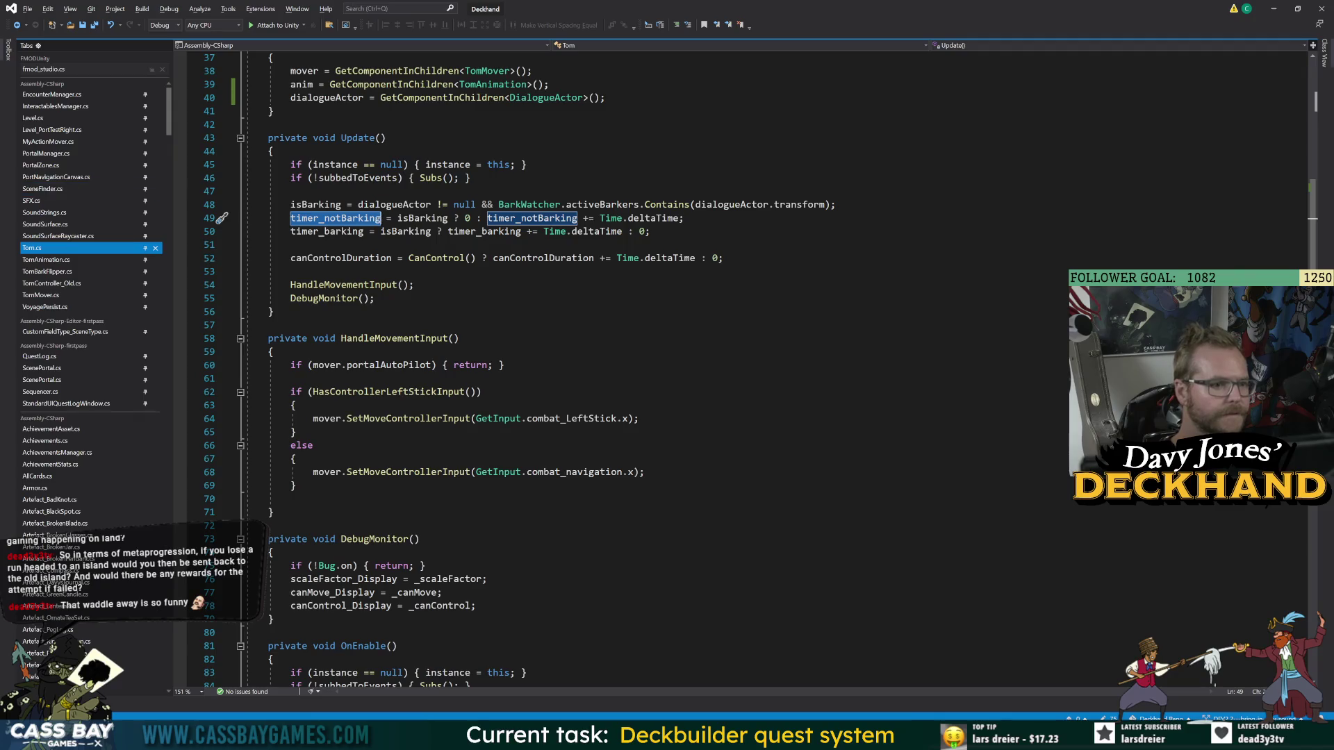
pyautogui.scroll(7, 555, 368)
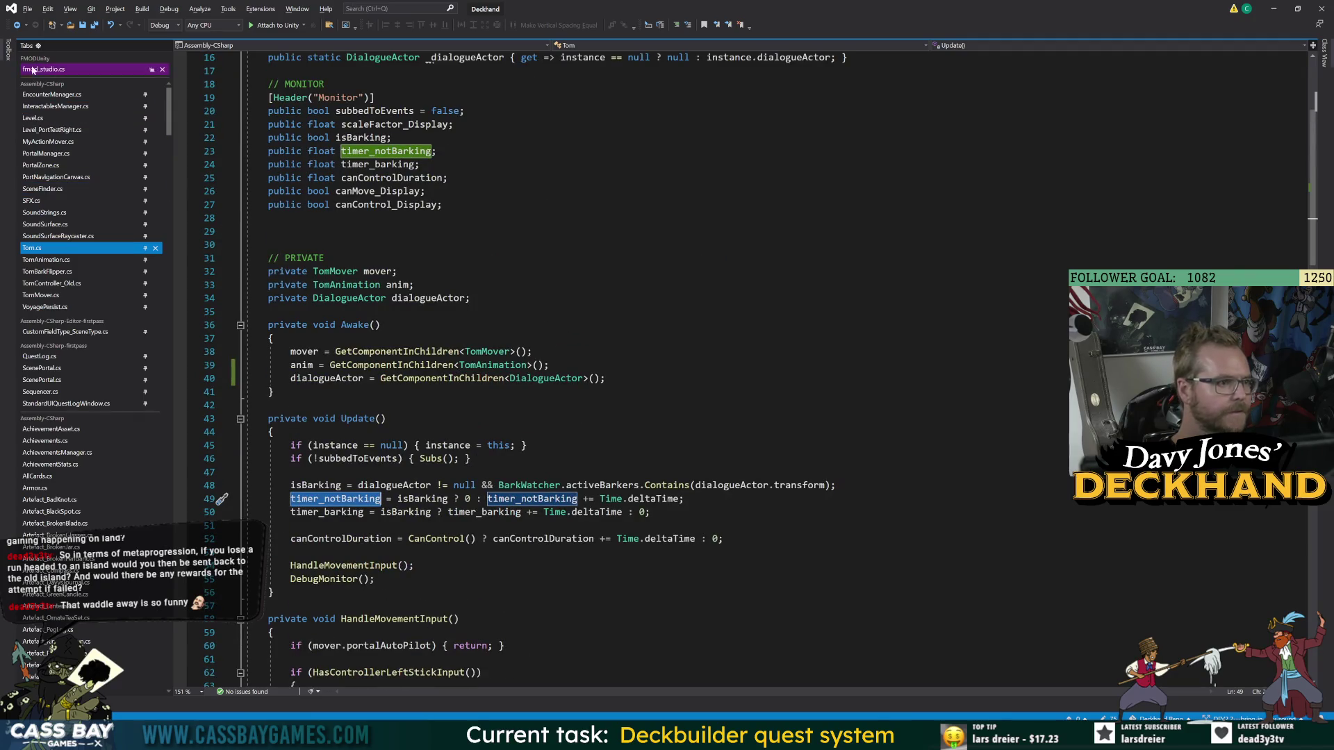
pyautogui.click(16, 26)
pyautogui.click(16, 25)
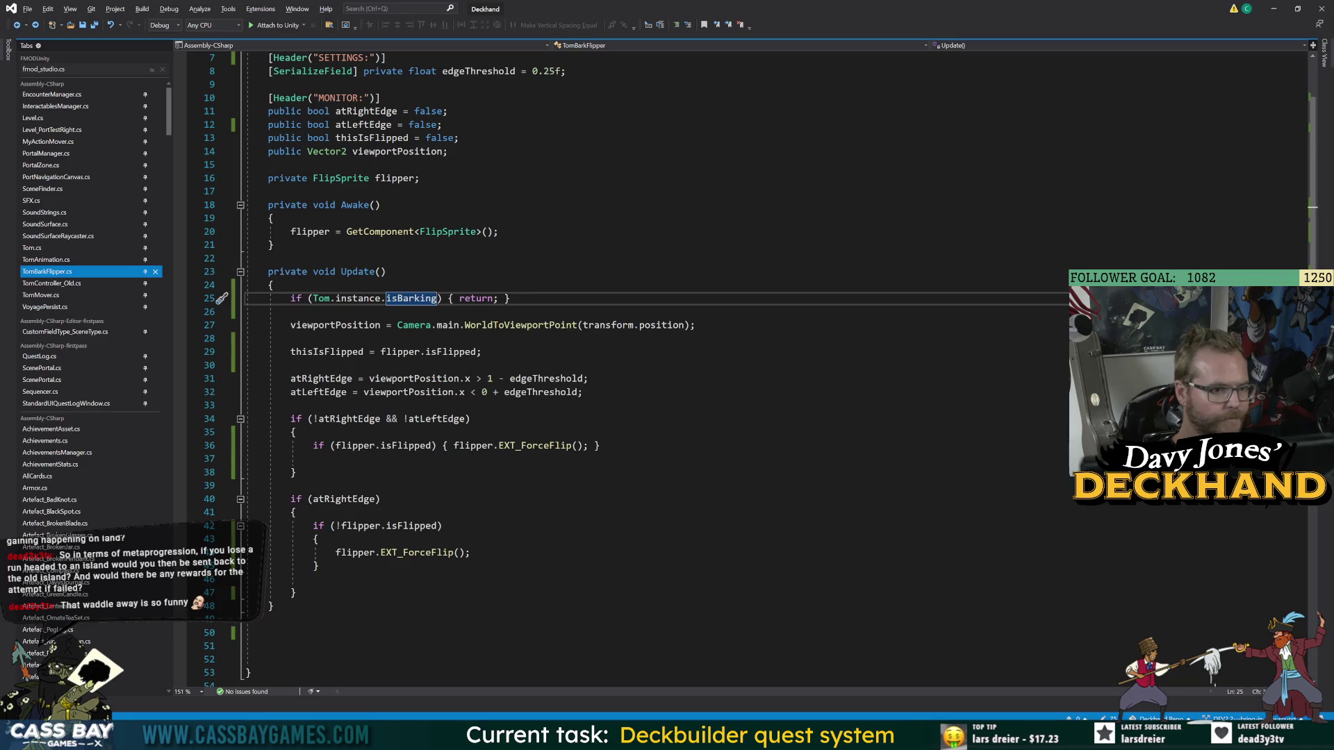
pyautogui.click(386, 272)
# - Replace isBarking on line 25 with timer_notBarking > 0.3f and save TomBarkFlipper.cs
pyautogui.doubleClick(411, 298)
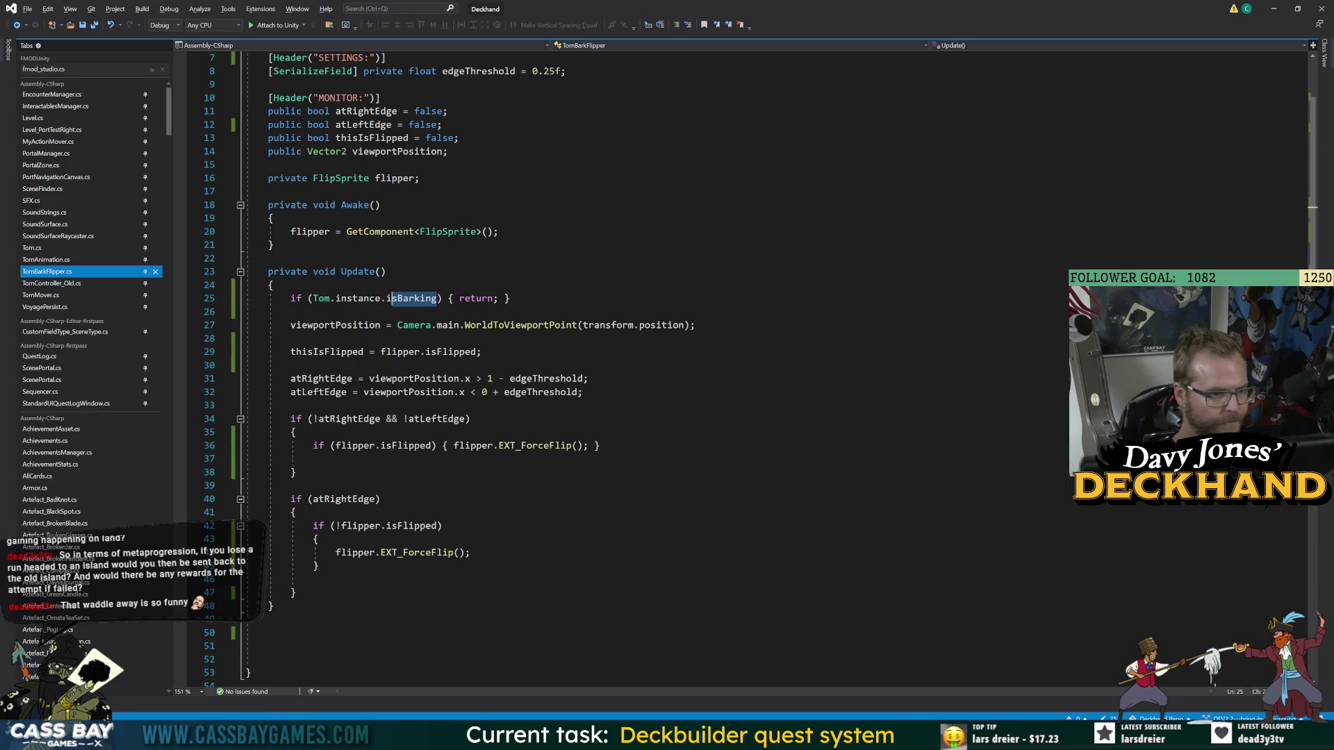
pyautogui.write('timer_notBarking')
pyautogui.write('> 0.')
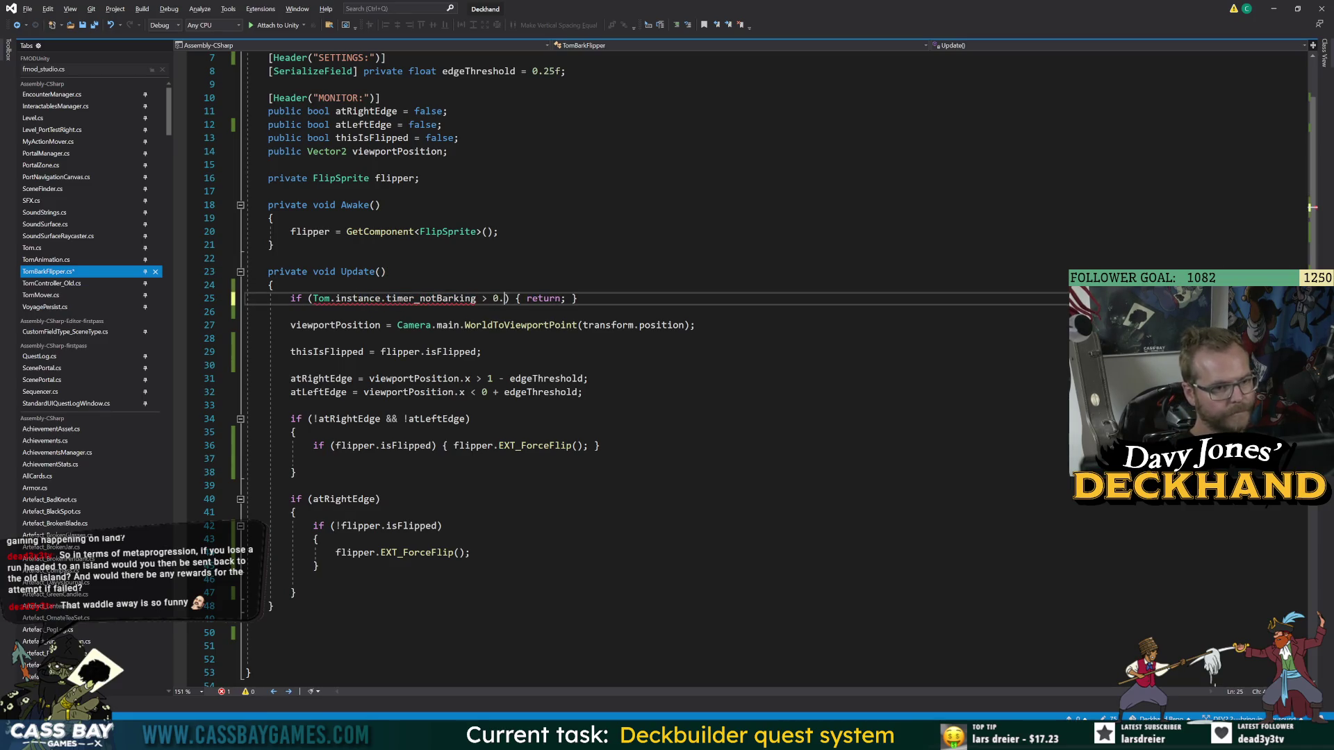
pyautogui.write('3f')
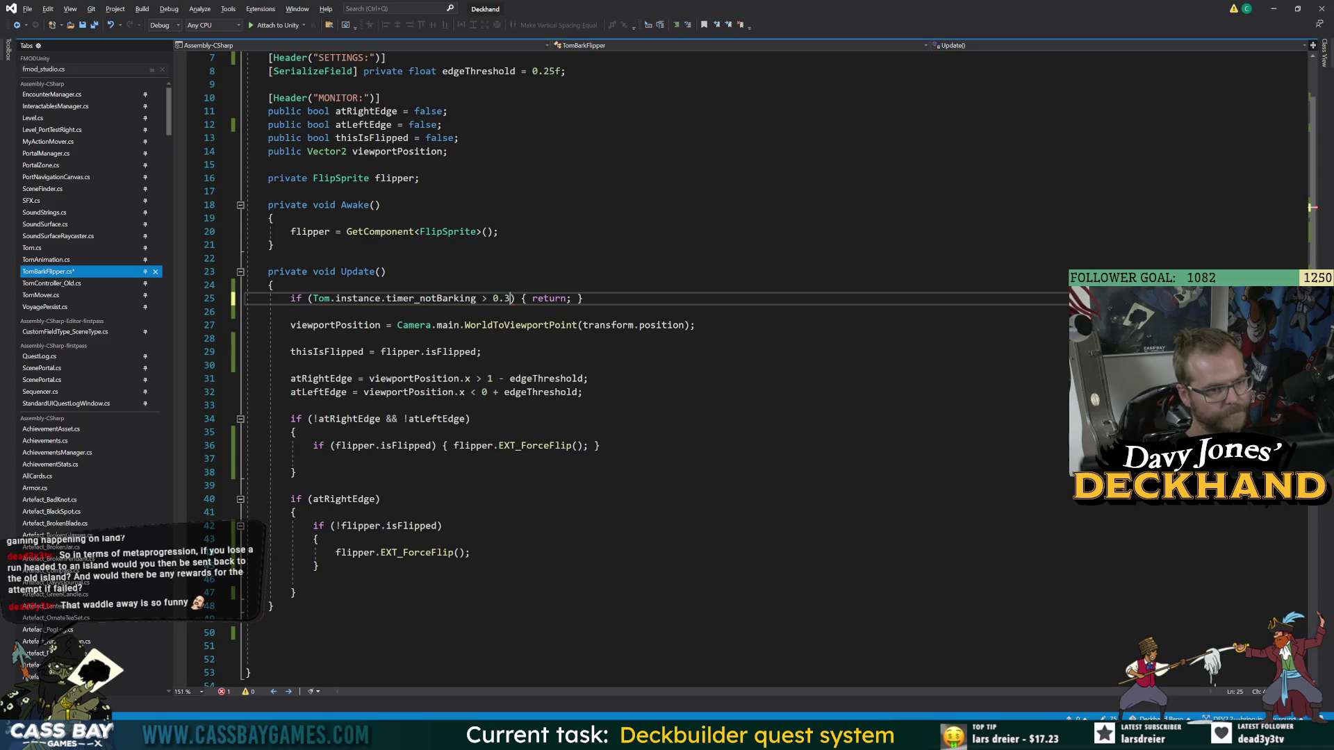
pyautogui.hotkey('ctrl', 's')
# - Switch between the editor windows and bring up the Tom script
pyautogui.click(499, 231)
pyautogui.click(313, 458)
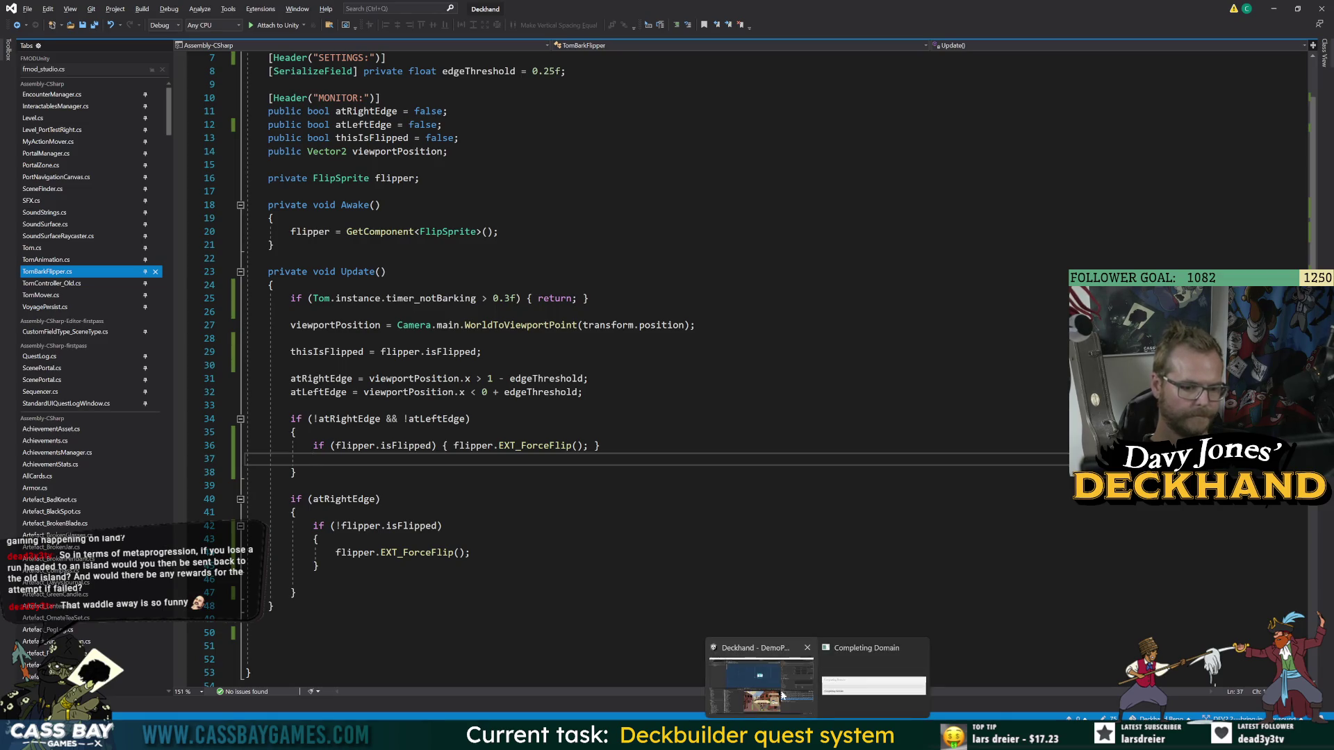
pyautogui.click(764, 669)
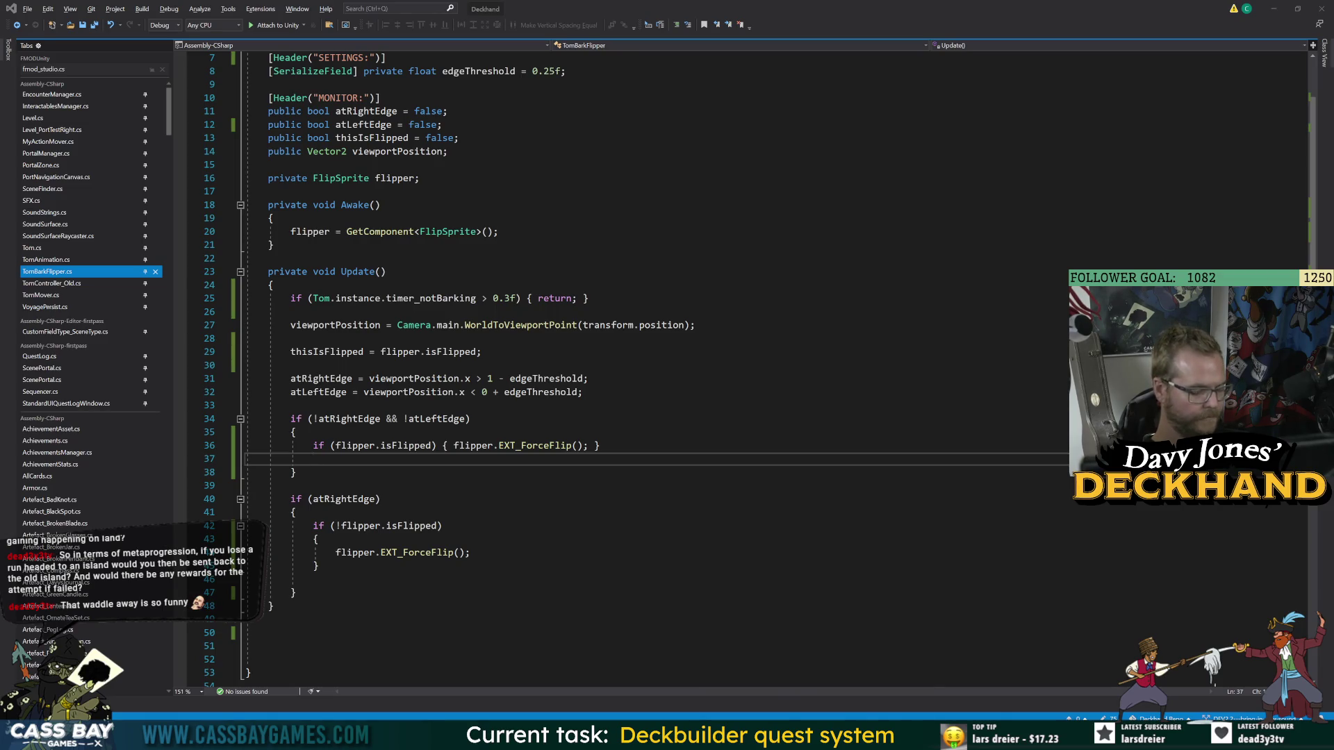
pyautogui.click(32, 248)
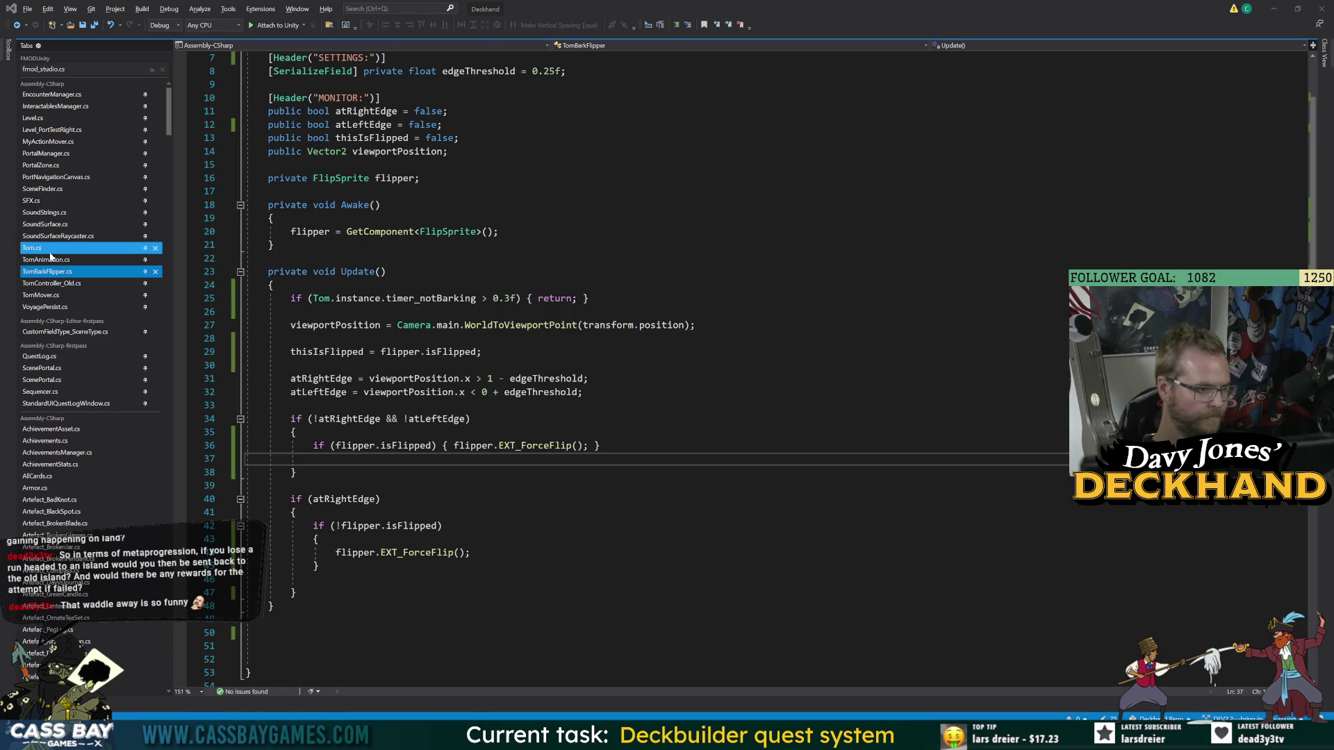
# - Open Tom.cs and inspect CanMove's isBarking and timer_barking < 1.5f condition
pyautogui.click(548, 365)
pyautogui.scroll(-7, 695, 369)
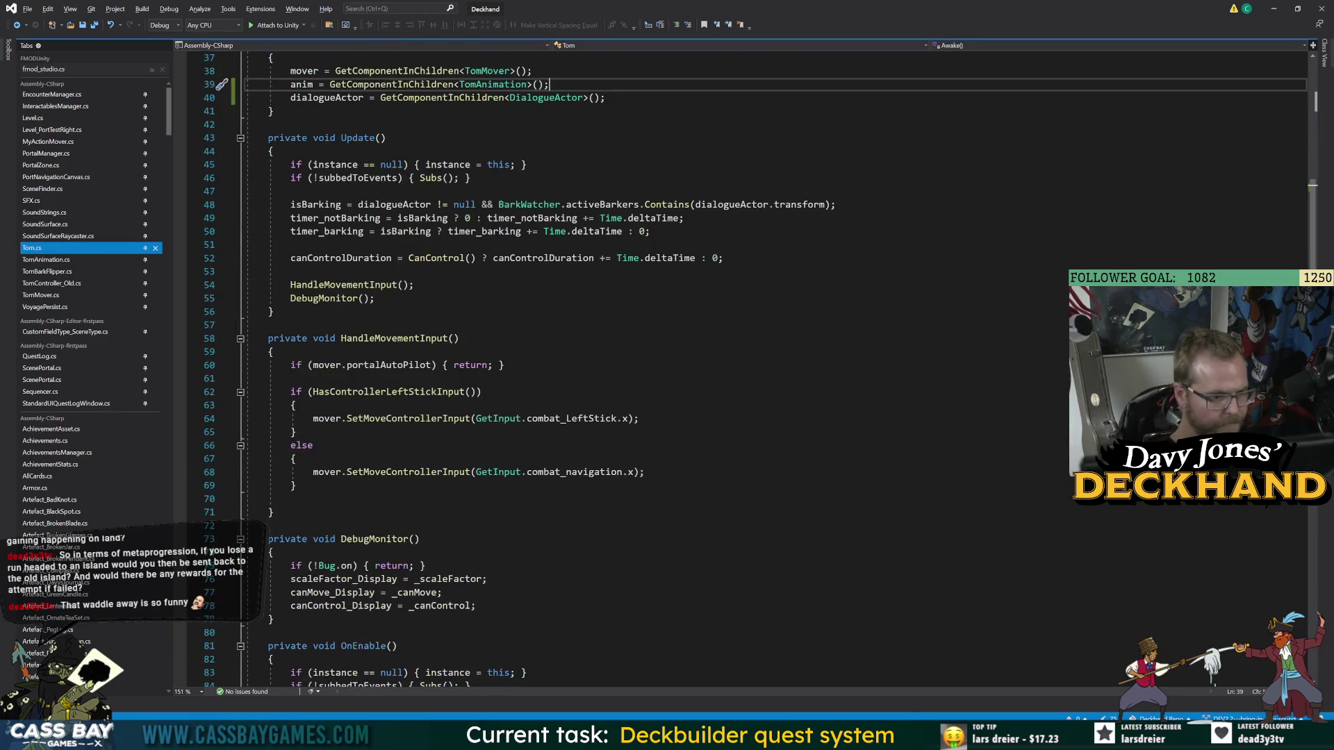
pyautogui.scroll(-20, 695, 369)
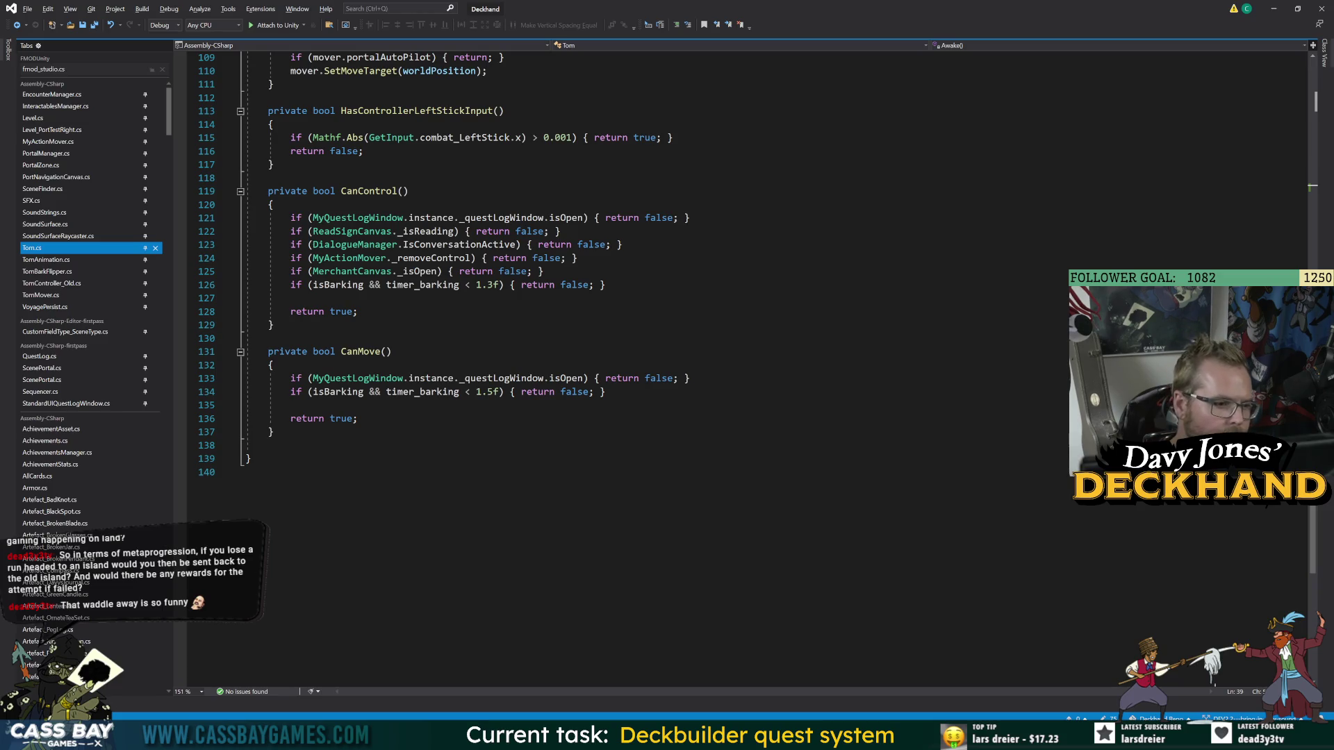
pyautogui.click(416, 392)
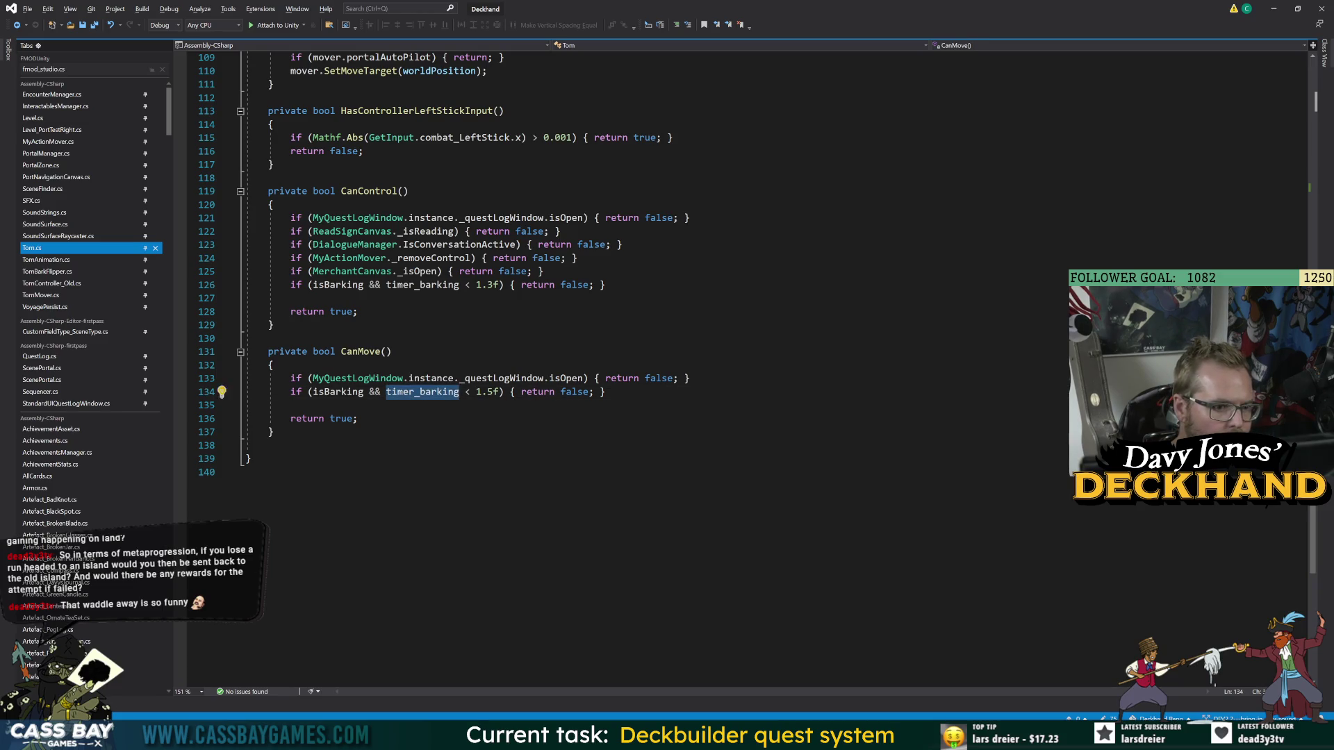
pyautogui.press('Down')
pyautogui.press('Down')
pyautogui.press('Down')
pyautogui.press('Up')
pyautogui.press('Up')
pyautogui.press('Up')
pyautogui.press('Down')
pyautogui.press('Down')
pyautogui.press('Down')
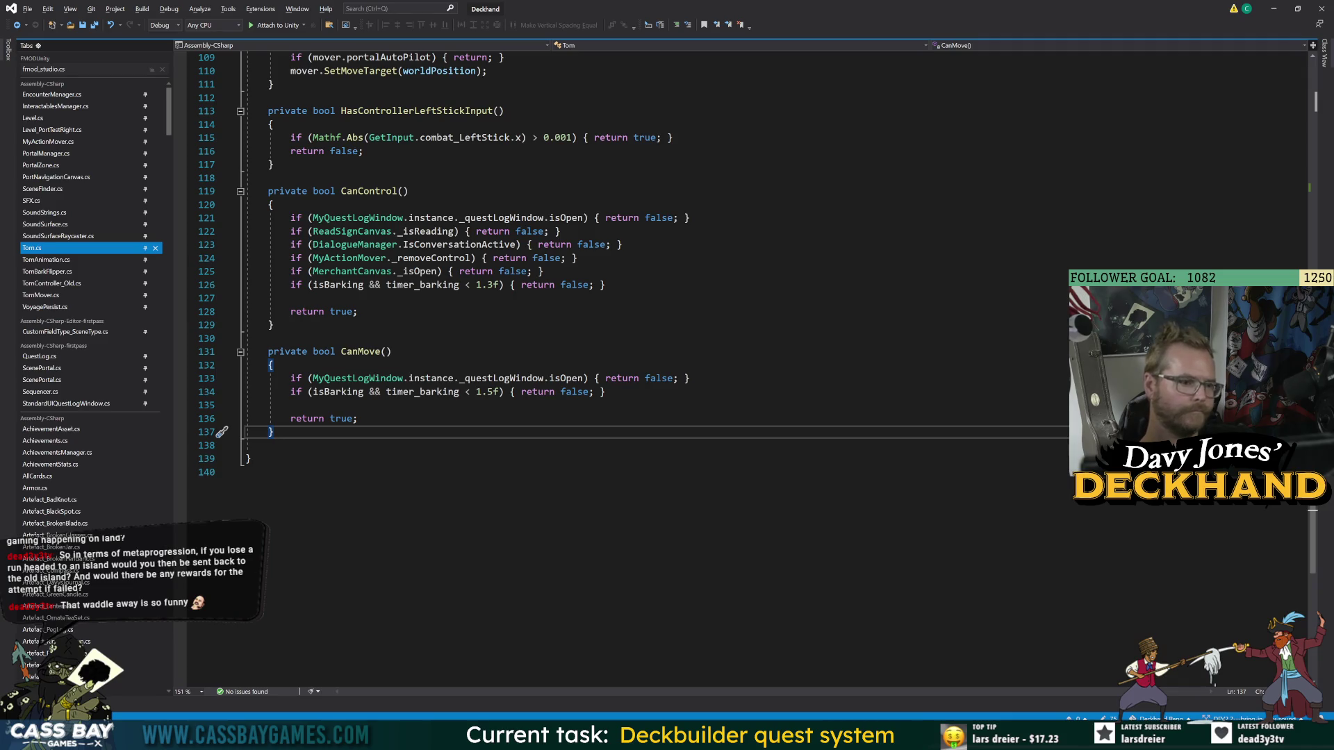
# - Inspect CanControl's barking timer check, which uses 1.3f
pyautogui.click(319, 285)
pyautogui.press('Down')
pyautogui.press('Down')
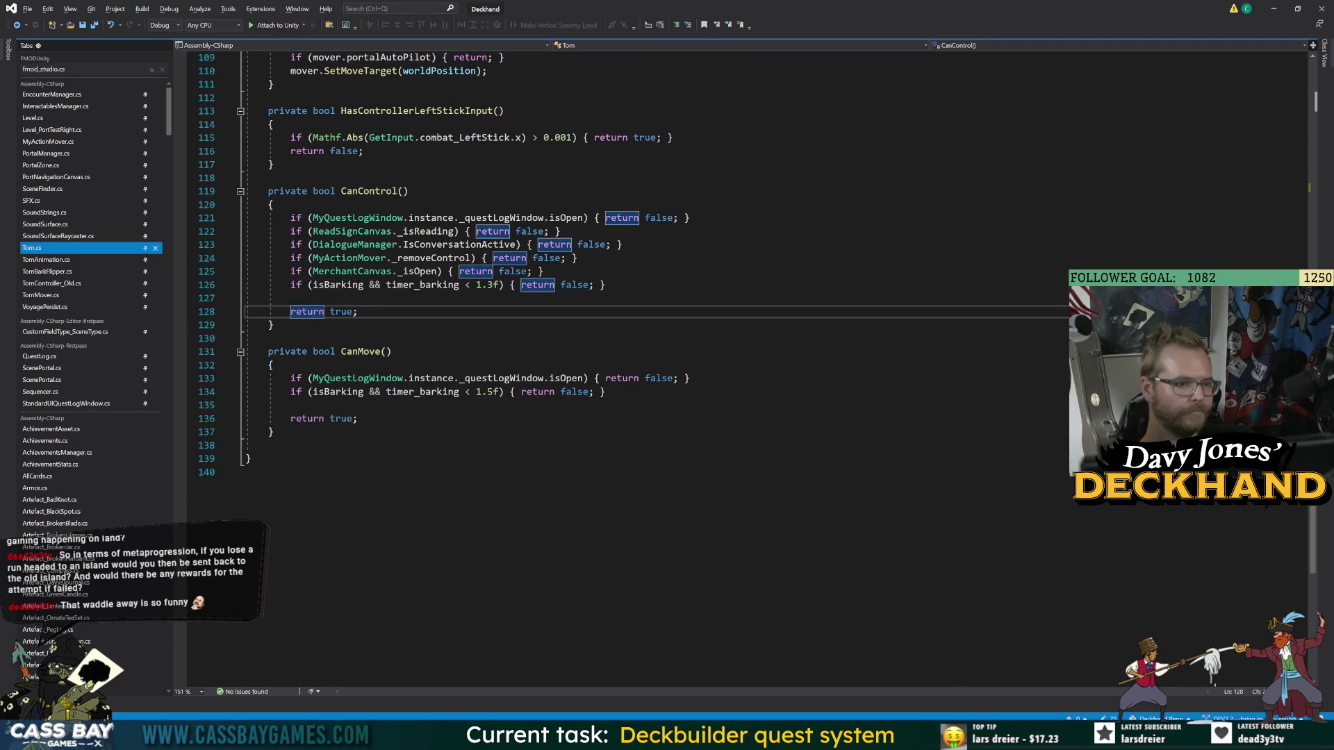
pyautogui.click(292, 445)
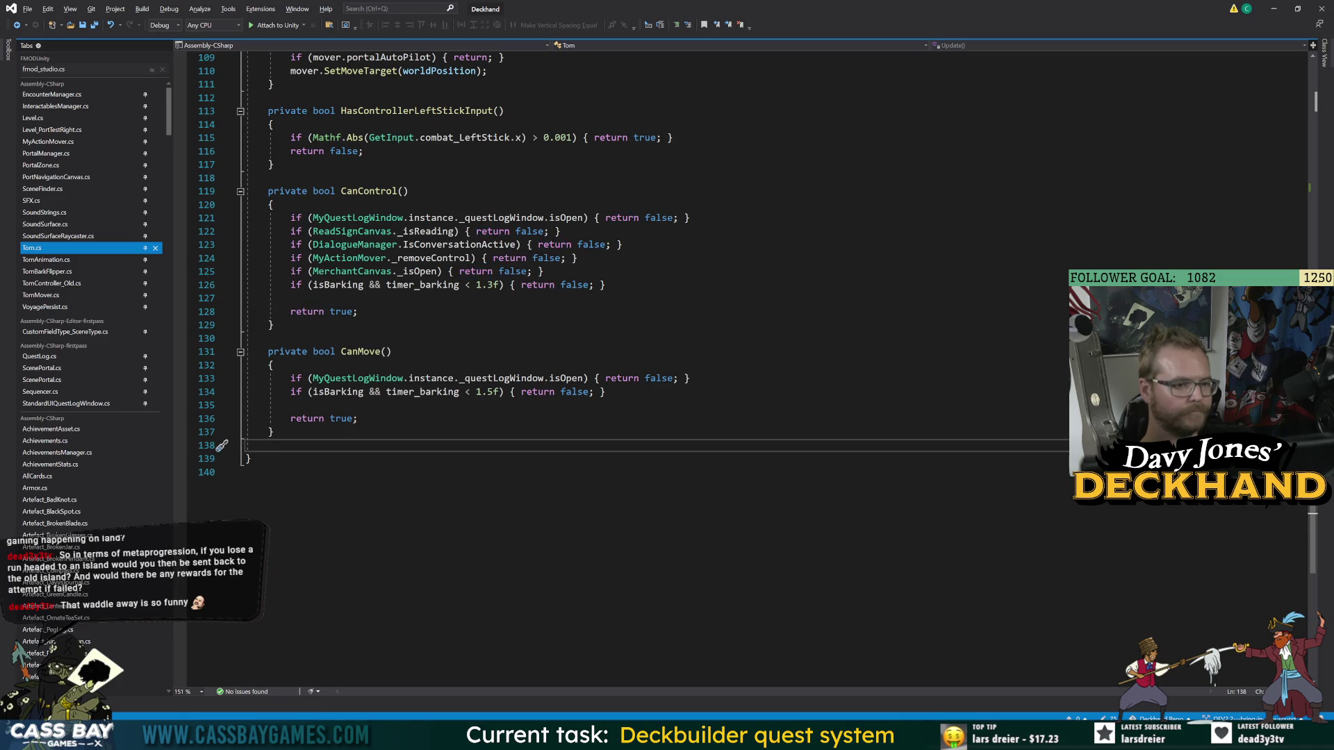
pyautogui.moveTo(817, 735)
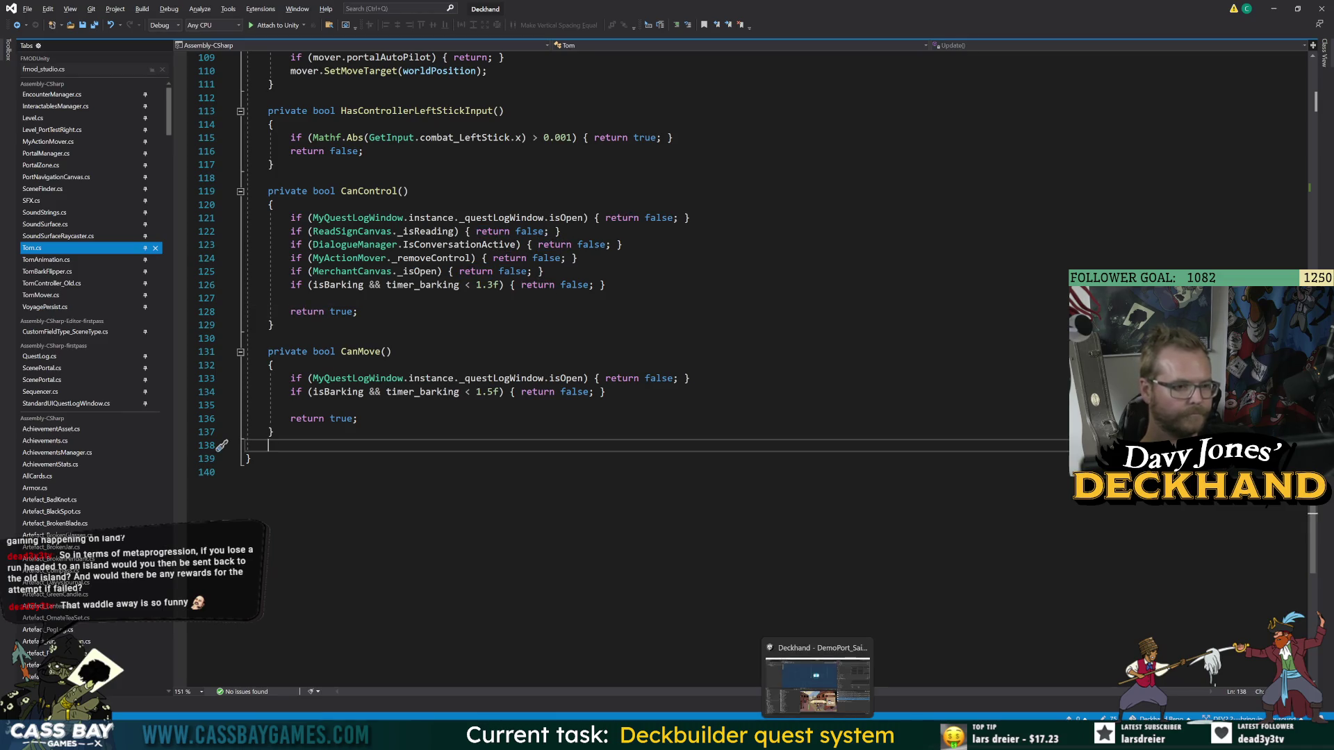
pyautogui.click(817, 693)
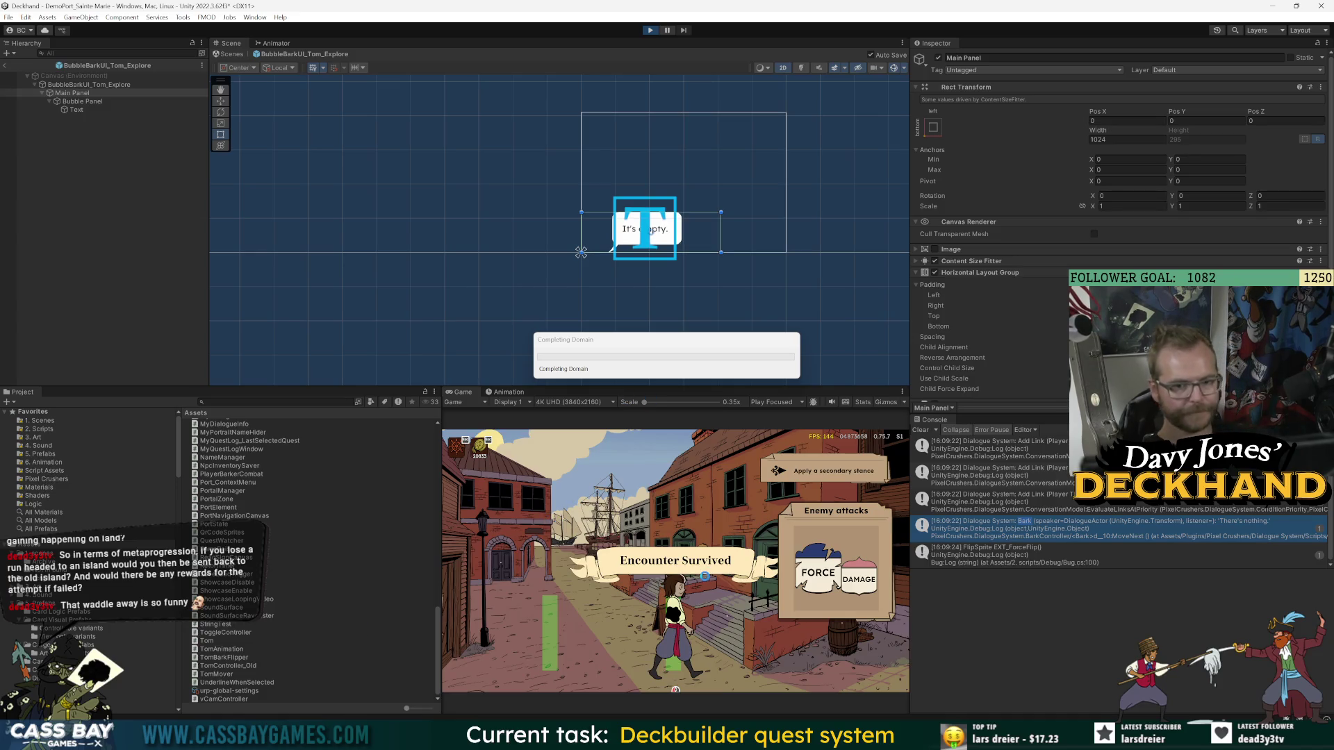
pyautogui.hotkey('alt', 'Tab')
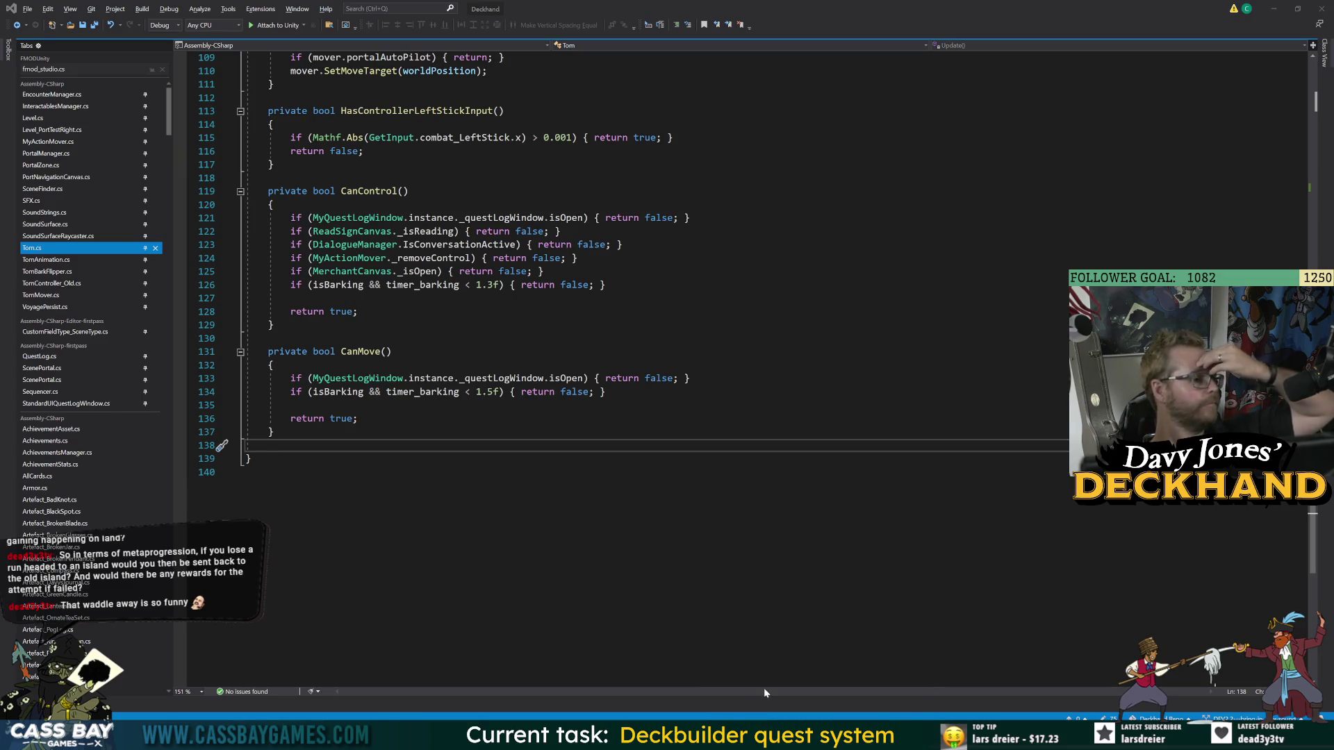
pyautogui.click(817, 720)
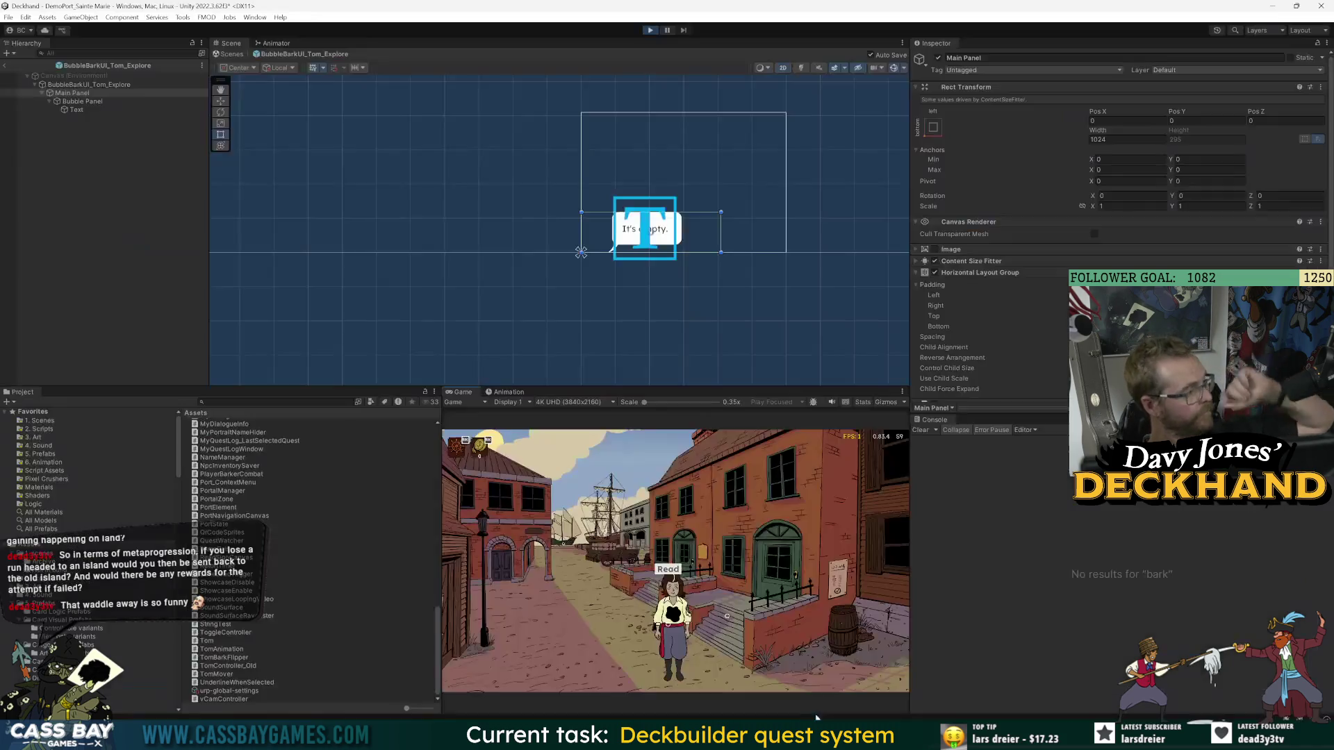
pyautogui.click(840, 623)
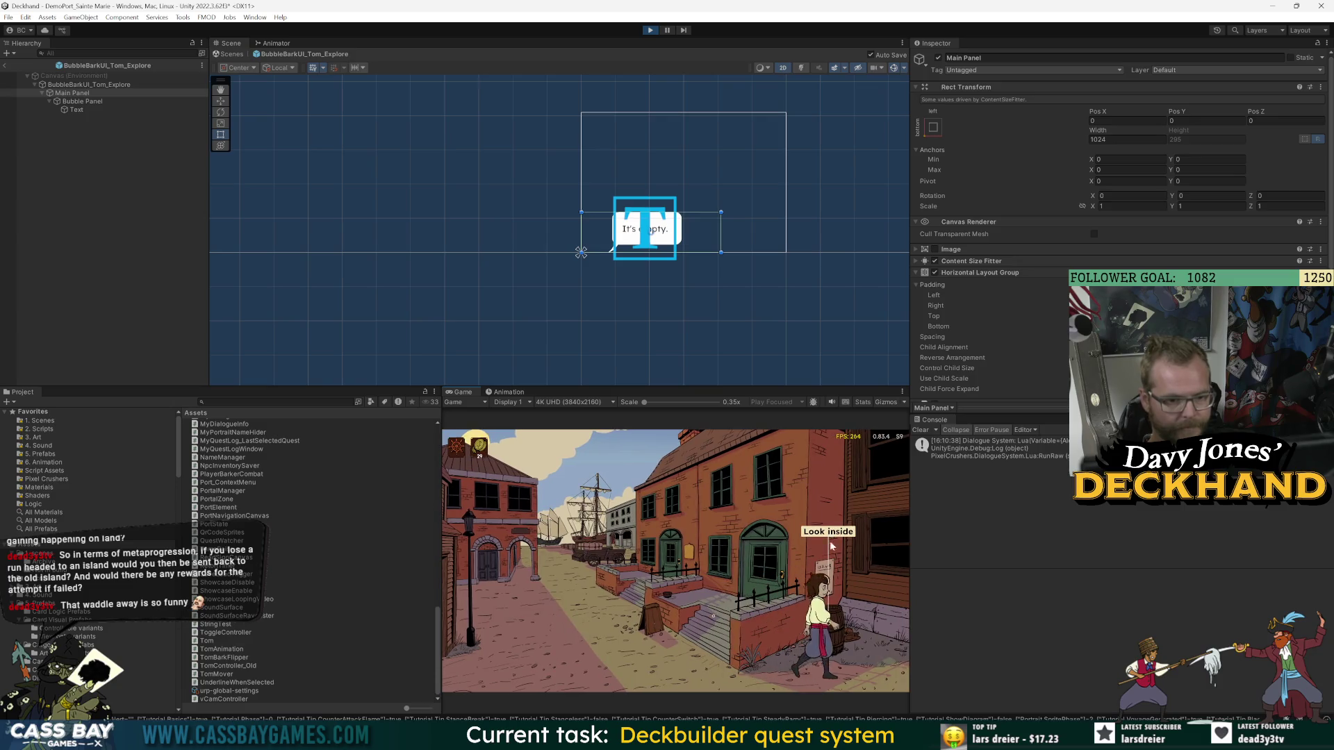
pyautogui.click(832, 546)
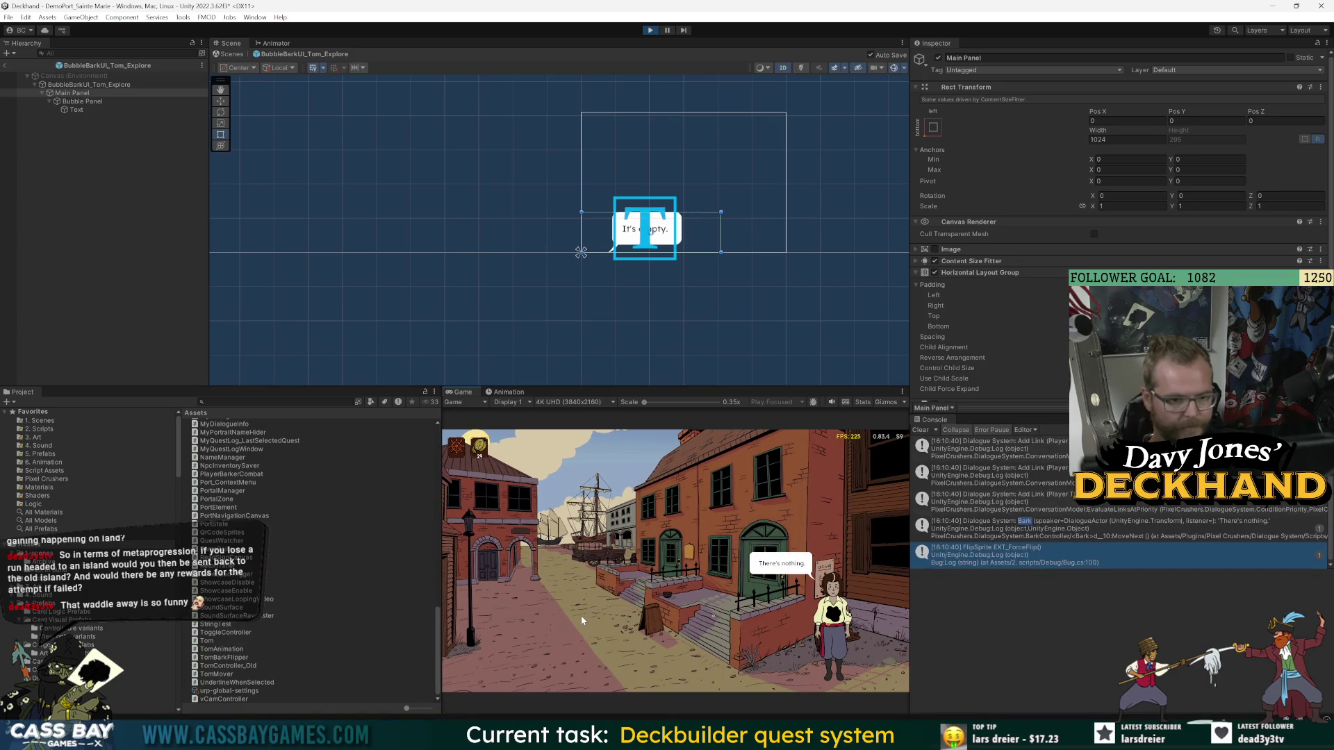
pyautogui.click(581, 615)
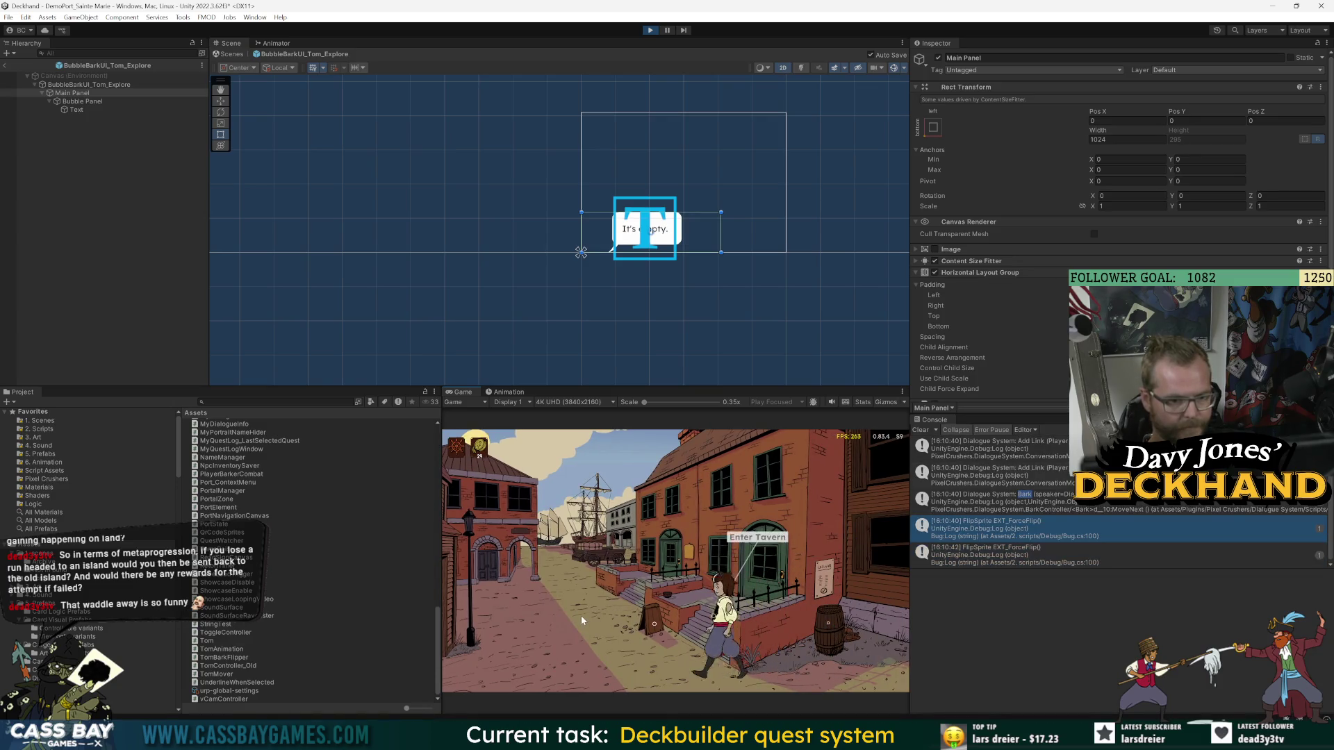
pyautogui.hotkey('alt', 'Tab')
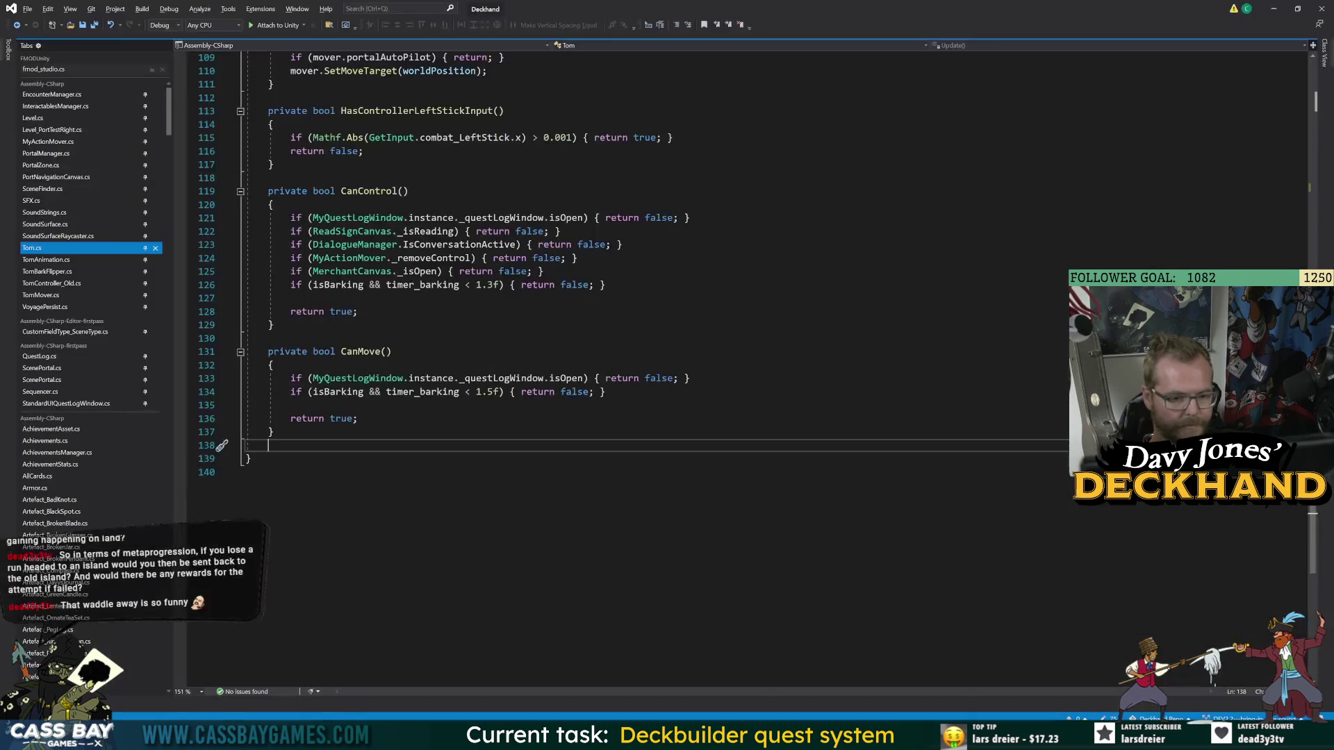
# - Return to TomBarkFlipper line 25 and flip the test to timer_notBarking < 0.3f, then switch to Unity
pyautogui.click(17, 26)
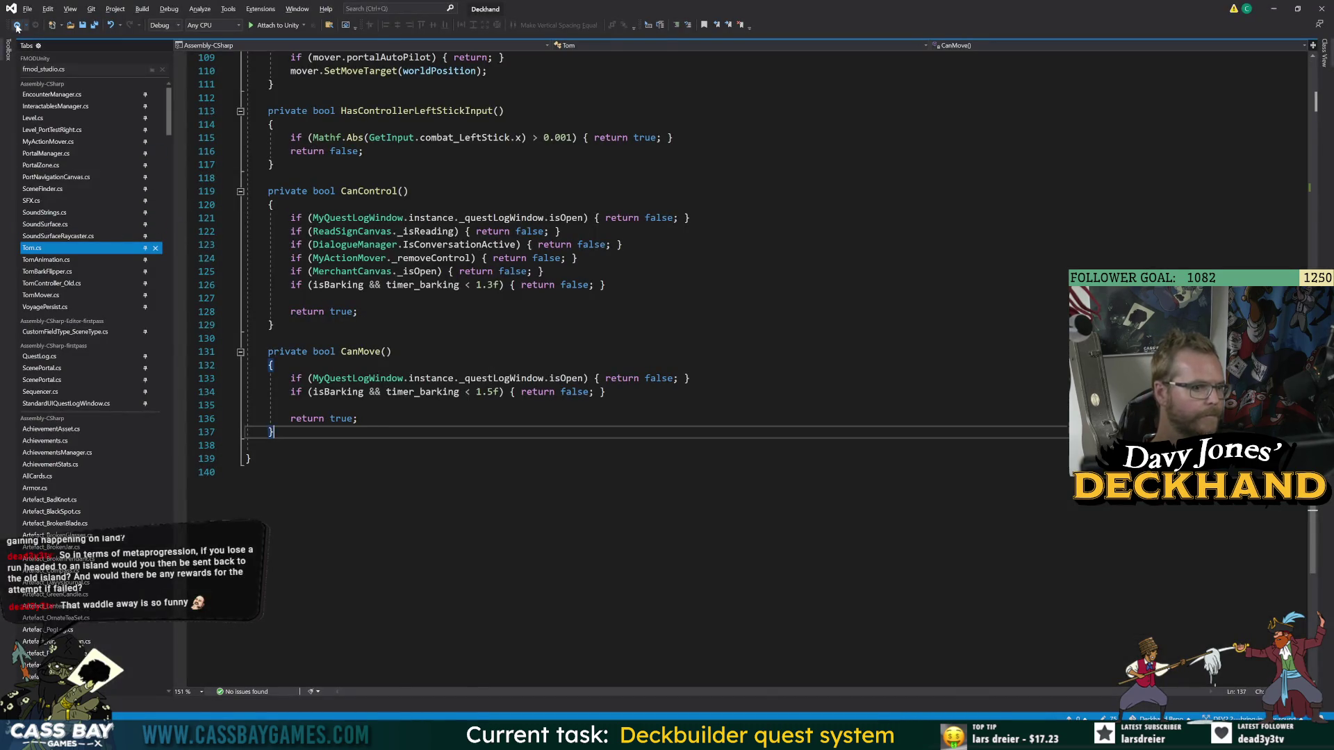
pyautogui.click(17, 26)
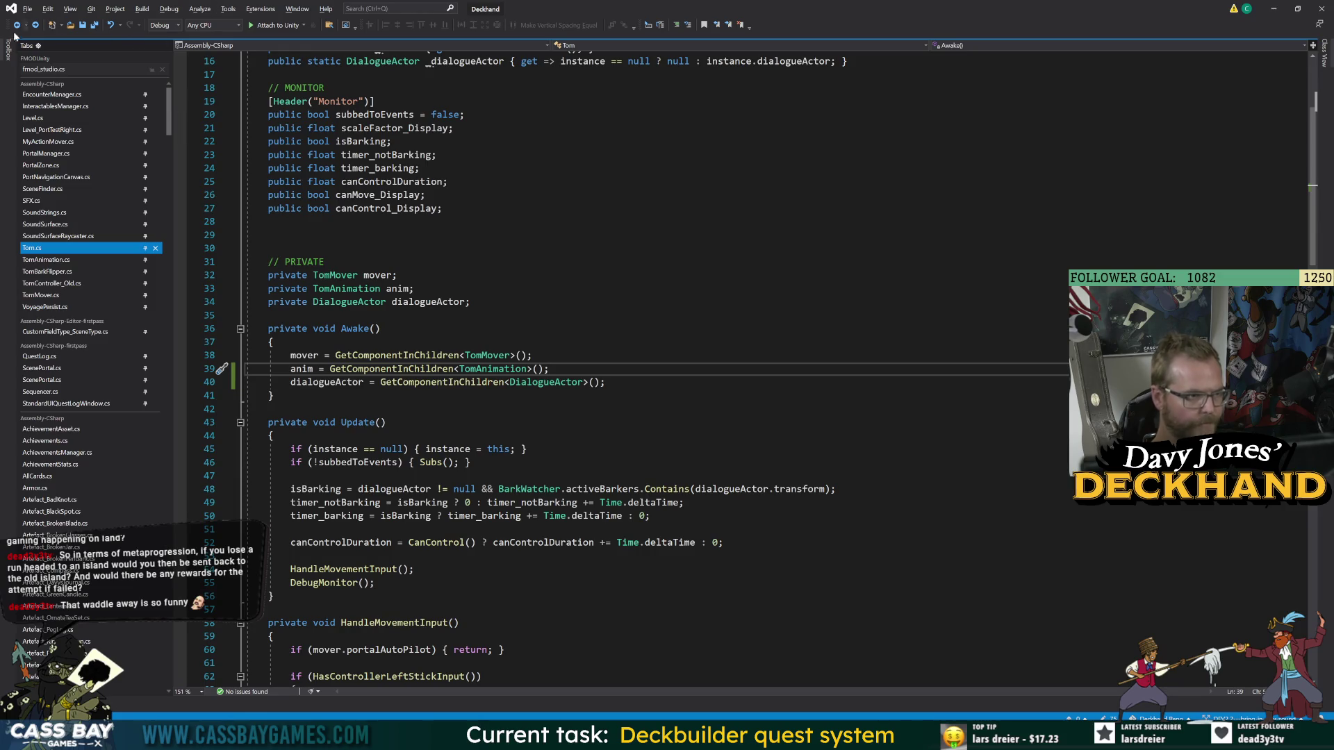
pyautogui.click(17, 26)
pyautogui.click(17, 26)
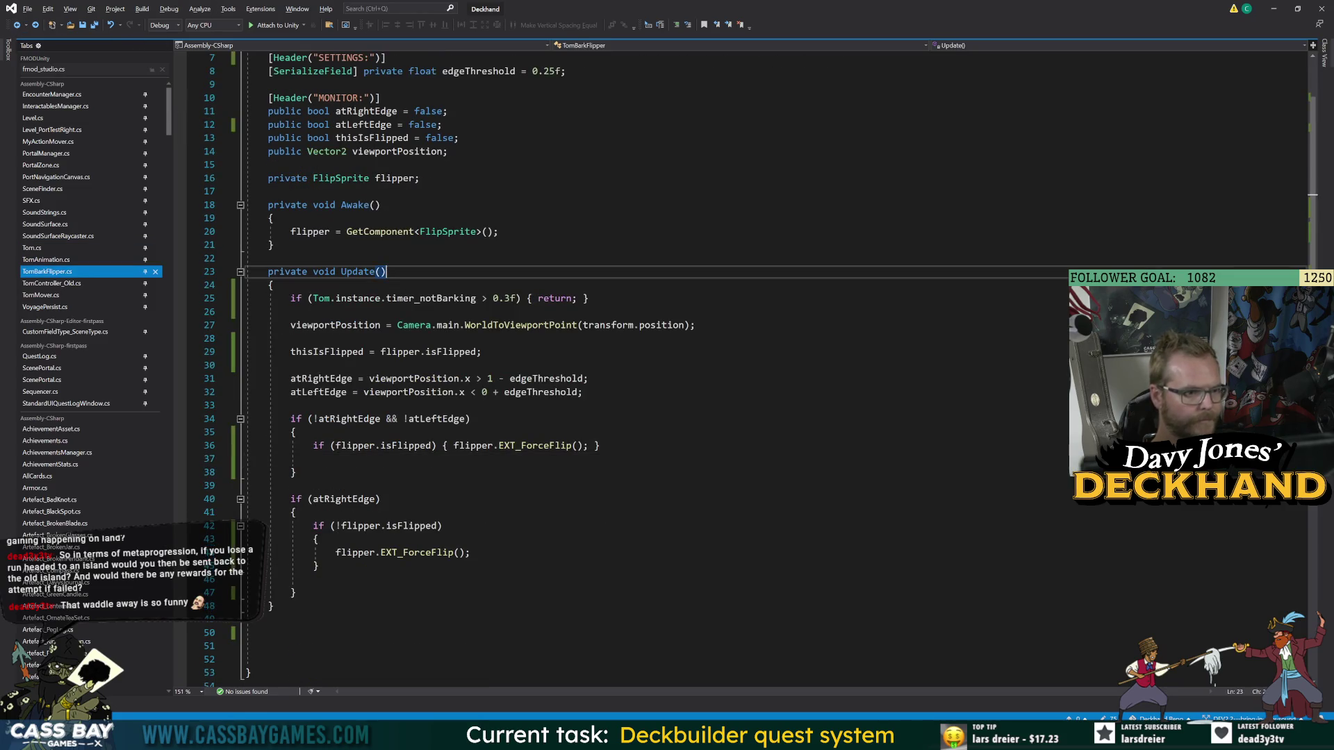
pyautogui.click(16, 25)
pyautogui.click(17, 26)
pyautogui.click(16, 25)
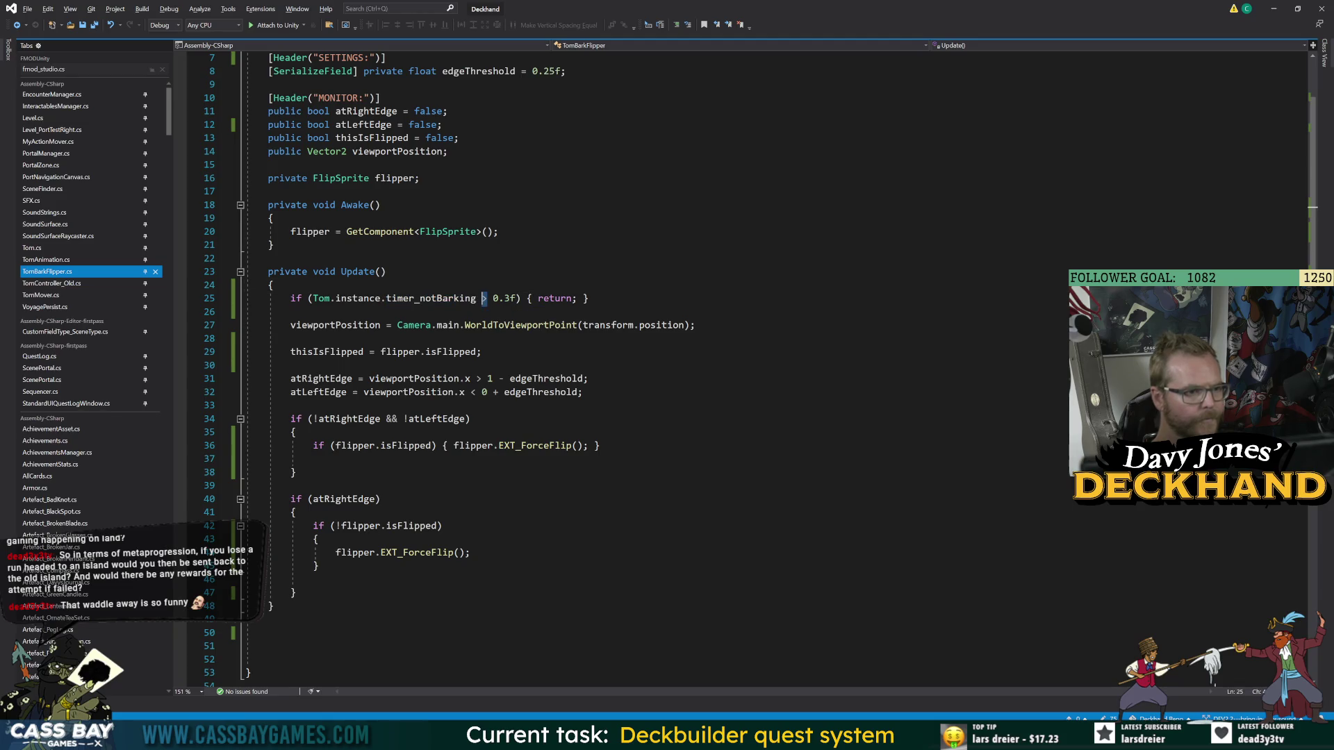
pyautogui.write('<')
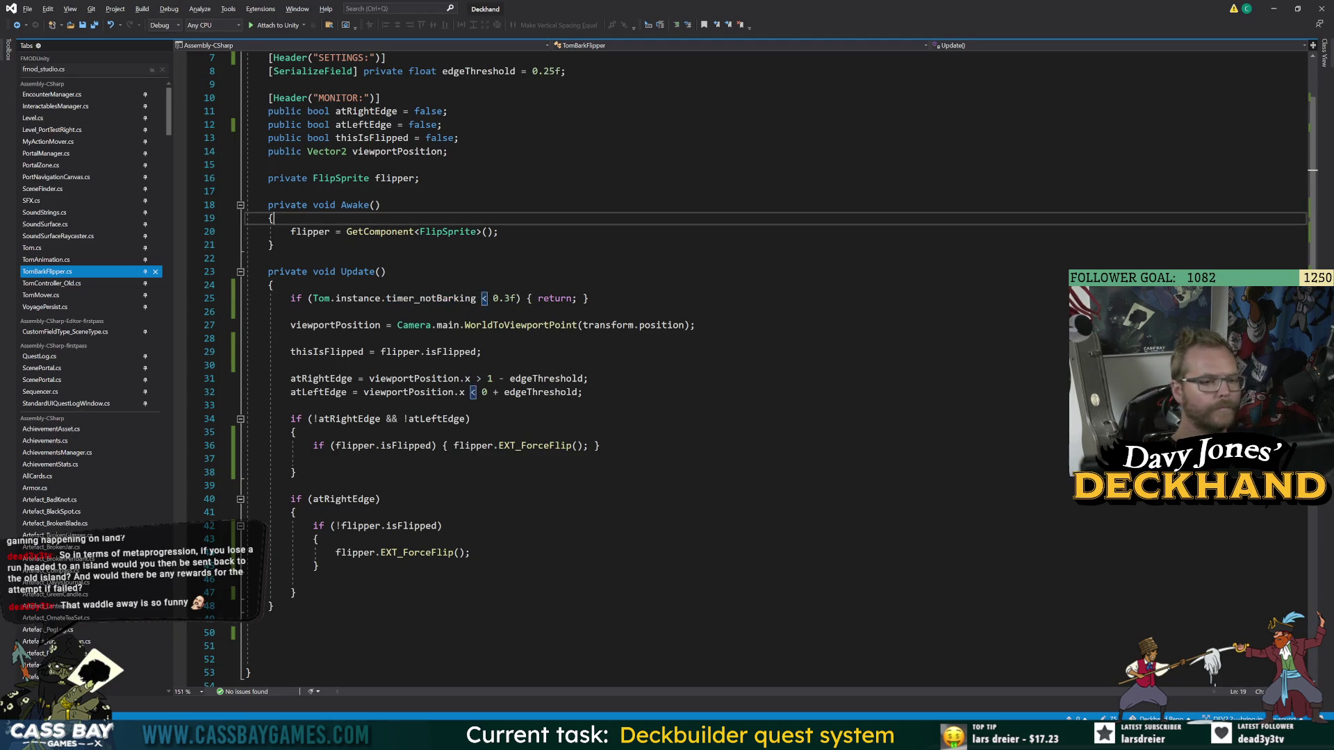
pyautogui.click(290, 486)
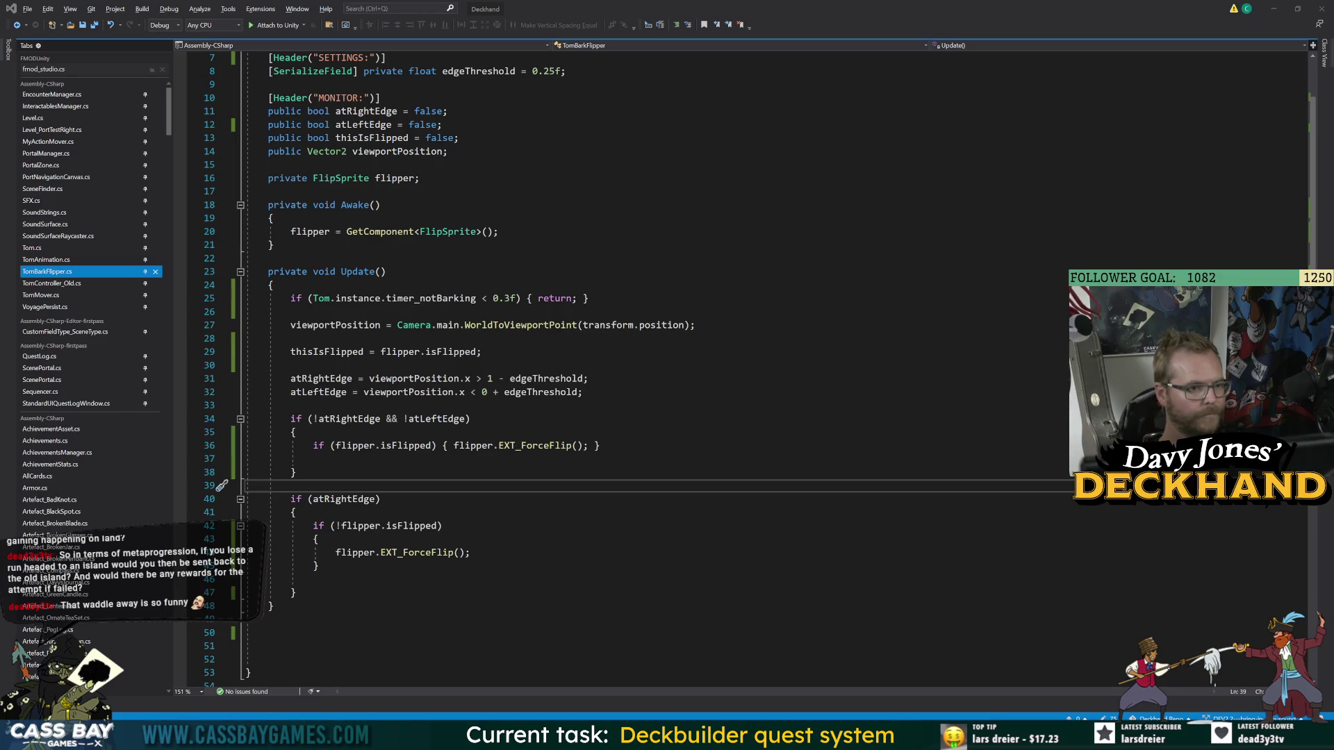
pyautogui.hotkey('alt', 'Tab')
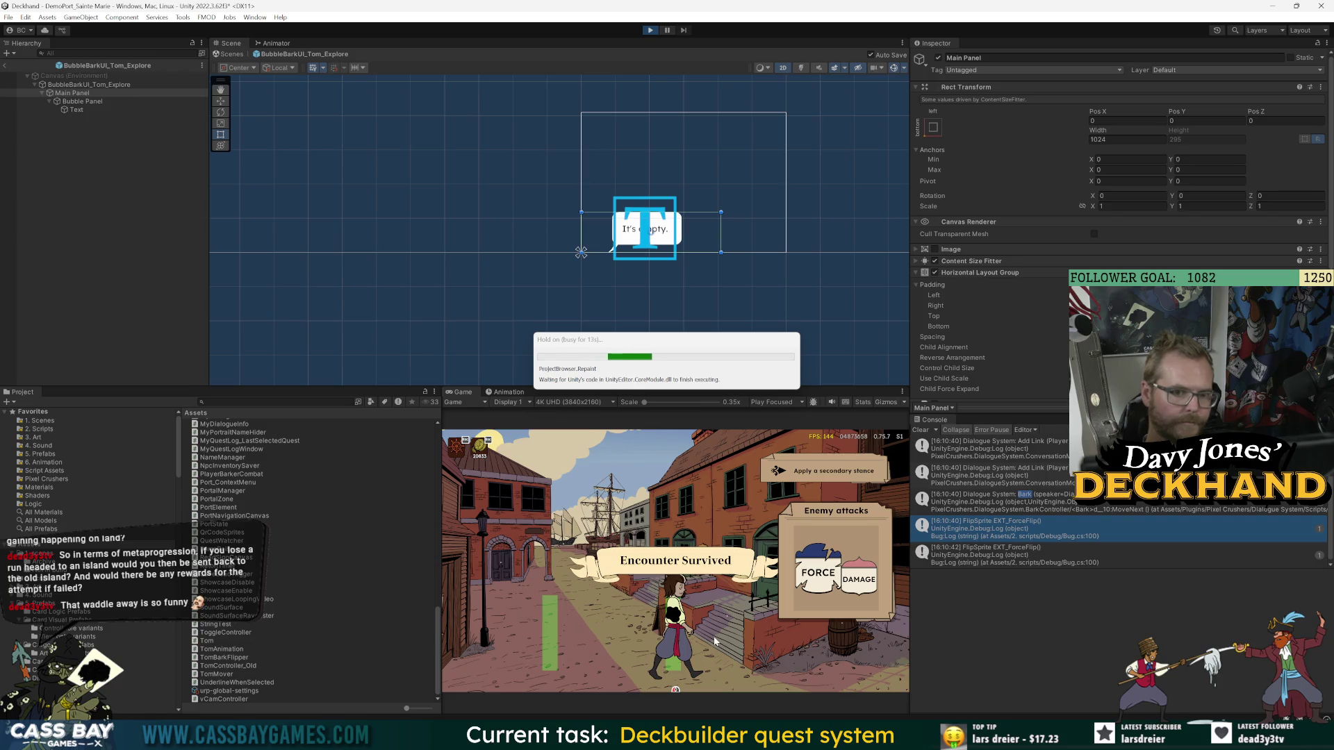
# - Walk Tom to the wall notice and the barrel, triggering barks like 'Nothing but rot.'
pyautogui.click(788, 625)
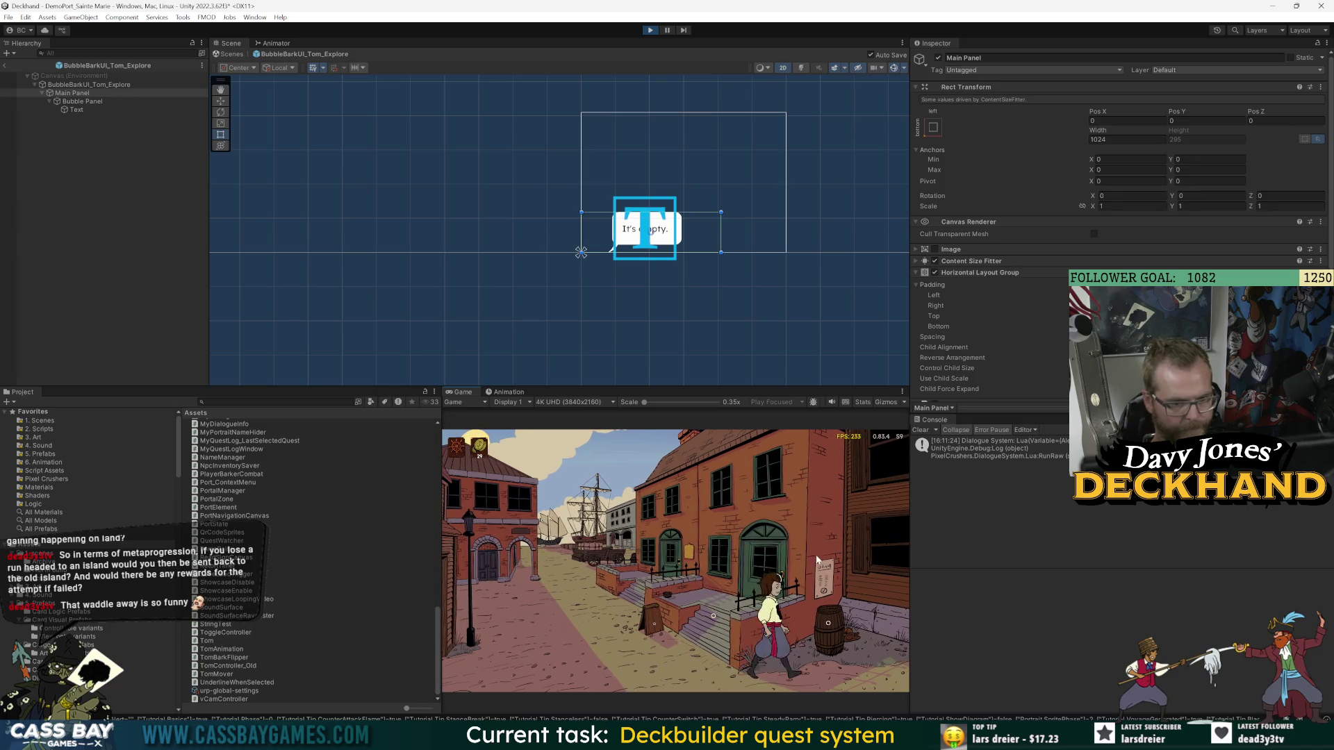
pyautogui.click(817, 559)
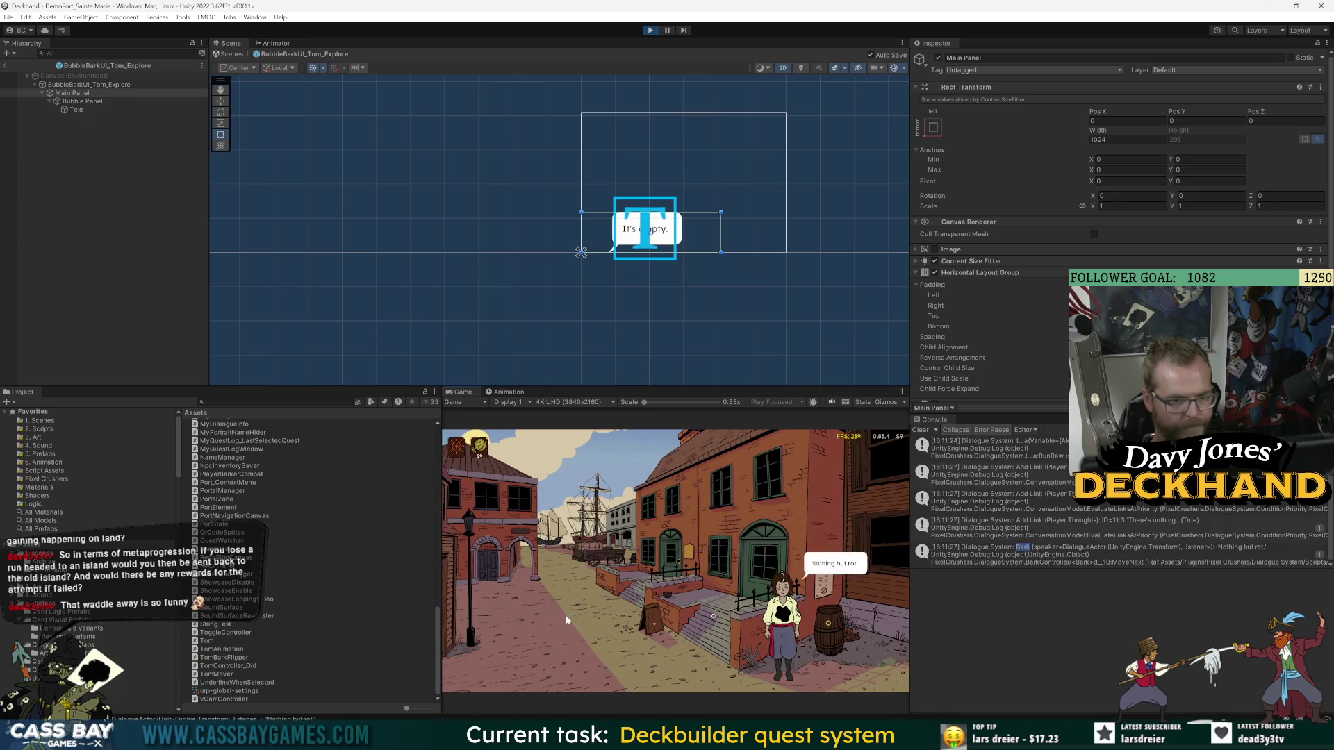
pyautogui.click(548, 613)
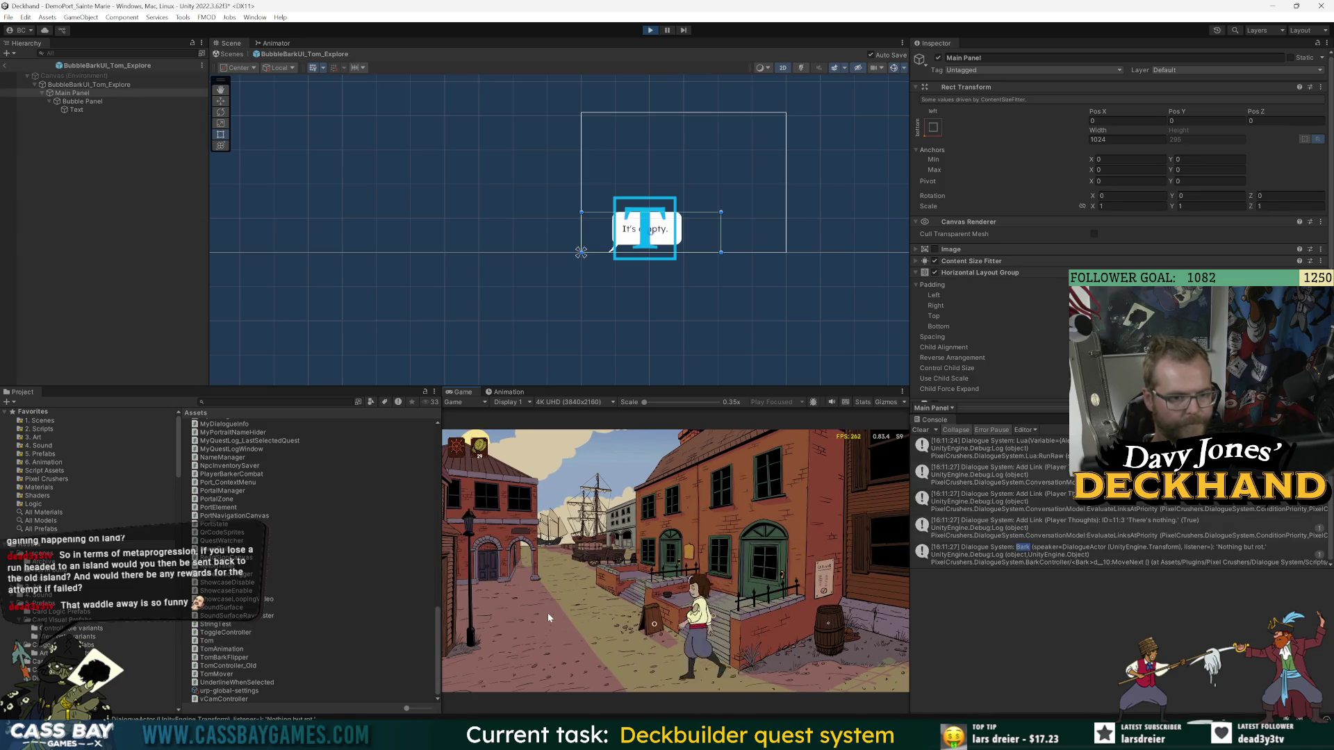
pyautogui.click(830, 649)
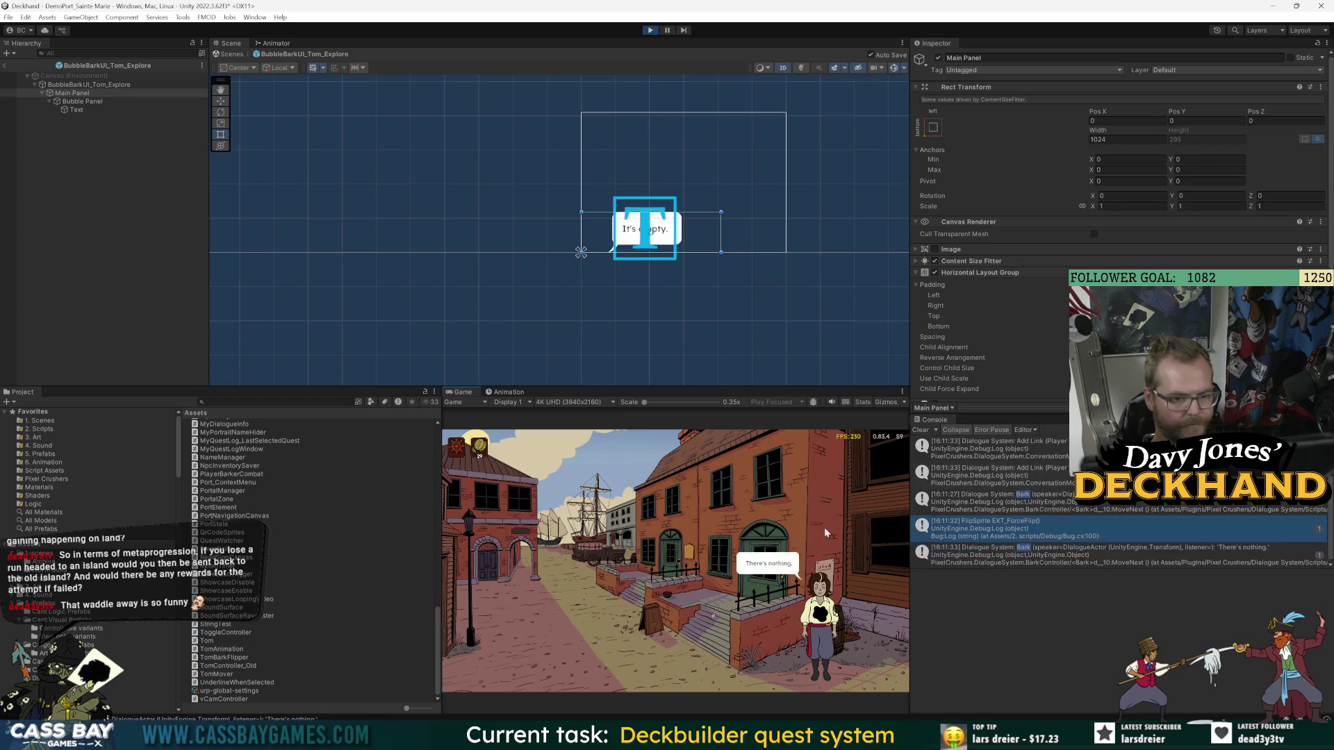
pyautogui.click(832, 512)
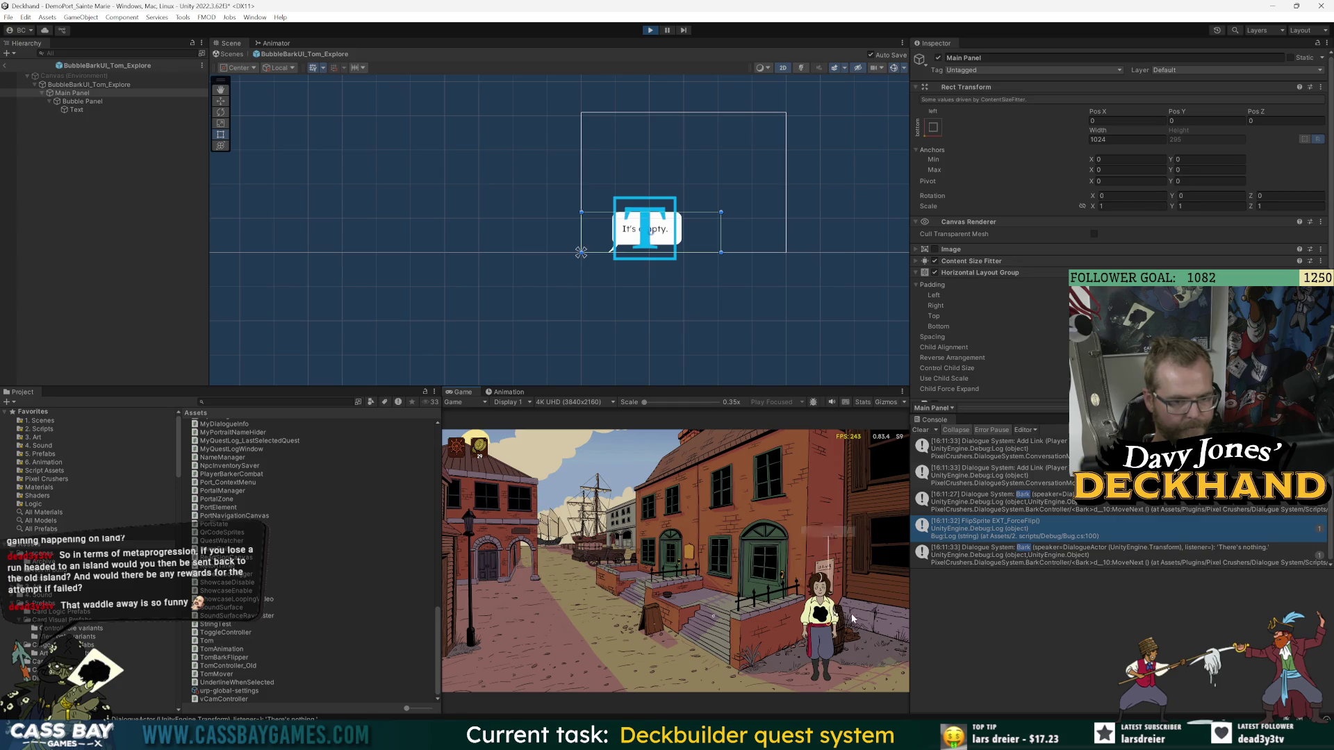
pyautogui.click(839, 532)
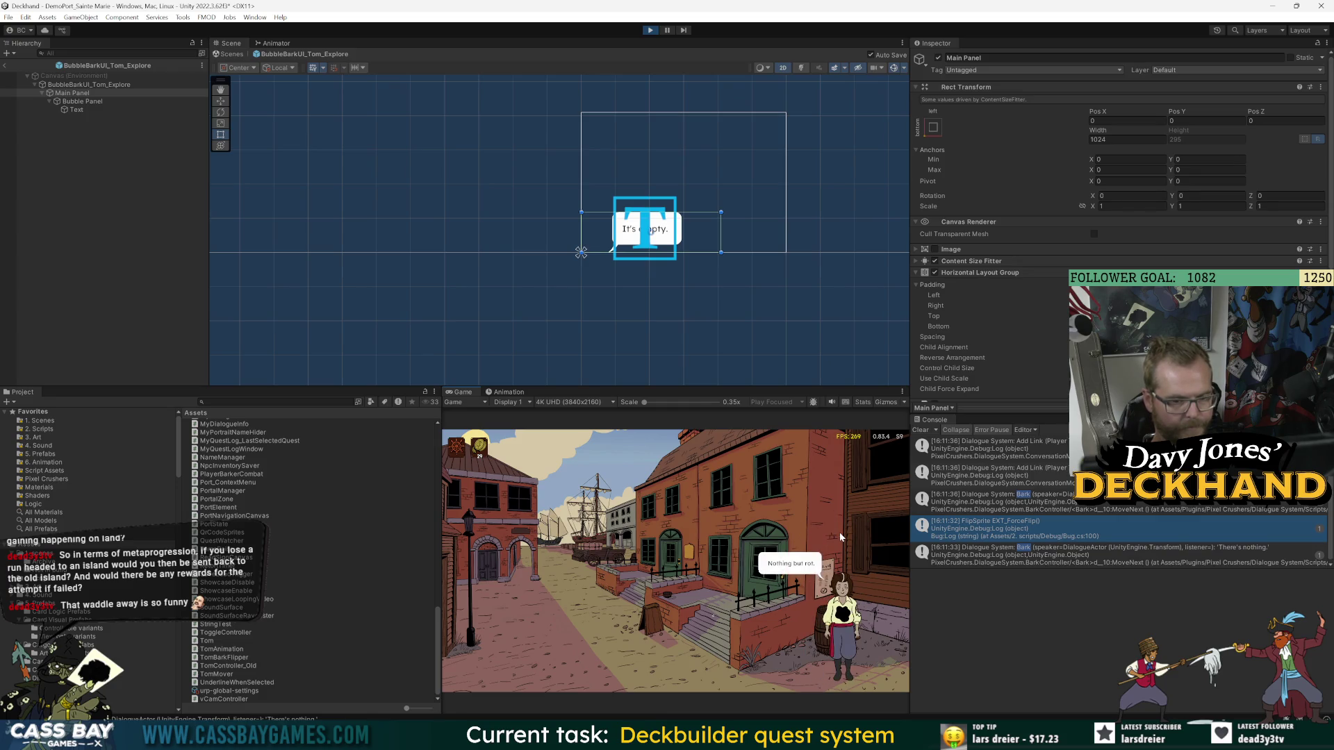
# - Send Tom to the door twice more for further barks, then stop the game
pyautogui.click(786, 626)
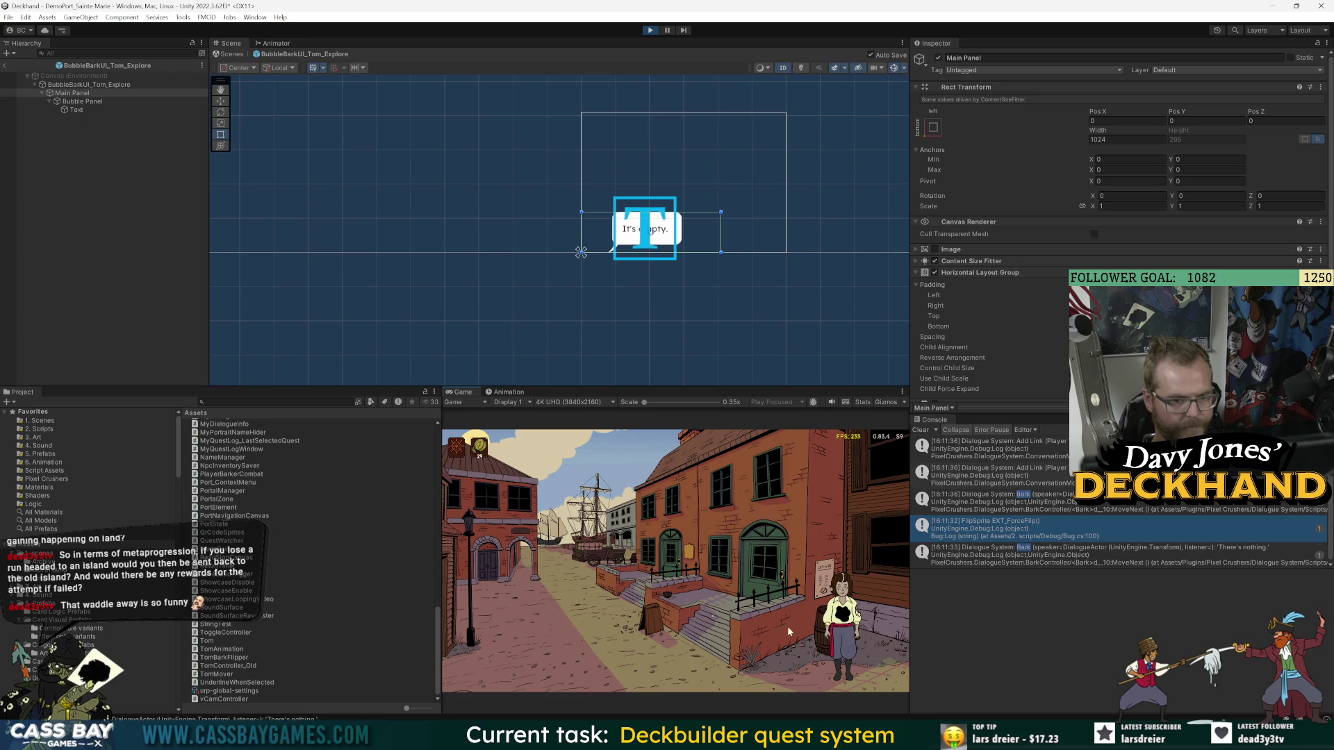
pyautogui.click(831, 554)
pyautogui.click(825, 537)
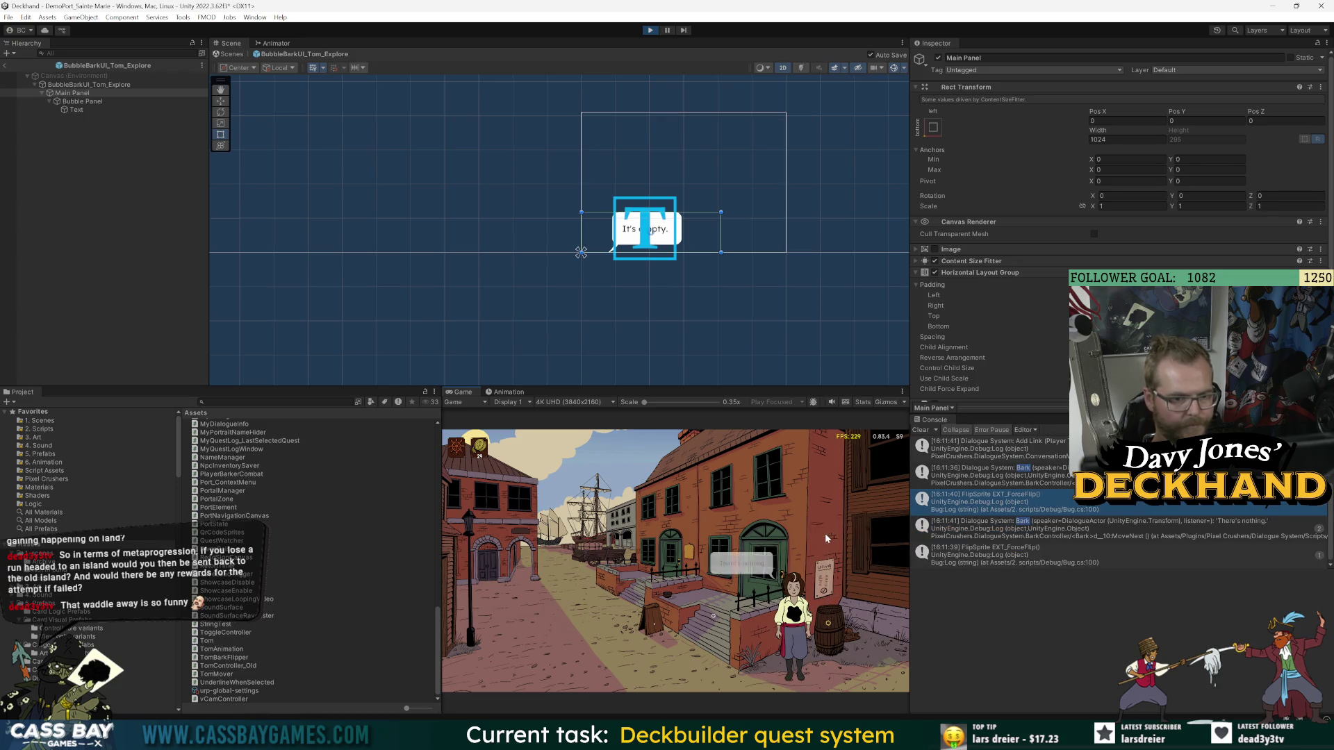
pyautogui.click(818, 603)
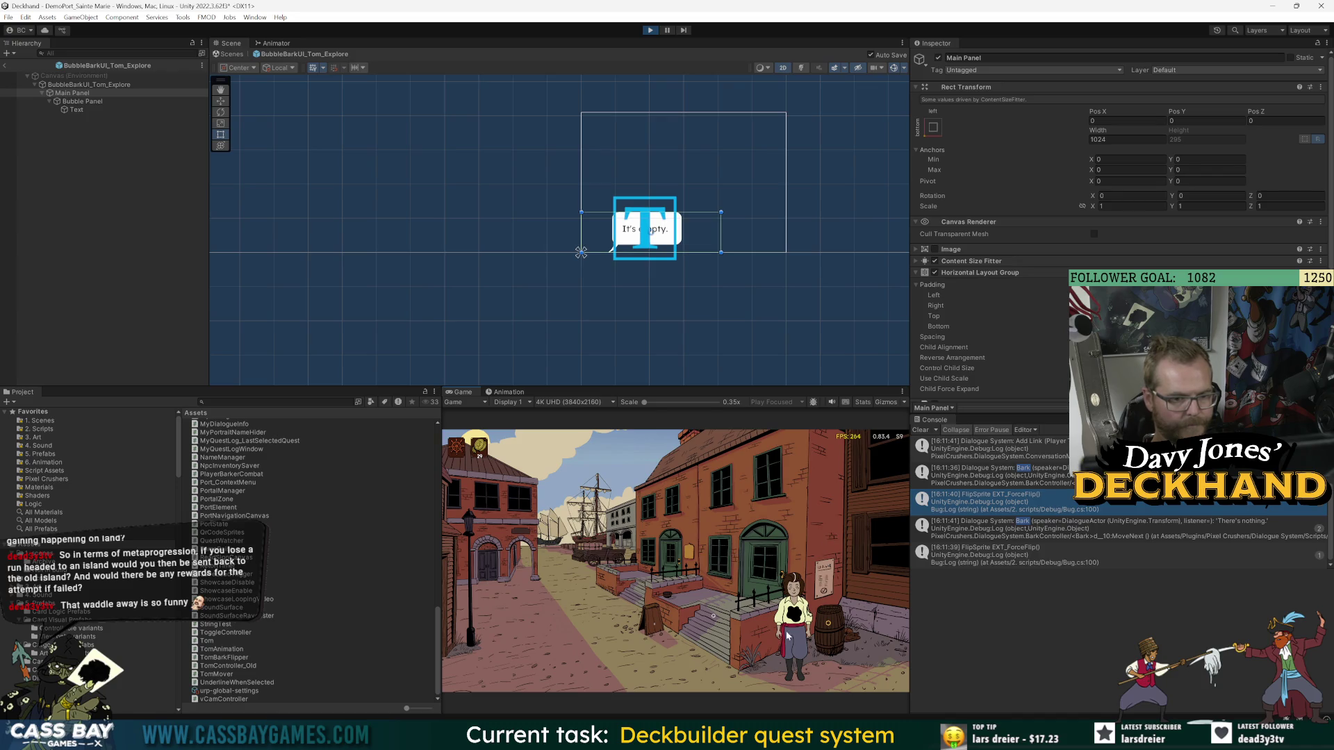
pyautogui.click(823, 531)
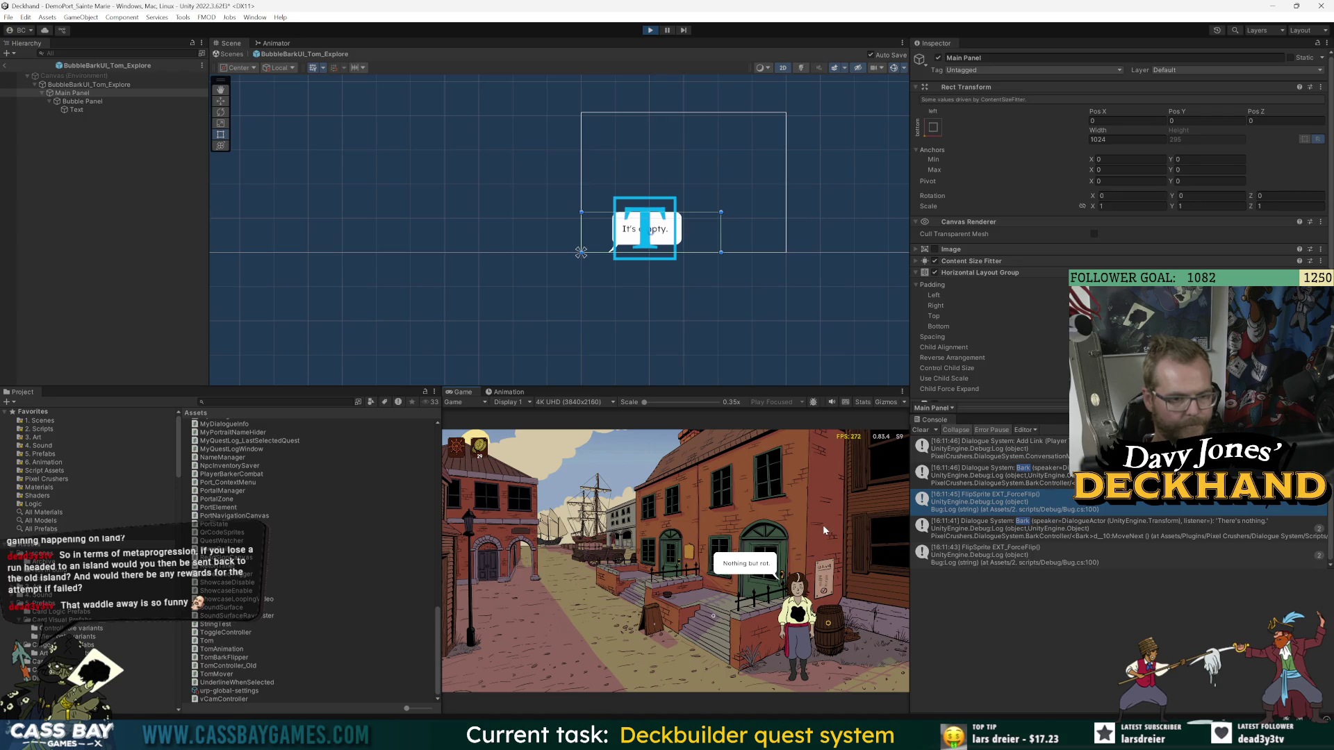
pyautogui.hotkey('ctrl', 'p')
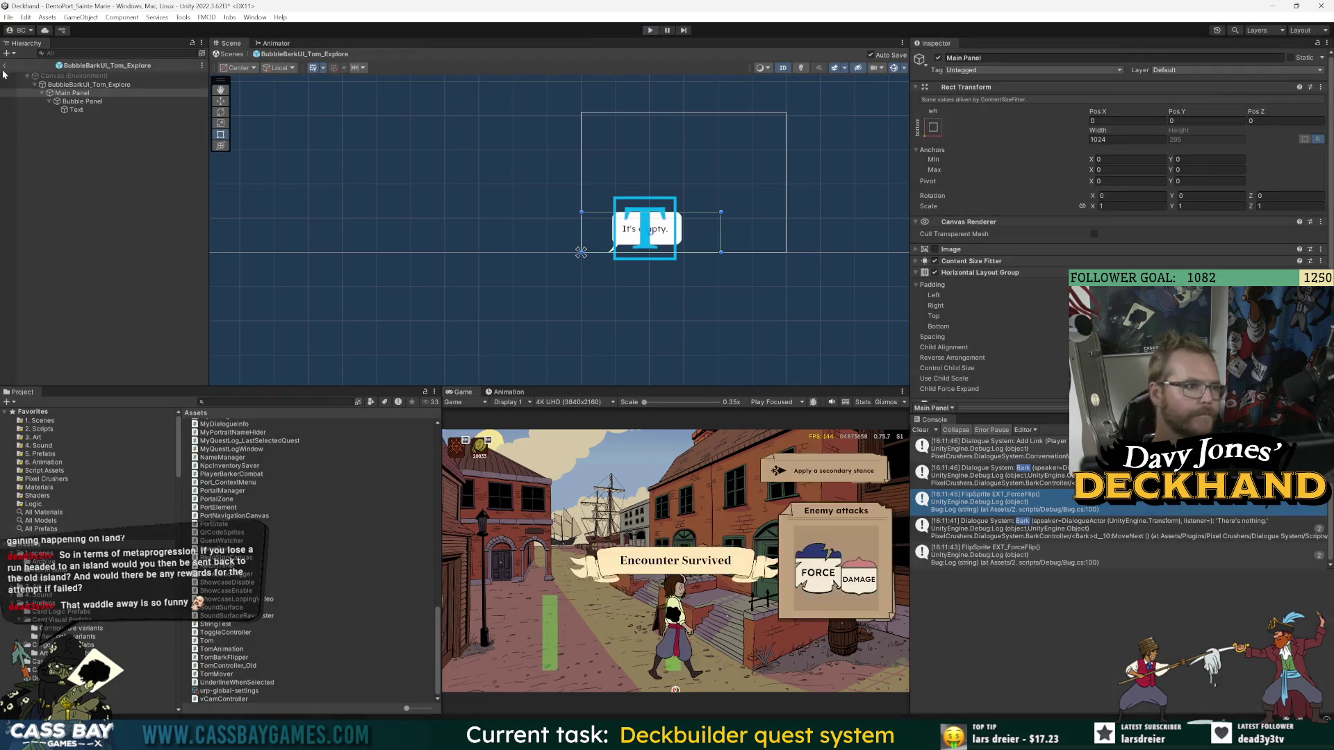
# - Leave prefab mode and drag a Bark Trigger prefab into the Sainte Marie port scene
pyautogui.click(4, 66)
pyautogui.write('bark m')
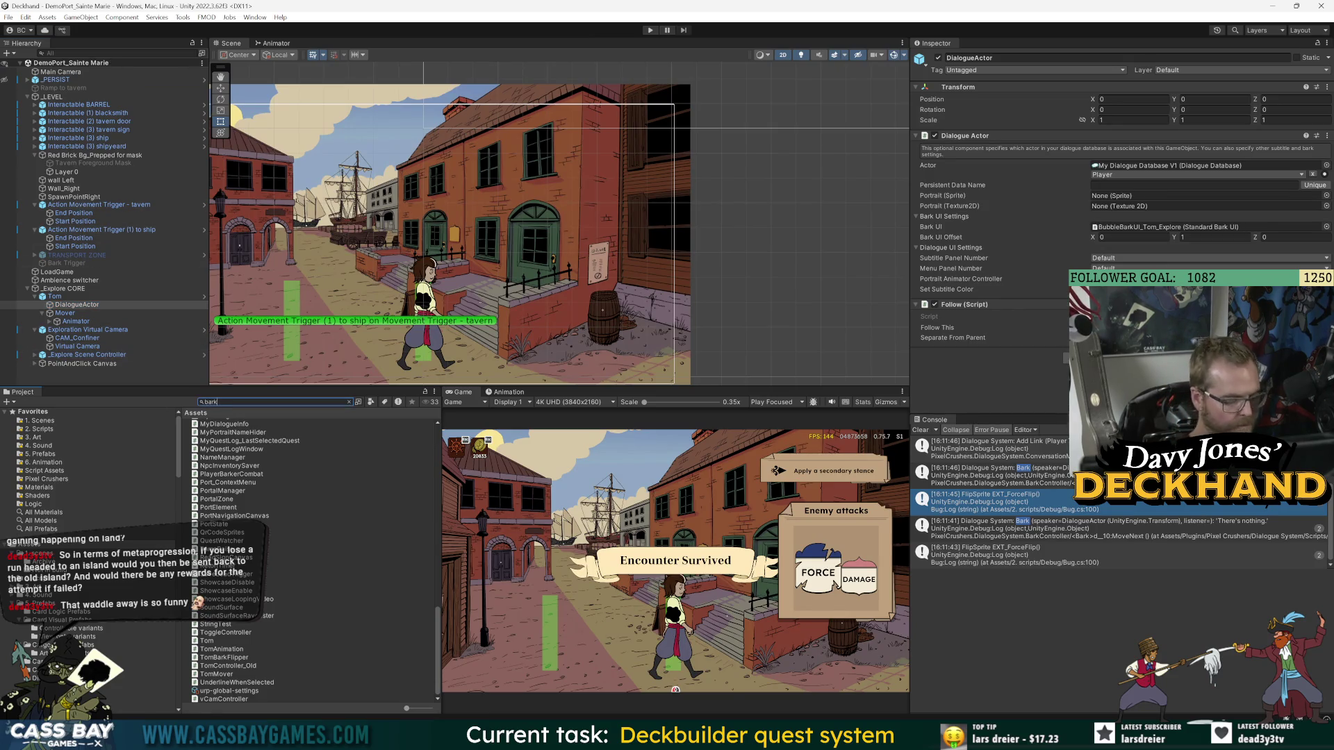
pyautogui.write('gg')
pyautogui.moveTo(222, 424)
pyautogui.mouseDown()
pyautogui.moveTo(316, 288)
pyautogui.moveTo(331, 285)
pyautogui.moveTo(338, 304)
pyautogui.mouseUp()
# - Set the Bark Trigger's conversation to Barks/PlayerInsults, then play and walk Tom left into it
pyautogui.scroll(-6, 988, 316)
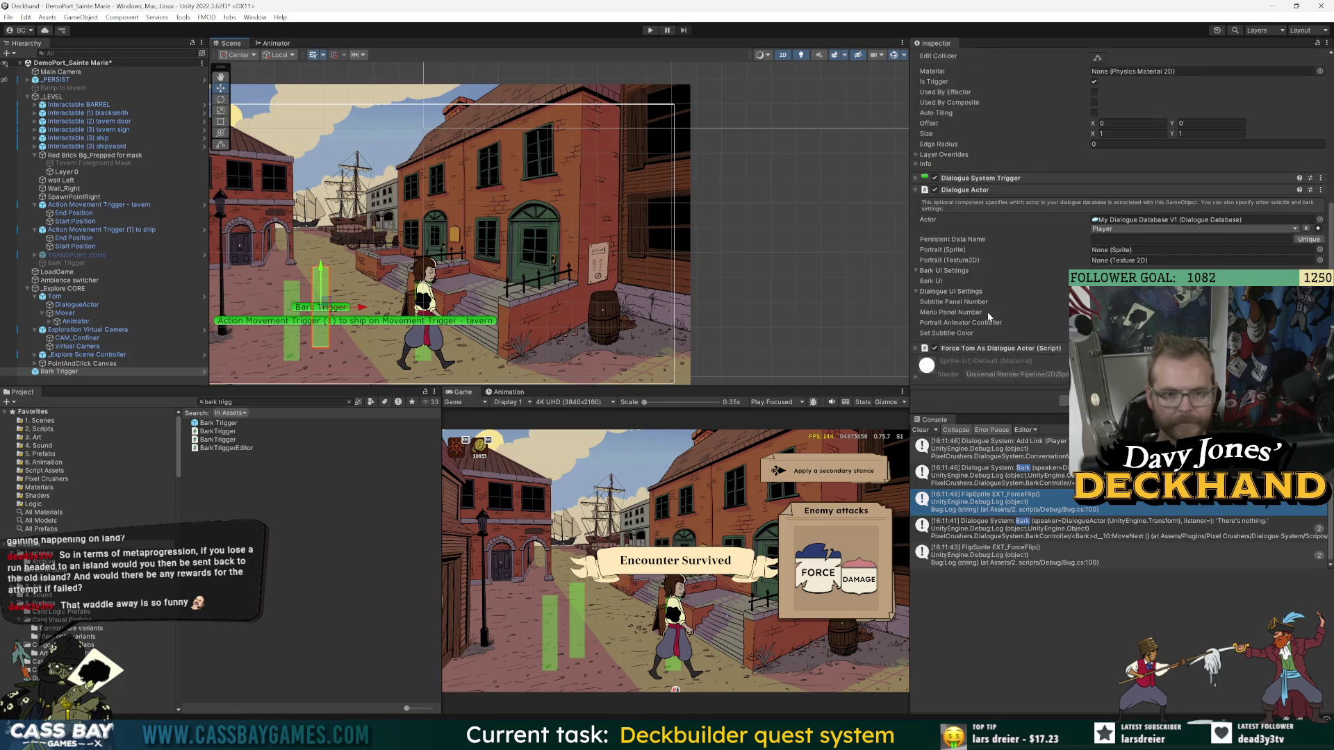
pyautogui.click(1016, 178)
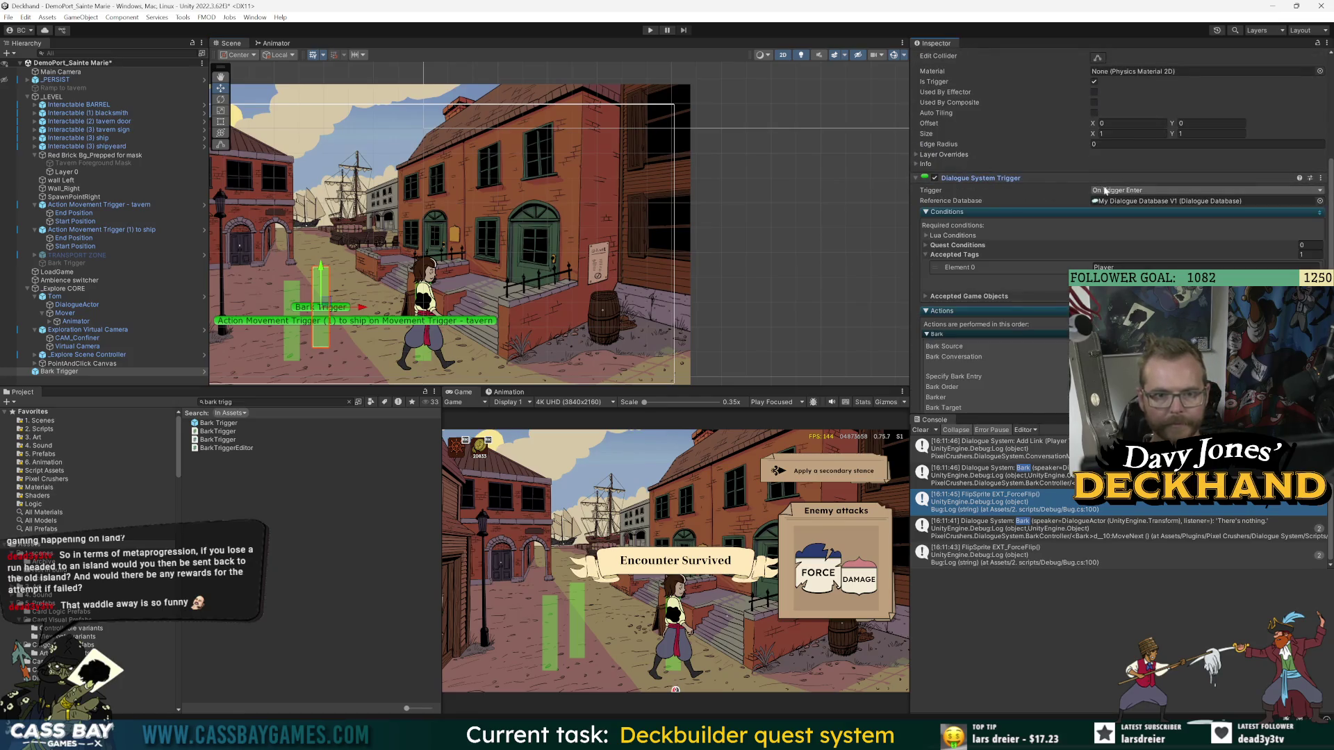
pyautogui.scroll(-4, 1179, 256)
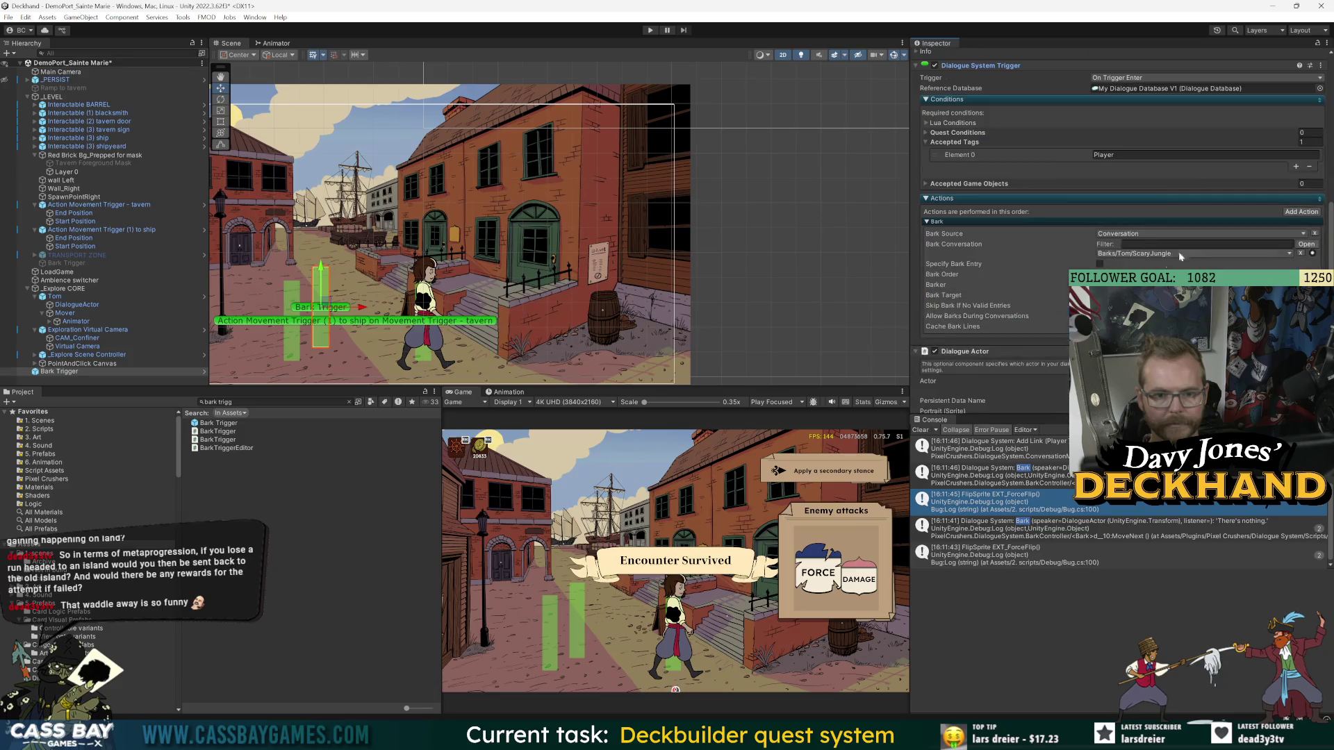
pyautogui.click(1139, 254)
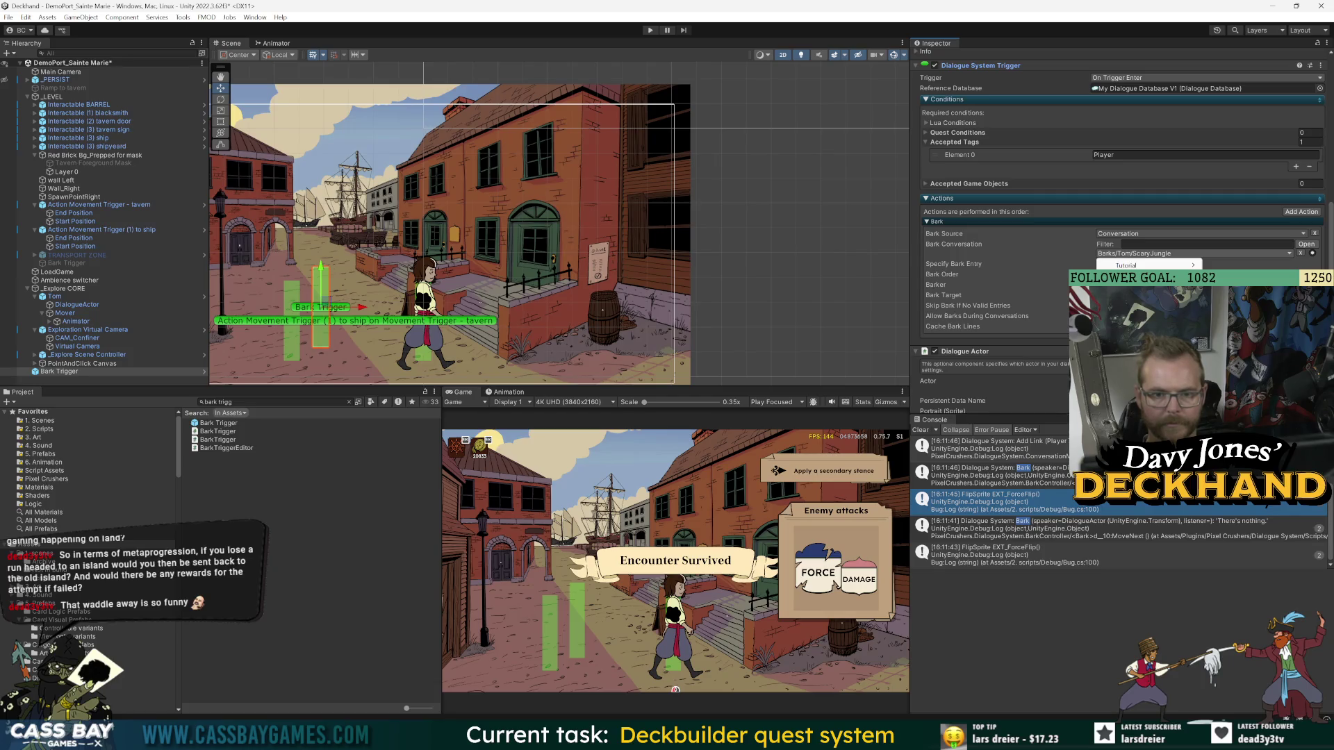
pyautogui.click(1146, 286)
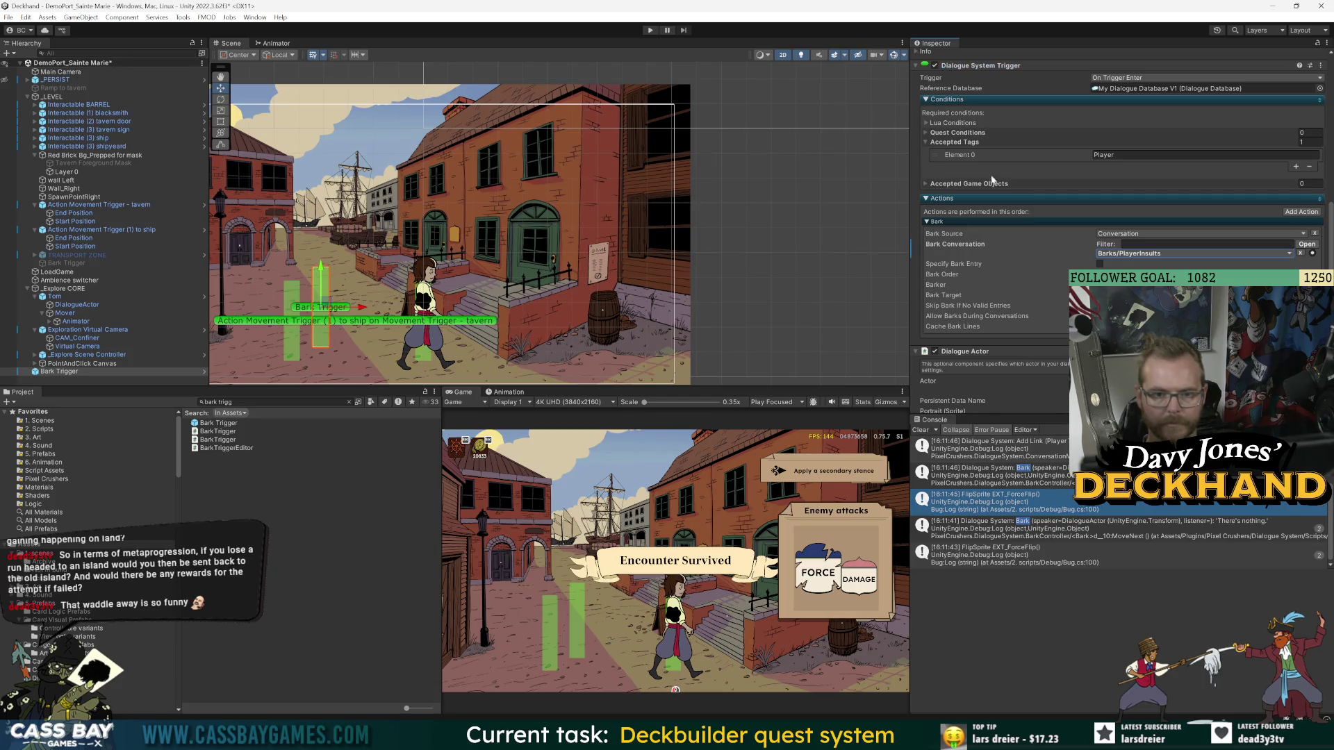
pyautogui.hotkey('ctrl', 'p')
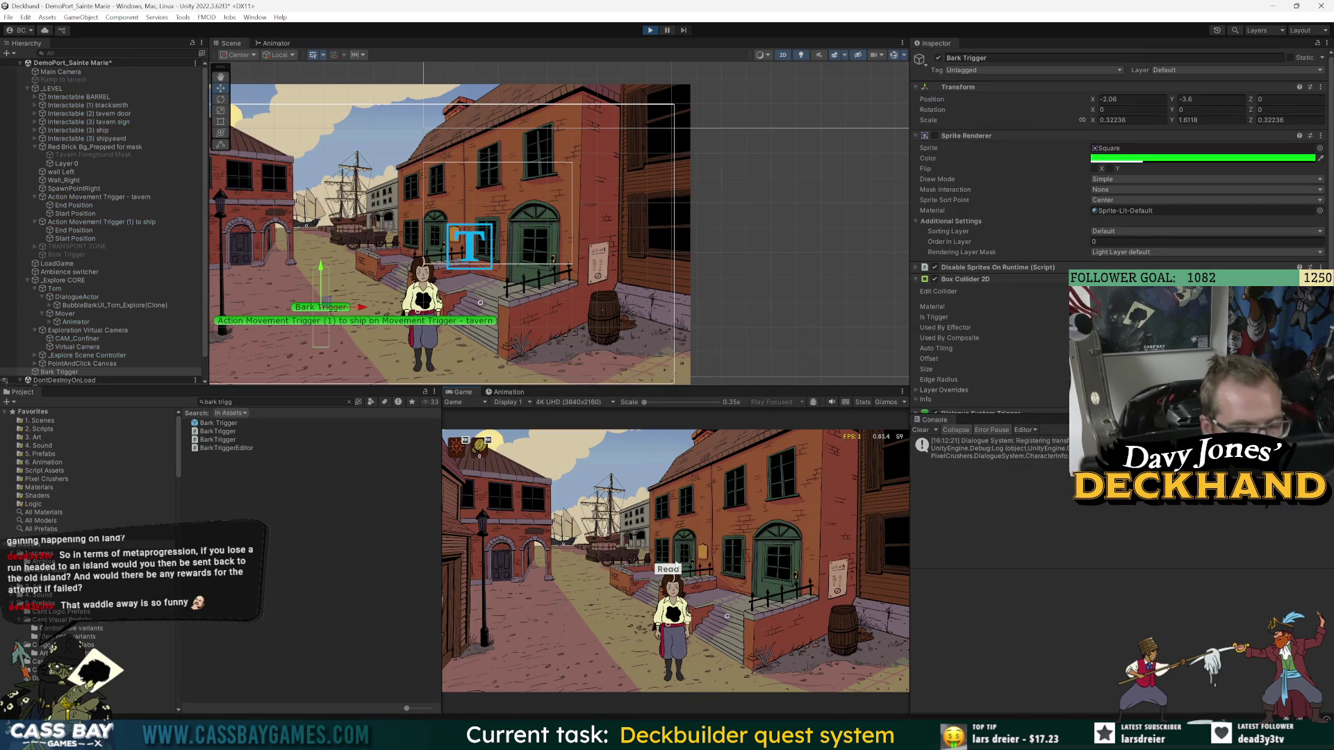
pyautogui.click(535, 623)
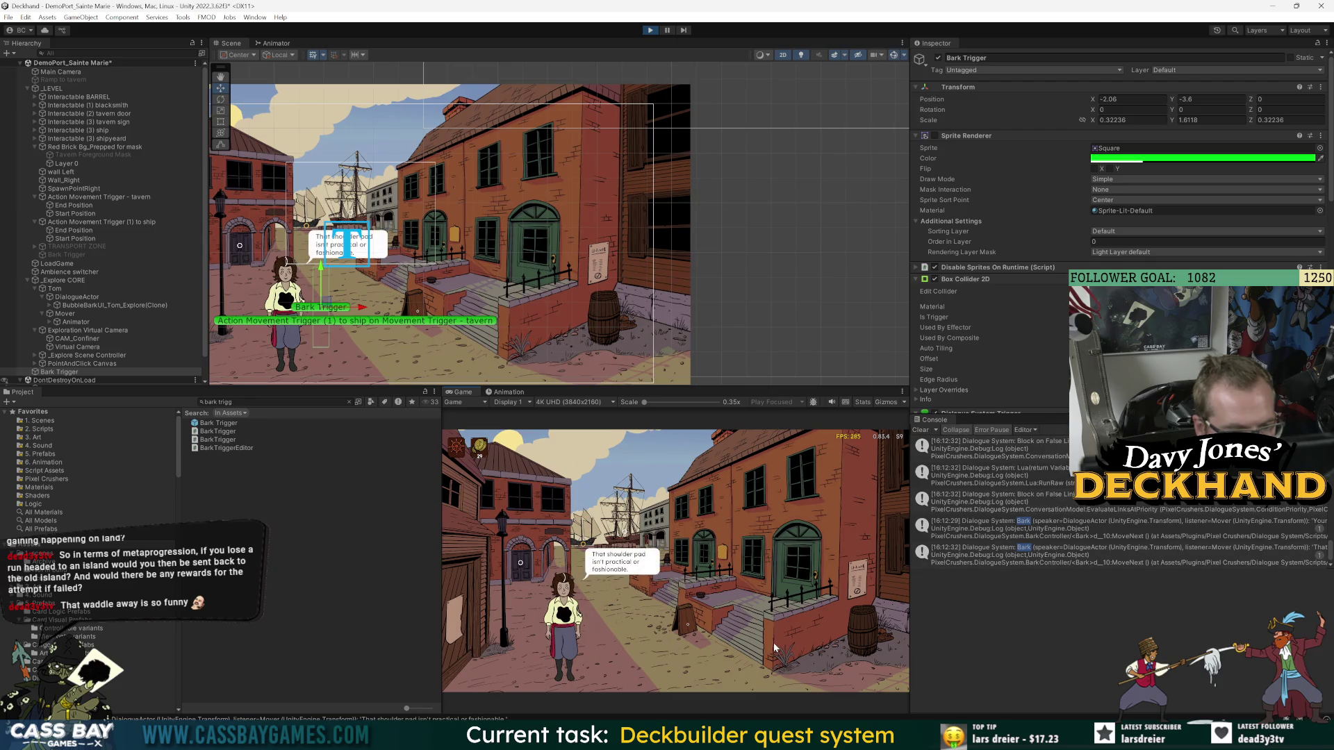
# - Walk Tom back and forth across the Bark Trigger to fire PlayerInsults barks, ending at the barrel
pyautogui.click(774, 643)
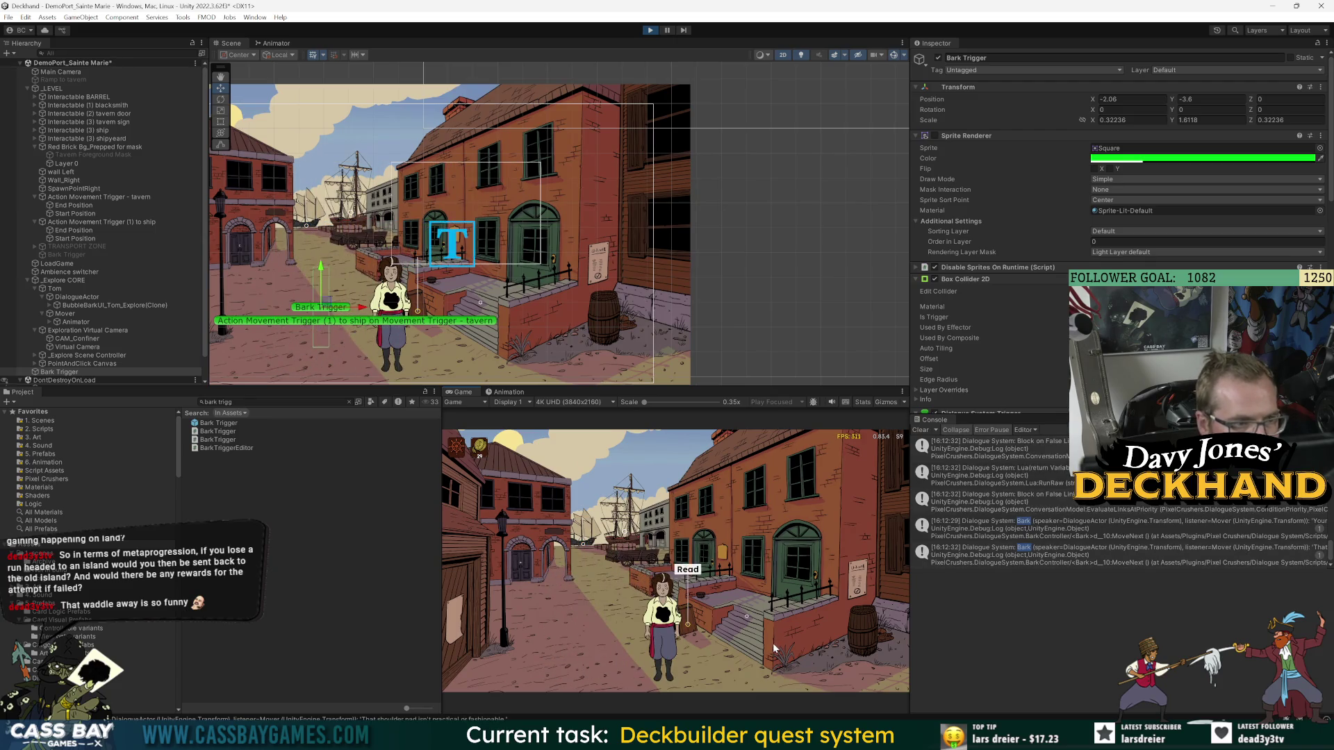
pyautogui.click(512, 622)
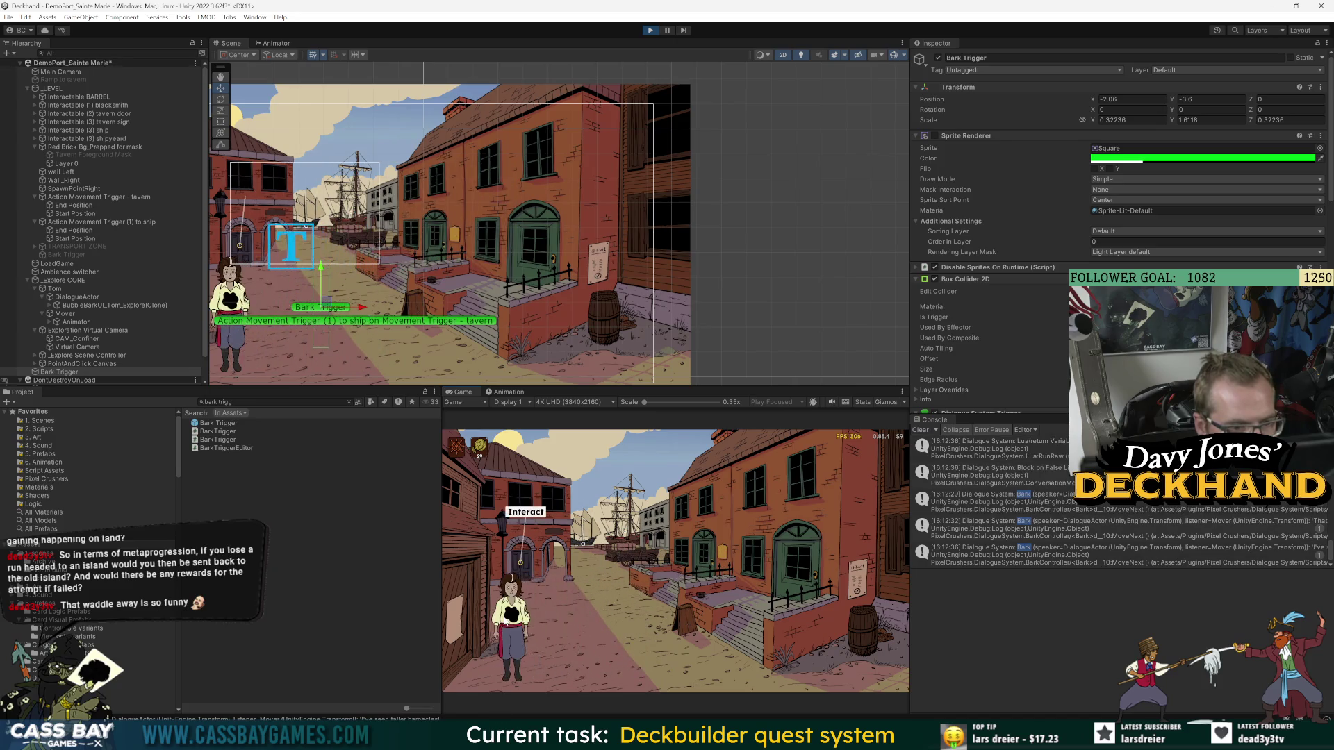
pyautogui.click(724, 627)
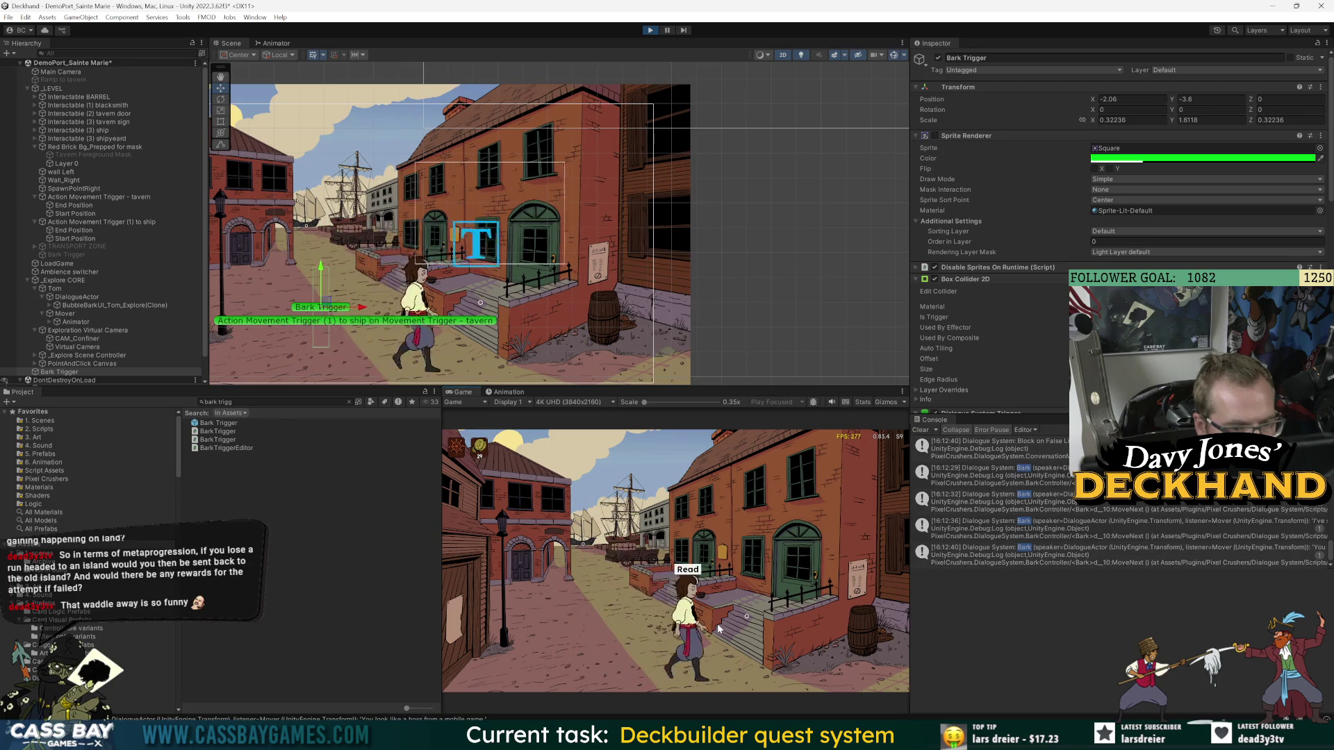
pyautogui.click(622, 624)
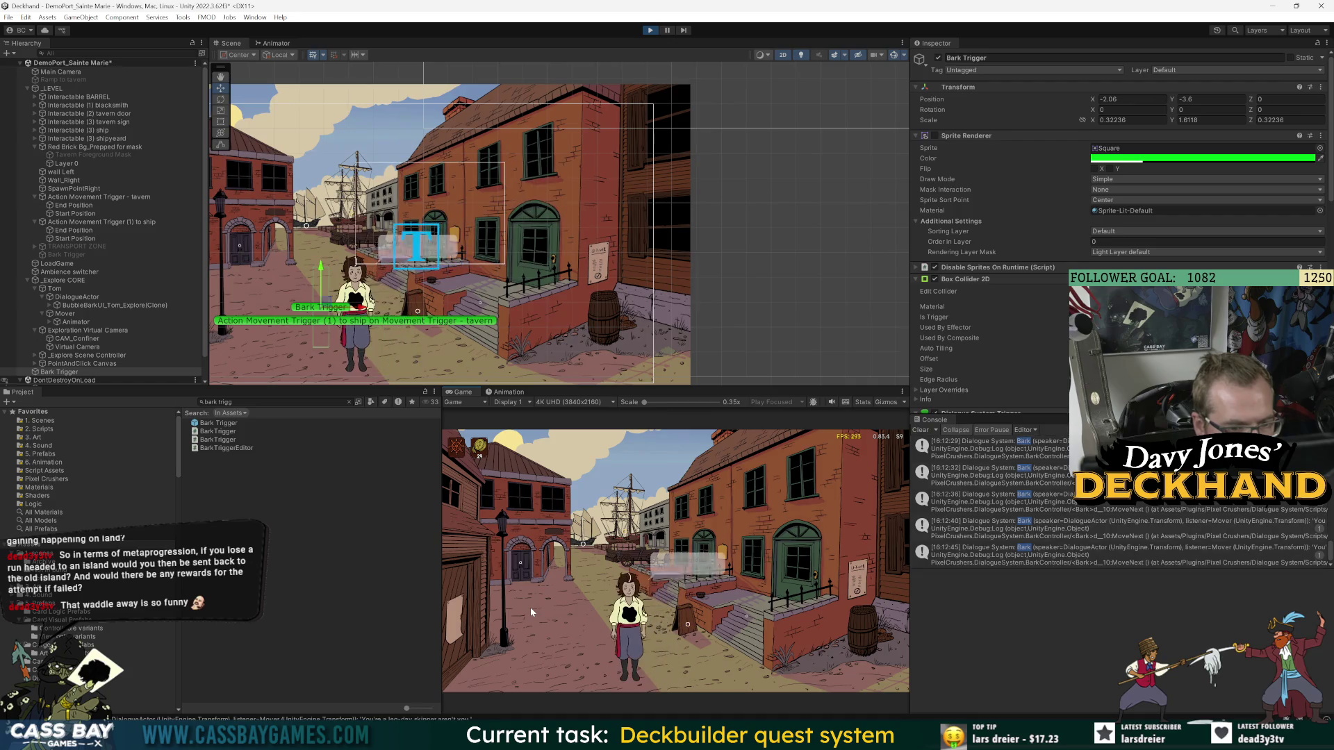
pyautogui.click(531, 607)
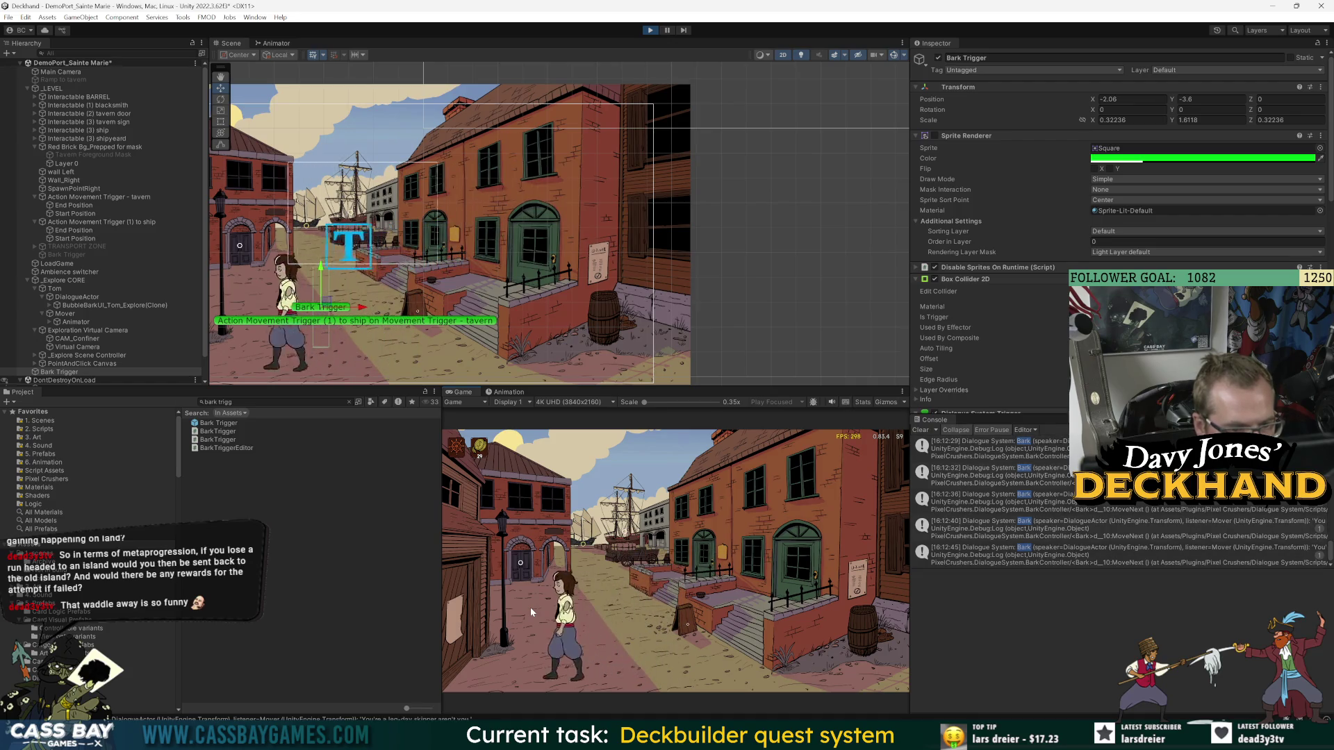
pyautogui.click(705, 639)
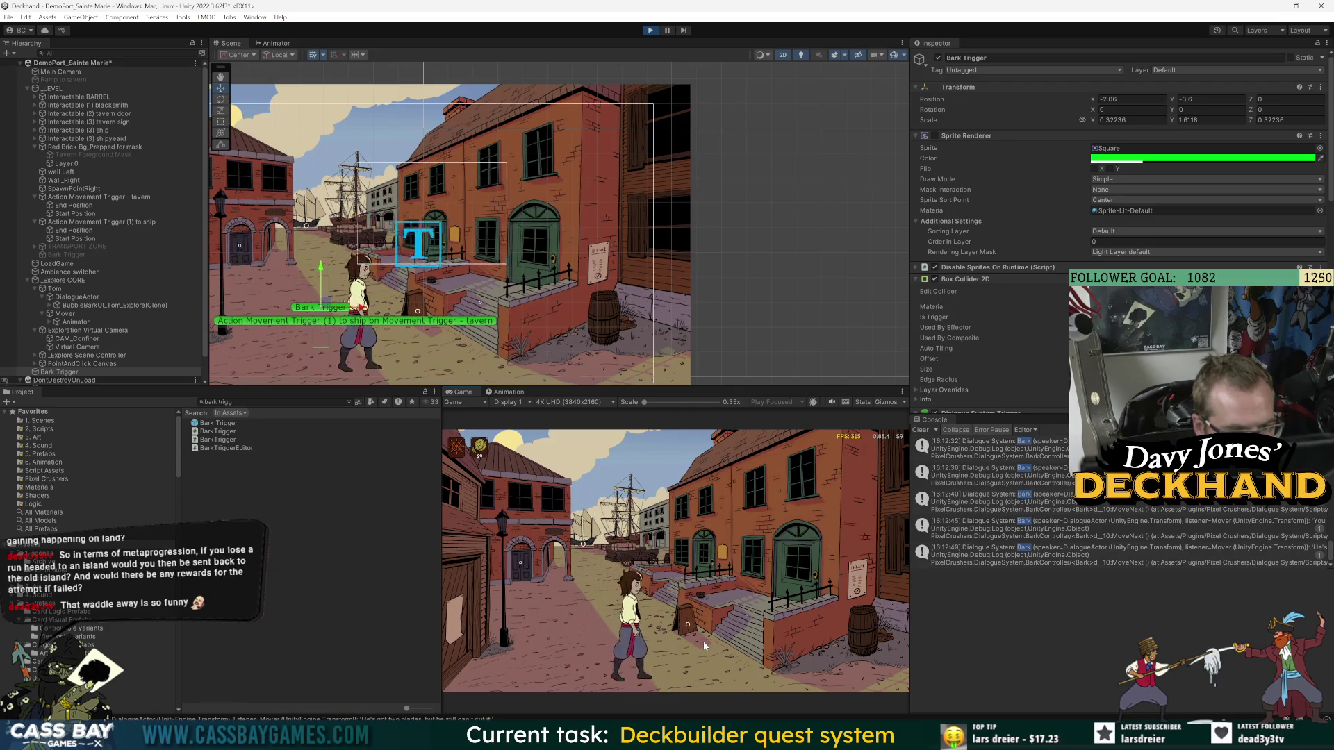
pyautogui.click(532, 623)
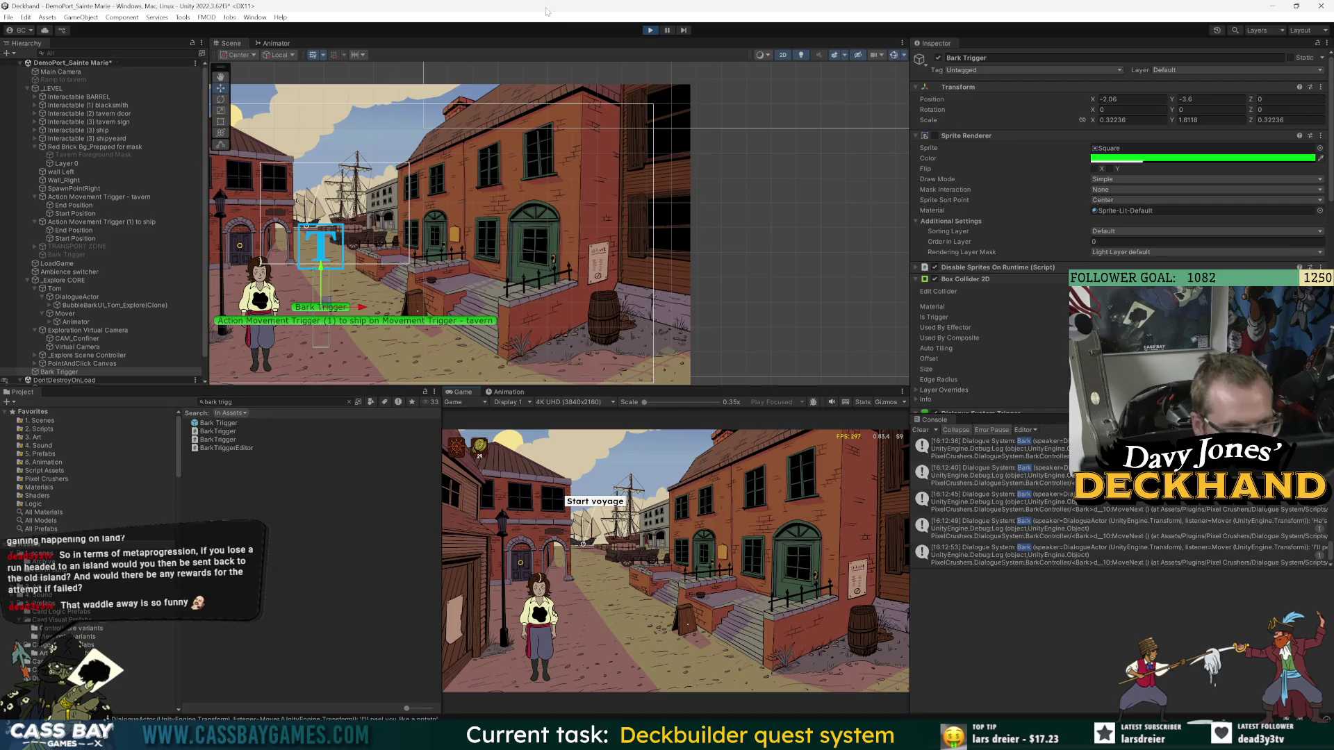
pyautogui.click(817, 620)
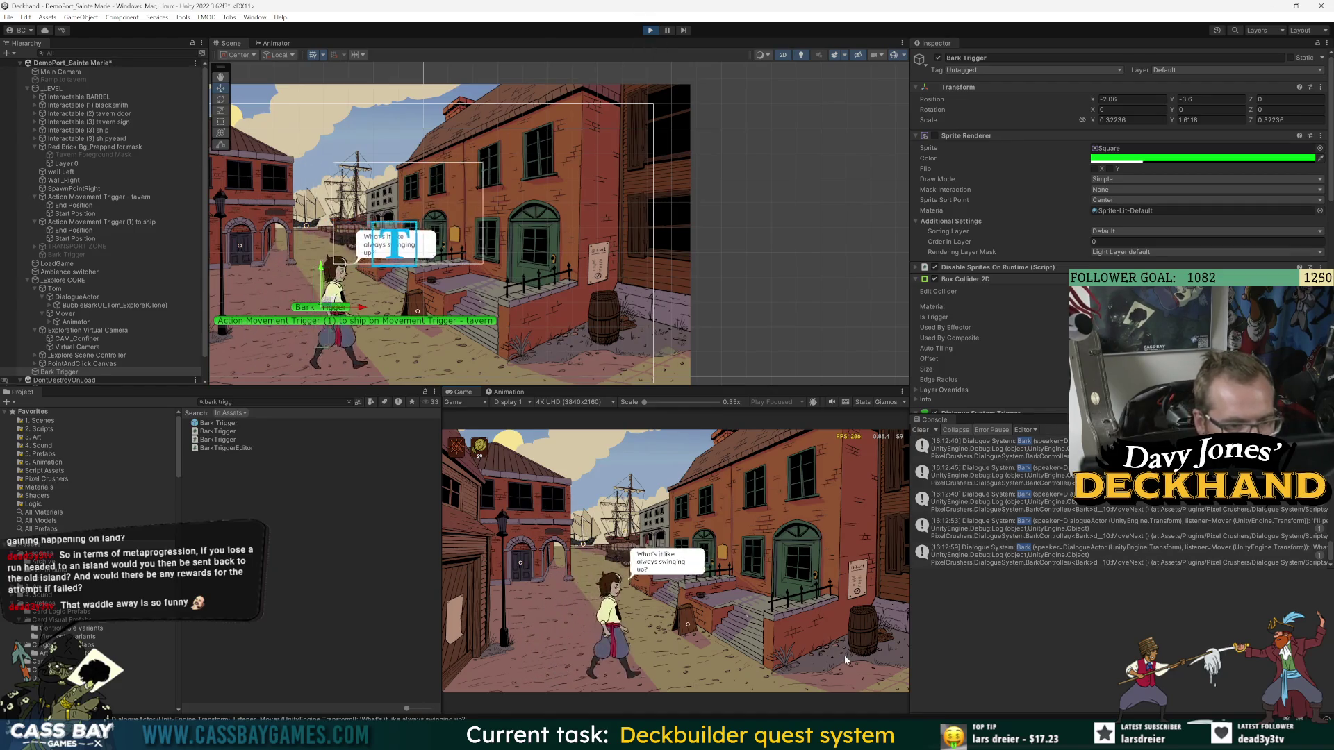
pyautogui.click(845, 652)
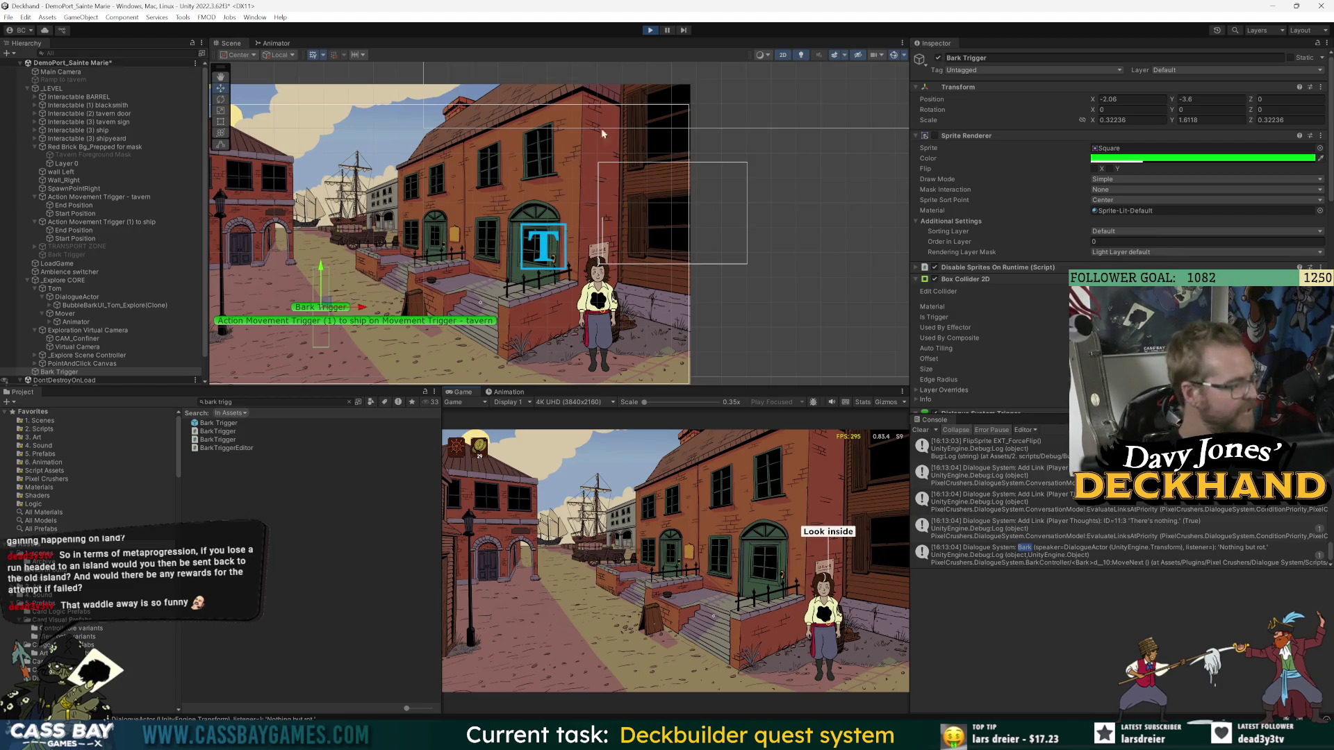
# - Stop the game and delete the Bark Trigger from the scene
pyautogui.click(650, 31)
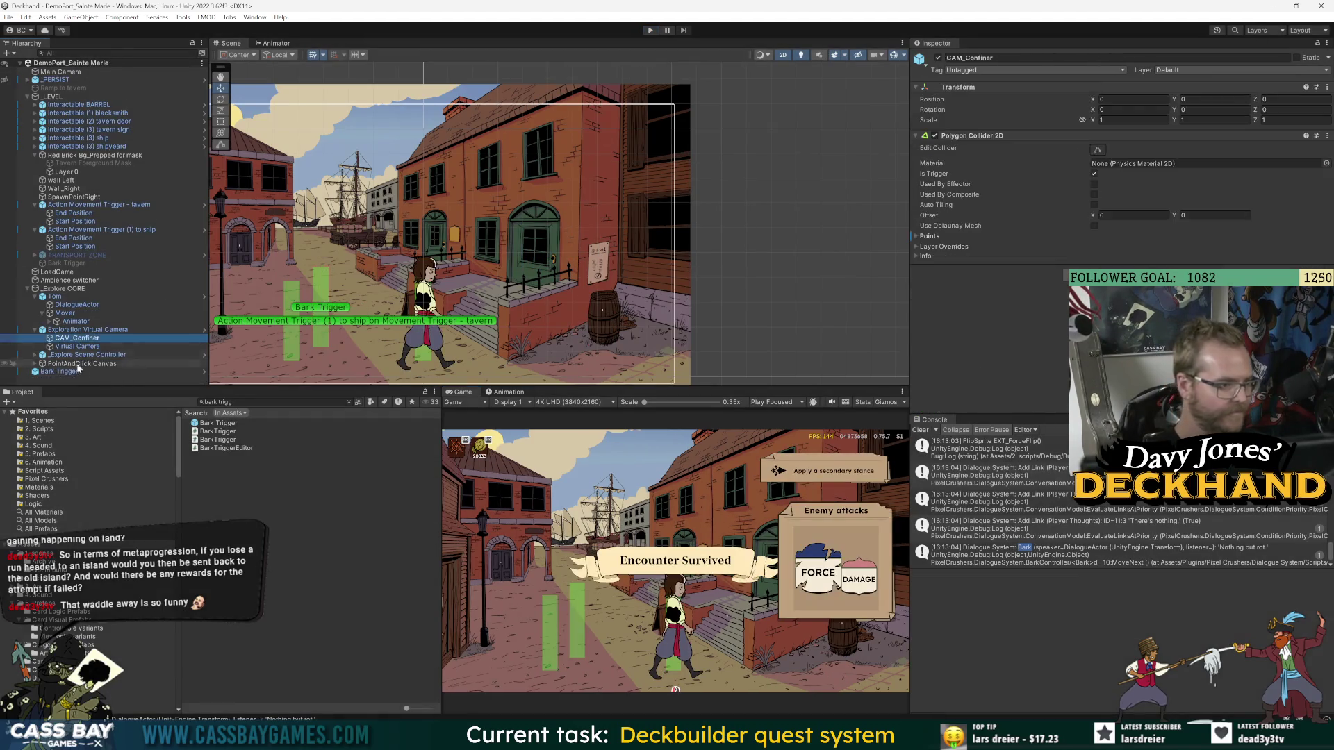
pyautogui.click(77, 371)
pyautogui.press('Delete')
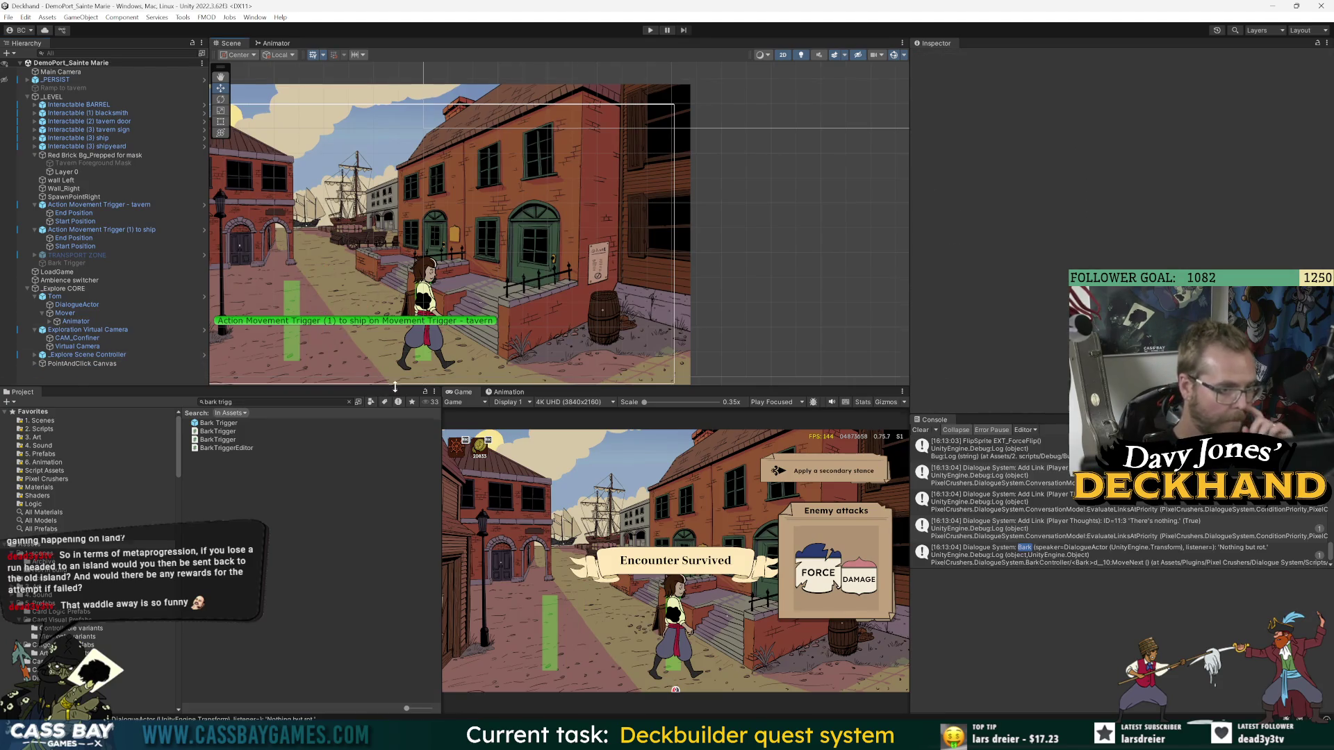
# - Duplicate the tavern movement trigger and move the copy left along the street
pyautogui.moveTo(395, 386); pyautogui.dragTo(394, 408)
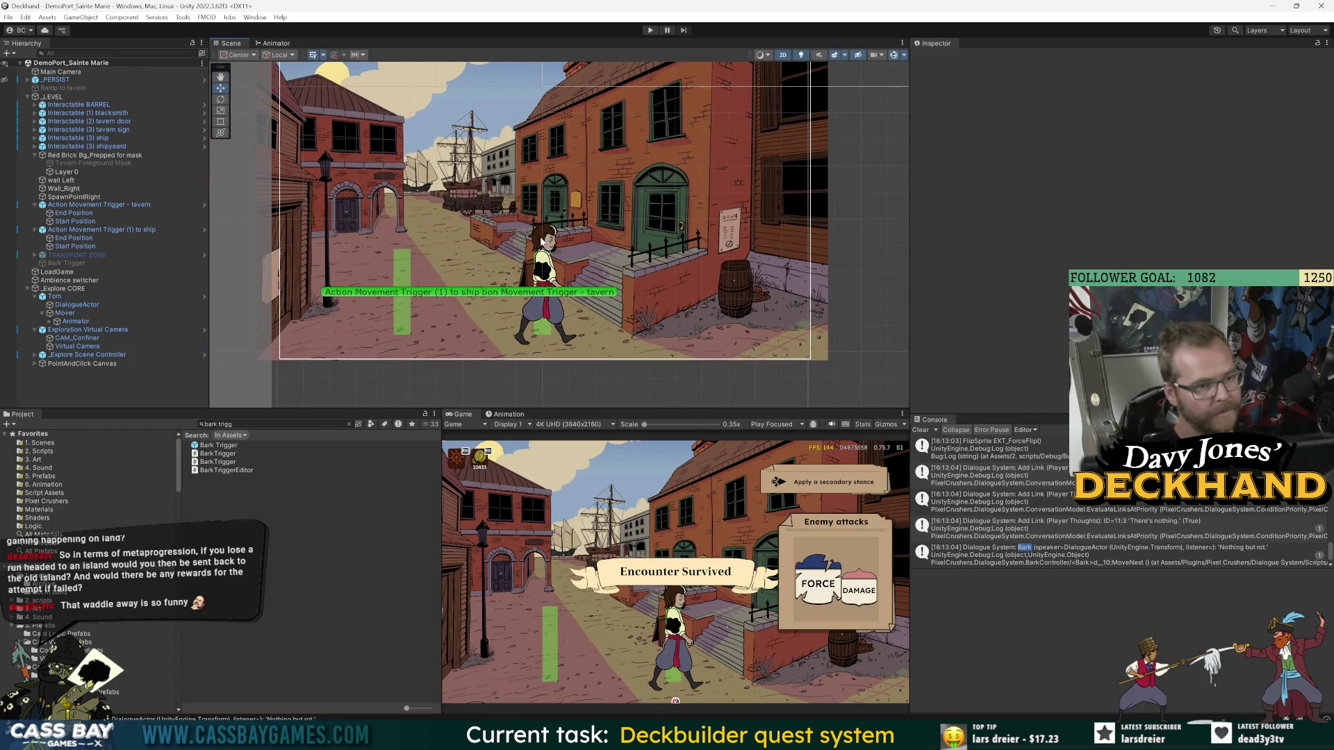
pyautogui.click(127, 231)
pyautogui.click(138, 205)
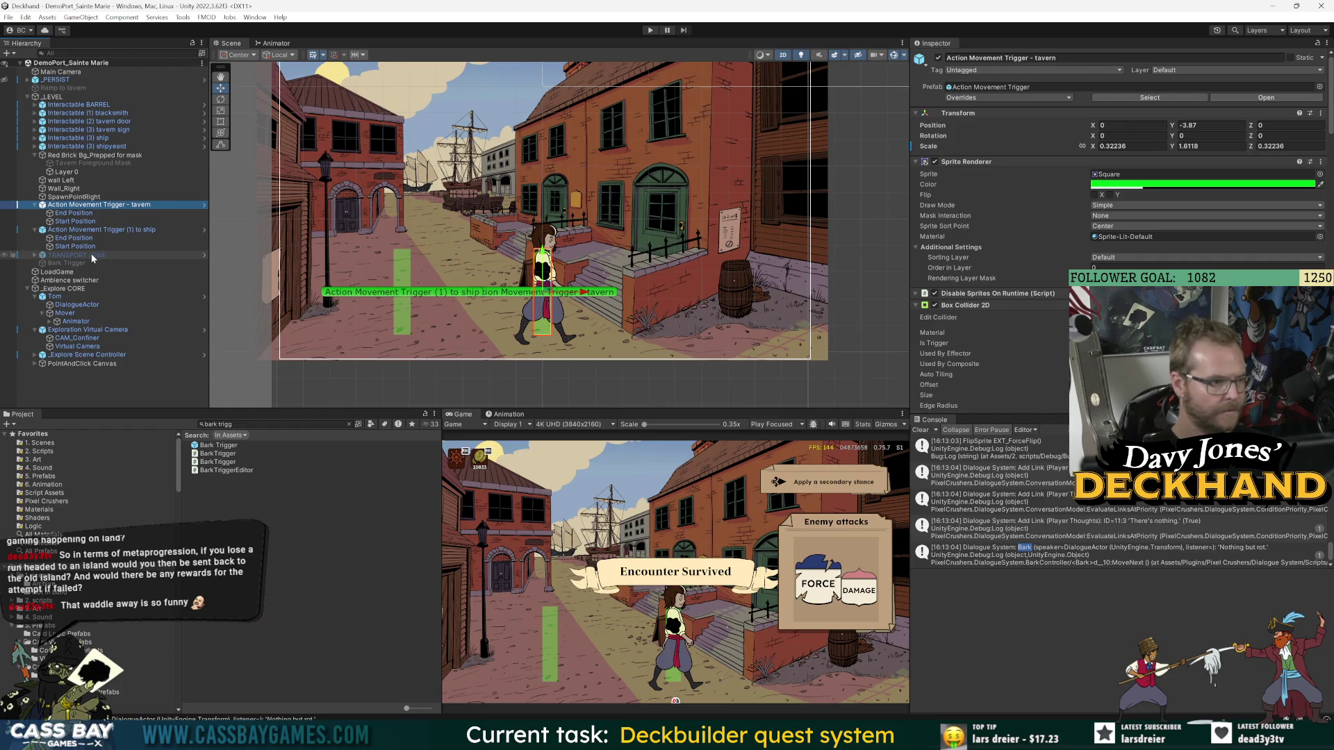
pyautogui.click(99, 230)
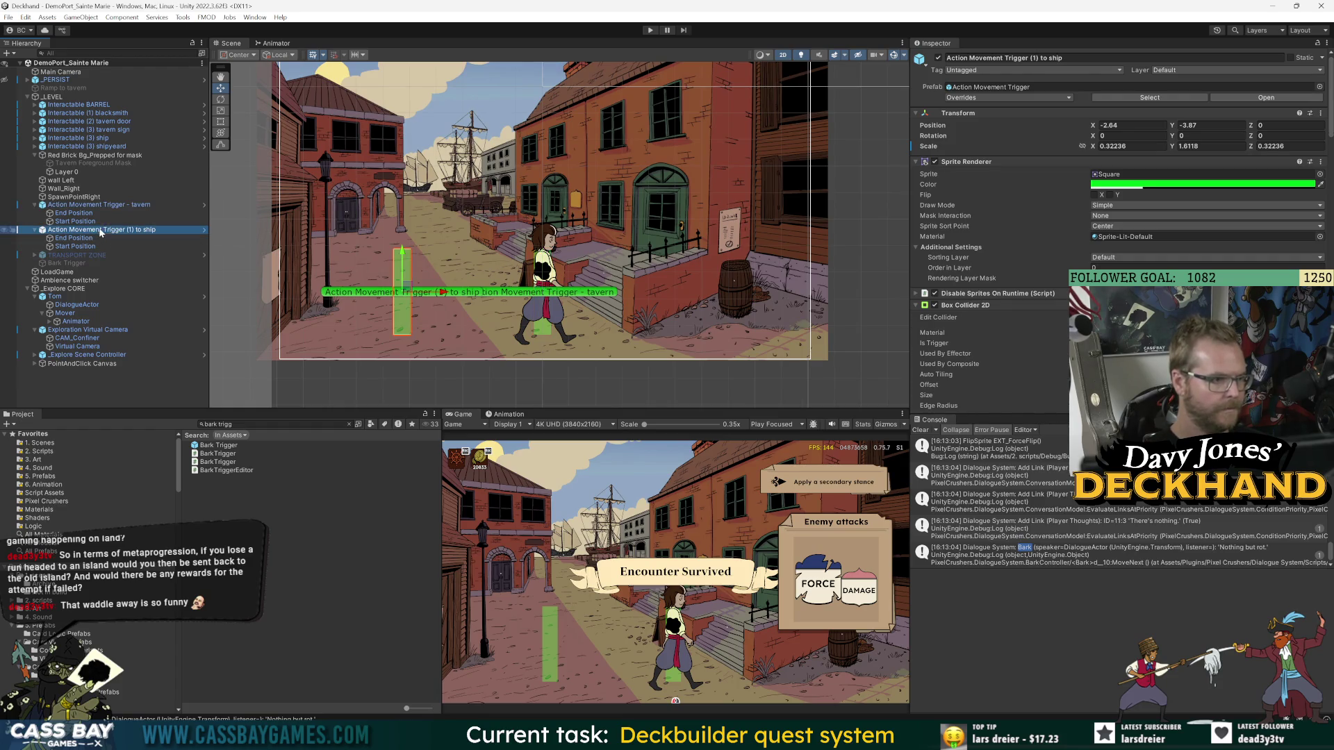
pyautogui.click(132, 206)
pyautogui.hotkey('ctrl', 'd')
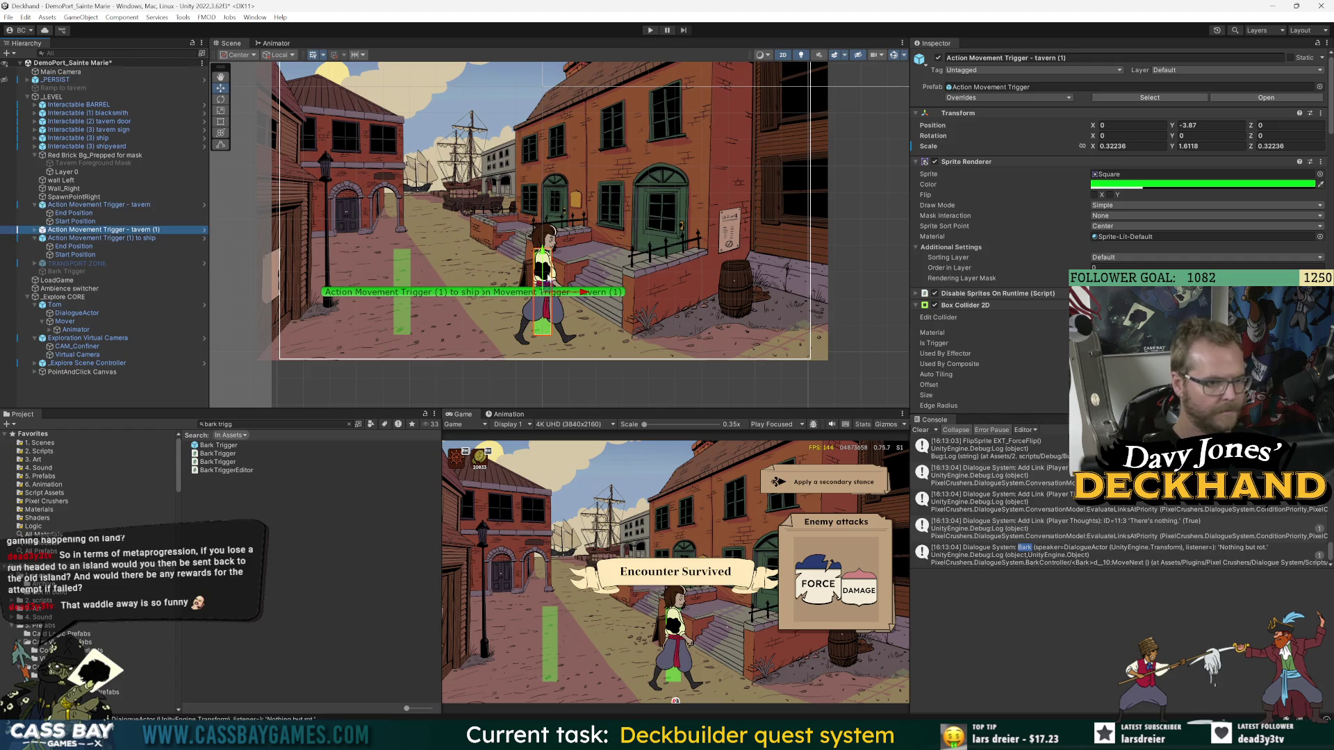
pyautogui.moveTo(593, 295); pyautogui.dragTo(410, 296)
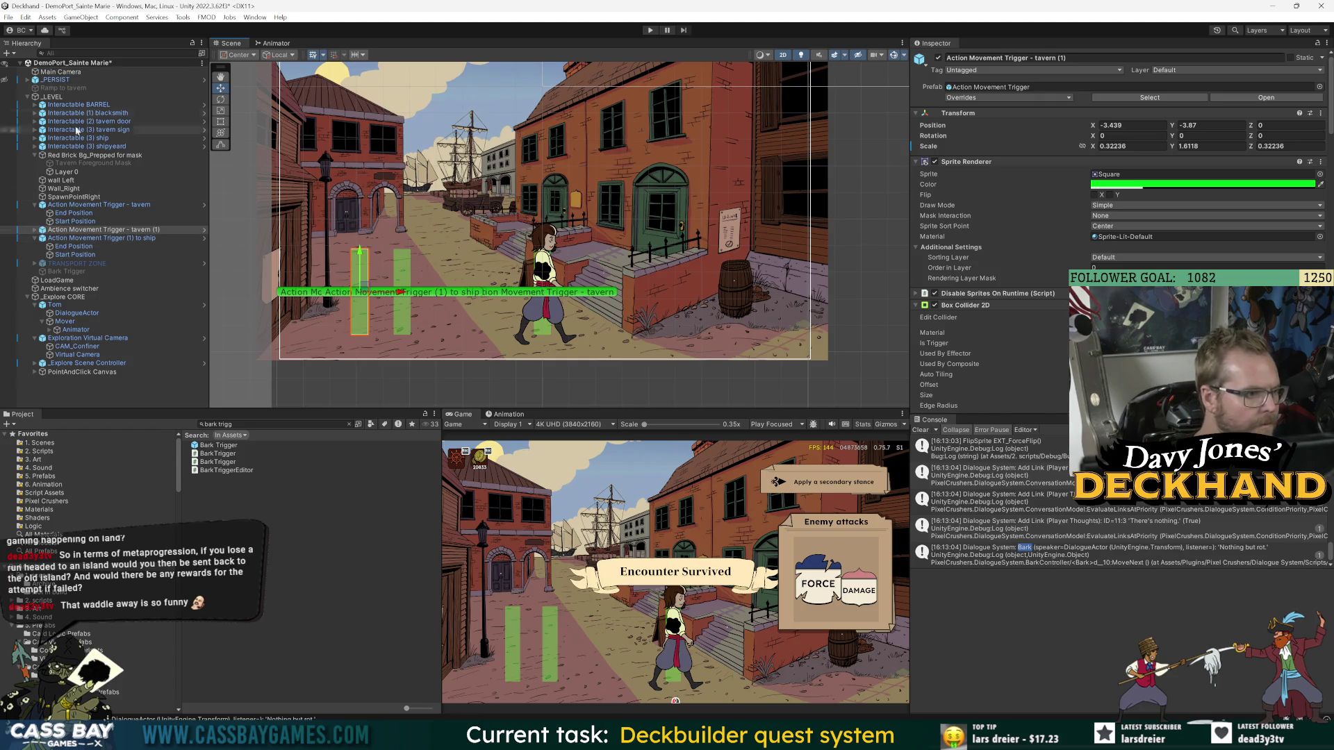
# - Inspect the blacksmith interactable, then expand tavern (1)'s Start and End Position children
pyautogui.click(123, 123)
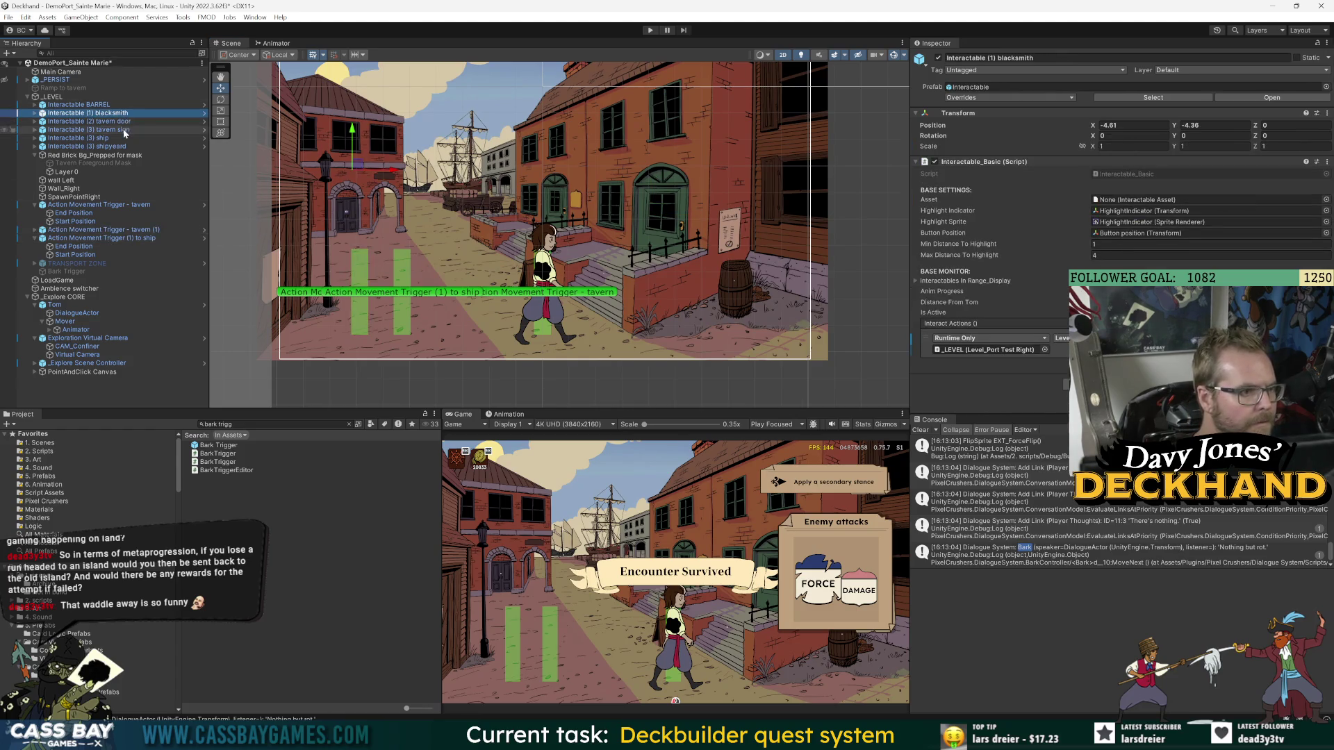
pyautogui.click(126, 132)
pyautogui.click(104, 114)
pyautogui.click(35, 113)
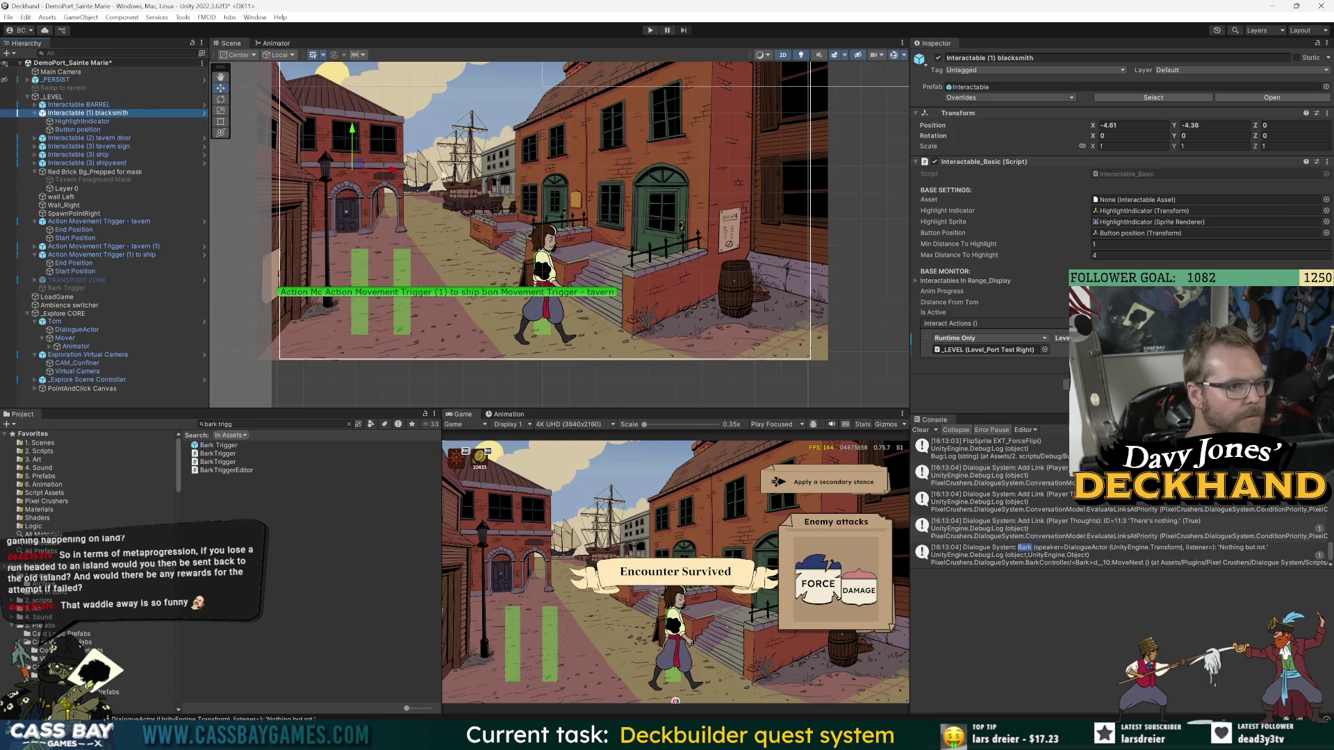
pyautogui.scroll(2, 366, 164)
pyautogui.scroll(1, 366, 164)
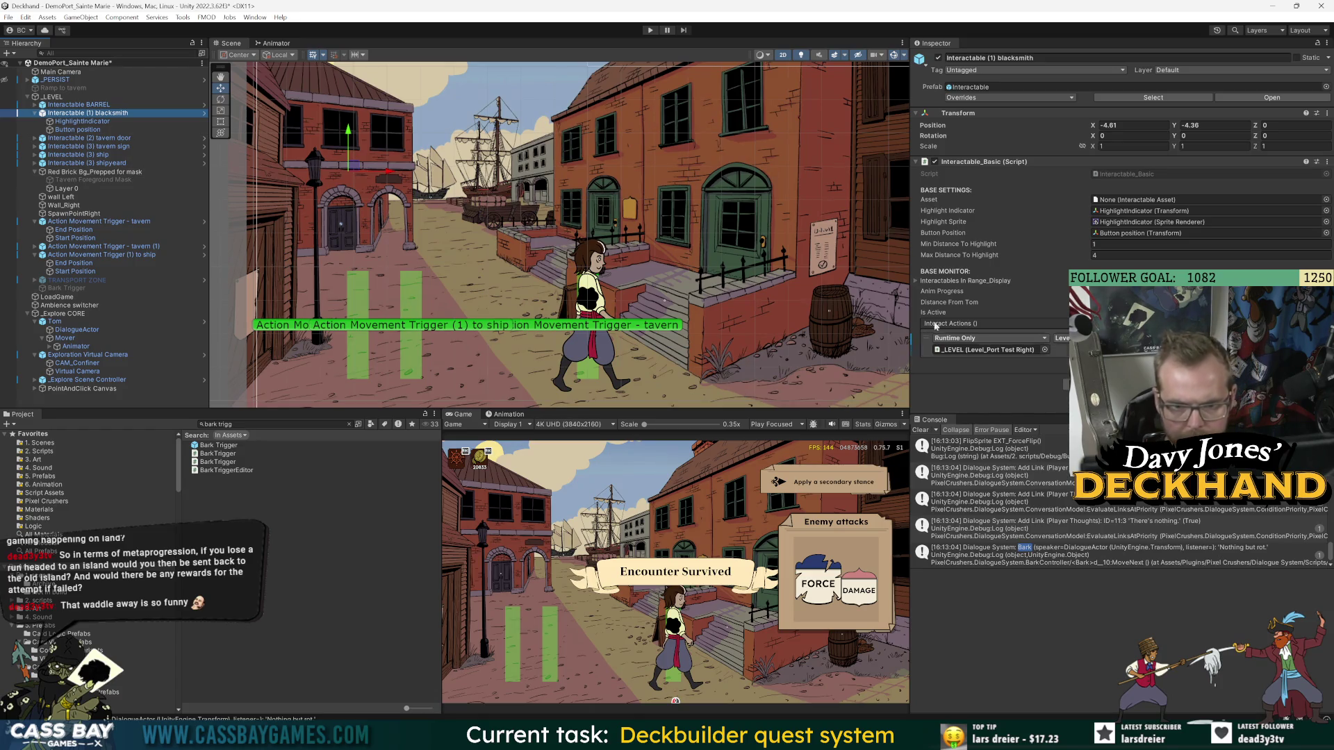
pyautogui.click(139, 222)
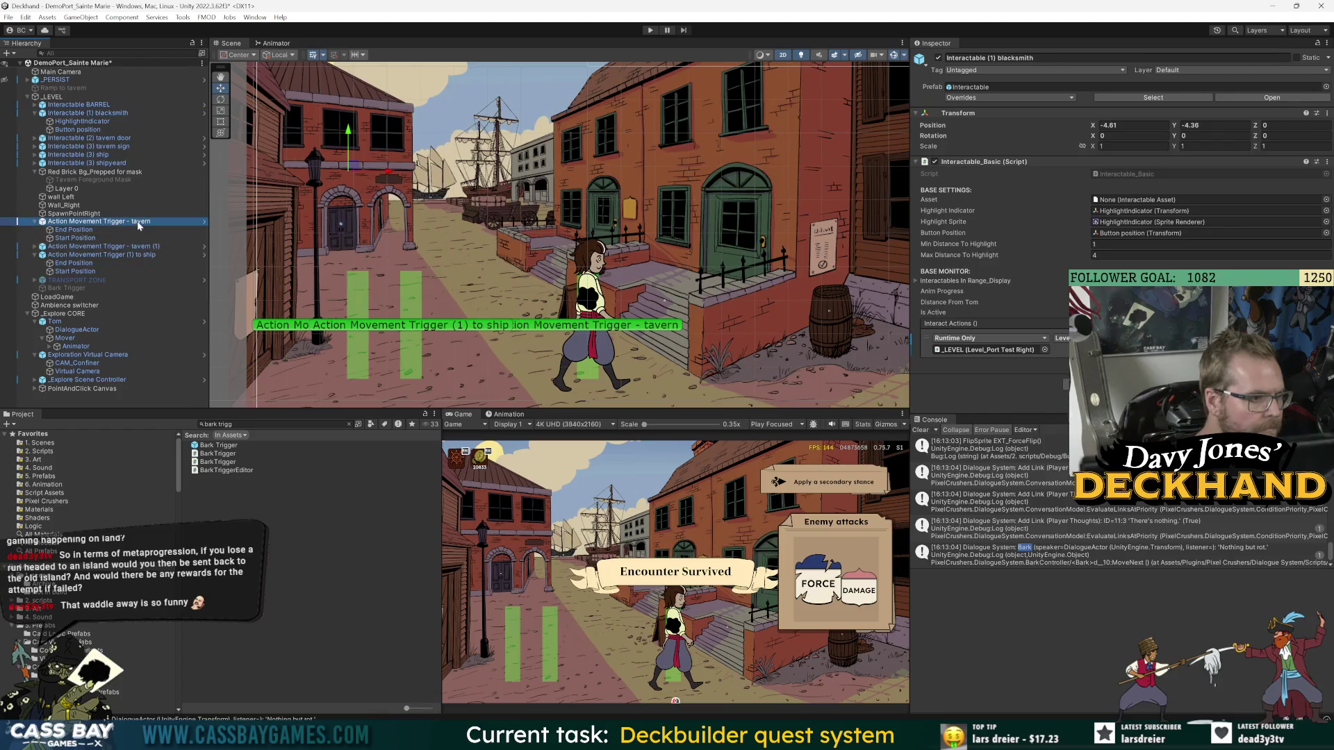
pyautogui.click(127, 247)
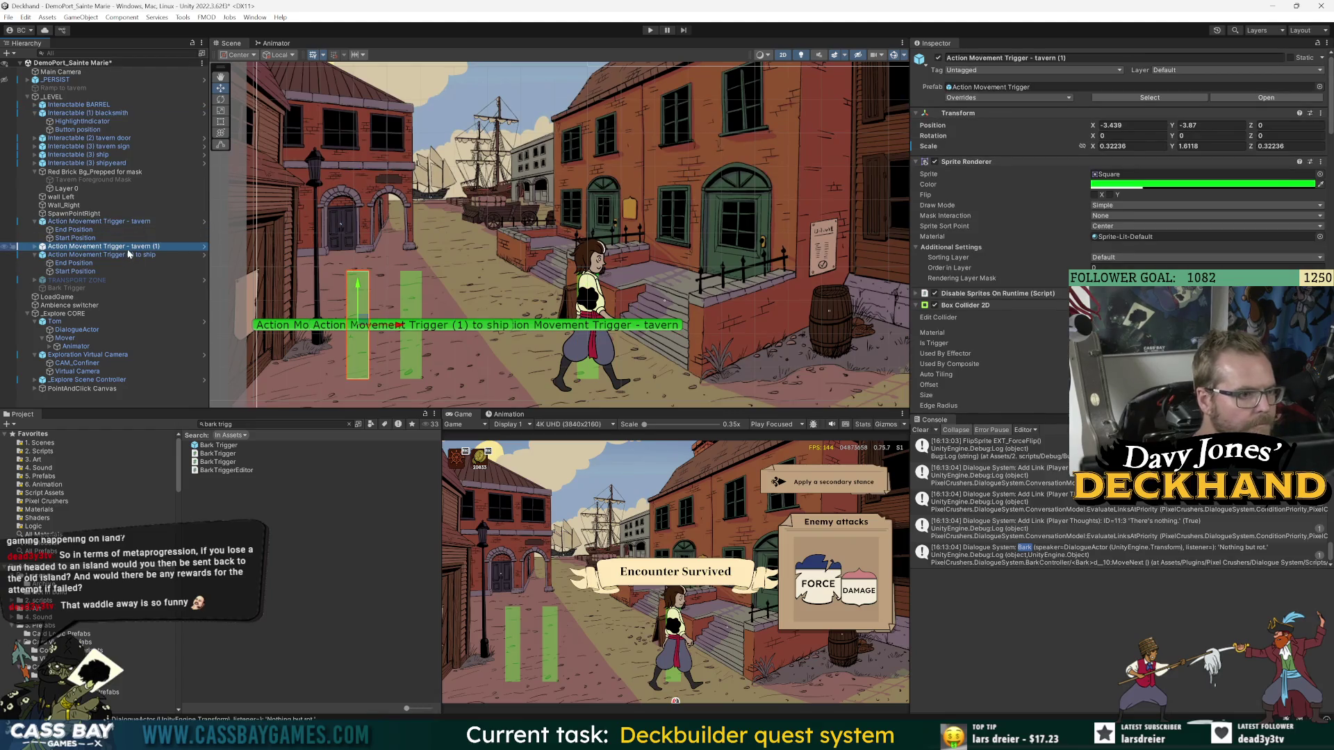
pyautogui.click(34, 247)
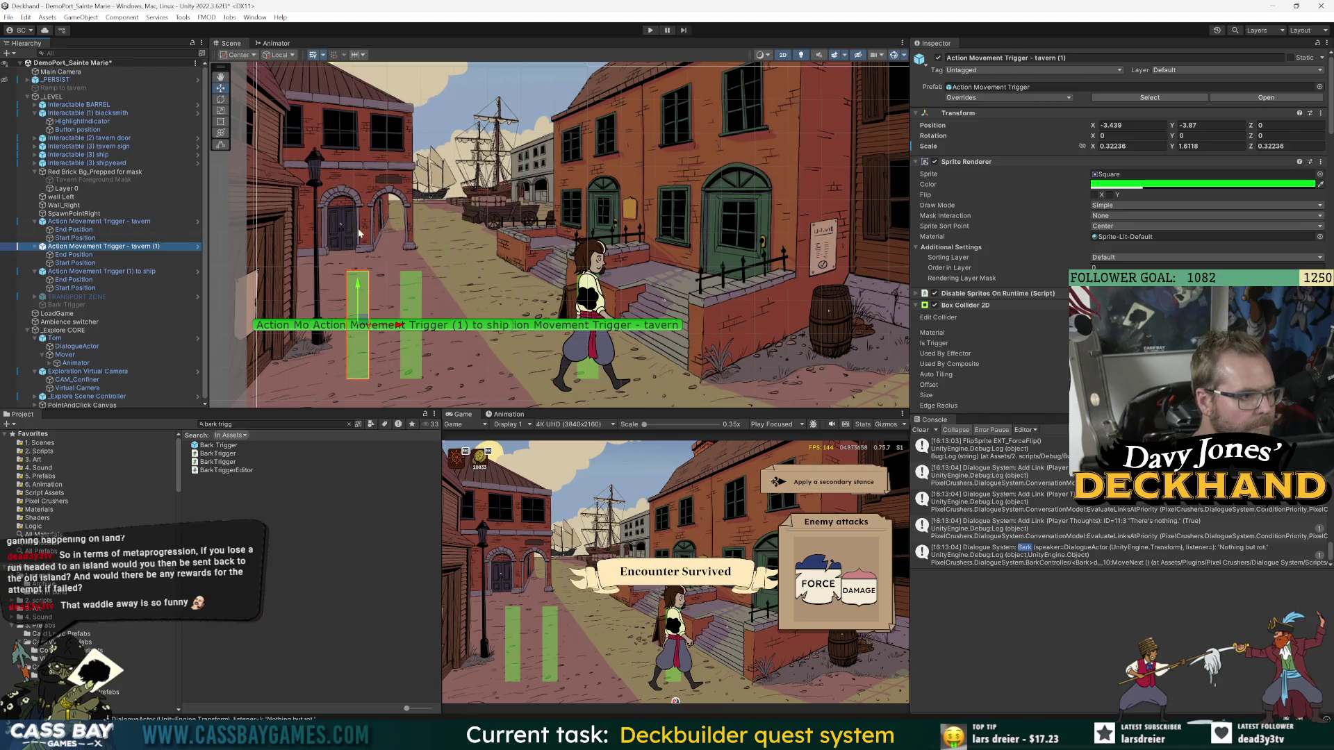
# - Move tavern (1)'s Start Position left to x -0.93, with End Position at -0.88, 0.787 by the blacksmith door
pyautogui.click(60, 255)
pyautogui.click(64, 263)
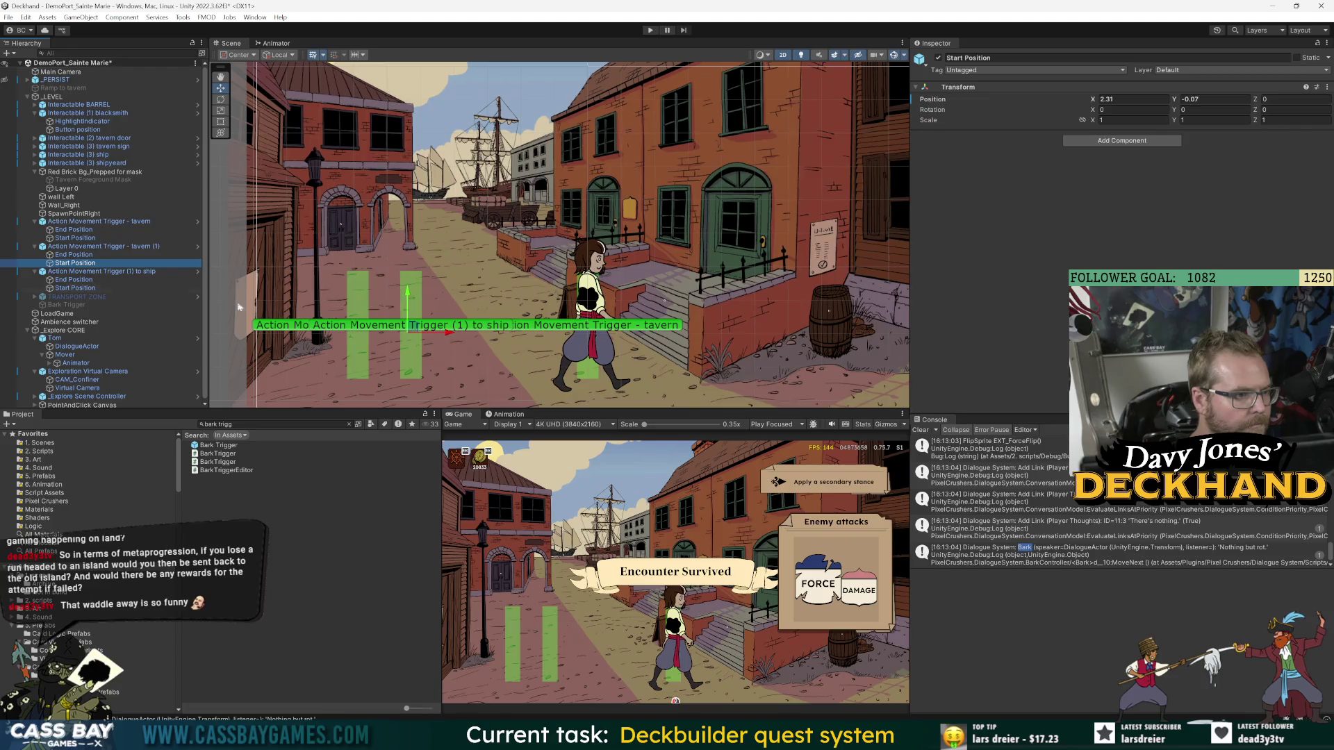
pyautogui.moveTo(446, 335); pyautogui.dragTo(410, 332)
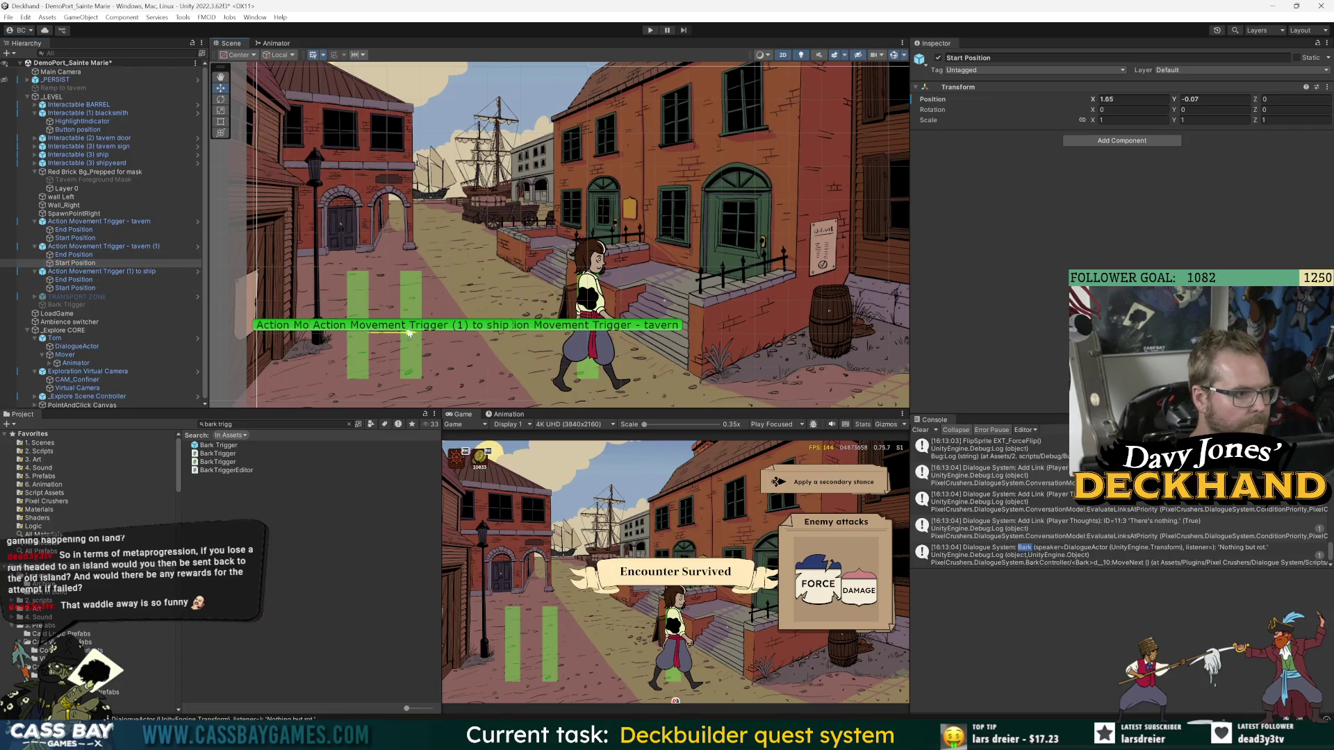
pyautogui.moveTo(75, 262); pyautogui.dragTo(74, 254)
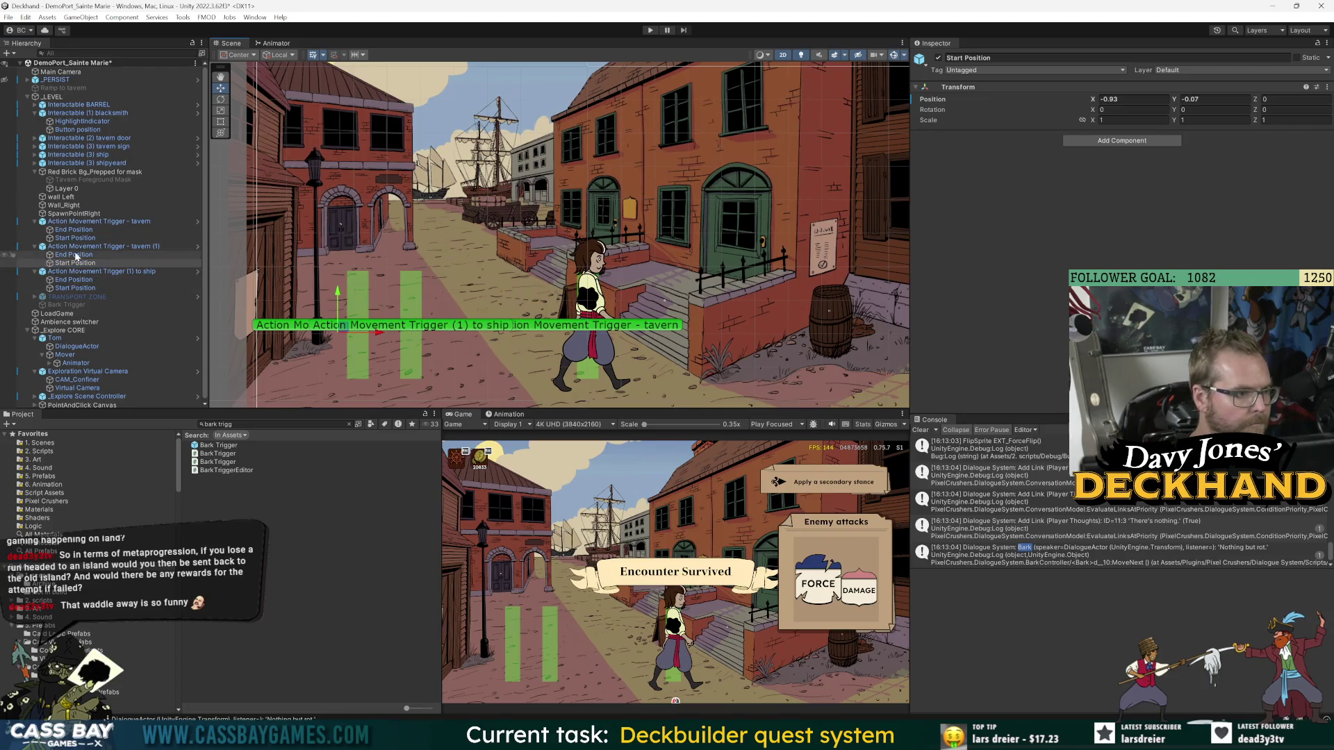
pyautogui.click(741, 392)
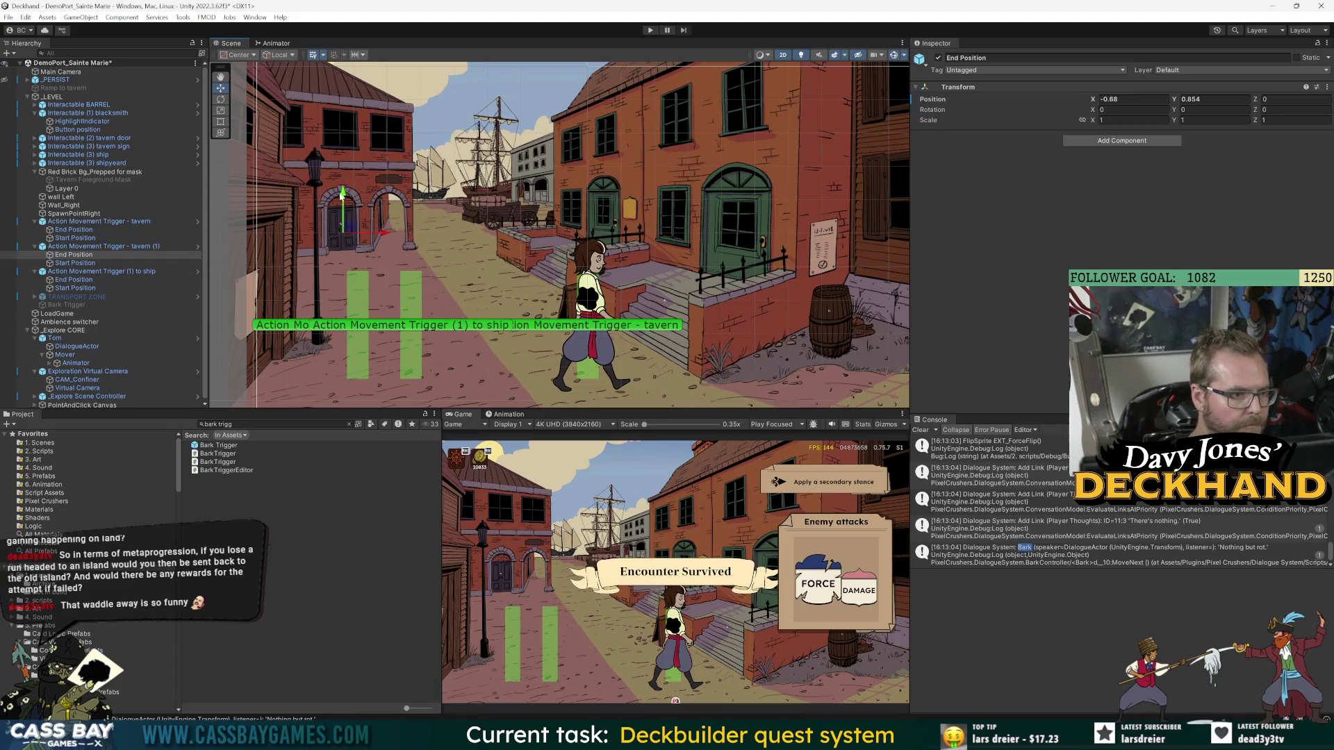
pyautogui.click(341, 224)
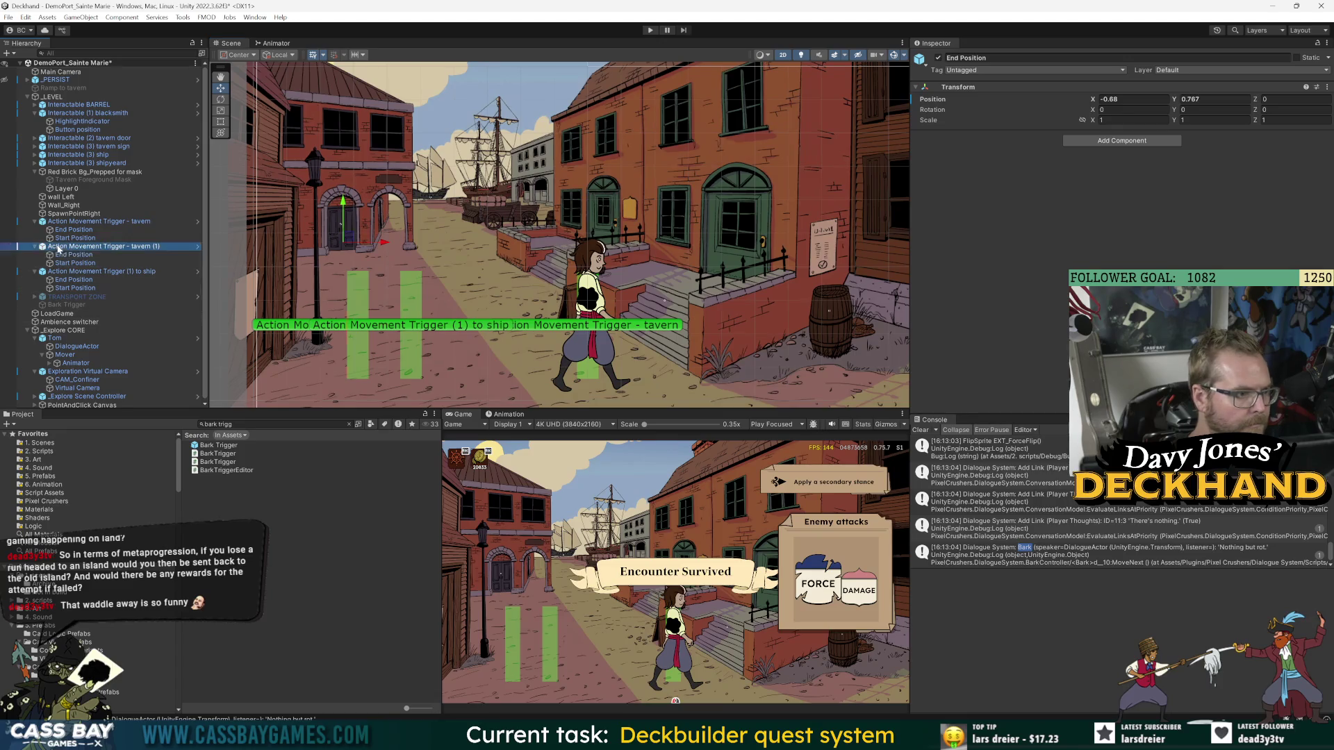
pyautogui.scroll(-3, 1064, 366)
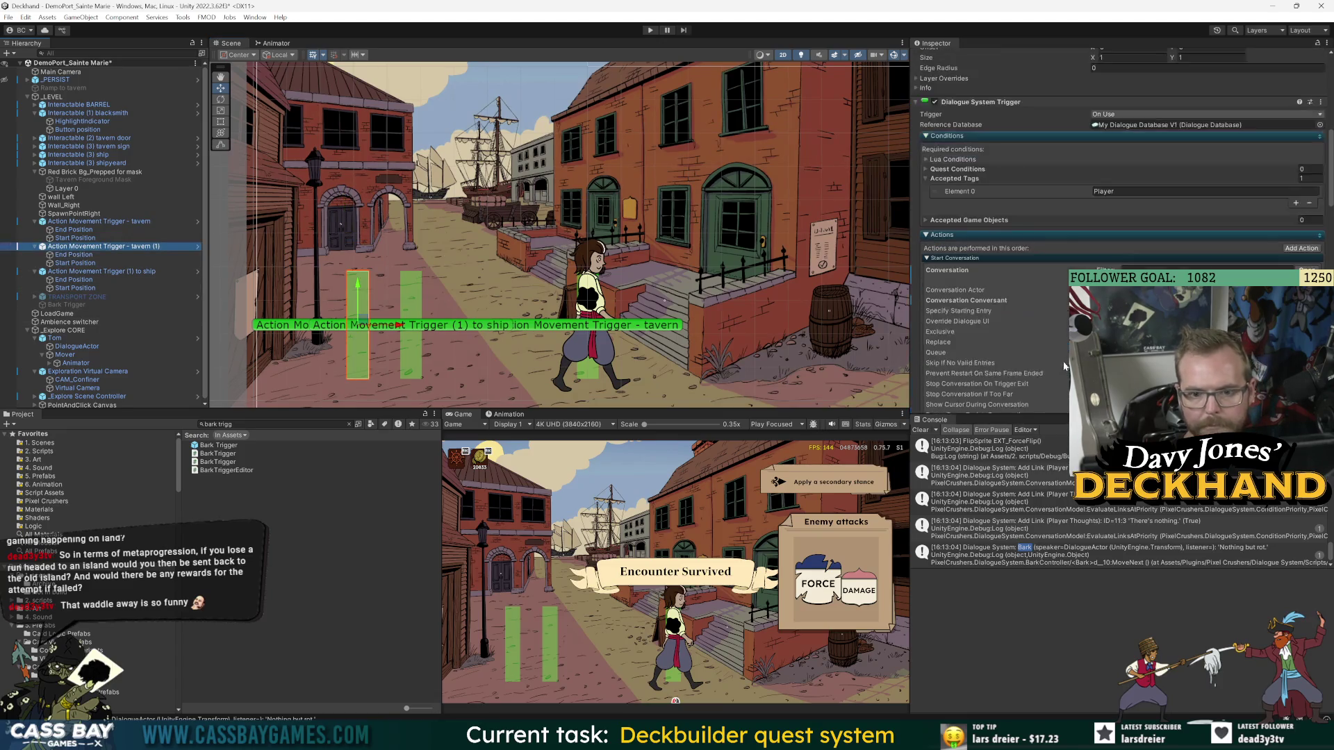
# - Collapse and re-expand the Dialogue System Trigger and My Action Mover components to review them
pyautogui.scroll(6, 1026, 340)
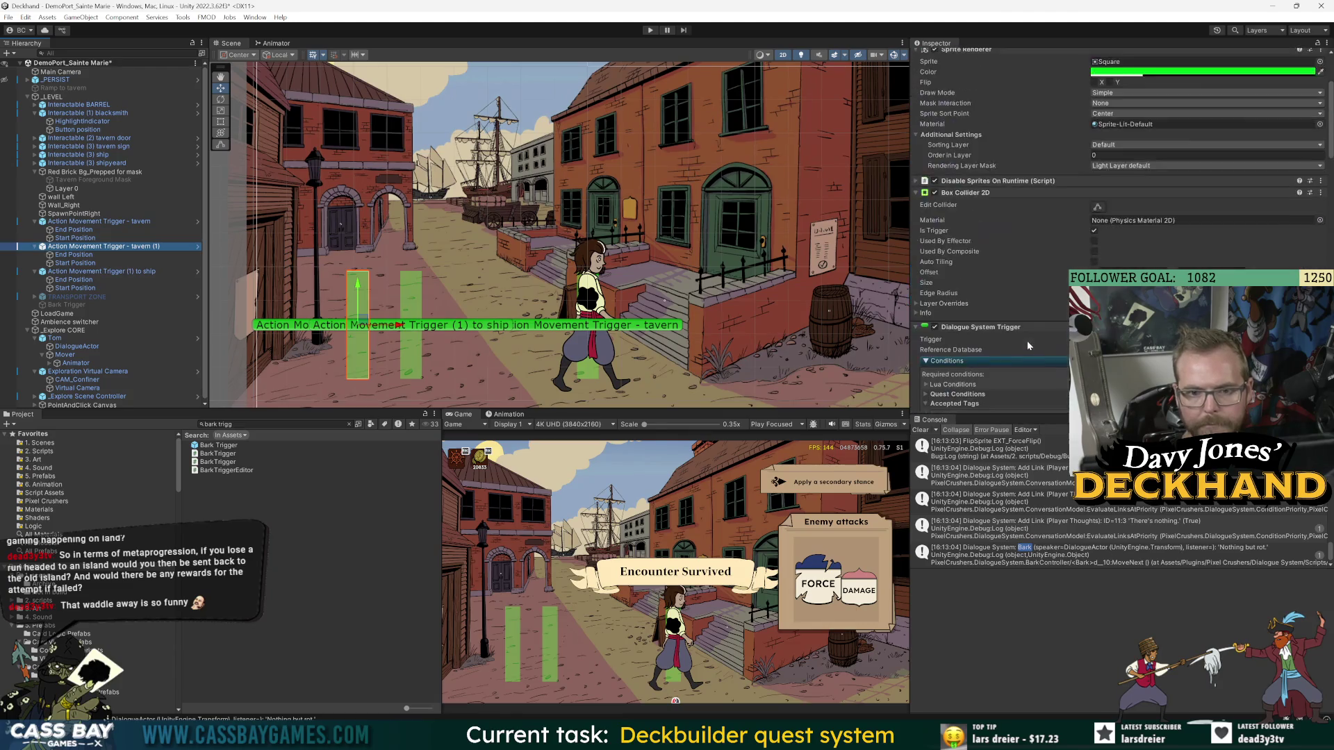
pyautogui.click(971, 328)
pyautogui.scroll(-10, 986, 347)
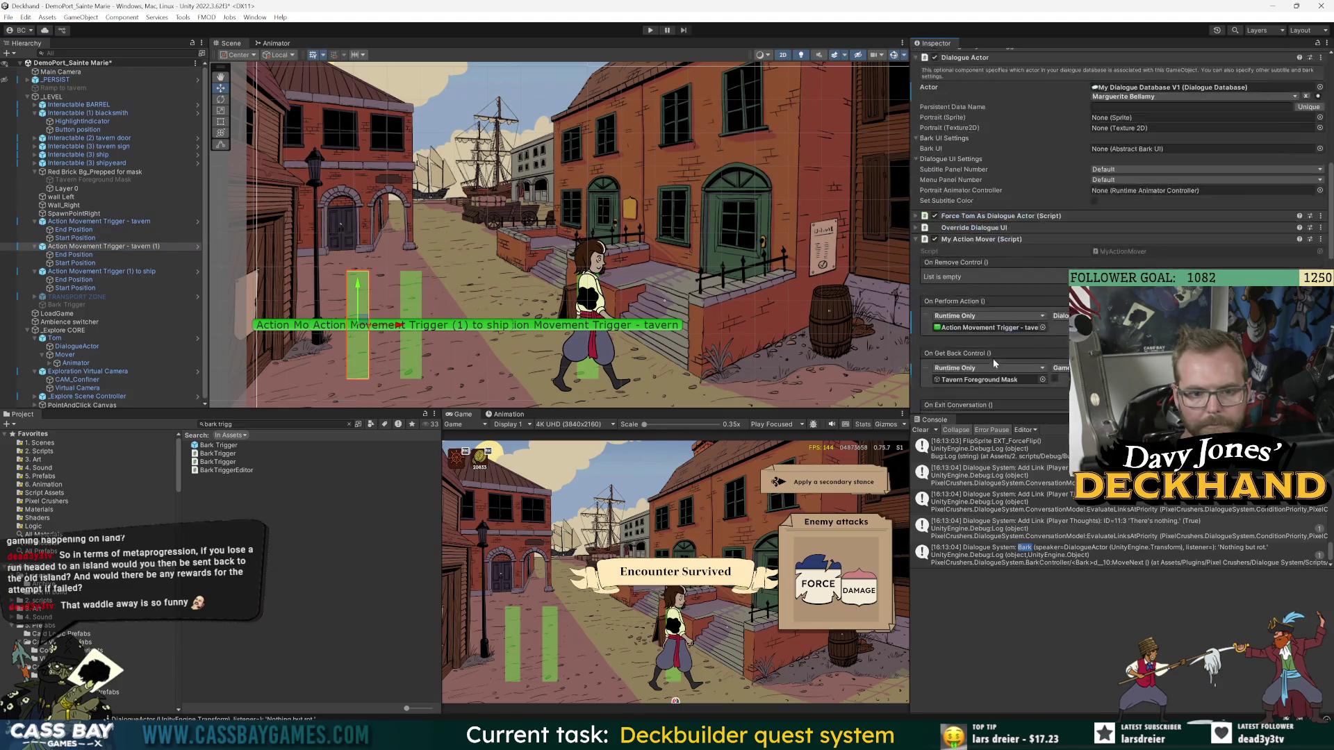
pyautogui.scroll(1, 992, 360)
pyautogui.scroll(3, 948, 135)
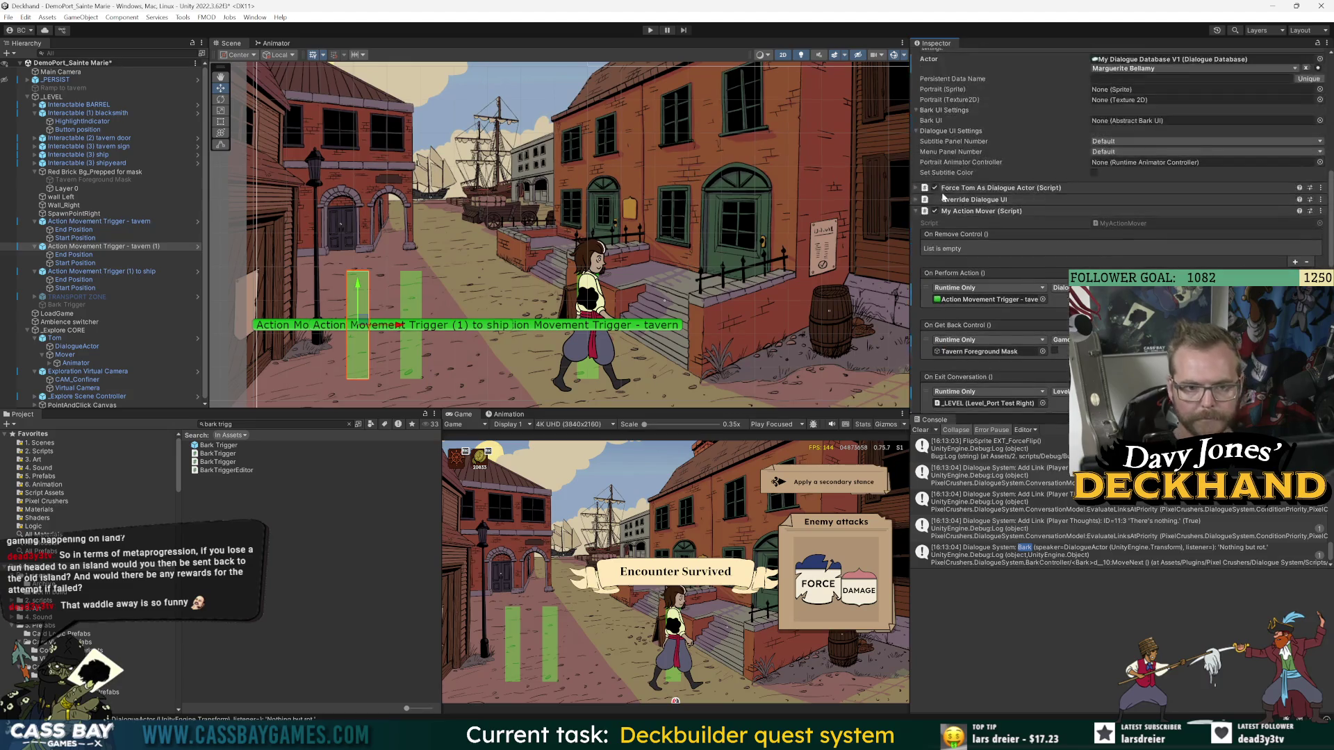
pyautogui.click(967, 211)
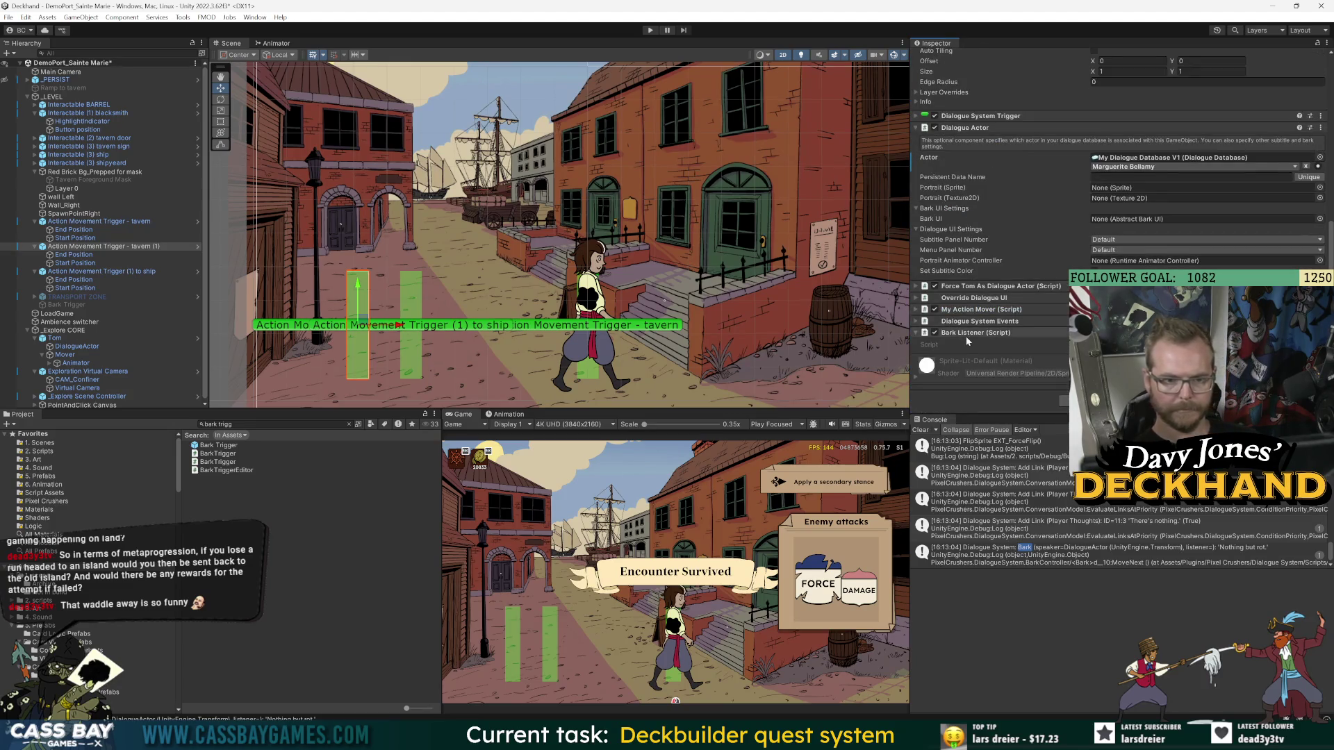
pyautogui.scroll(1, 972, 332)
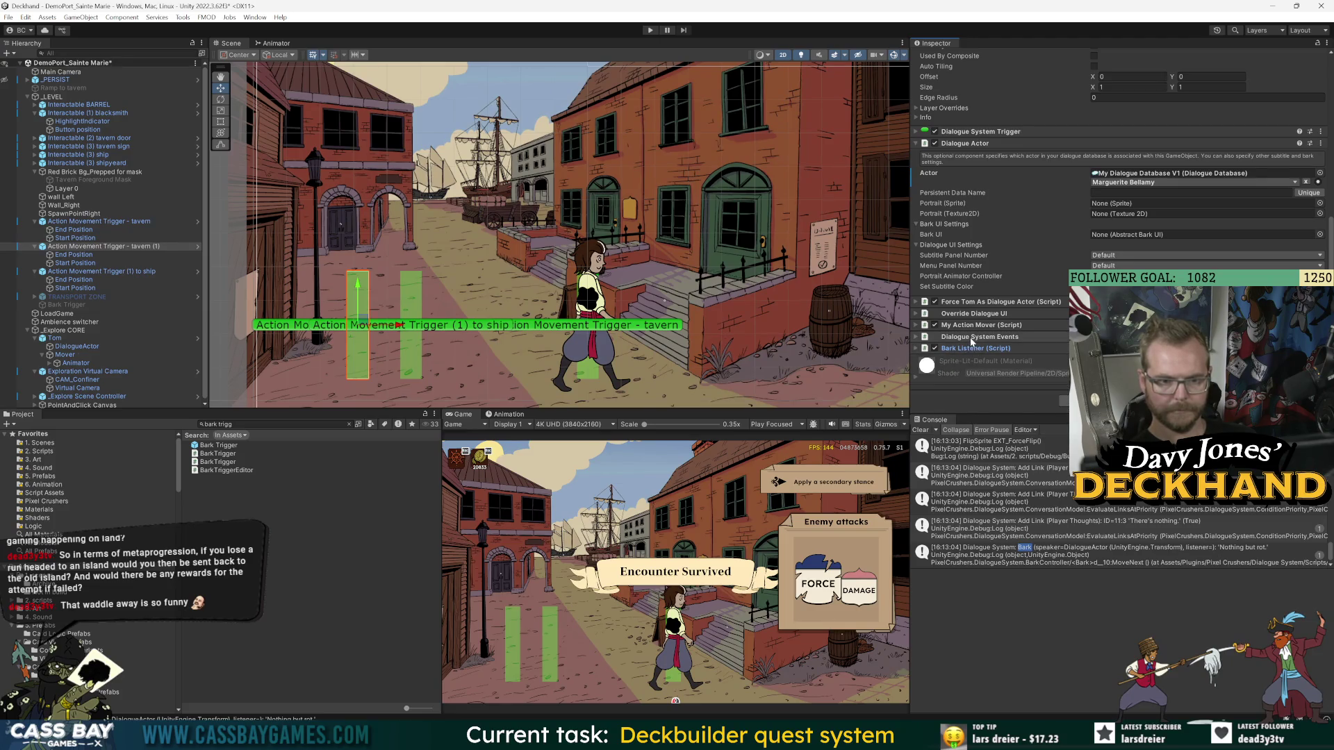
pyautogui.click(974, 325)
pyautogui.scroll(-5, 993, 332)
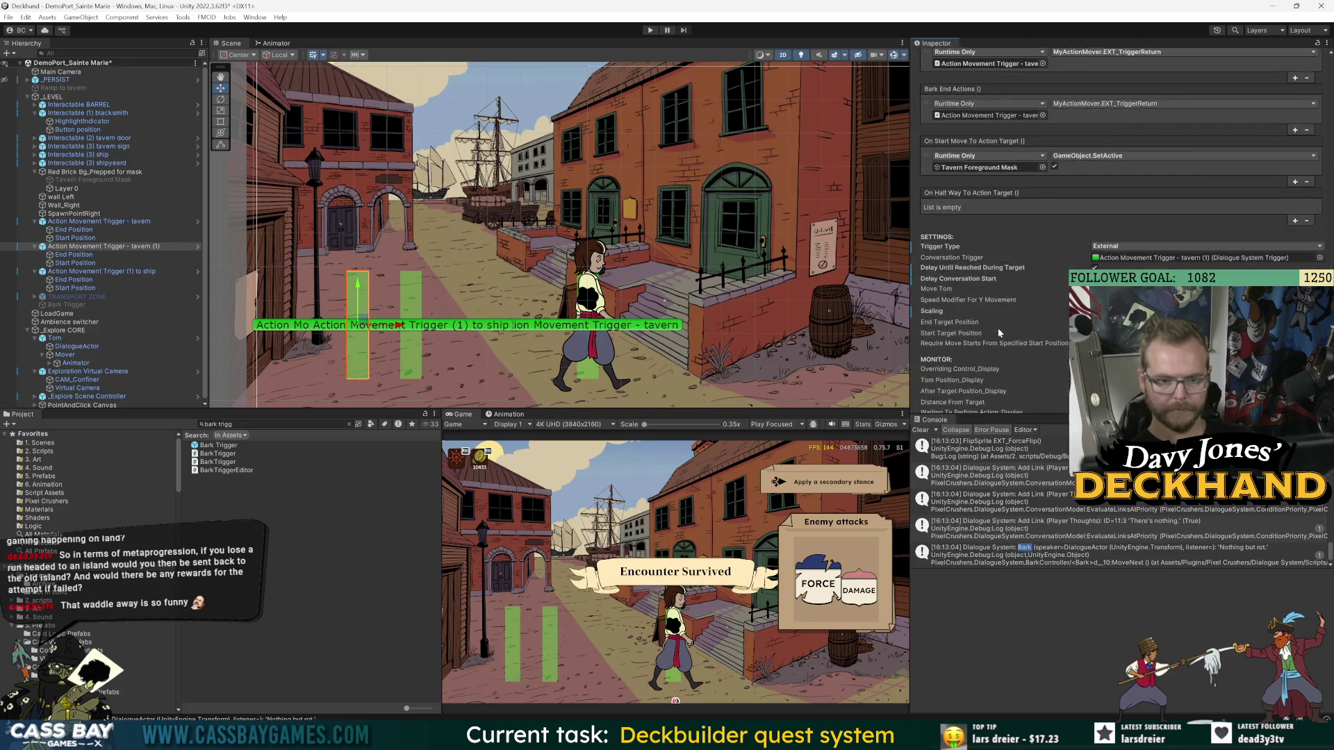
pyautogui.moveTo(1028, 308)
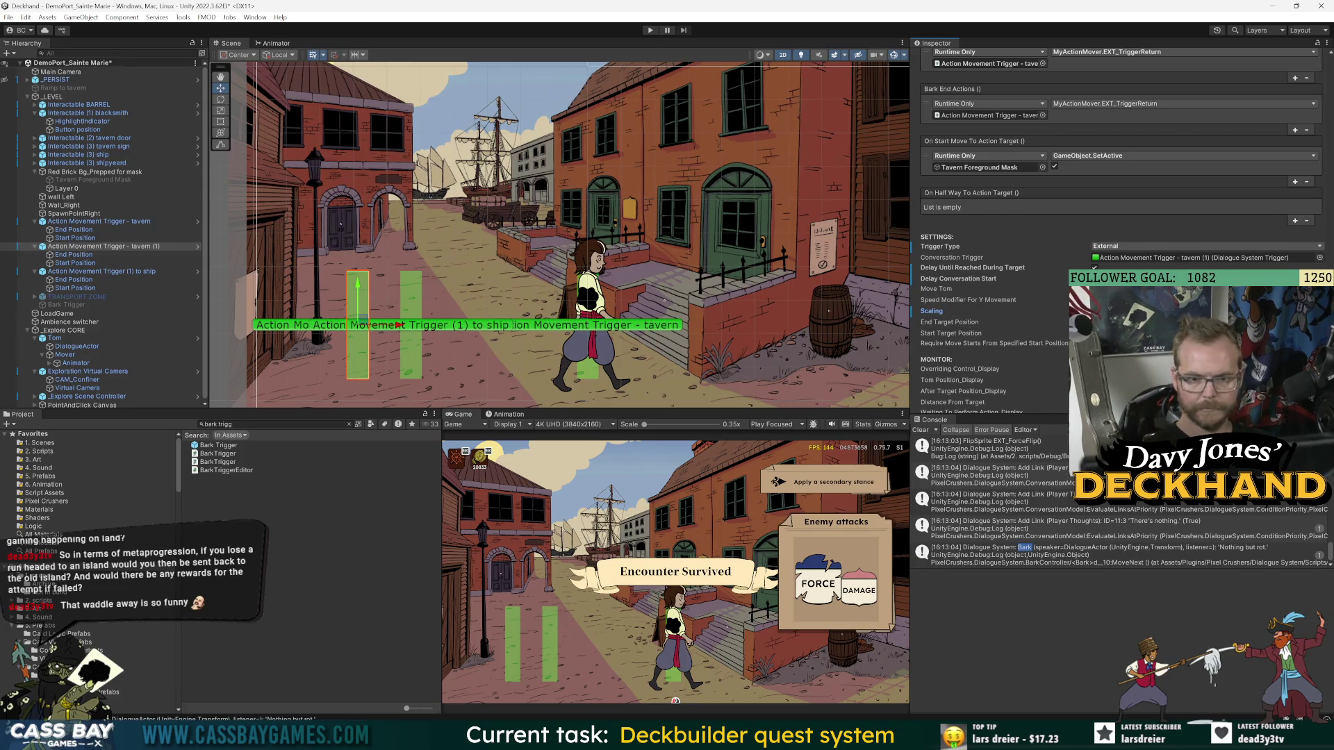
pyautogui.scroll(5, 951, 264)
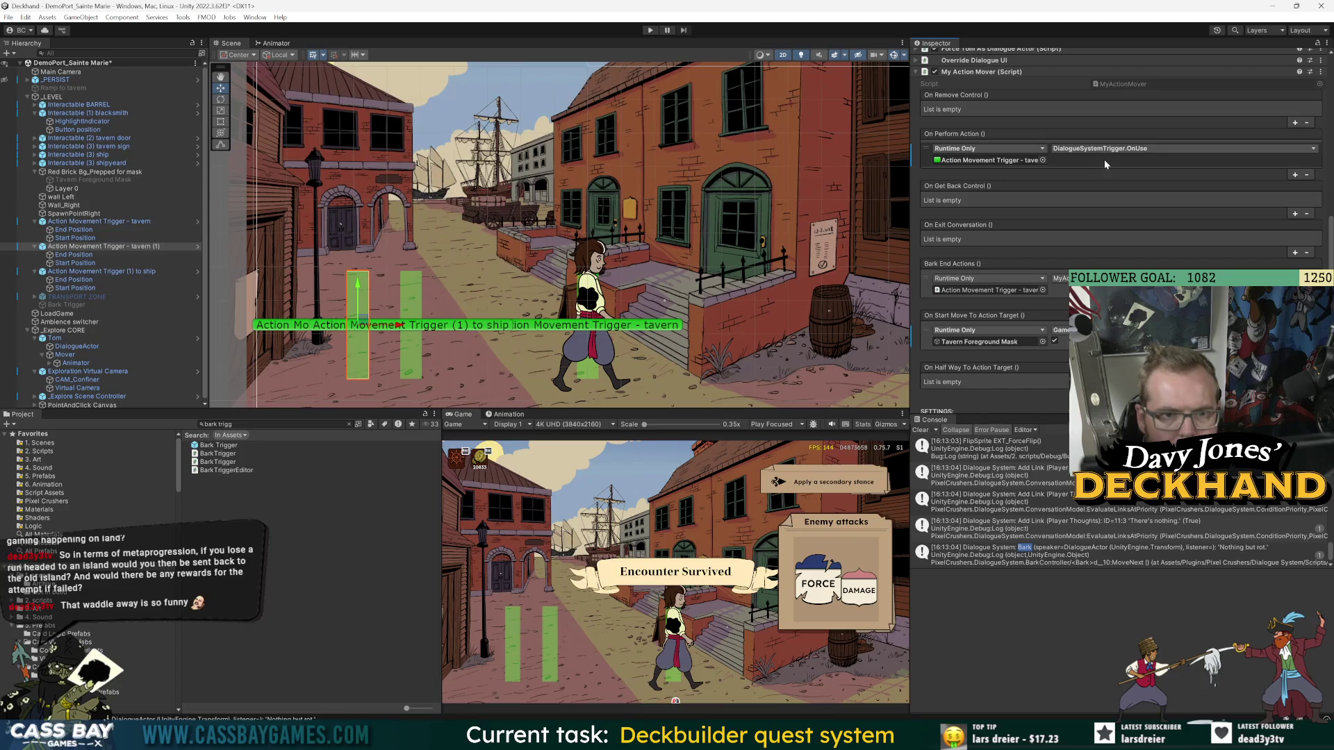
# - Expand the Dialogue System Trigger and remove its Start Conversation action, leaving no actions
pyautogui.click(976, 162)
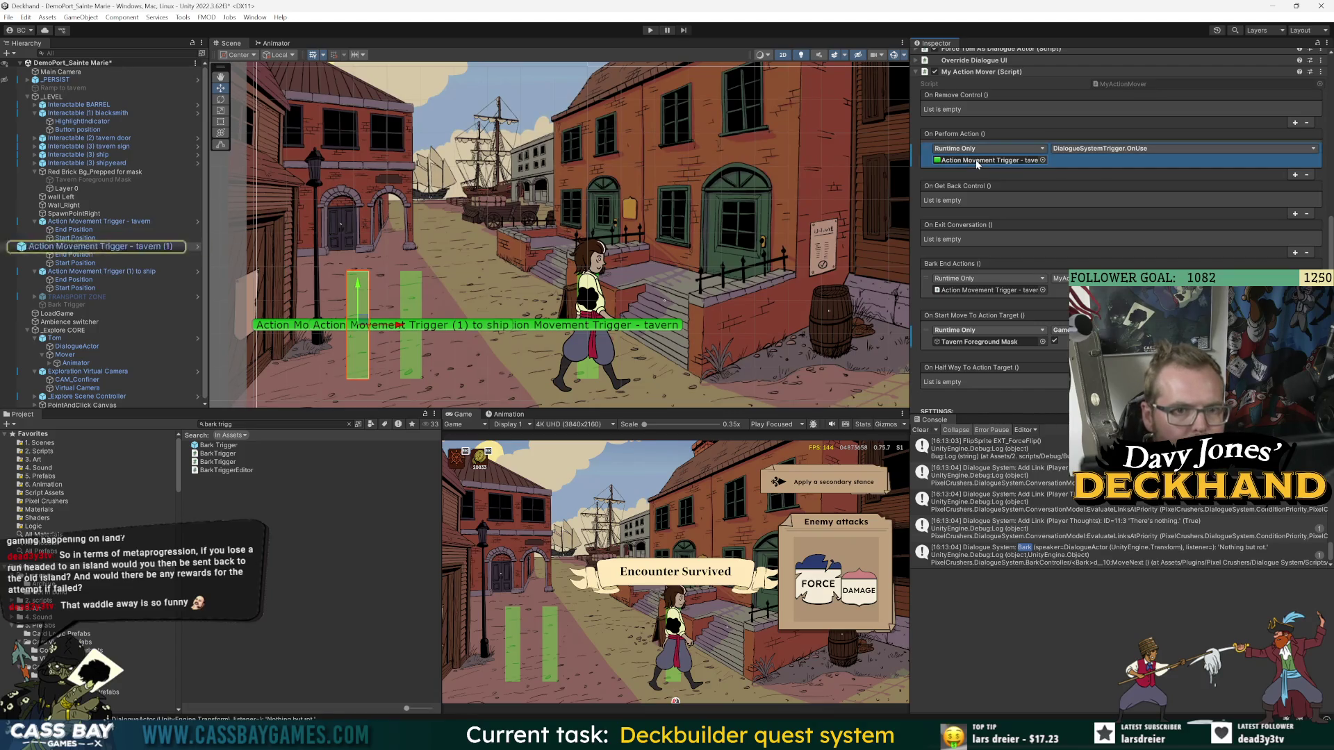
pyautogui.scroll(3, 1169, 236)
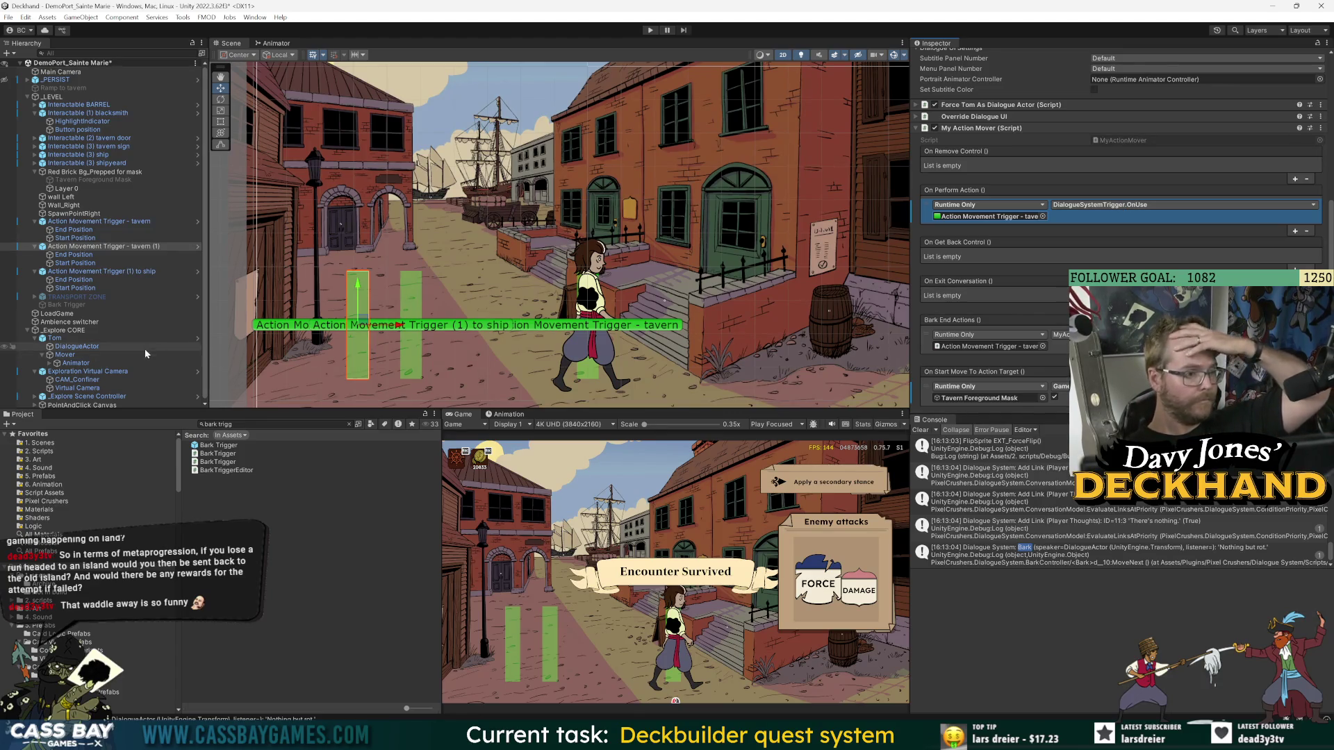
pyautogui.scroll(4, 1093, 192)
pyautogui.scroll(2, 1093, 192)
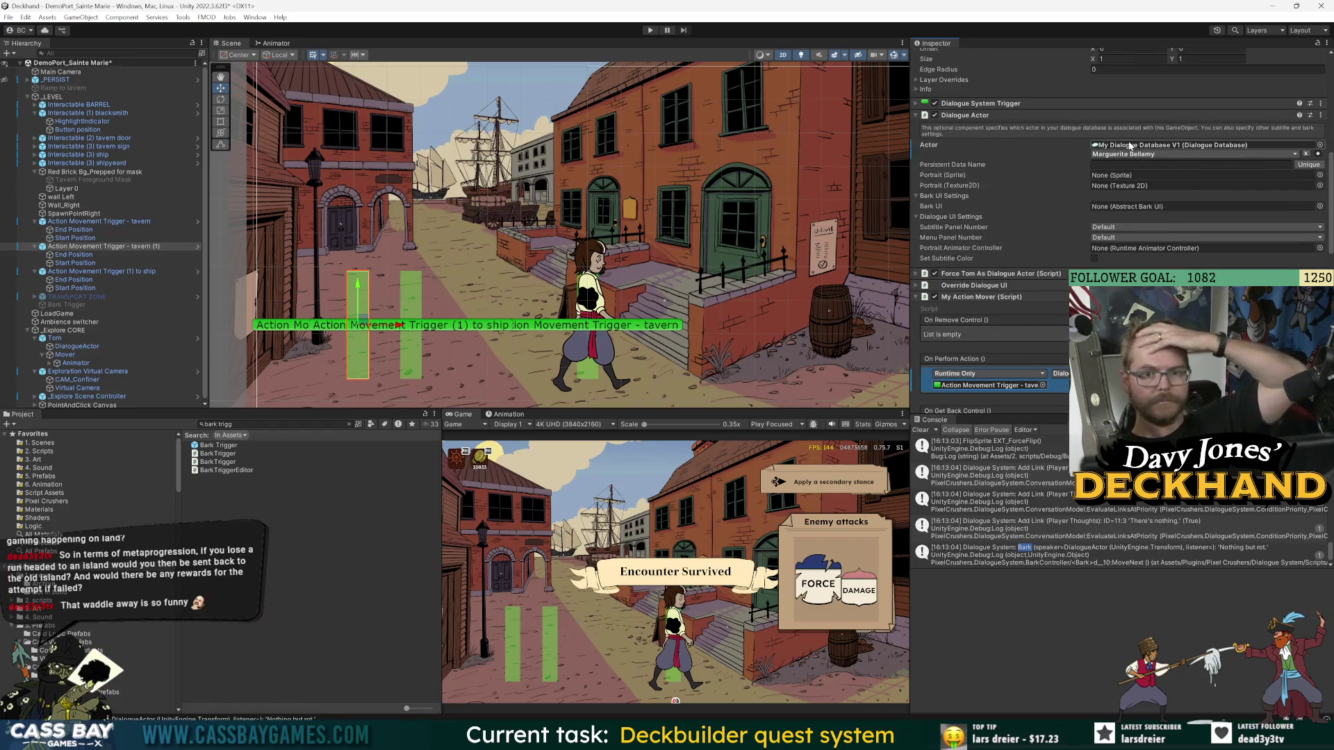
pyautogui.click(1112, 103)
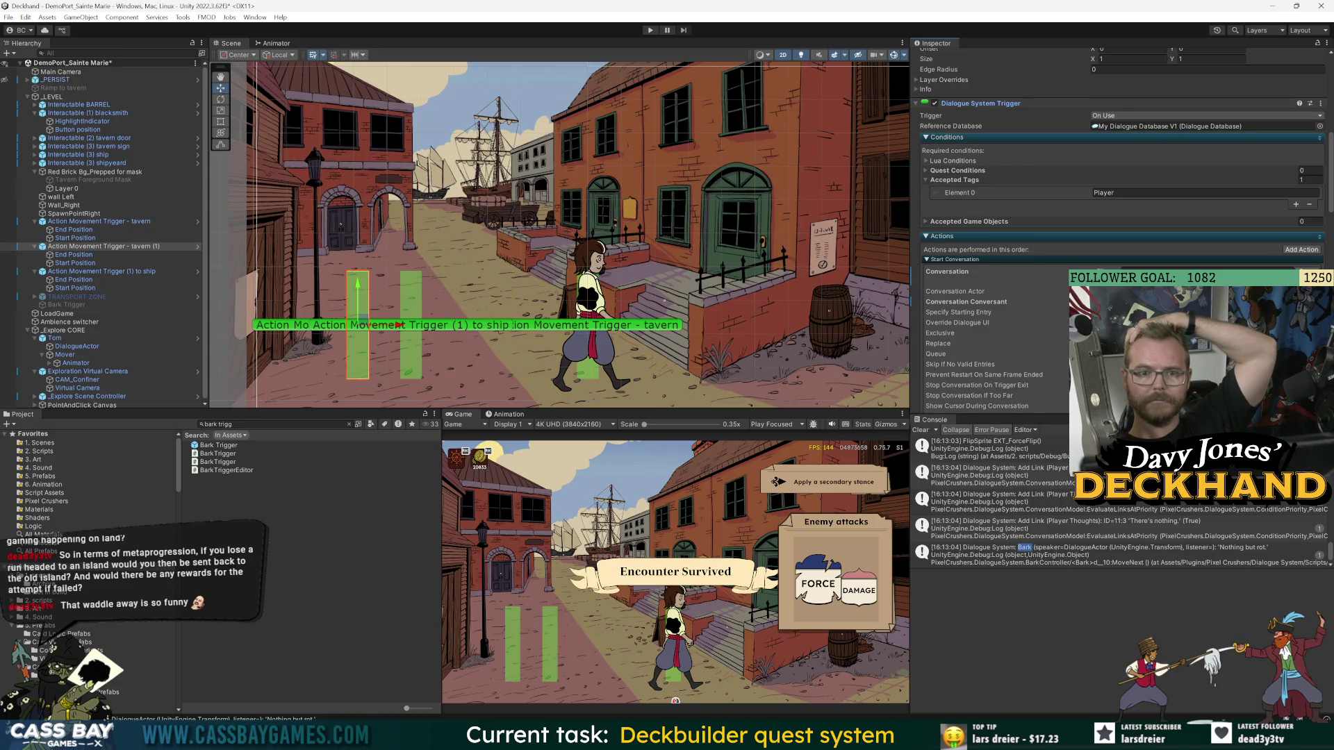
pyautogui.hotkey('ctrl', 'z')
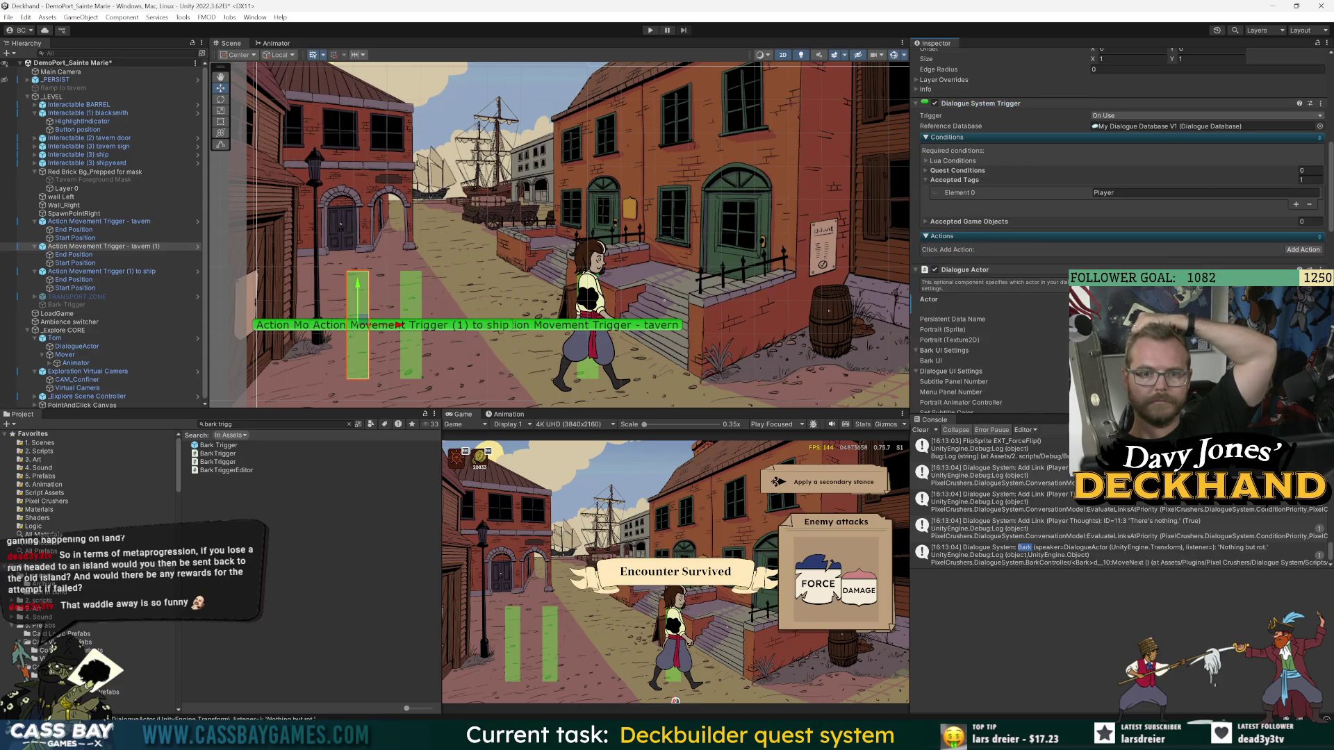
# - Add a Bark action to the tavern (1) trigger's Dialogue System Trigger
pyautogui.click(1296, 254)
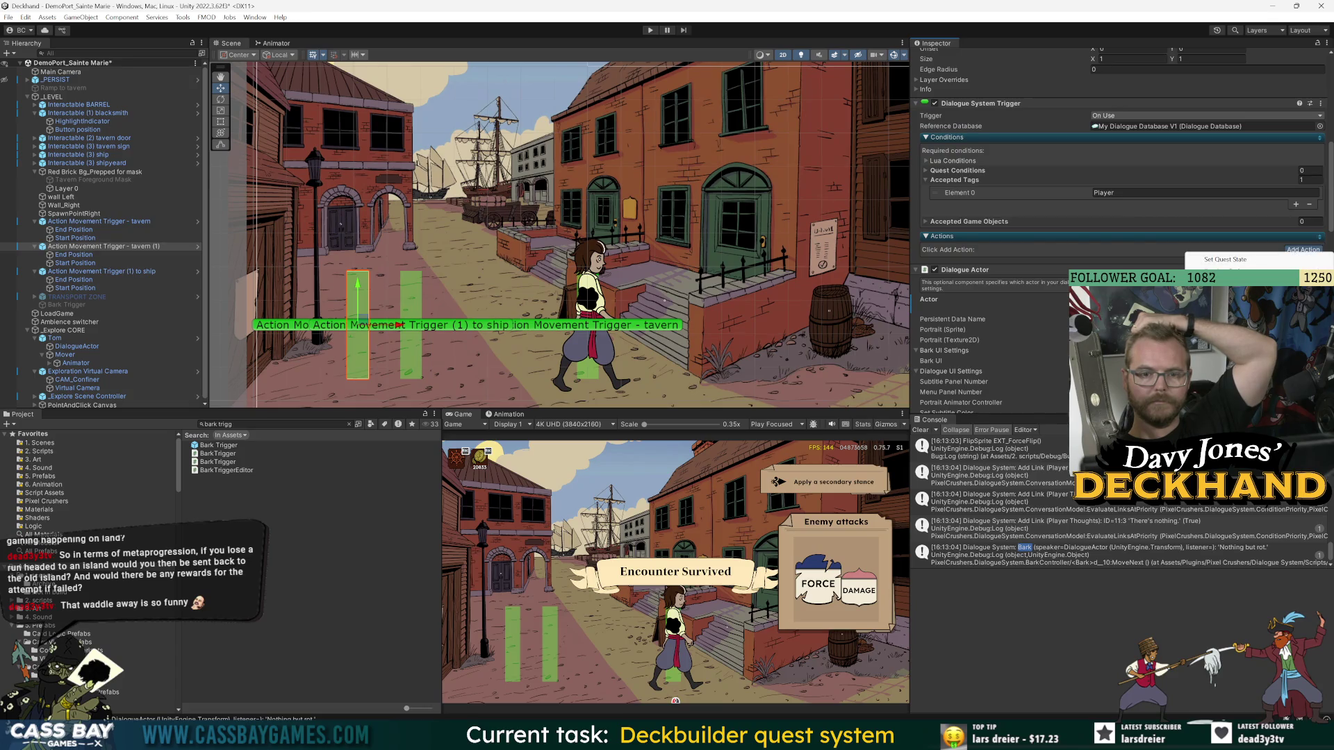
pyautogui.click(1191, 269)
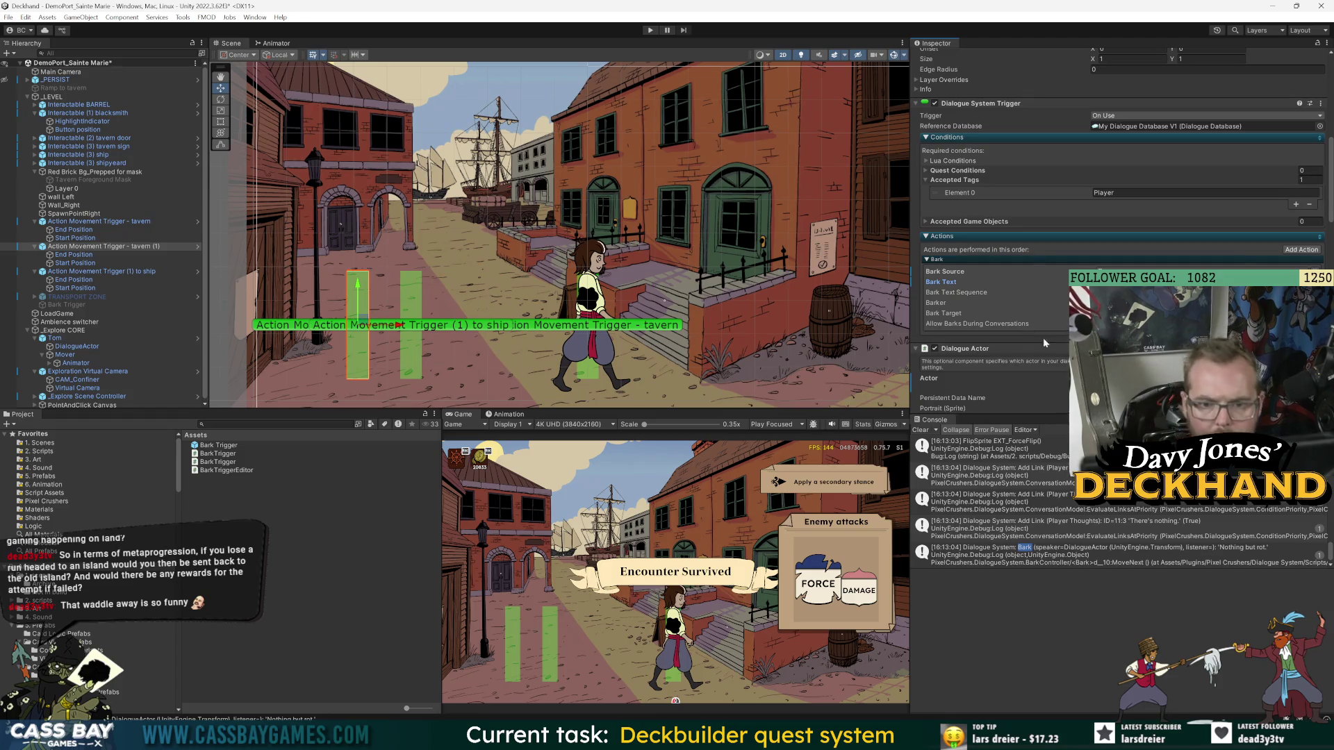
pyautogui.scroll(-5, 1009, 227)
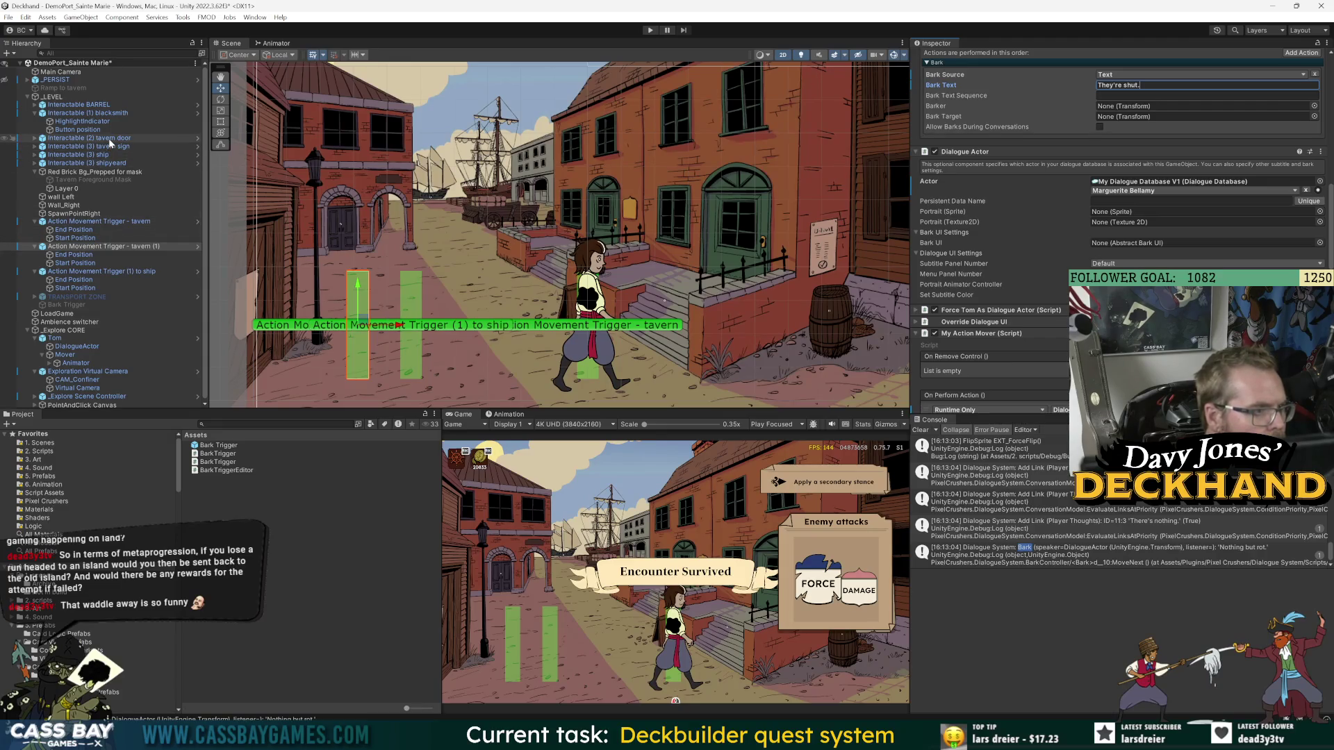
# - Check the blacksmith interactable and the trigger's End Position, then return to tavern (1)
pyautogui.click(91, 113)
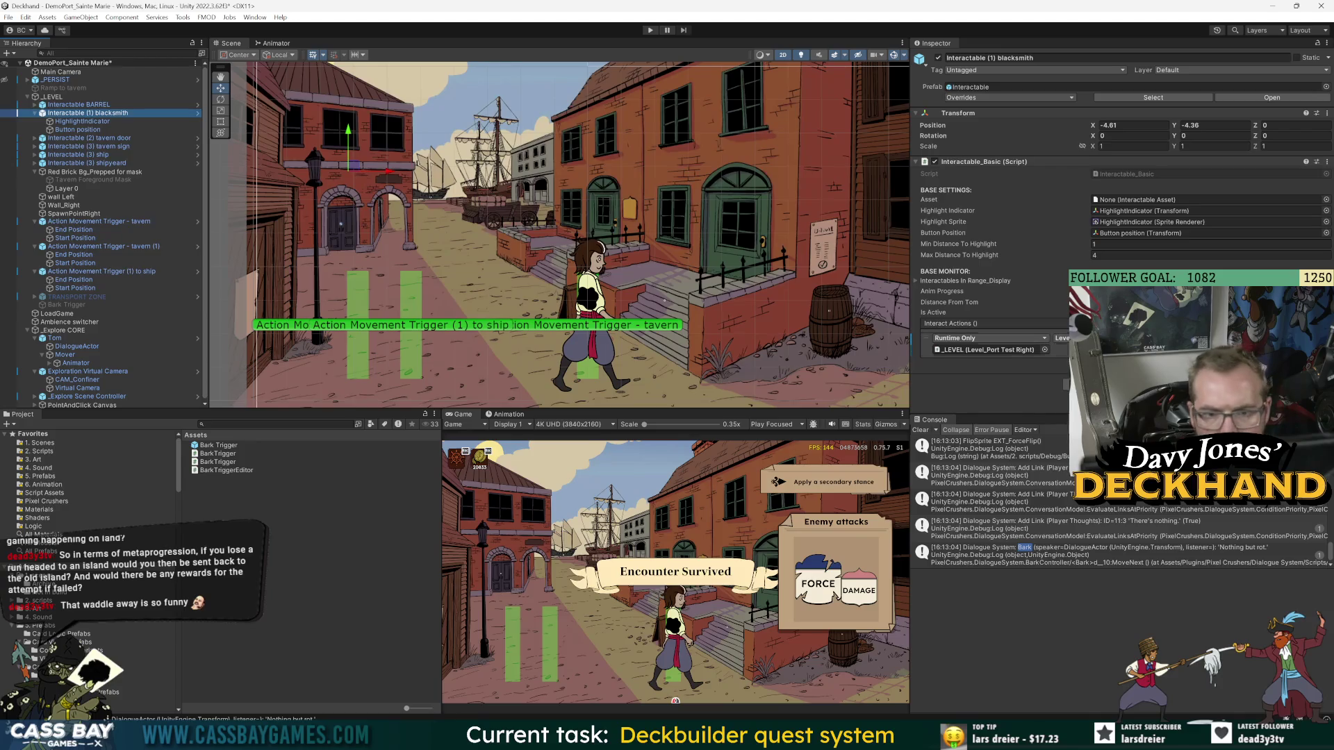
pyautogui.click(128, 254)
pyautogui.click(130, 246)
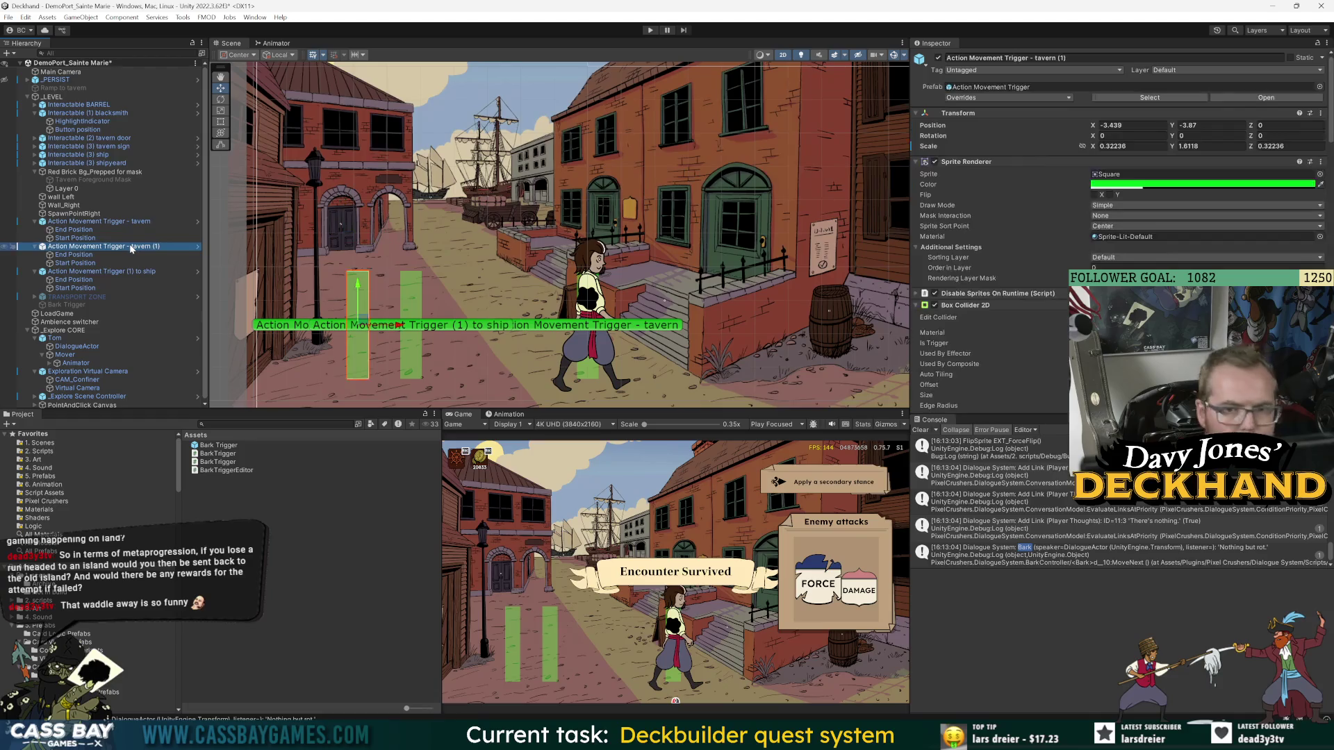
pyautogui.scroll(-5, 1049, 373)
pyautogui.scroll(-3, 1049, 372)
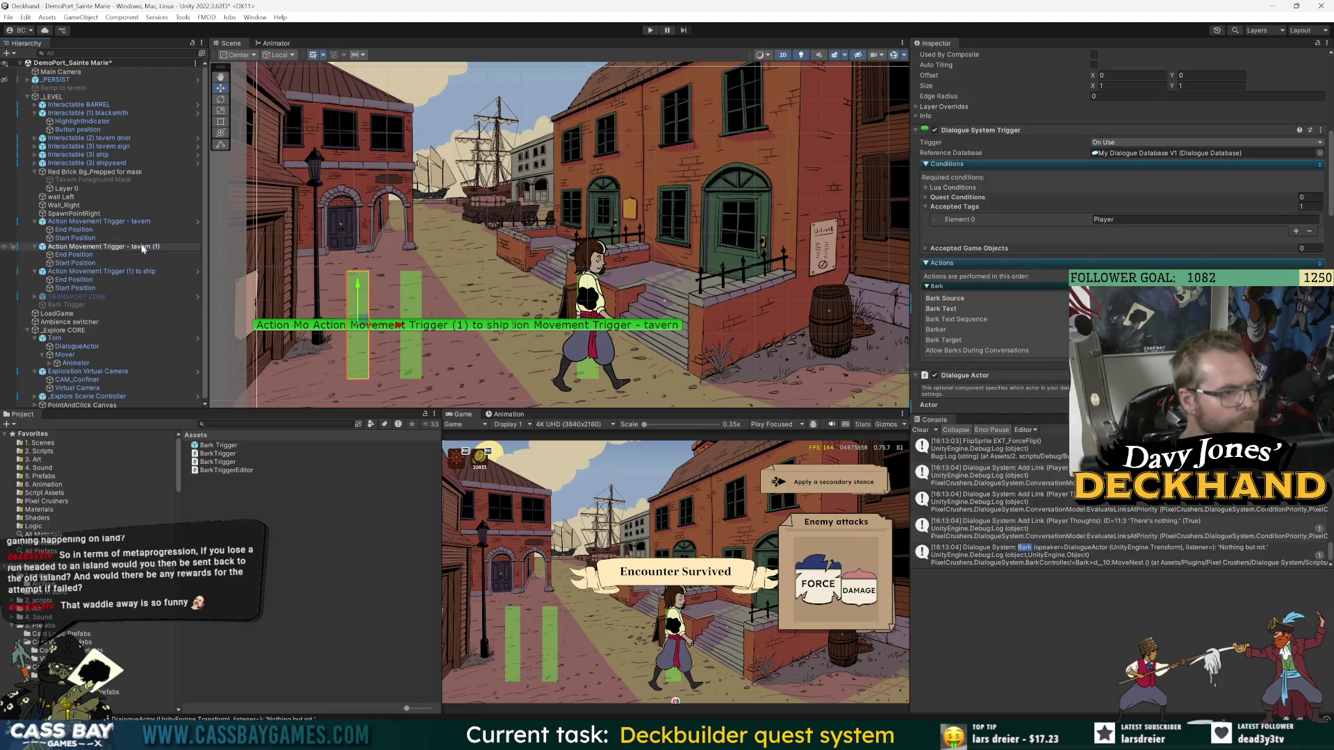
# - Rename the trigger 'Action Movement Trigger - Blacksmith' and select the blacksmith interactable
pyautogui.write('Blacksmith')
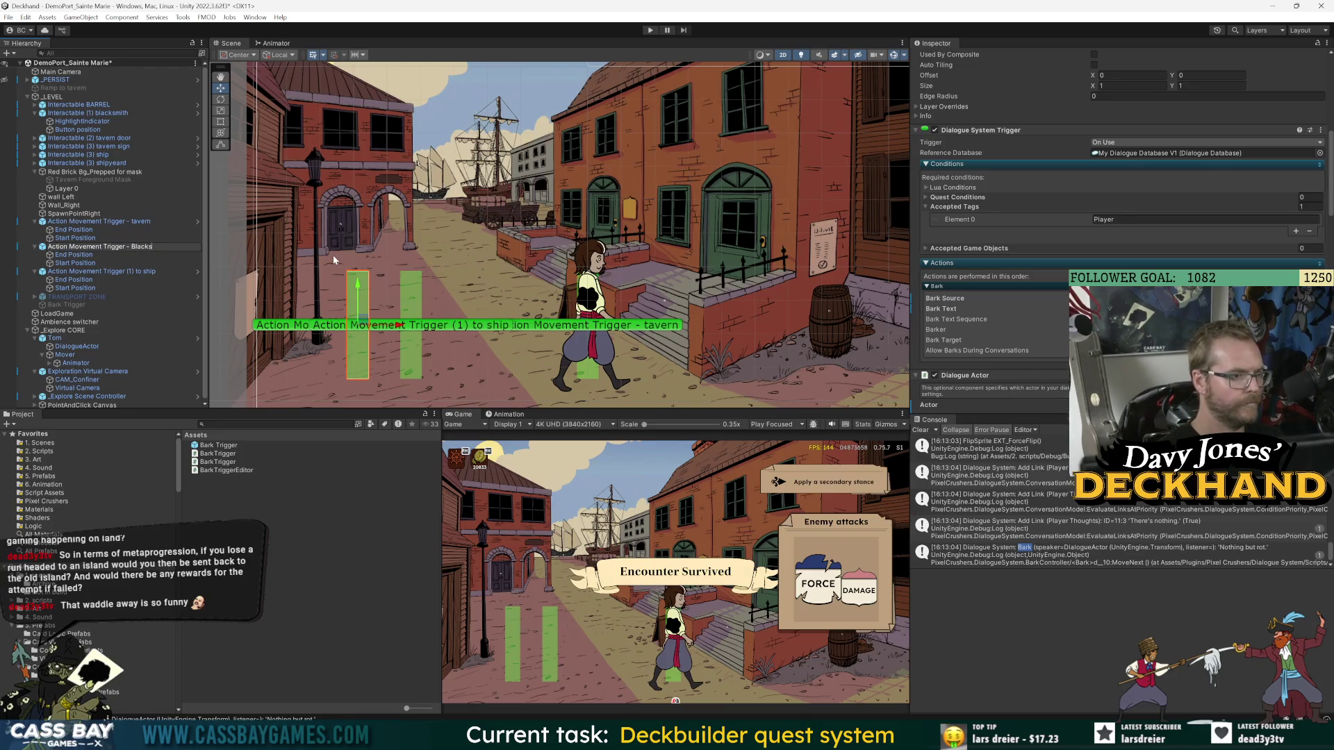
pyautogui.press('Return')
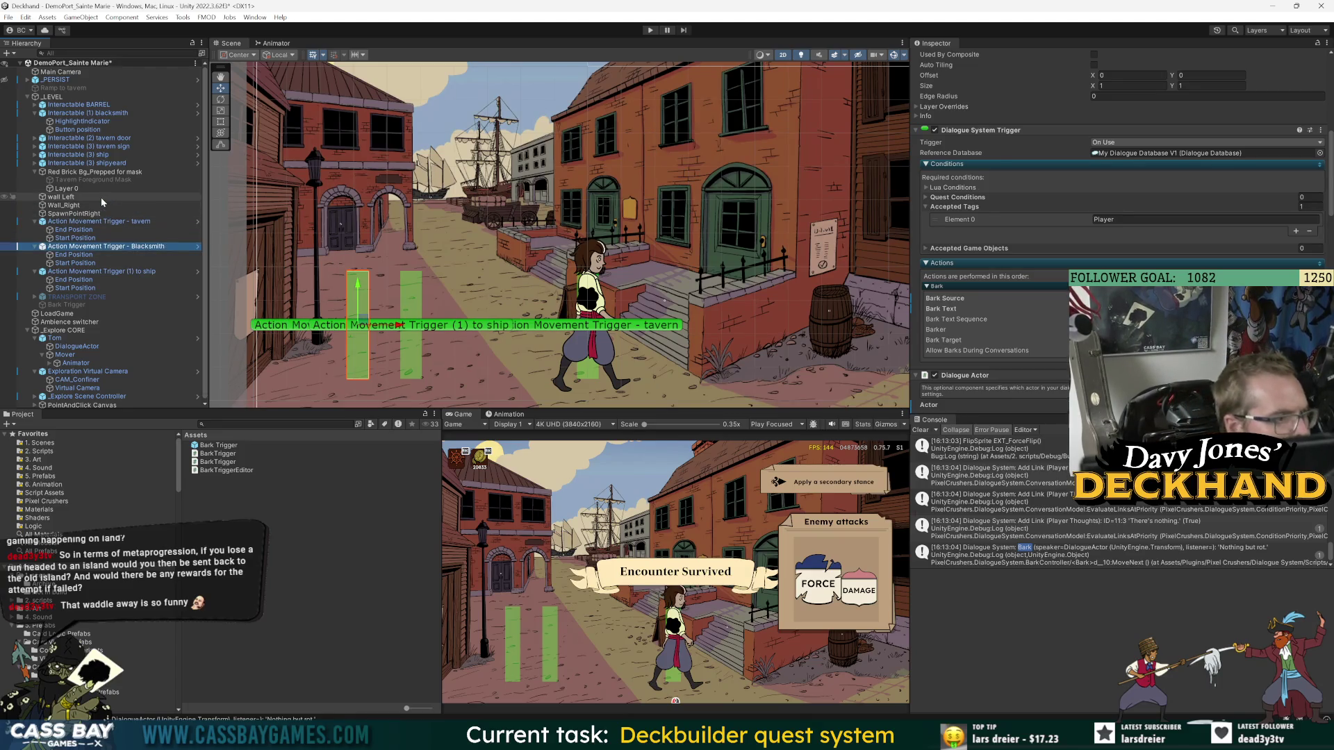
pyautogui.click(111, 138)
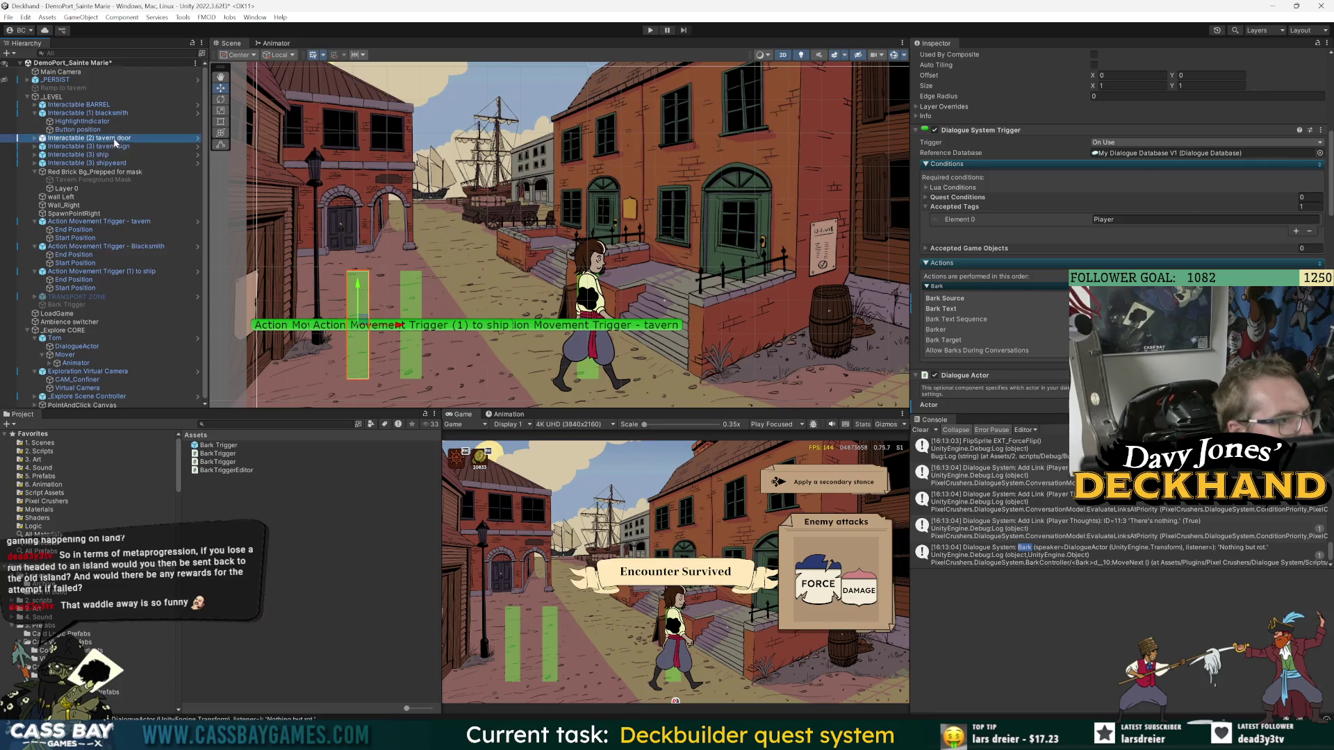
pyautogui.click(119, 113)
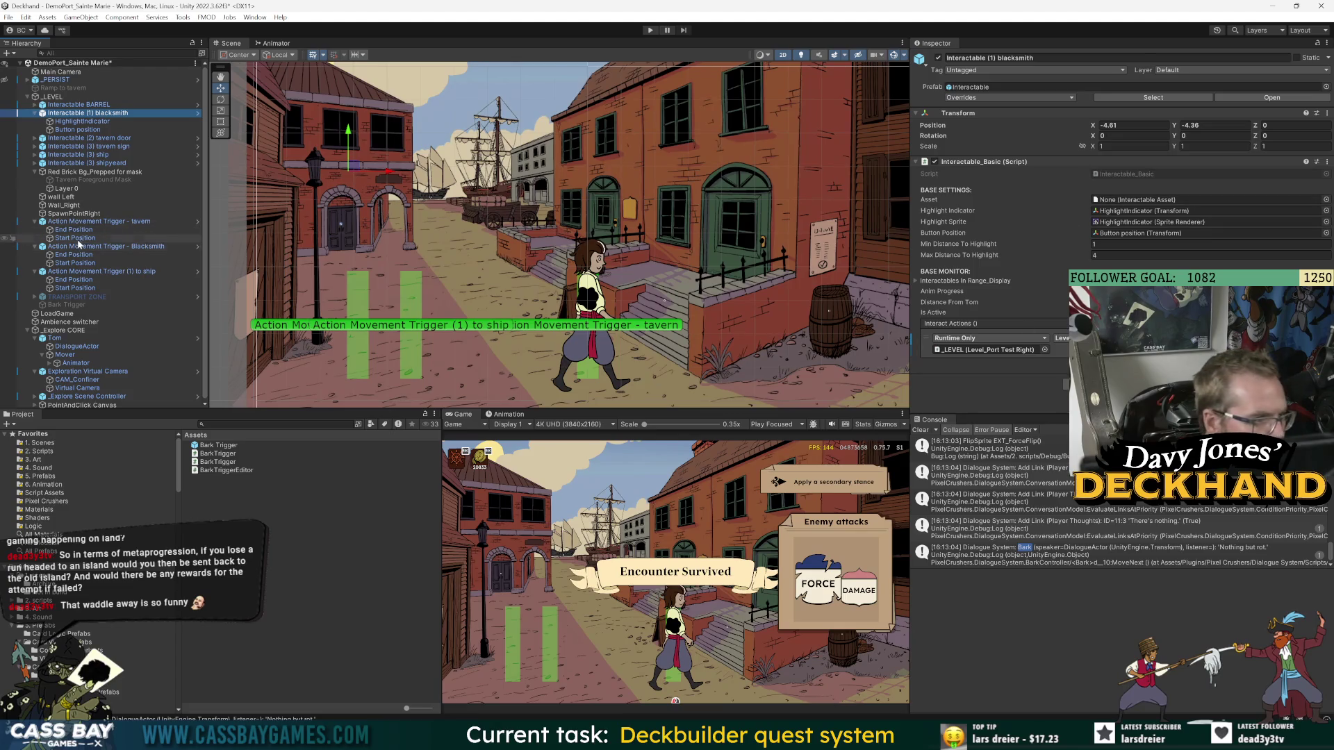
# - Assign the tavern movement trigger and its method to the blacksmith's Interact Actions, then play
pyautogui.moveTo(115, 222)
pyautogui.mouseDown()
pyautogui.moveTo(1181, 233)
pyautogui.moveTo(986, 349)
pyautogui.mouseUp()
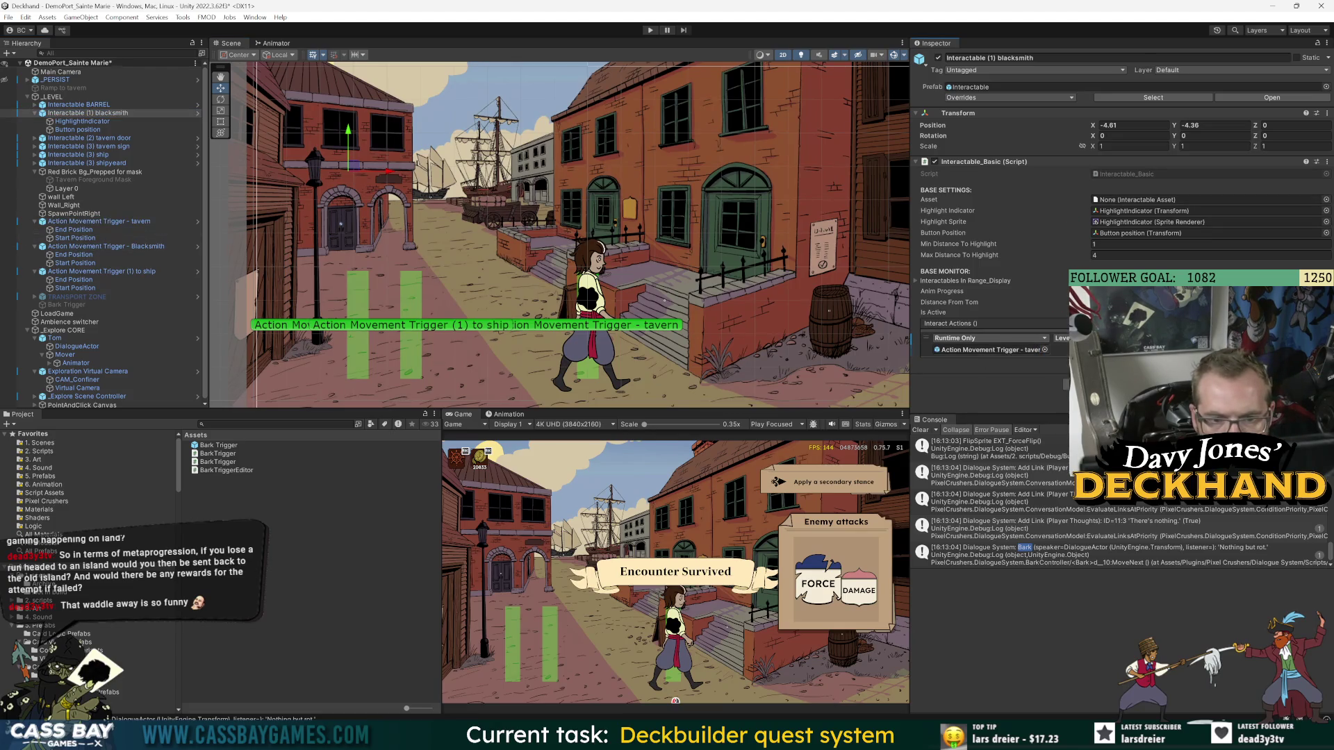
pyautogui.click(1061, 338)
pyautogui.moveTo(1139, 507)
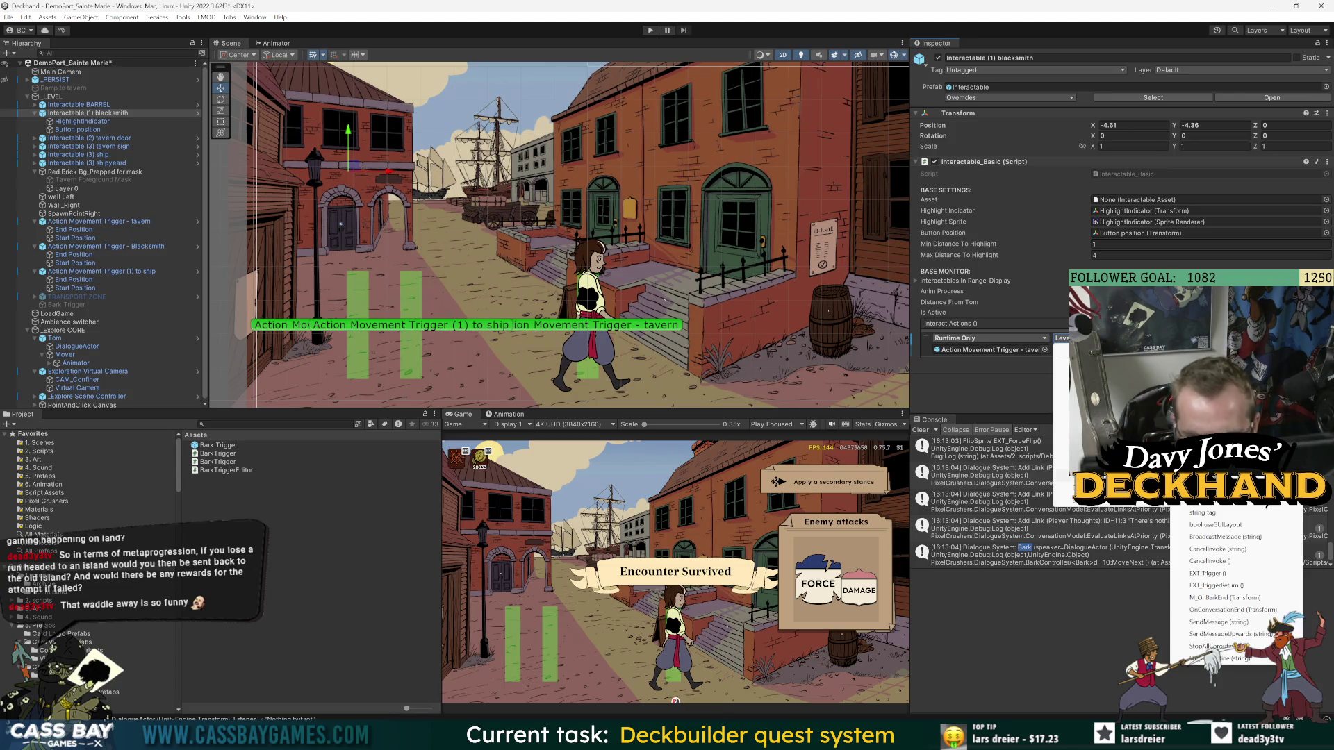
pyautogui.click(1208, 573)
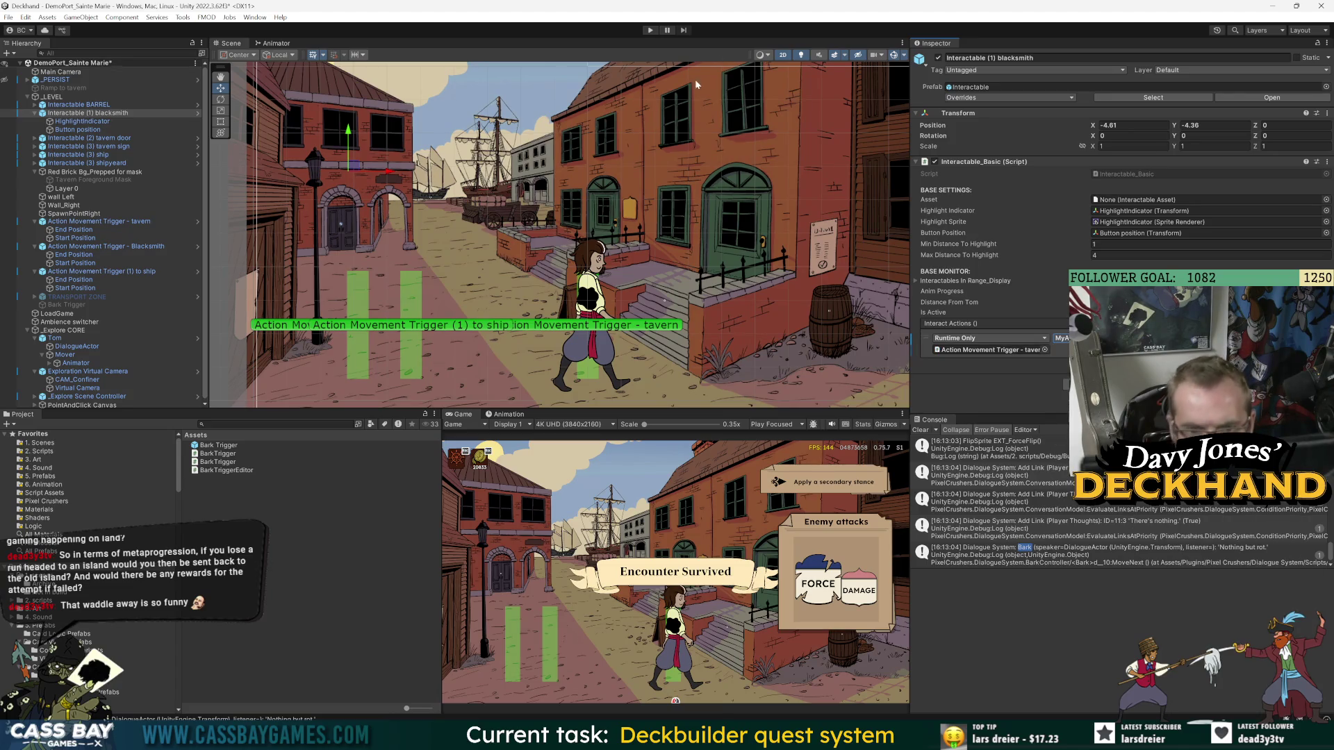
pyautogui.click(649, 30)
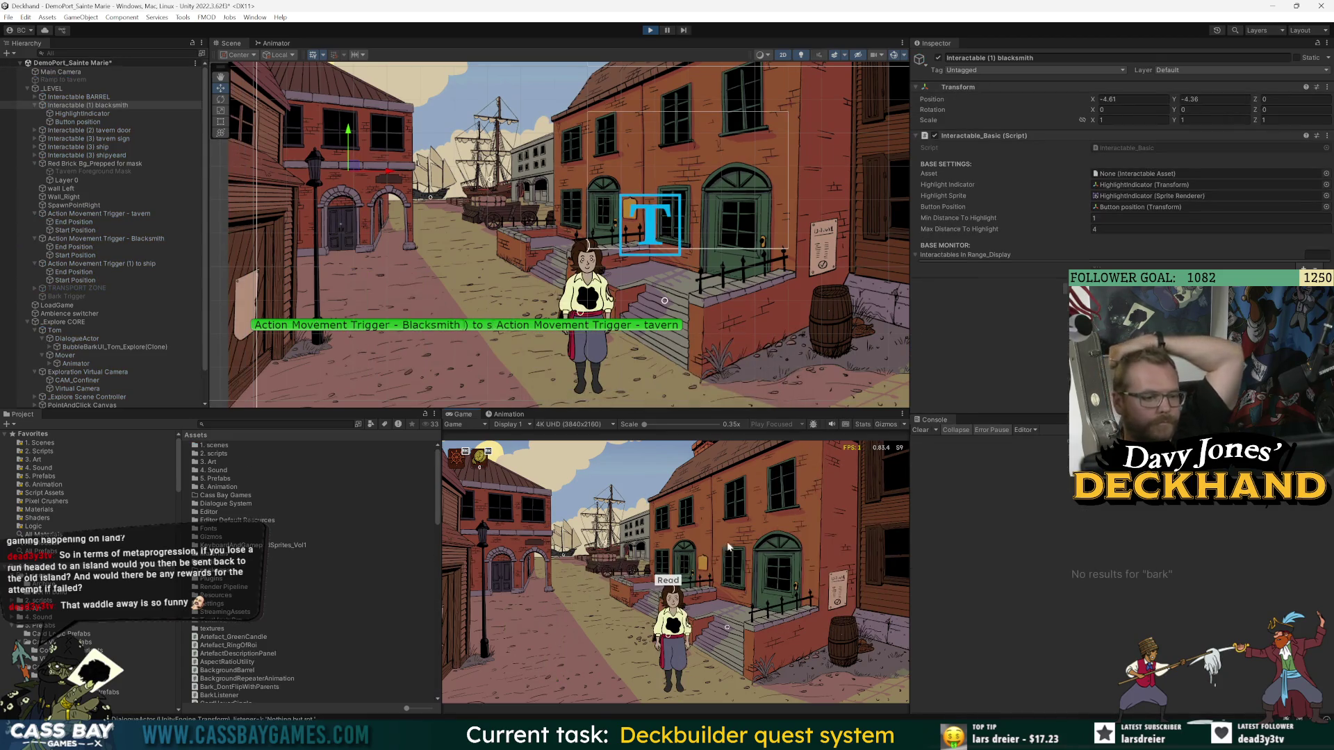
# - Point the blacksmith's Interact Actions at Action Movement Trigger - Blacksmith and replay the scene
pyautogui.click(507, 632)
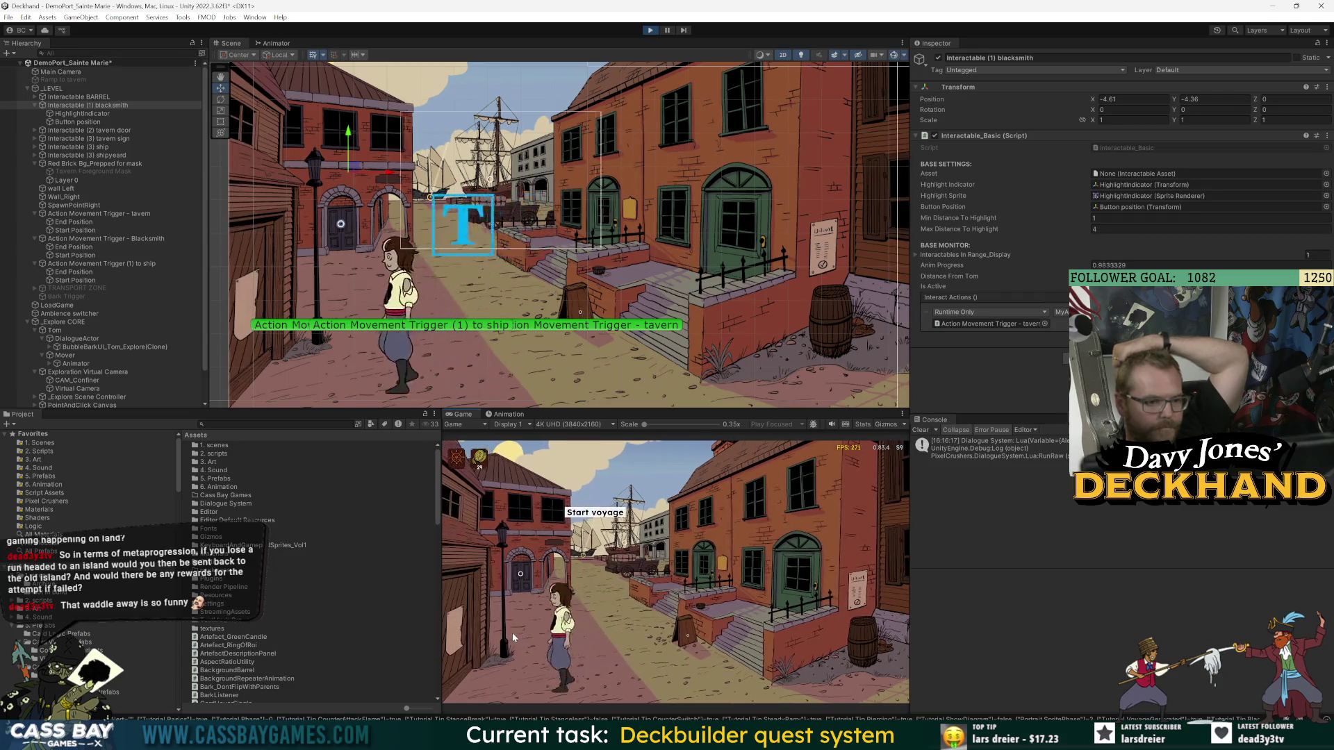
pyautogui.click(532, 518)
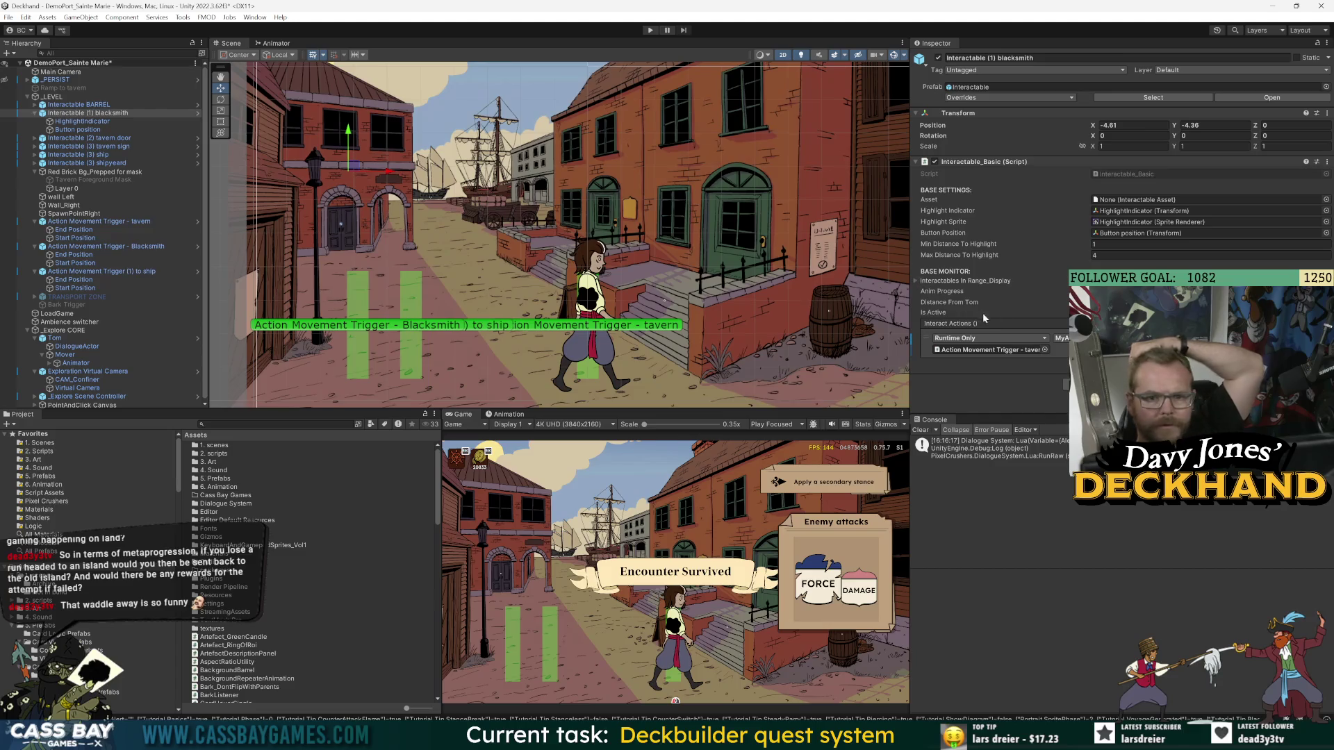
pyautogui.click(988, 351)
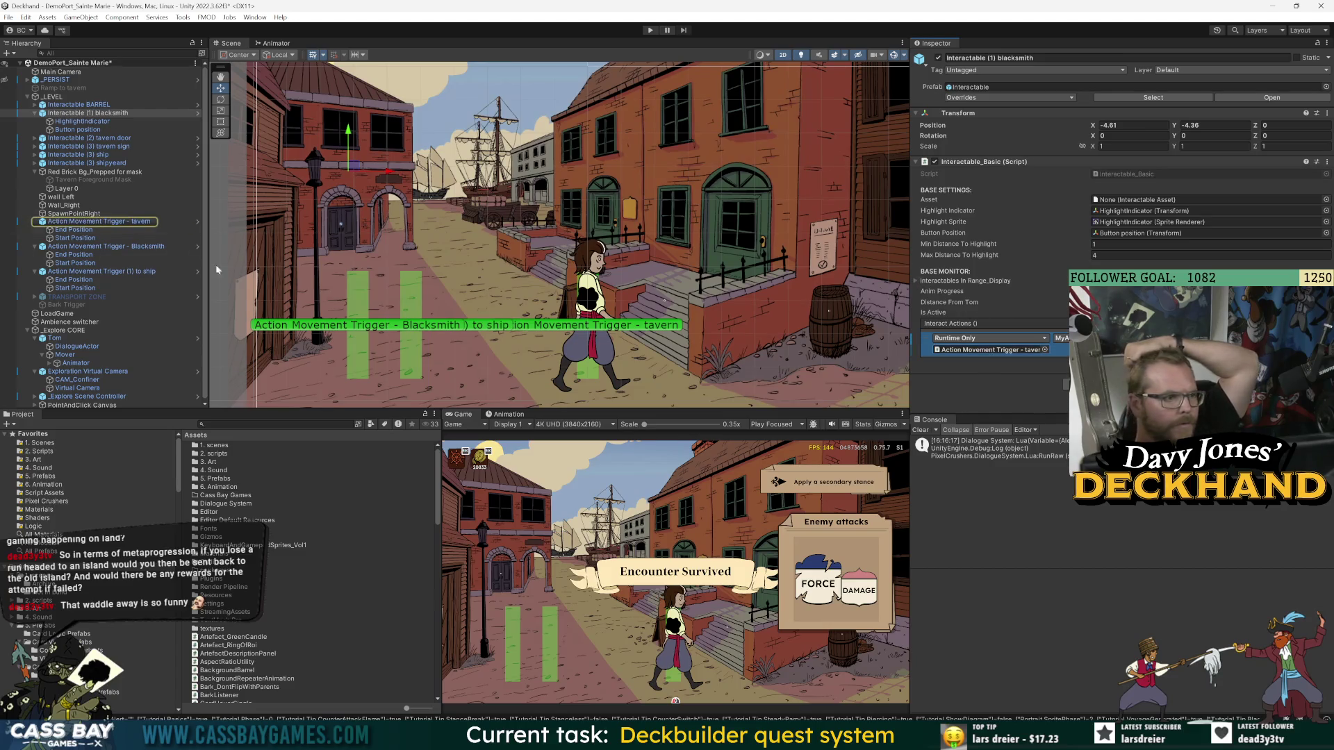
pyautogui.moveTo(127, 247); pyautogui.dragTo(1018, 360)
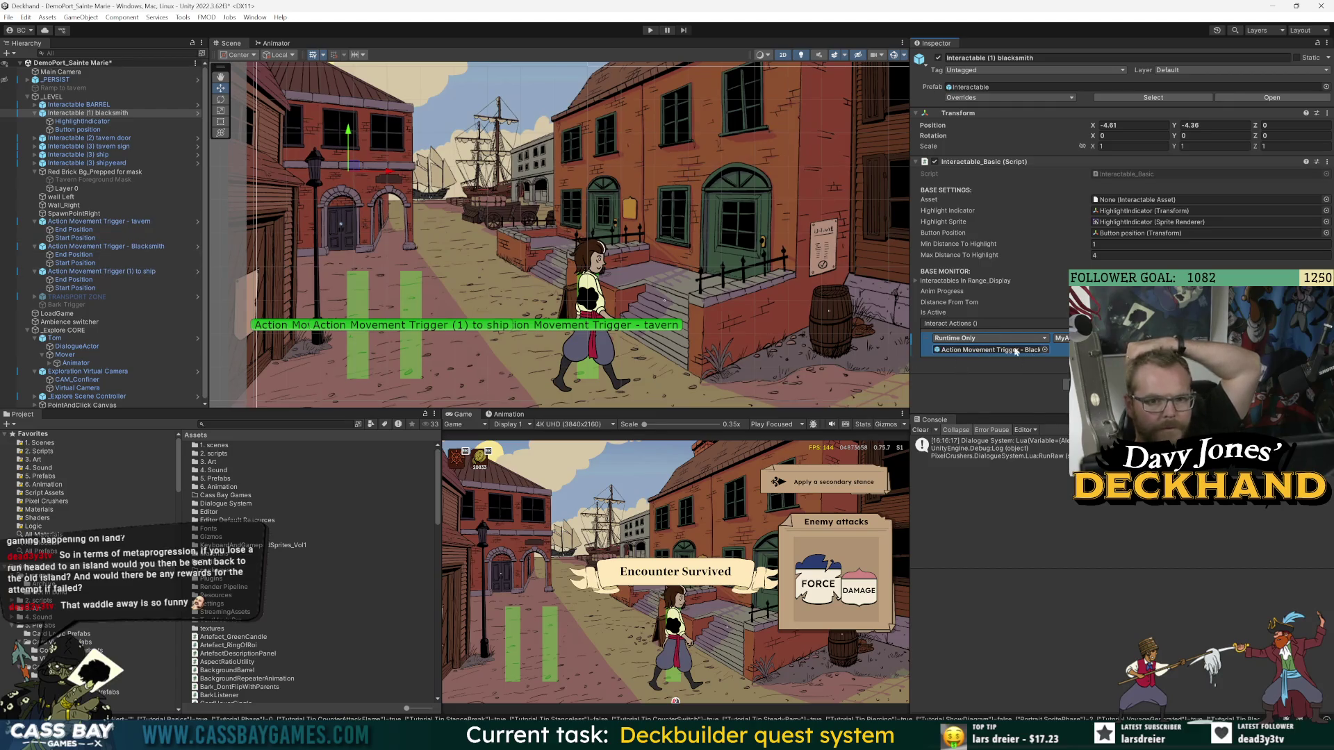
pyautogui.click(650, 29)
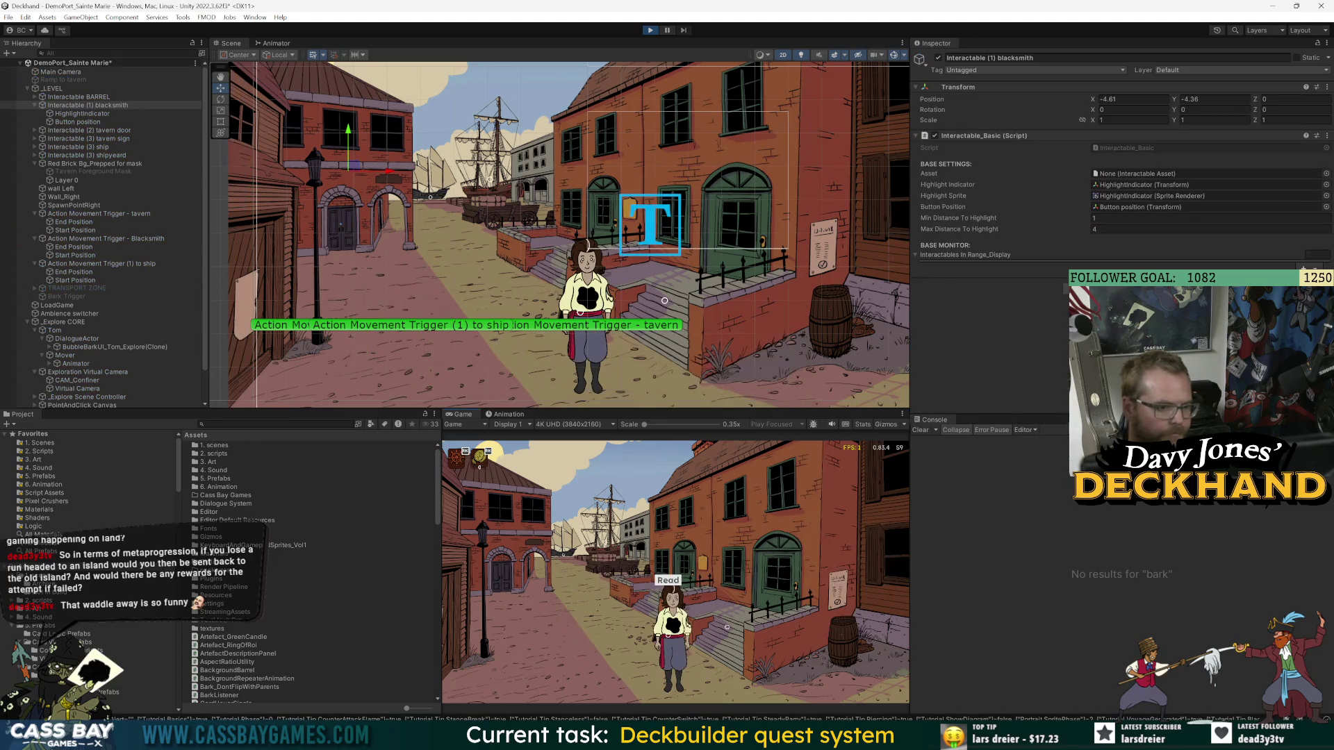
# - Clear the Console, reassign the Blacksmith trigger and its method in Interact Actions, and relaunch
pyautogui.click(500, 643)
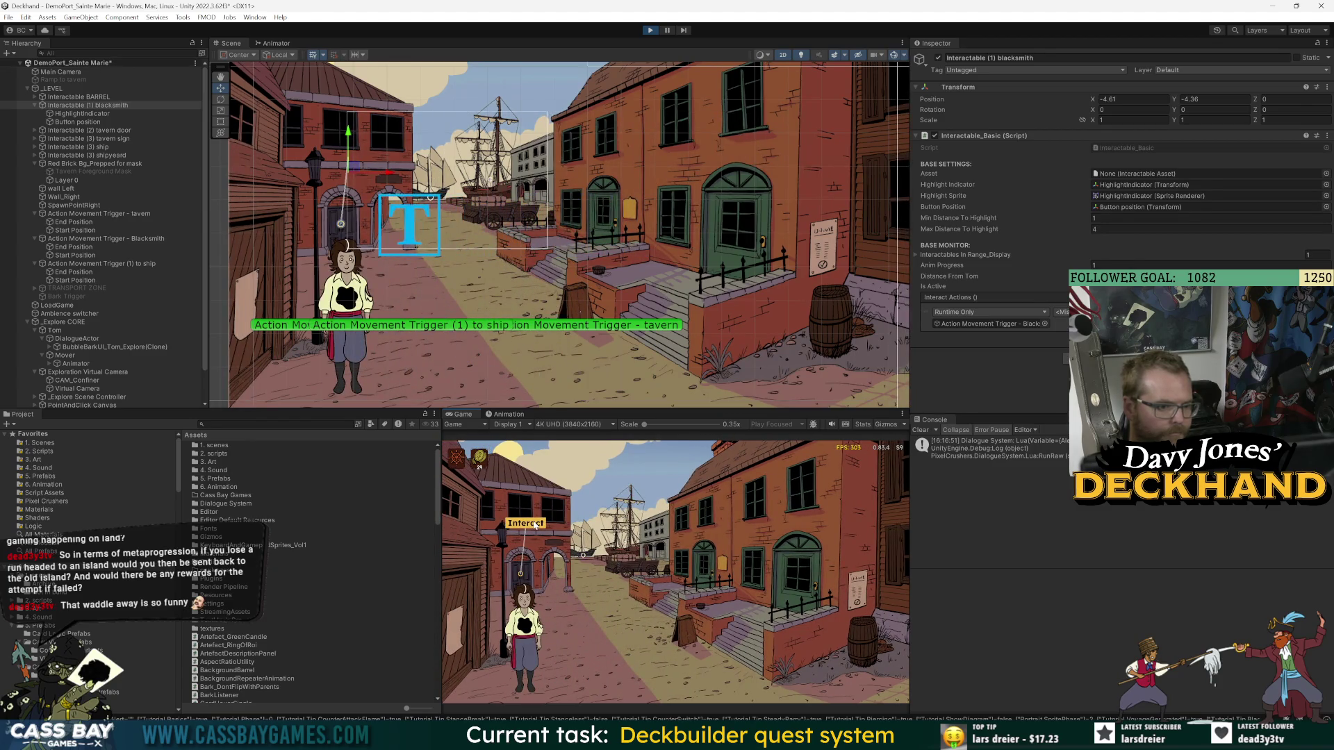
pyautogui.click(929, 430)
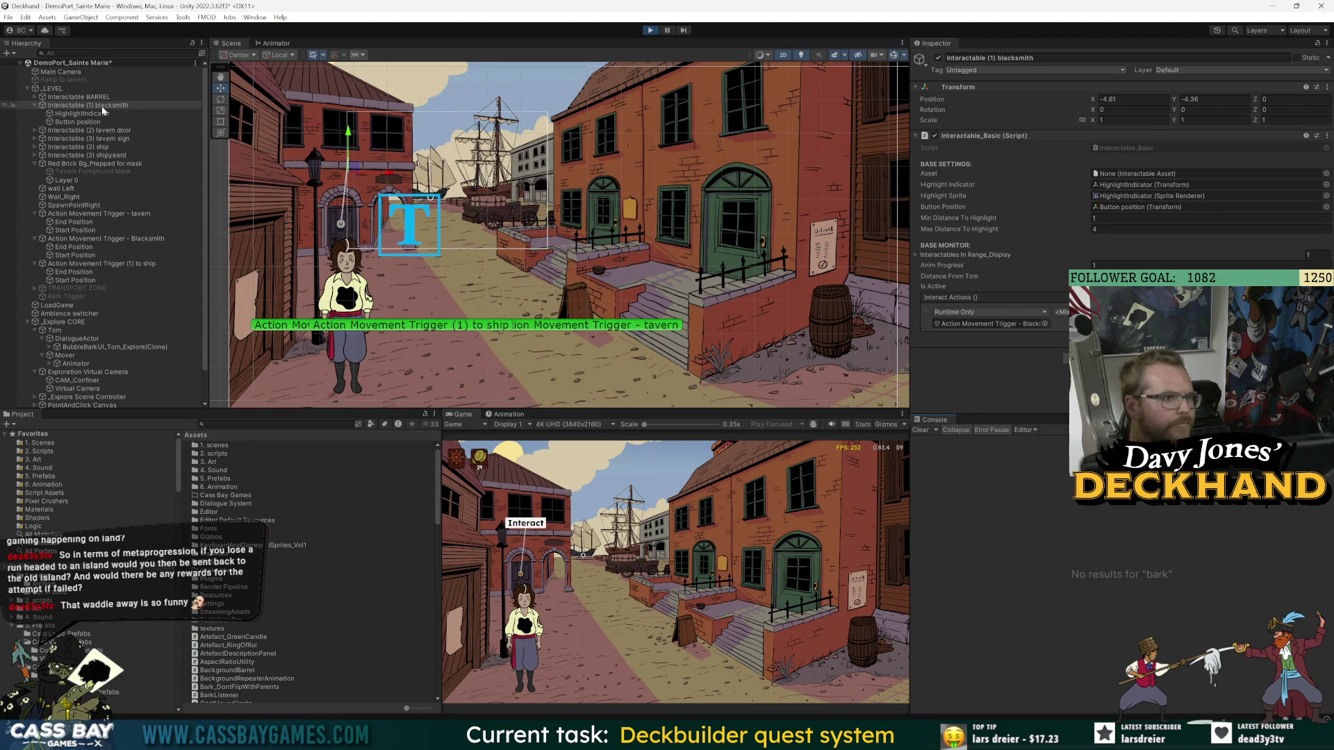
pyautogui.moveTo(89, 115); pyautogui.dragTo(1146, 195)
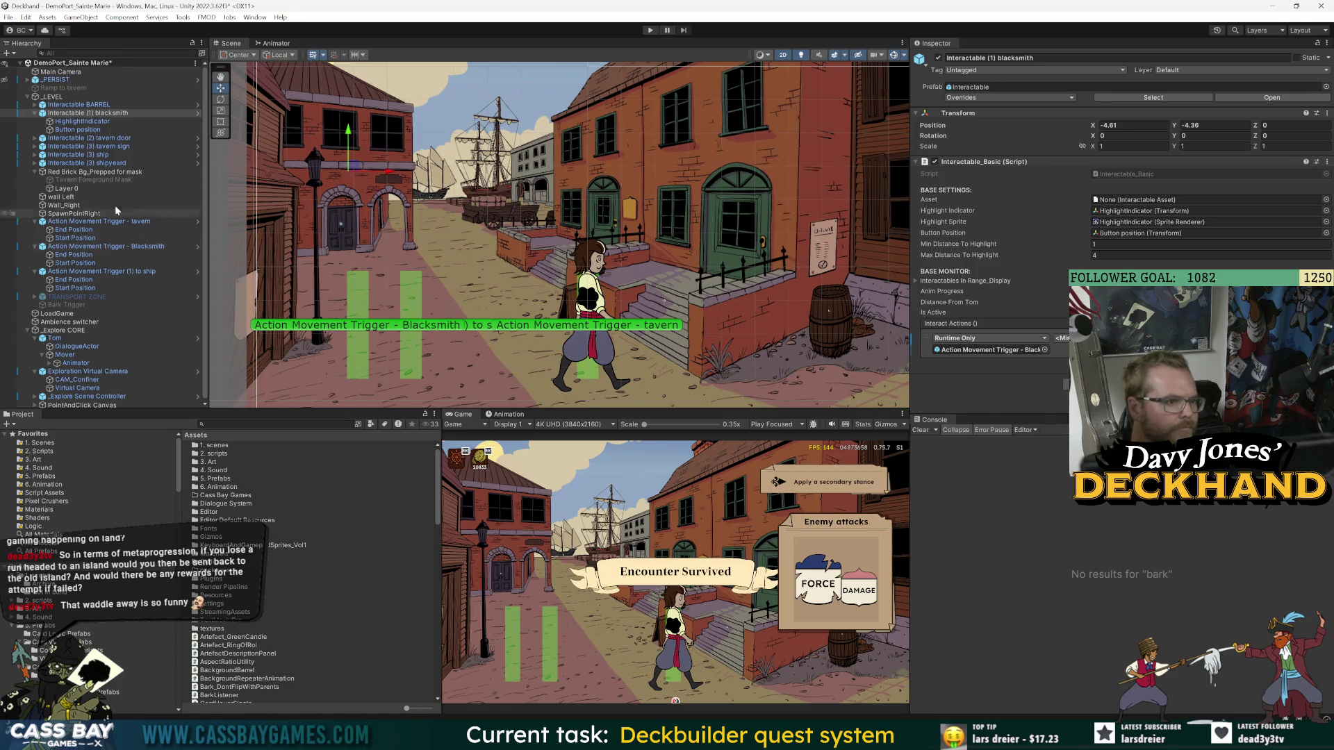
pyautogui.moveTo(109, 244); pyautogui.dragTo(1004, 354)
pyautogui.click(1061, 338)
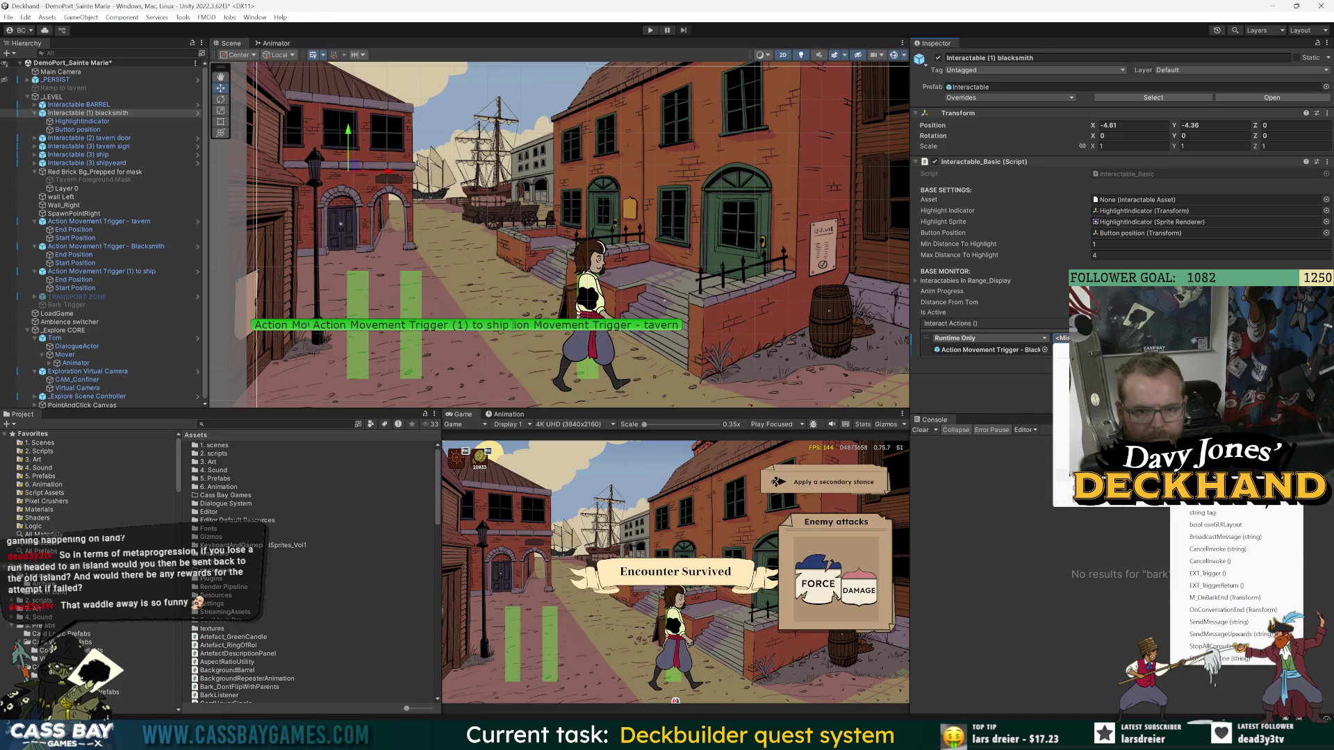
pyautogui.click(1238, 543)
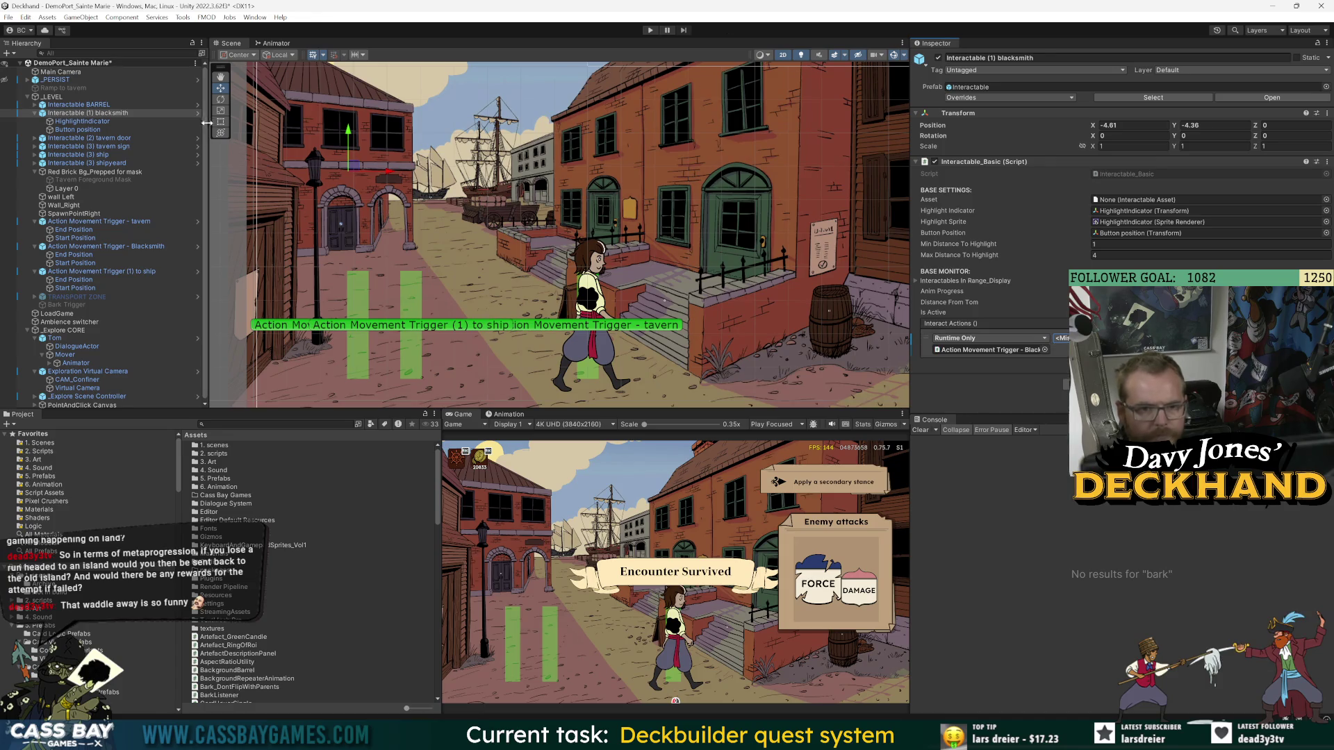
pyautogui.click(651, 31)
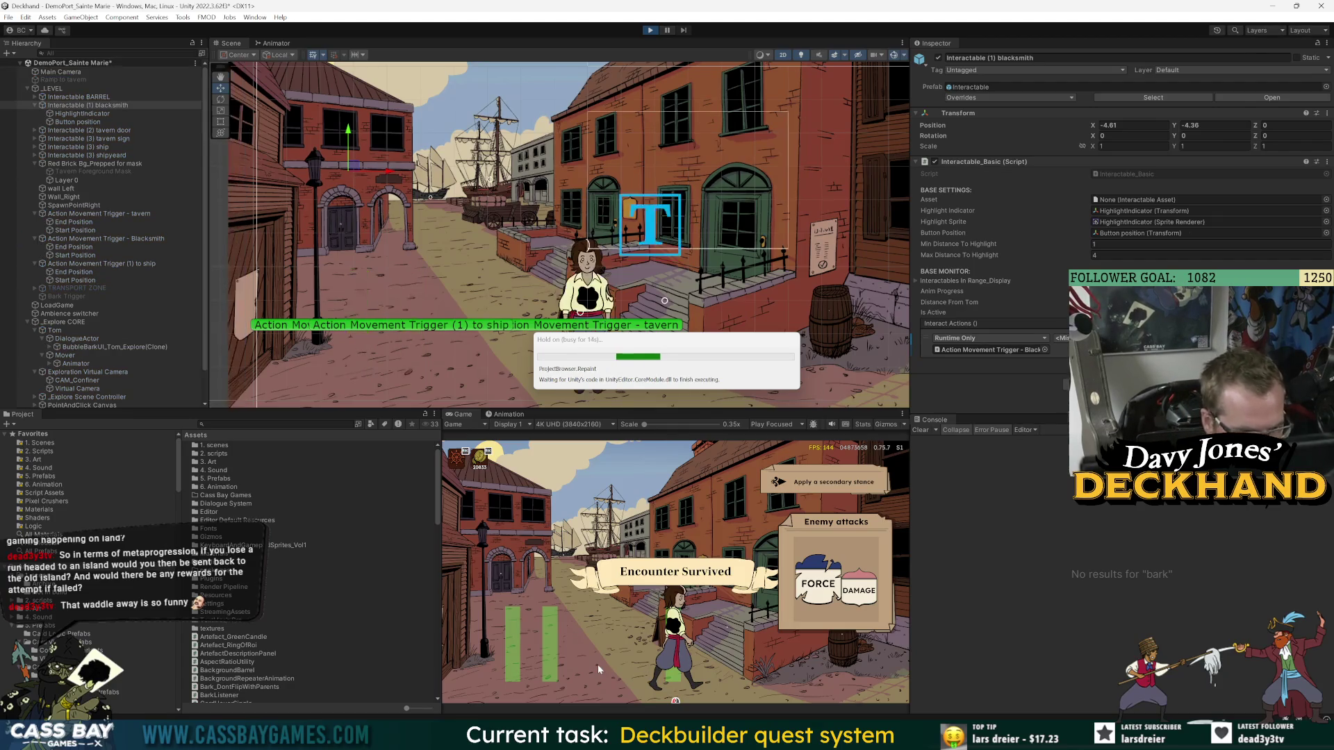
# - Test the blacksmith door twice so Tom walks over and barks "They're shut."
pyautogui.click(506, 636)
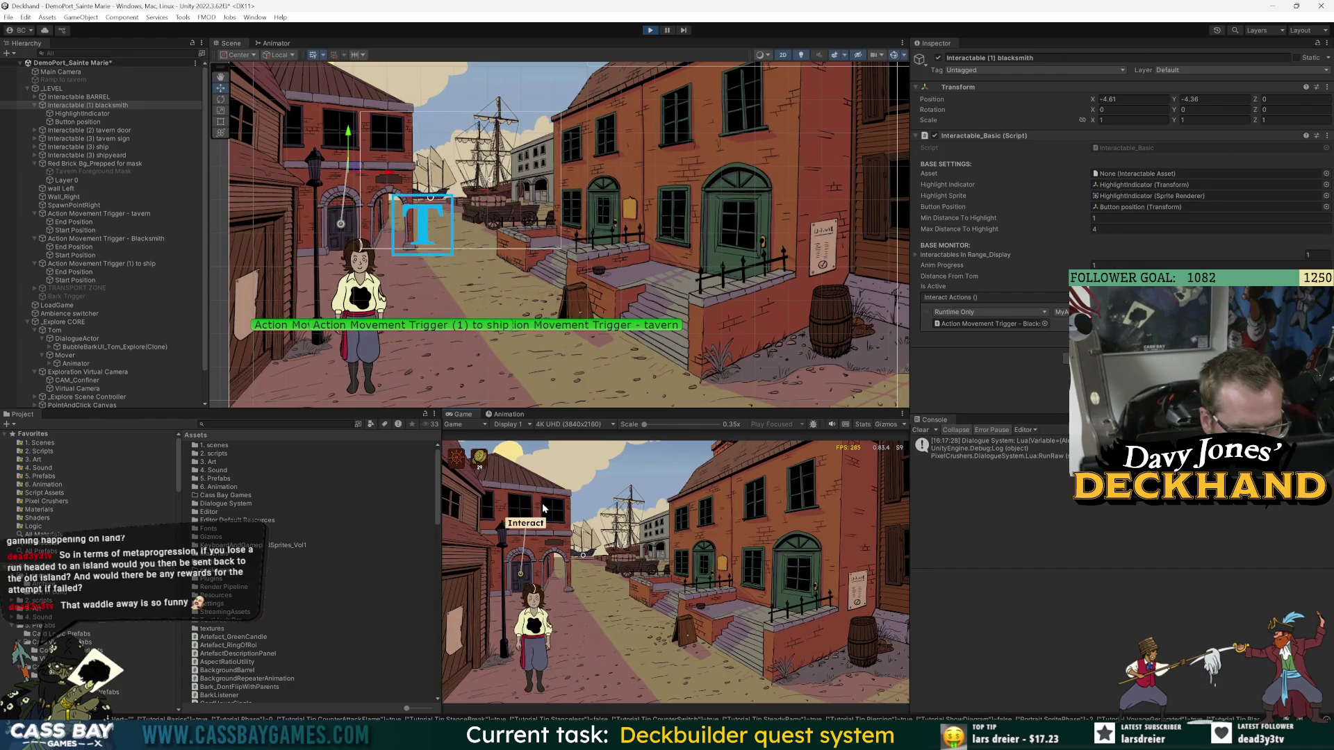
pyautogui.click(526, 525)
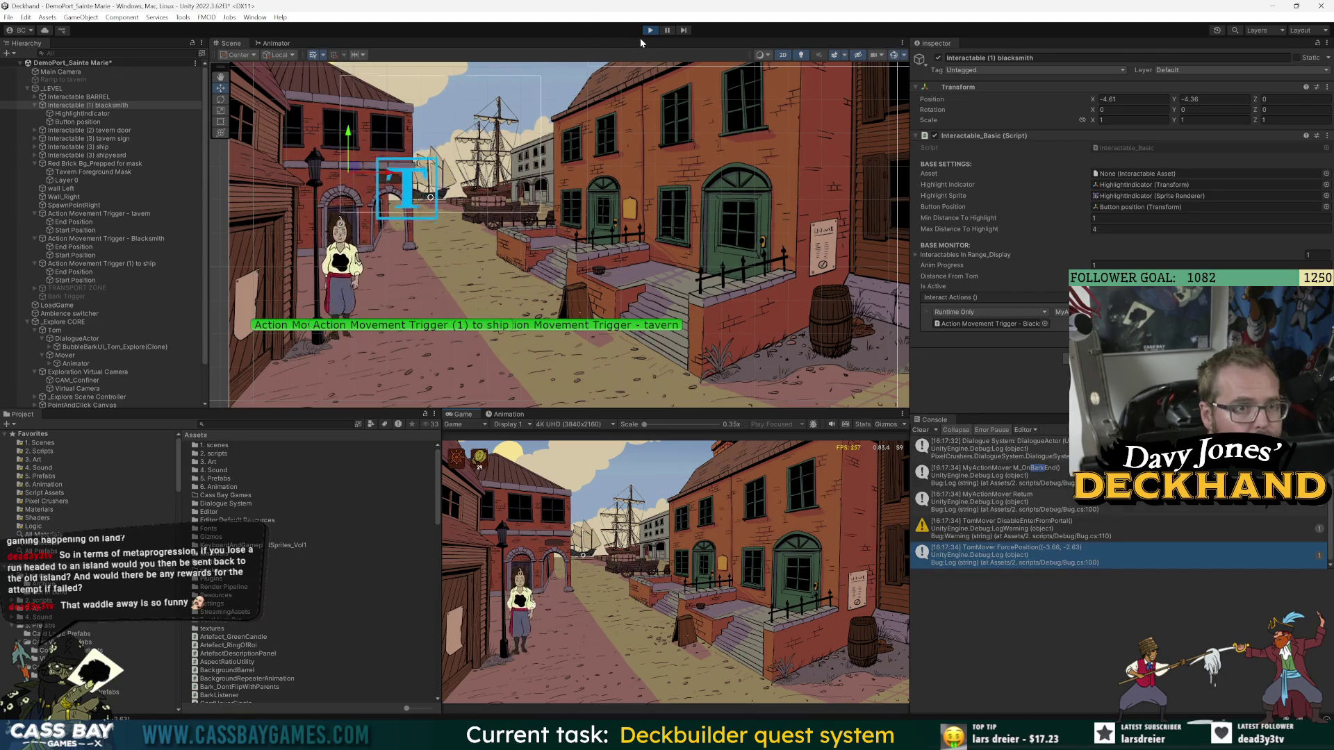
pyautogui.click(643, 626)
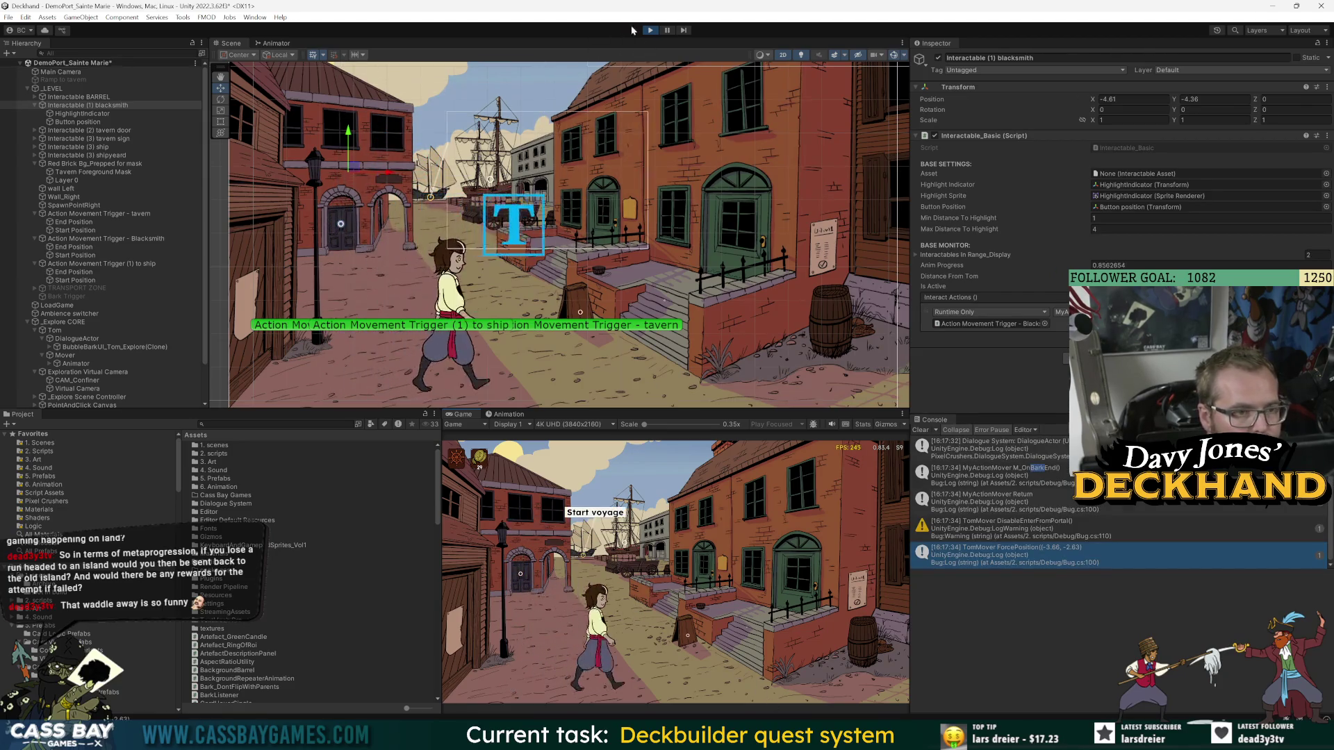
pyautogui.click(542, 661)
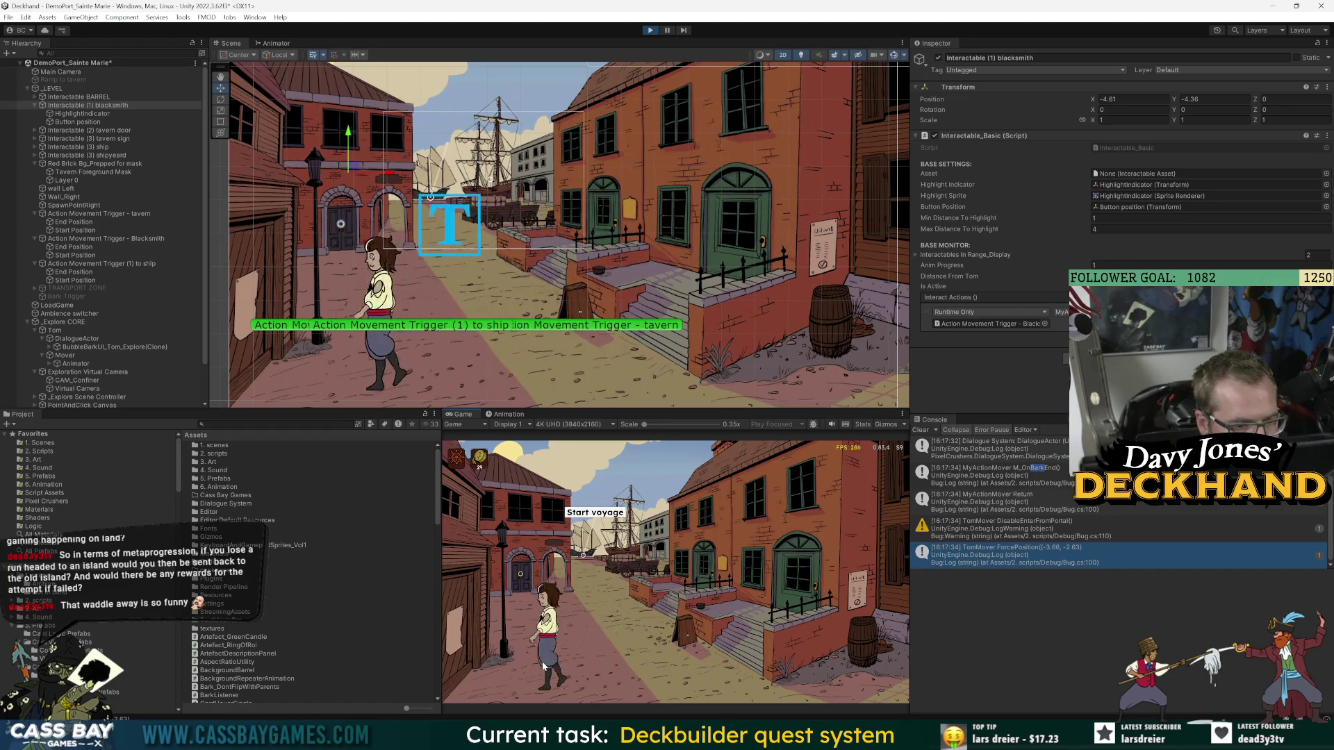
pyautogui.click(523, 559)
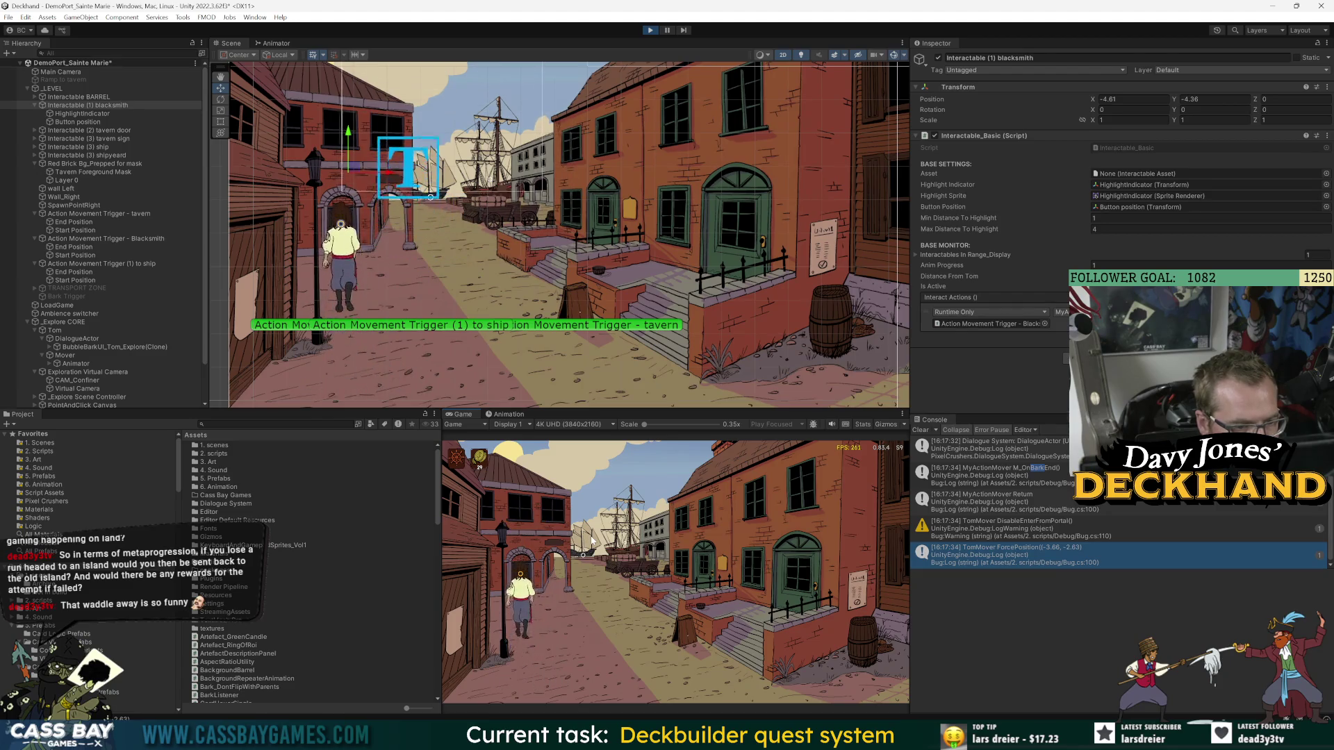
pyautogui.click(553, 615)
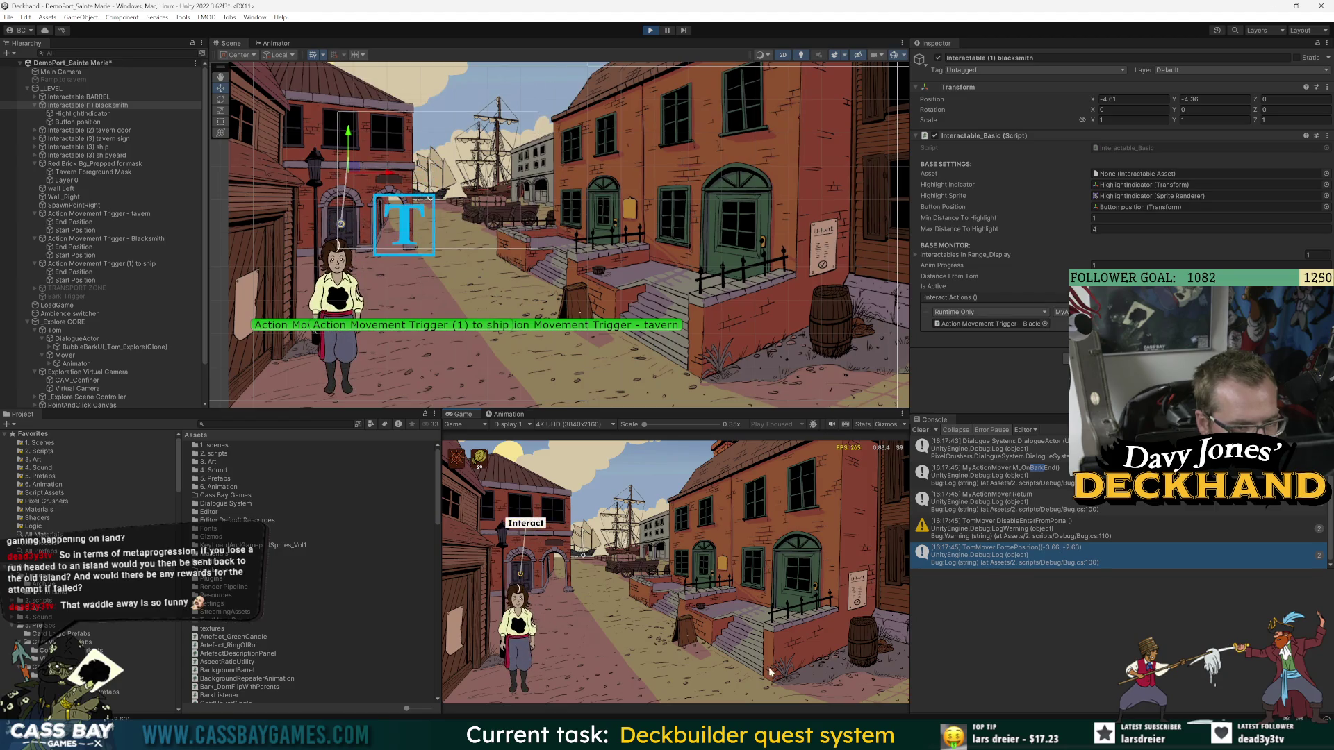
# - Try the Look inside interaction, make the Game view taller, and read the Crown notice
pyautogui.click(827, 663)
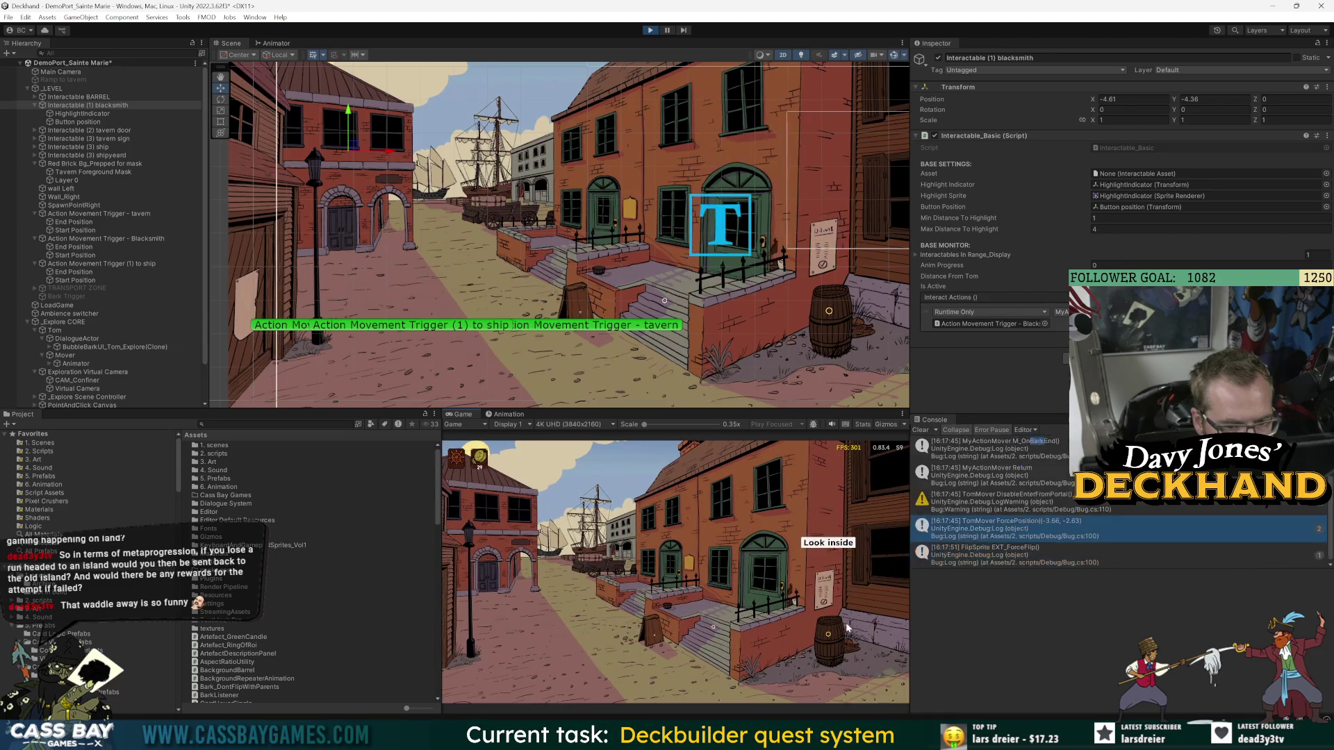
pyautogui.click(828, 543)
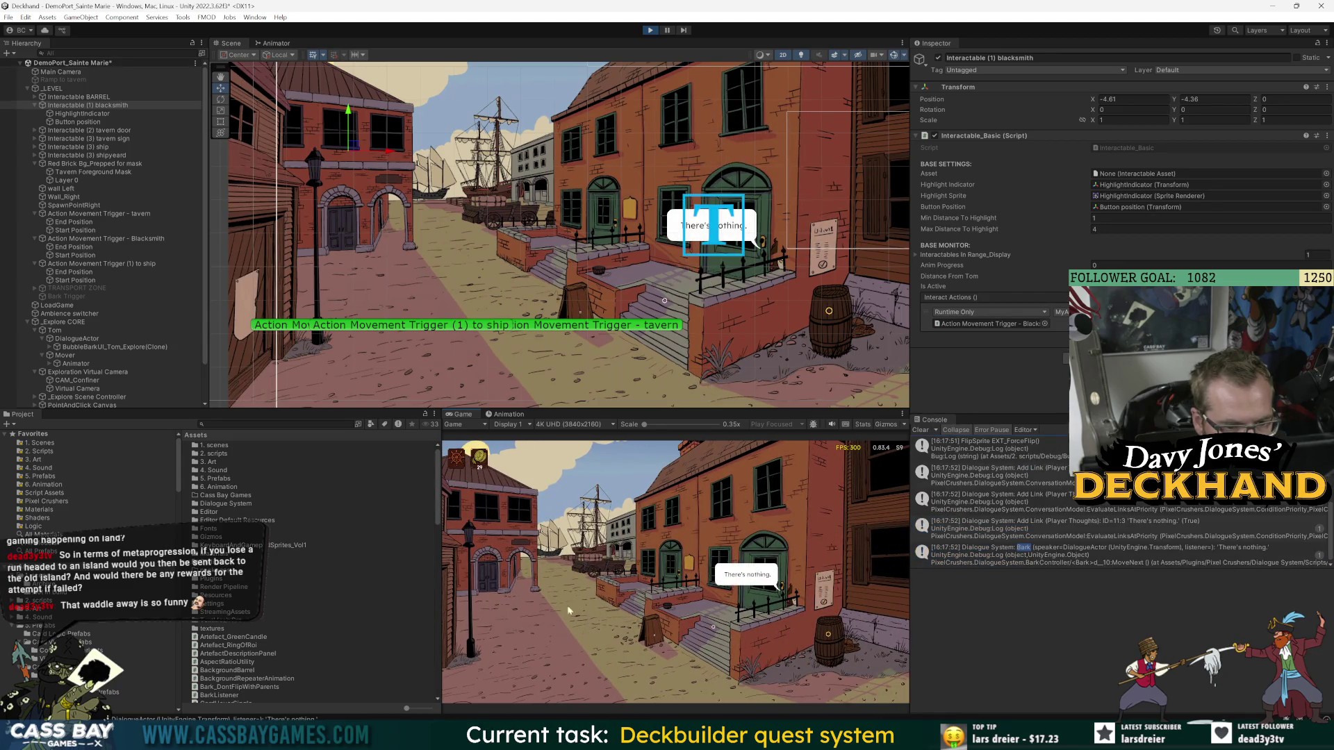
pyautogui.click(509, 660)
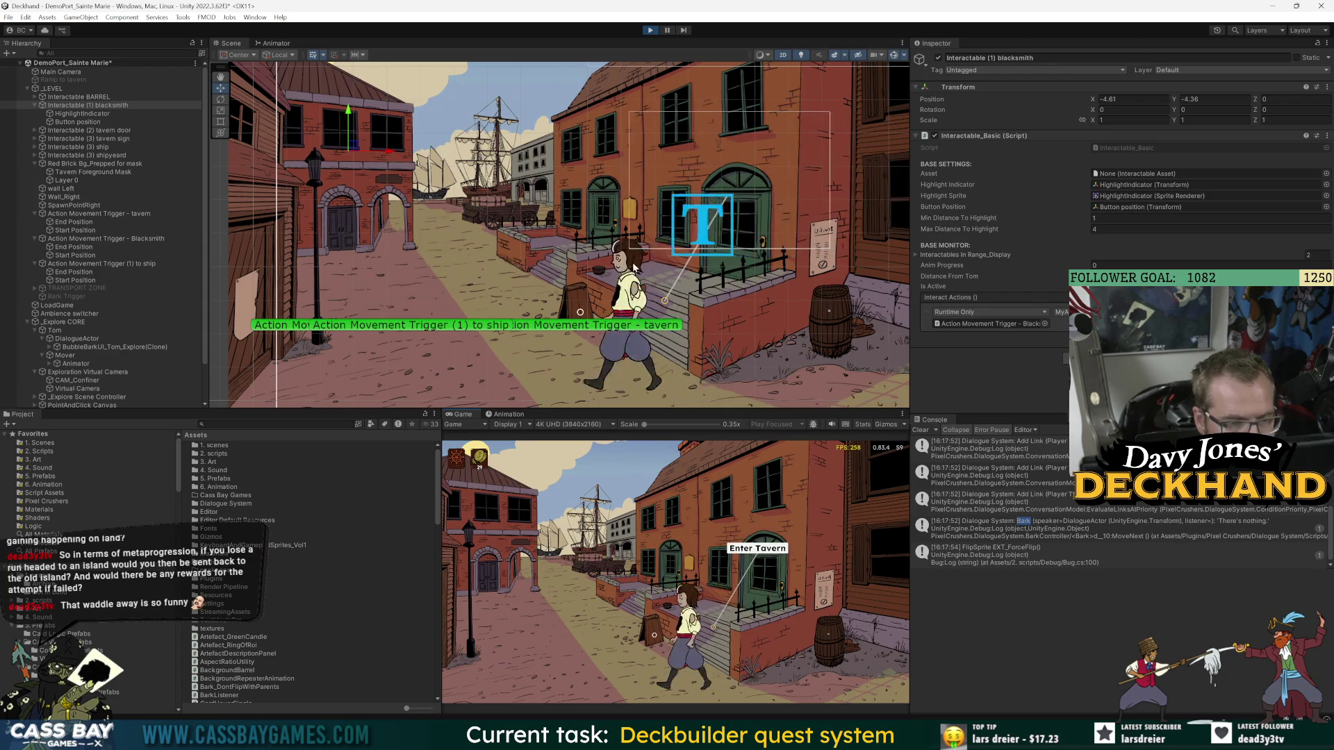
pyautogui.moveTo(672, 406); pyautogui.dragTo(672, 183)
pyautogui.click(552, 497)
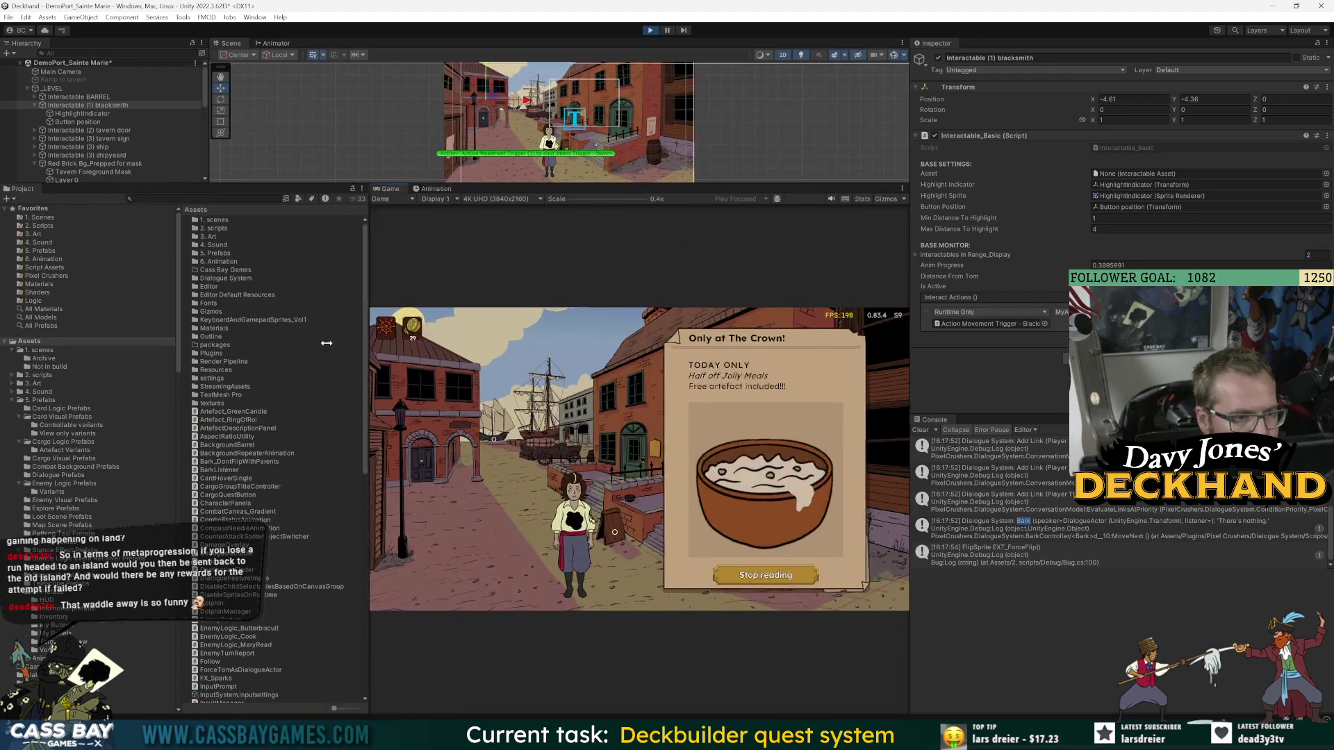
# - Widen the Game view, close the Crown notice, and trigger the blacksmith door repeatedly
pyautogui.moveTo(910, 345); pyautogui.dragTo(1051, 345)
pyautogui.click(841, 626)
pyautogui.click(390, 613)
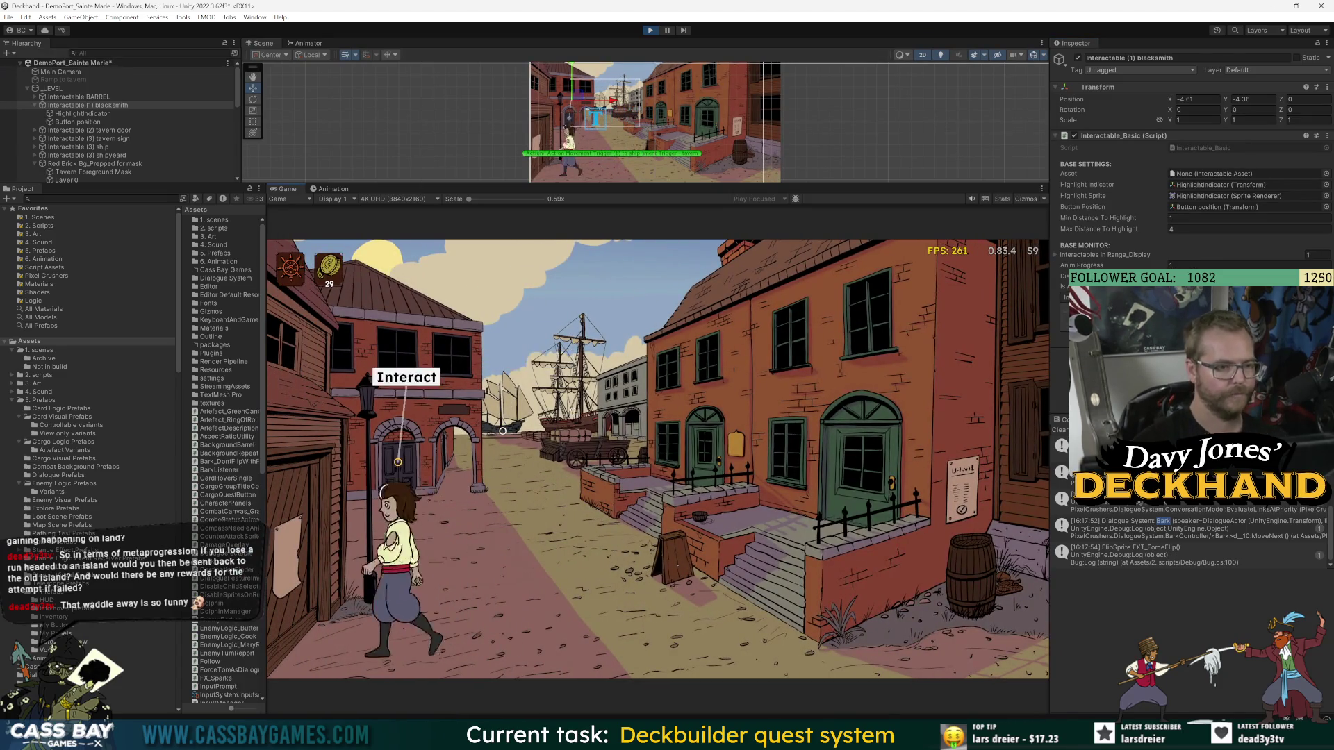
pyautogui.click(419, 383)
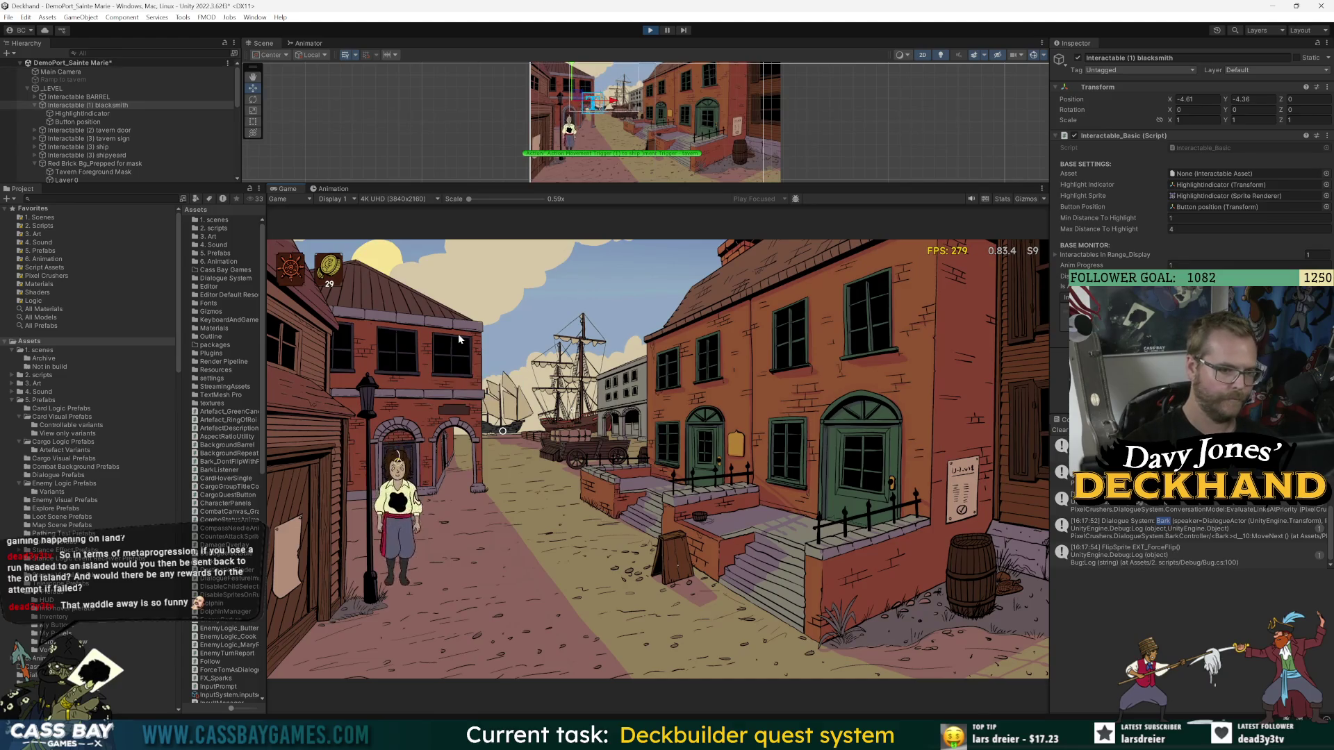
pyautogui.click(399, 377)
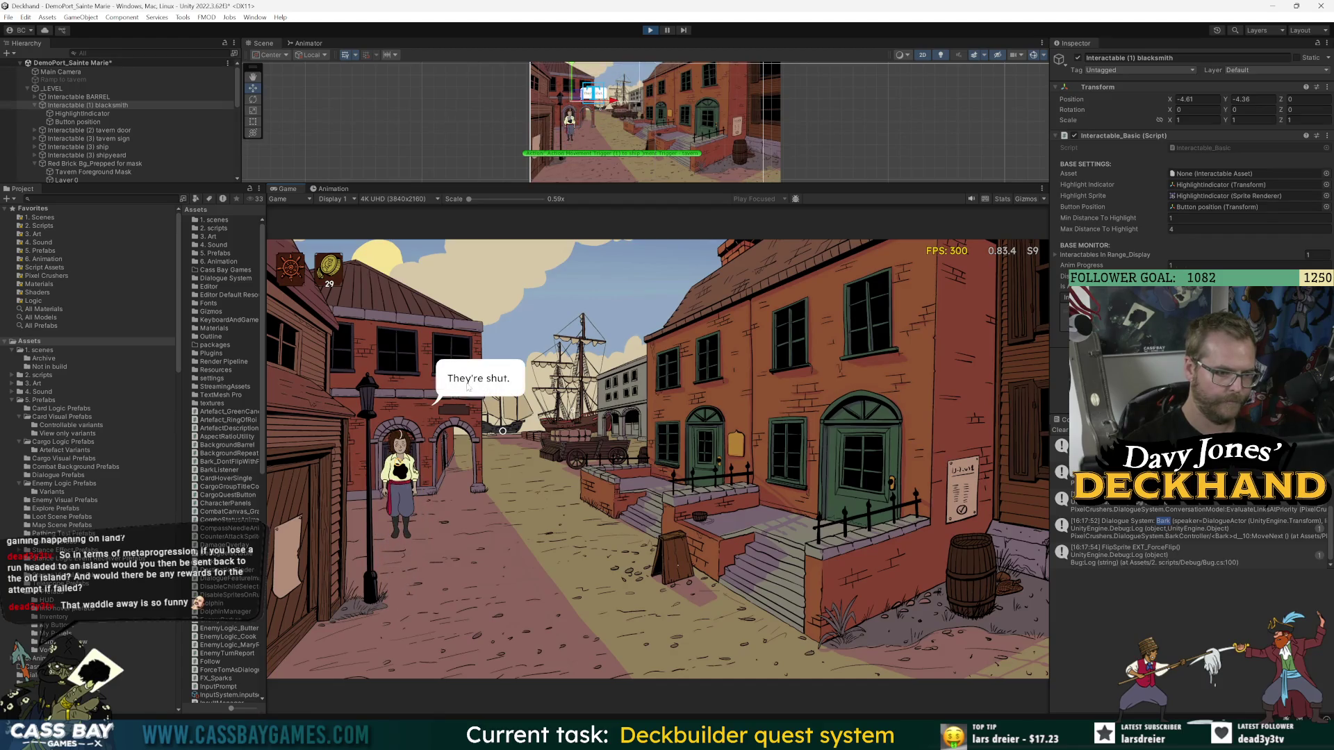
pyautogui.click(417, 385)
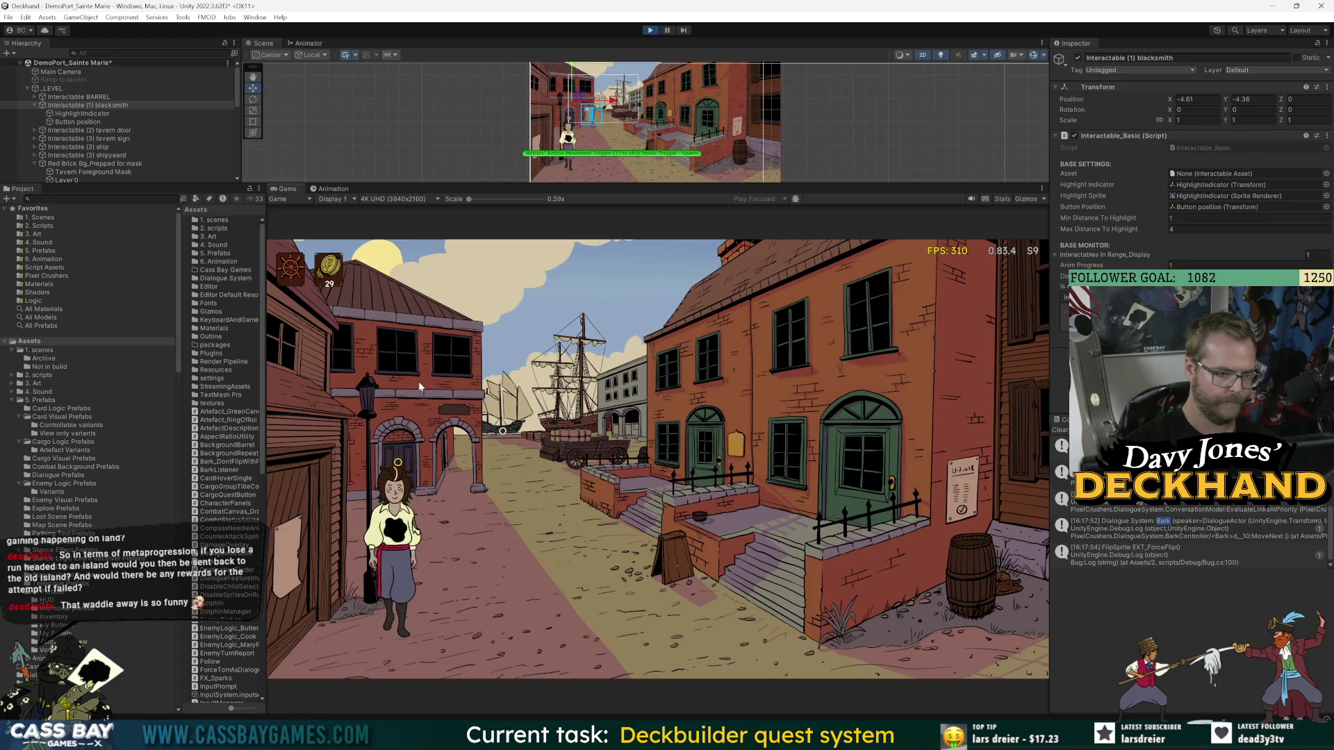
pyautogui.click(419, 384)
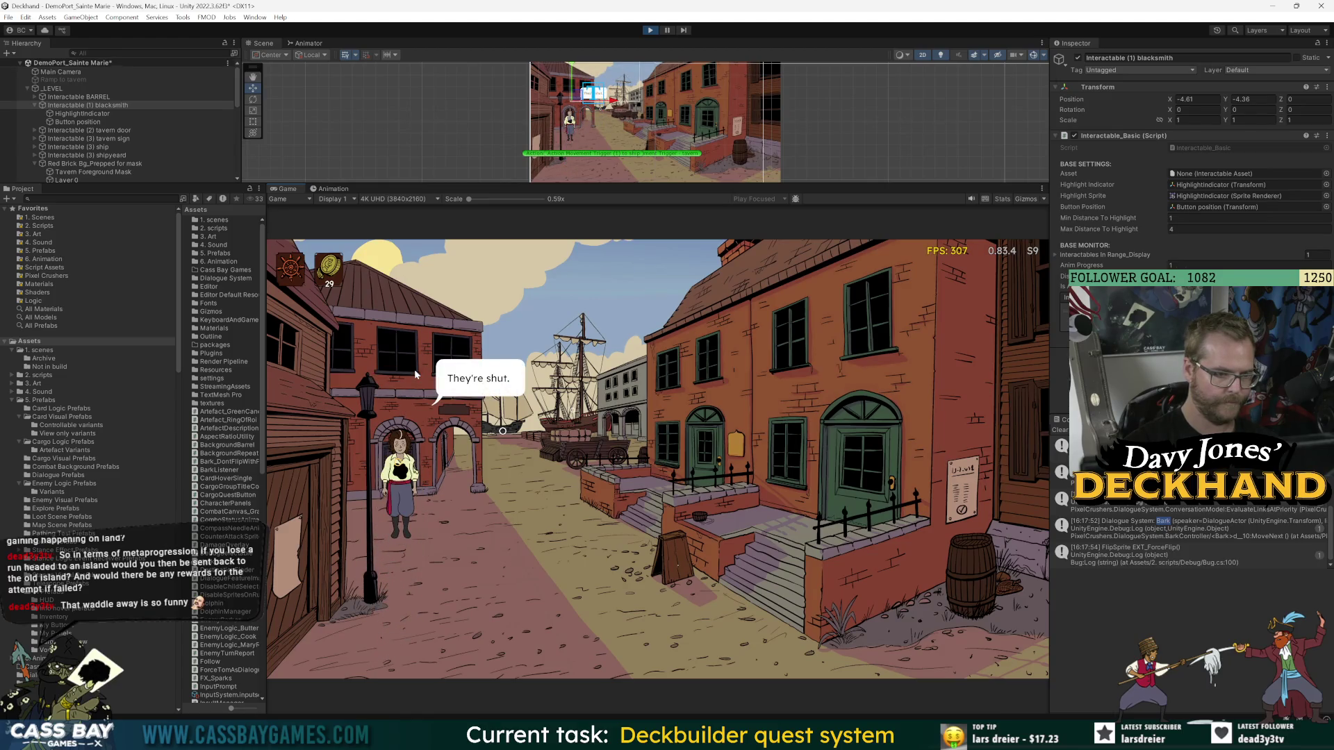
# - Walk Tom away and retrigger the blacksmith door several times, then stop the test run
pyautogui.click(525, 575)
pyautogui.click(448, 605)
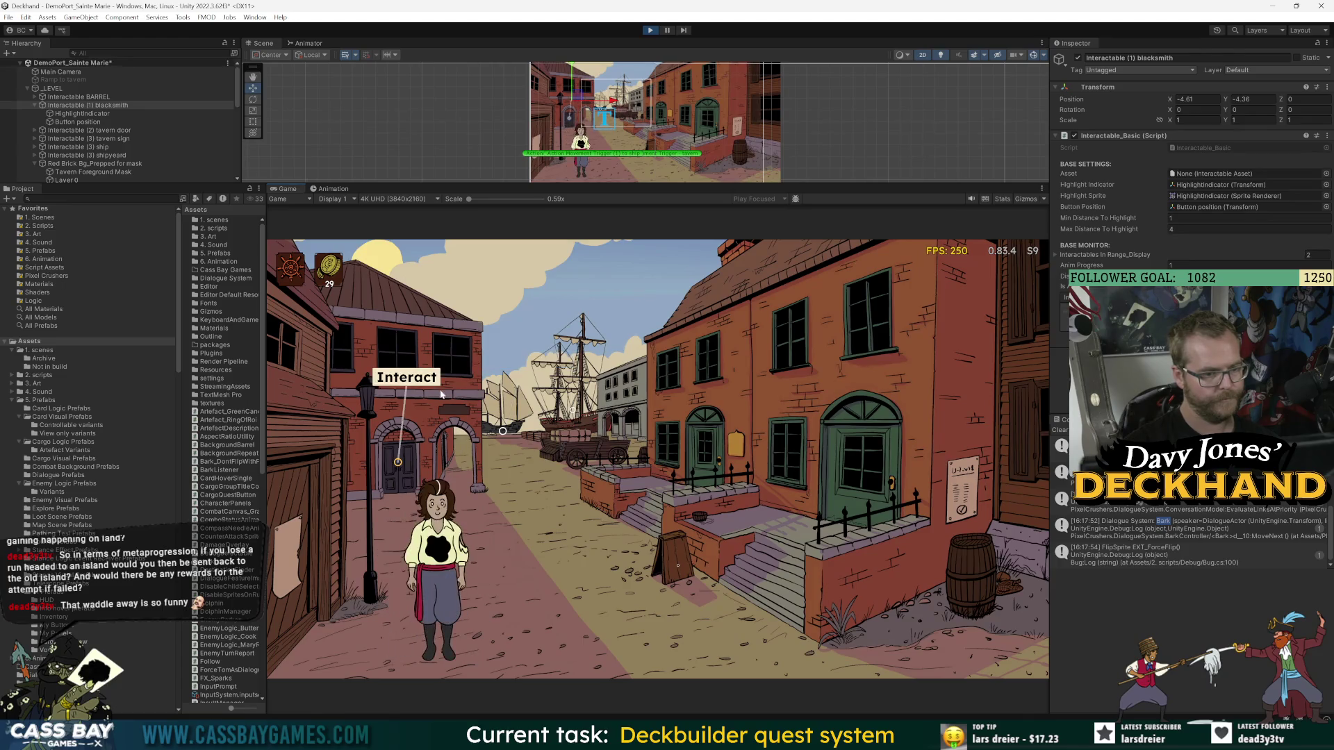
pyautogui.click(423, 374)
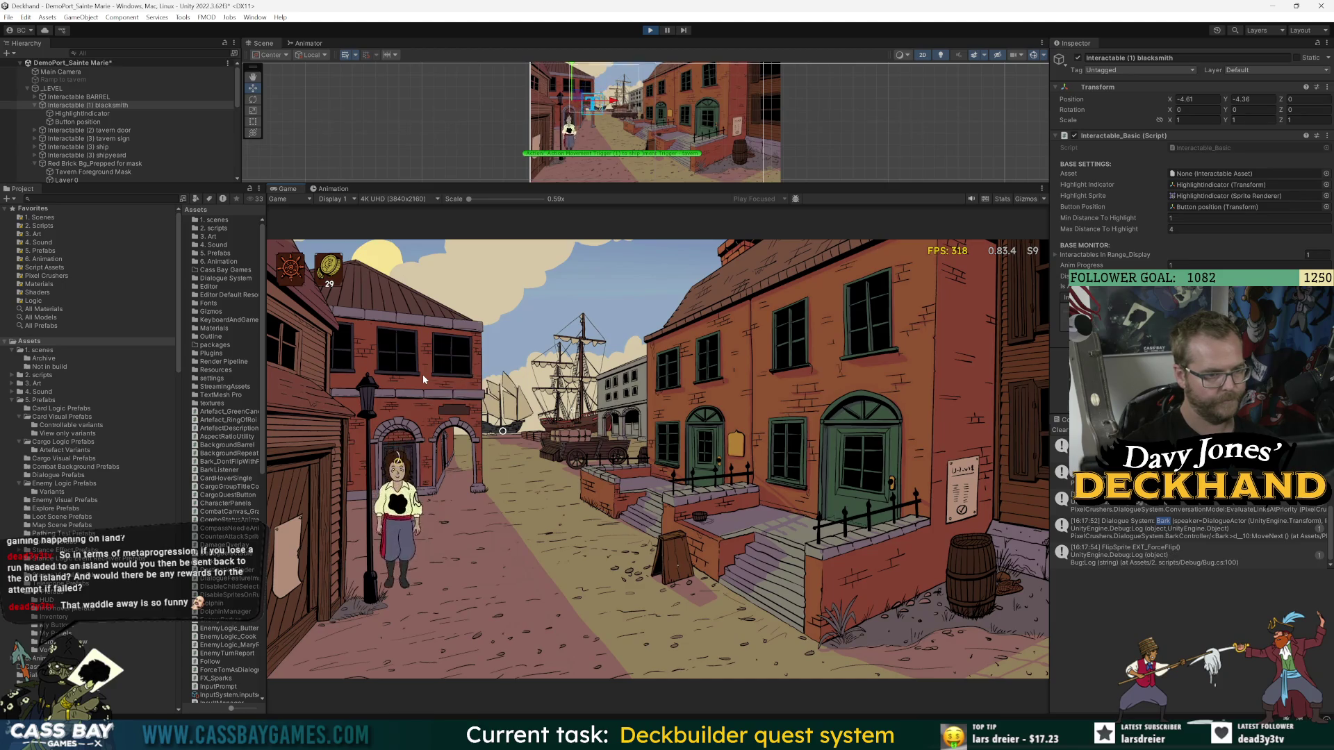
pyautogui.click(424, 377)
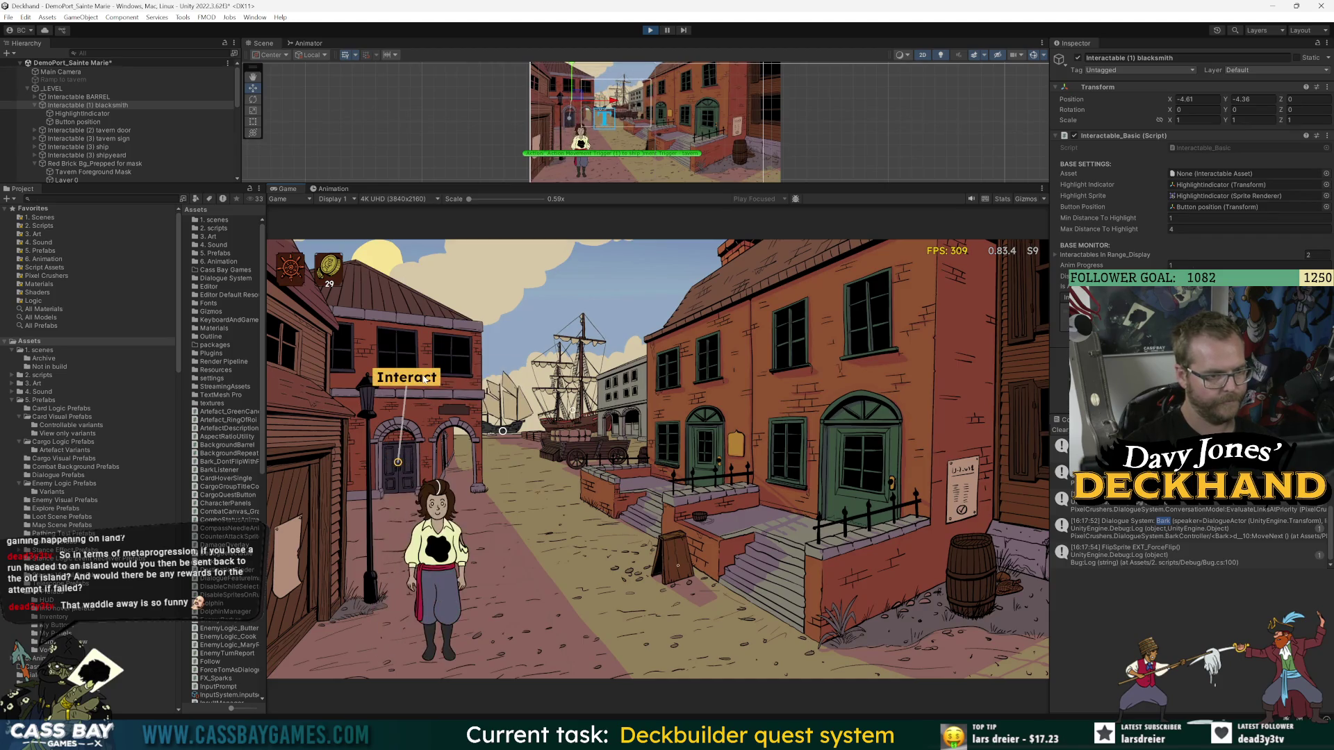
pyautogui.click(423, 377)
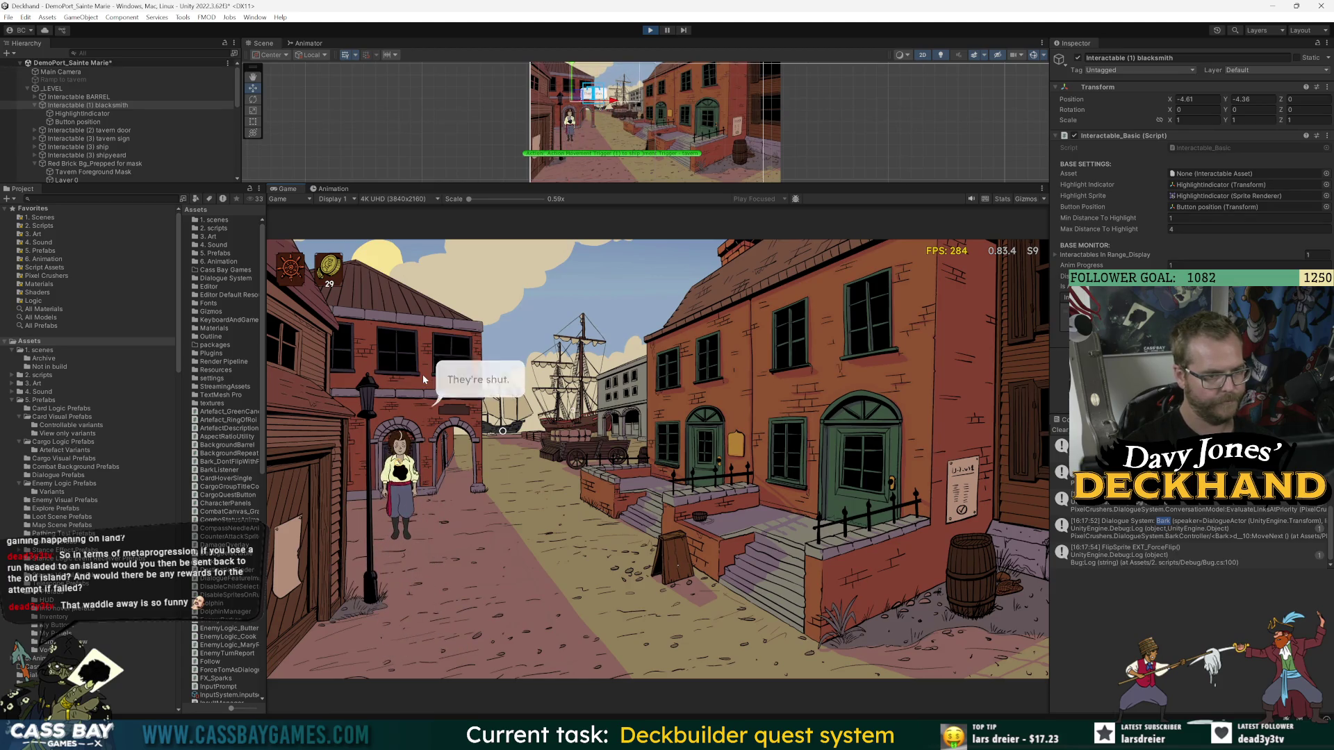
pyautogui.click(426, 379)
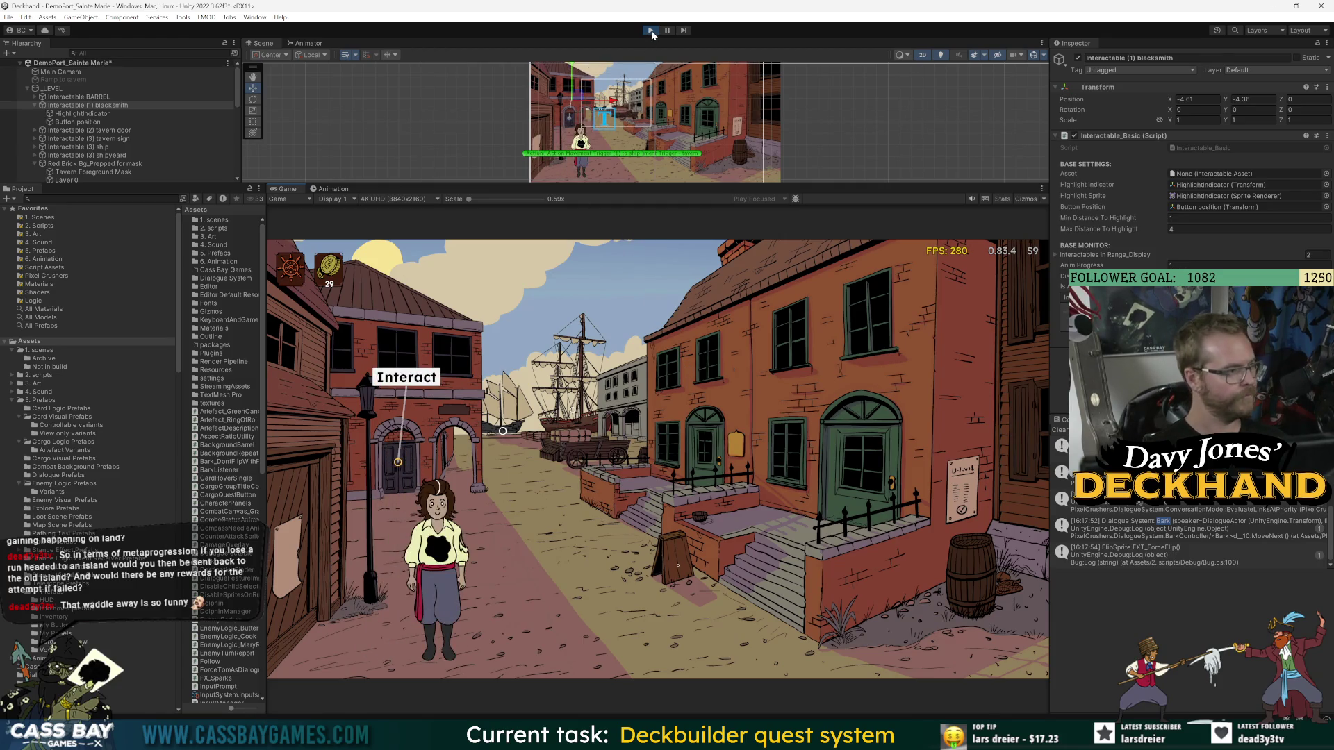
pyautogui.click(440, 371)
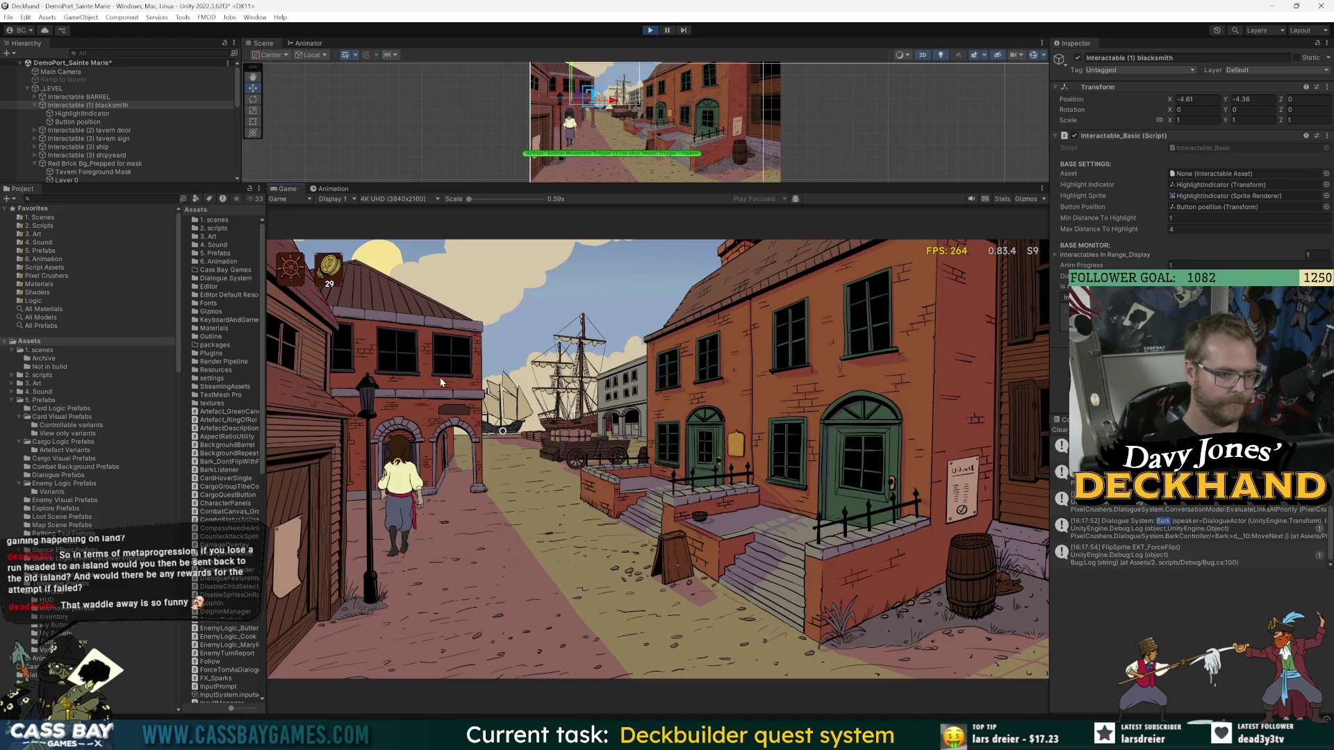
pyautogui.scroll(3, 625, 139)
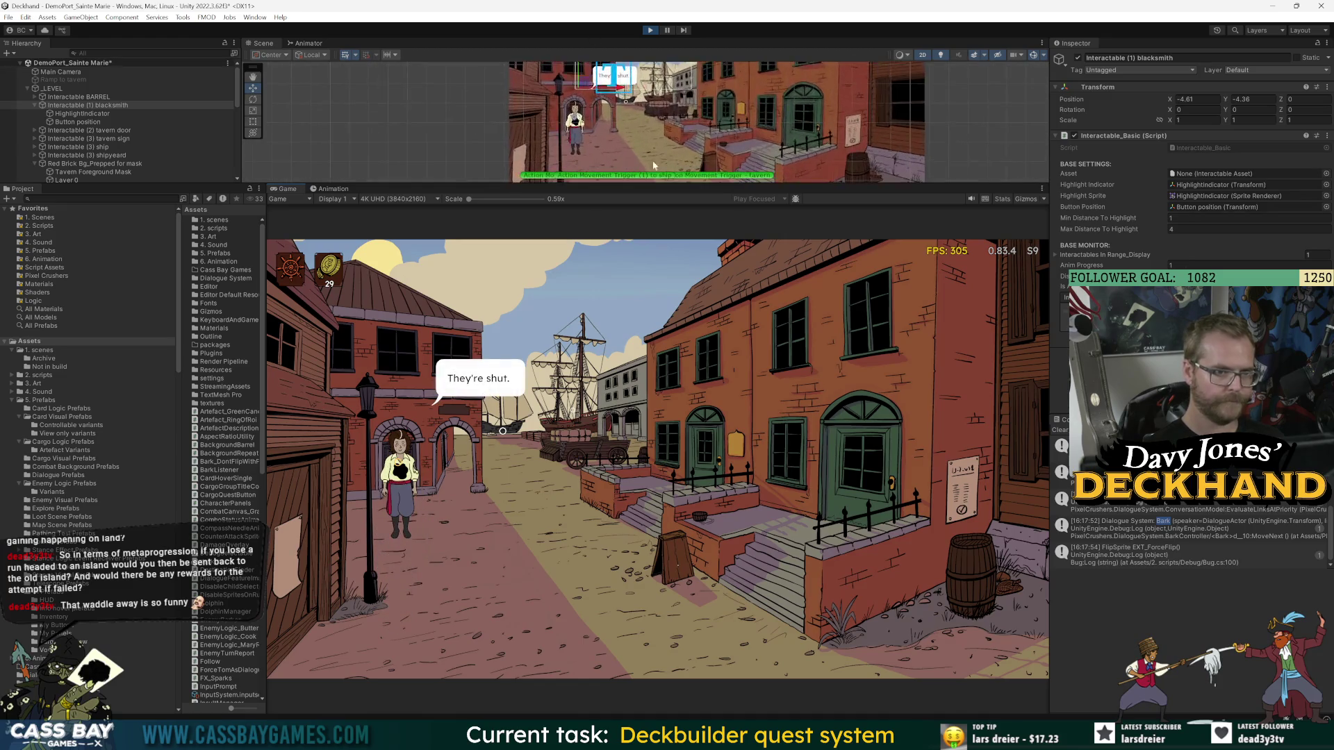
pyautogui.moveTo(644, 185); pyautogui.dragTo(643, 363)
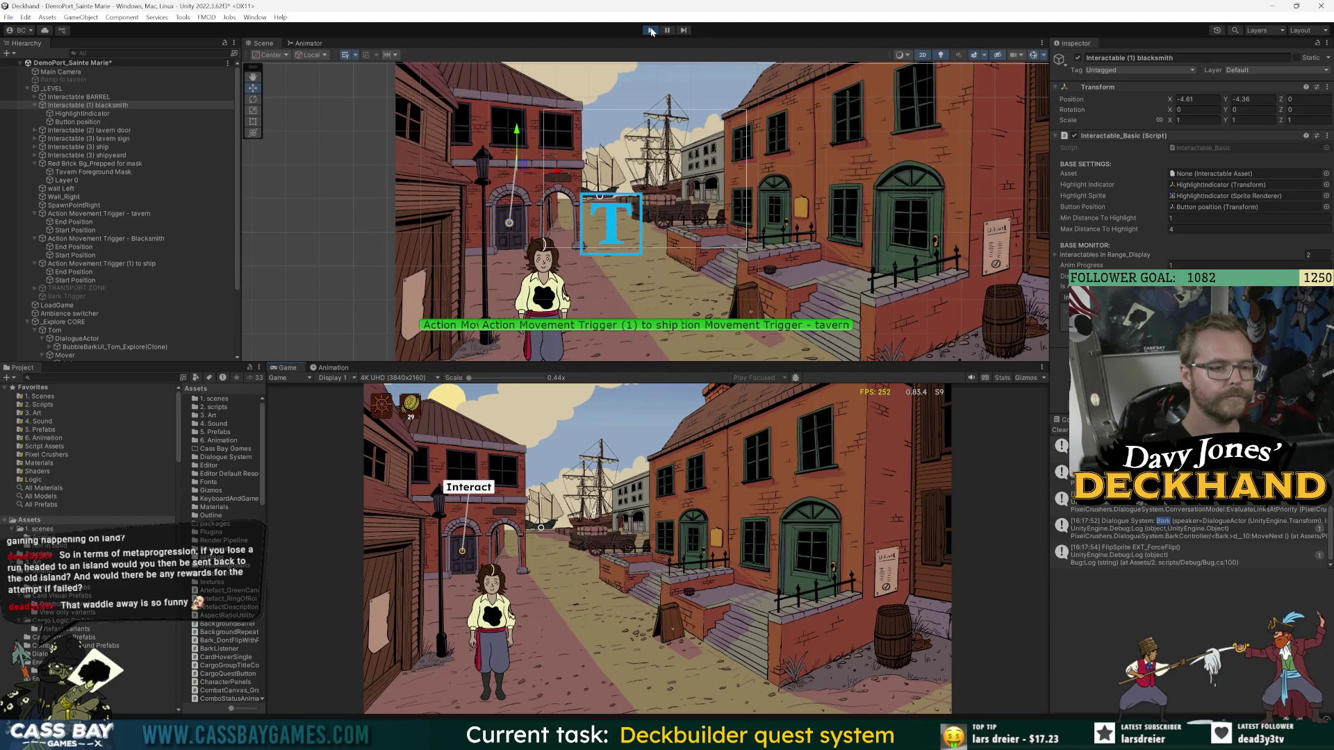
pyautogui.click(651, 30)
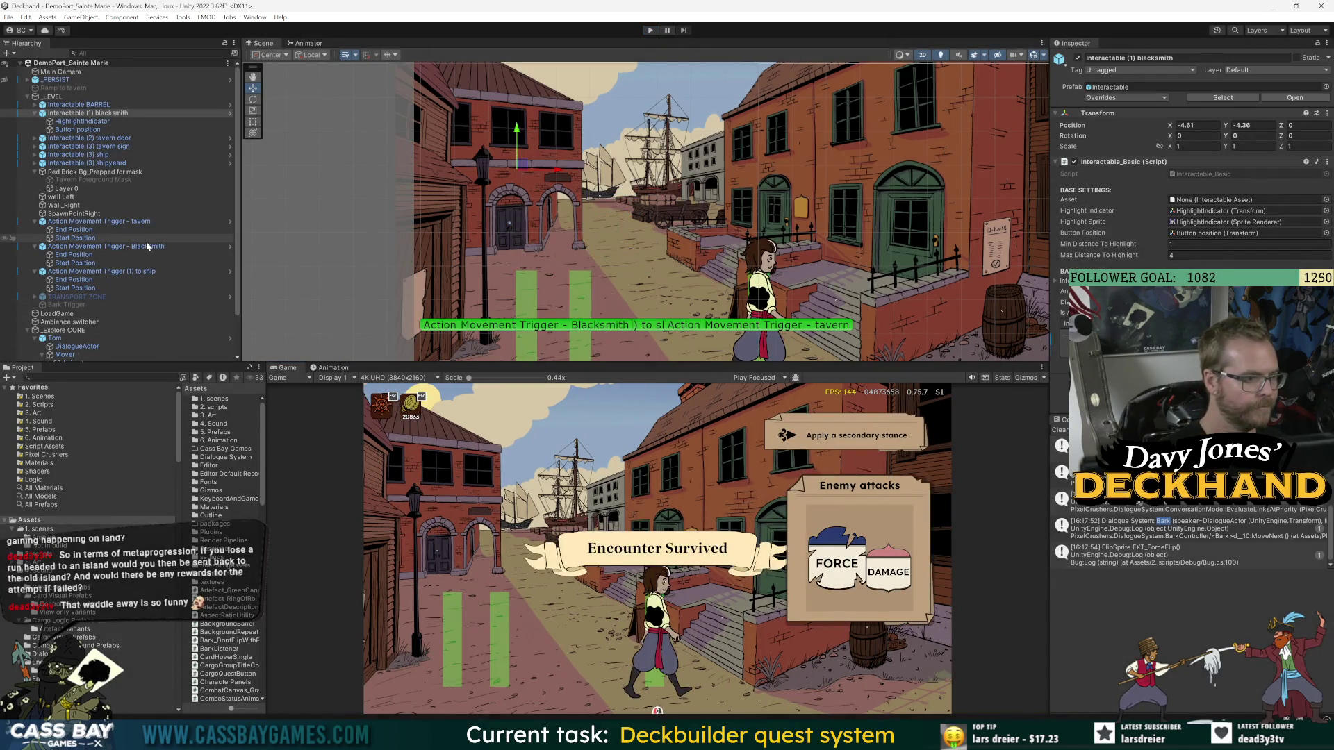
# - Inspect Tom's Mover and DialogueActor bark settings, glancing at Follow.cs in Visual Studio
pyautogui.scroll(-3, 119, 292)
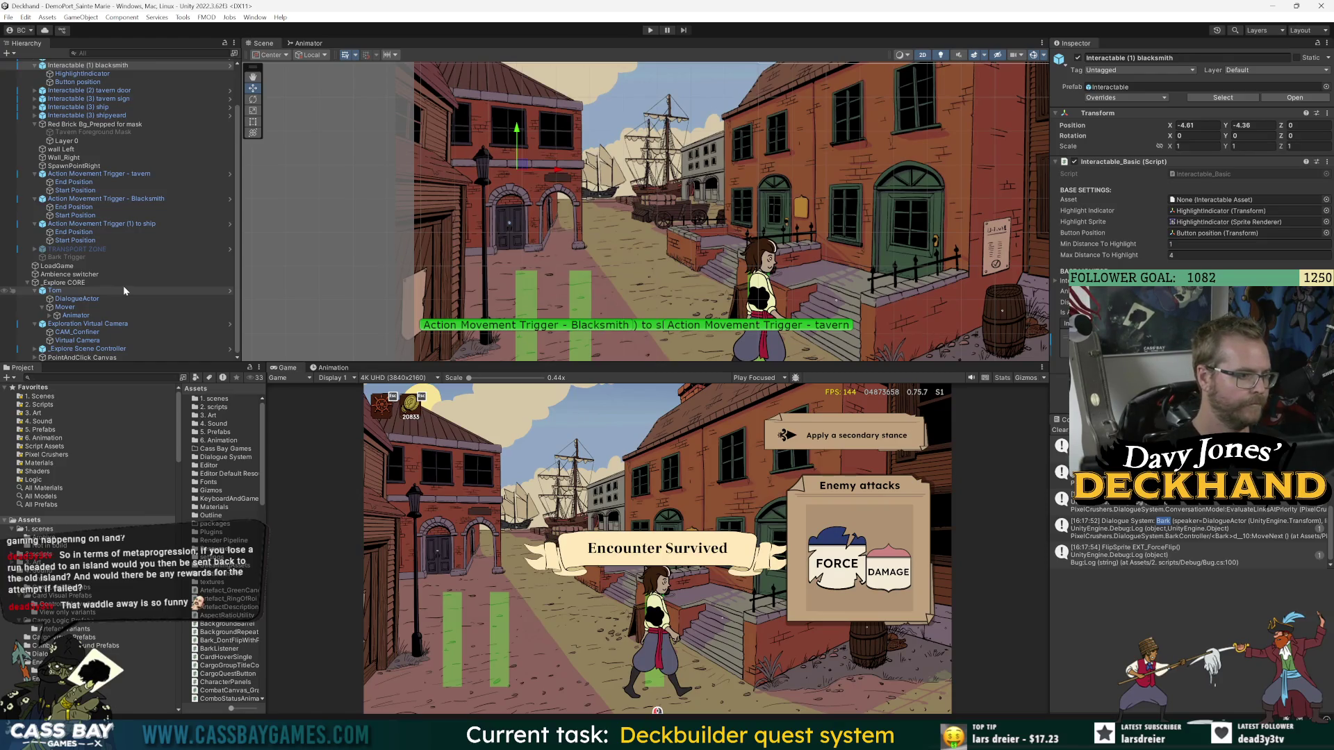
pyautogui.click(76, 307)
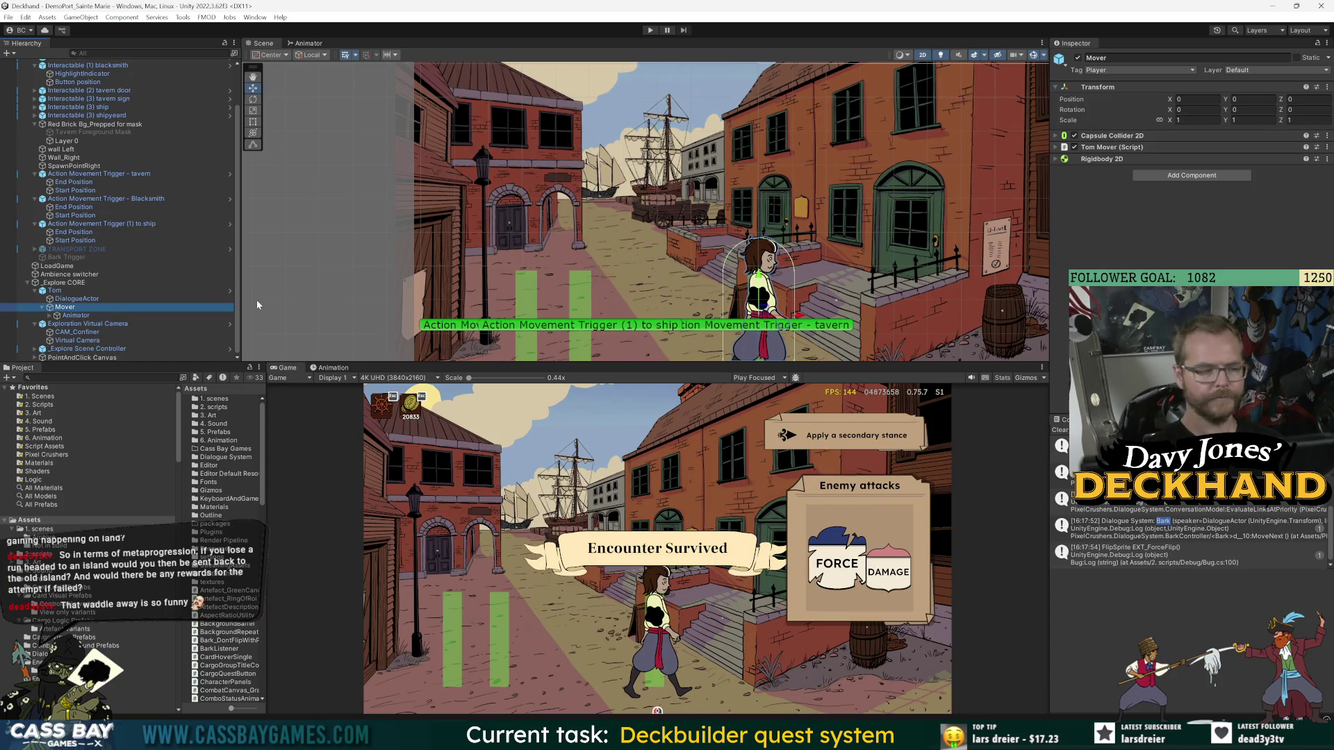
pyautogui.click(76, 299)
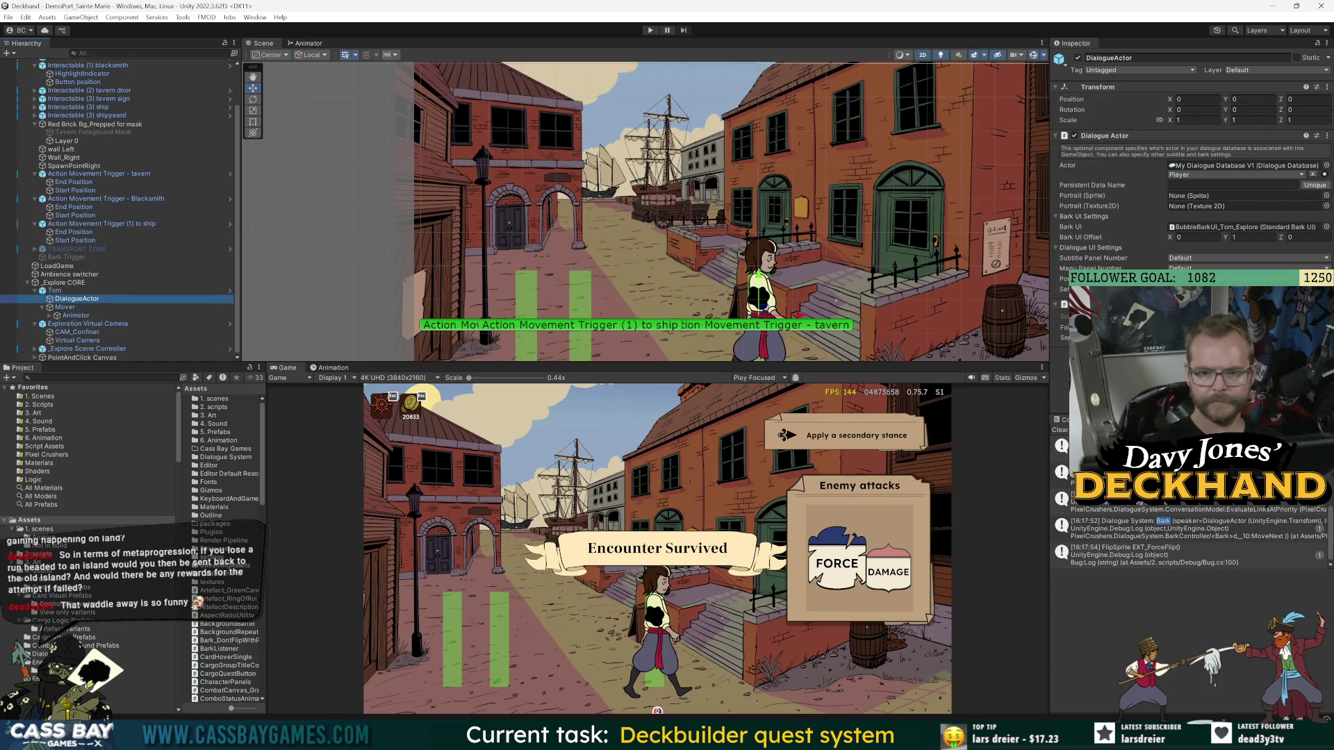
pyautogui.scroll(-10, 226, 549)
pyautogui.hotkey('alt', 'Tab')
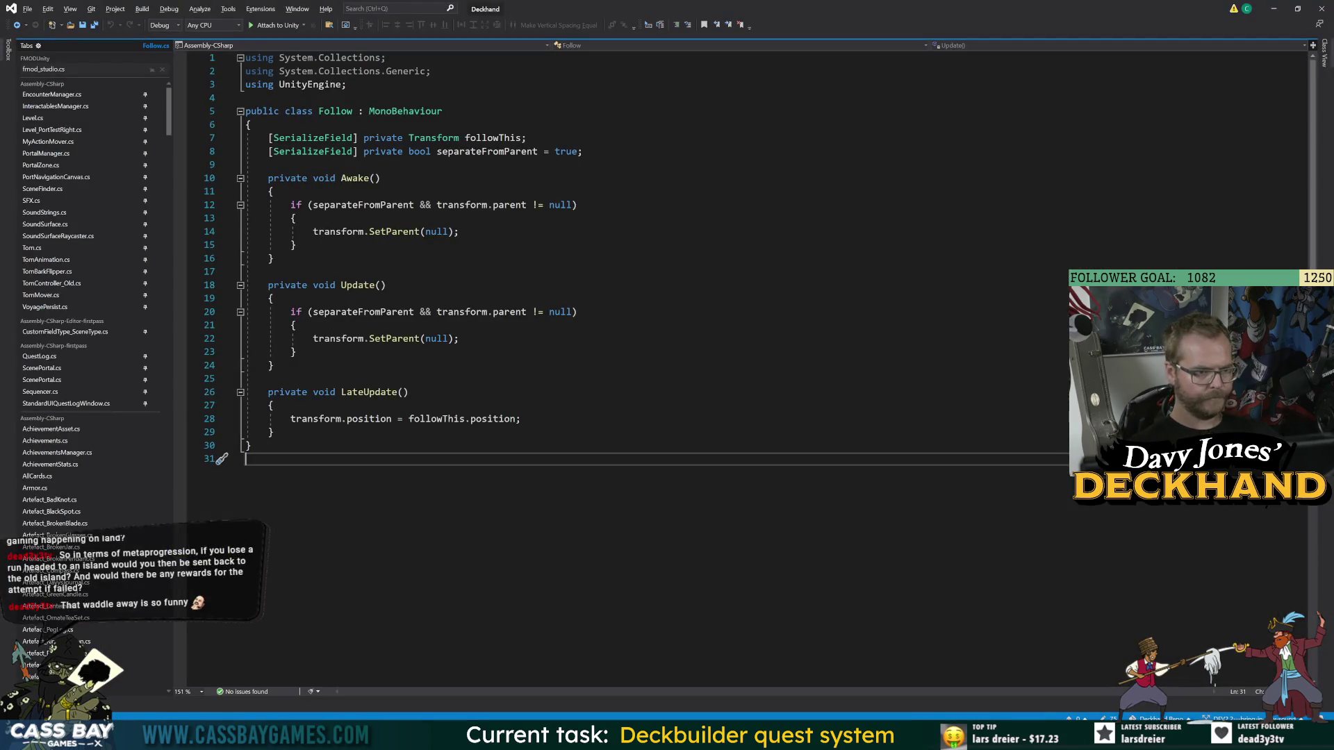
pyautogui.hotkey('alt', 'Tab')
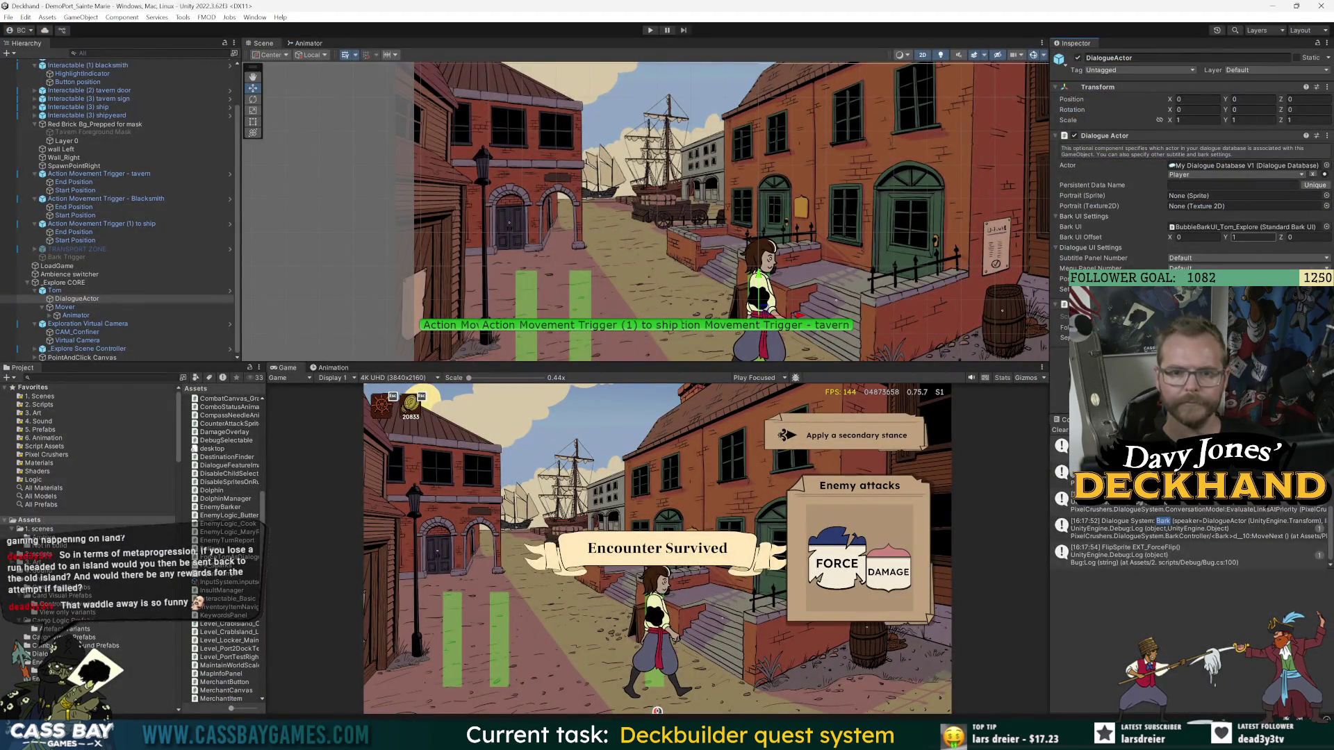
# - Select Tom in the Hierarchy and open his prefab in Prefab Mode in Context
pyautogui.click(292, 415)
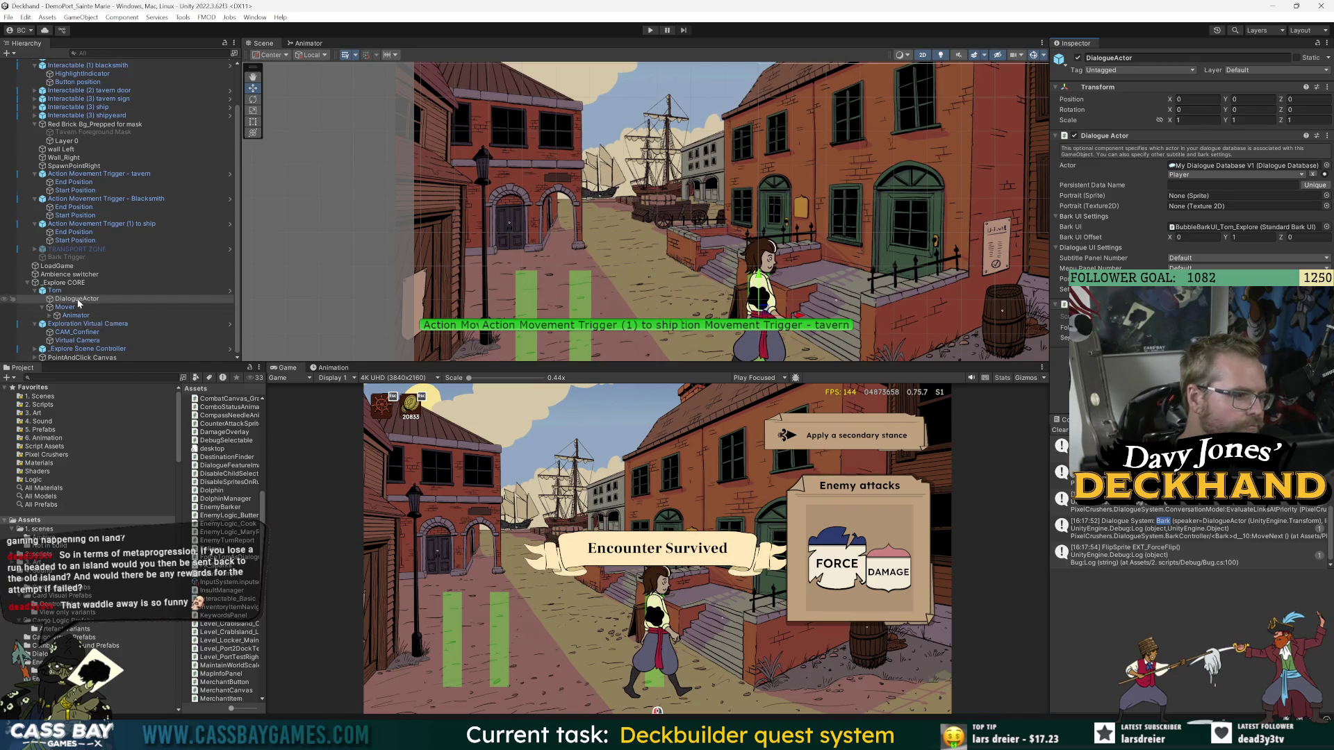
pyautogui.click(54, 290)
pyautogui.click(230, 290)
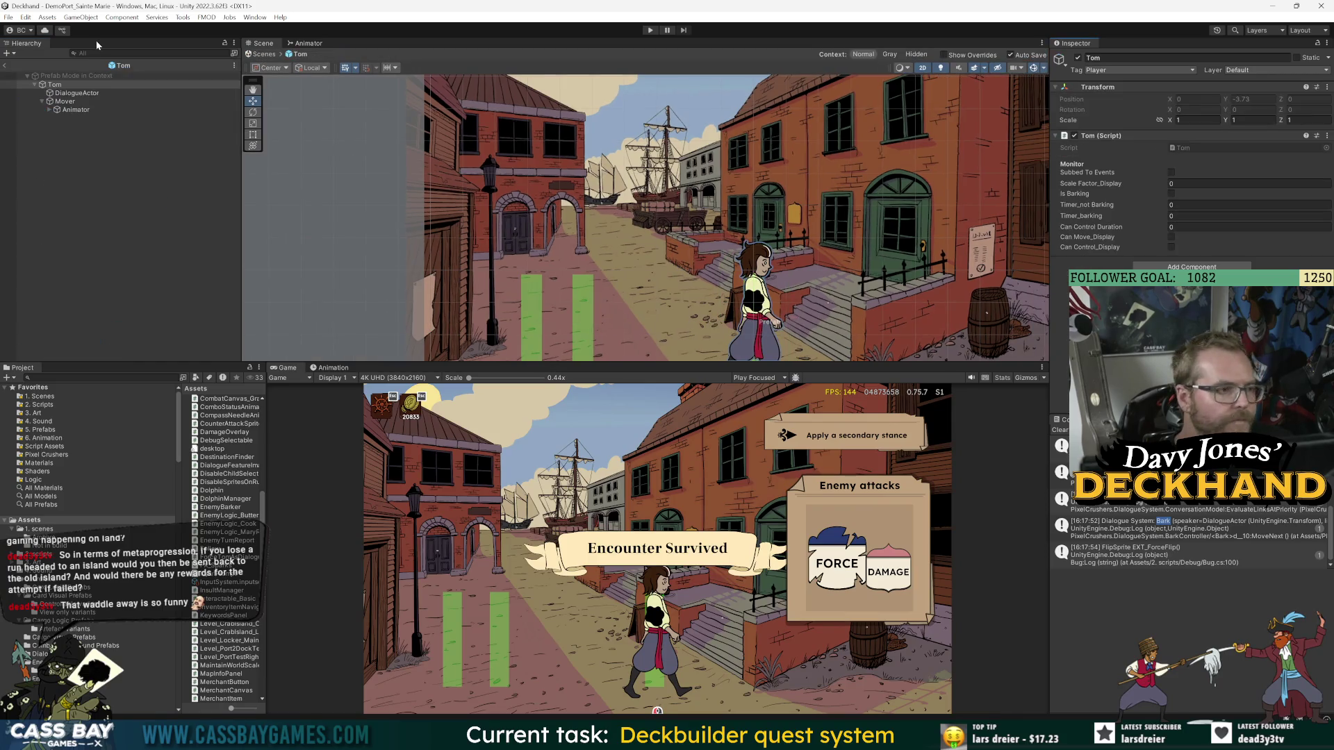
pyautogui.click(77, 92)
pyautogui.scroll(-2, 861, 235)
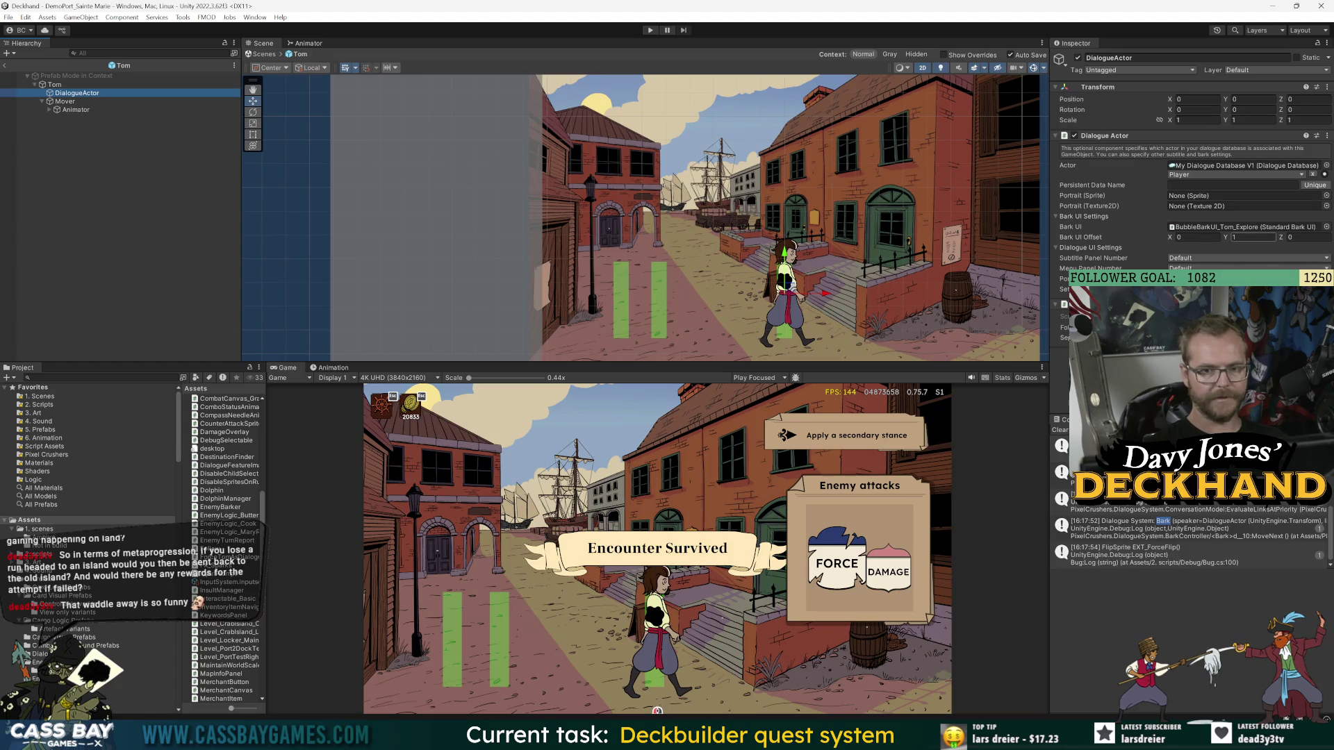
pyautogui.click(1236, 238)
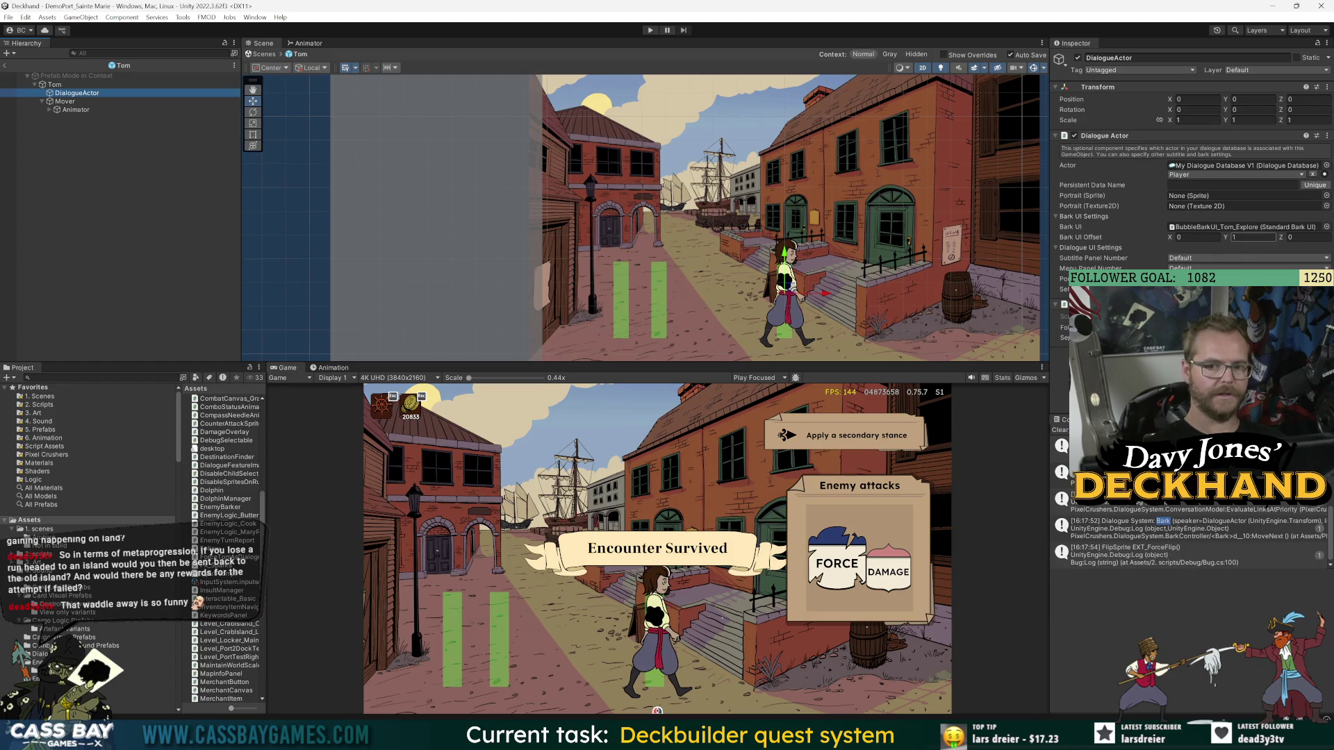
pyautogui.press('Return')
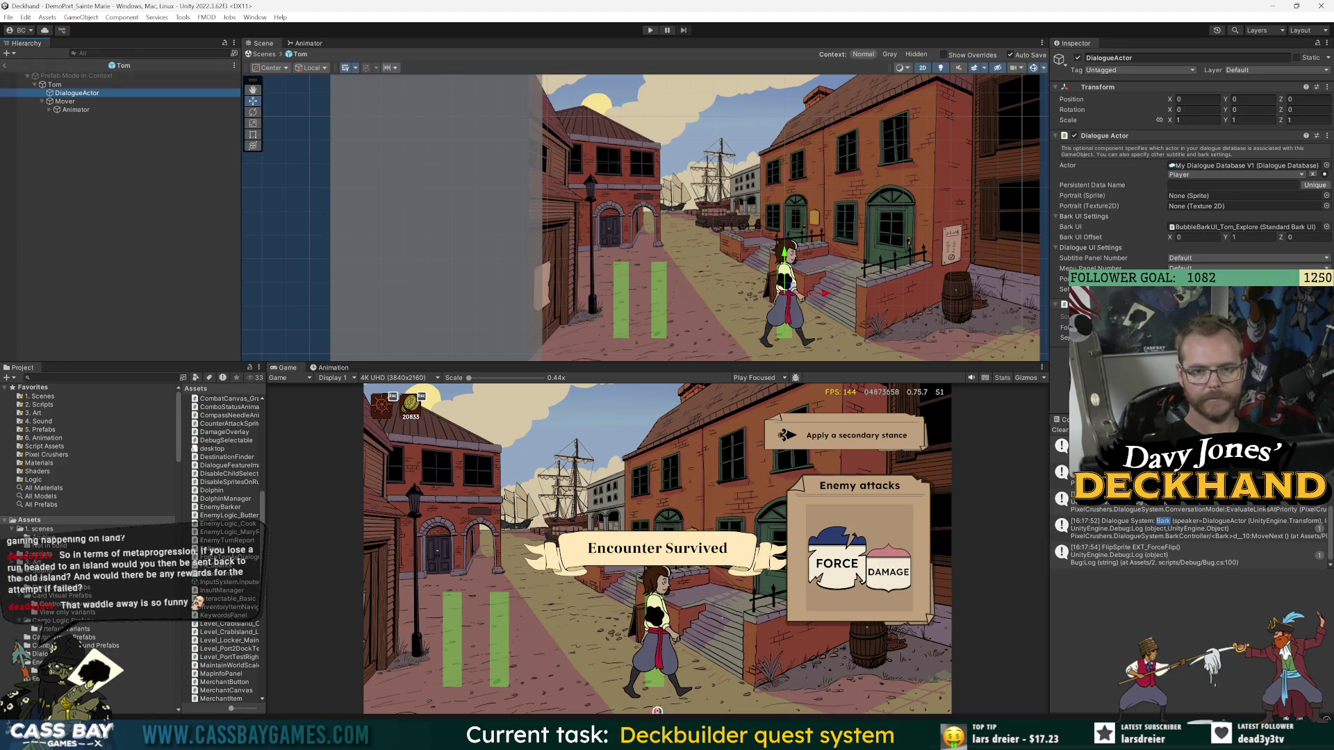
pyautogui.hotkey('ctrl', 'shift', 'a')
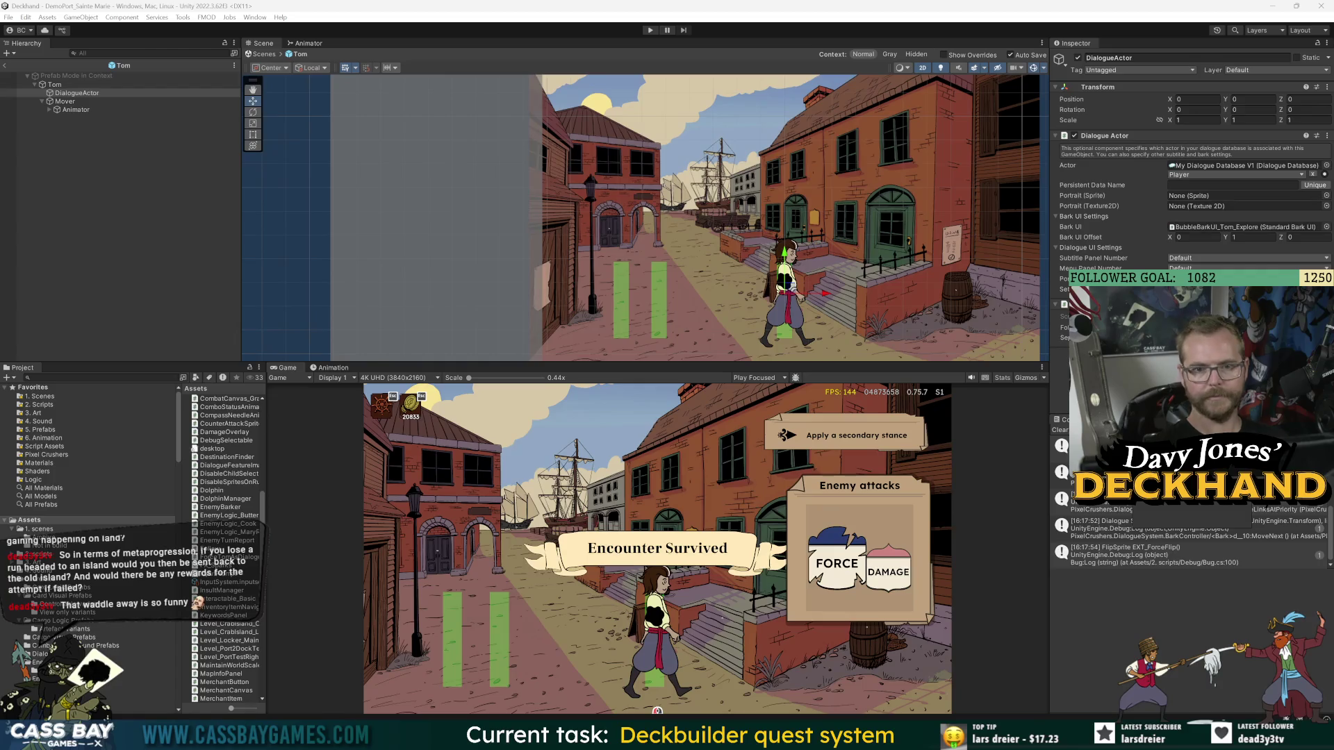
pyautogui.press('Escape')
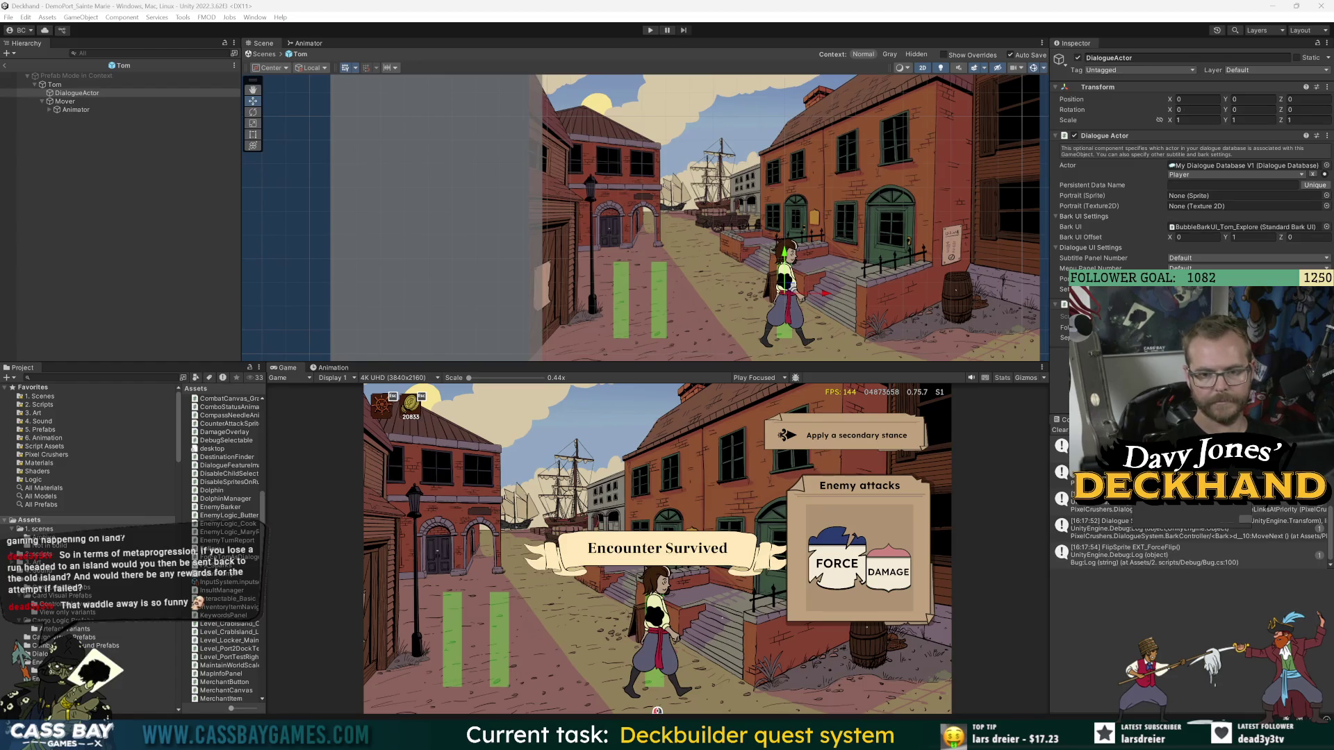
pyautogui.doubleClick(1163, 521)
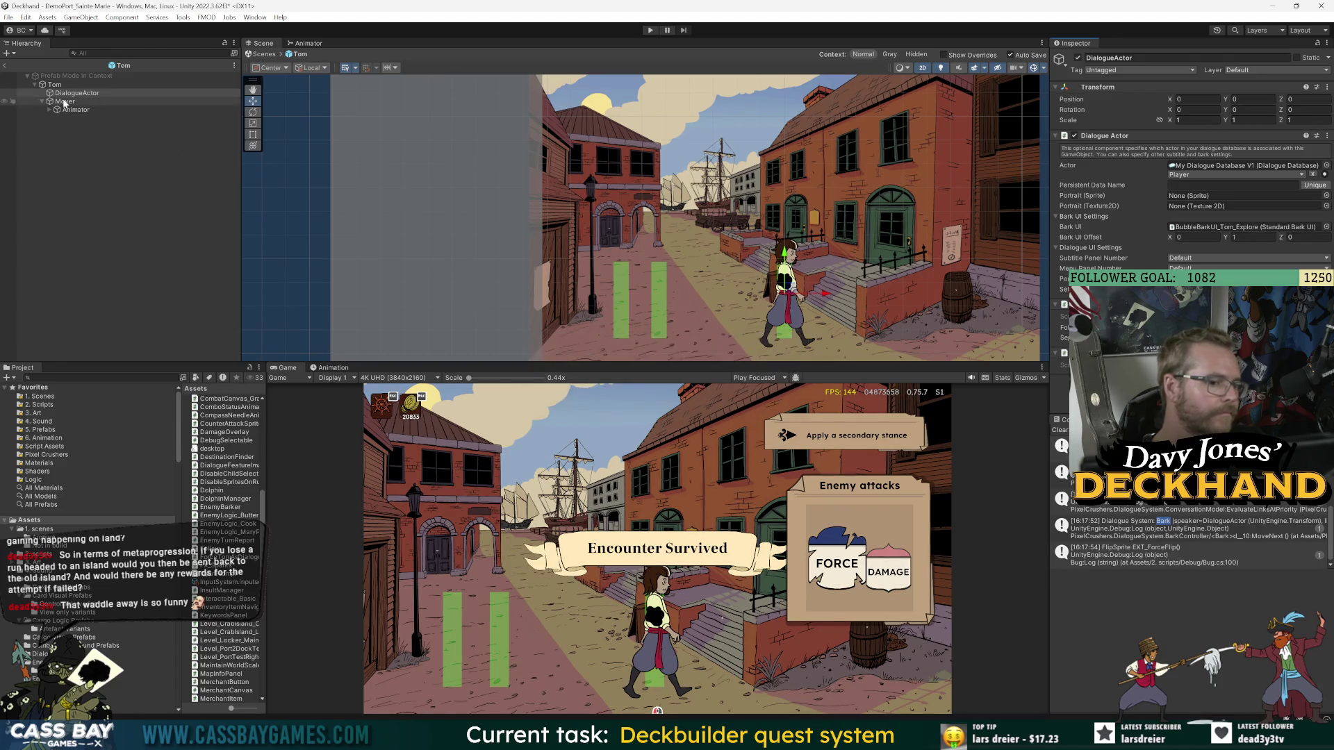
pyautogui.click(64, 102)
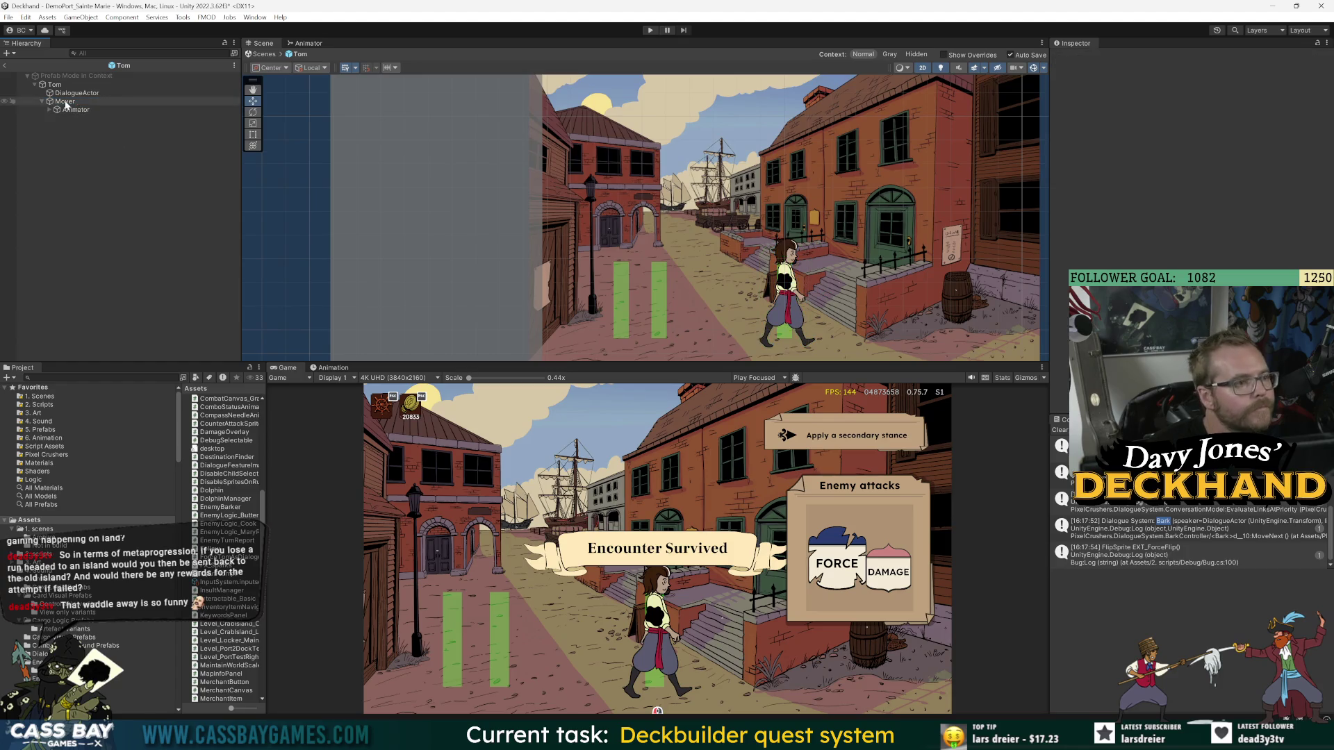
pyautogui.rightClick(65, 102)
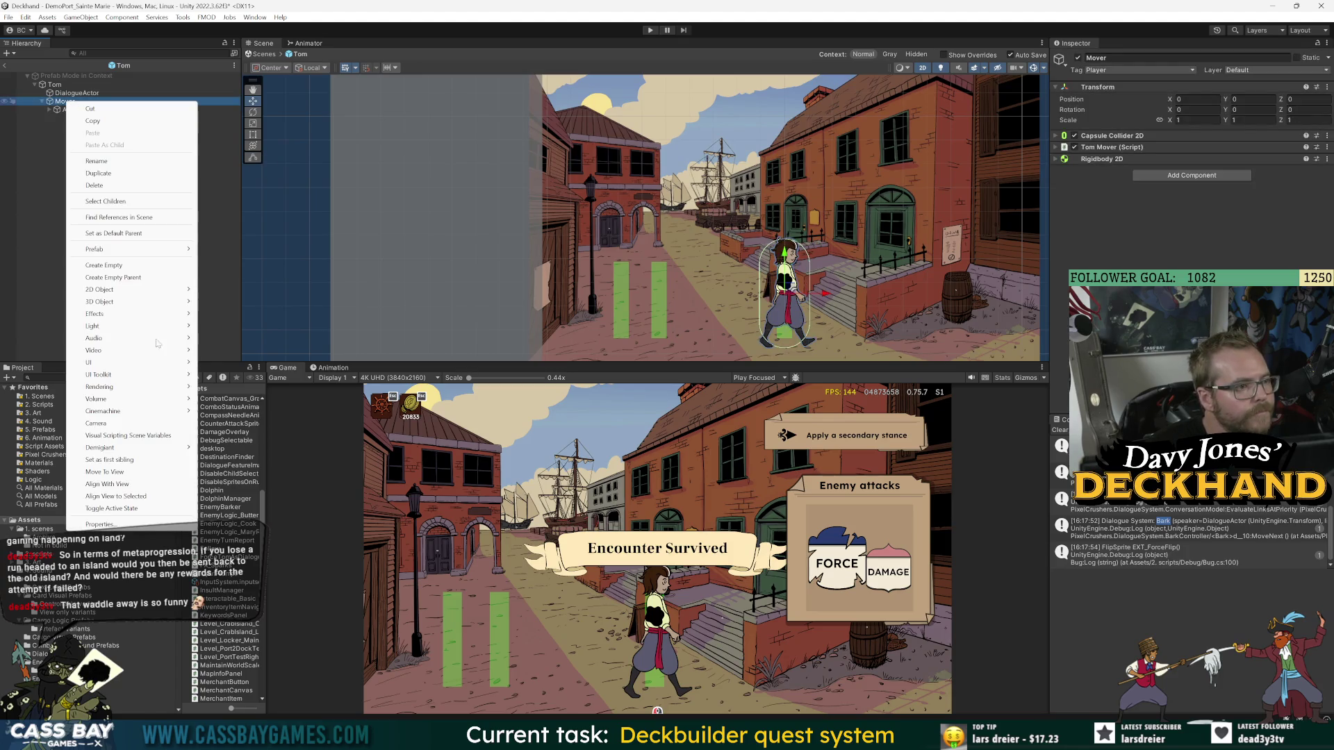
# - Create an empty DialoguePoint child under Mover and raise it toward Tom's head
pyautogui.click(104, 265)
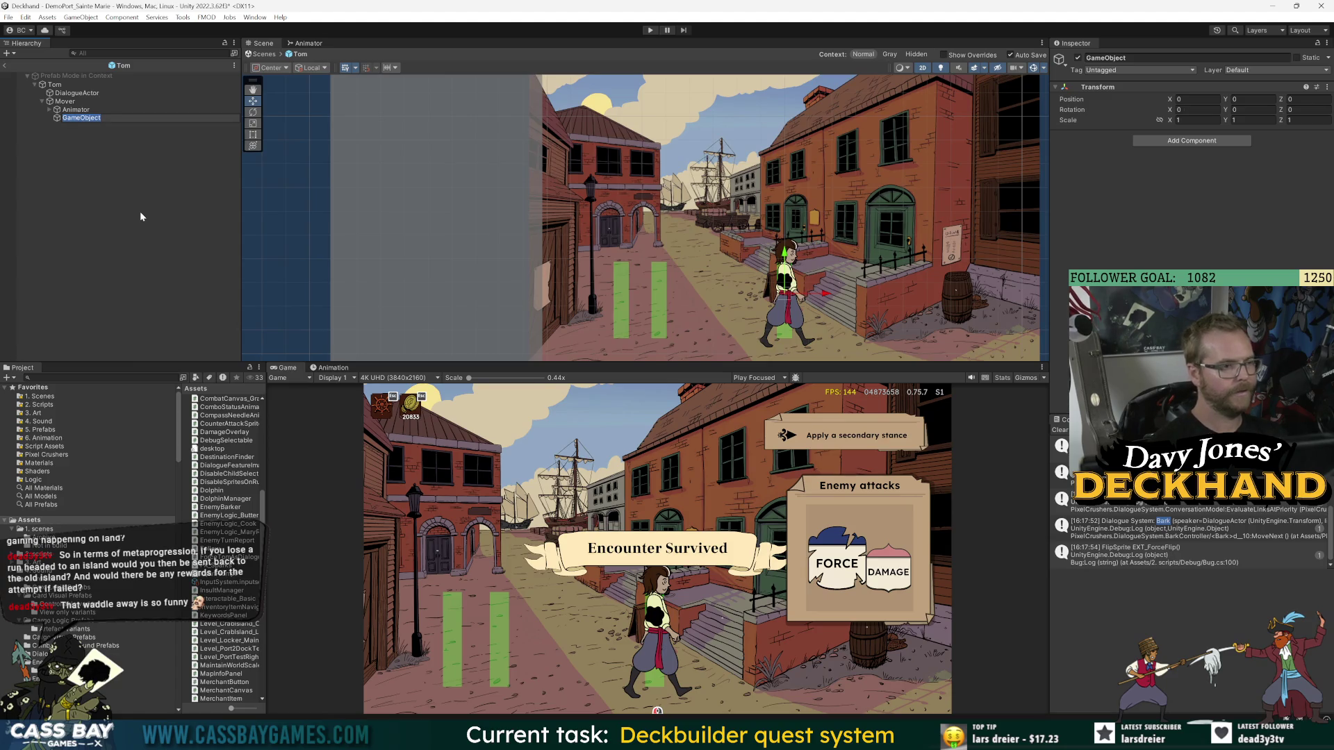
pyautogui.write('DialoguePoint')
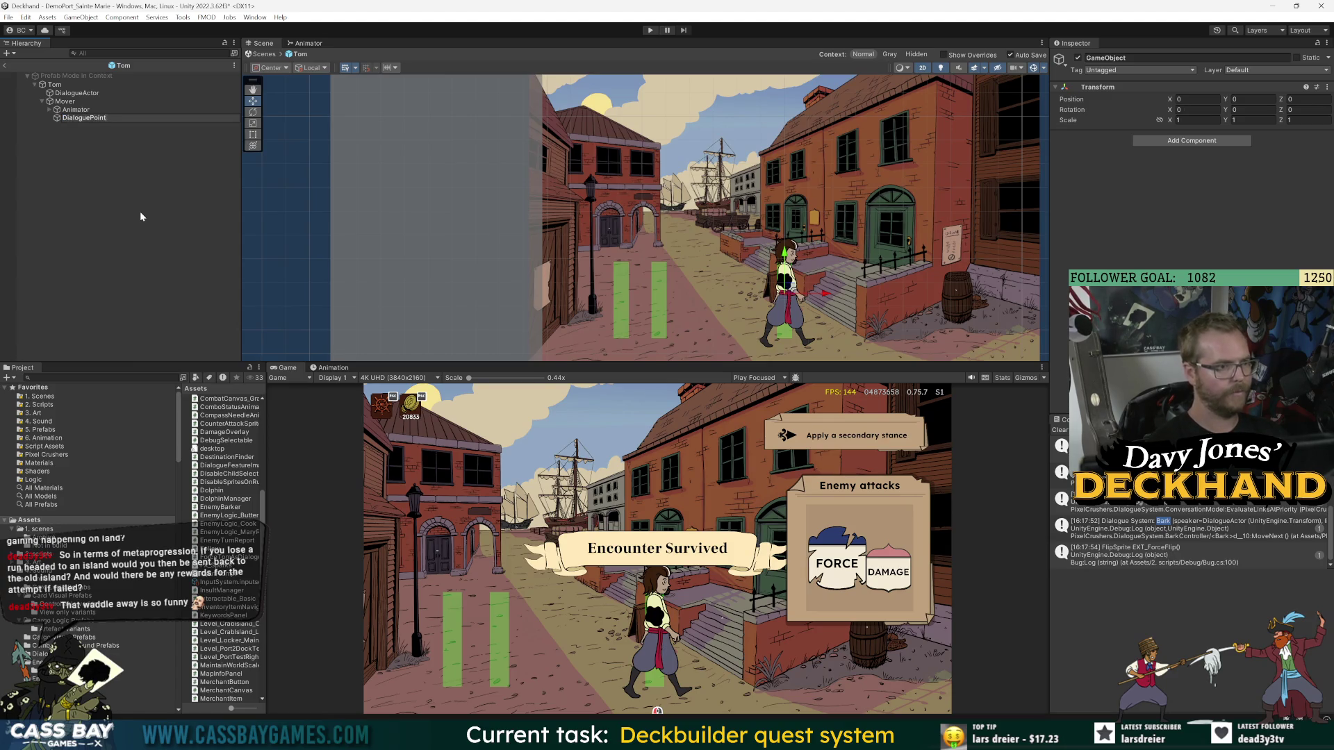
pyautogui.press('Return')
pyautogui.moveTo(784, 257); pyautogui.dragTo(784, 201)
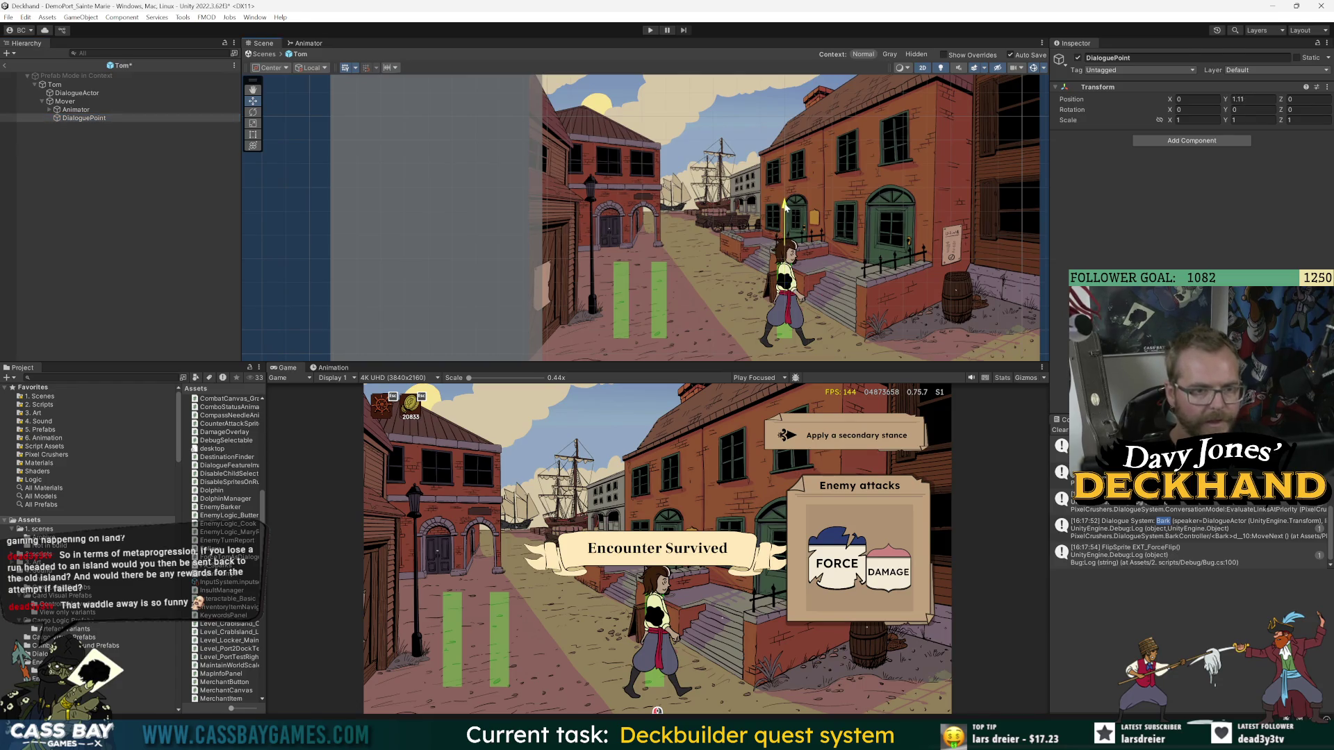
# - Shrink the Mover to about half size, review DialogueActor, and start the game
pyautogui.click(69, 101)
pyautogui.moveTo(1170, 120); pyautogui.dragTo(1154, 121)
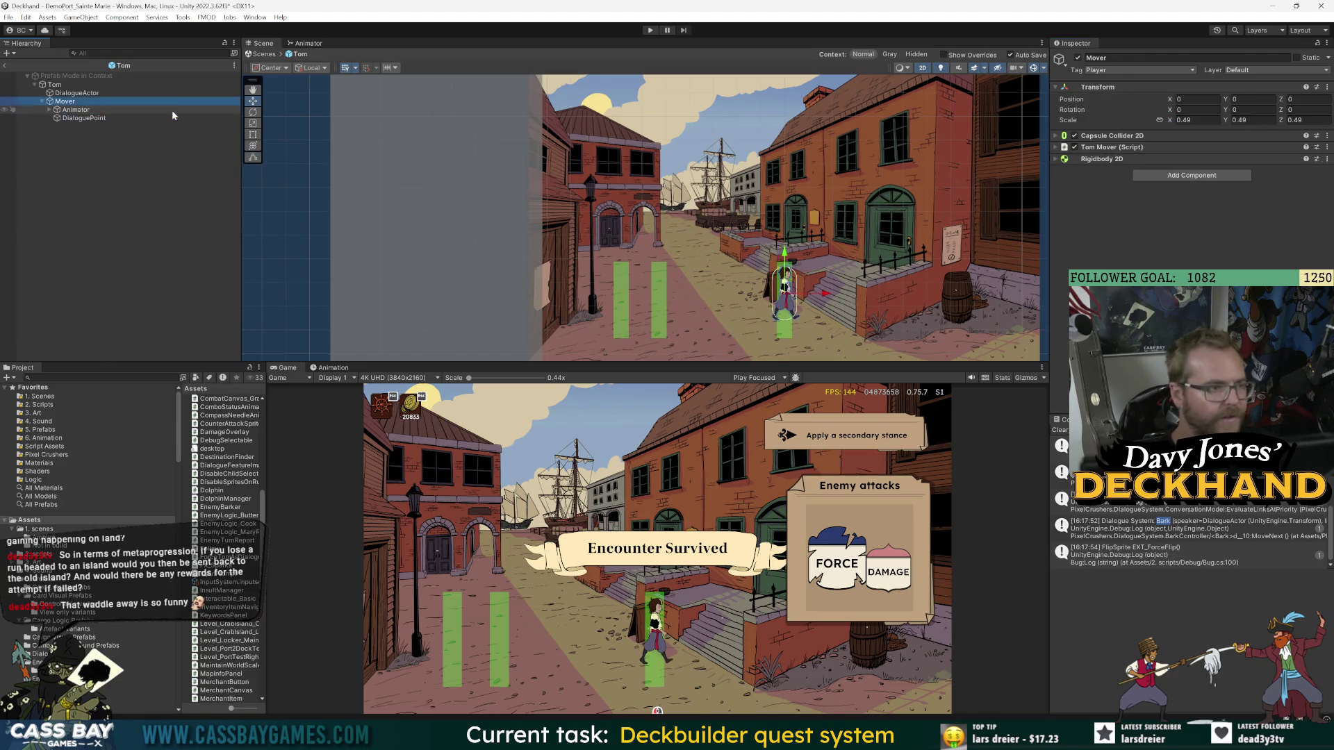
pyautogui.click(94, 92)
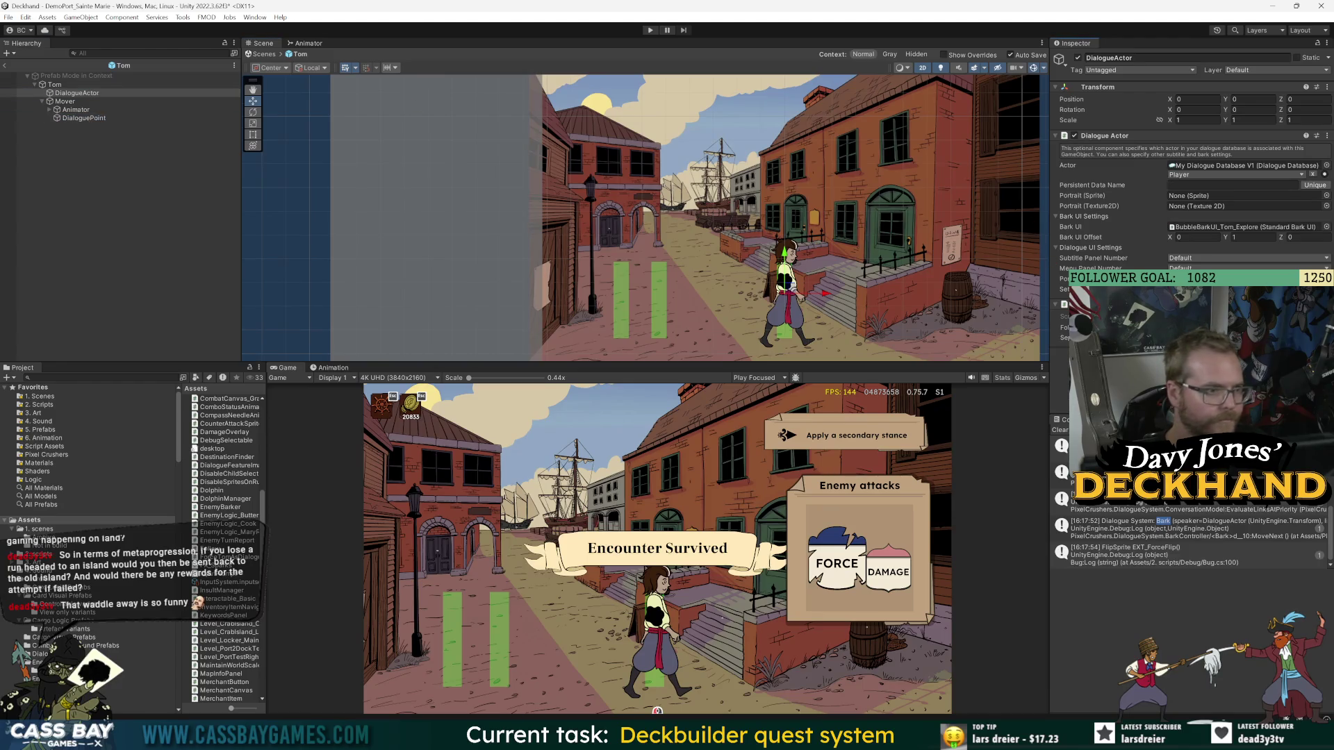
pyautogui.click(651, 30)
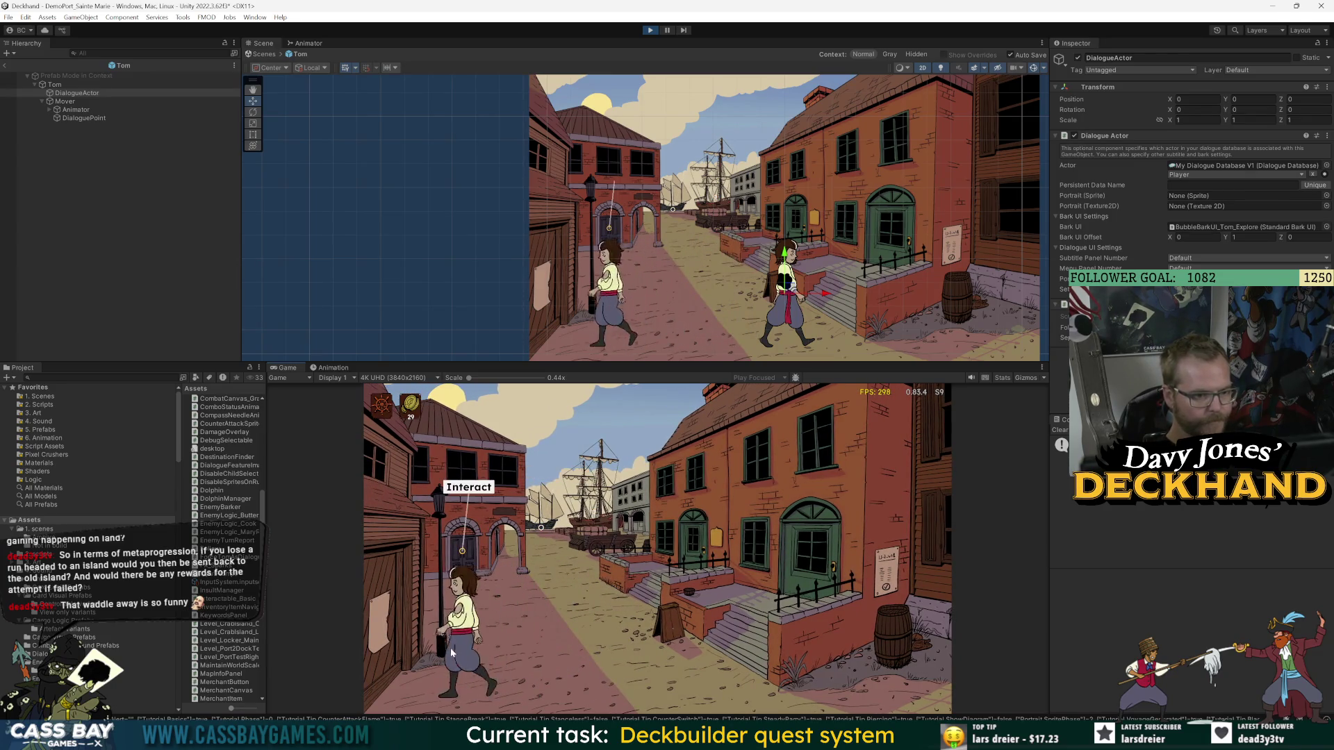
# - Exit Prefab Mode and inspect Tom's BubbleBarkUI, DialogueActor and DialoguePoint, framing DialoguePoint
pyautogui.click(480, 498)
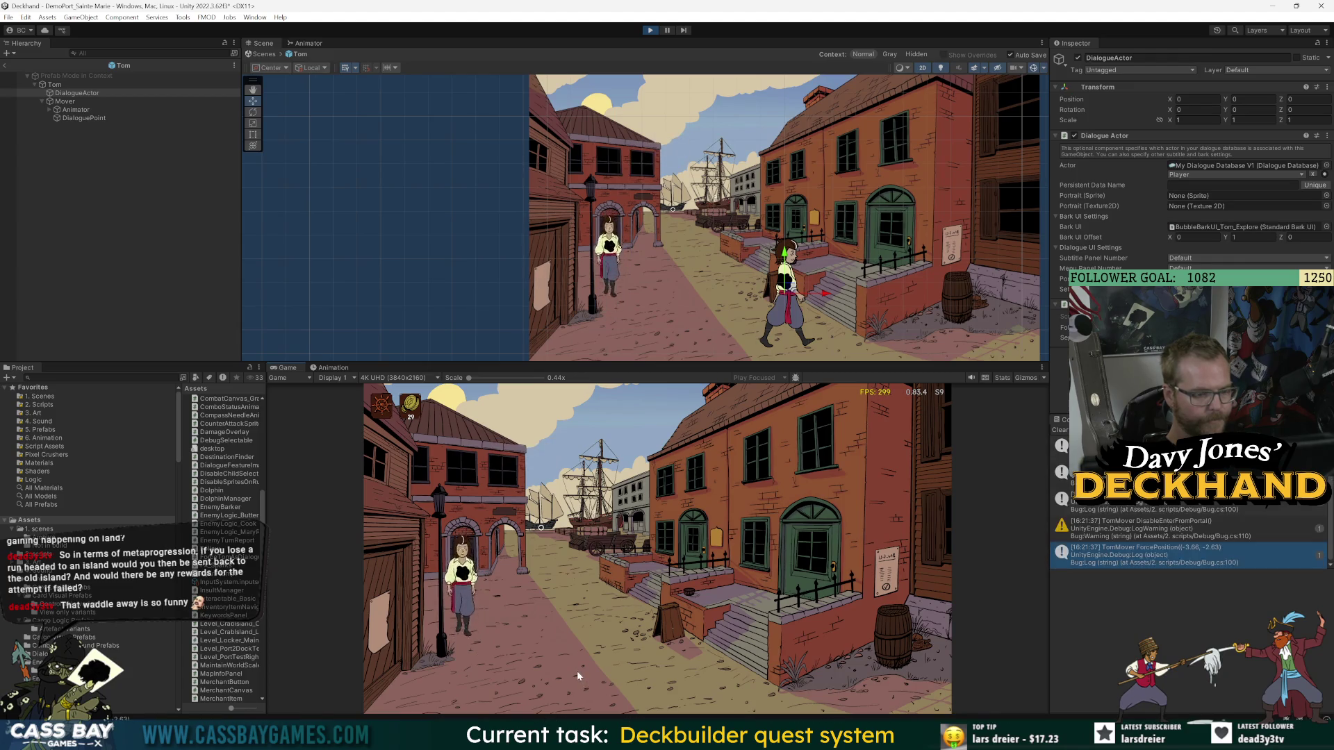
pyautogui.click(5, 65)
pyautogui.click(86, 300)
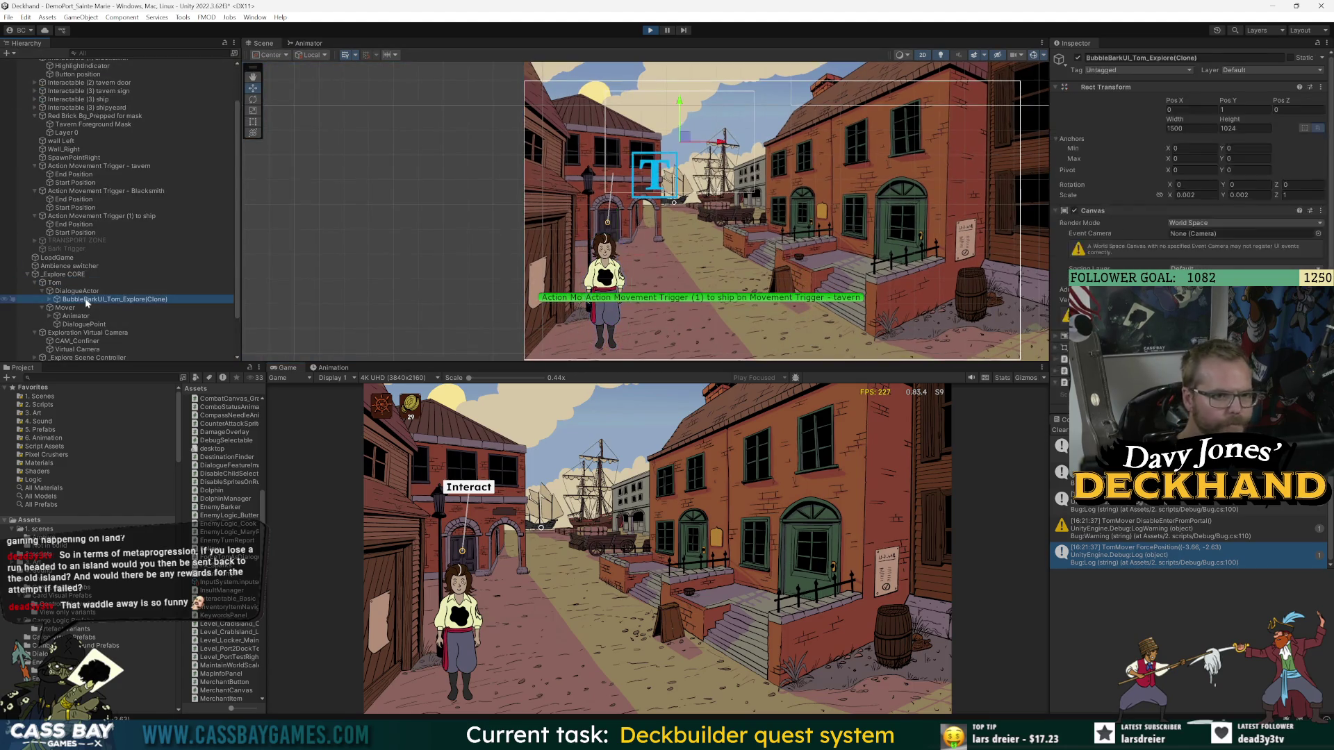
pyautogui.click(78, 291)
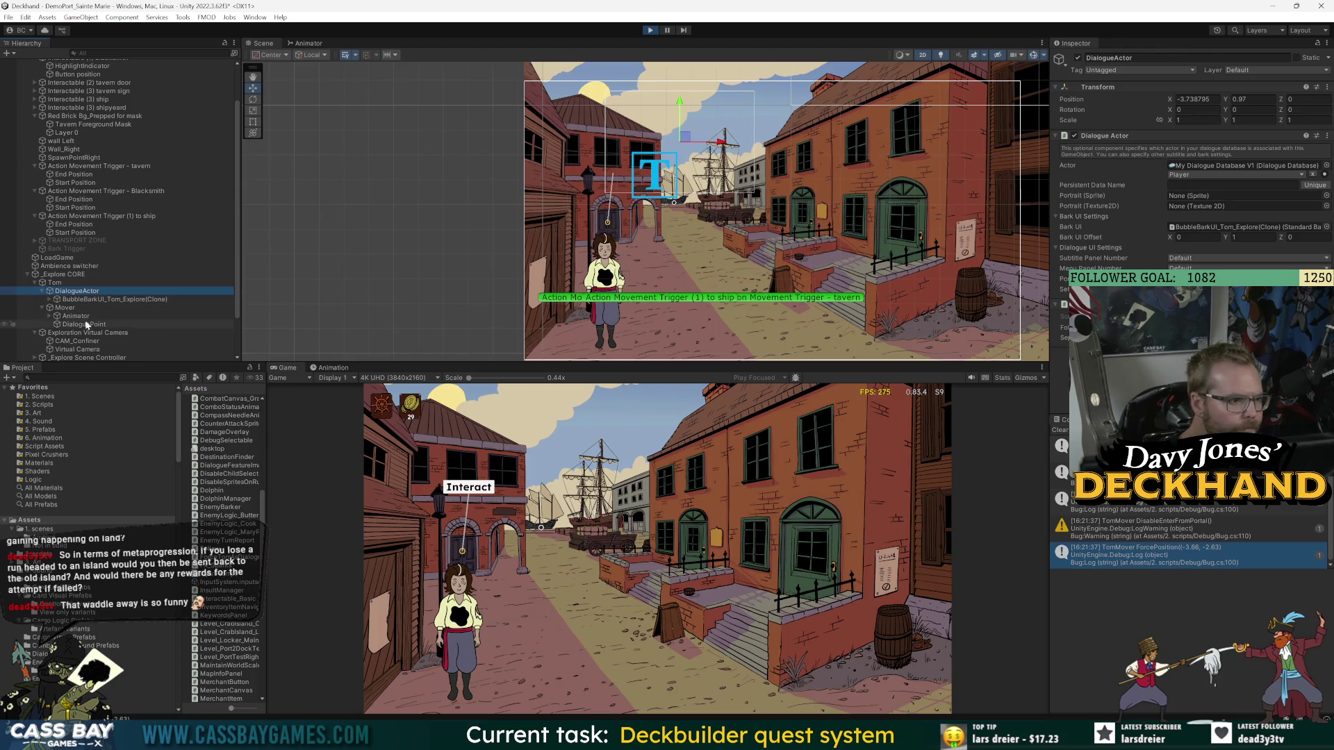
pyautogui.click(80, 325)
pyautogui.press('f')
# - Have Tom interact with the tavern door, then stop play mode
pyautogui.scroll(8, 671, 237)
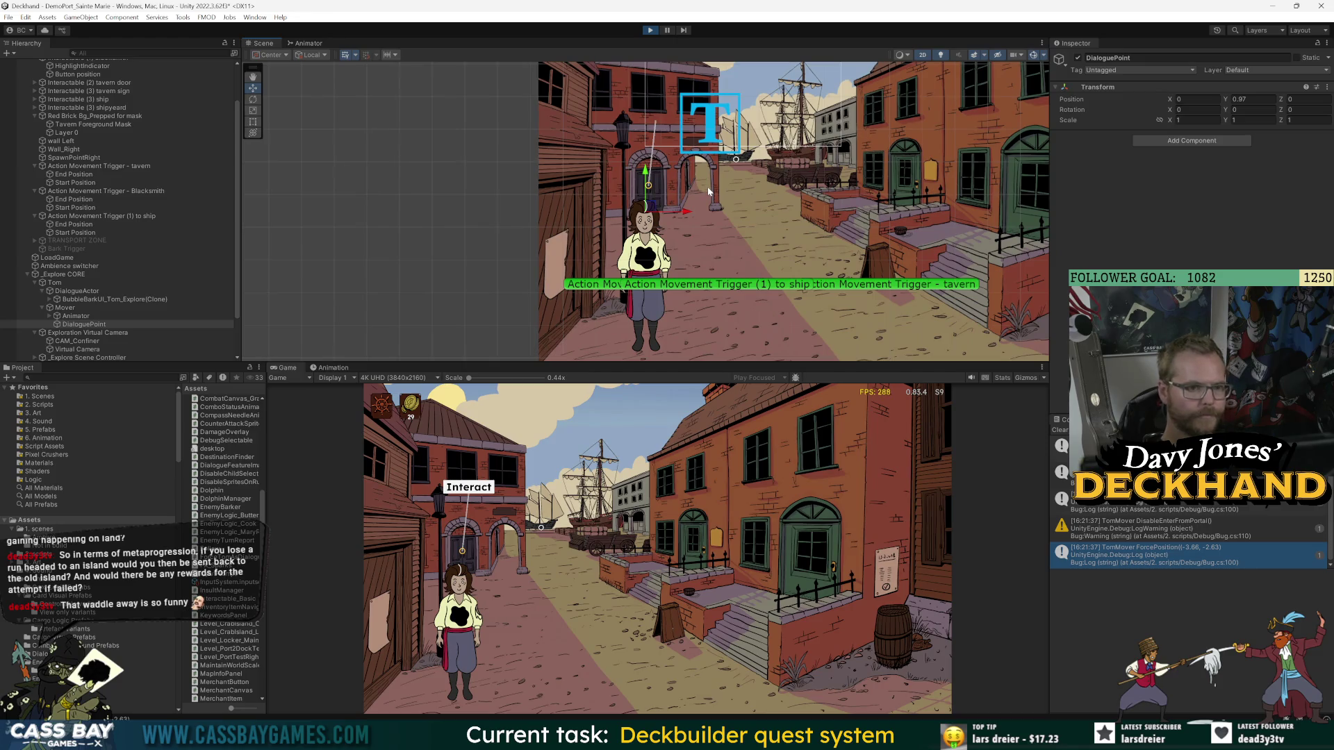
pyautogui.click(468, 486)
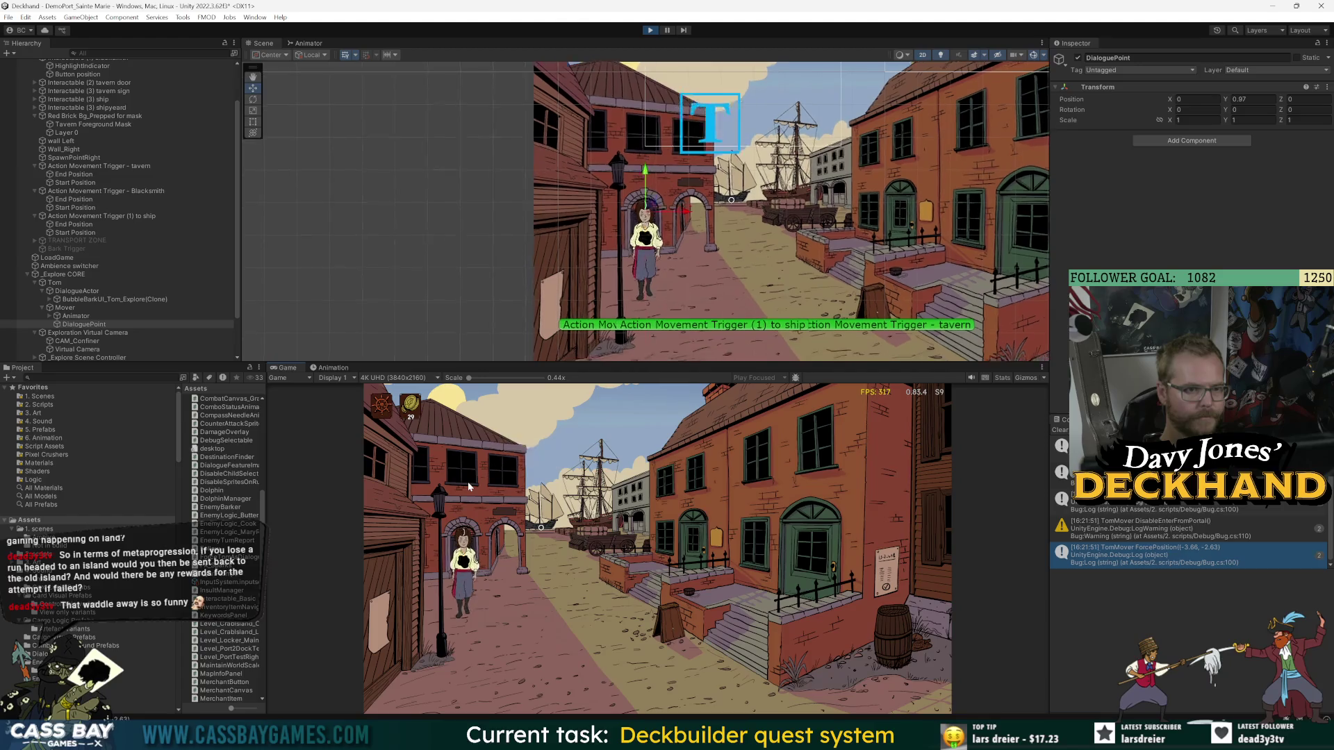
pyautogui.click(650, 32)
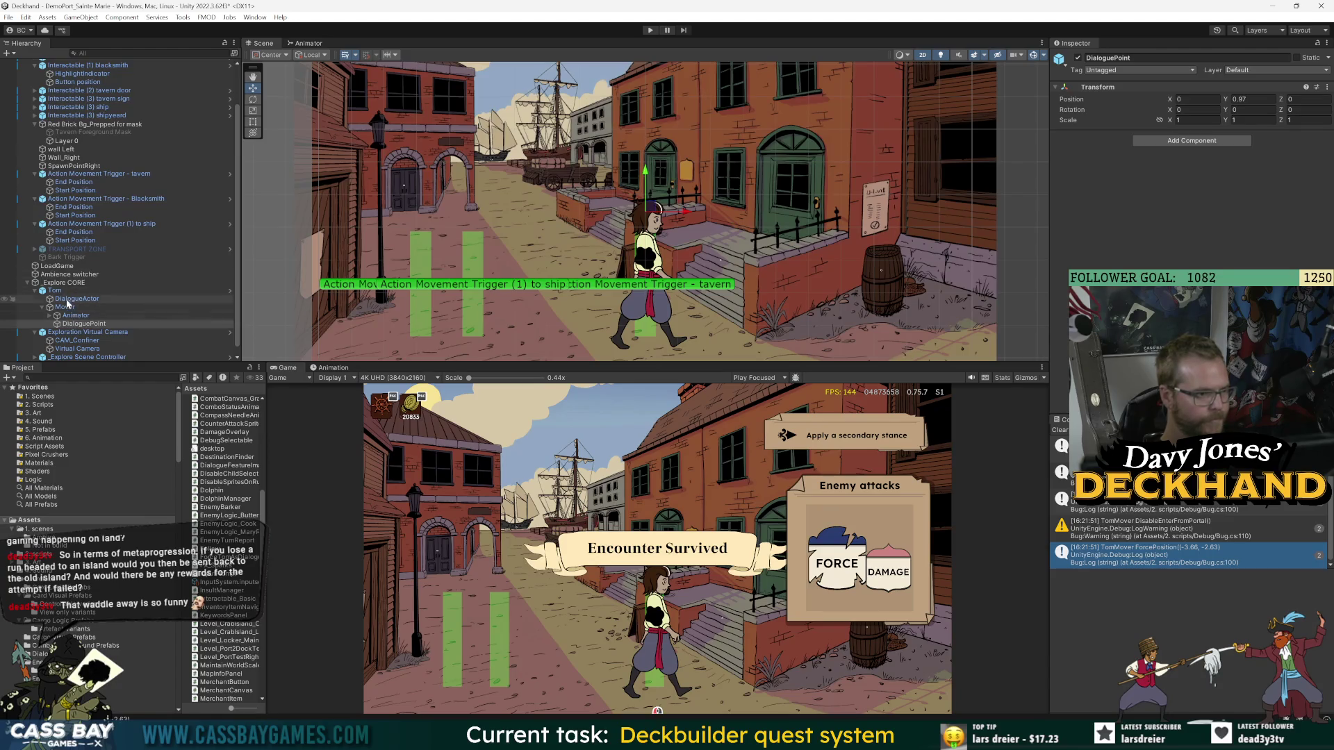
# - In Tom's prefab, set the Dialogue Actor's Bark UI Offset Y to 0
pyautogui.doubleClick(55, 290)
pyautogui.click(82, 118)
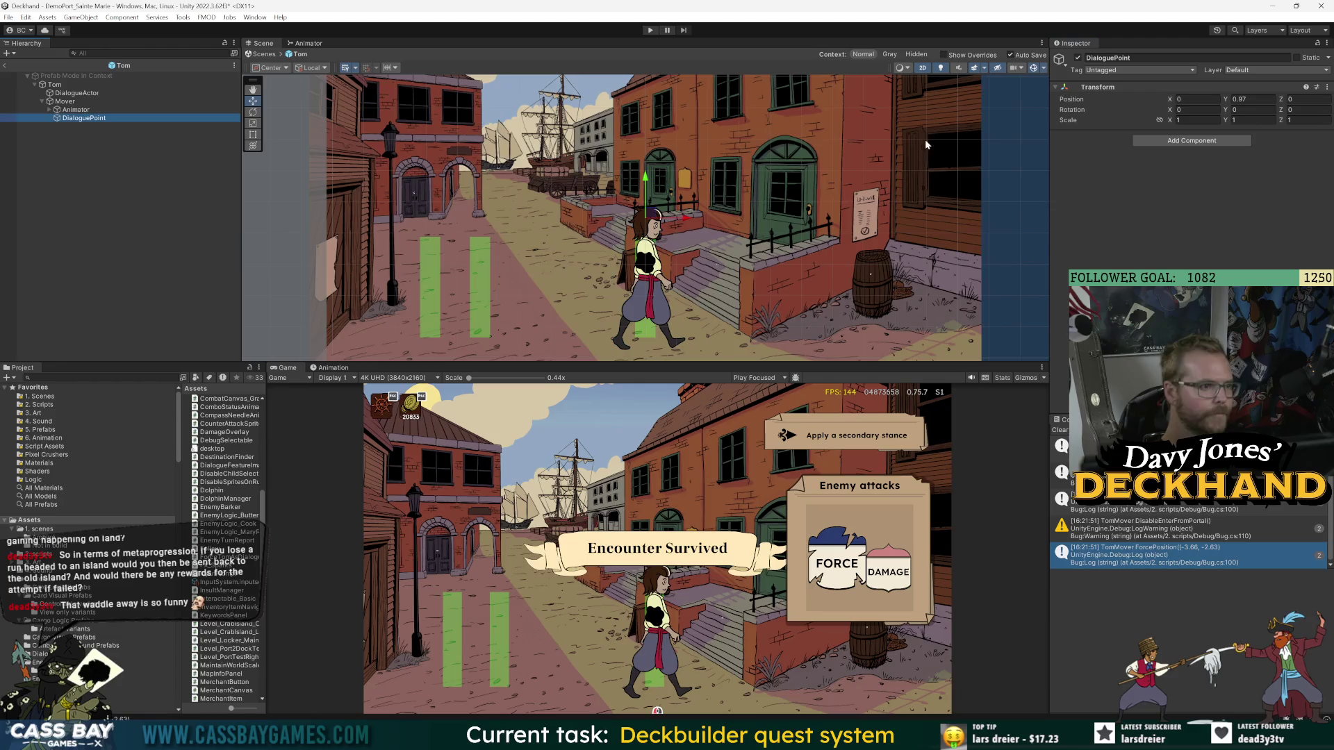
pyautogui.press('Up')
pyautogui.press('Up')
pyautogui.press('Up')
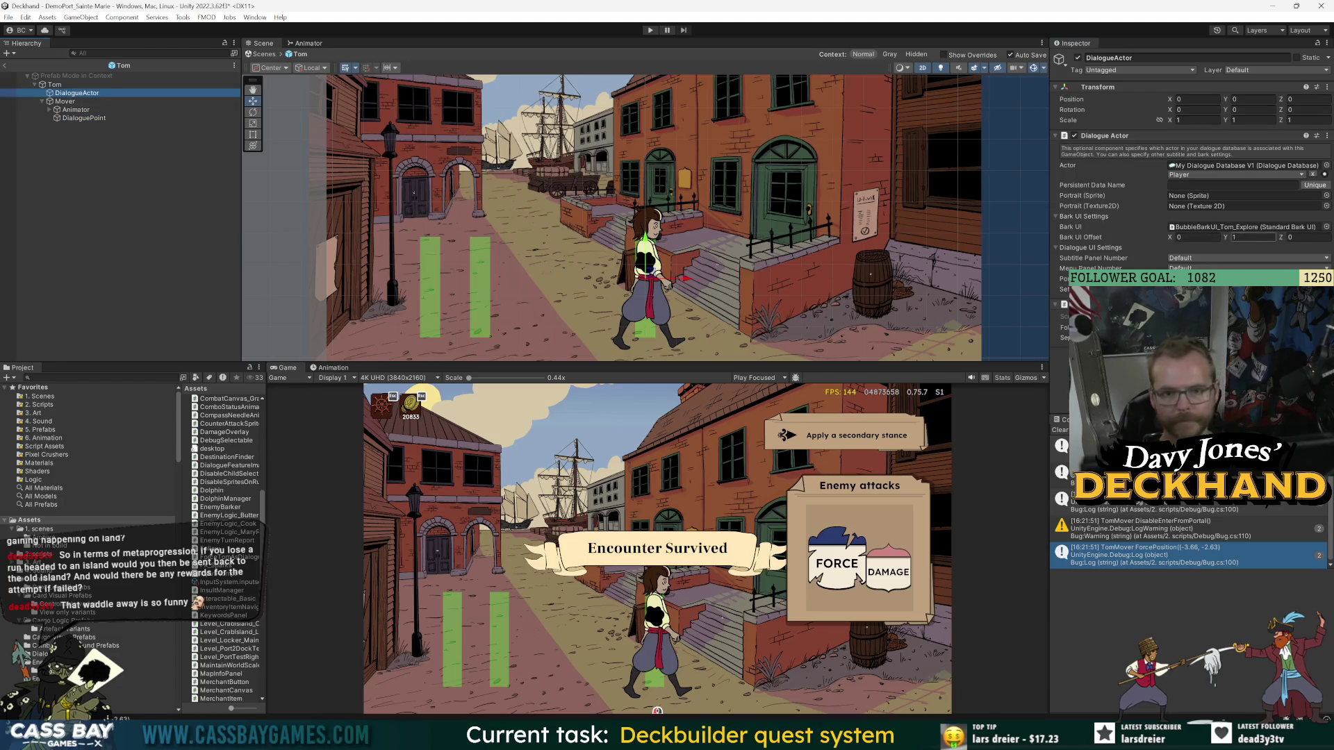
pyautogui.click(1252, 237)
pyautogui.write('0')
pyautogui.press('Return')
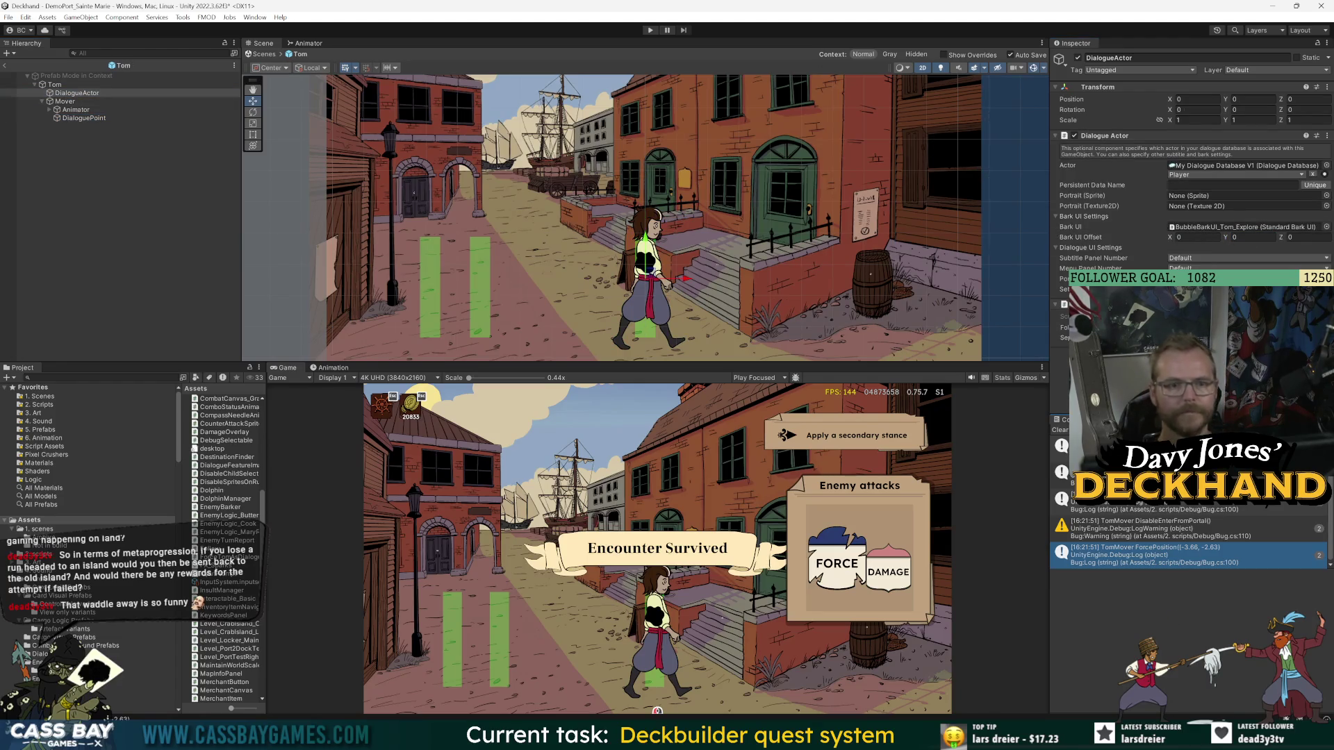
# - Raise Tom's DialoguePoint to Y 1.109, return to the scene and enter Play mode
pyautogui.click(79, 118)
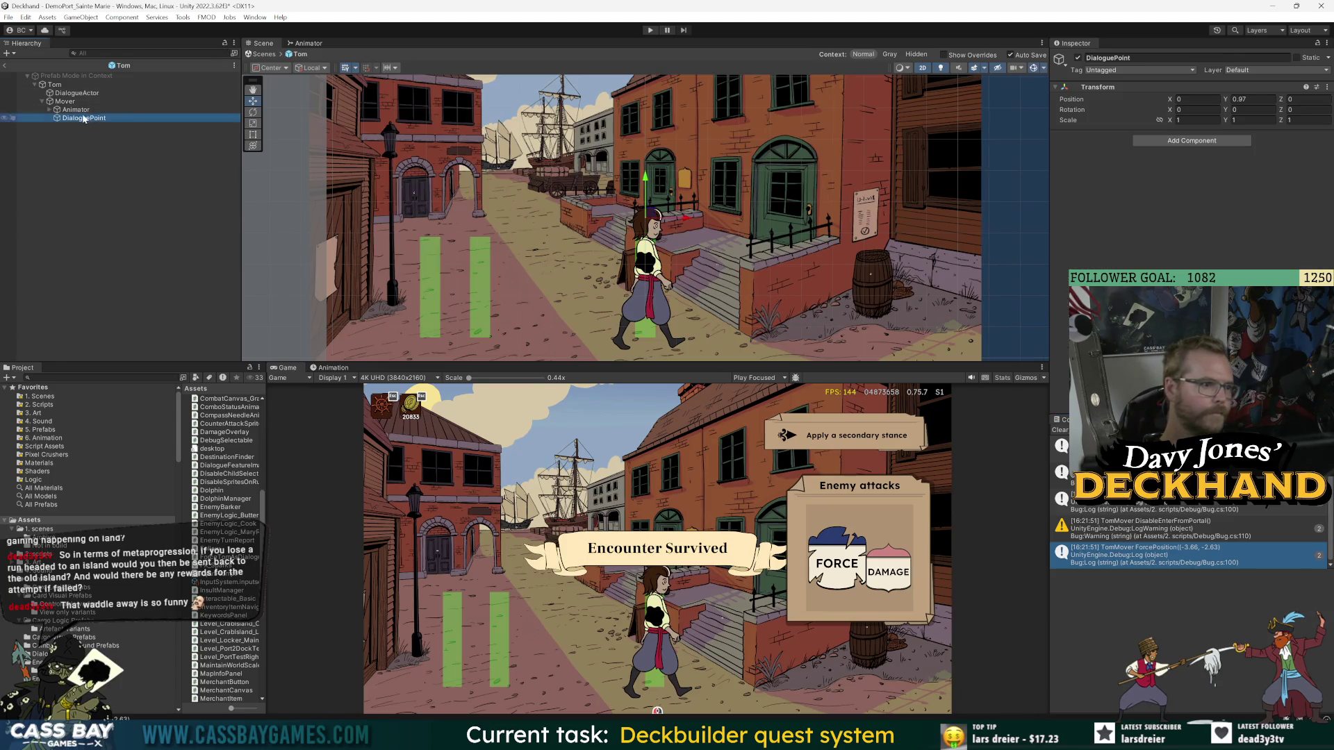
pyautogui.moveTo(647, 177); pyautogui.dragTo(647, 168)
pyautogui.click(5, 66)
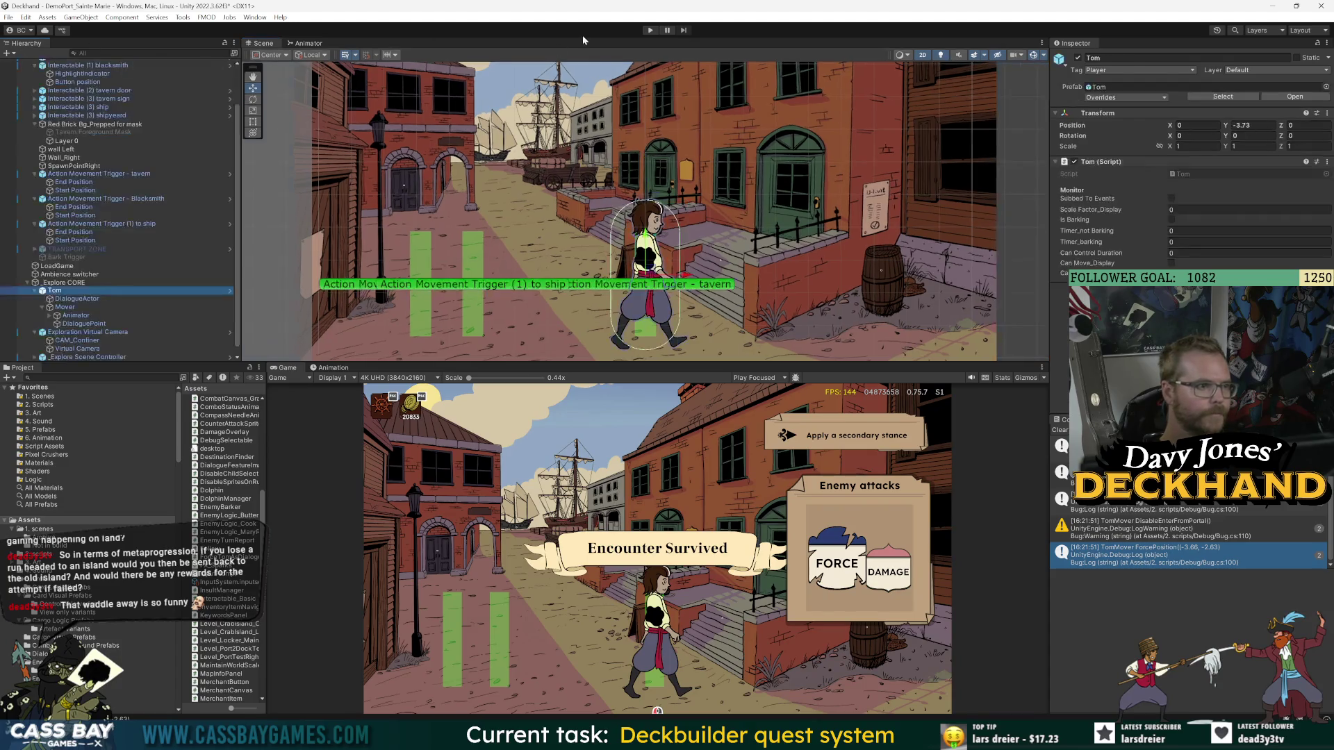
pyautogui.click(650, 30)
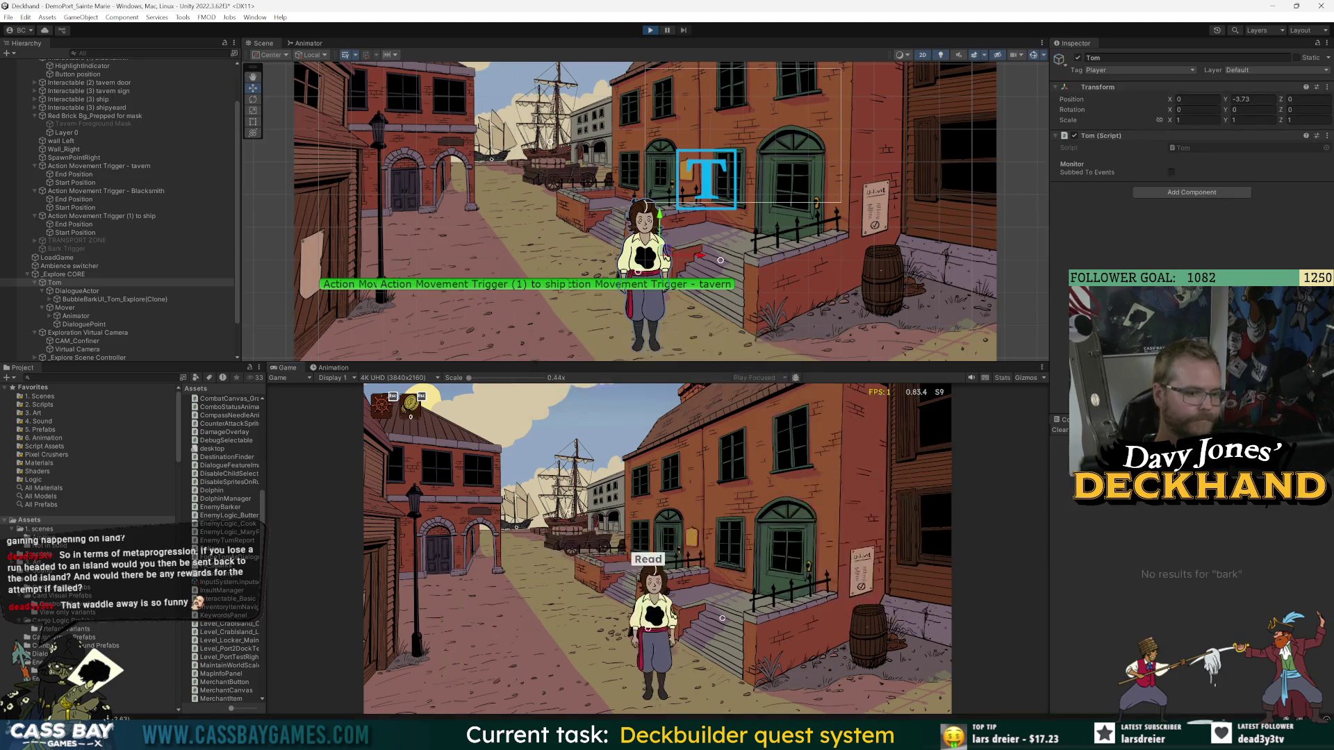
# - Interact with the tavern door three times, walking toward the shipyard and back, to check Tom's 'They're shut.' bark
pyautogui.click(441, 625)
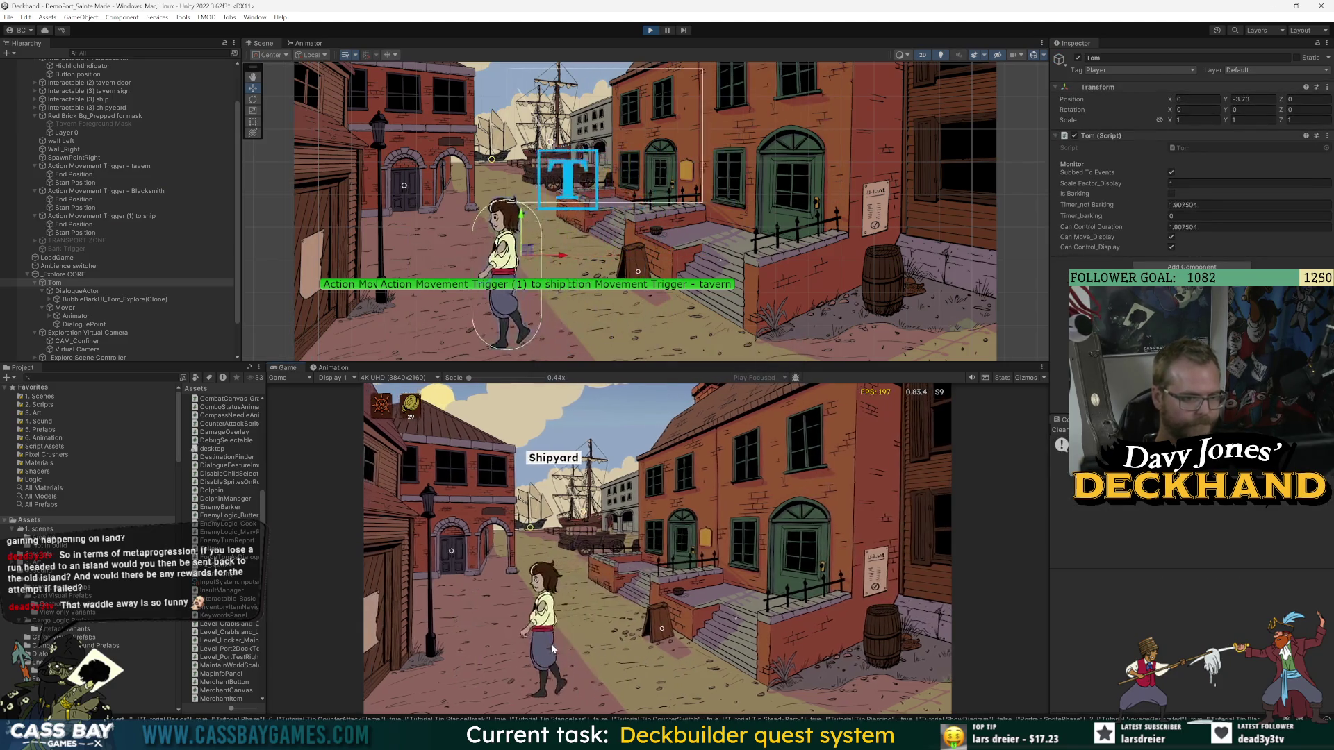
pyautogui.click(446, 499)
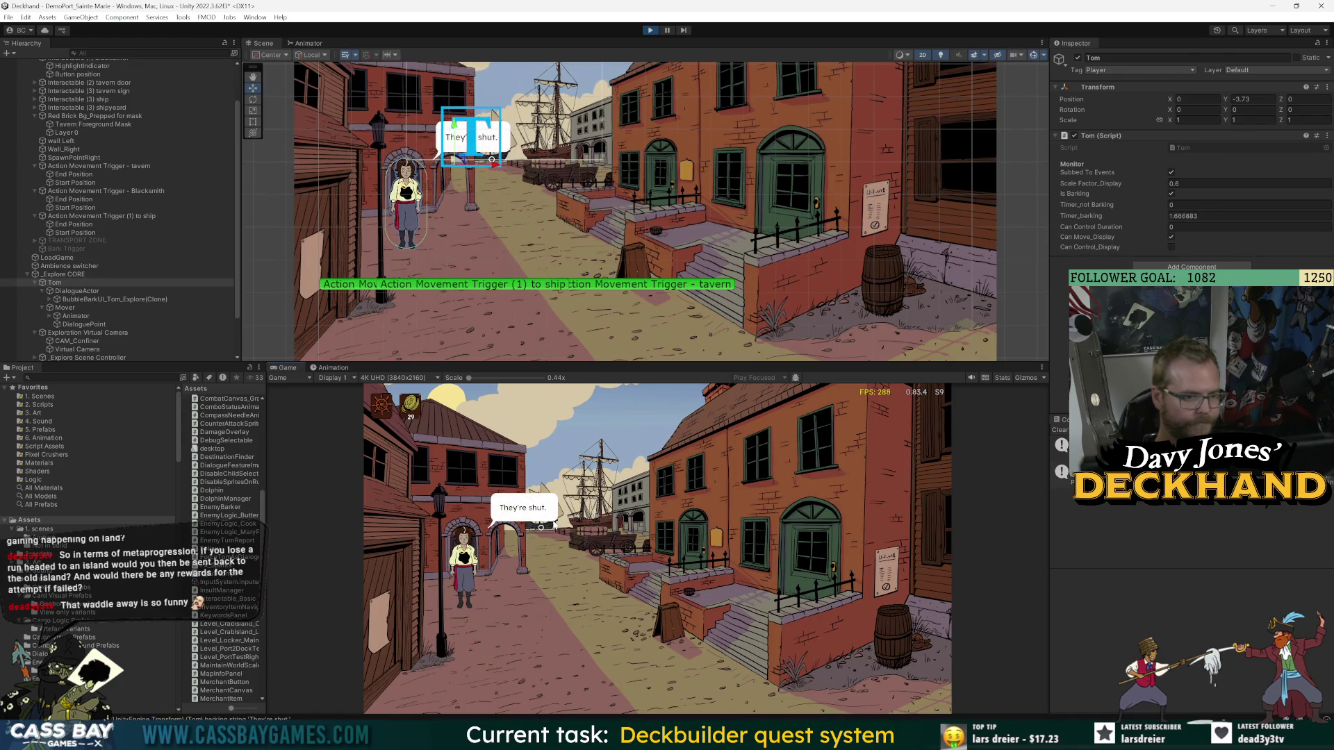
pyautogui.click(464, 489)
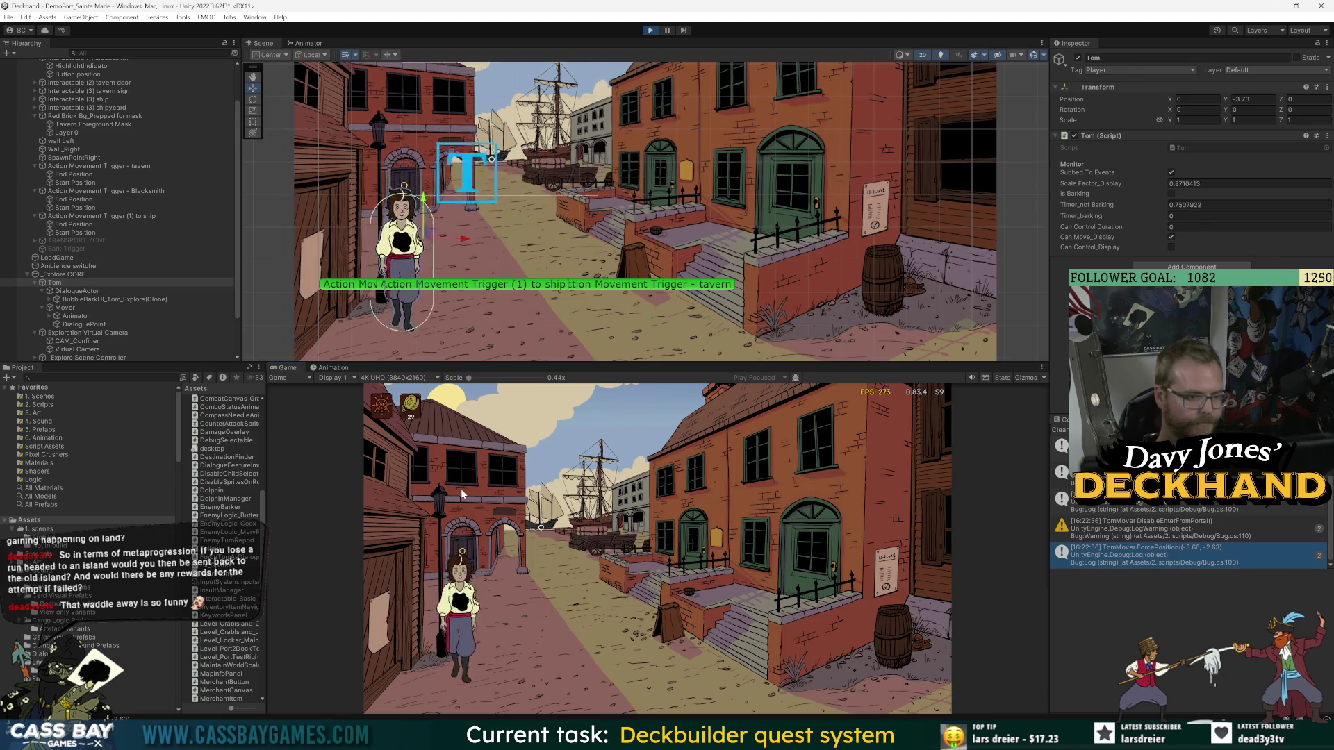
pyautogui.click(701, 661)
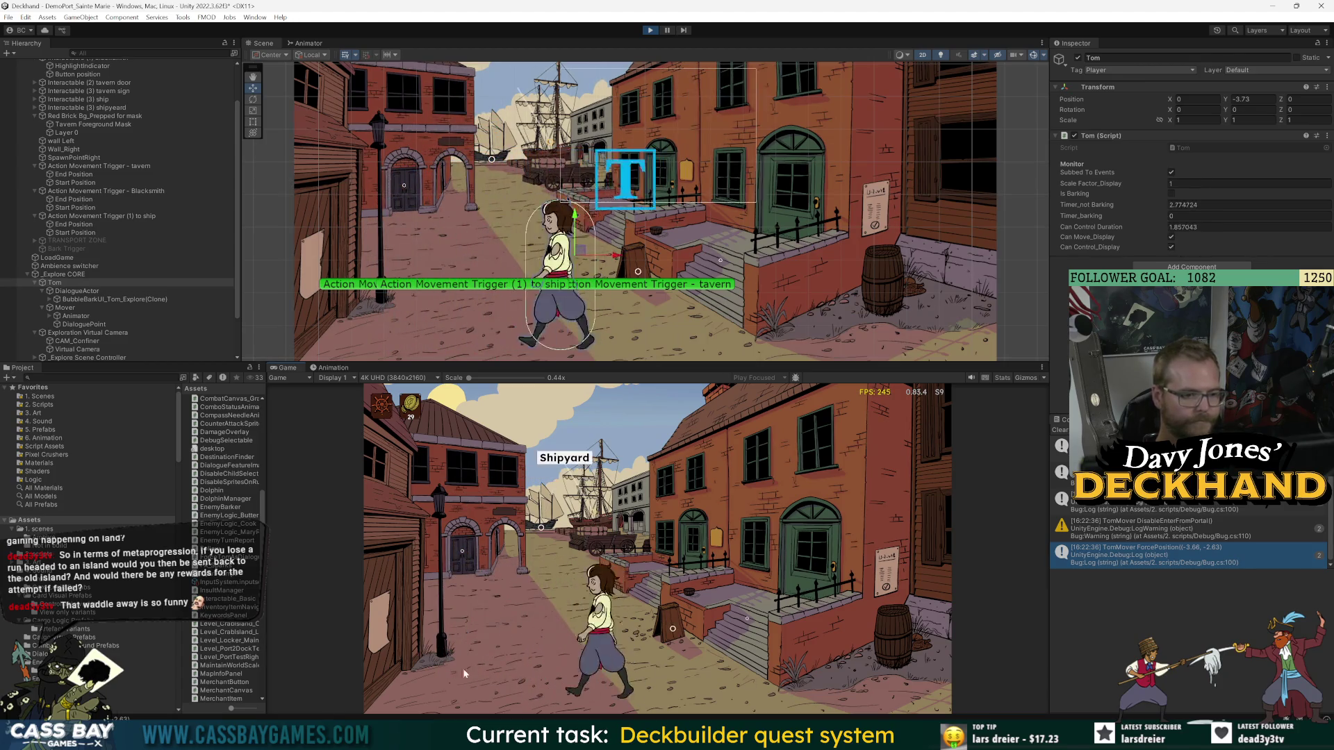
pyautogui.click(492, 662)
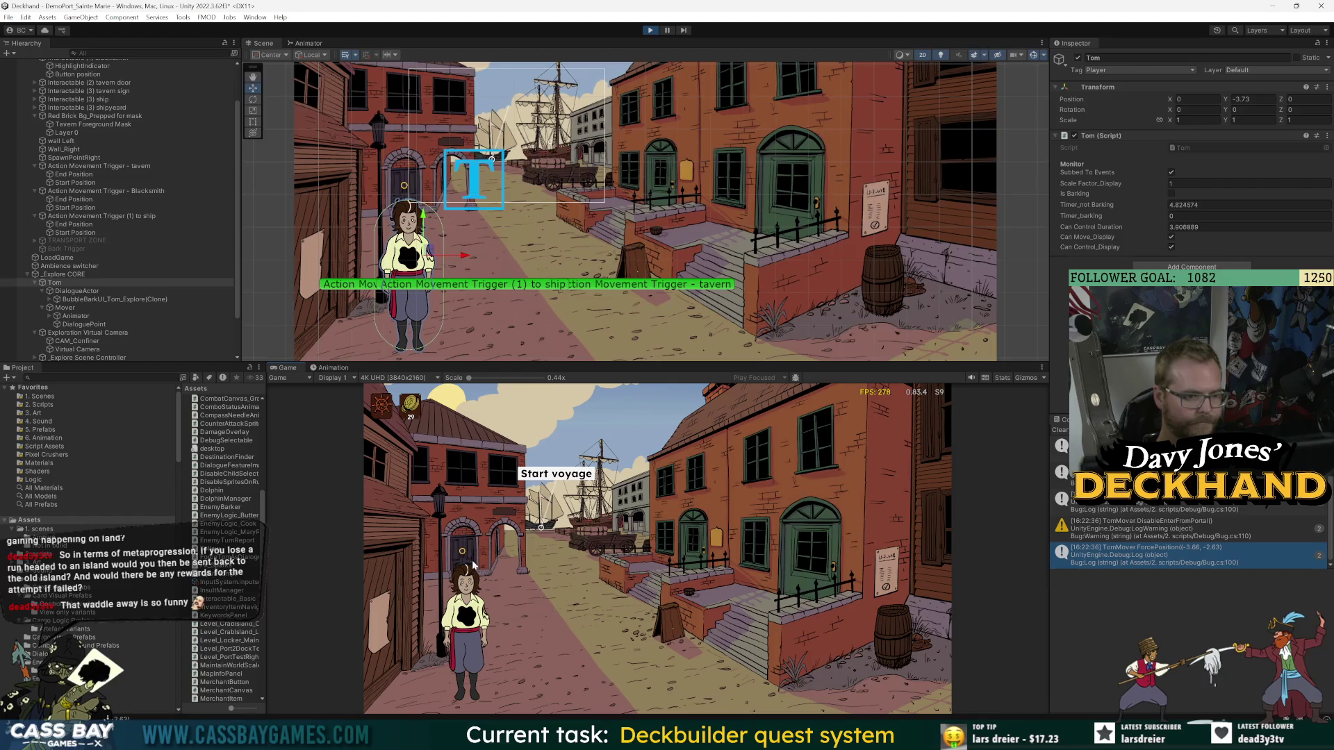
pyautogui.click(473, 646)
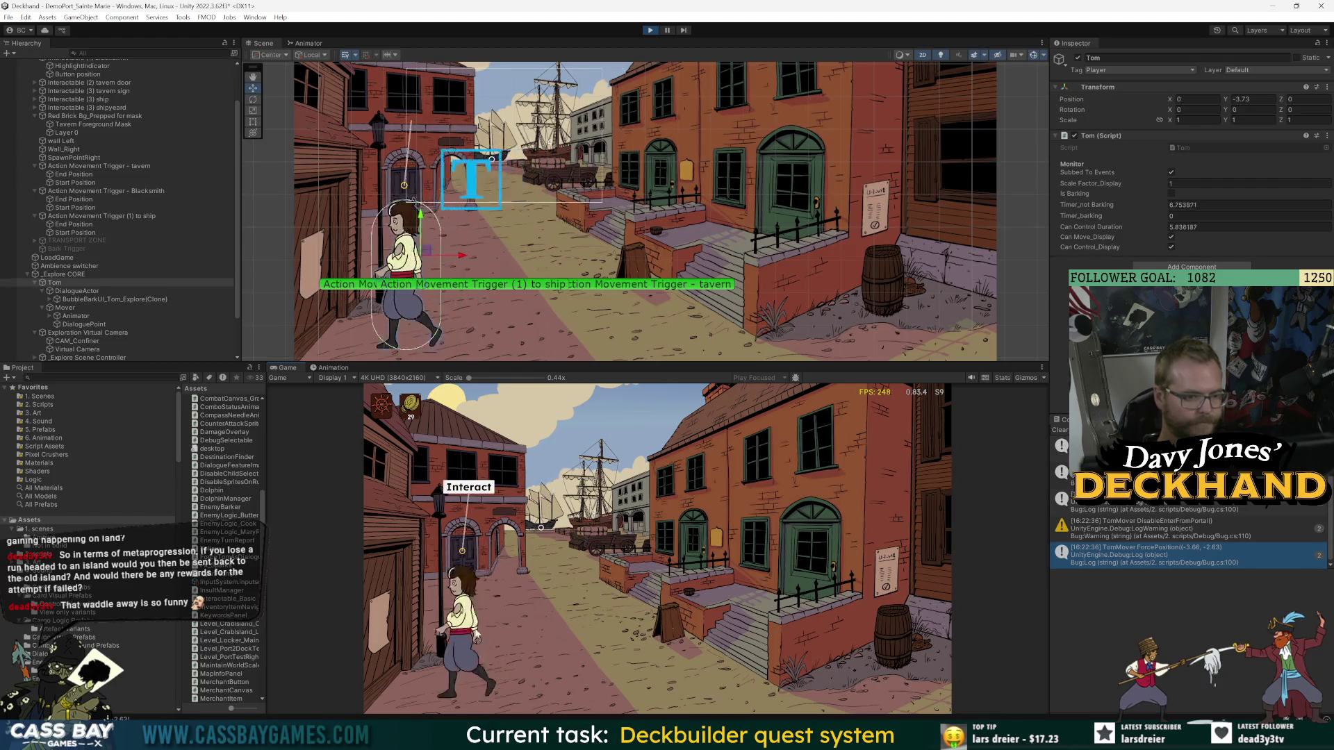
pyautogui.click(473, 481)
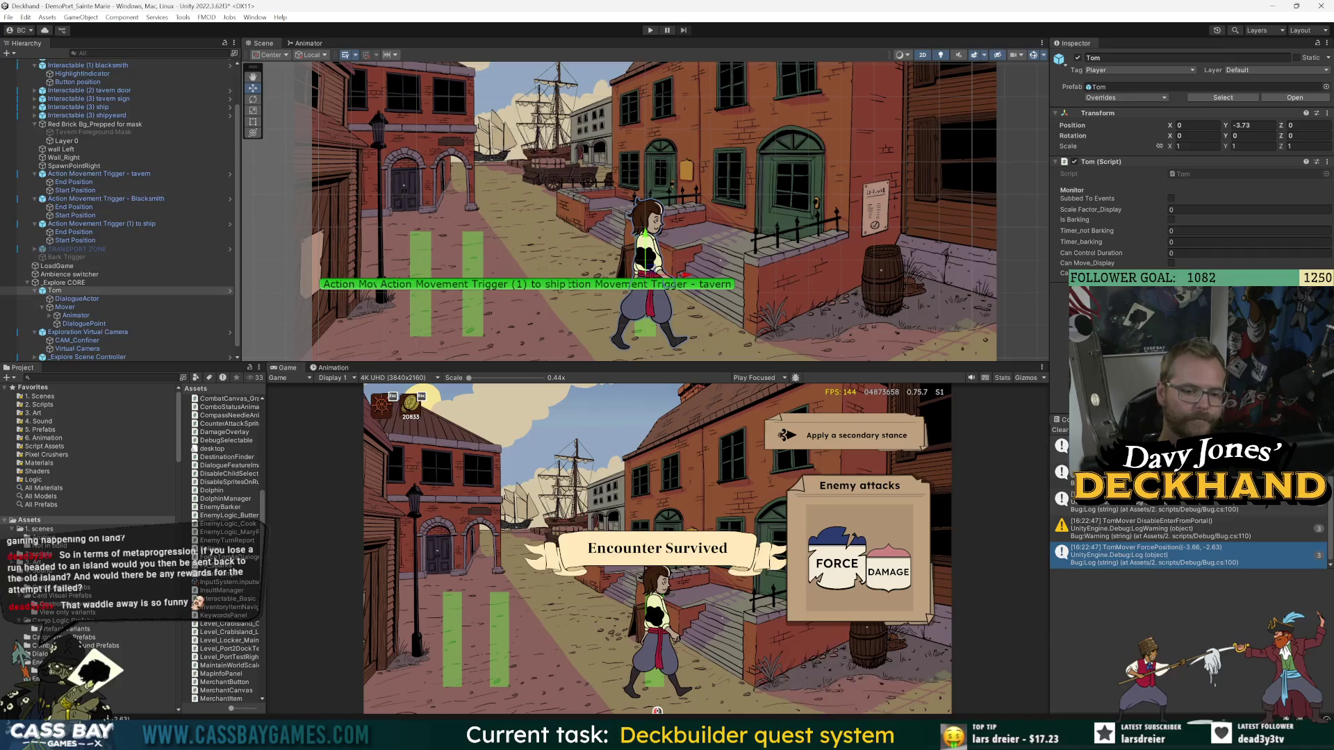
# - On Action Movement Trigger - Blacksmith, add a second On Perform Action entry calling MyActionMover.EXT_TriggerReturn
pyautogui.click(83, 200)
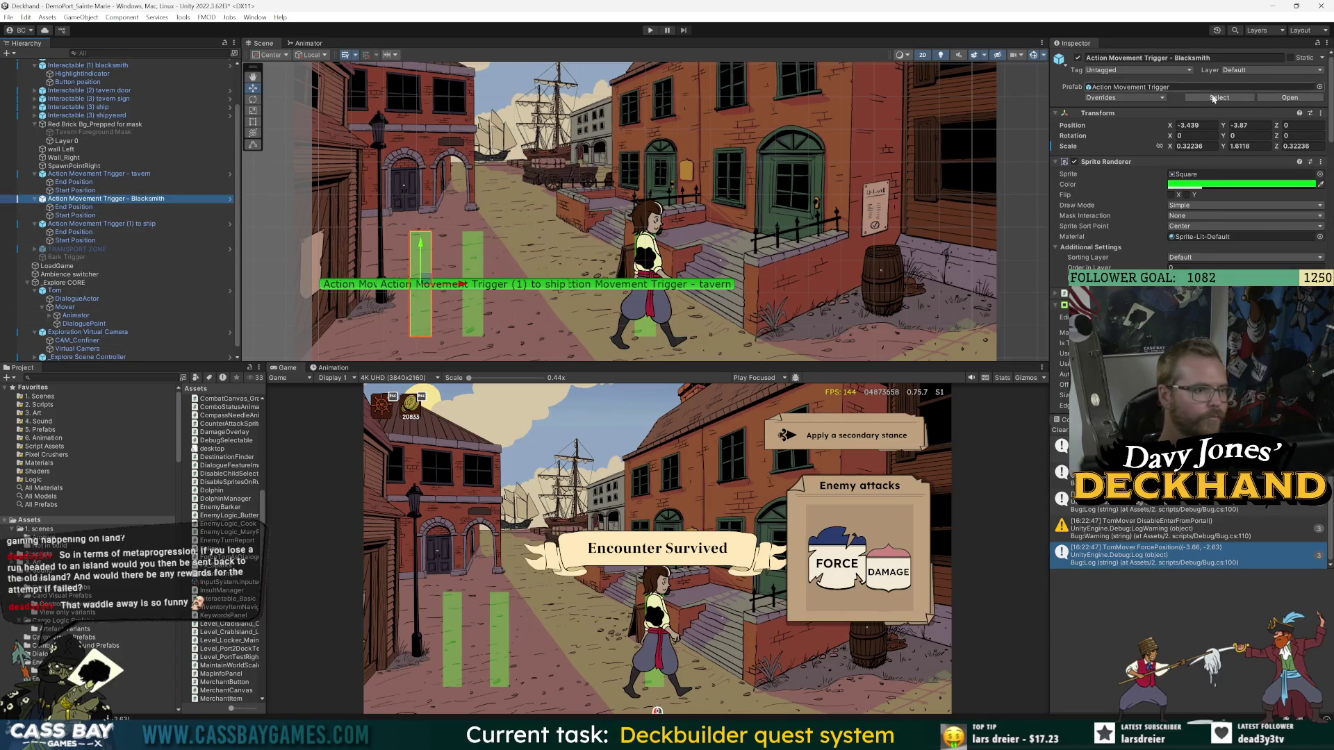
pyautogui.scroll(-10, 1214, 139)
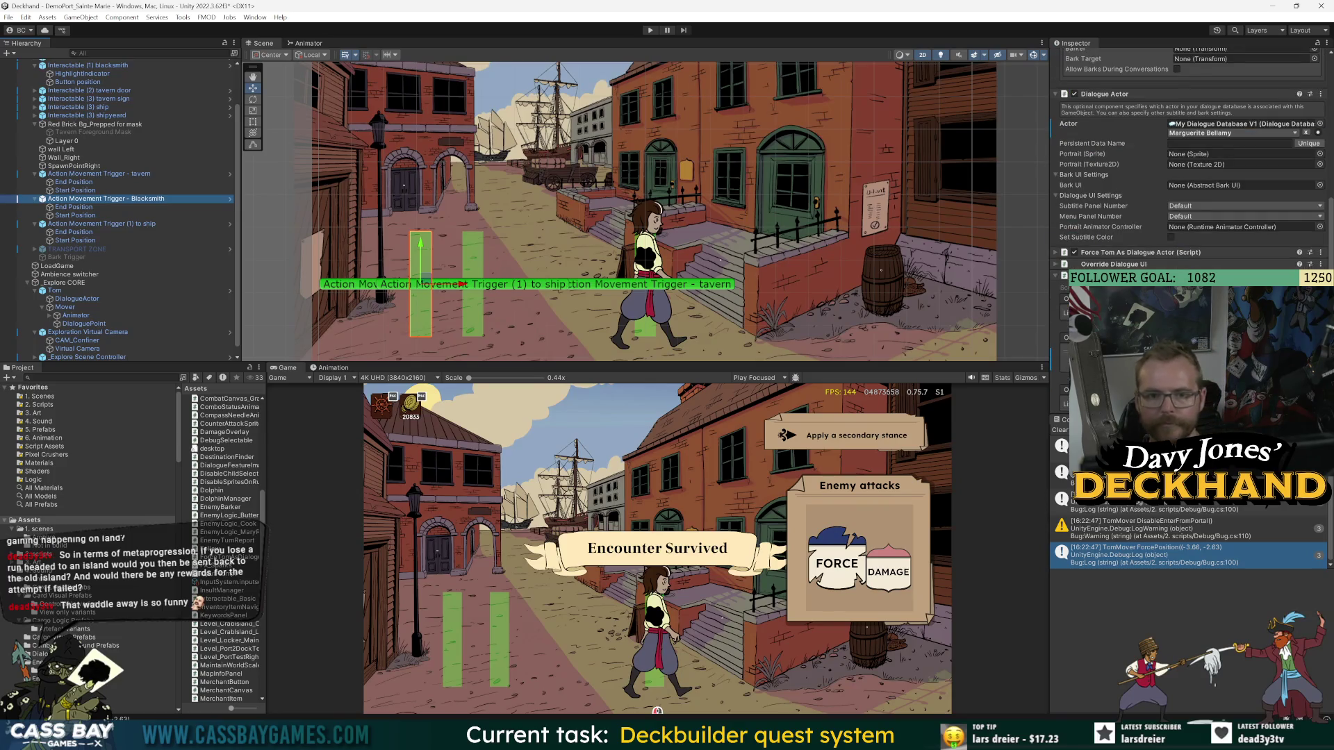
pyautogui.scroll(-4, 1142, 248)
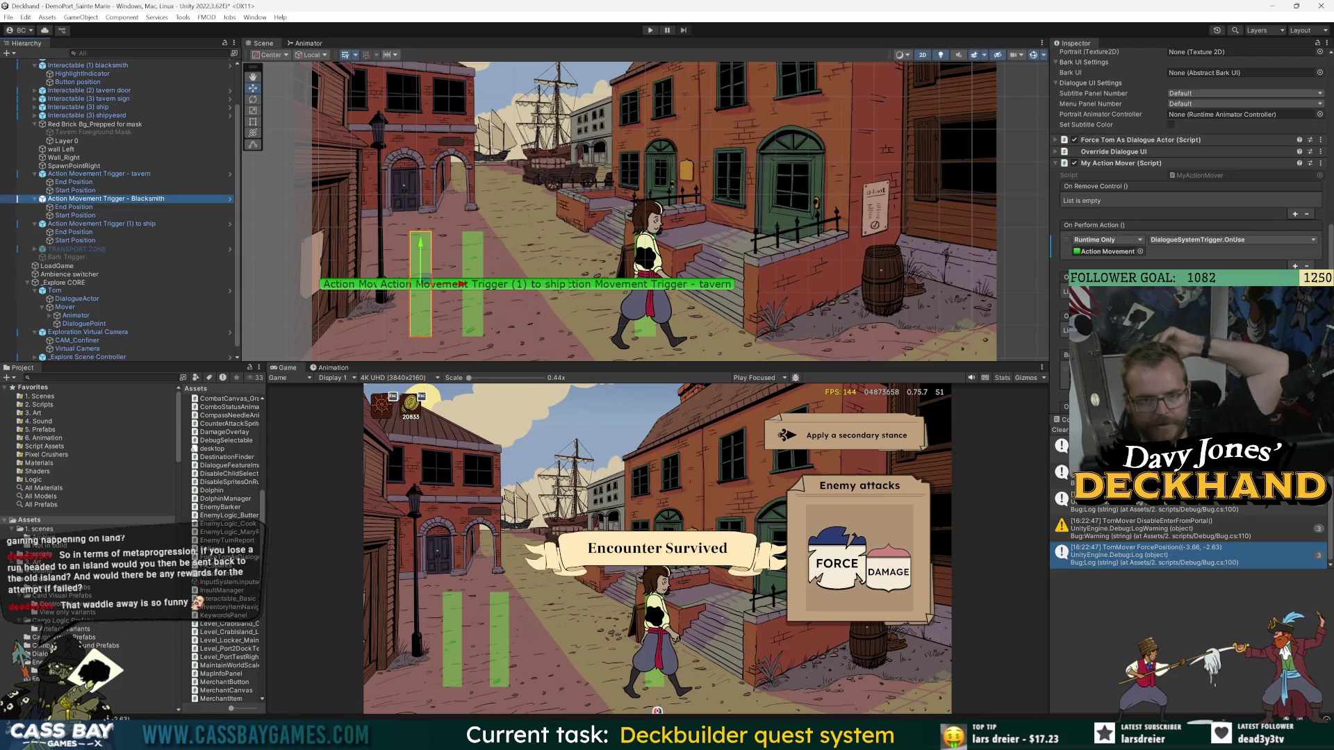
pyautogui.scroll(-4, 1195, 261)
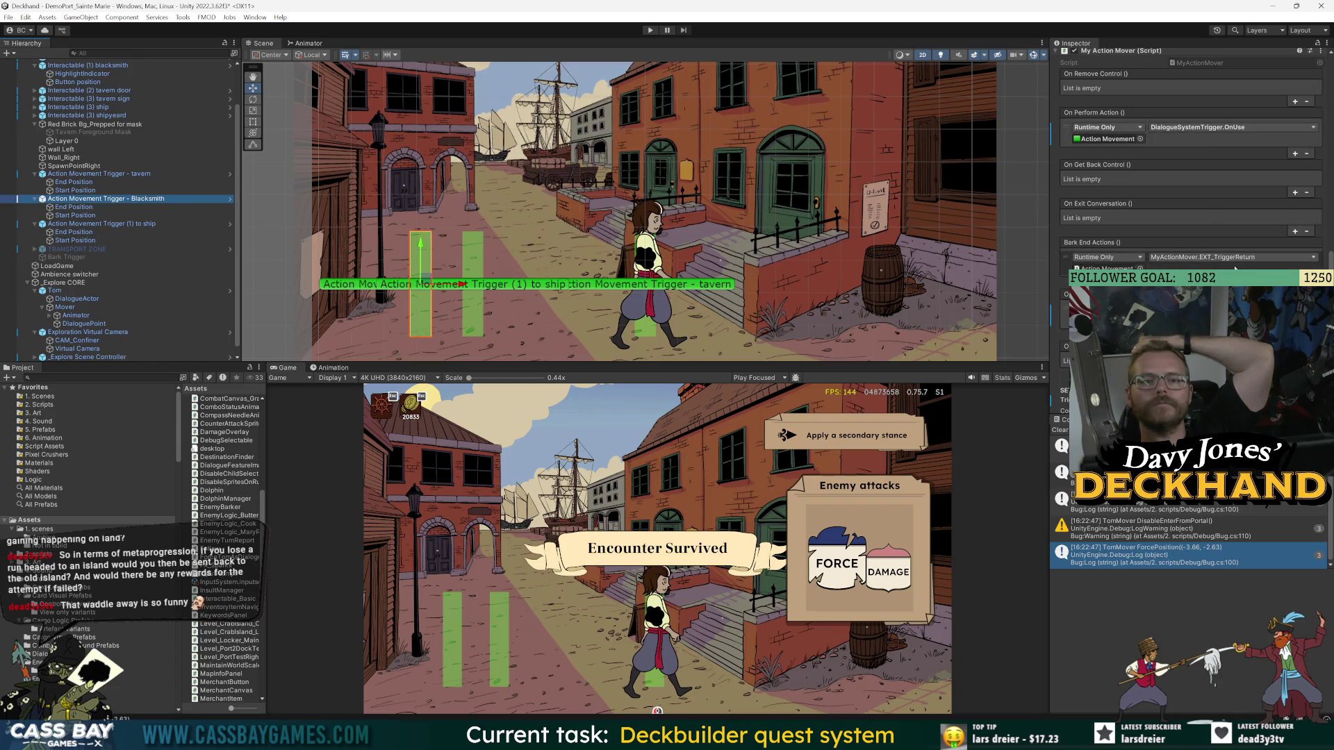
pyautogui.click(1294, 153)
pyautogui.click(1117, 163)
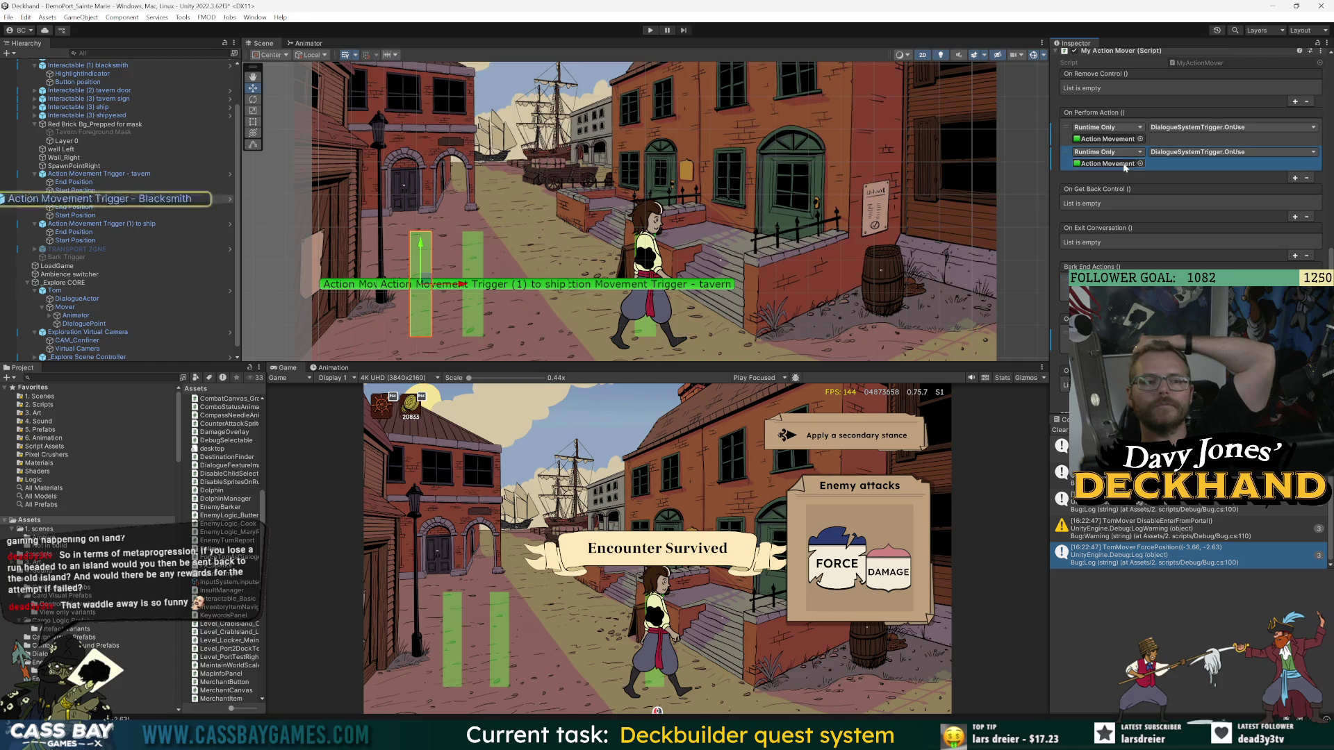
pyautogui.click(1198, 153)
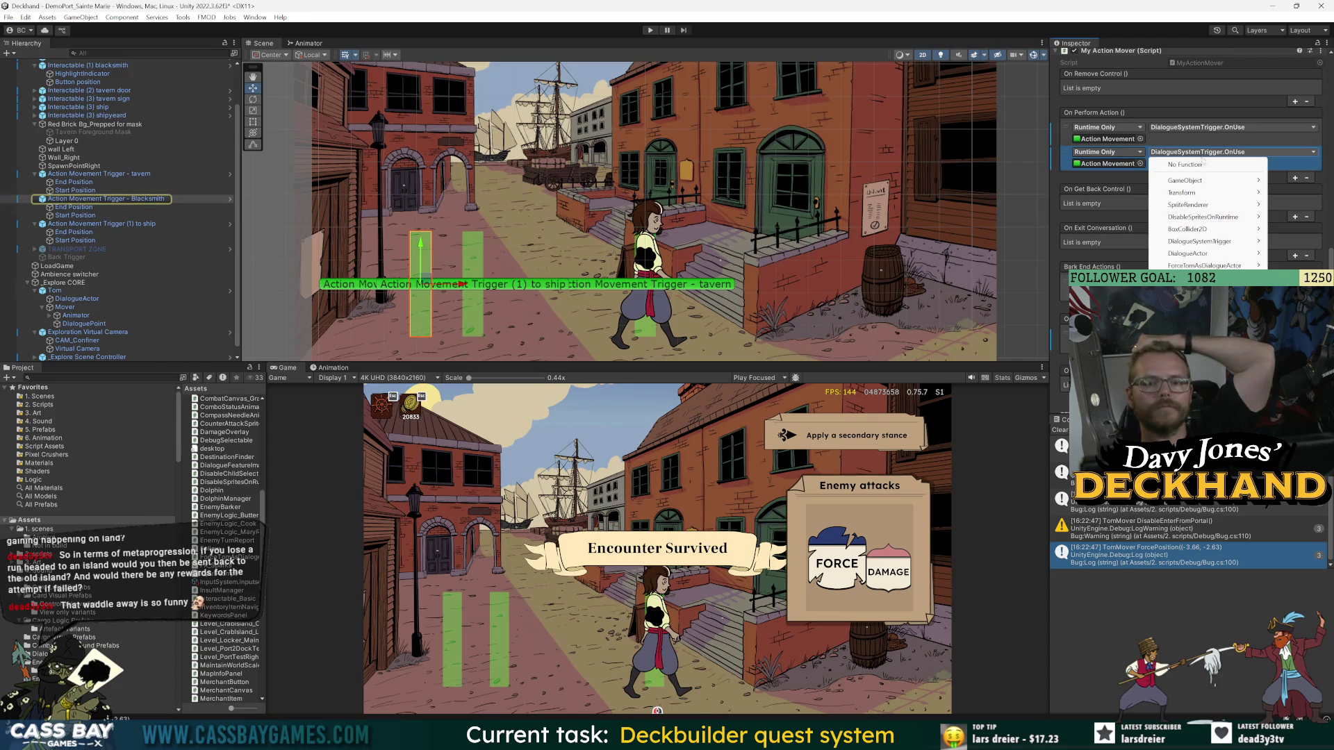
pyautogui.moveTo(1199, 241)
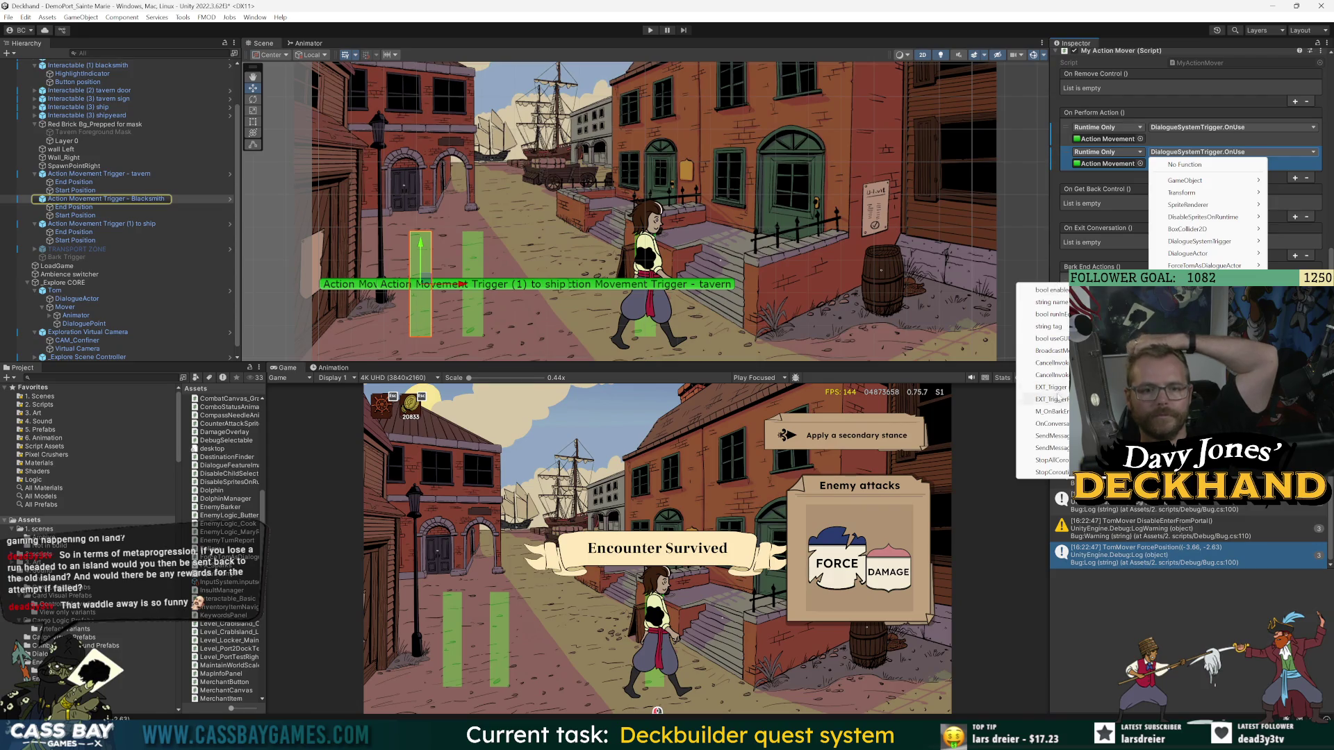
pyautogui.click(1045, 400)
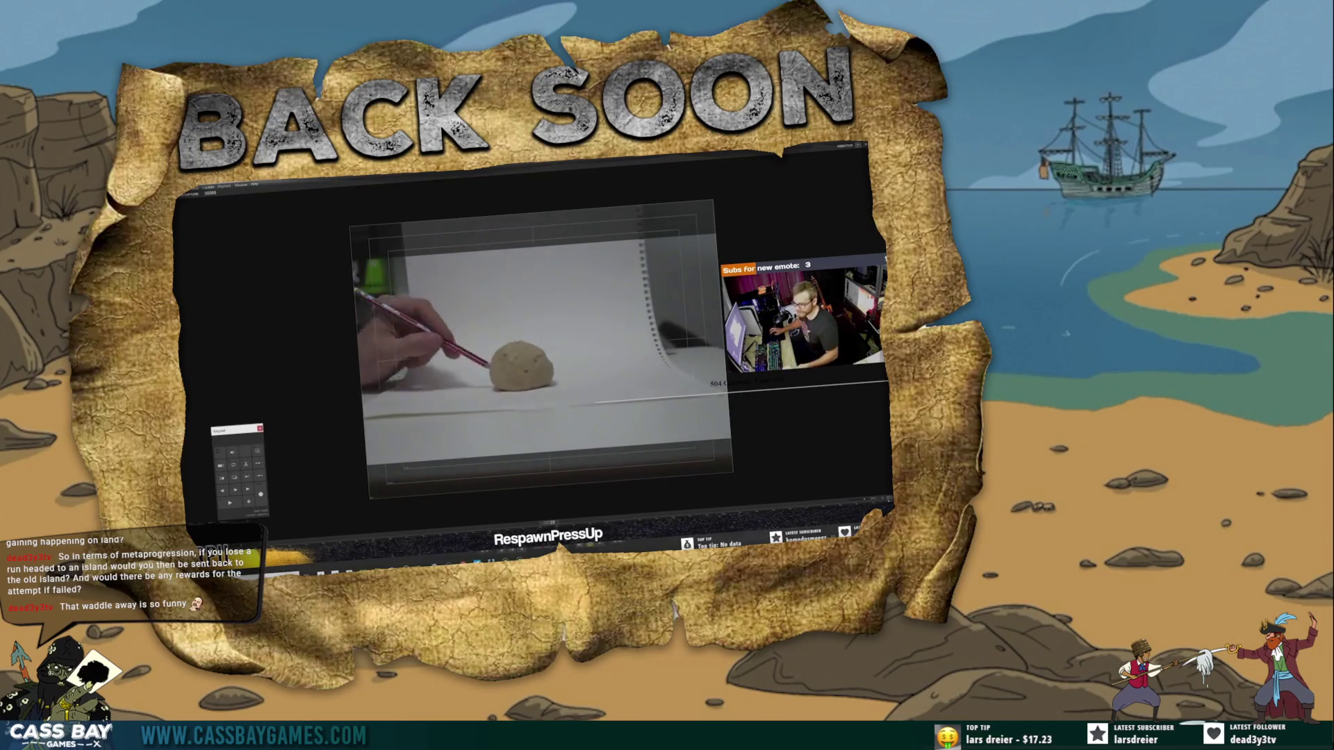
pyautogui.hotkey('alt', 'Tab')
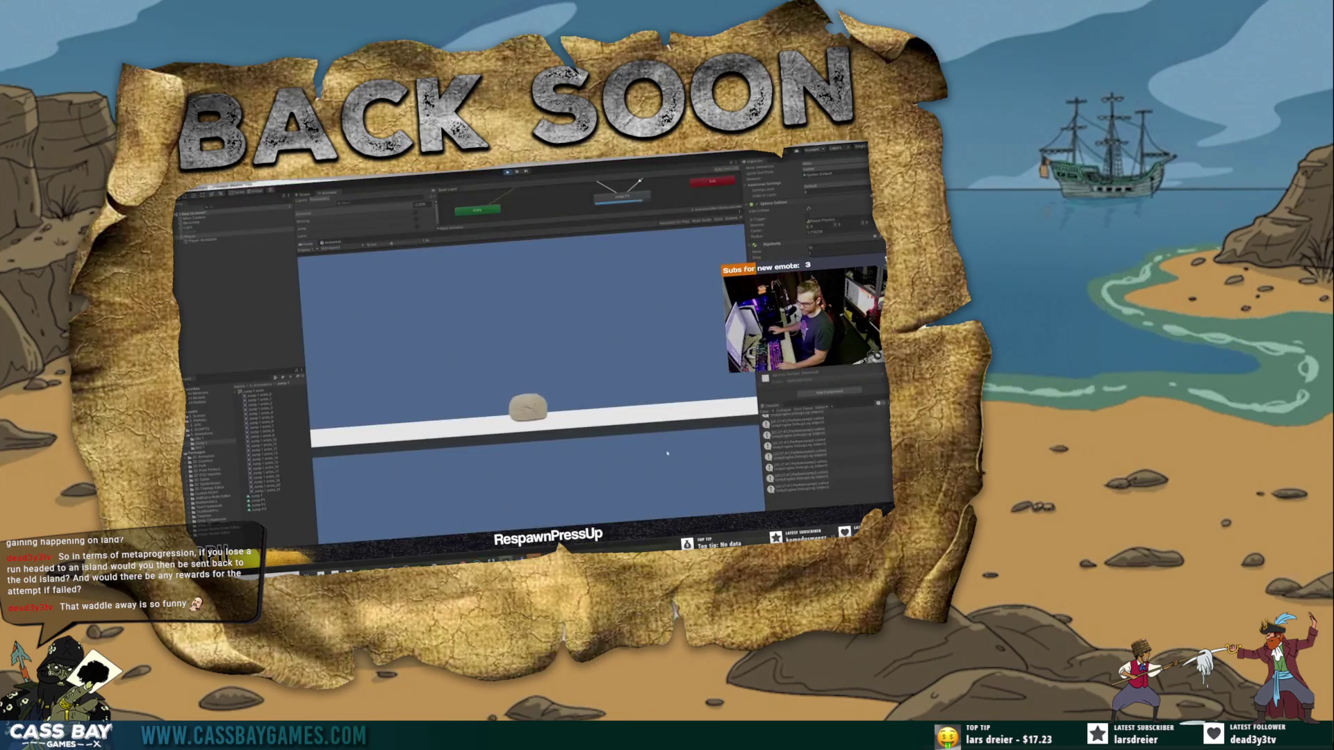
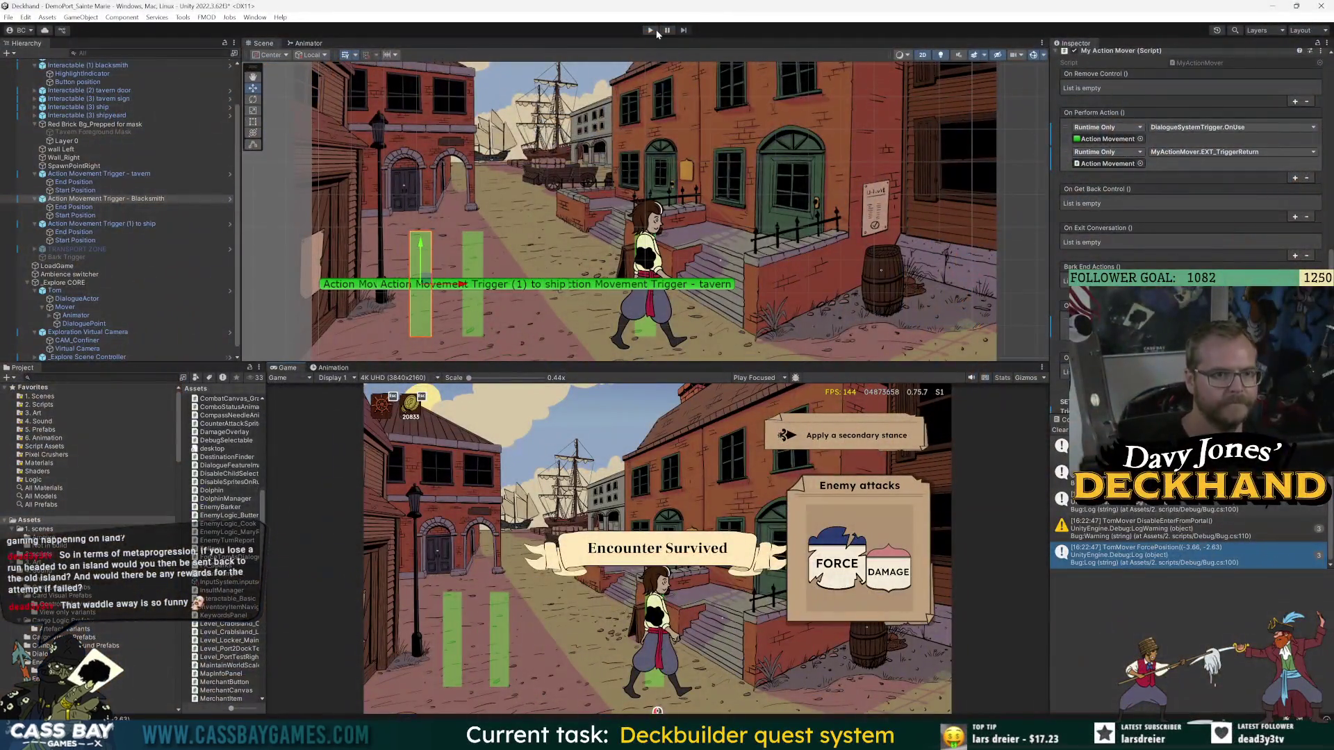
# - Press Play to run the Deckhand port scene from the toolbar
pyautogui.click(654, 30)
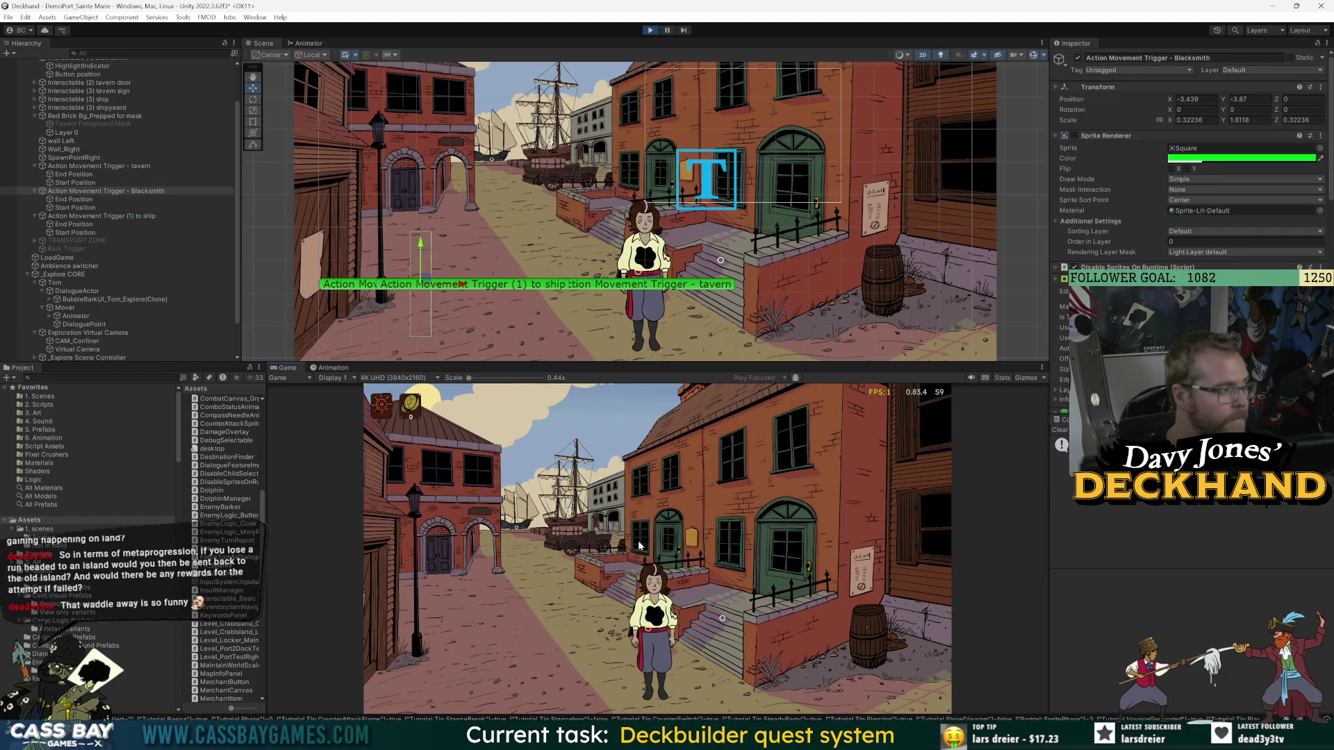
# - Walk the deckhand back and forth between the shipyard, the street and the tavern door, then stop the game
pyautogui.click(435, 621)
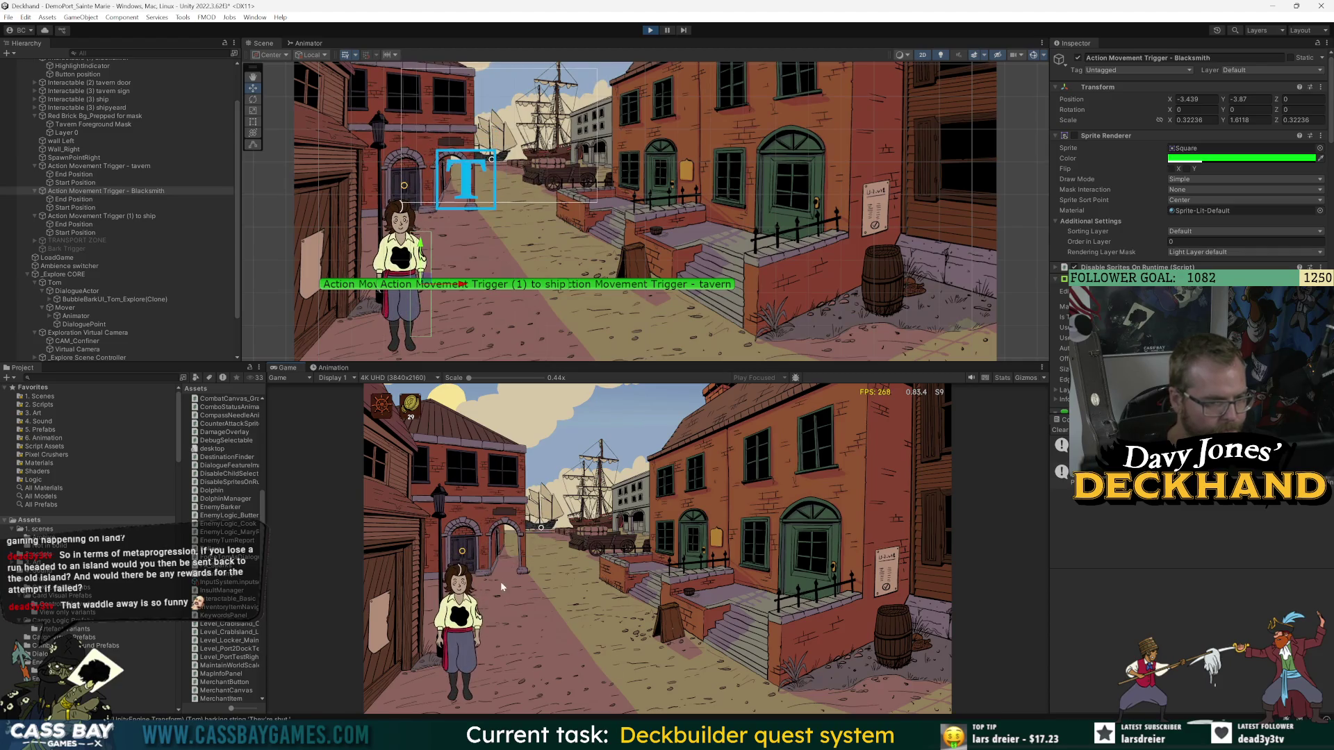
pyautogui.click(471, 548)
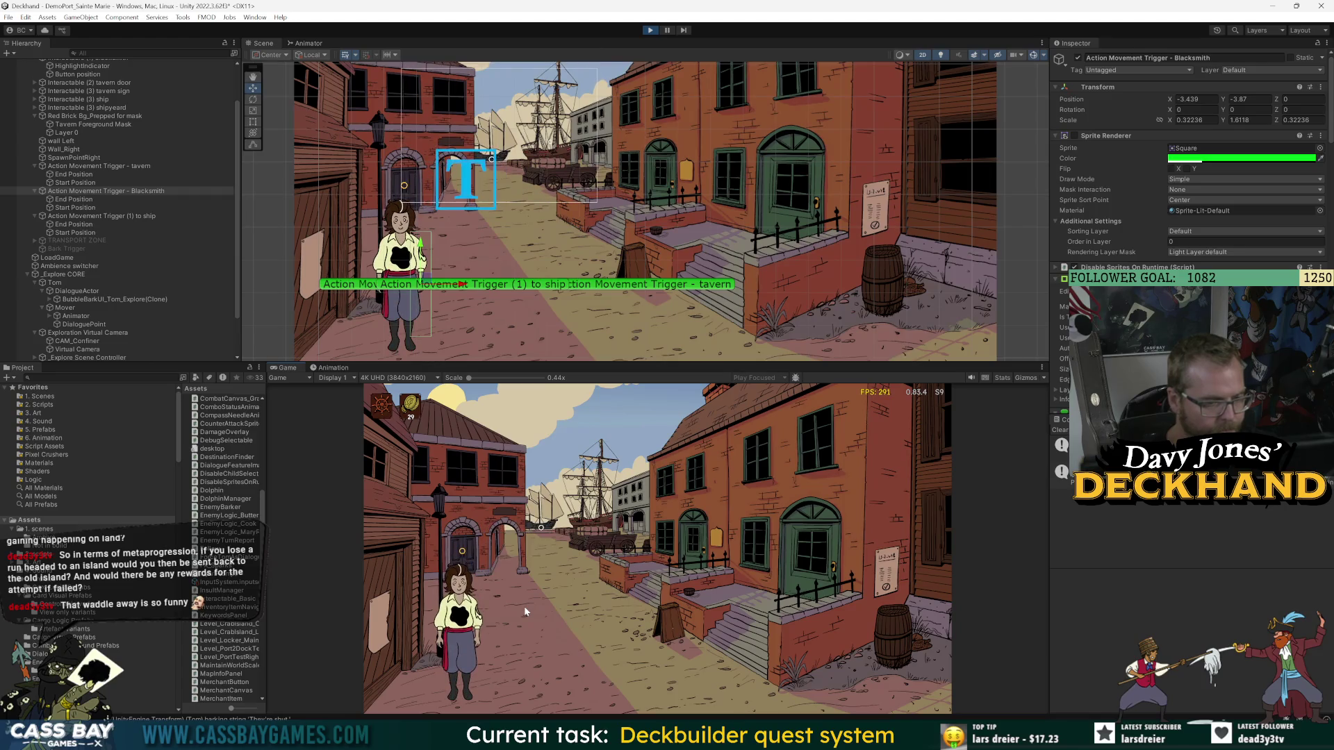
pyautogui.click(464, 531)
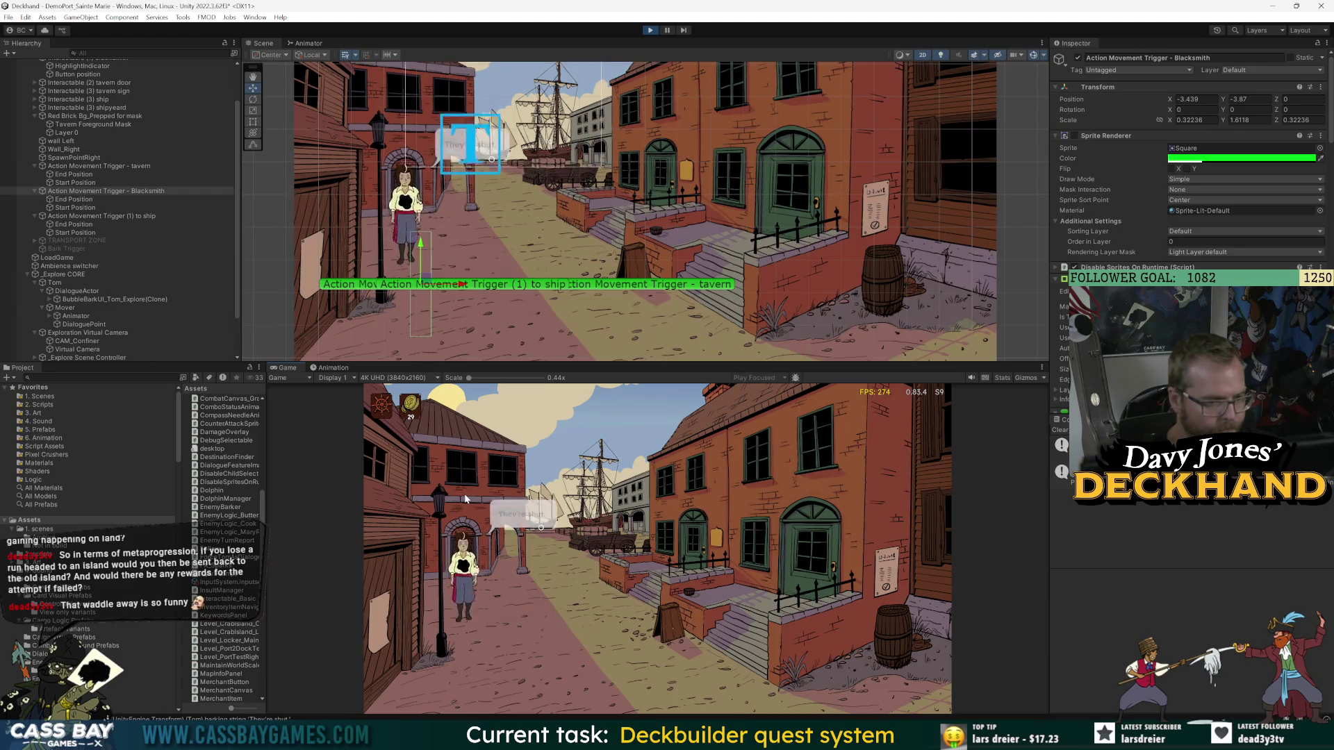
pyautogui.click(465, 498)
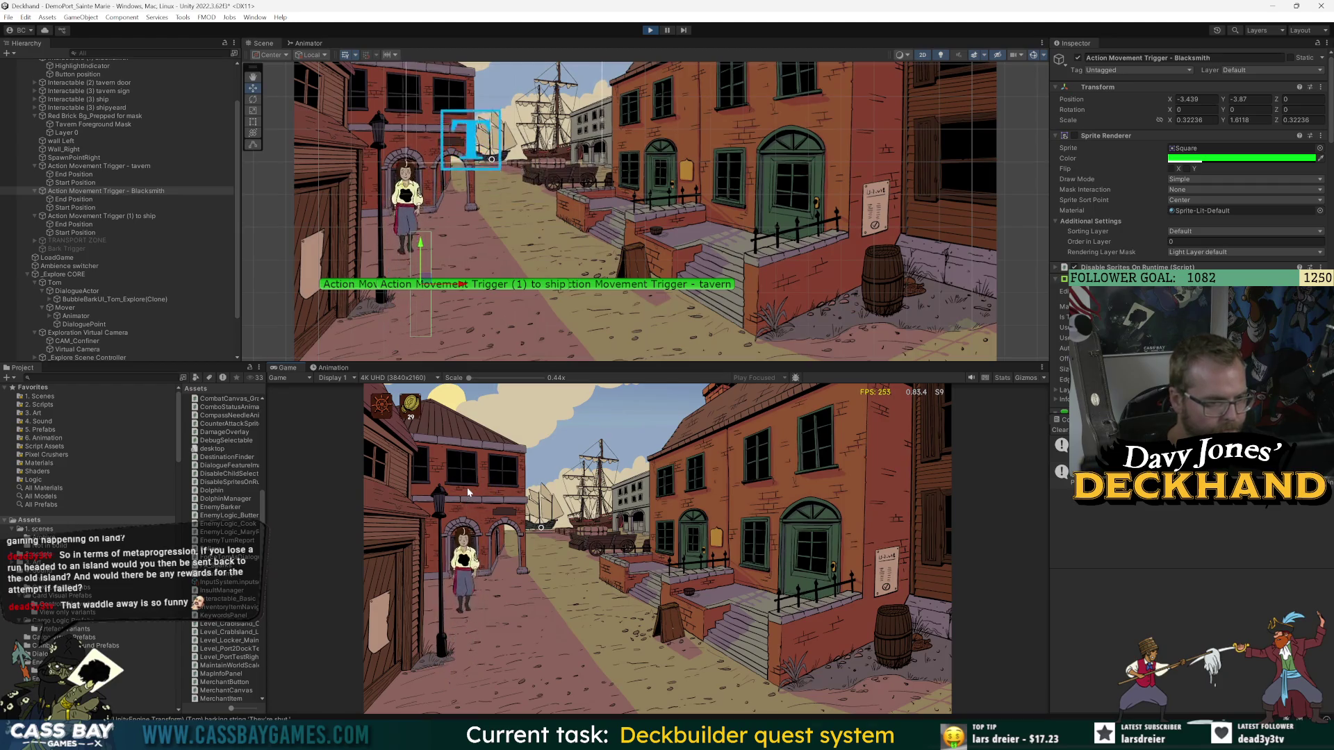
pyautogui.click(665, 656)
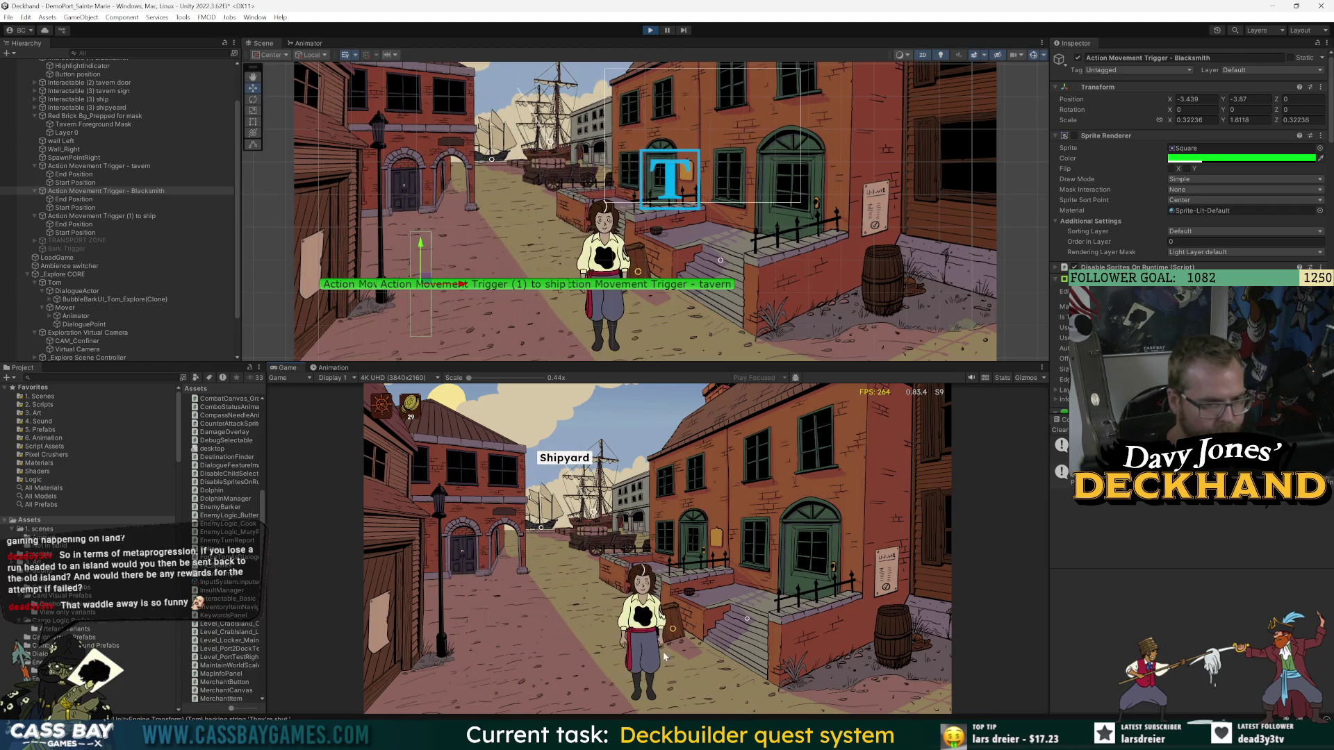
pyautogui.click(846, 672)
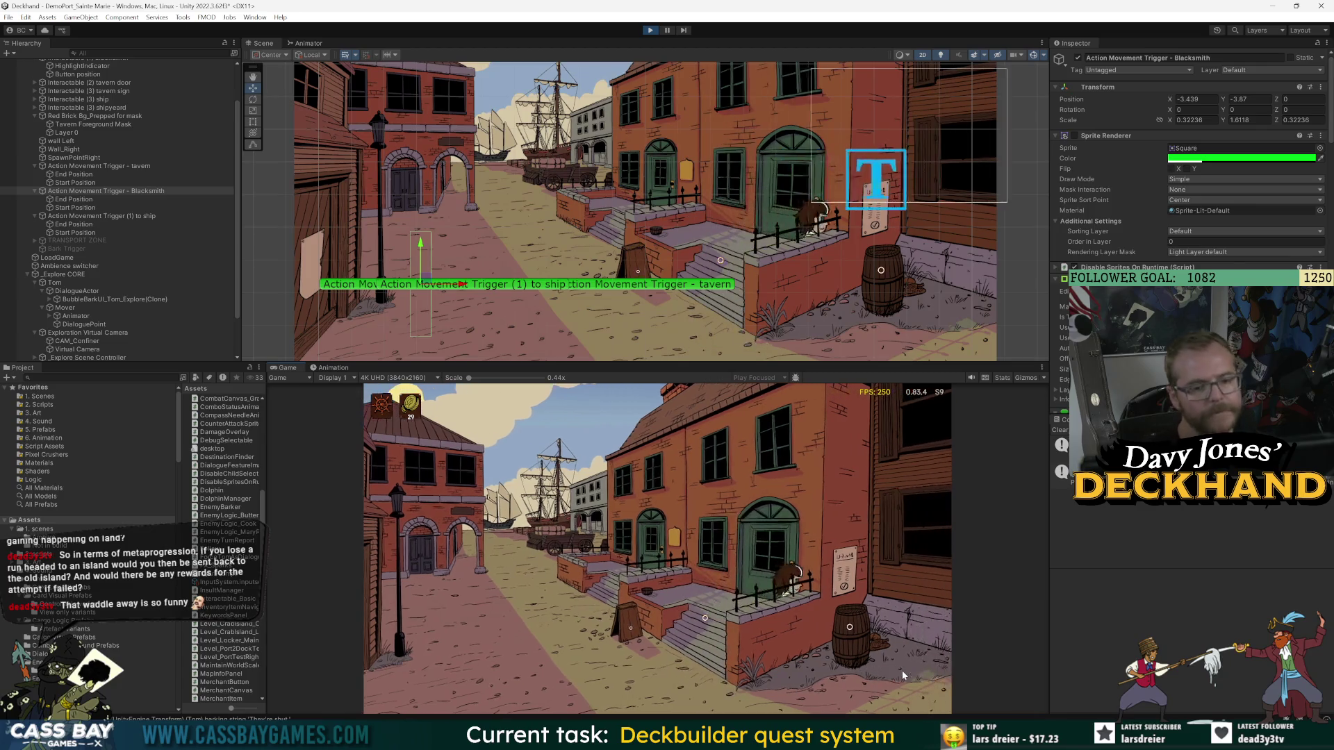
pyautogui.click(648, 31)
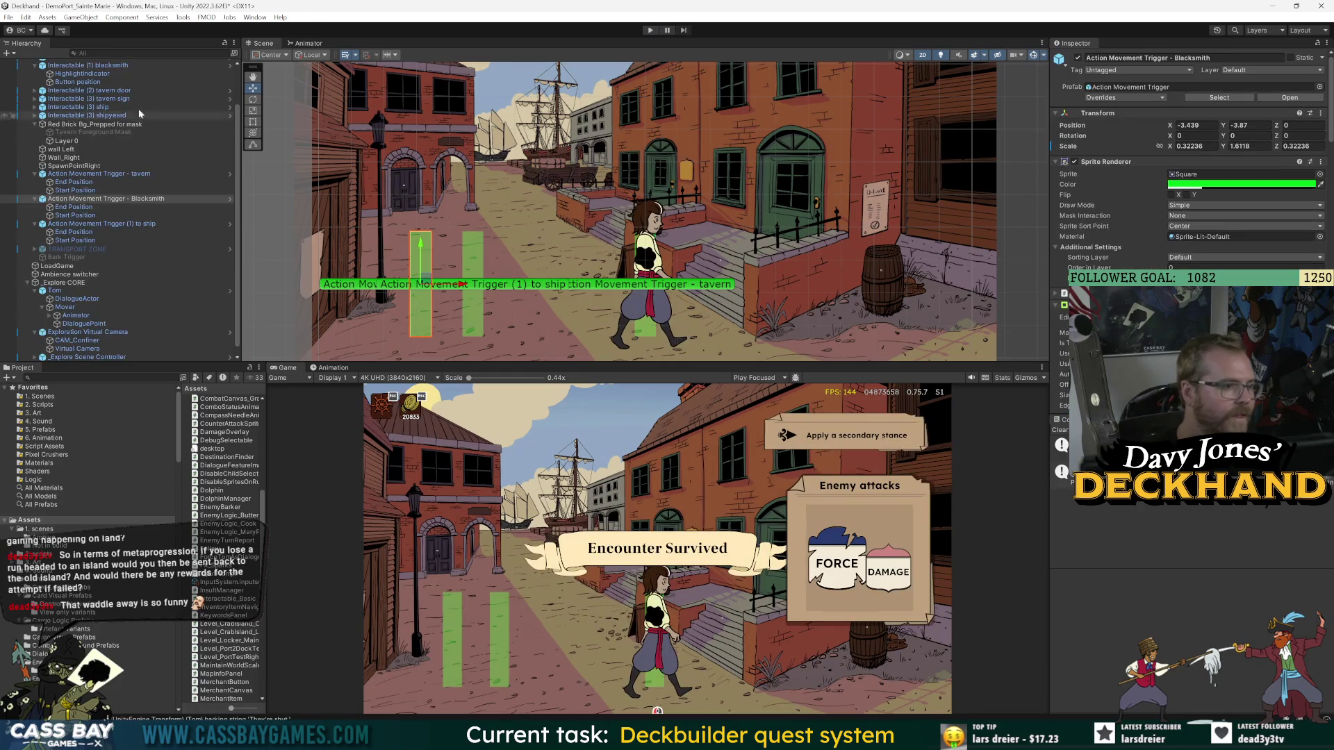
# - Compare the My Action Mover events on the tavern and Blacksmith triggers, then restart play mode
pyautogui.click(111, 174)
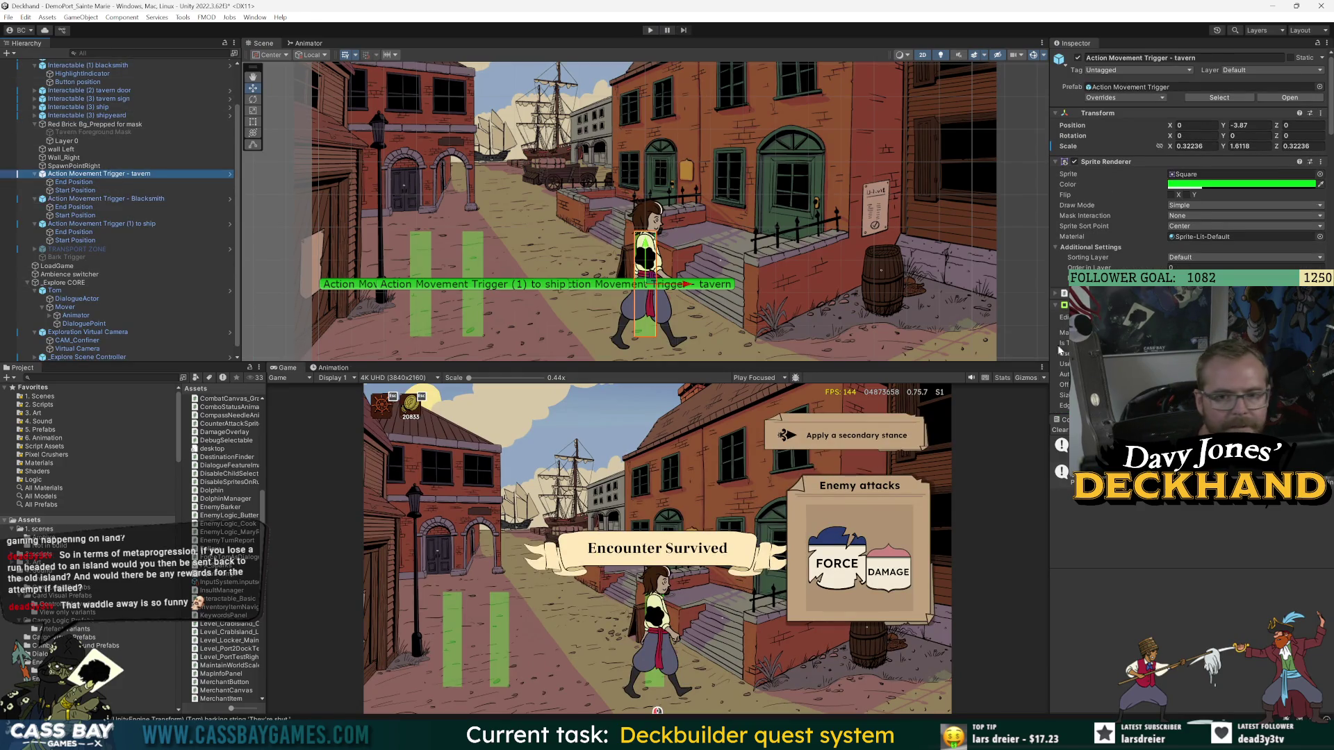
pyautogui.click(105, 199)
pyautogui.scroll(-10, 1188, 209)
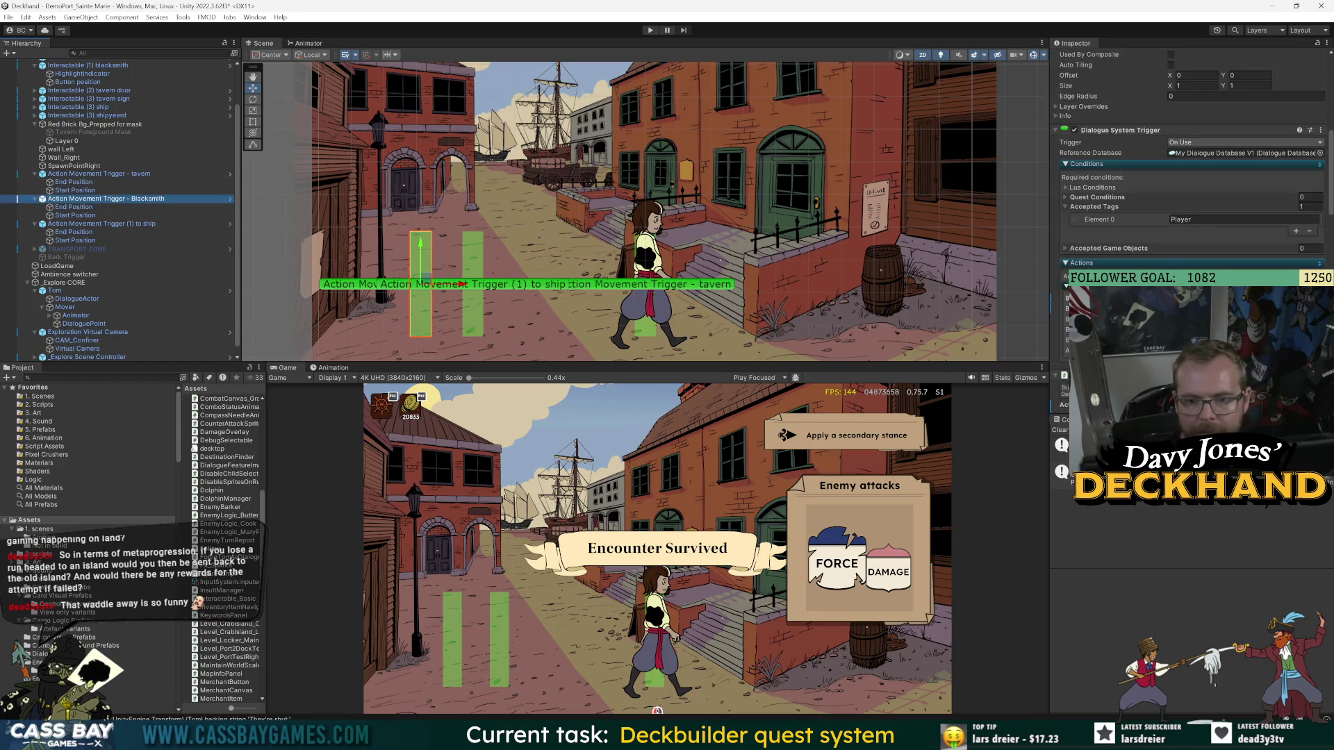
pyautogui.scroll(-10, 1114, 237)
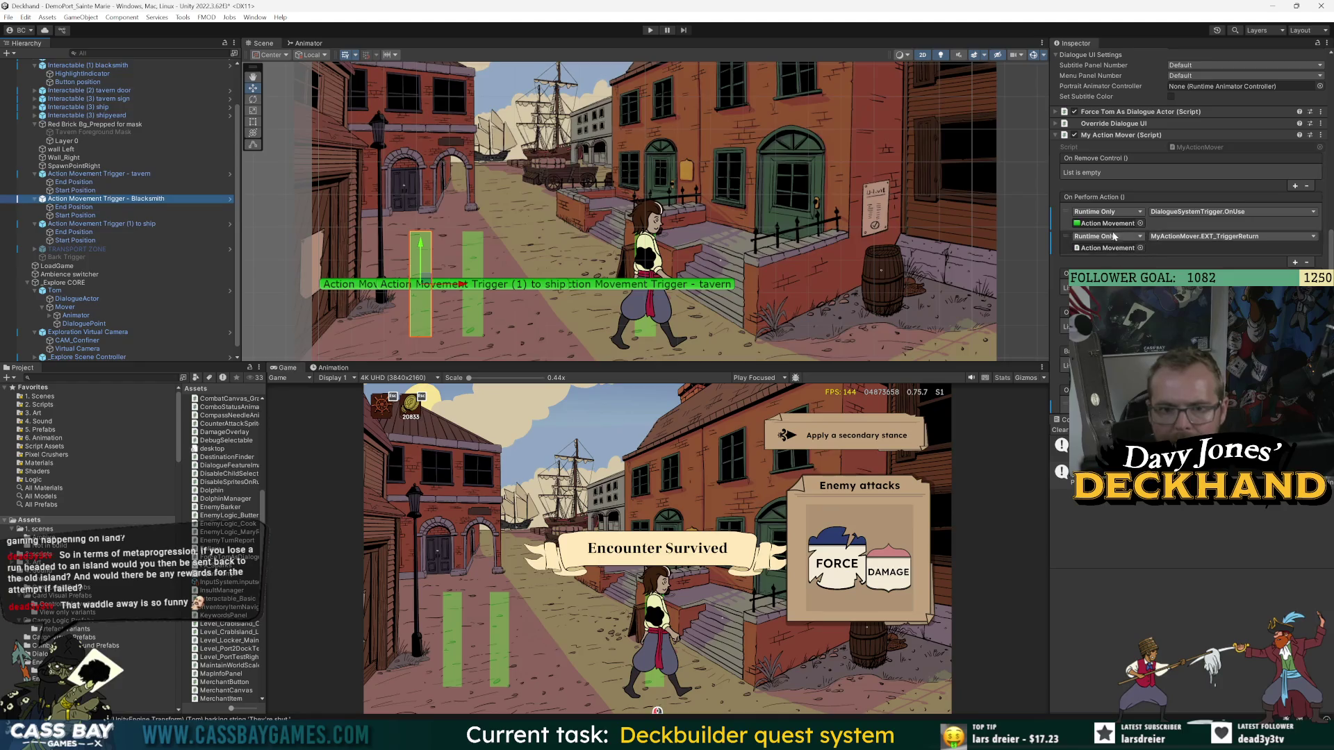
pyautogui.scroll(-3, 1114, 237)
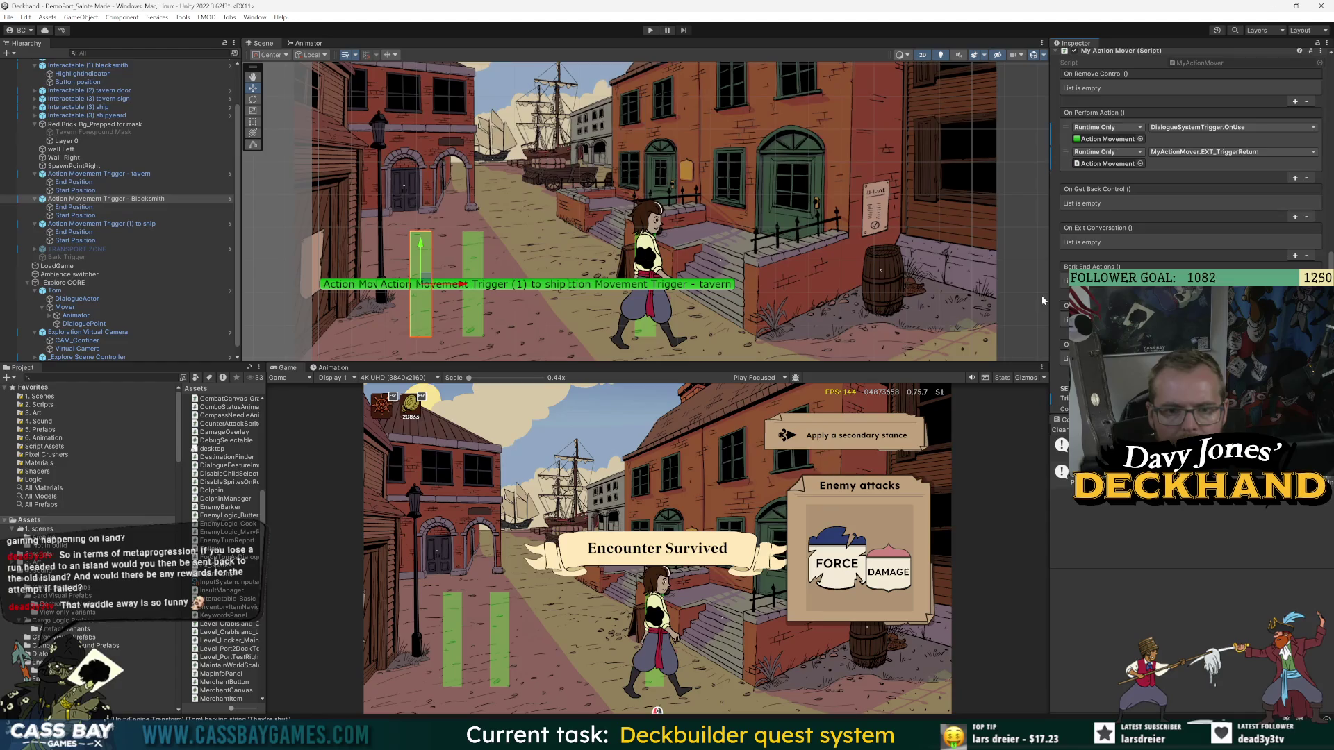
pyautogui.scroll(-4, 1187, 173)
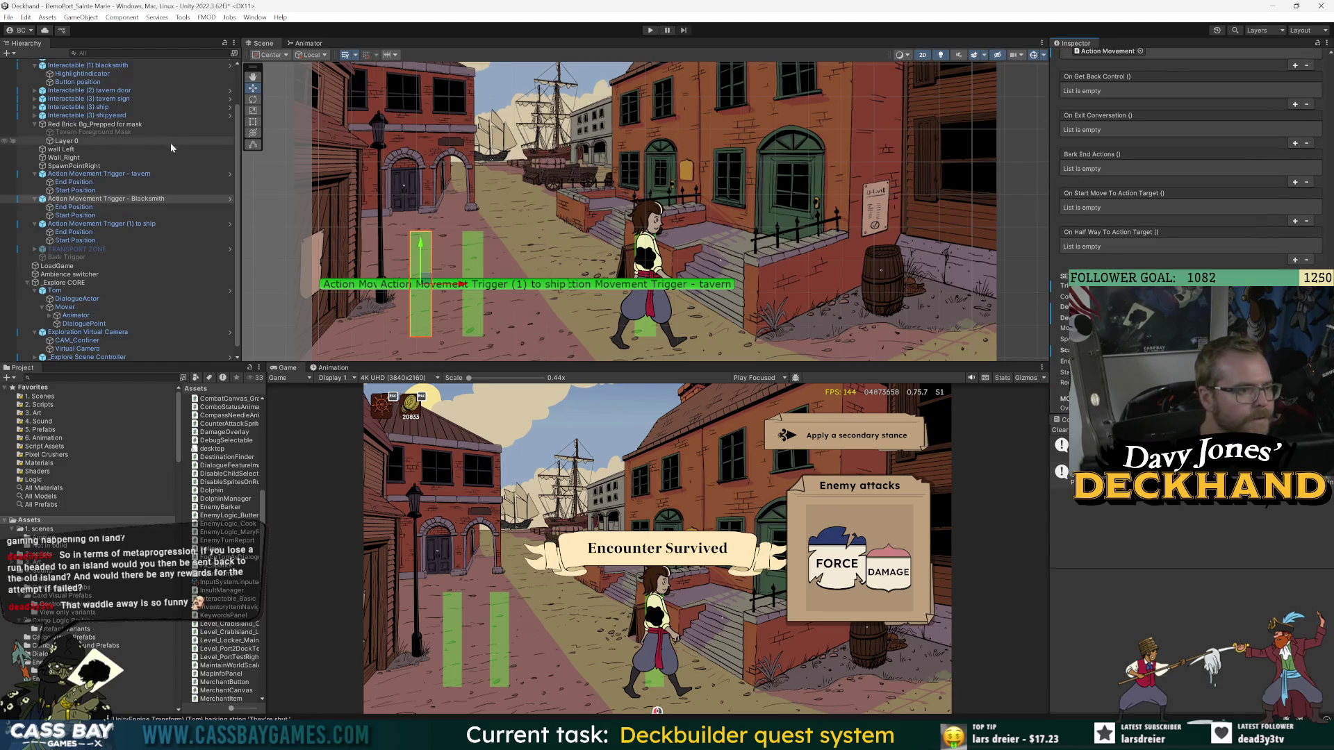
pyautogui.click(152, 175)
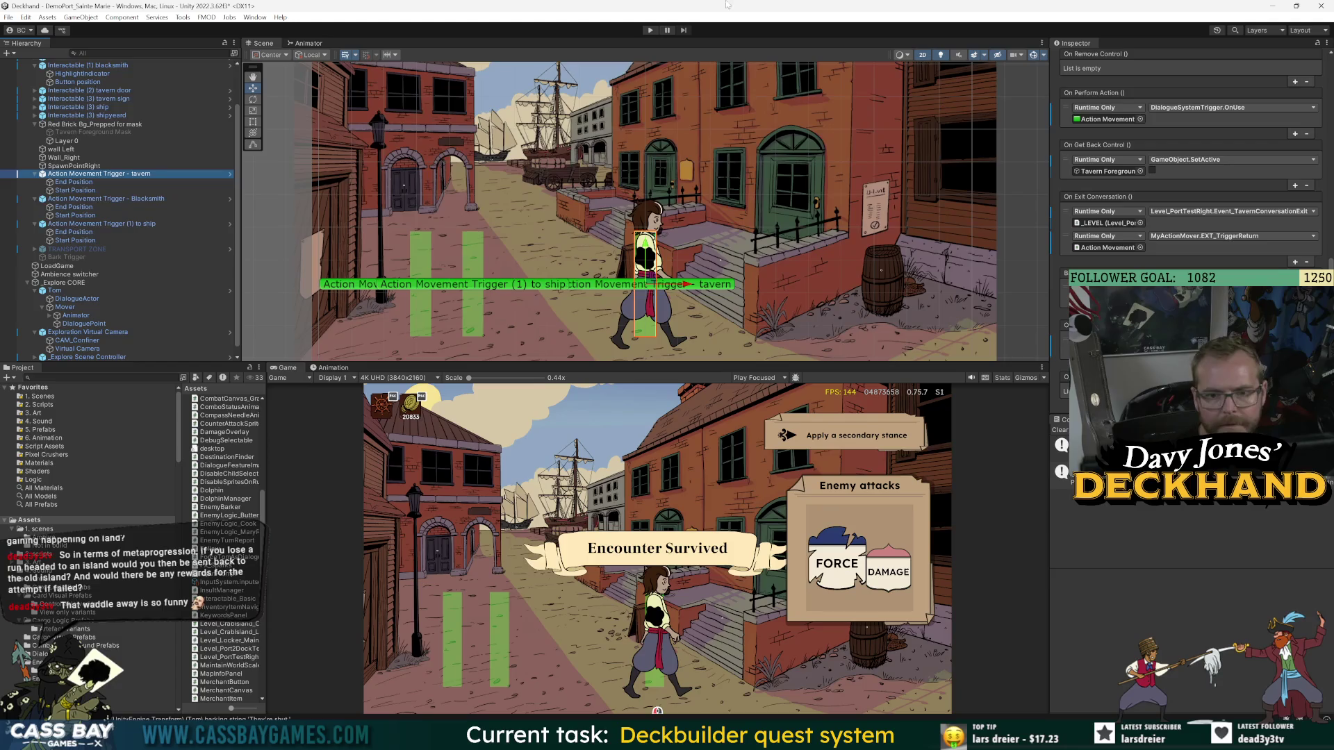
pyautogui.click(649, 31)
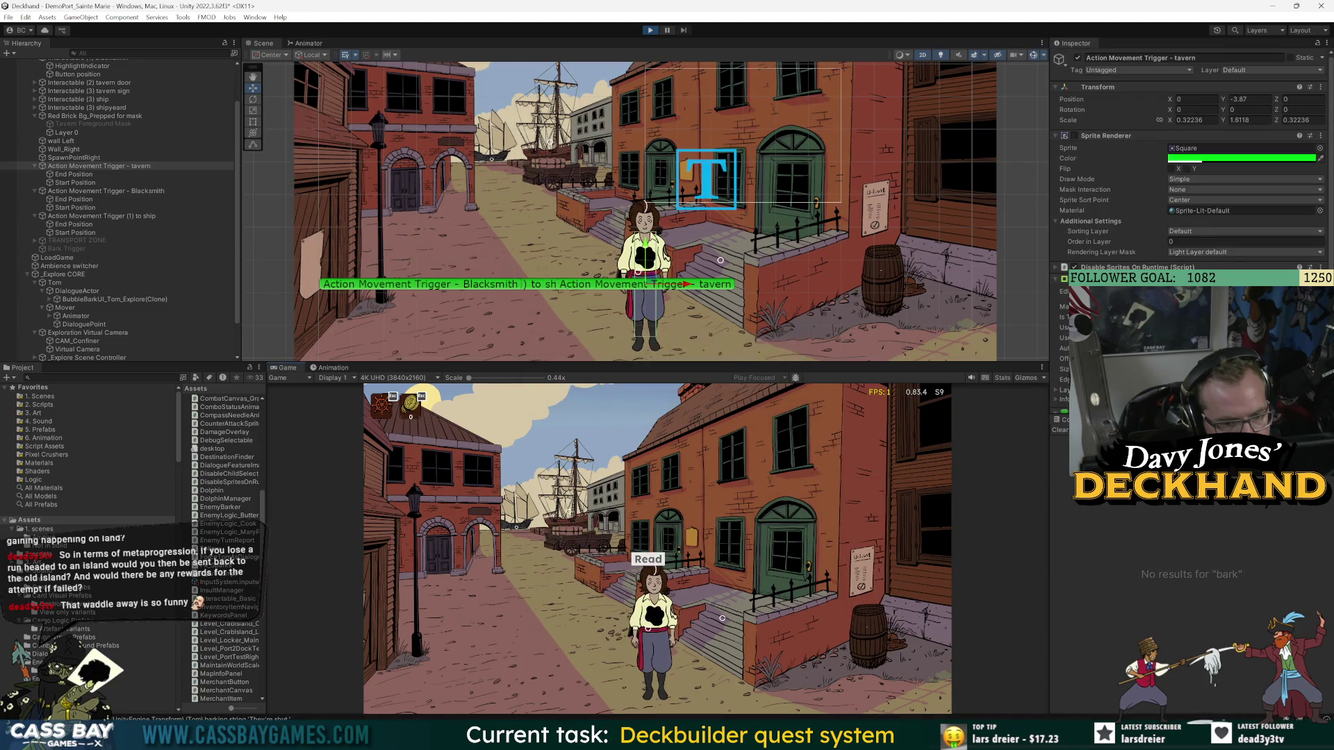
# - Walk the deckhand into the tavern, then choose Nevermind and Continue to return to the street
pyautogui.click(505, 603)
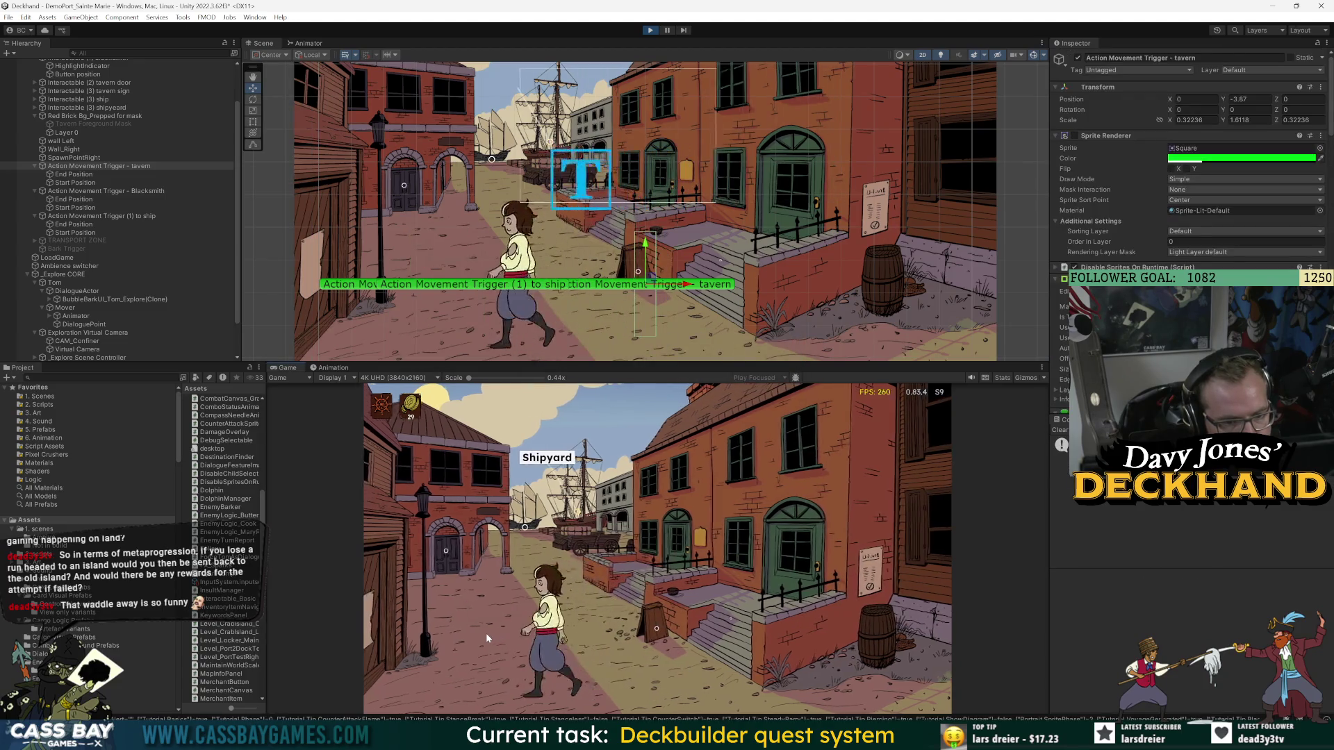
pyautogui.click(877, 656)
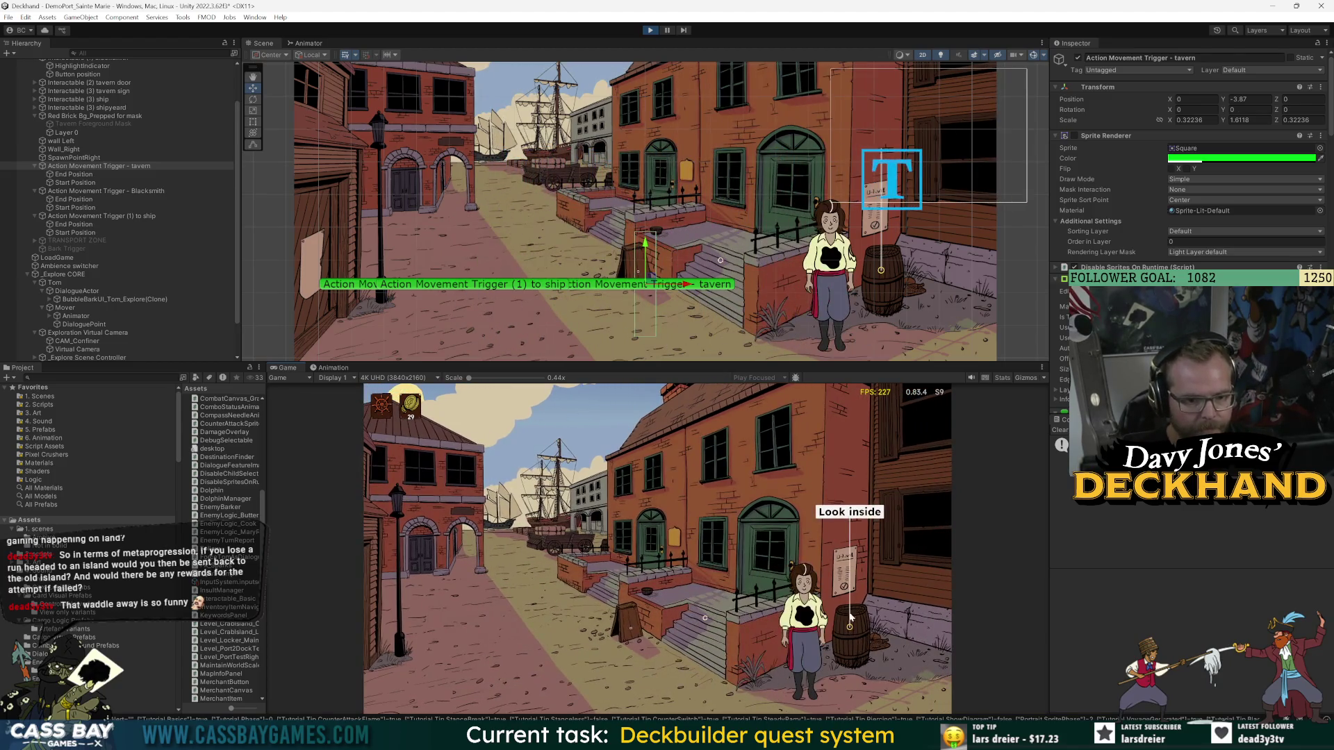
pyautogui.click(648, 660)
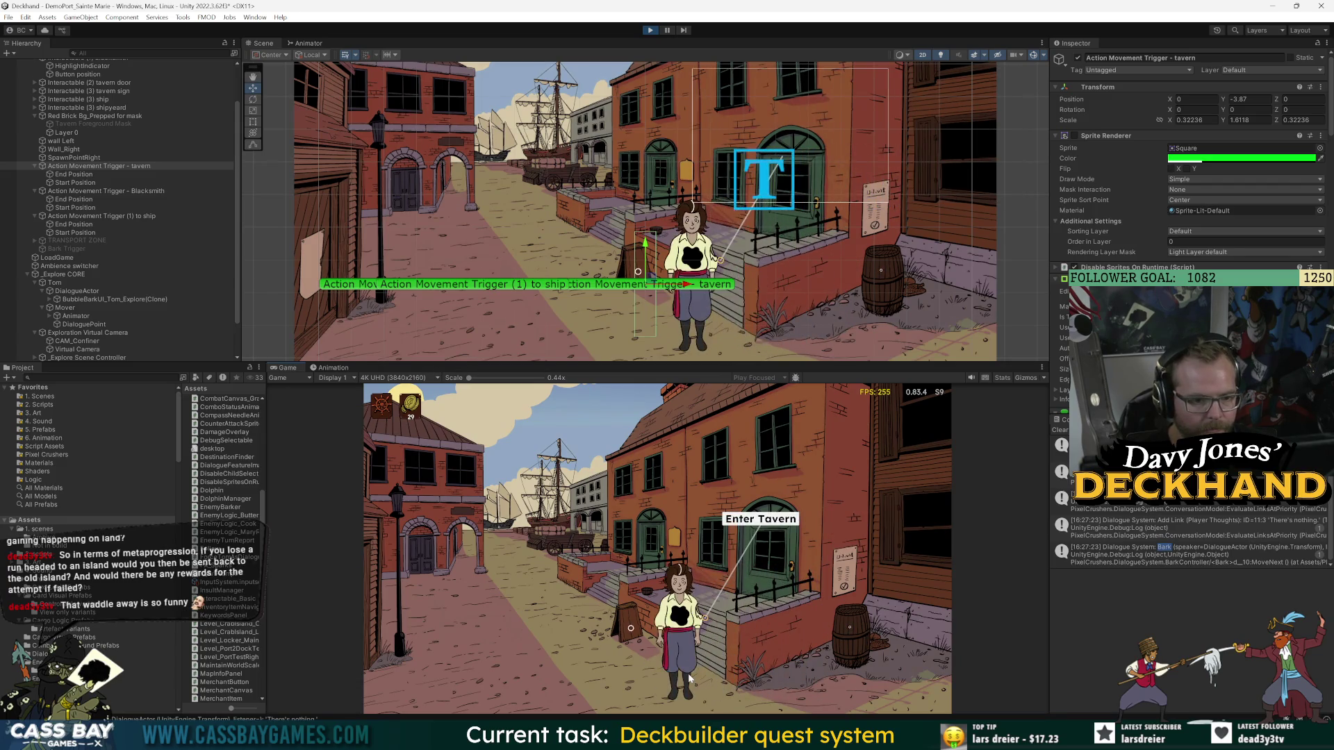
pyautogui.click(783, 549)
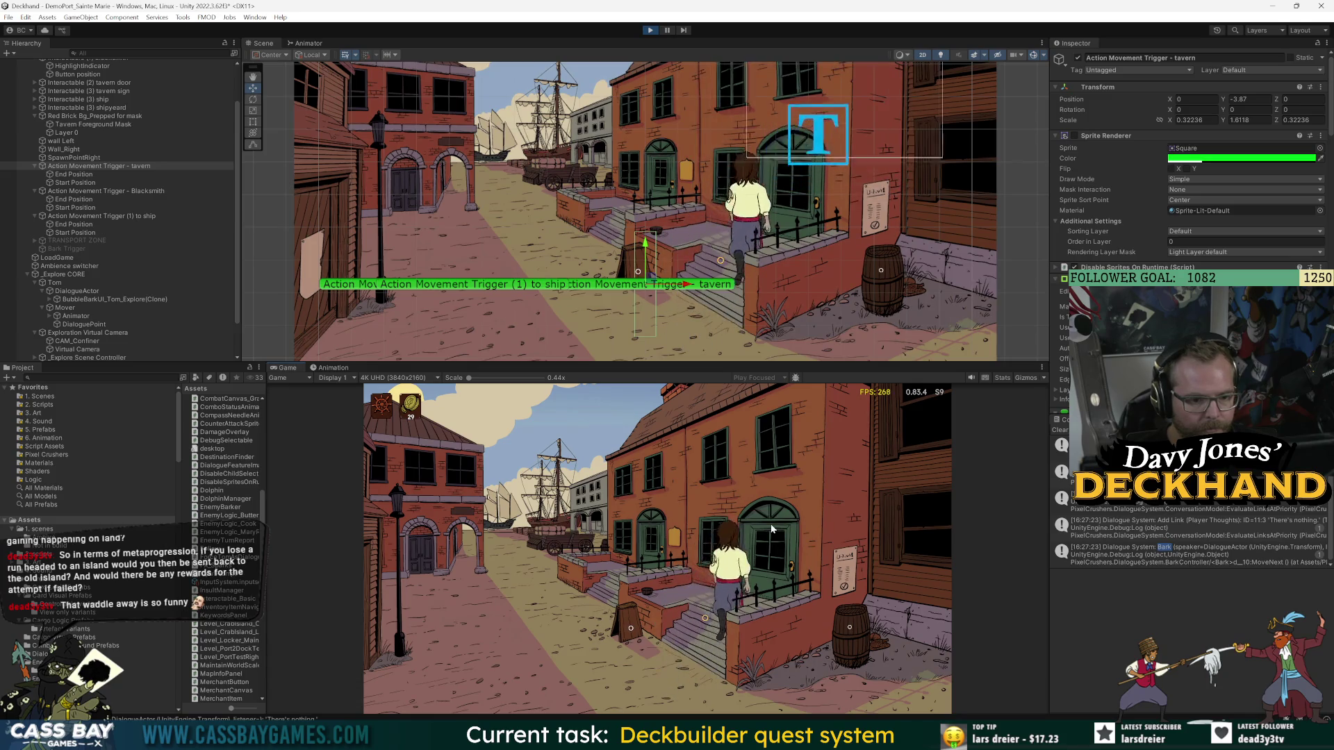
pyautogui.click(795, 631)
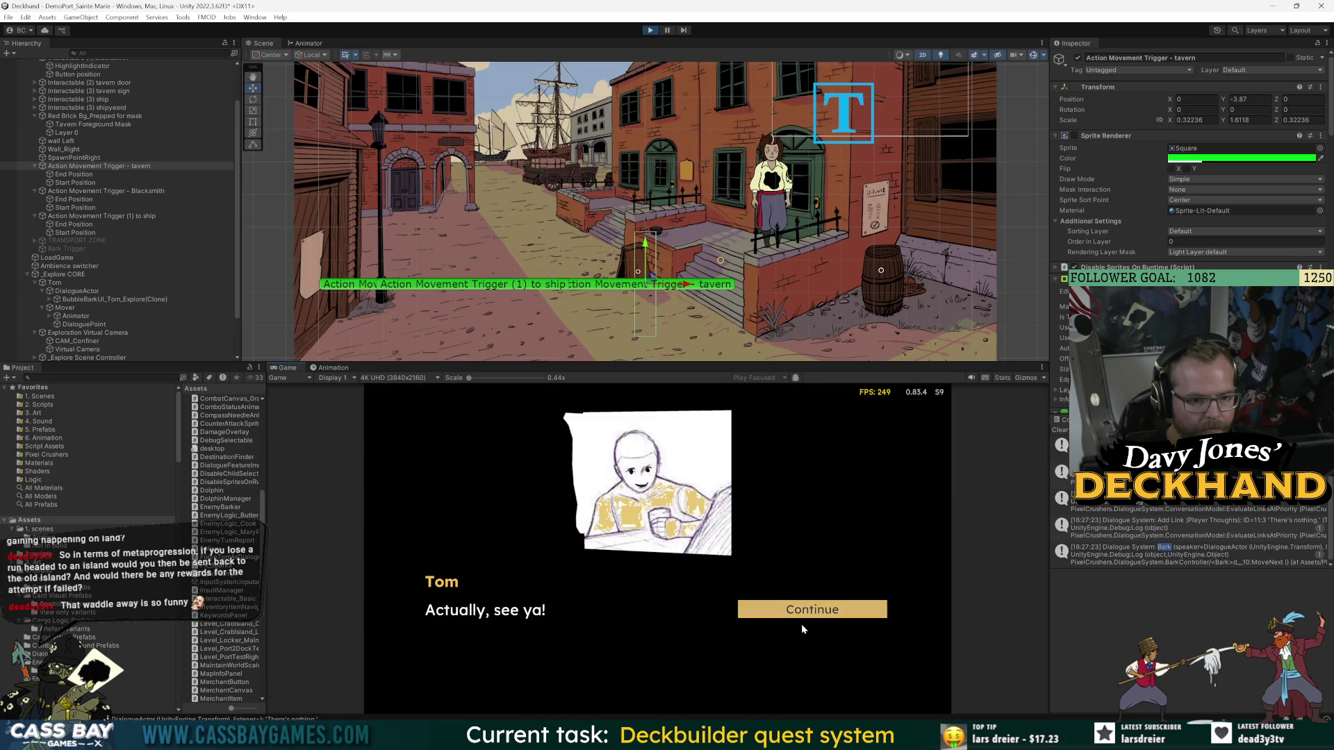
pyautogui.click(804, 611)
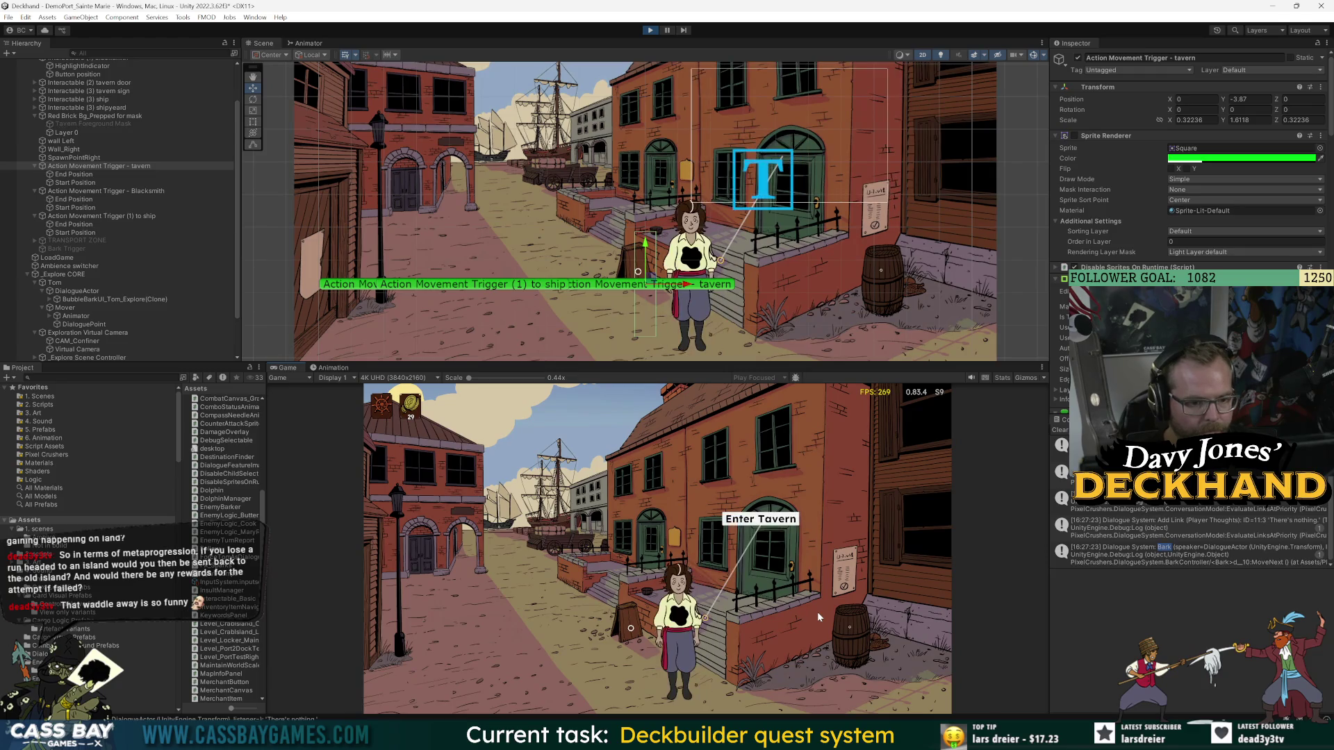
# - Repeat the tavern visit twice more, returning outside each time, then stop the game
pyautogui.click(560, 647)
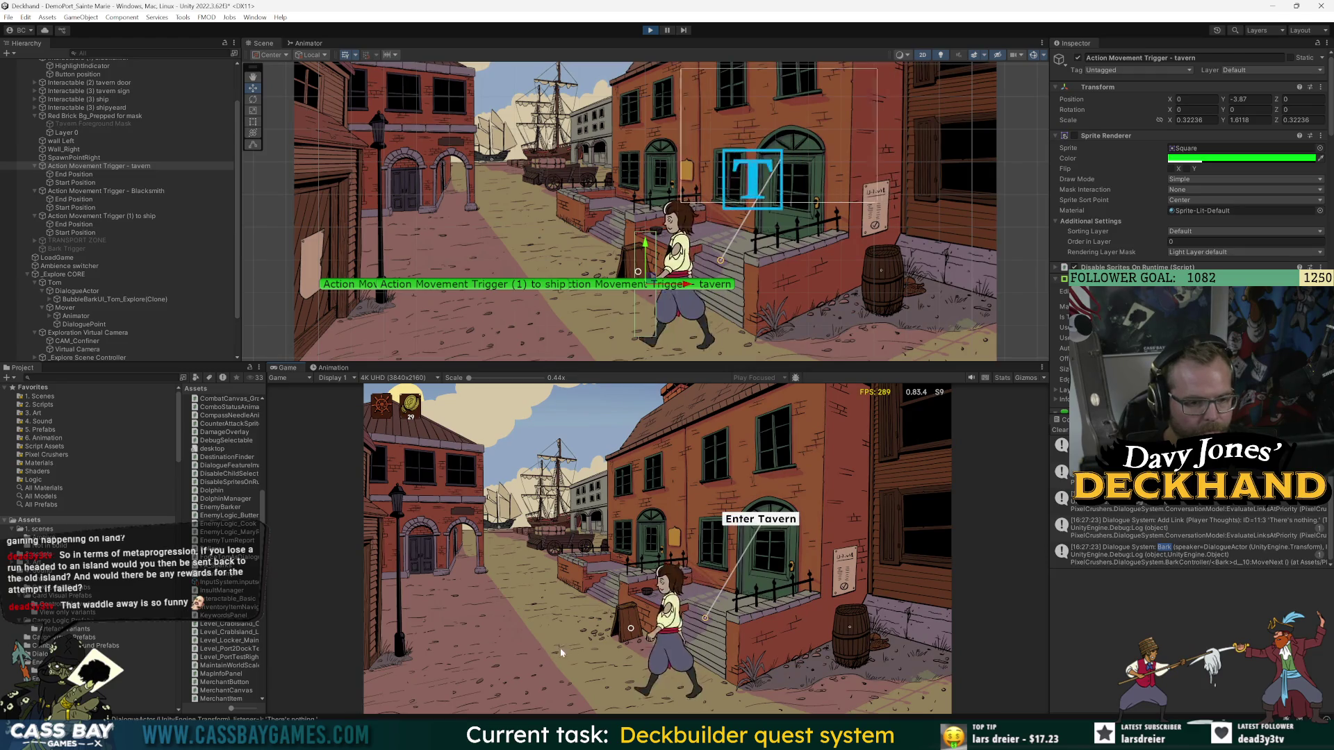
pyautogui.click(448, 652)
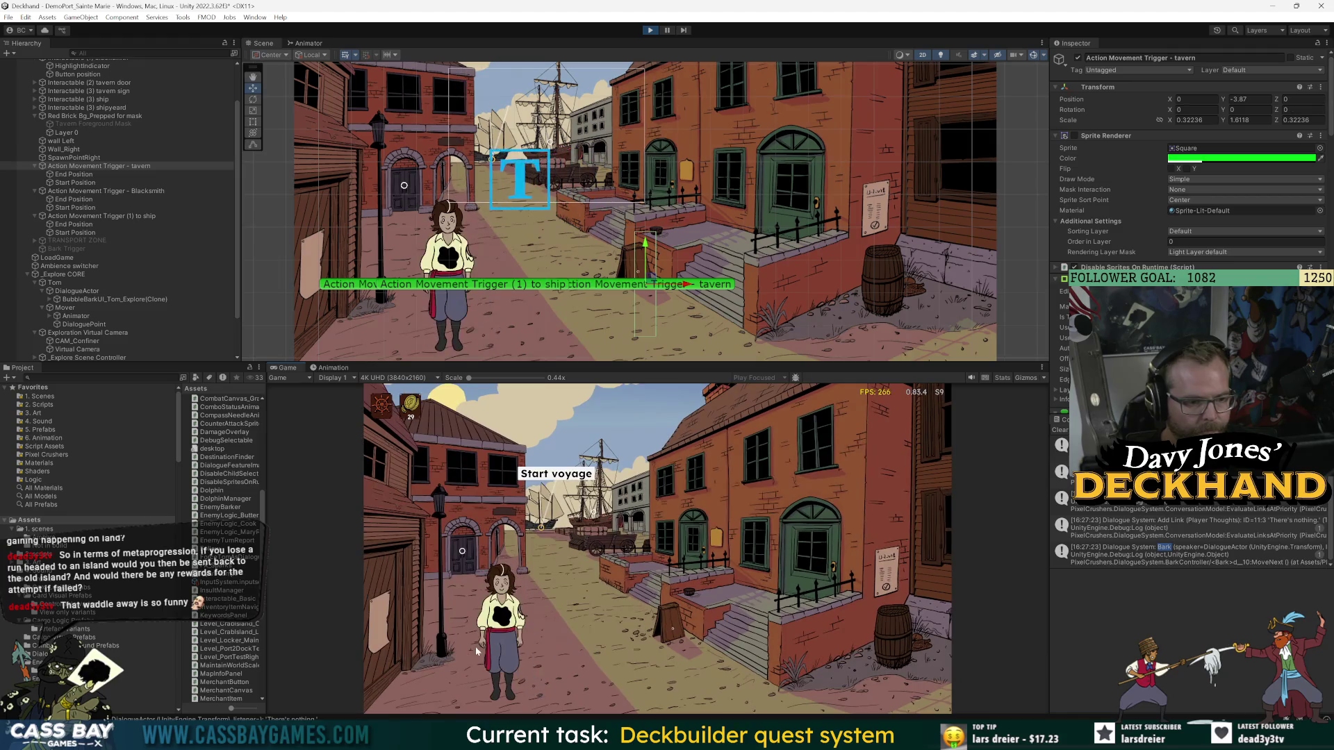
pyautogui.click(788, 668)
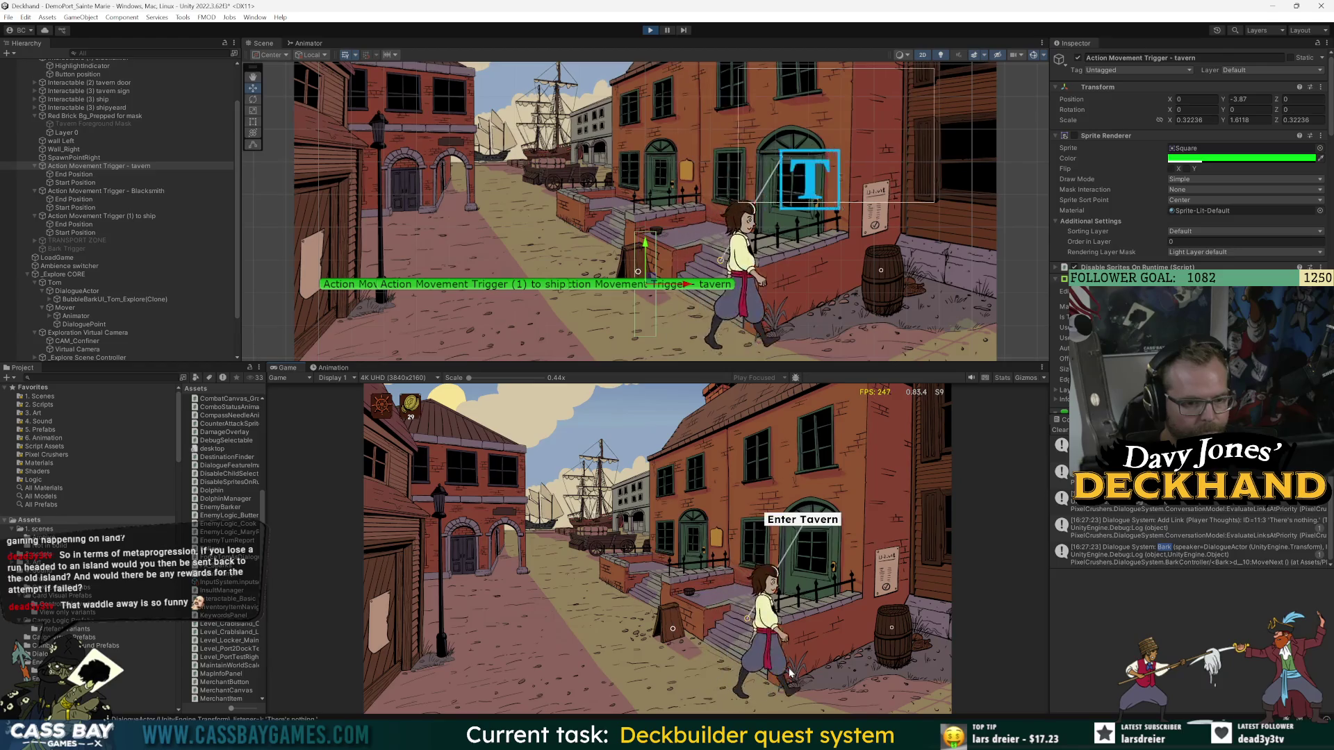
pyautogui.click(796, 526)
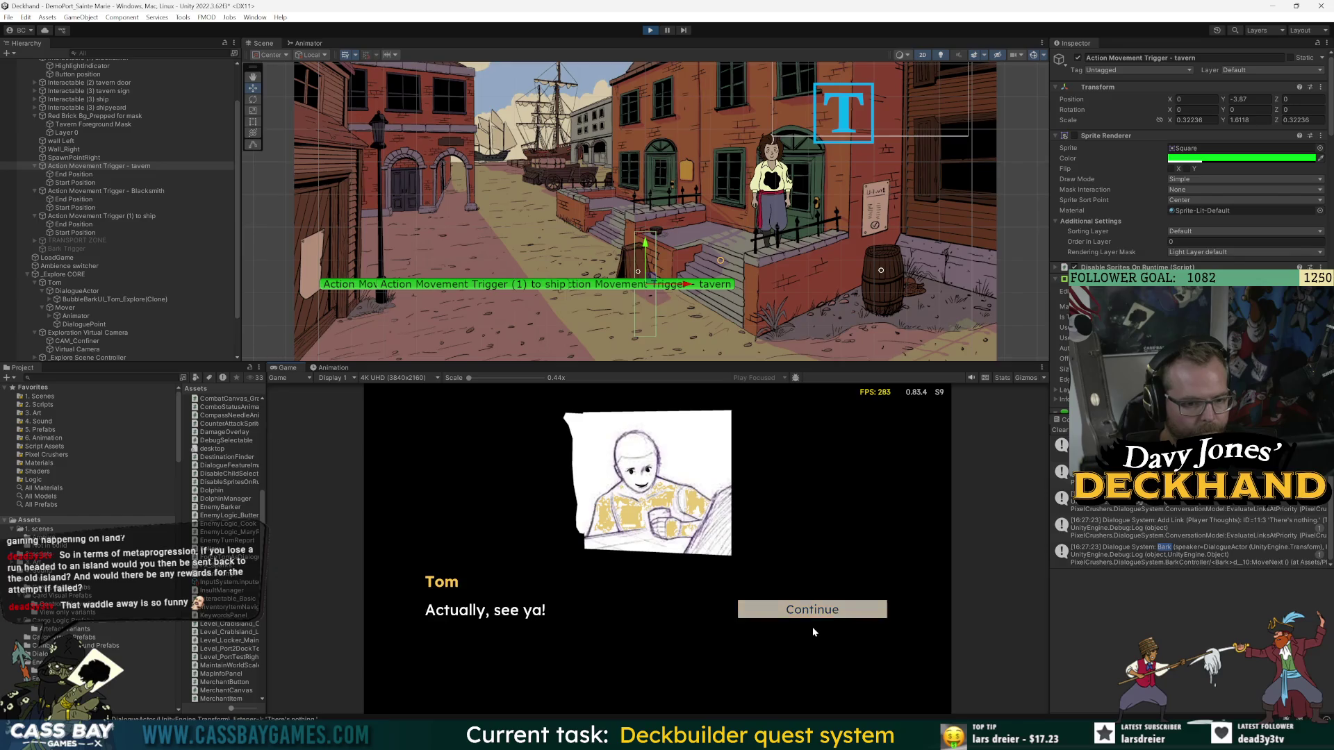
pyautogui.click(823, 609)
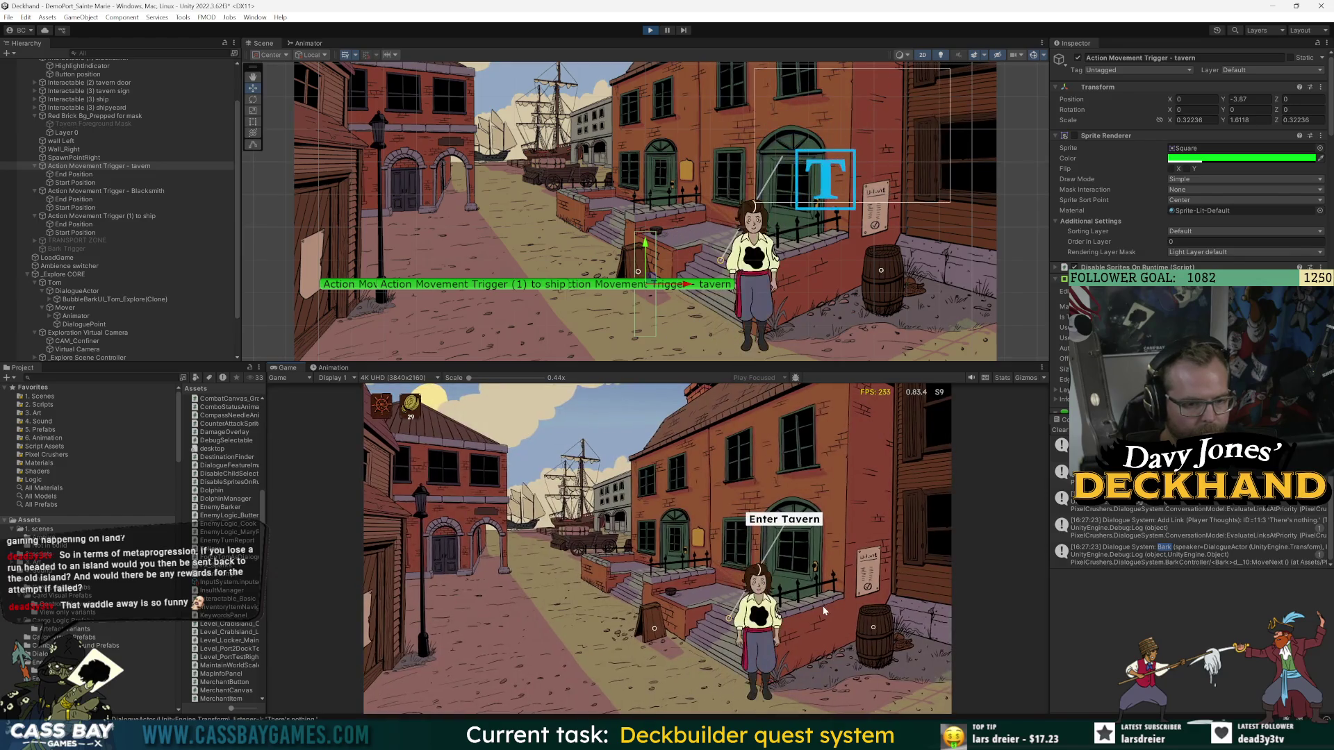
pyautogui.click(806, 538)
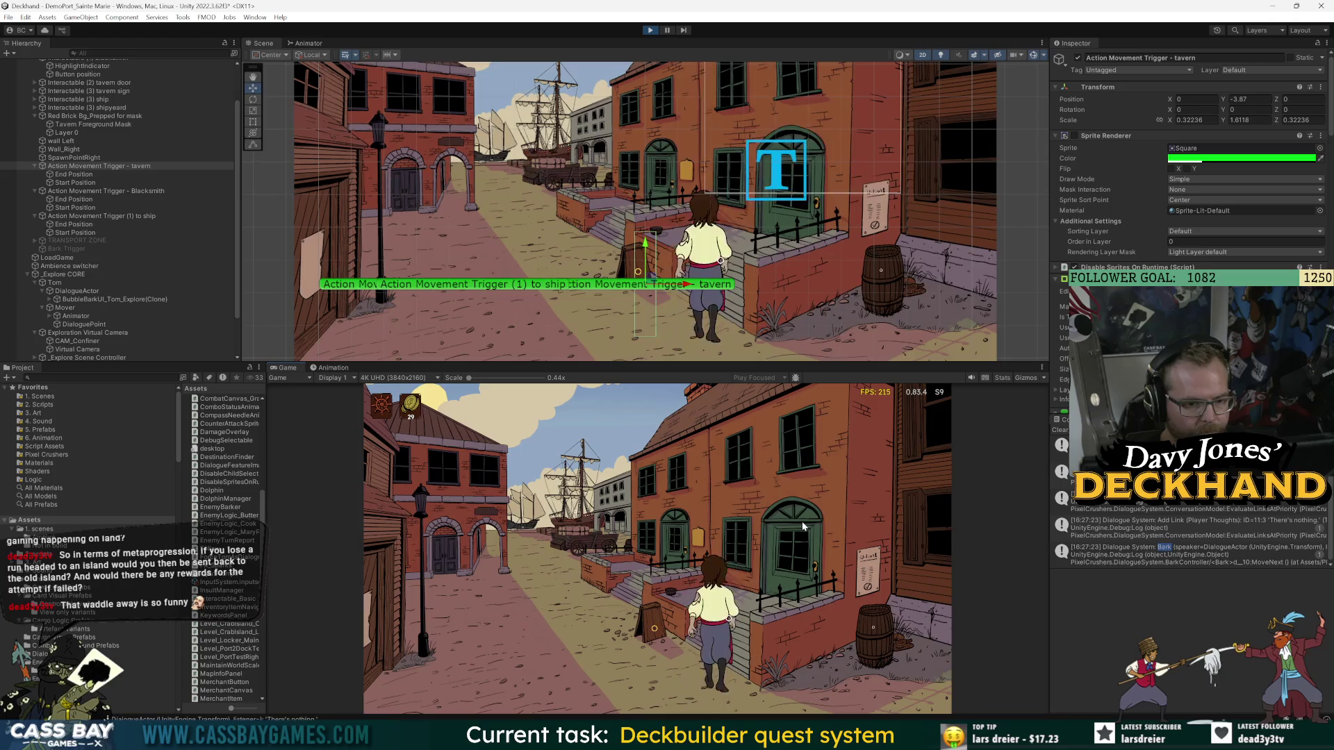
pyautogui.click(783, 626)
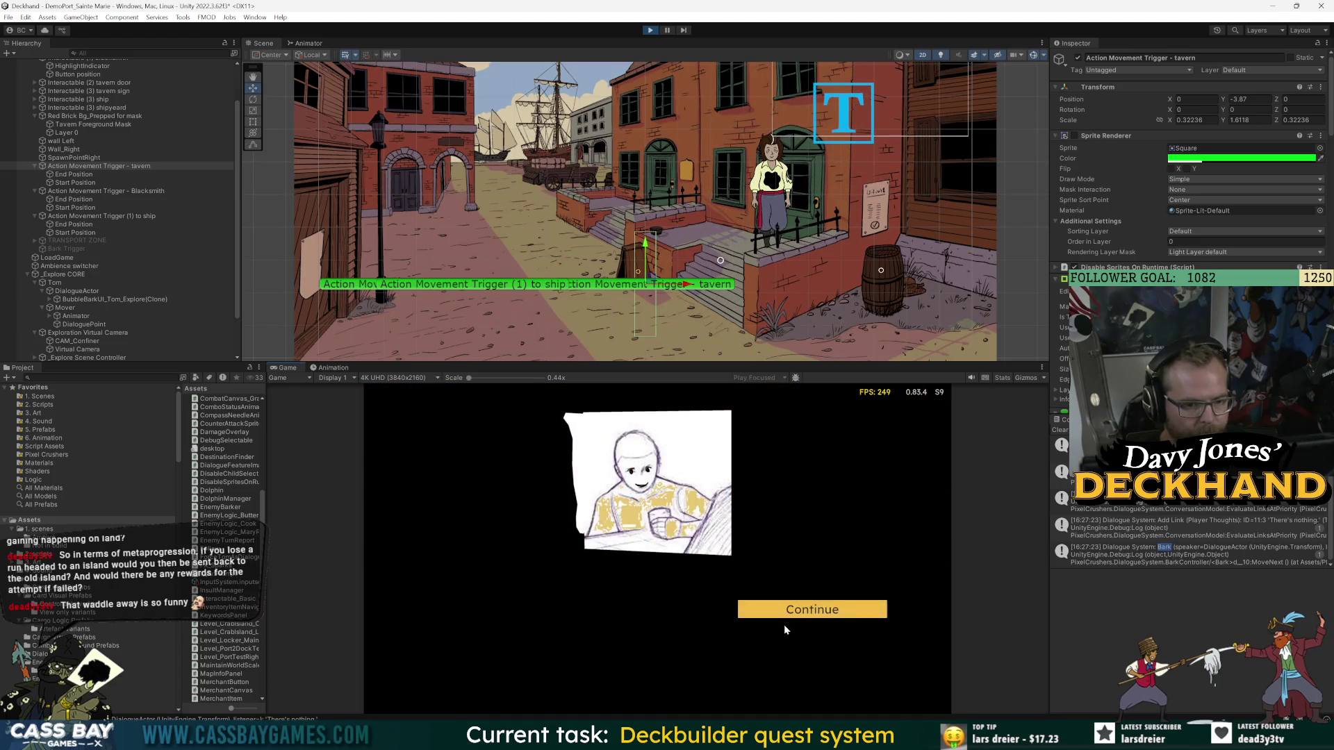
pyautogui.click(804, 610)
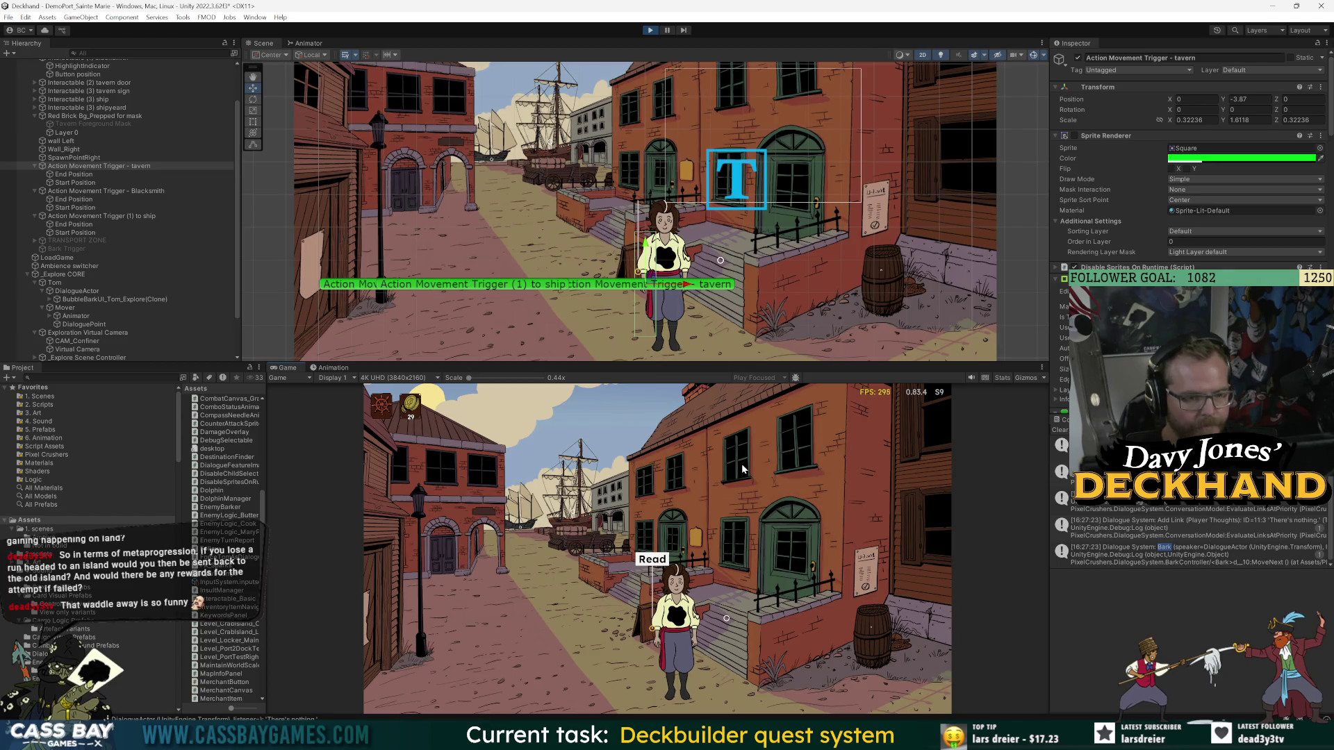
pyautogui.click(651, 30)
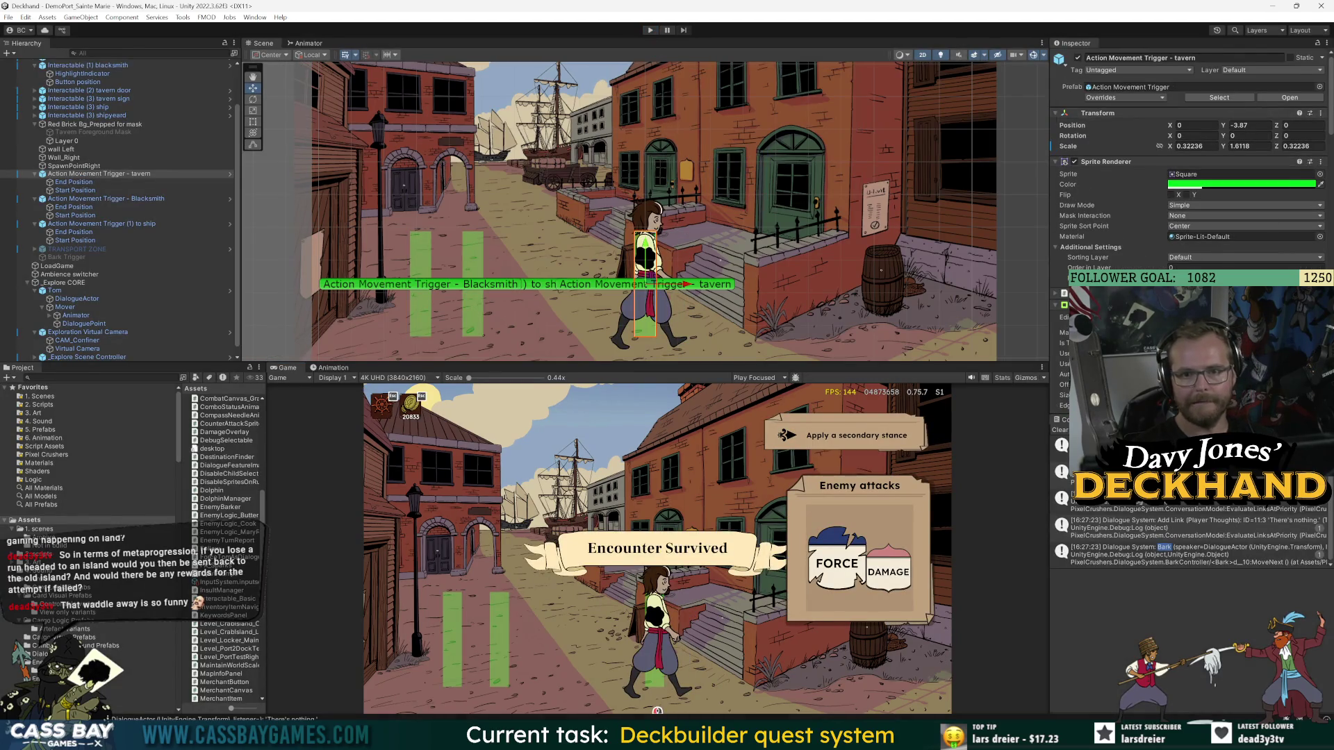
# - Scroll to the My Action Mover component and open MyActionMover.cs in Visual Studio
pyautogui.scroll(-10, 1187, 174)
pyautogui.scroll(-10, 1187, 174)
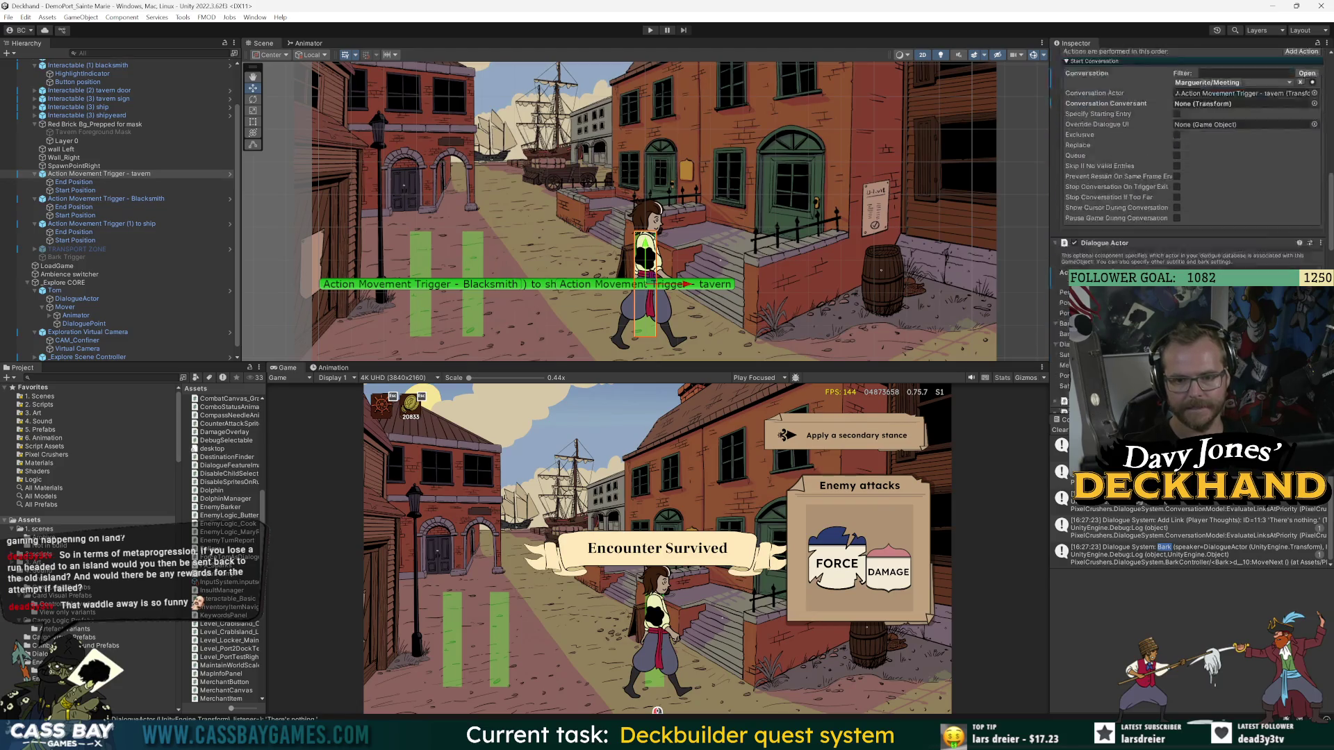
pyautogui.scroll(-5, 1188, 174)
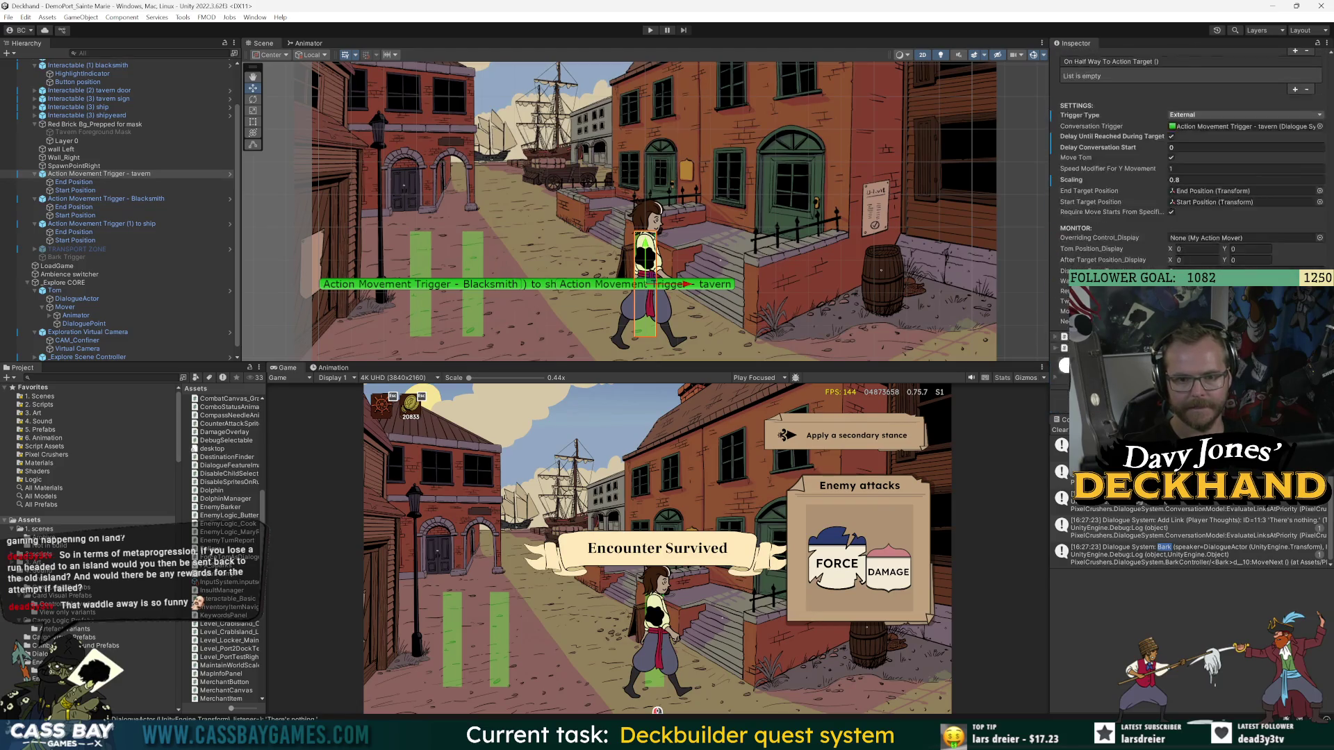
pyautogui.scroll(-5, 1198, 174)
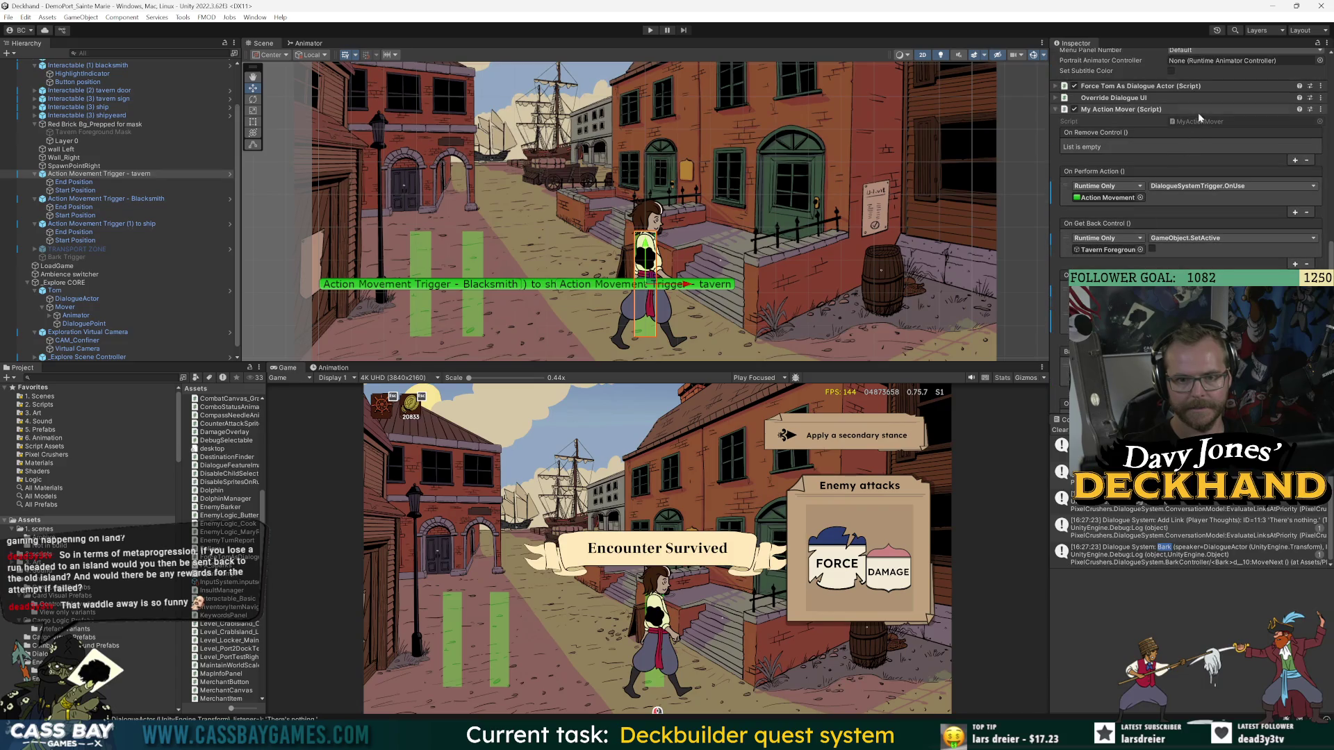
pyautogui.click(1198, 121)
pyautogui.doubleClick(1198, 120)
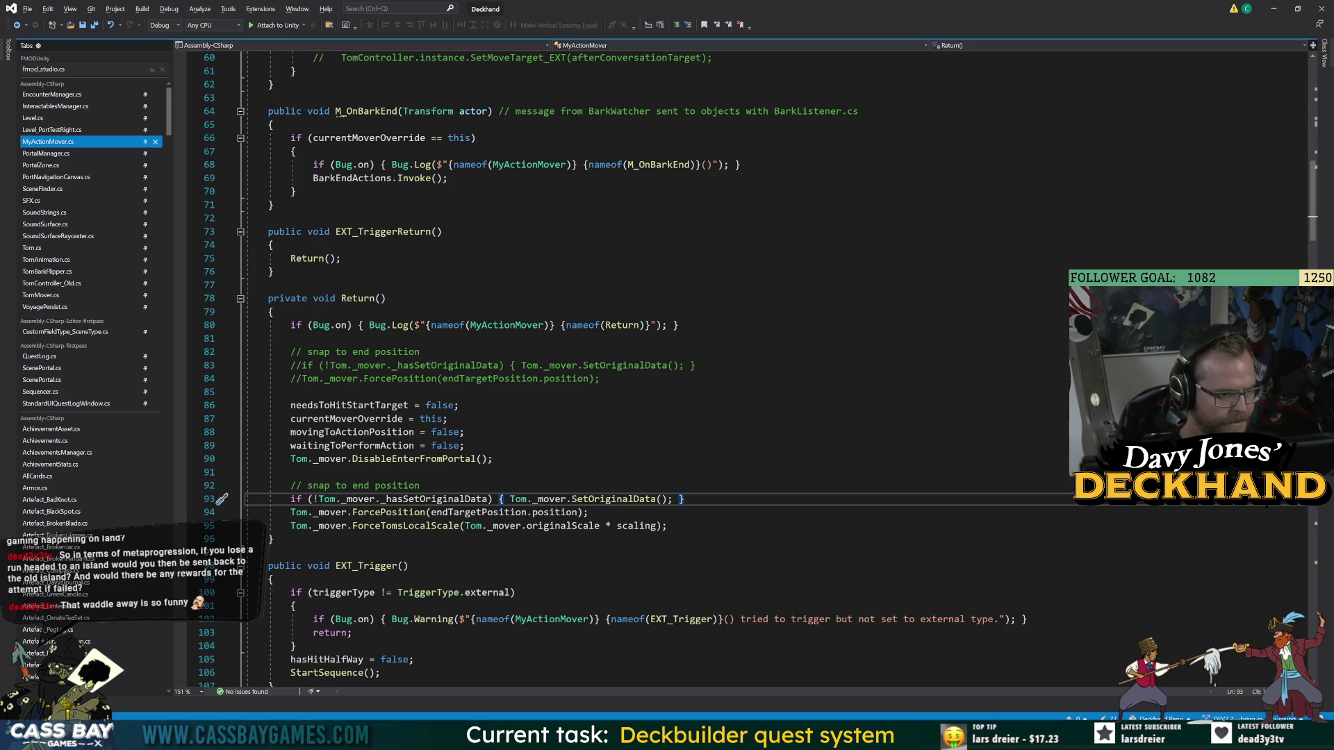
pyautogui.scroll(-5, 625, 375)
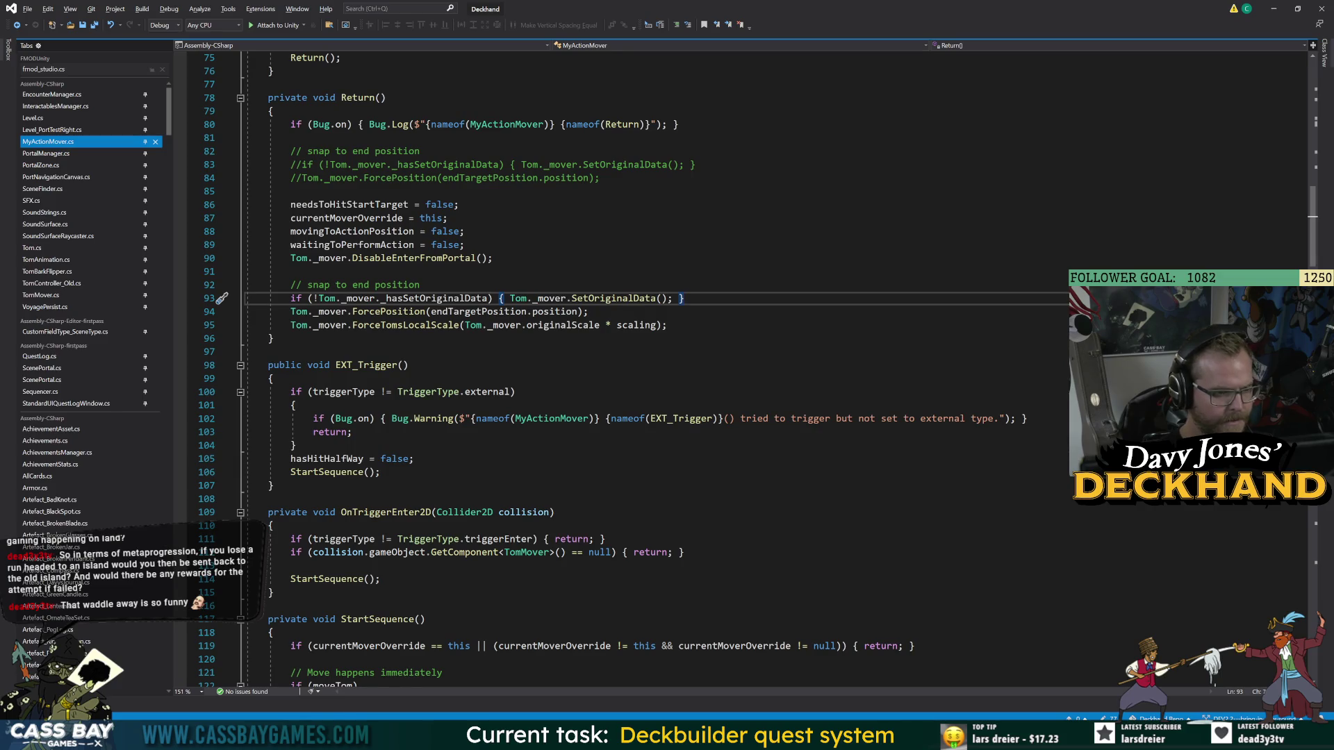
pyautogui.scroll(-20, 625, 375)
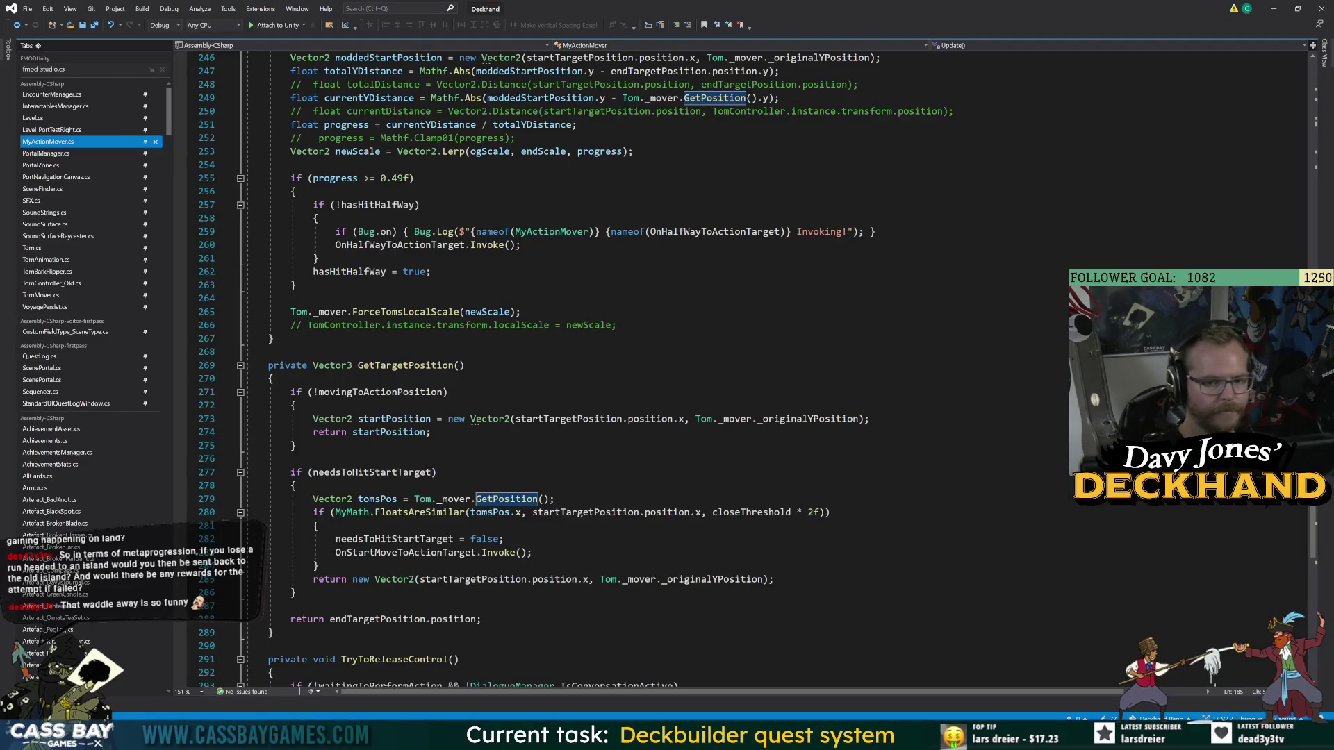
pyautogui.scroll(-4, 1318, 521)
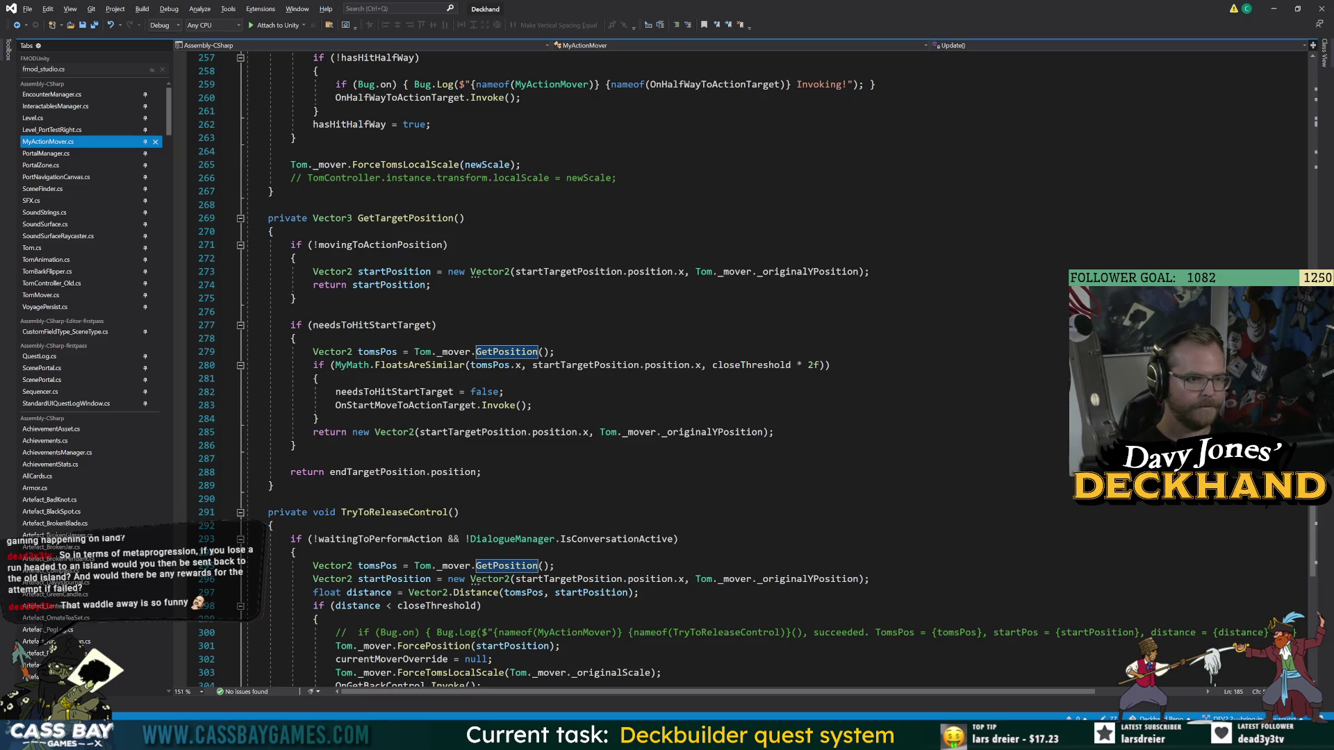
pyautogui.click(406, 218)
pyautogui.scroll(17, 625, 369)
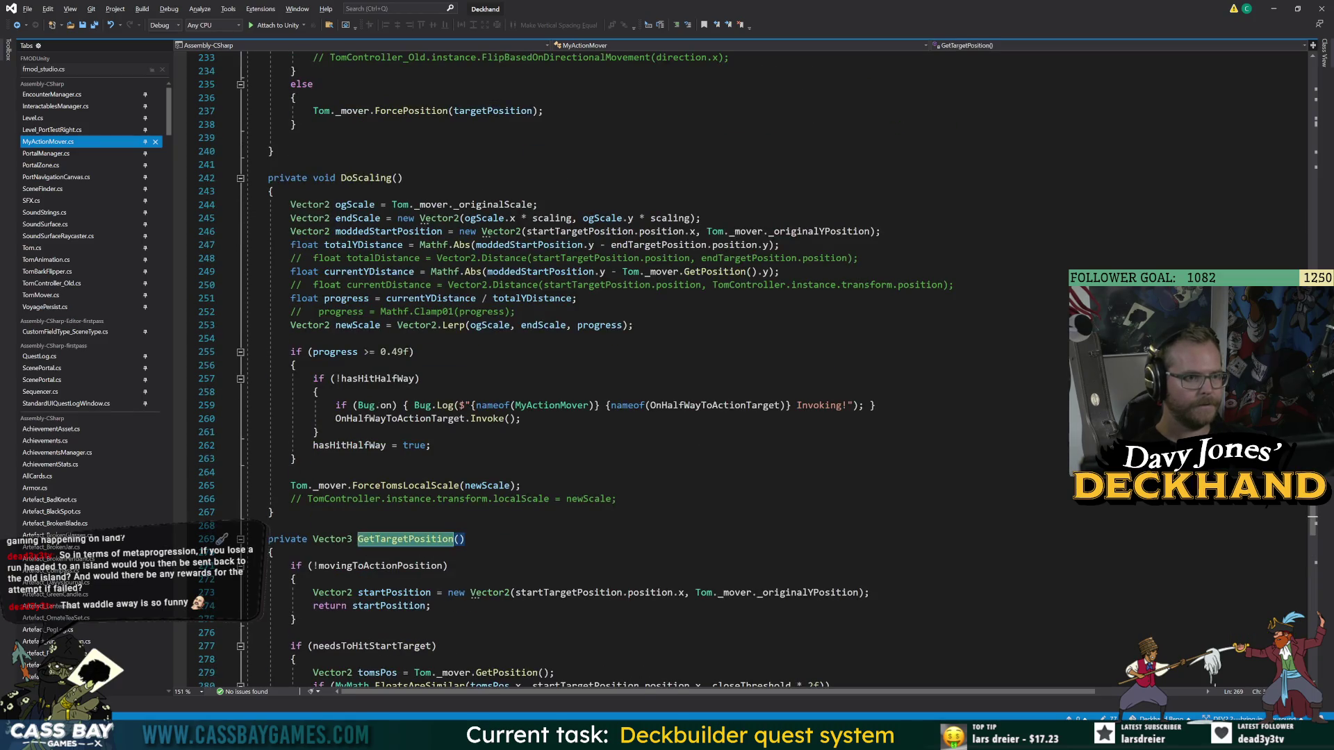
pyautogui.scroll(20, 569, 368)
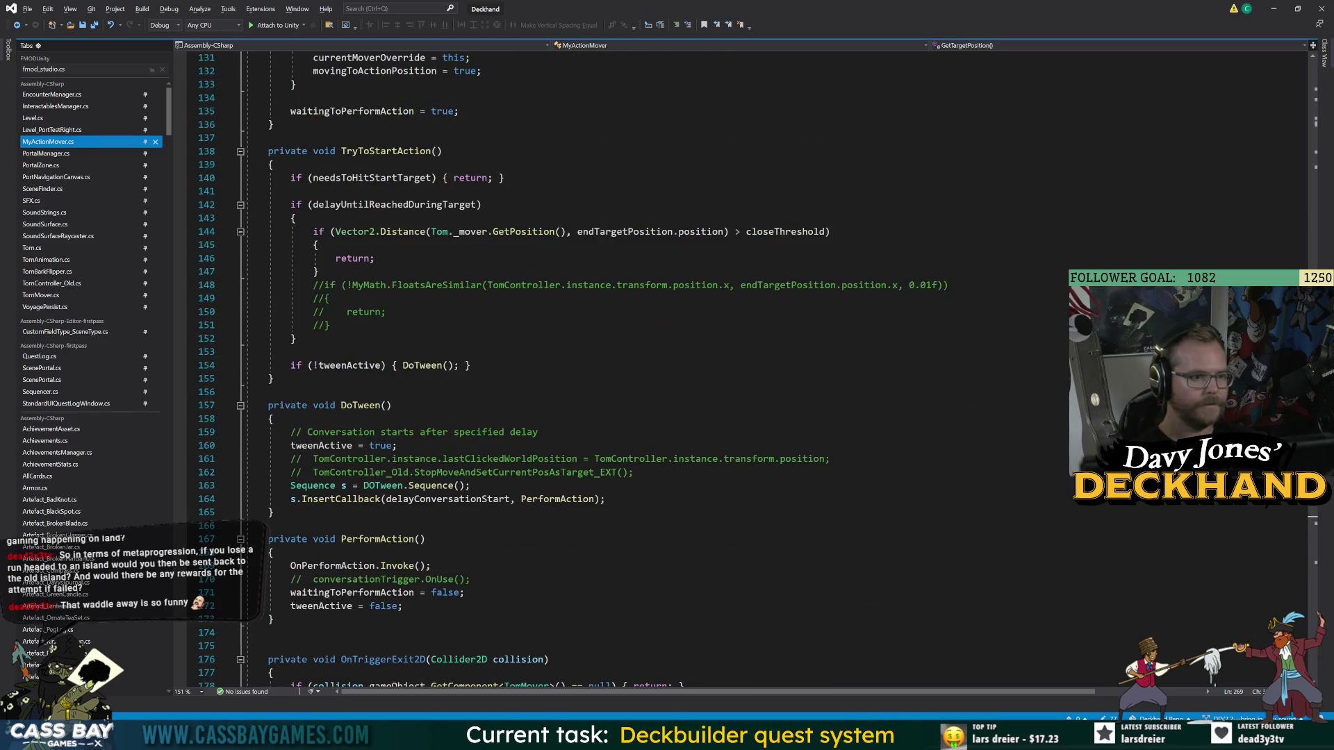
pyautogui.scroll(10, 607, 366)
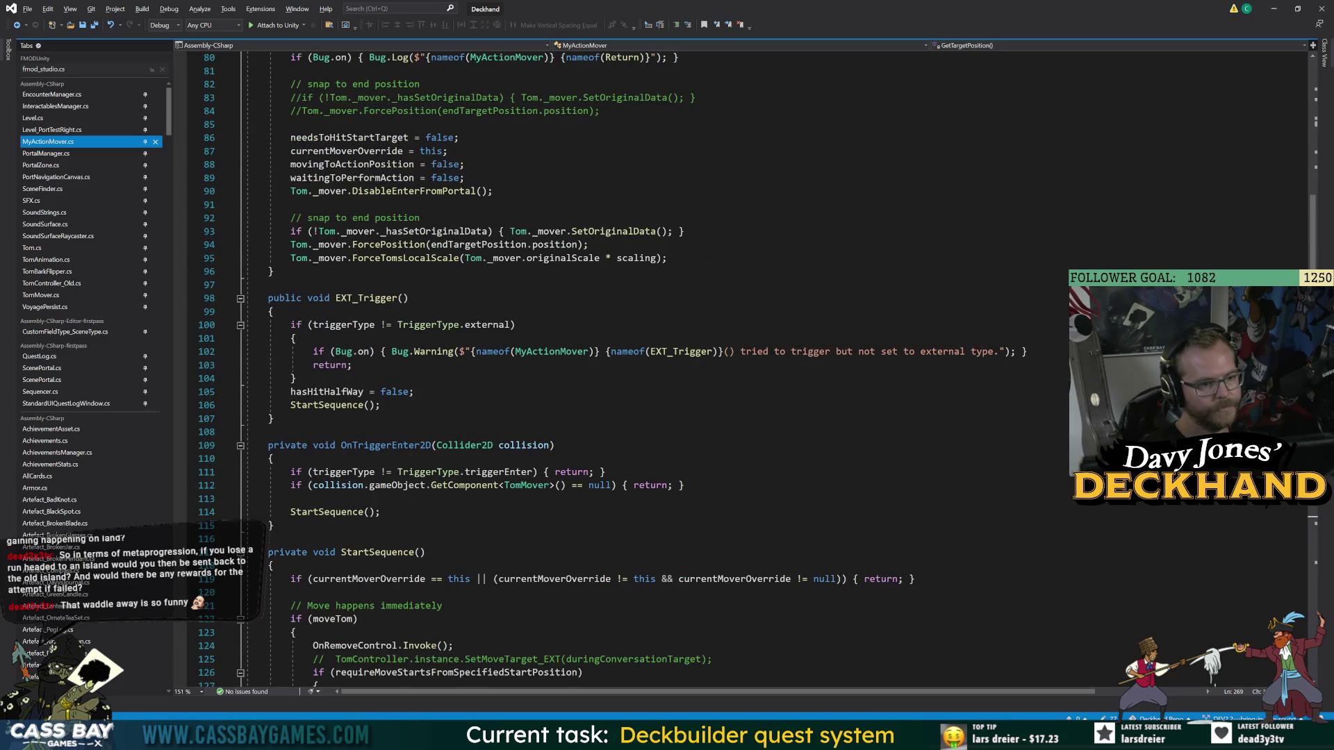
pyautogui.scroll(6, 570, 369)
pyautogui.click(357, 271)
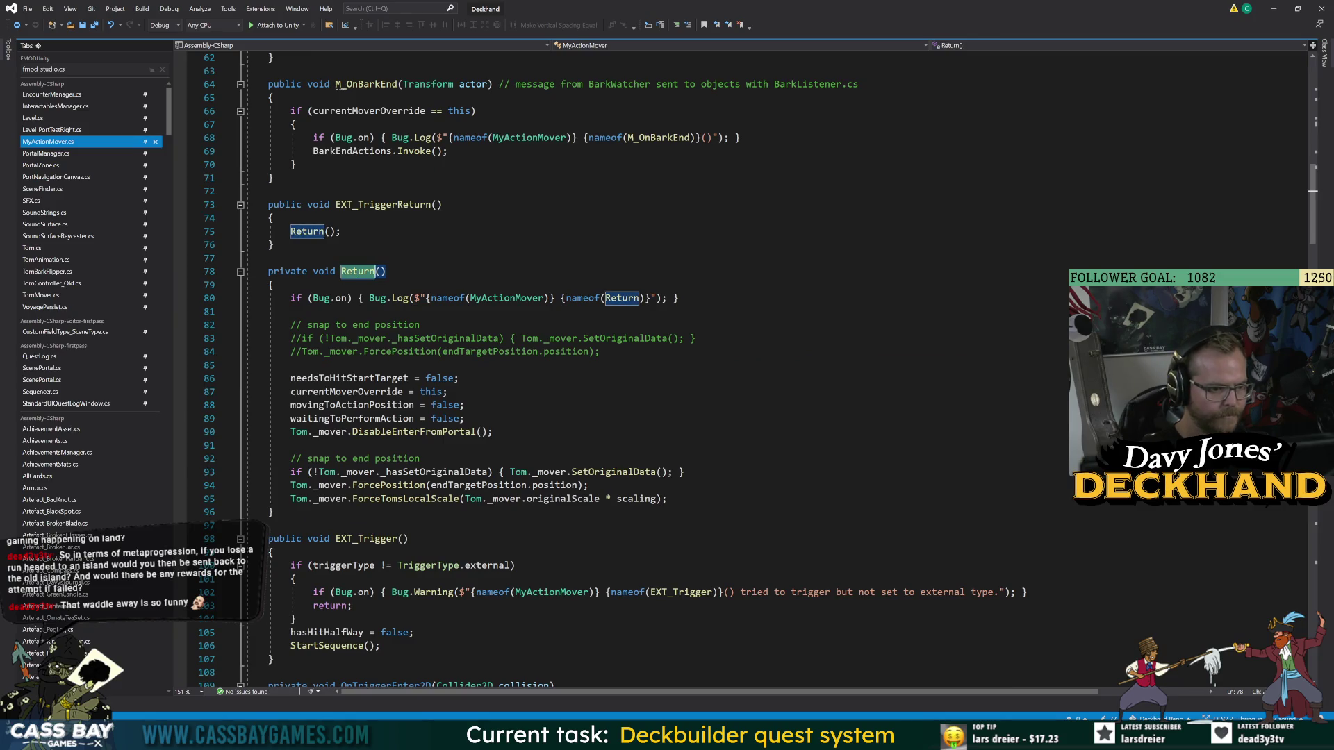
pyautogui.click(291, 364)
# - Add Tom._mover.SetMoveTarget(startTargetPosition.position); to Return, inspect SetMoveTarget, then go back to Unity
pyautogui.press('Return')
pyautogui.press('Return')
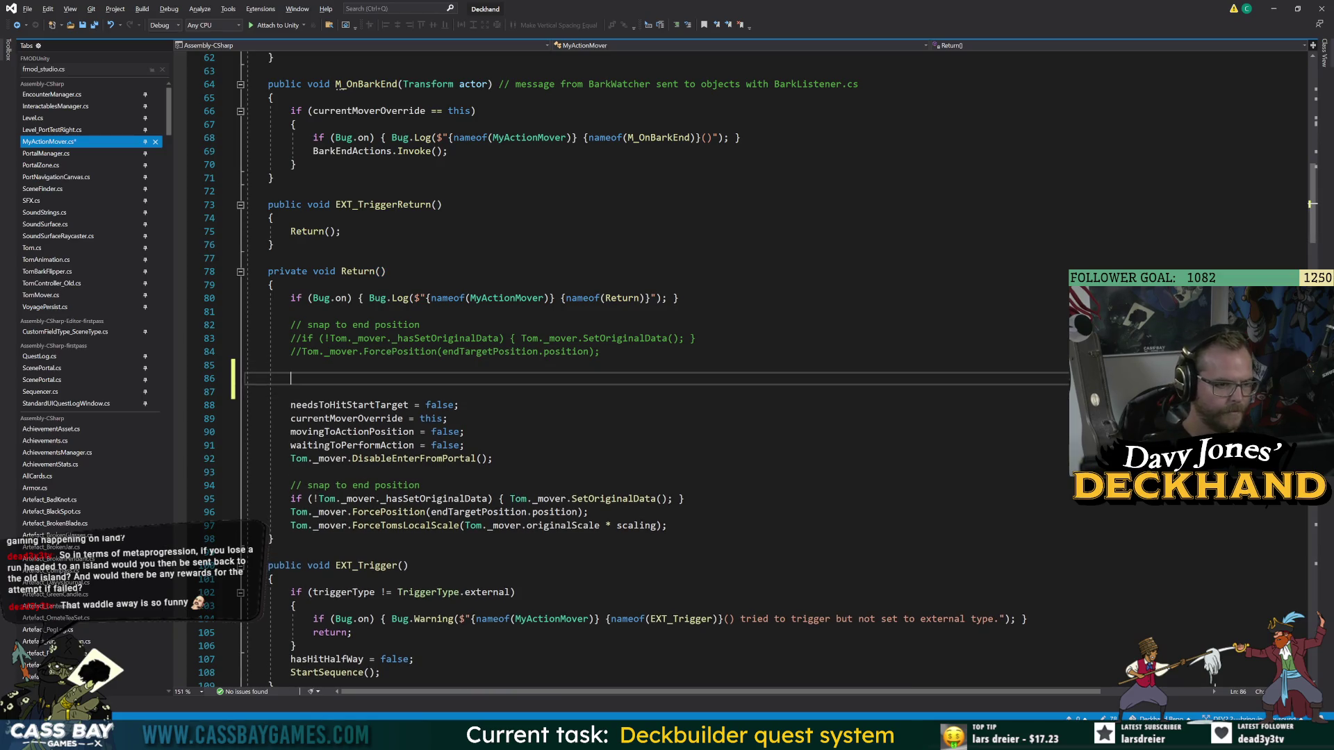
pyautogui.write('Tom.')
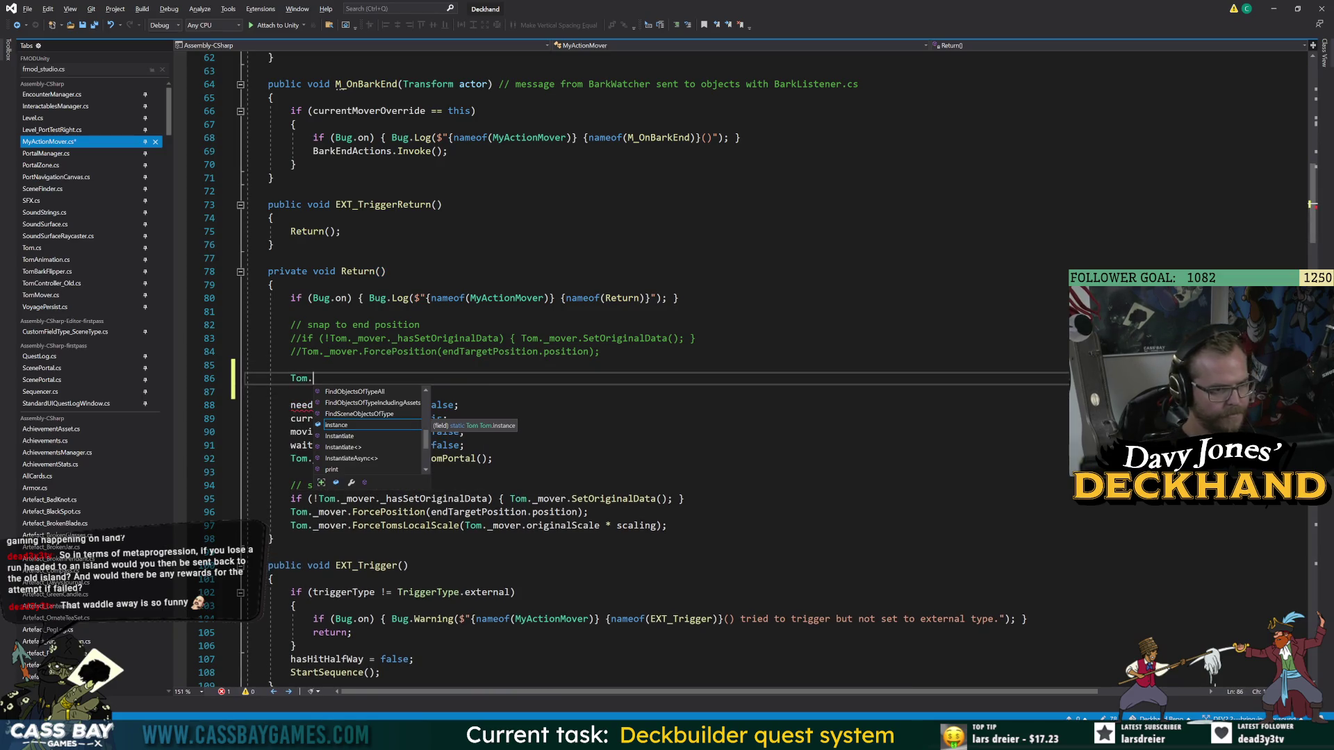
pyautogui.write('instance')
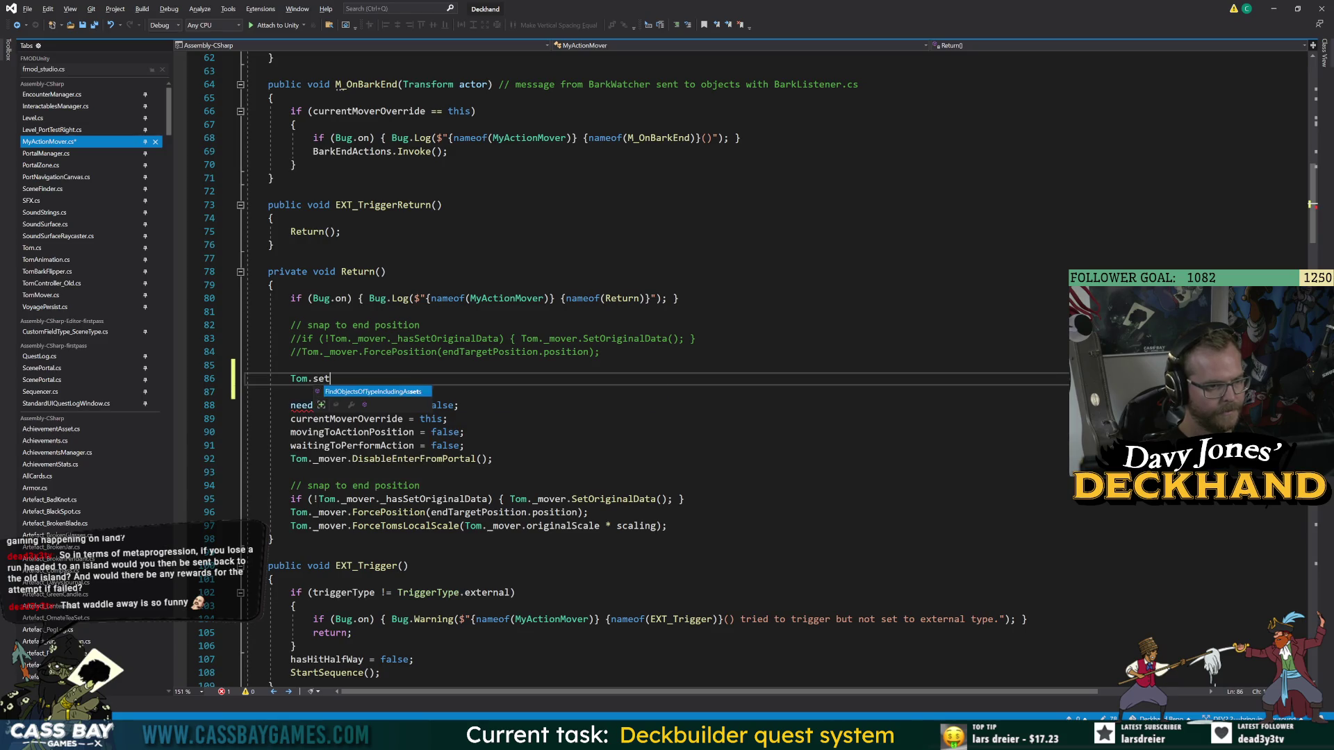
pyautogui.write('.')
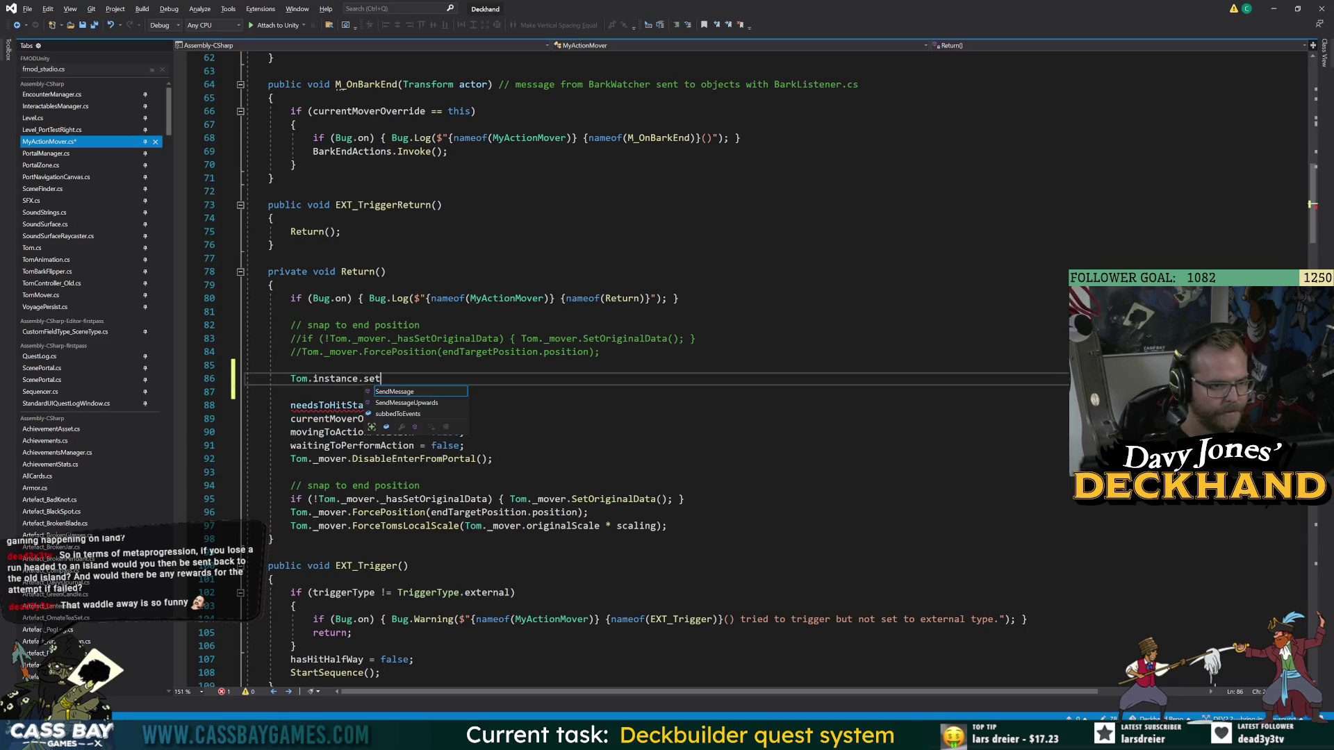
pyautogui.press('BackSpace')
pyautogui.press('BackSpace')
pyautogui.press('BackSpace')
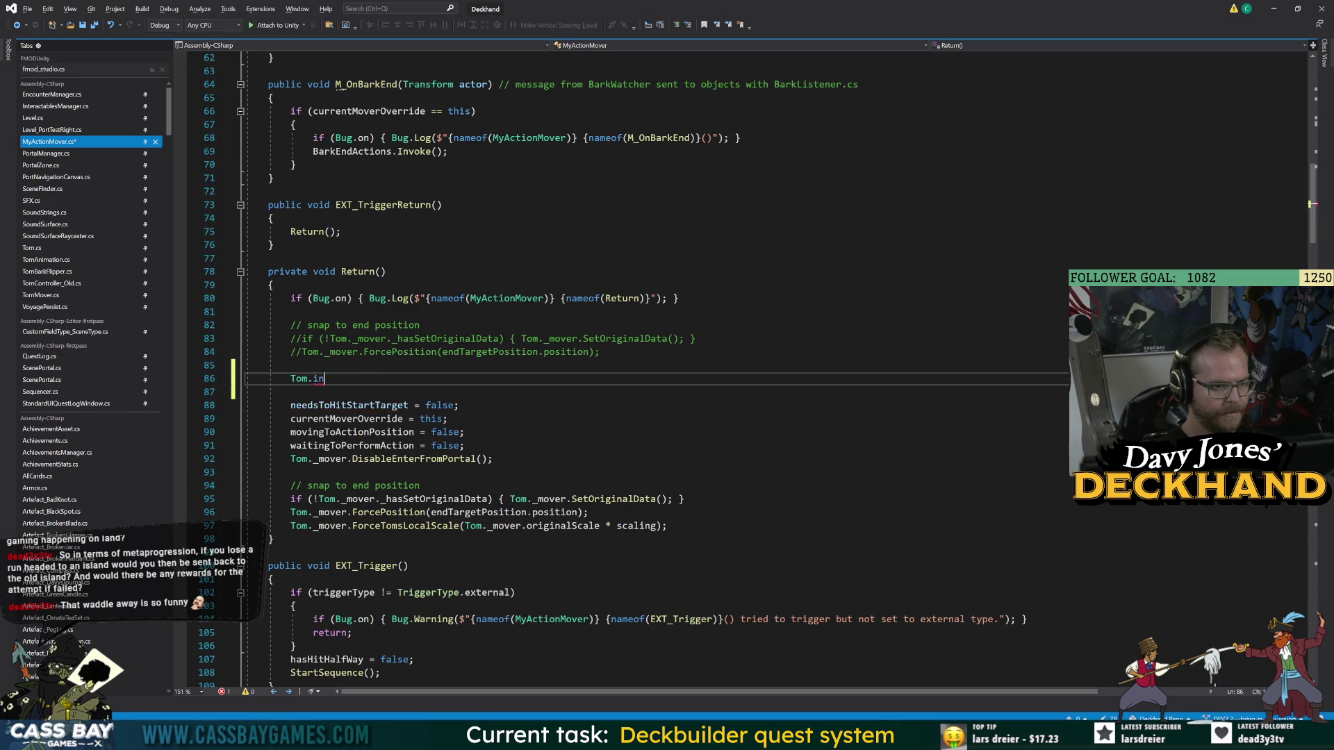
pyautogui.write('_mover.')
pyautogui.write('SetMoveTarget')
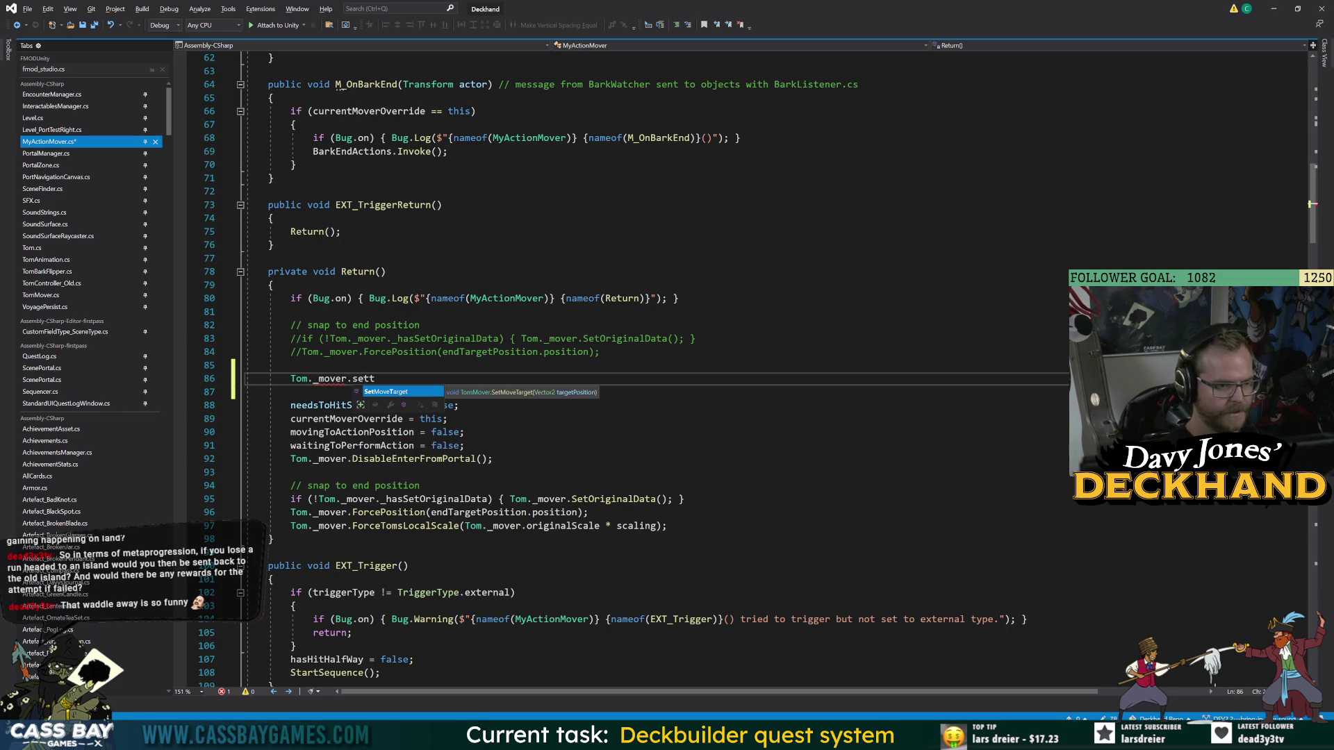
pyautogui.write('(')
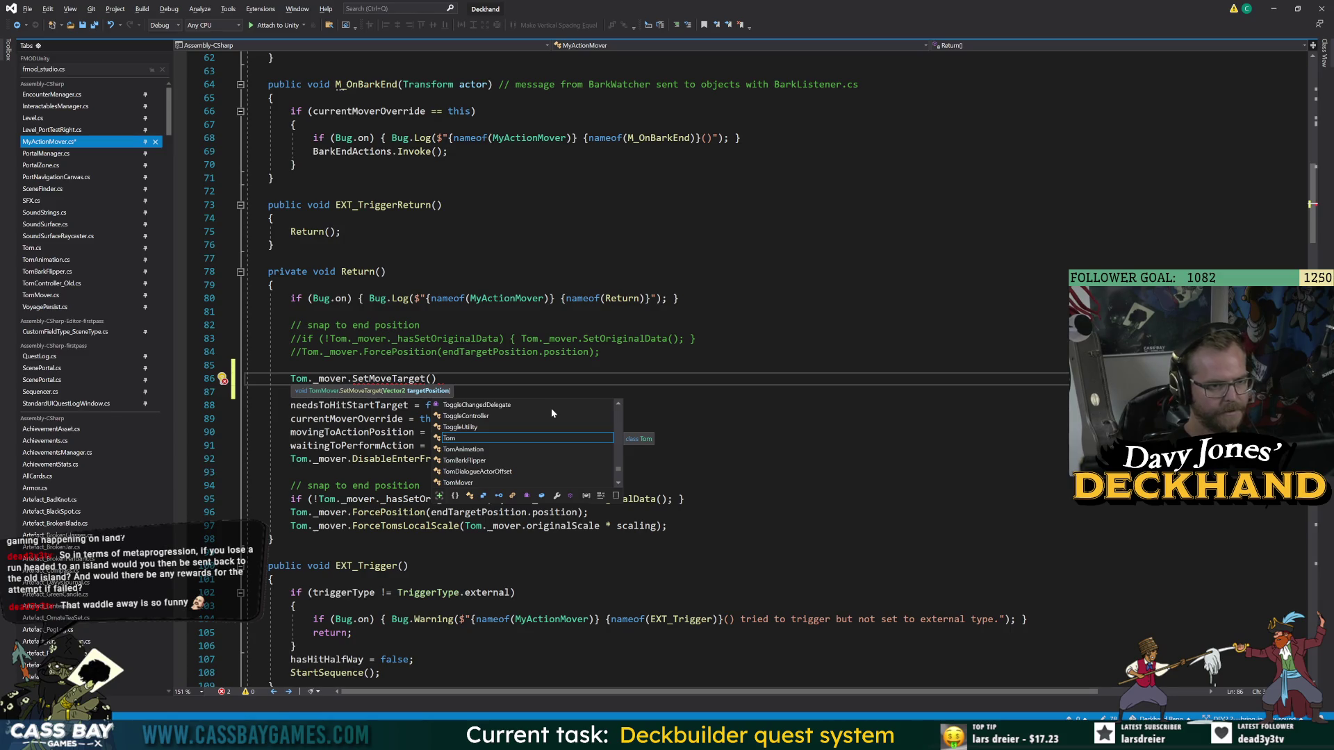
pyautogui.write('start')
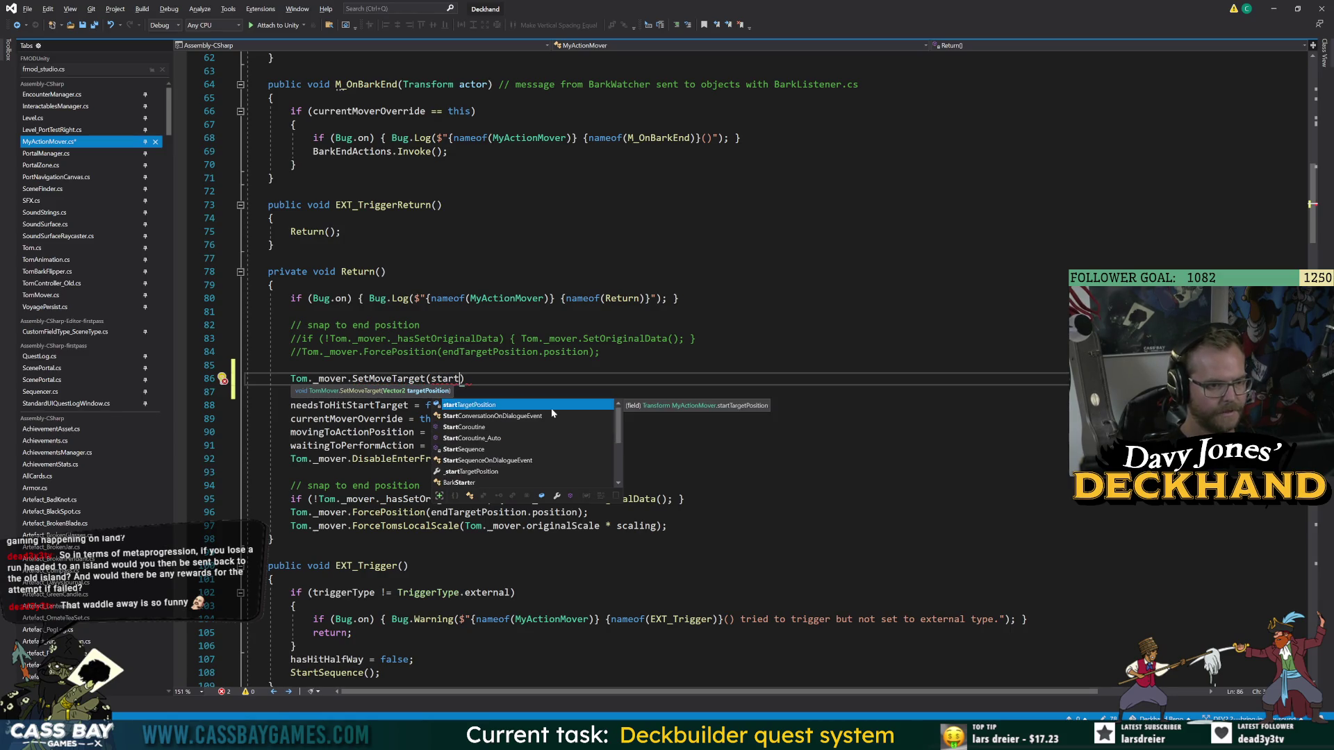
pyautogui.press('Tab')
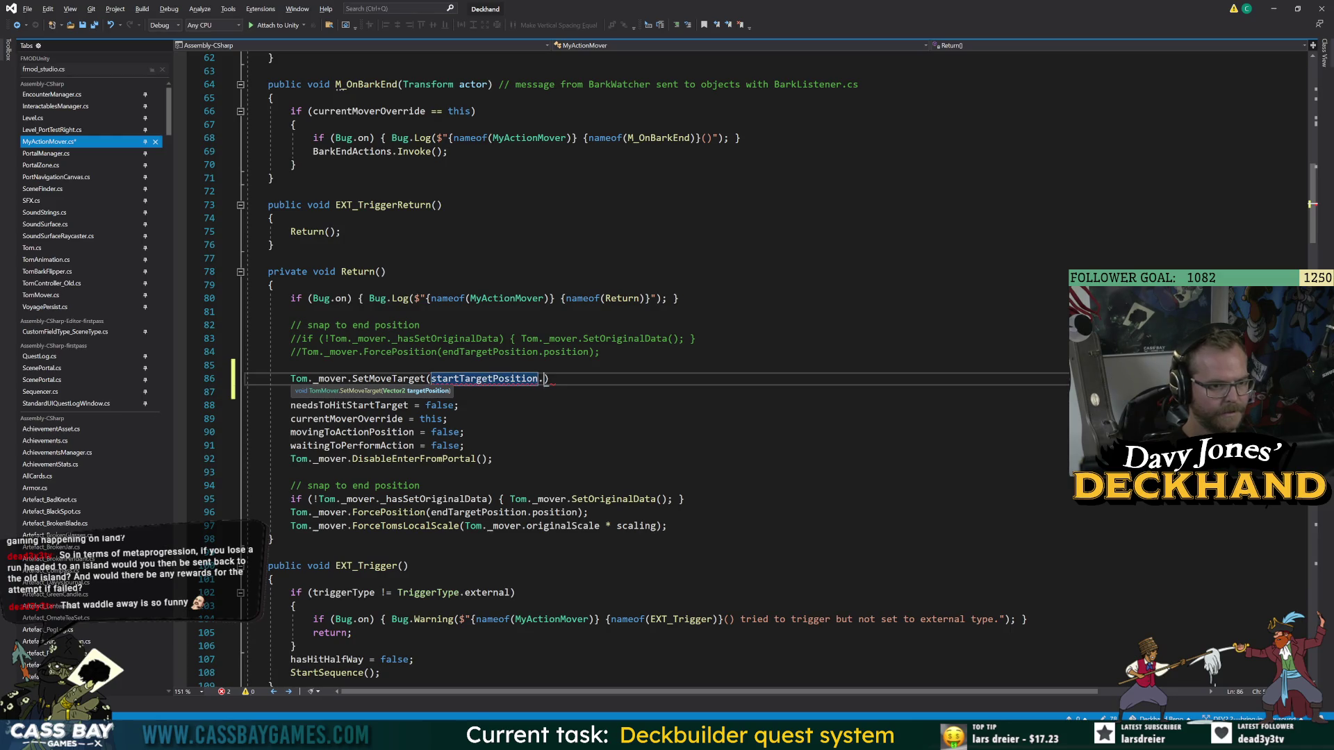
pyautogui.write('.position);')
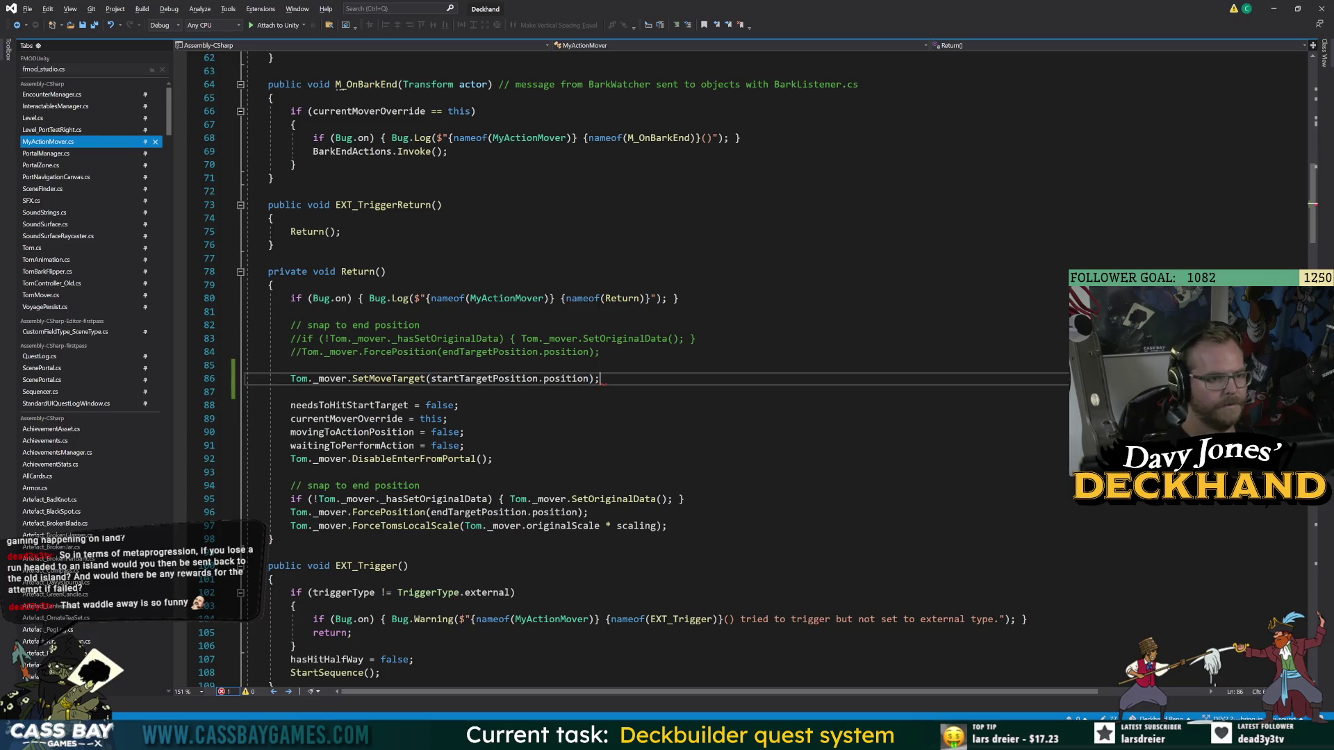
pyautogui.press('F12')
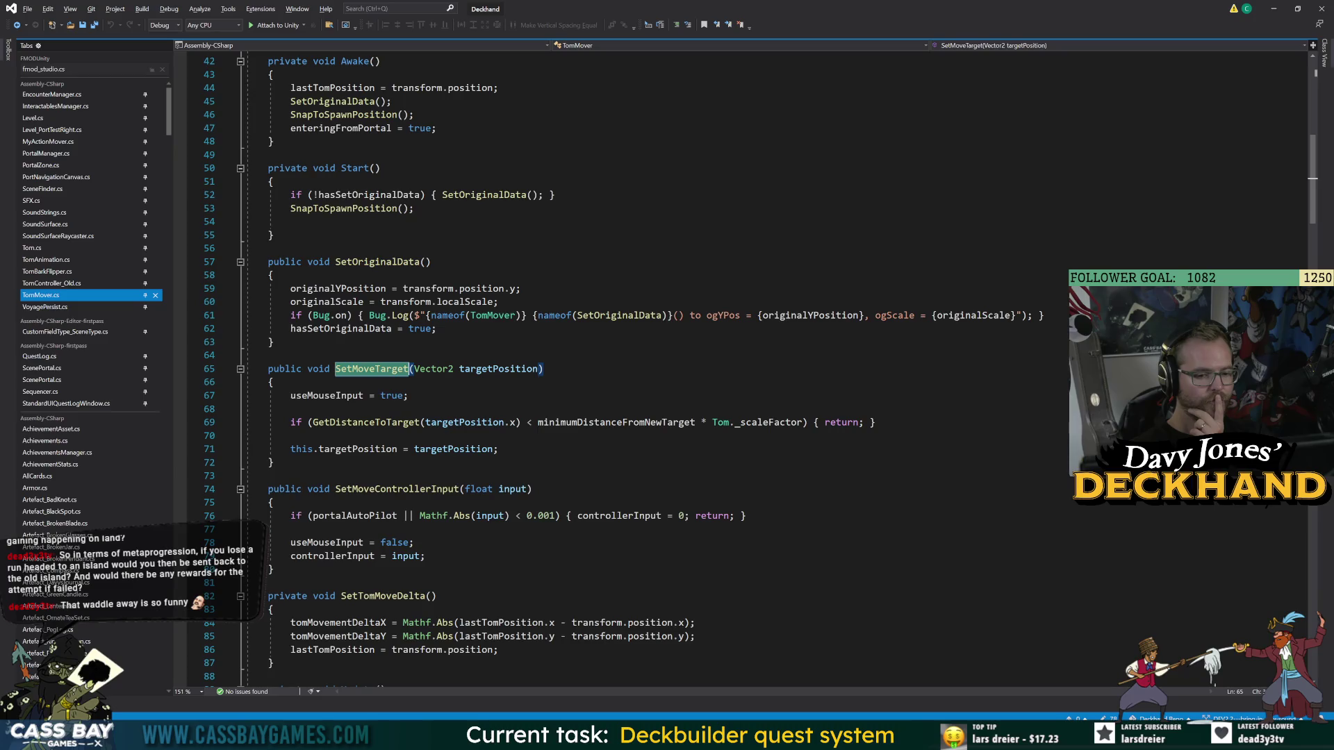
pyautogui.click(817, 735)
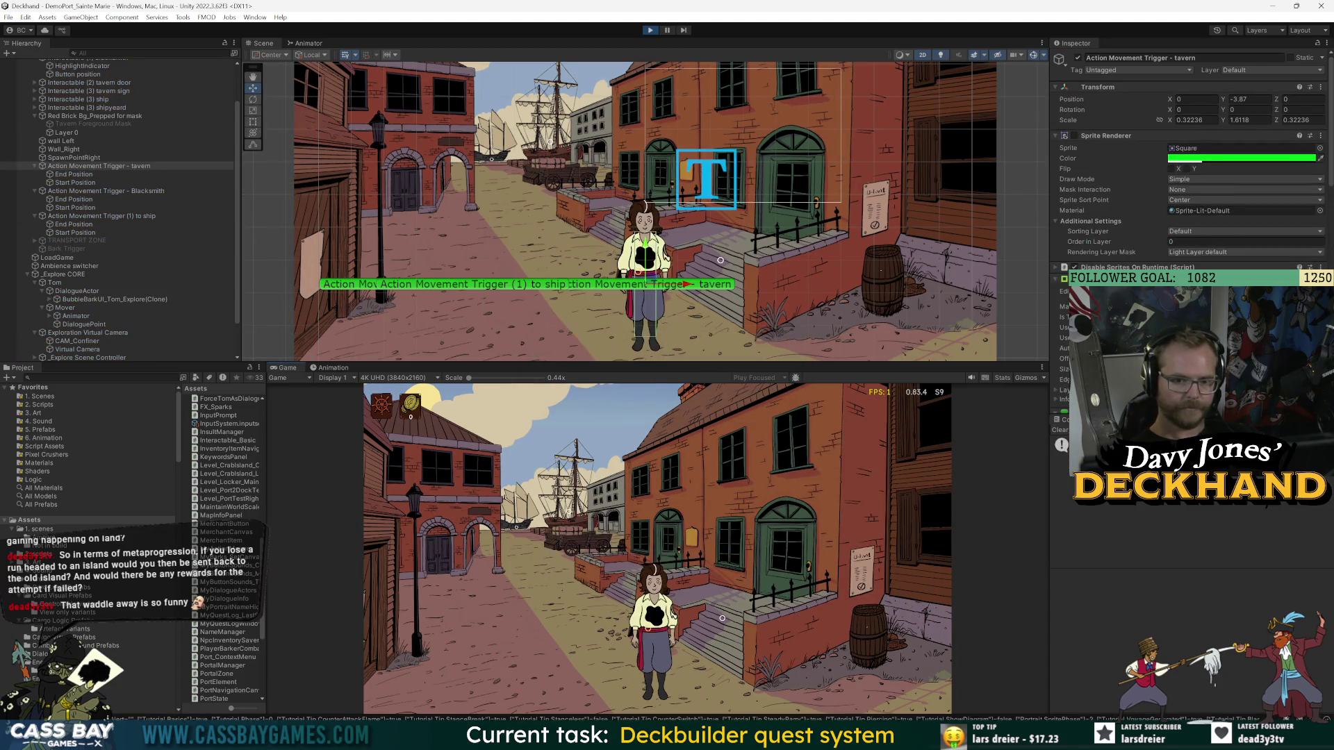
# - Walk Tom into the tavern and back out to the street three times
pyautogui.click(692, 654)
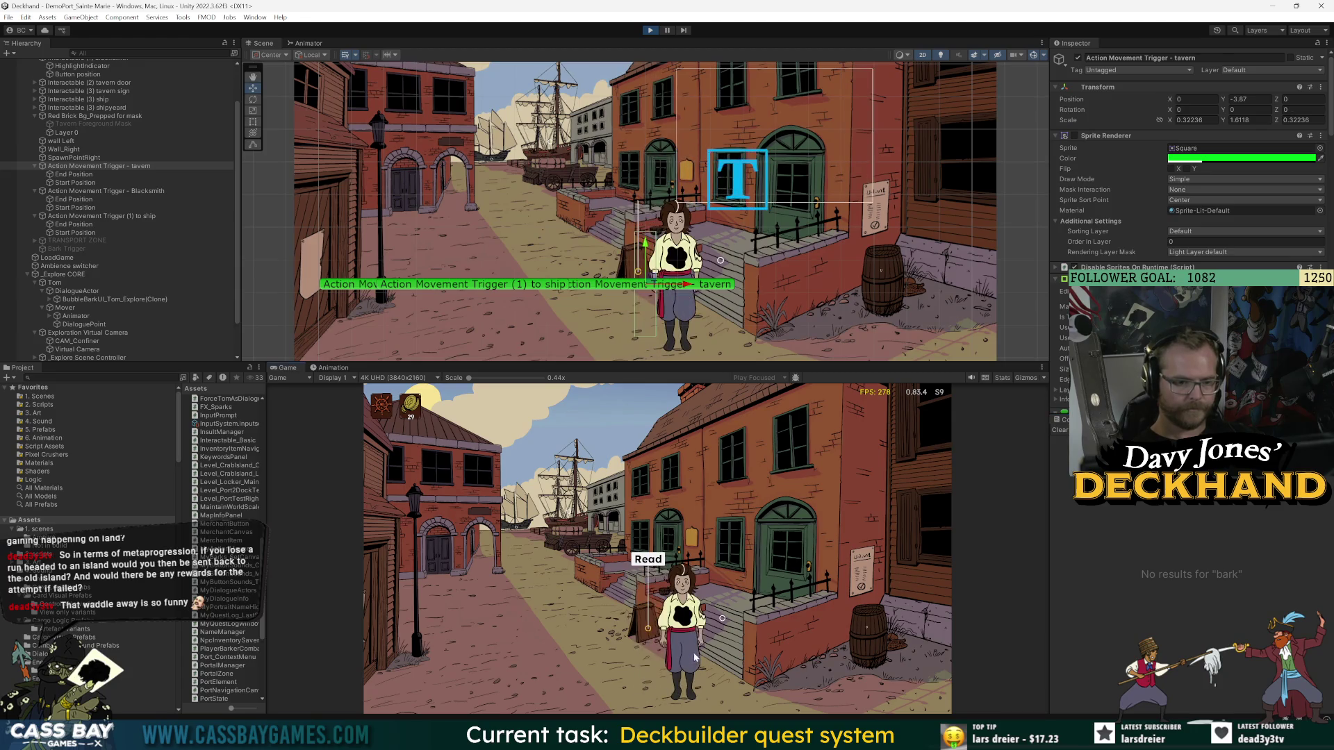
pyautogui.click(798, 520)
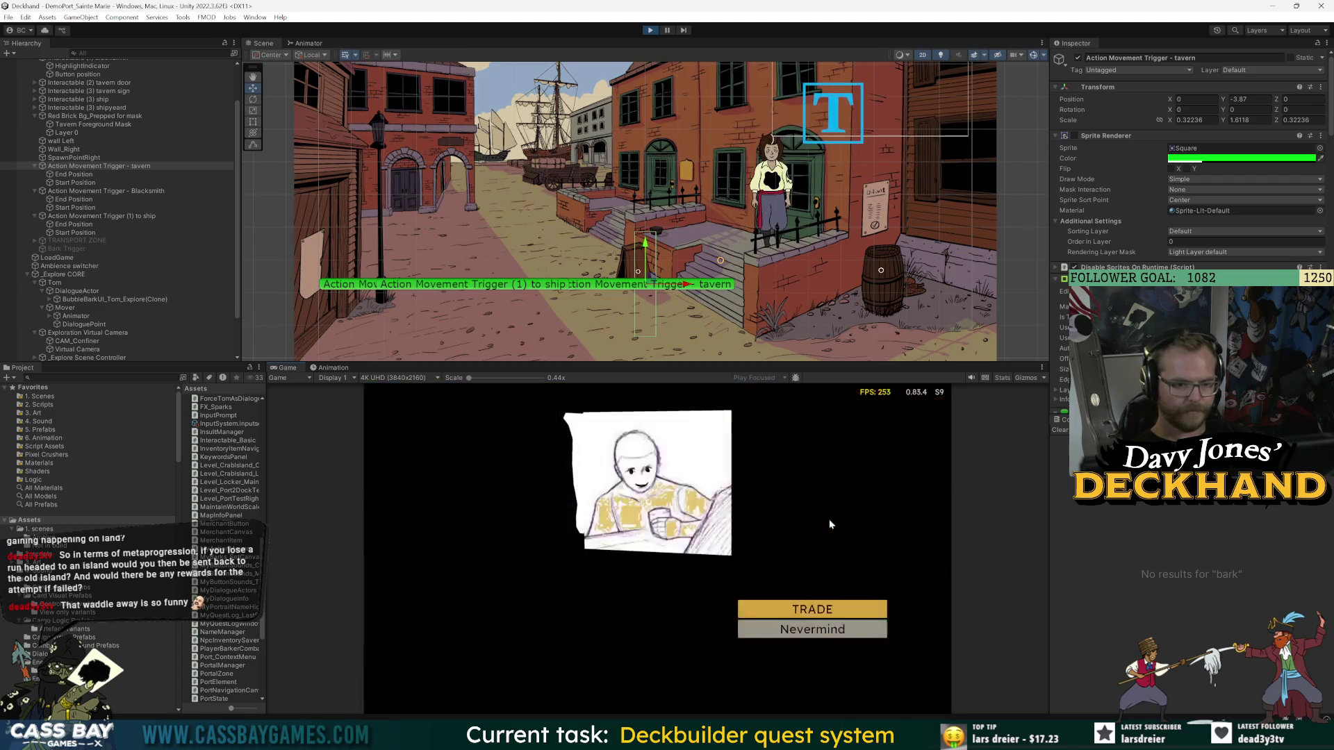
pyautogui.click(764, 629)
pyautogui.click(851, 614)
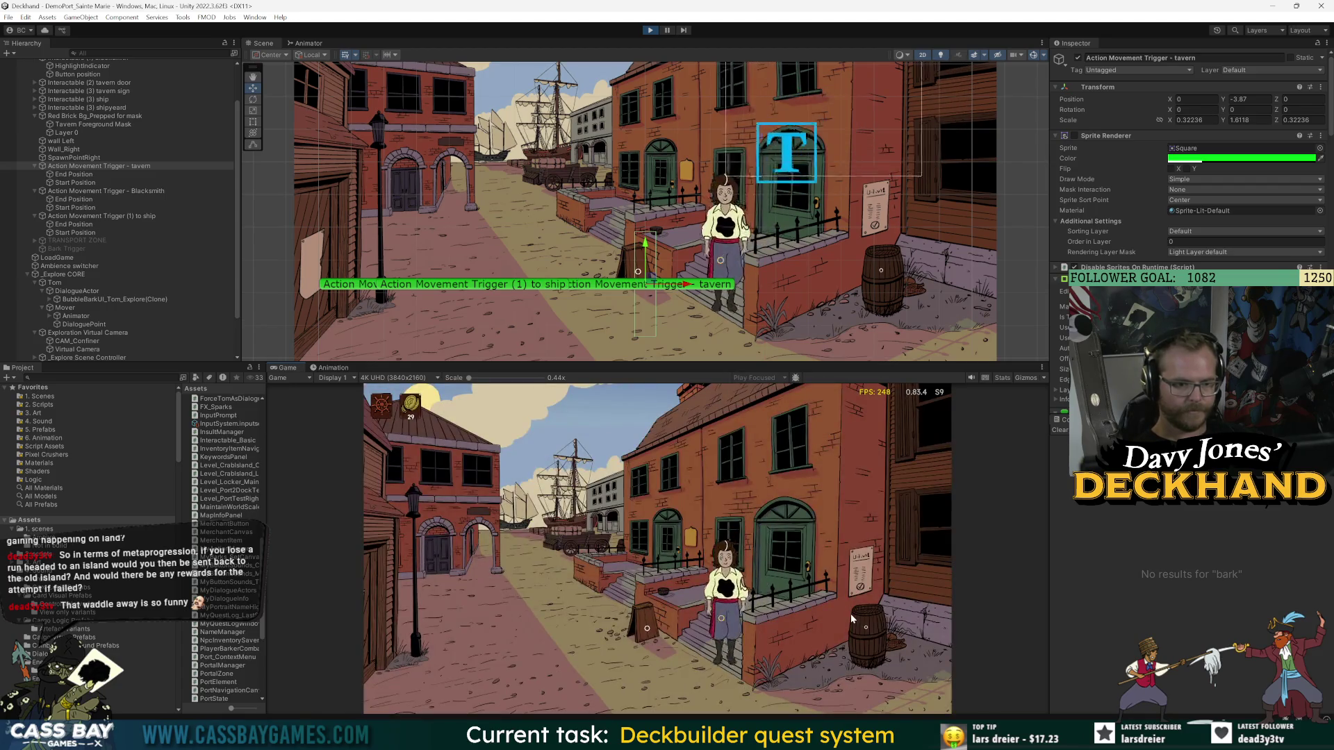
pyautogui.click(789, 539)
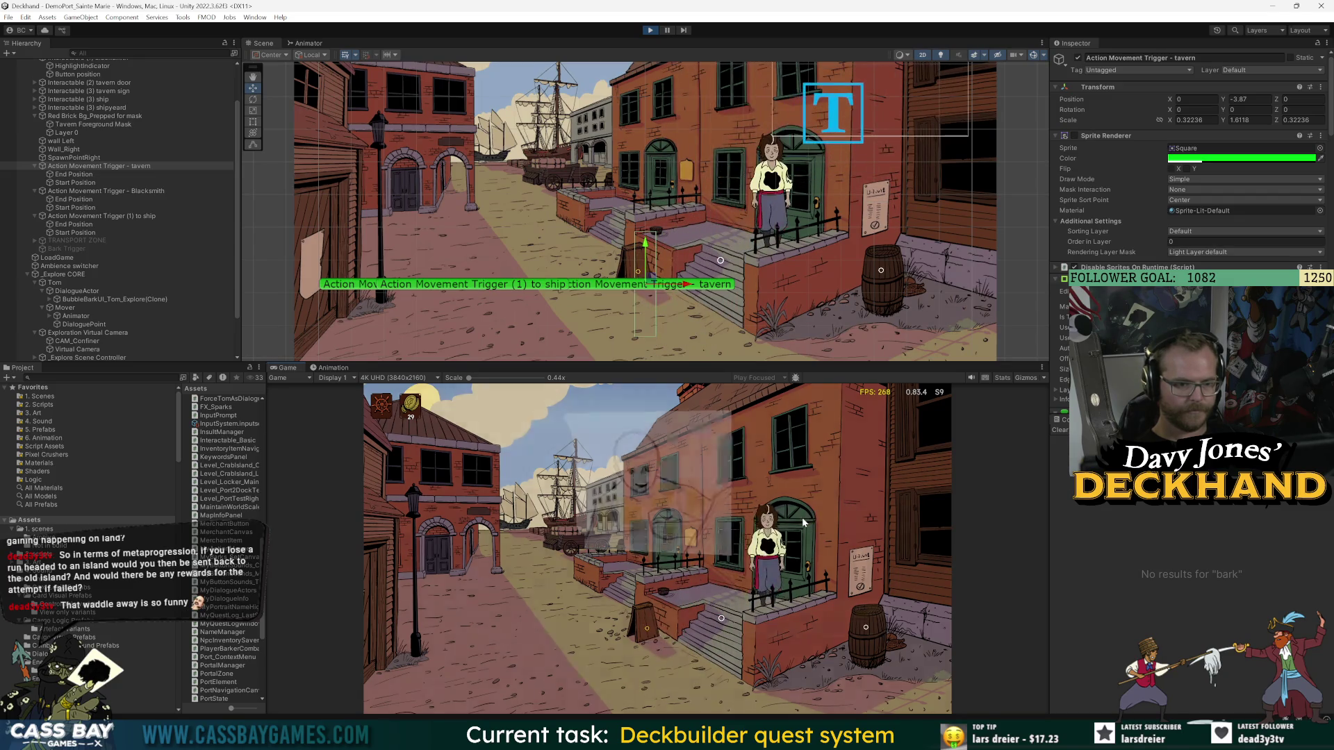
pyautogui.click(819, 632)
pyautogui.click(828, 614)
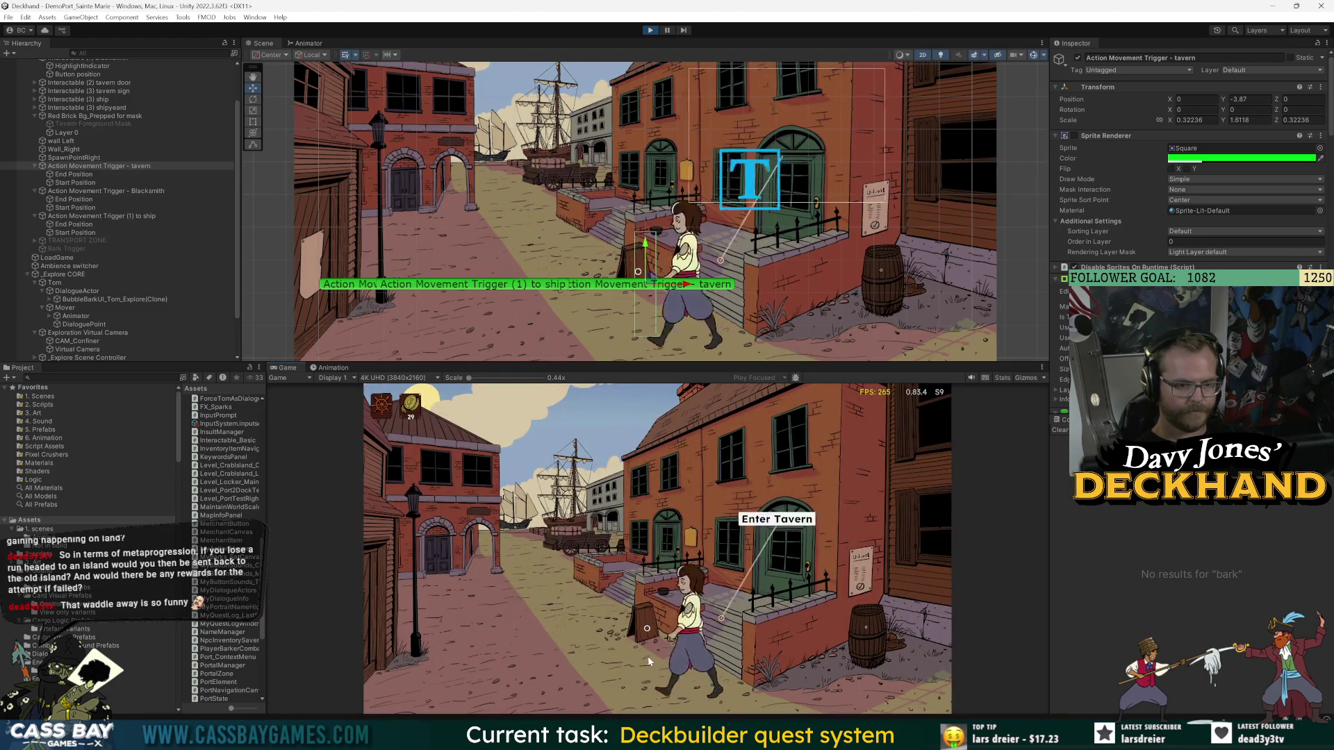
pyautogui.click(791, 518)
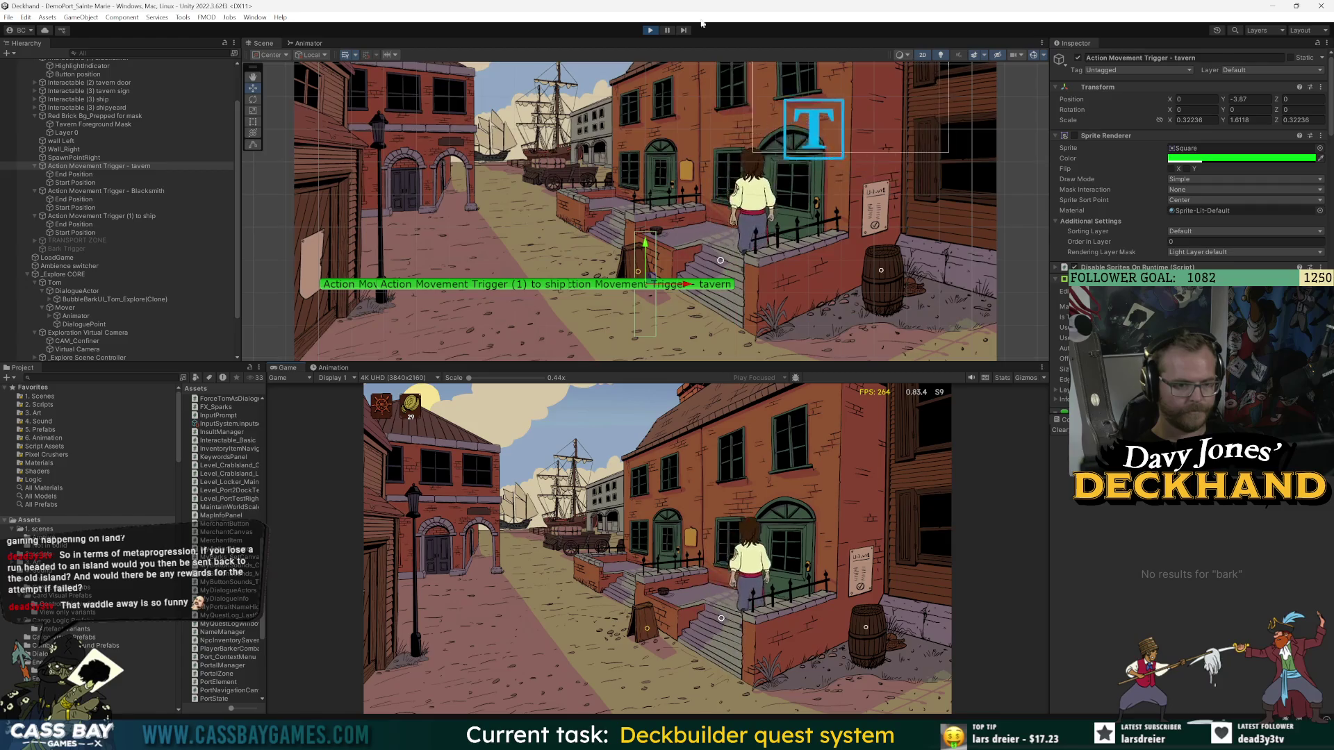
pyautogui.click(860, 608)
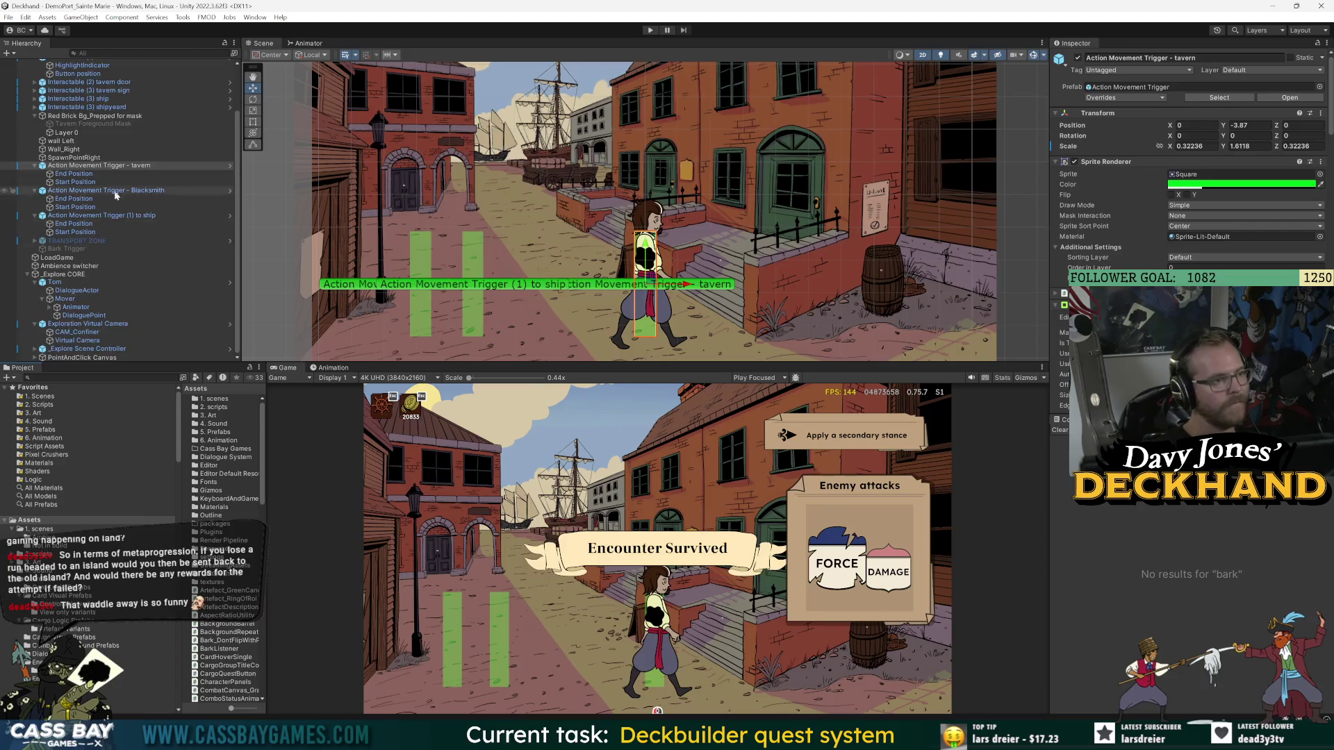
# - Select the Mover's Animator object and open its TomAnimation script
pyautogui.scroll(3, 116, 189)
pyautogui.scroll(-3, 113, 189)
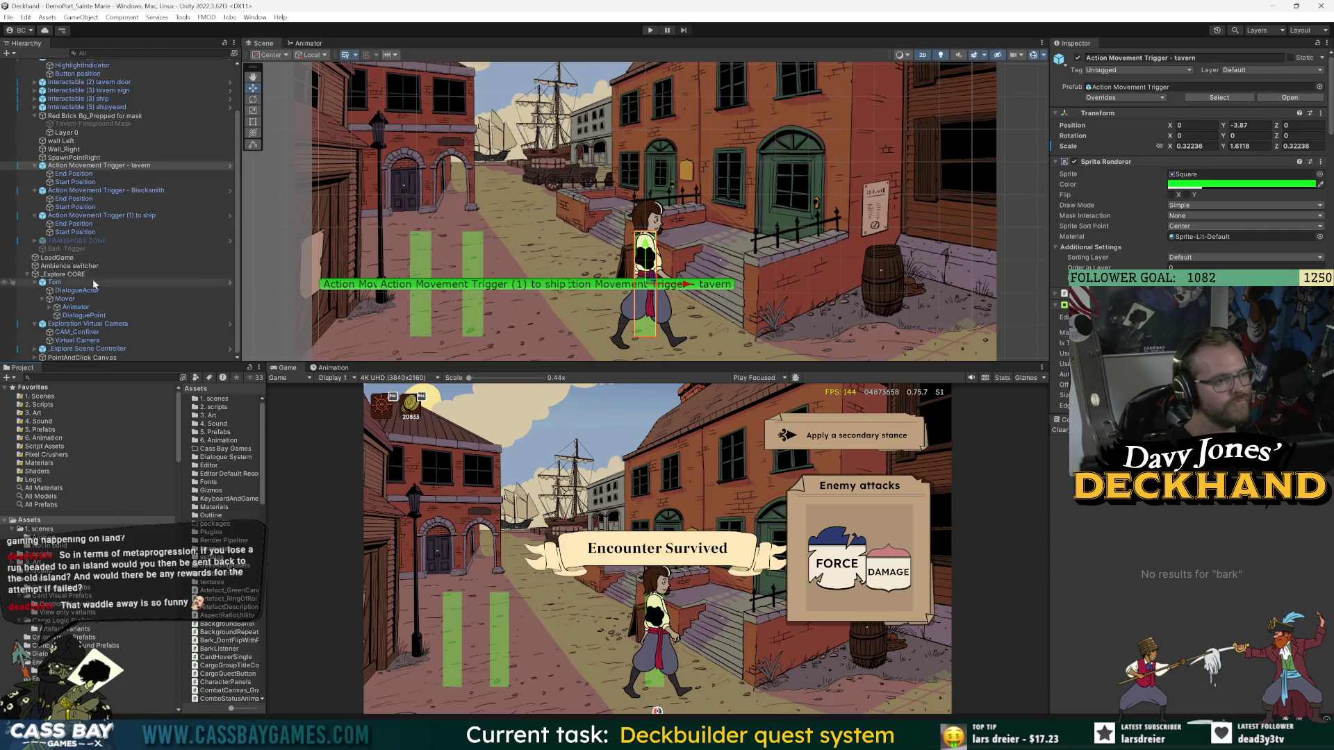
pyautogui.click(75, 307)
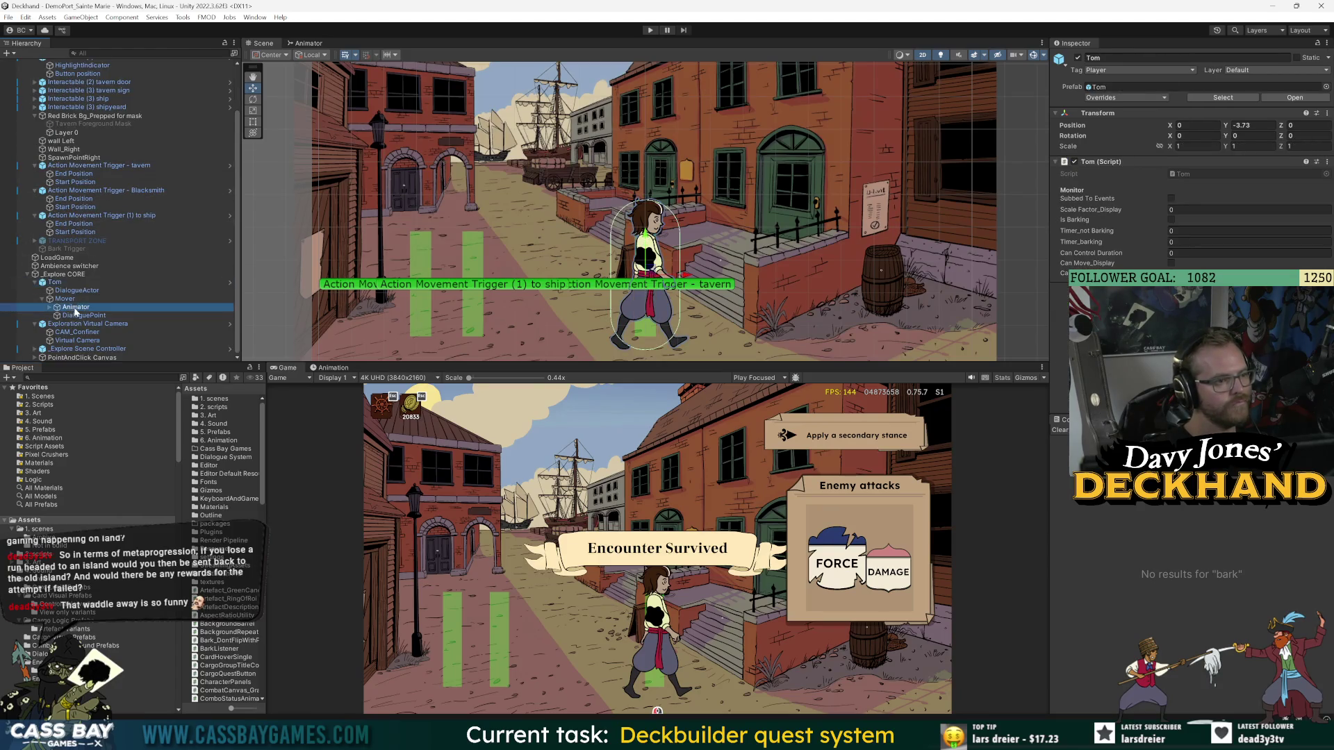
pyautogui.click(1216, 291)
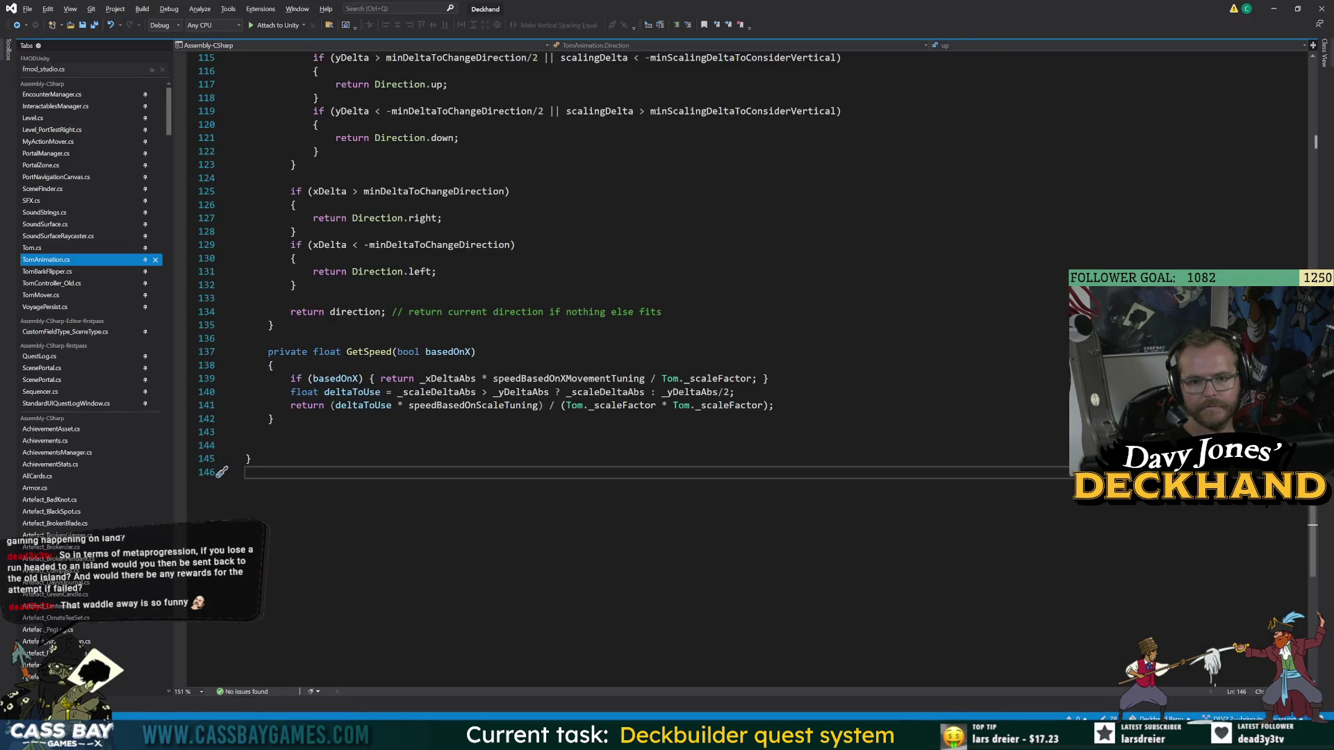
pyautogui.scroll(7, 625, 347)
pyautogui.click(272, 271)
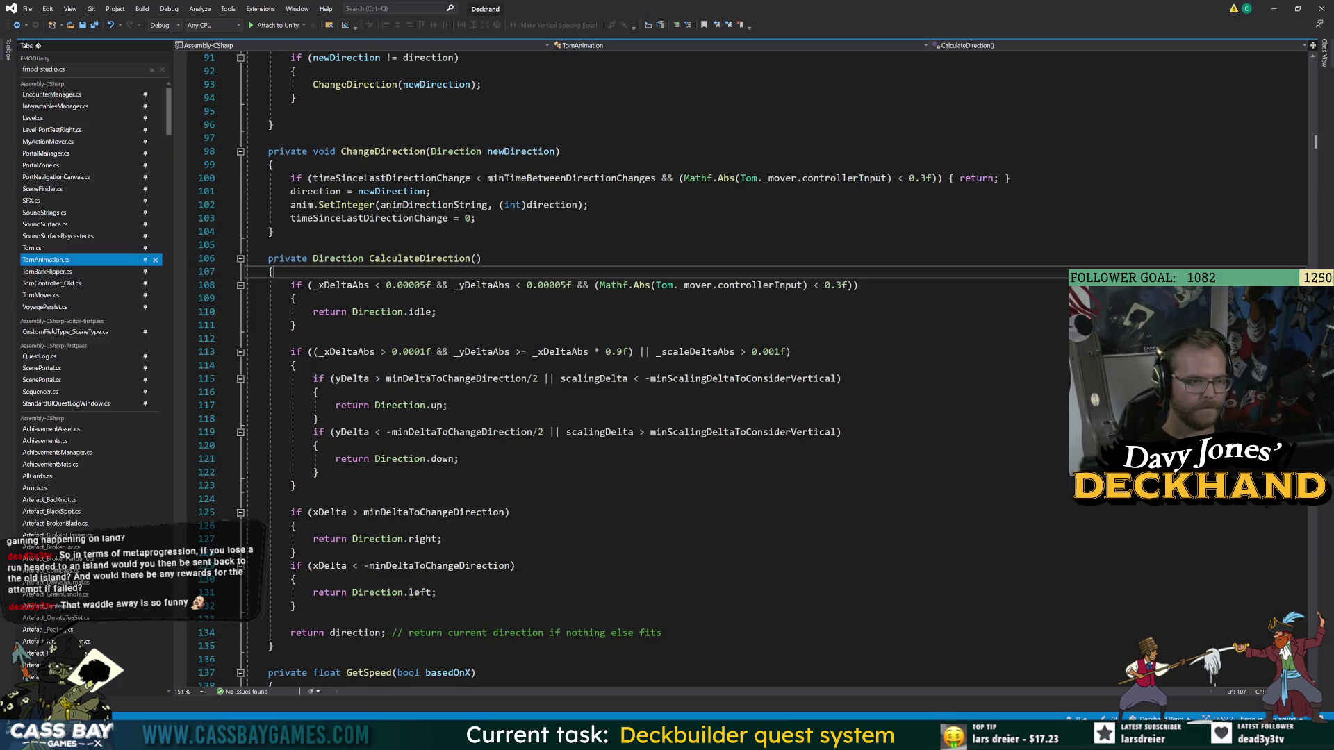
pyautogui.scroll(4, 416, 366)
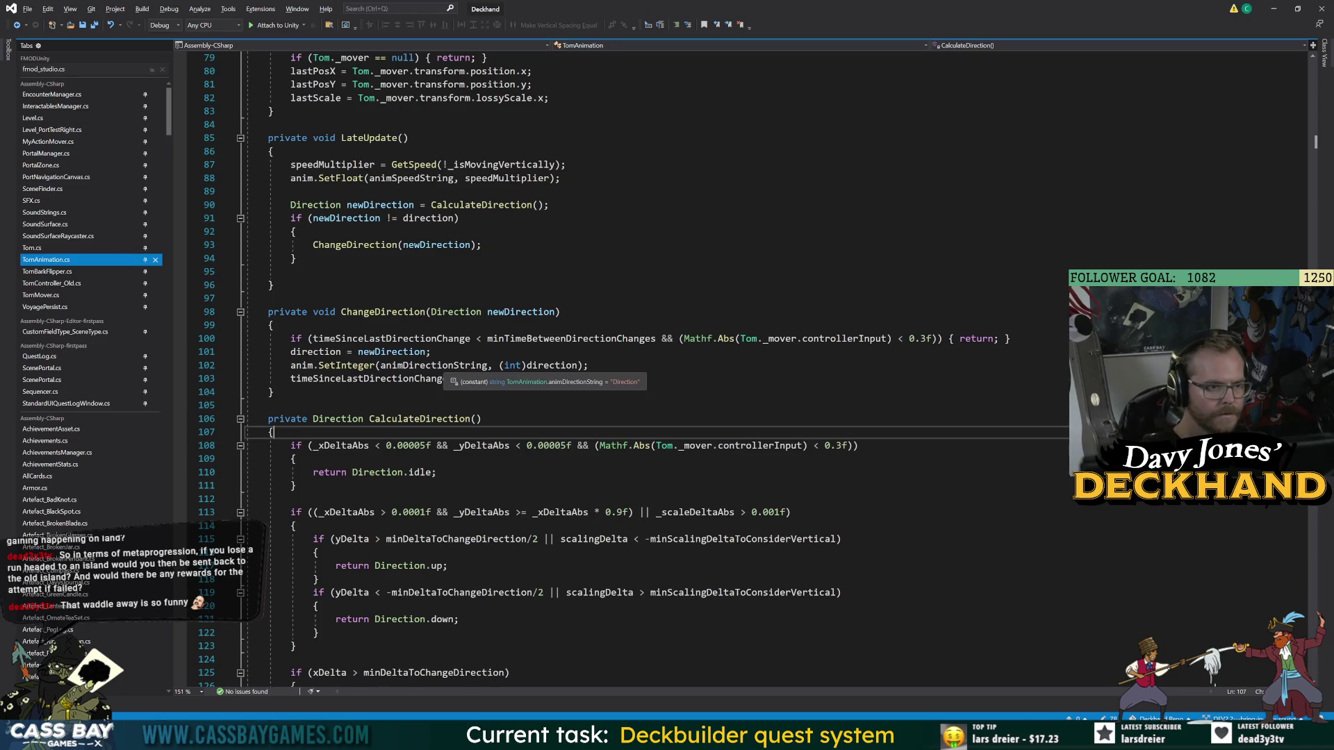
pyautogui.scroll(-6, 416, 372)
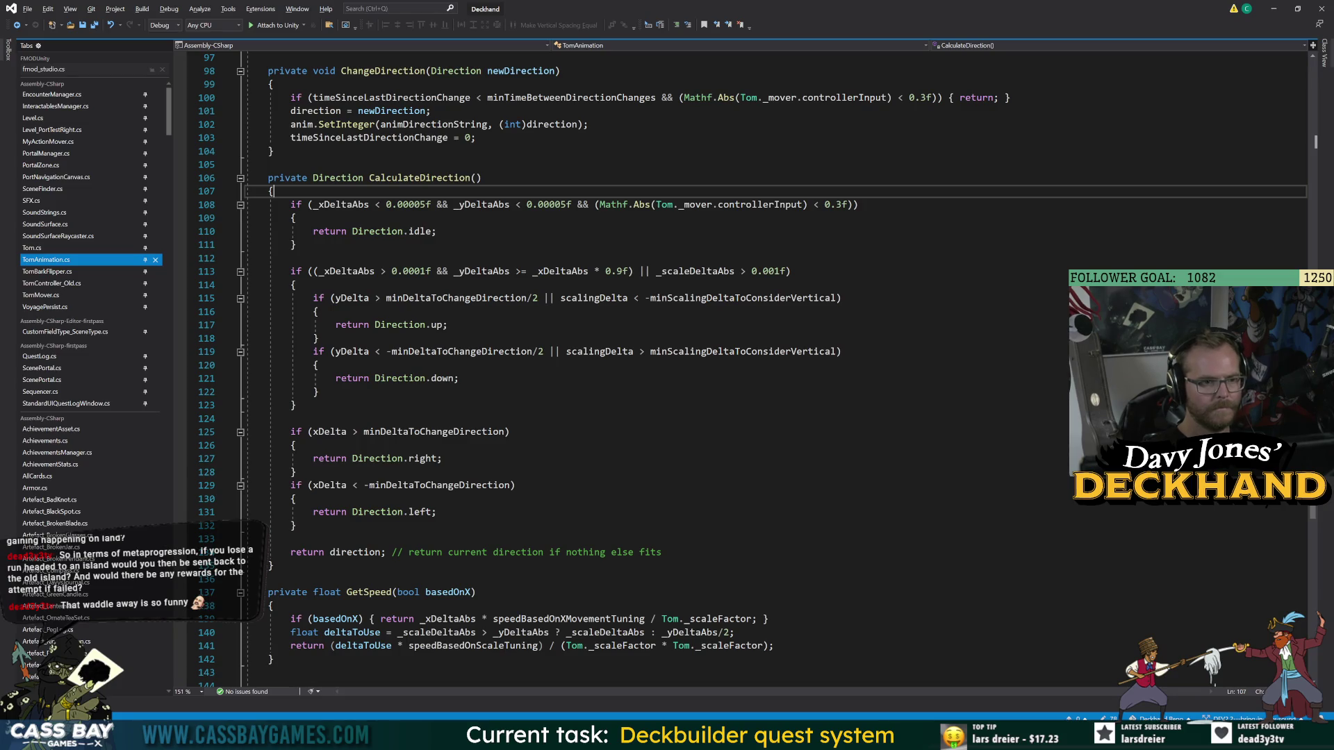
pyautogui.click(487, 298)
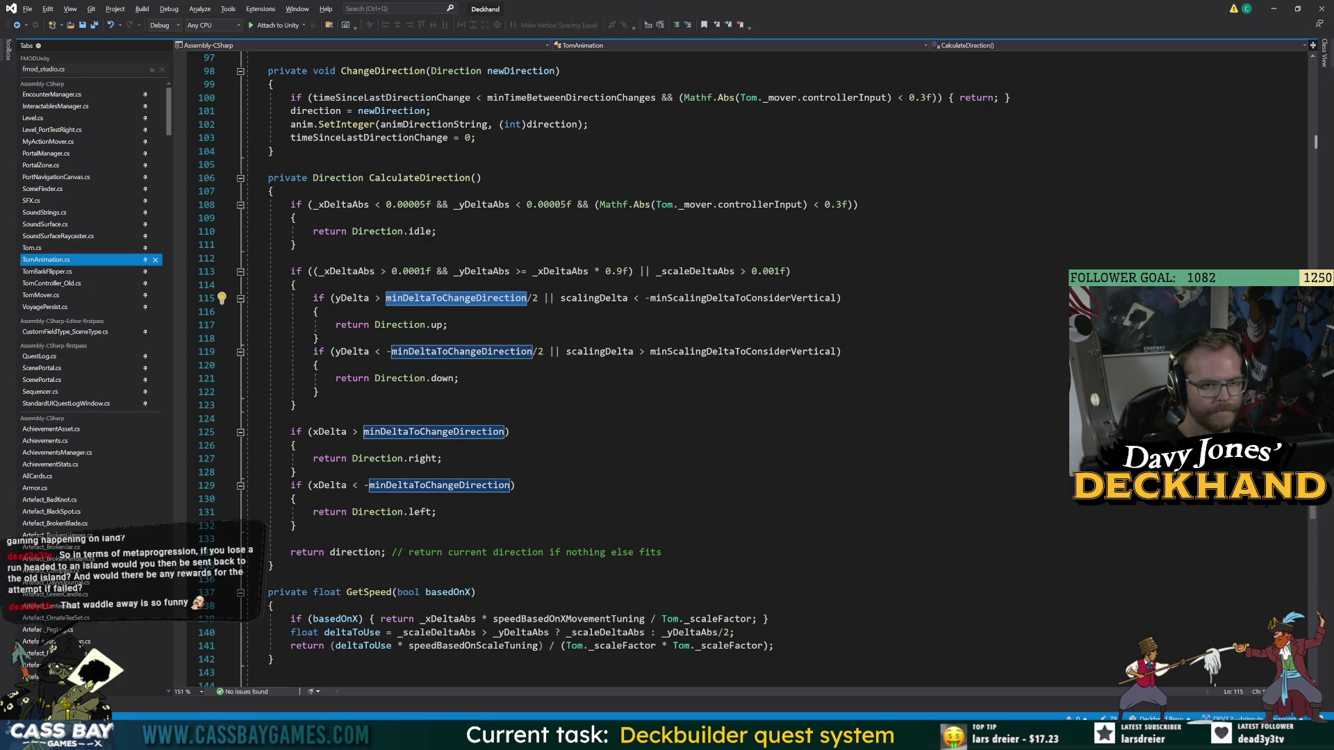
pyautogui.click(743, 298)
pyautogui.click(295, 405)
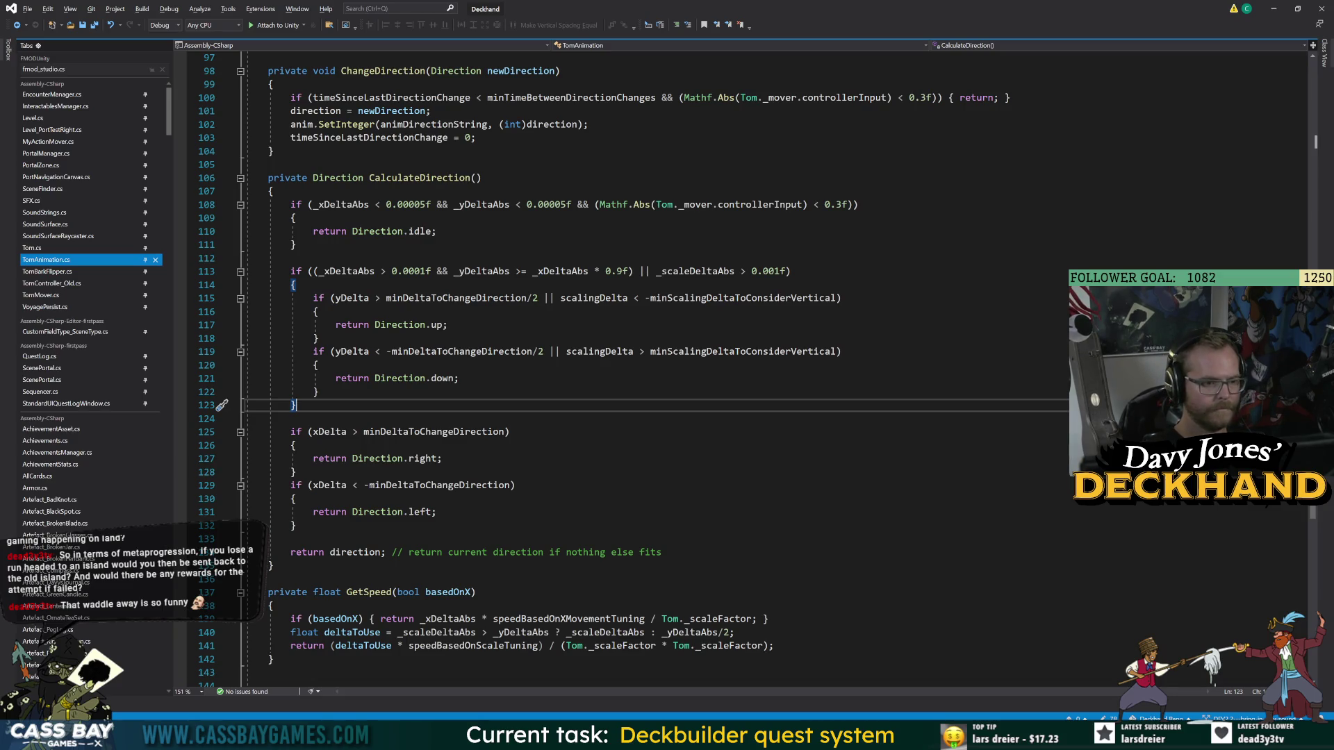
pyautogui.scroll(10, 597, 368)
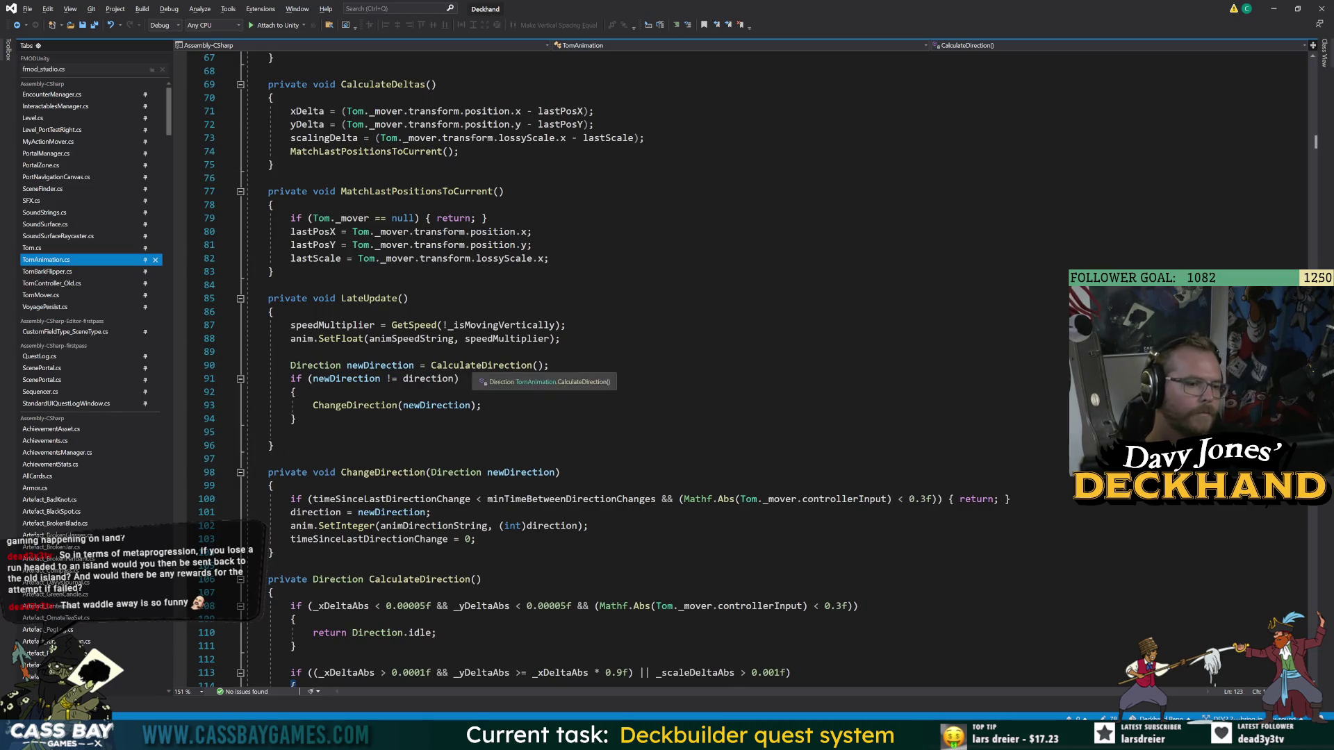
pyautogui.scroll(-6, 747, 368)
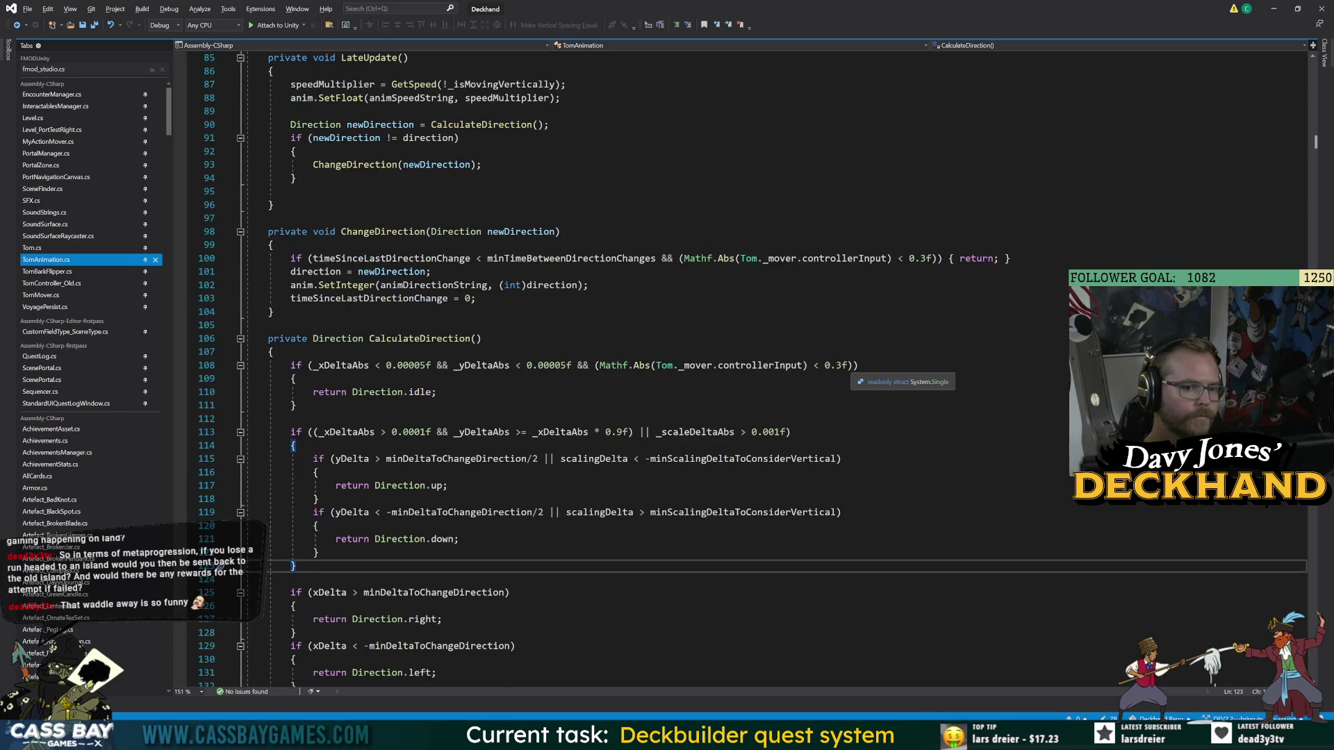
pyautogui.click(855, 366)
# - Append && Tom._canControl to the idle if-condition on line 108 of CalculateDirection
pyautogui.write('&& !')
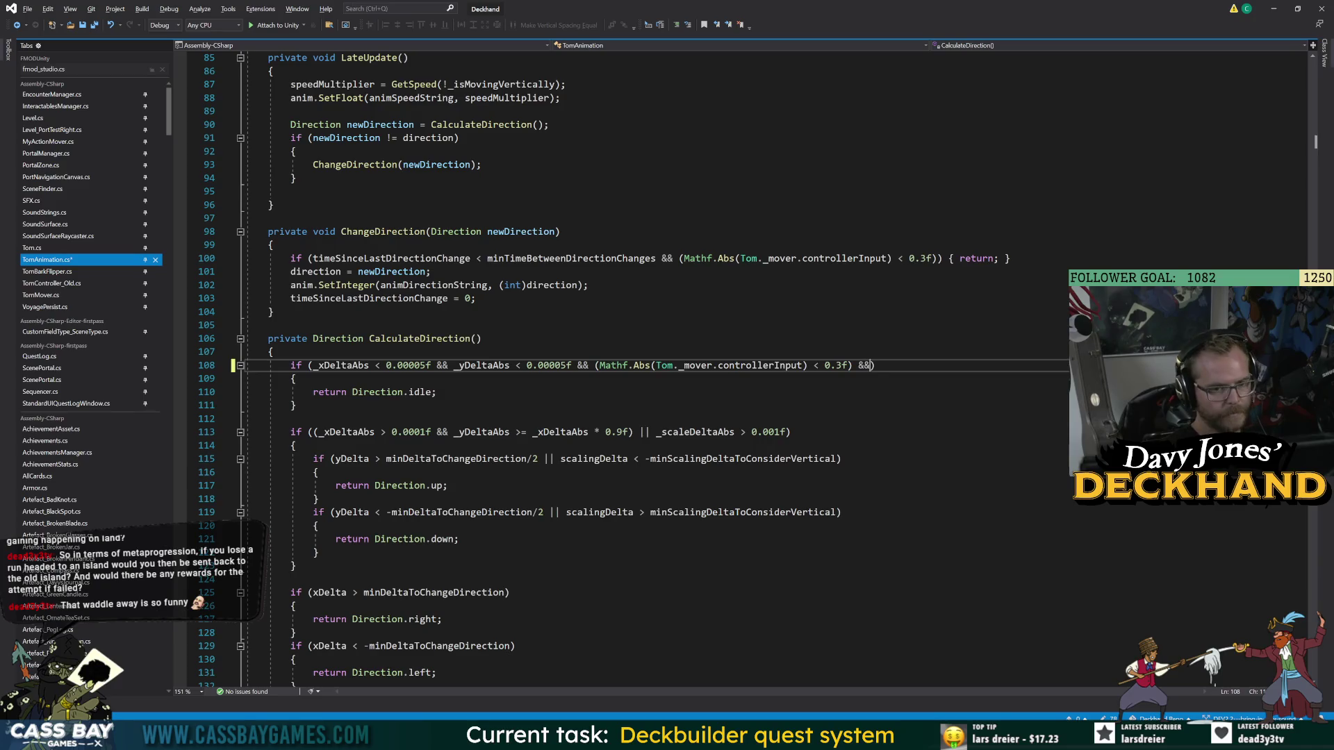
pyautogui.write('Tom.')
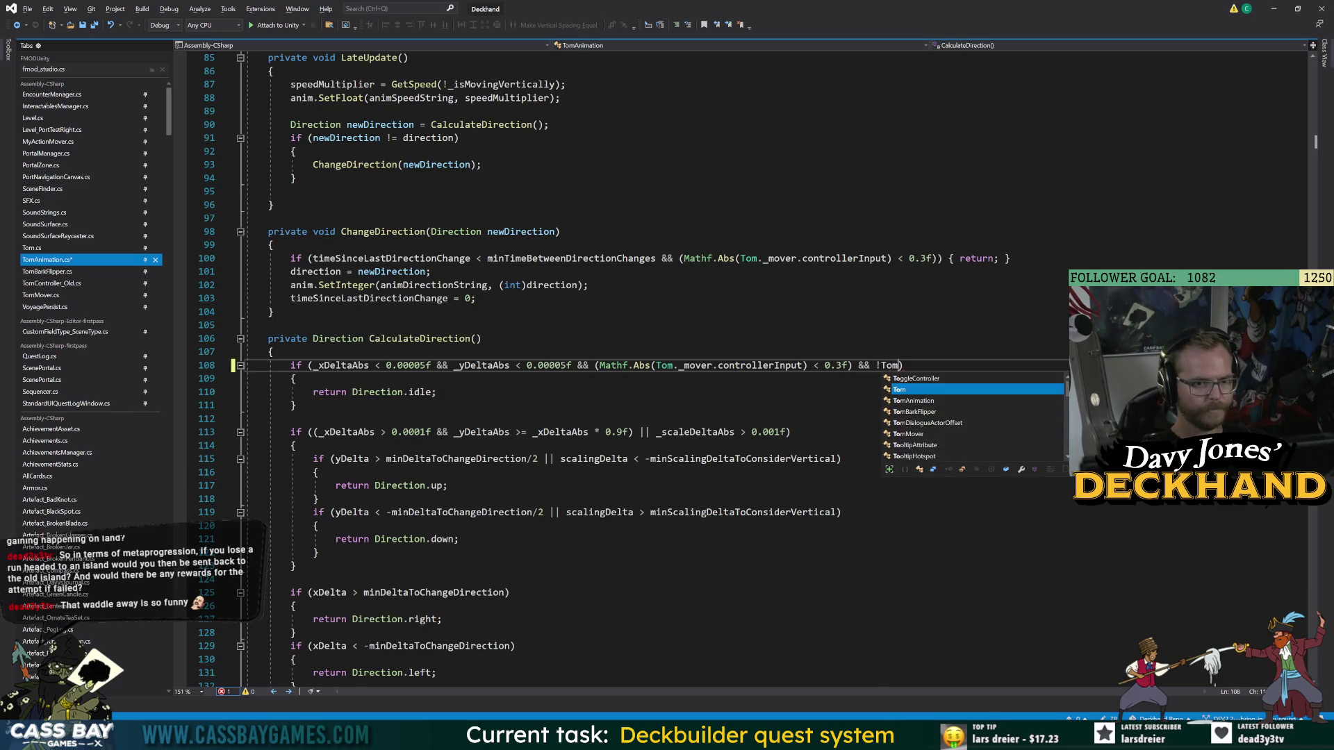
pyautogui.hotkey('ctrl', 'space')
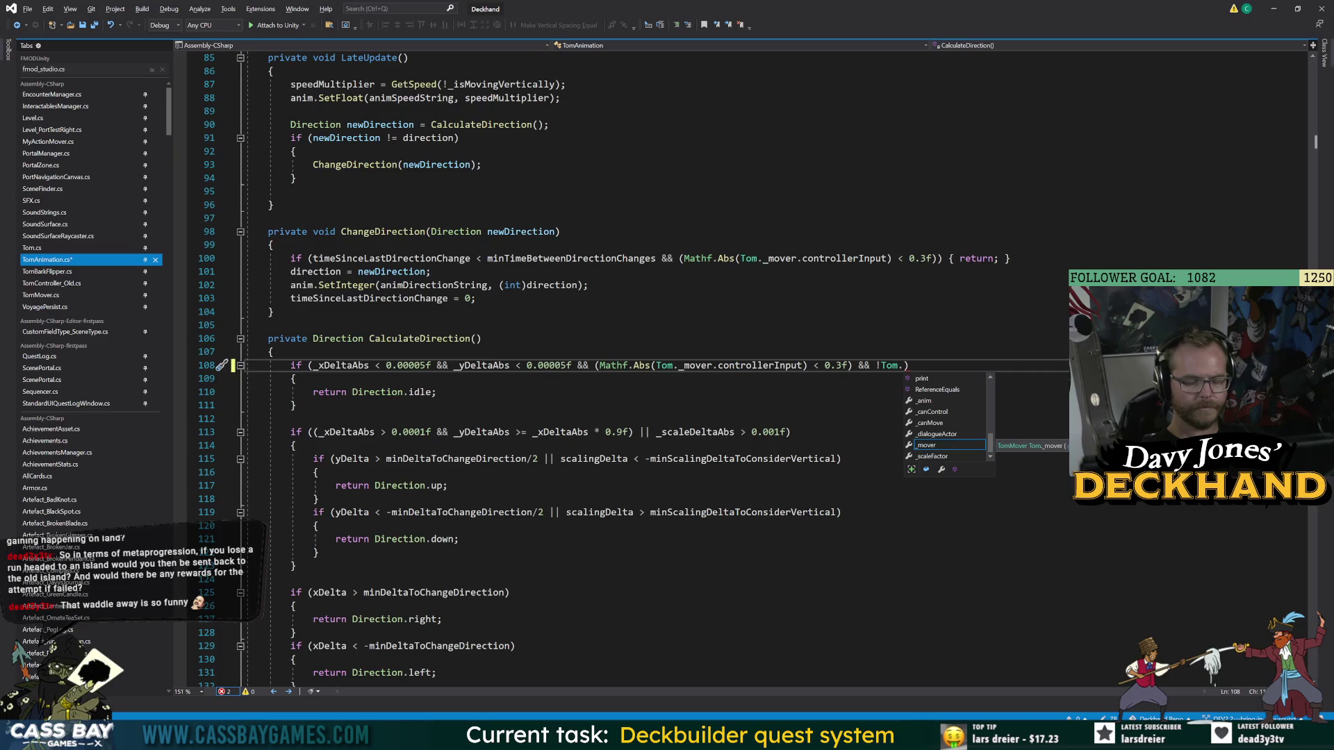
pyautogui.write('mov')
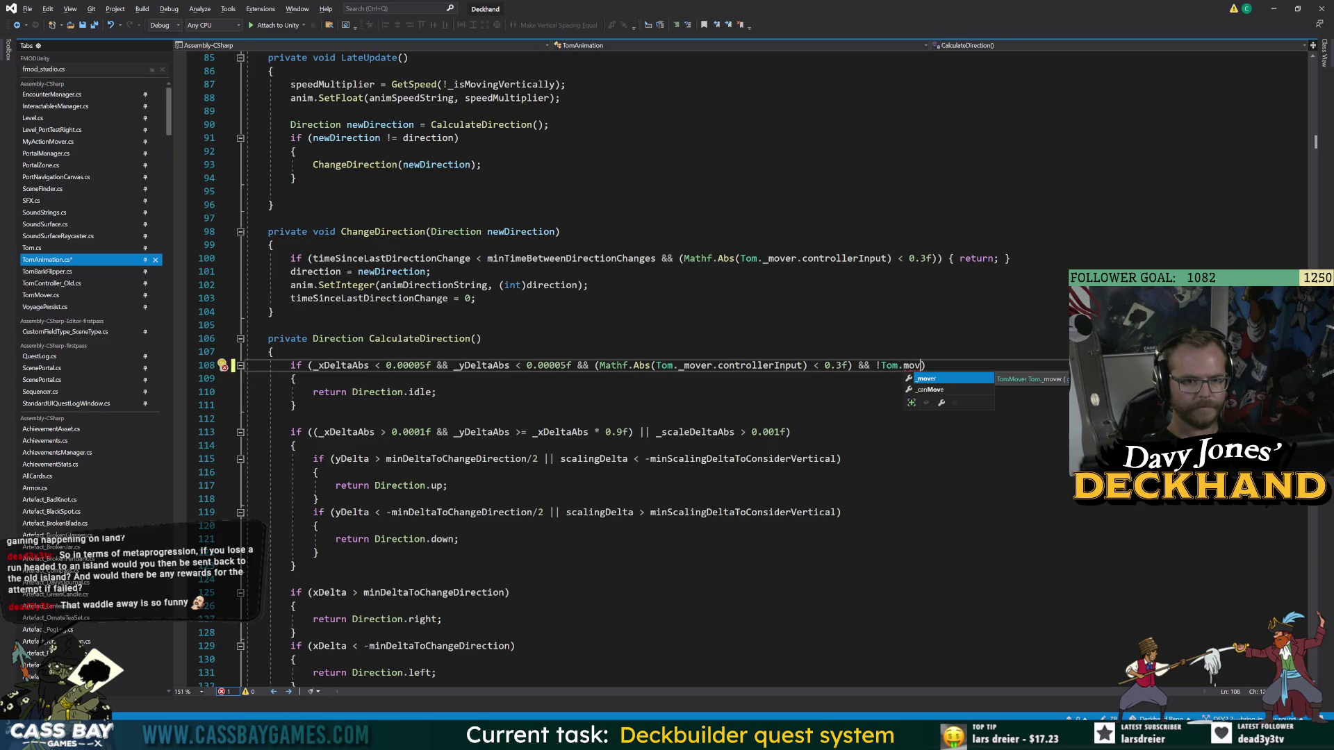
pyautogui.press('BackSpace')
pyautogui.press('BackSpace')
pyautogui.press('BackSpace')
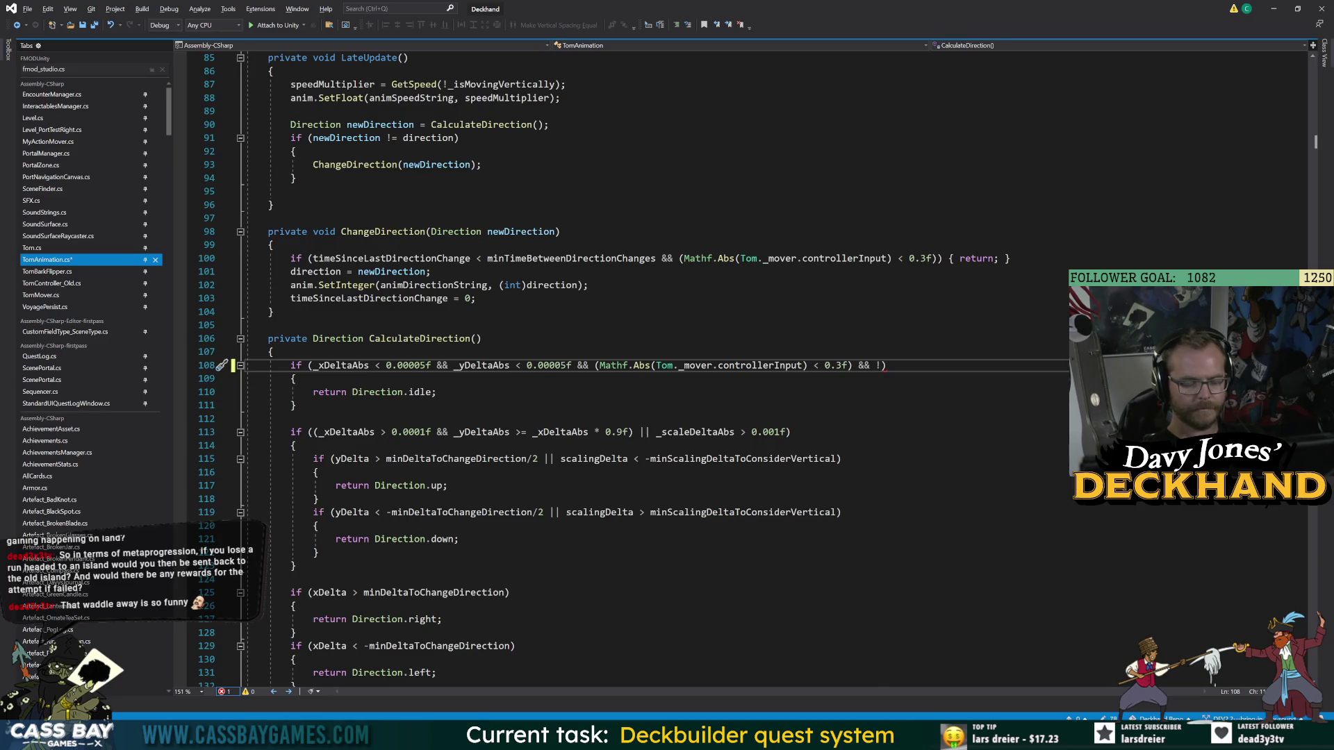
pyautogui.press('BackSpace')
pyautogui.write('Tom._mover.')
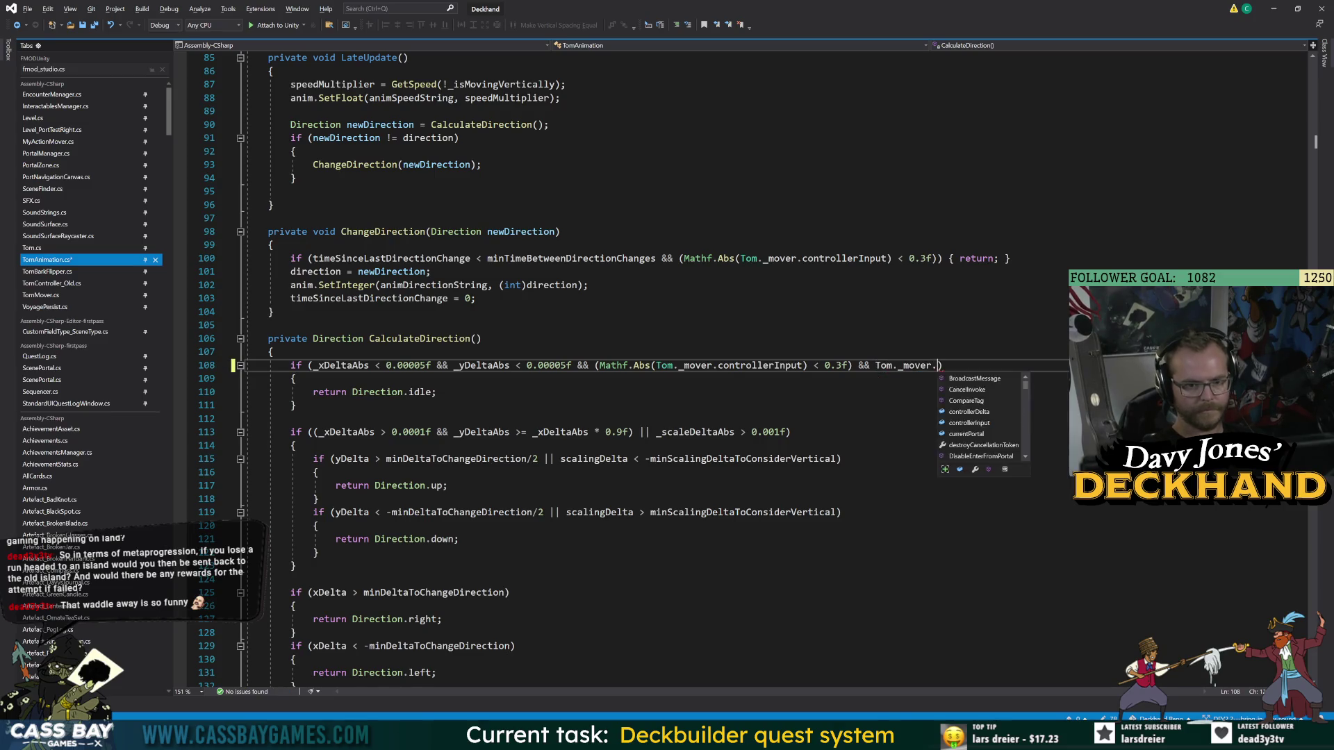
pyautogui.write('canC')
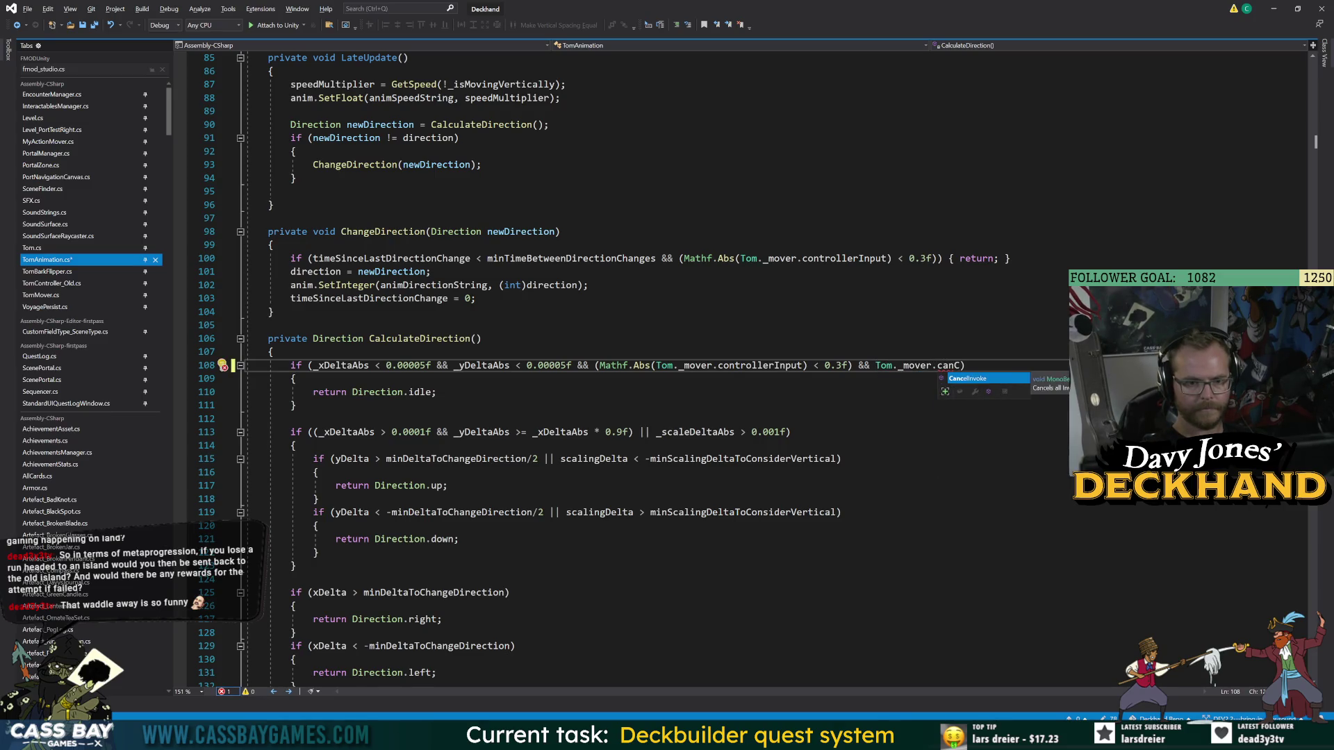
pyautogui.press('BackSpace')
pyautogui.press('BackSpace')
pyautogui.press('BackSpace')
pyautogui.write('ca')
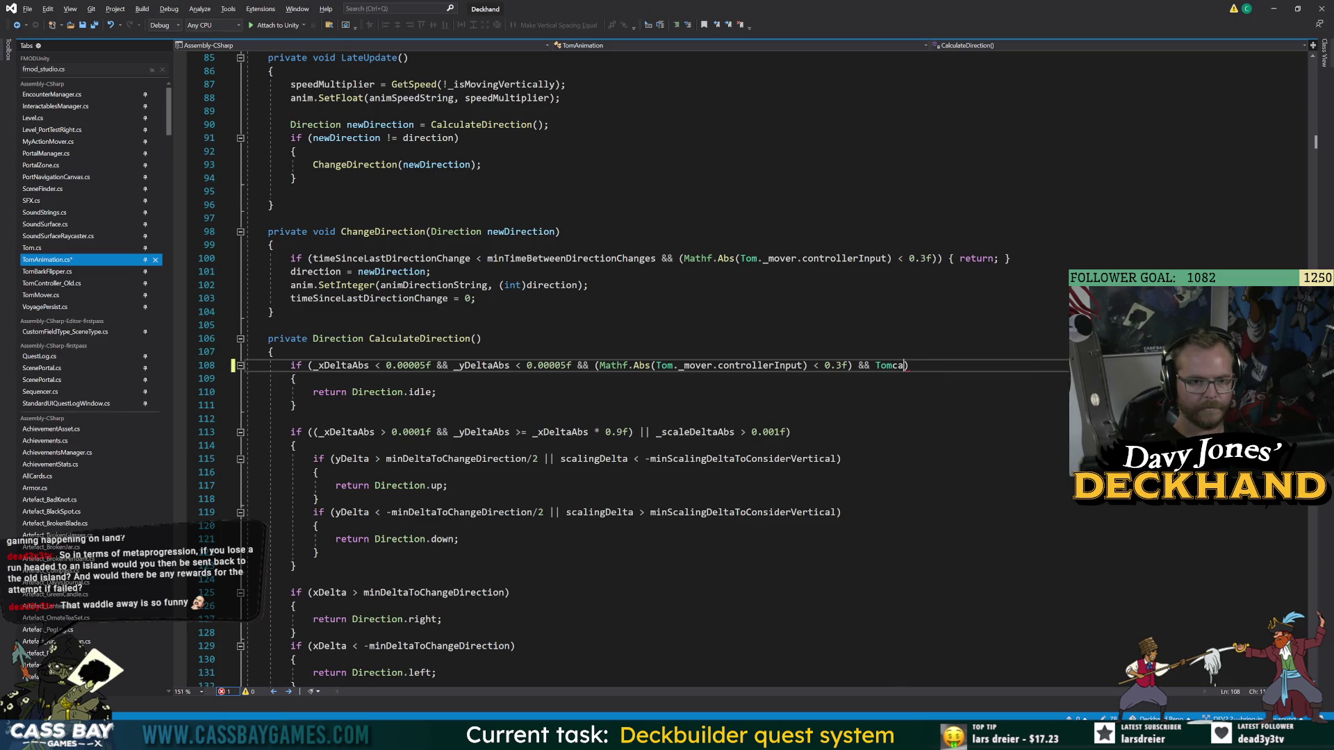
pyautogui.press('BackSpace')
pyautogui.press('BackSpace')
pyautogui.write('._ca')
pyautogui.press('Tab')
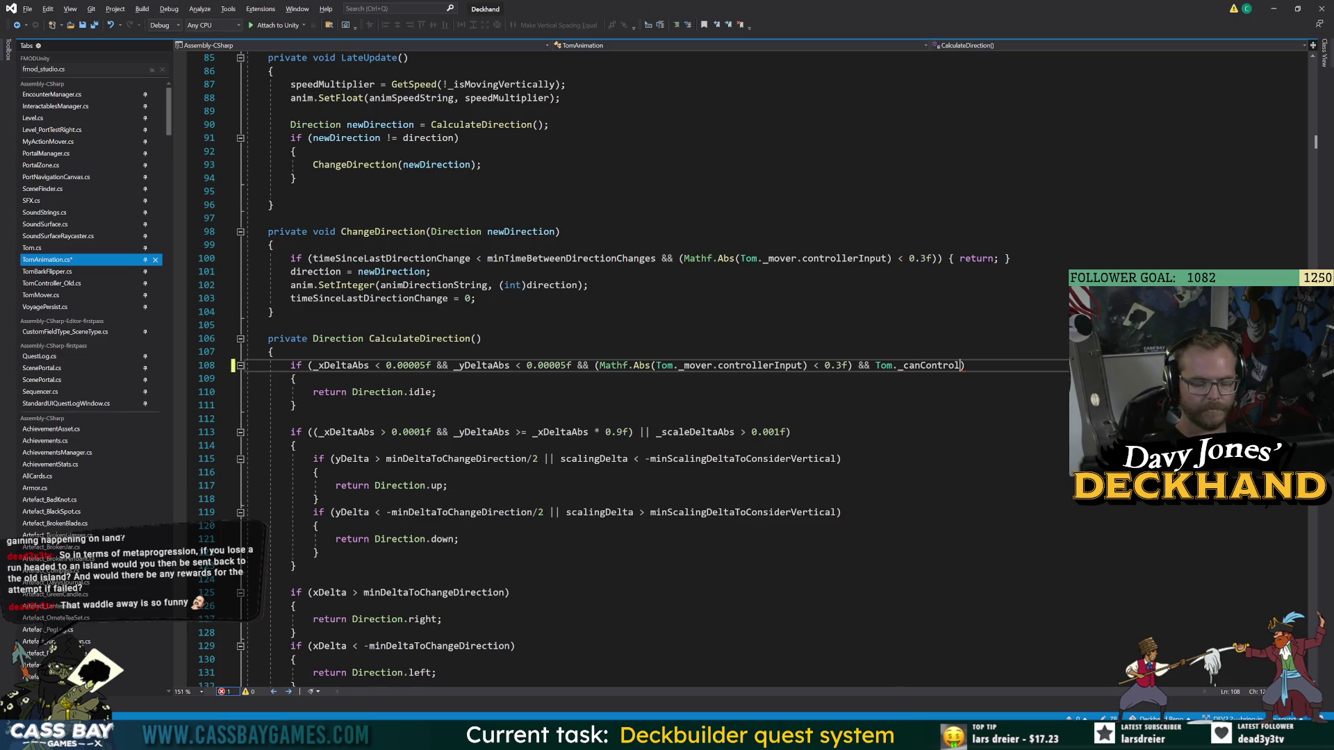
# - Save TomAnimation.cs and switch back to the Unity editor
pyautogui.hotkey('ctrl', 's')
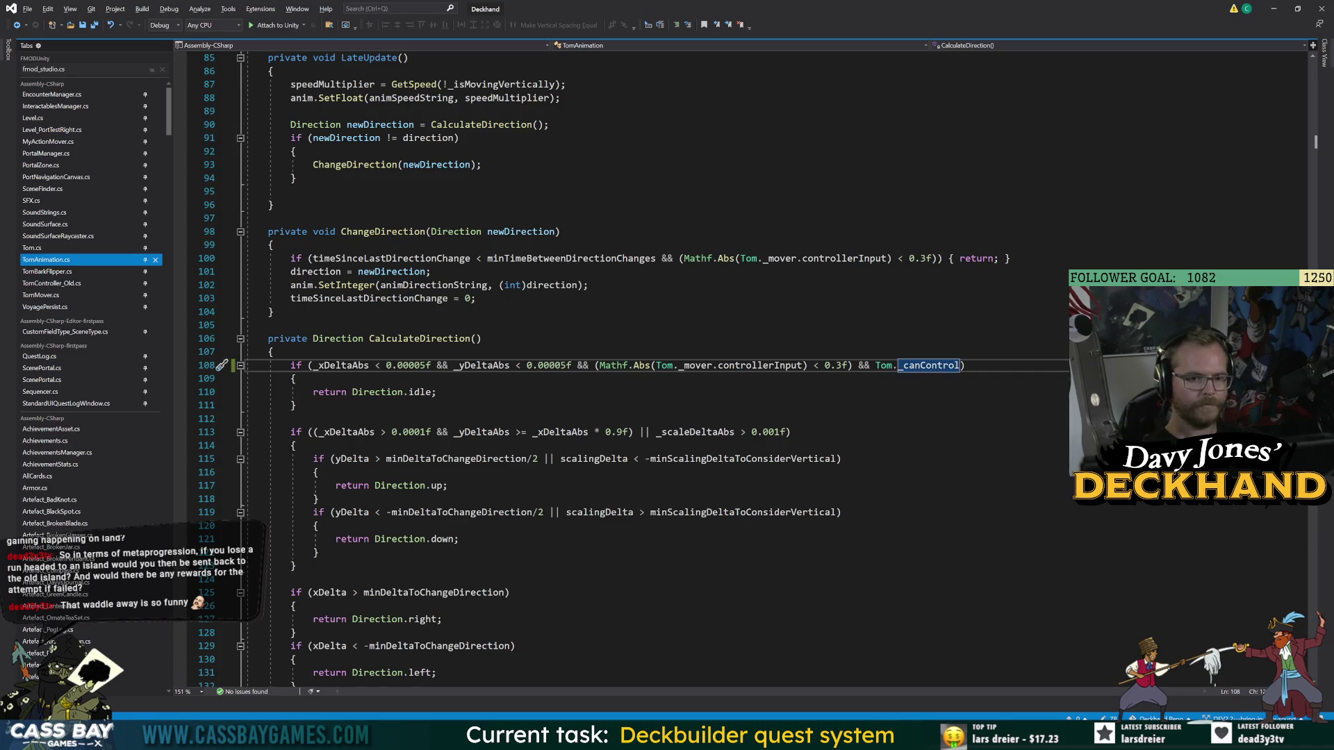
pyautogui.click(318, 498)
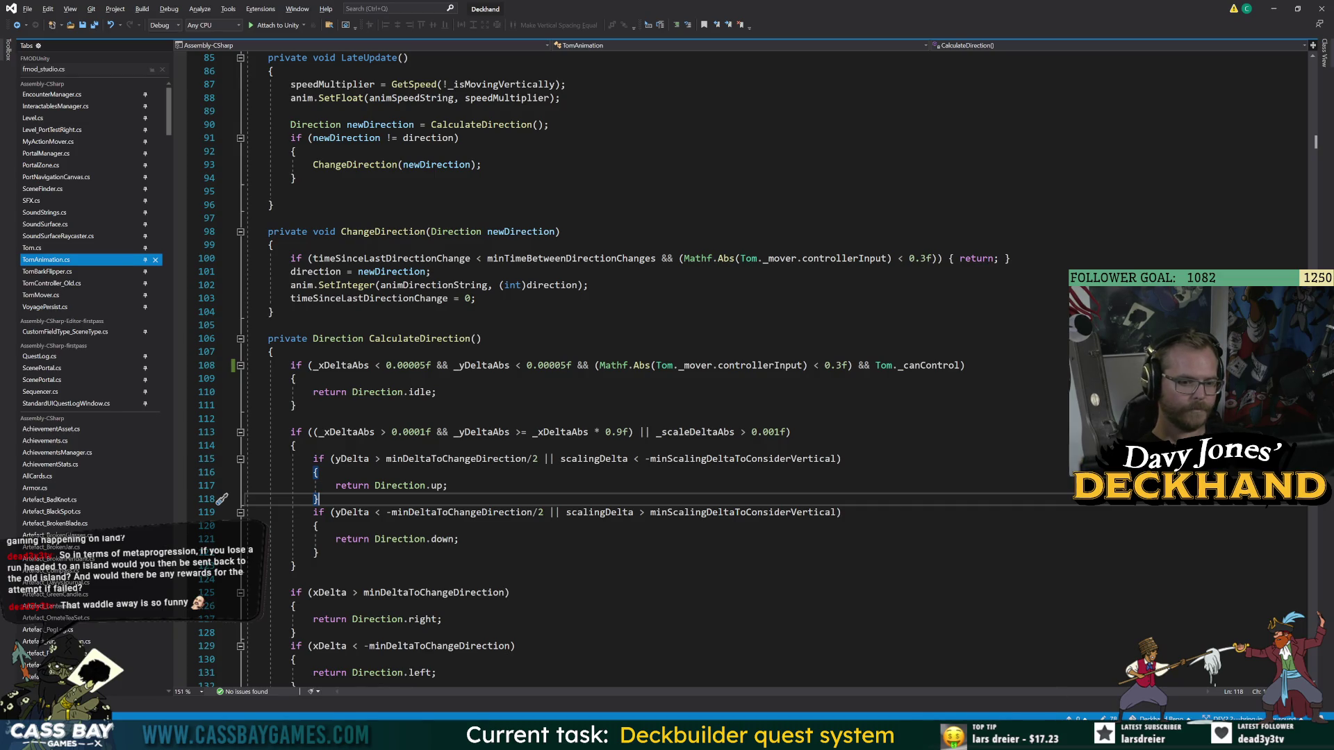
pyautogui.hotkey('alt', 'Tab')
pyautogui.hotkey('alt', 'Tab')
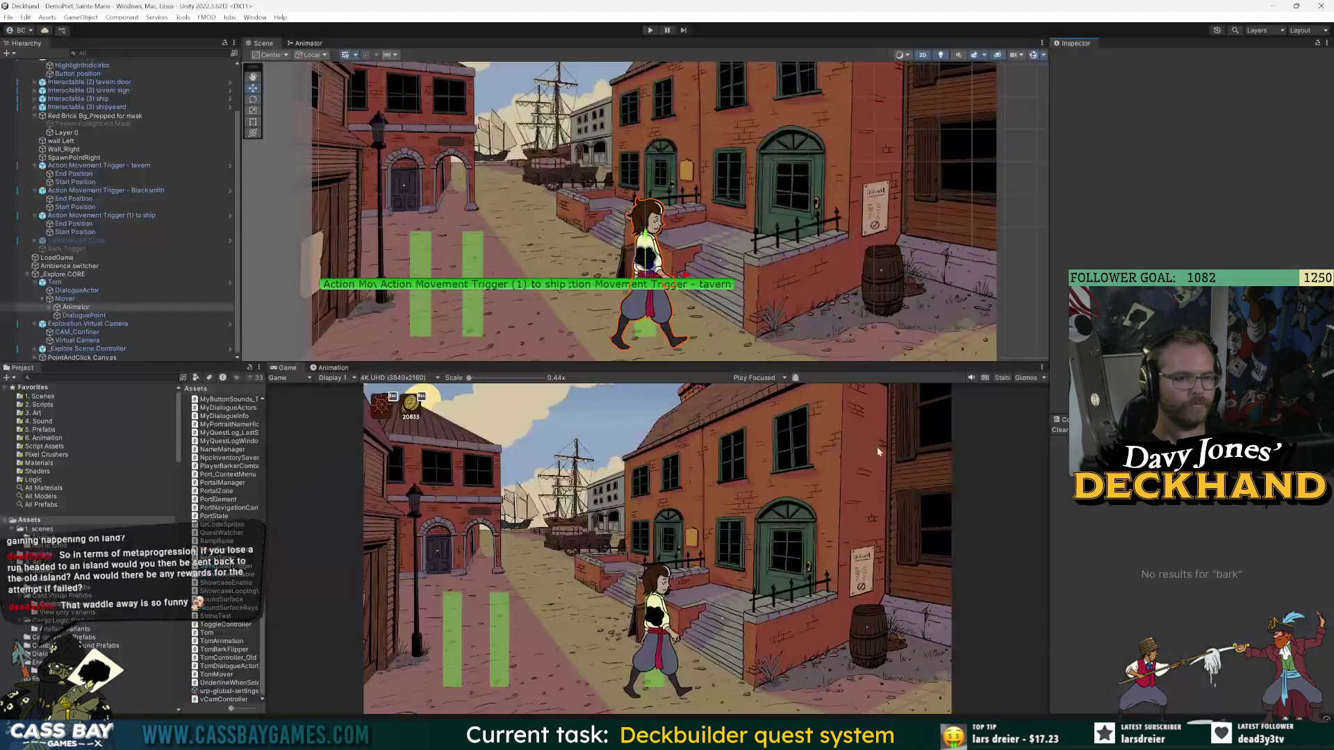
pyautogui.hotkey('alt', 'Tab')
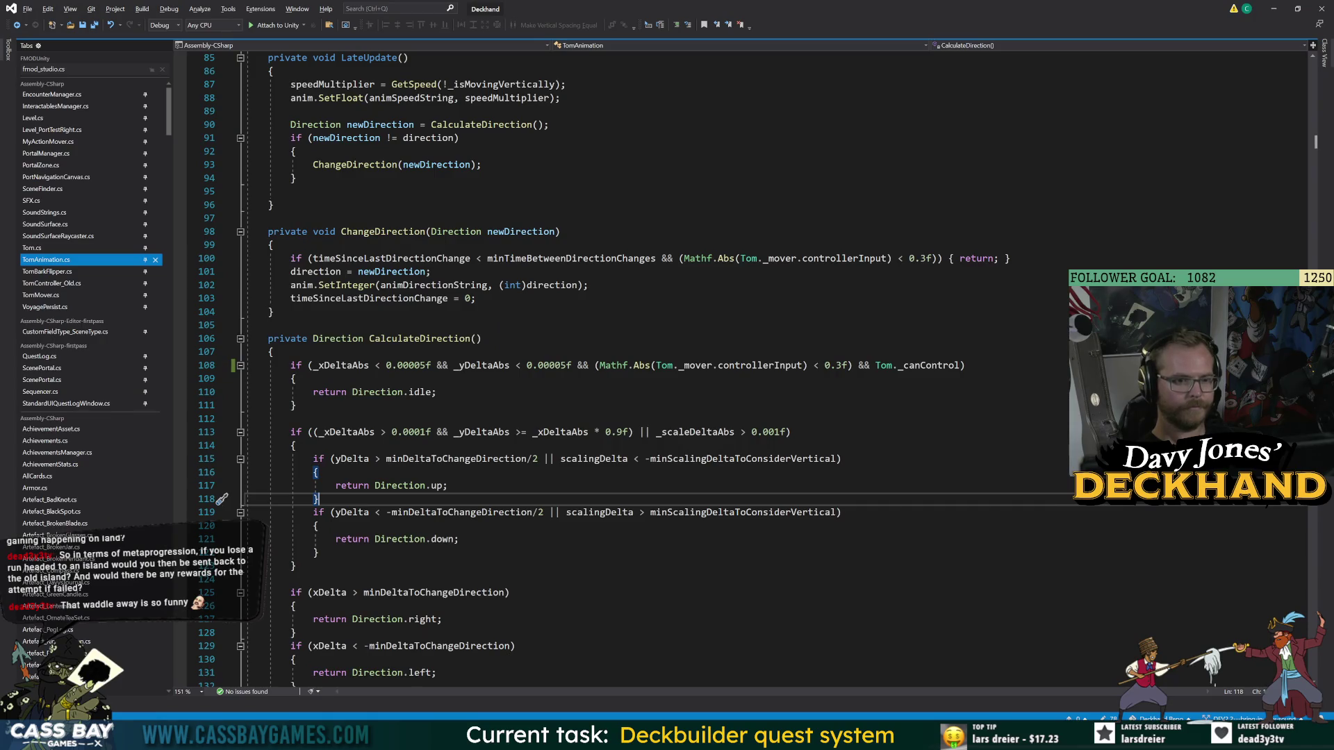
pyautogui.hotkey('alt', 'Tab')
pyautogui.click(651, 31)
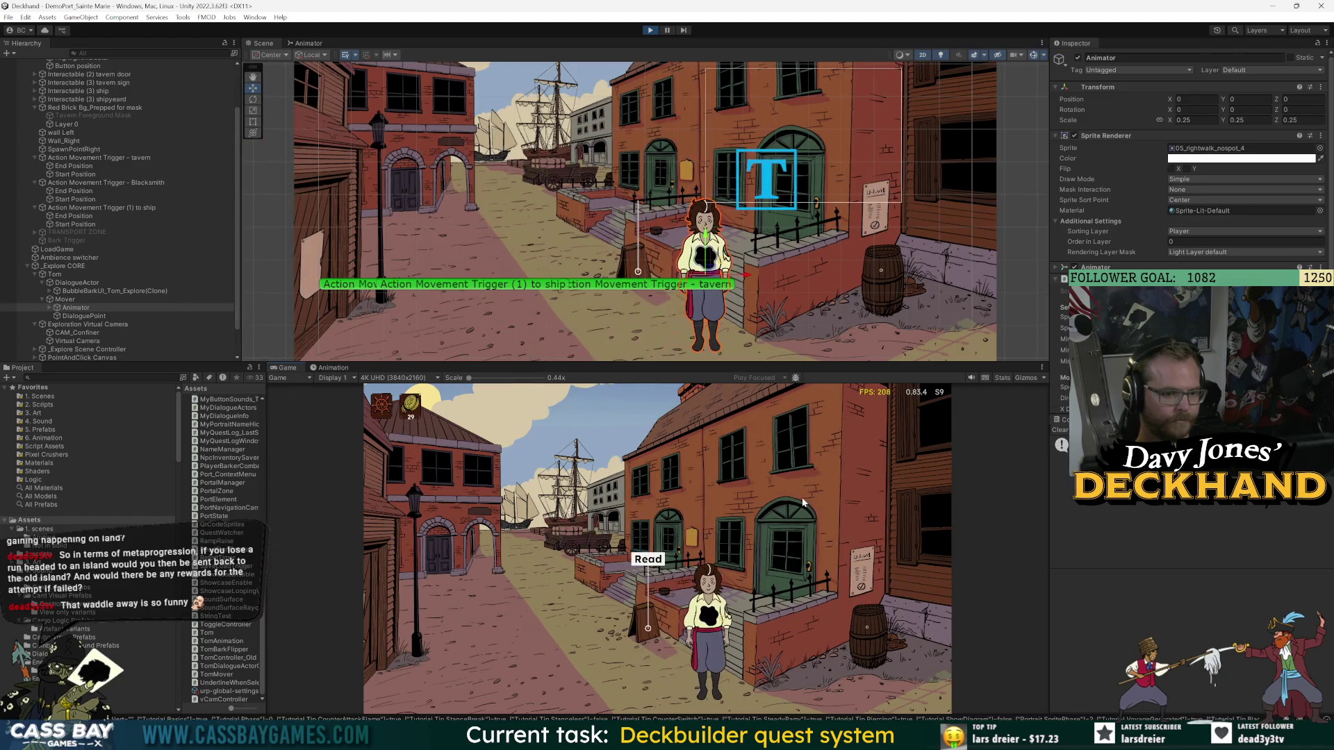
pyautogui.click(808, 529)
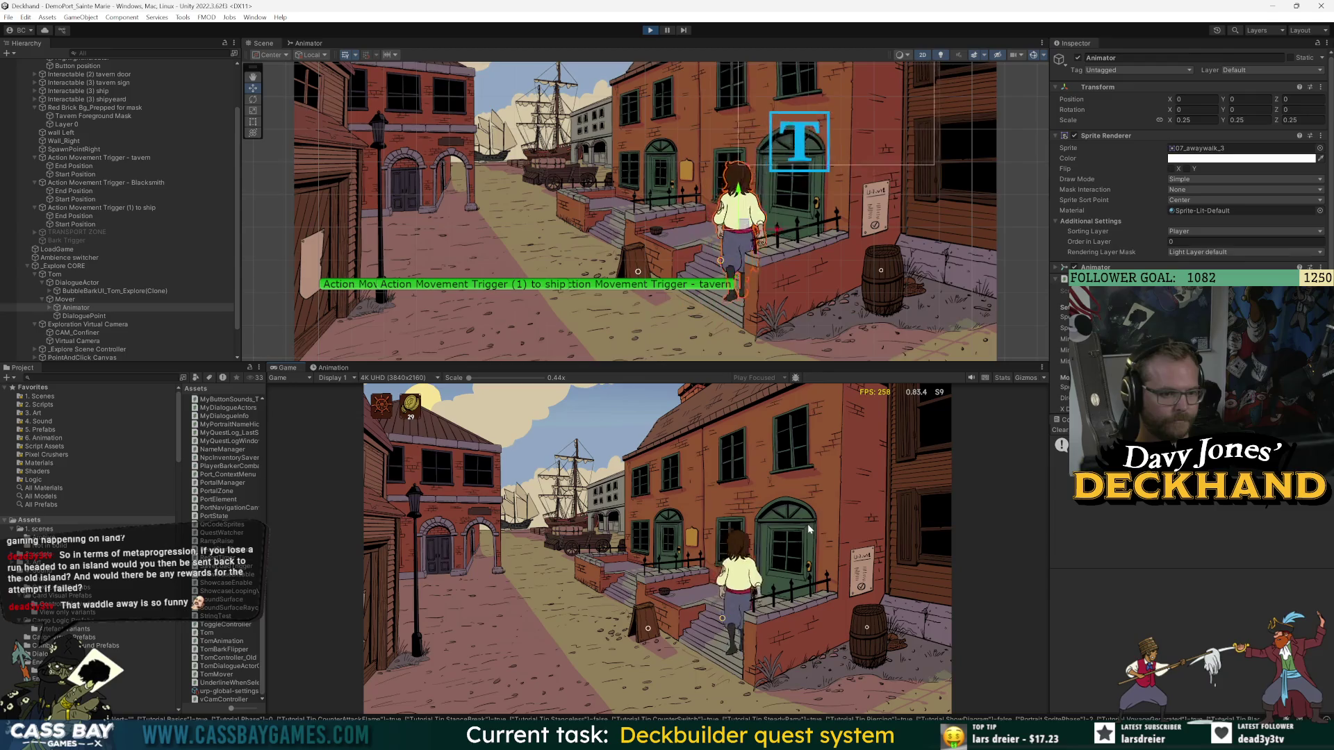
pyautogui.click(827, 602)
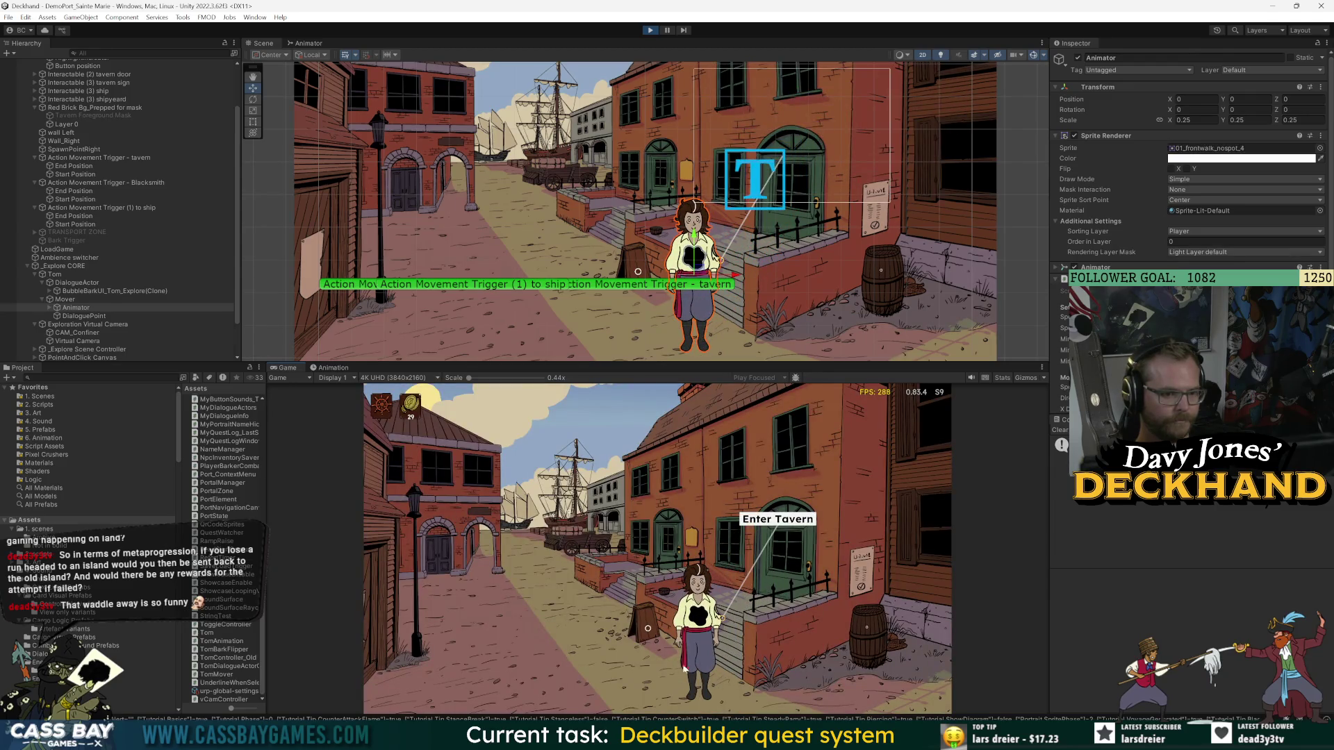
pyautogui.click(759, 606)
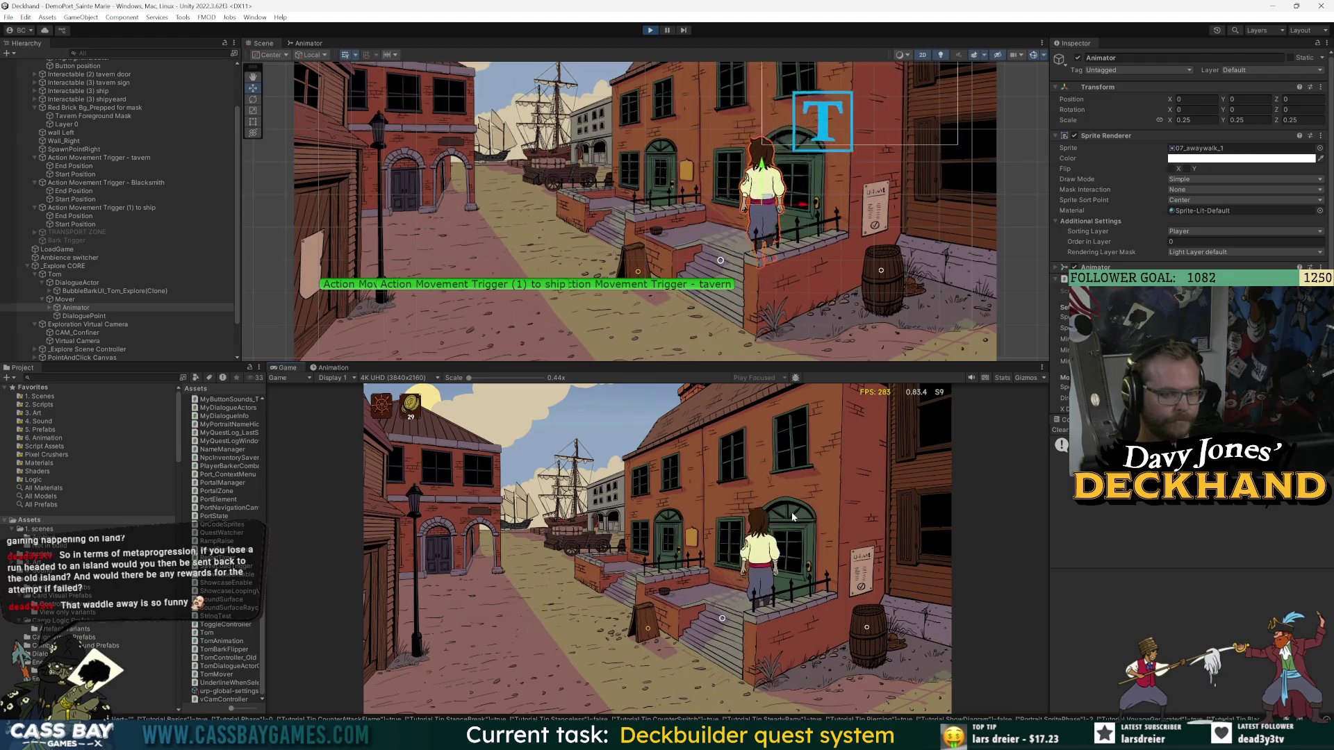
pyautogui.click(816, 627)
pyautogui.click(824, 609)
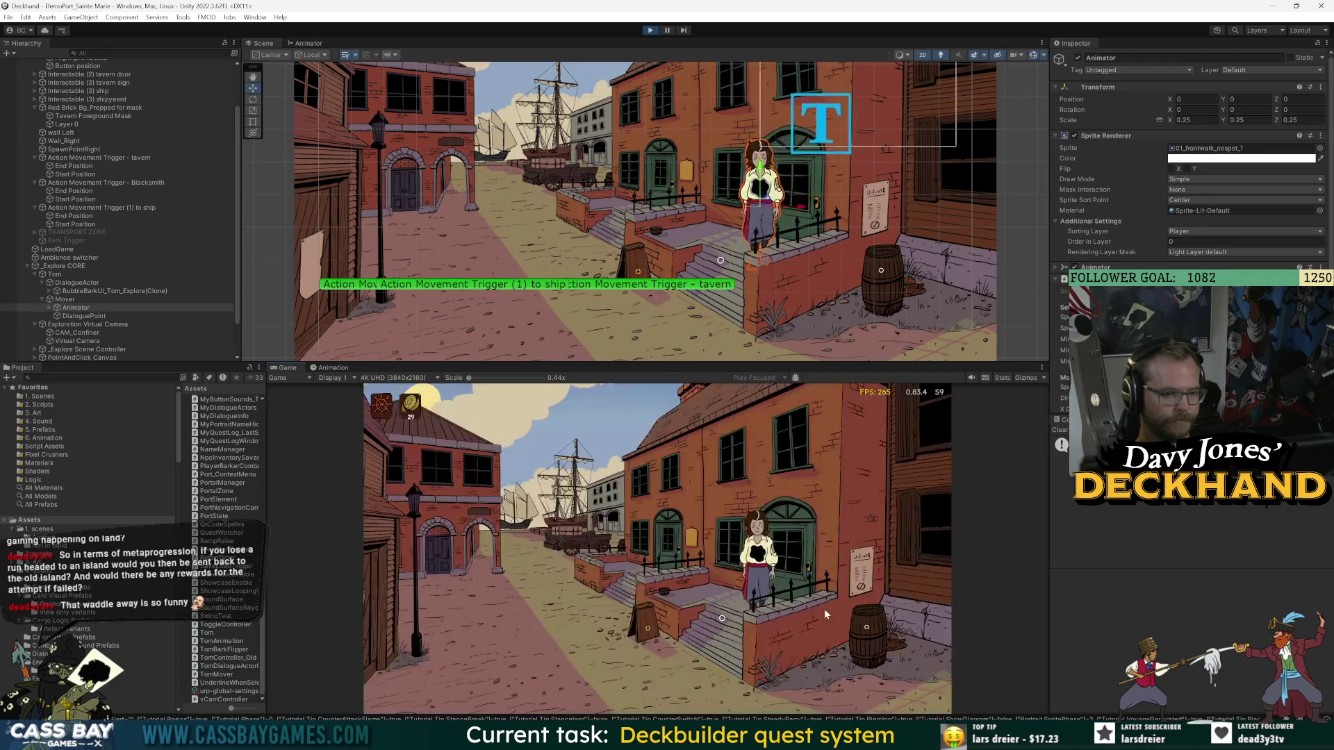
pyautogui.click(534, 659)
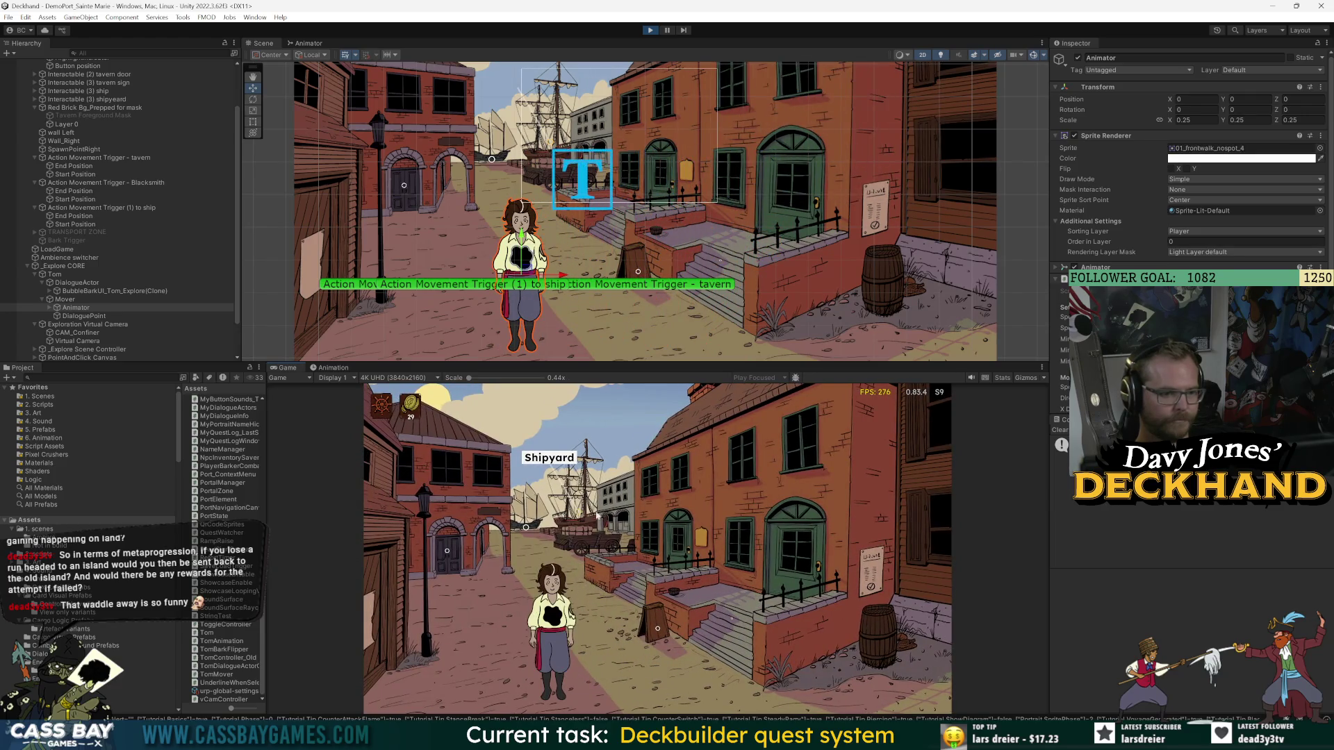
pyautogui.click(556, 480)
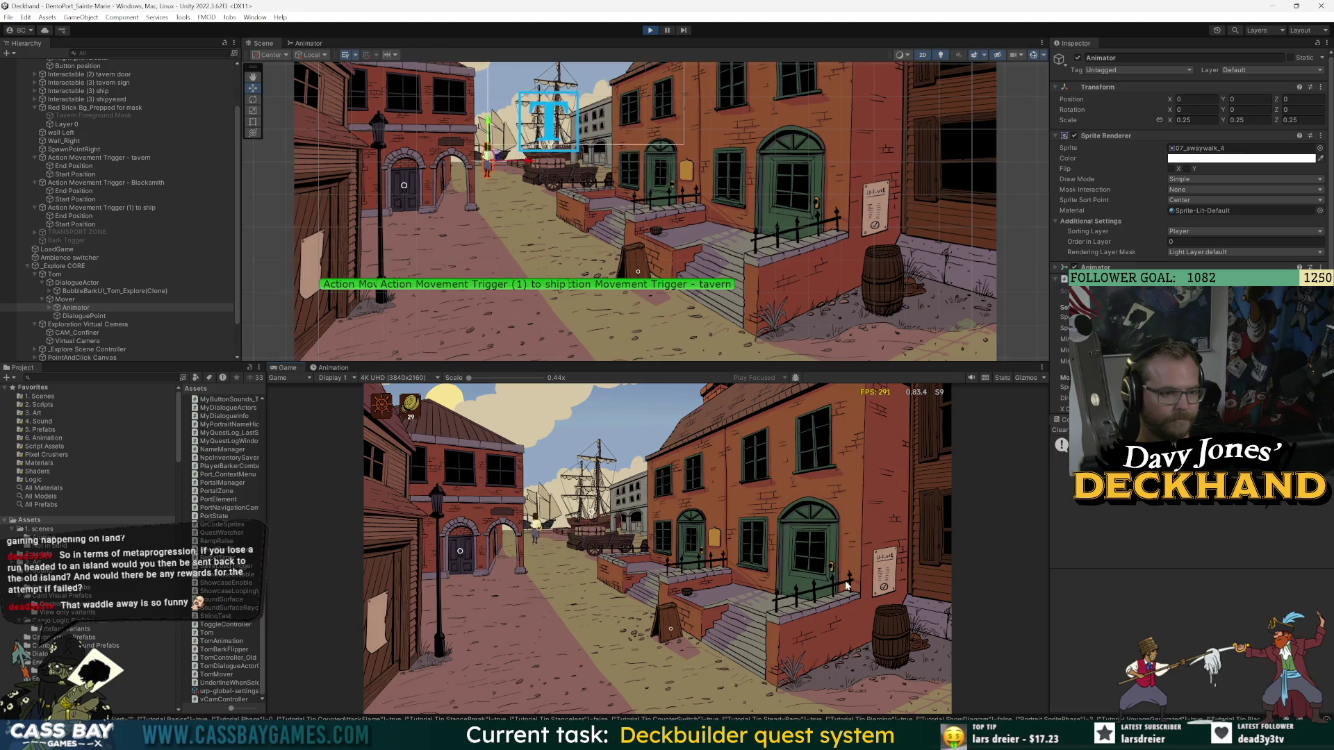
pyautogui.click(651, 30)
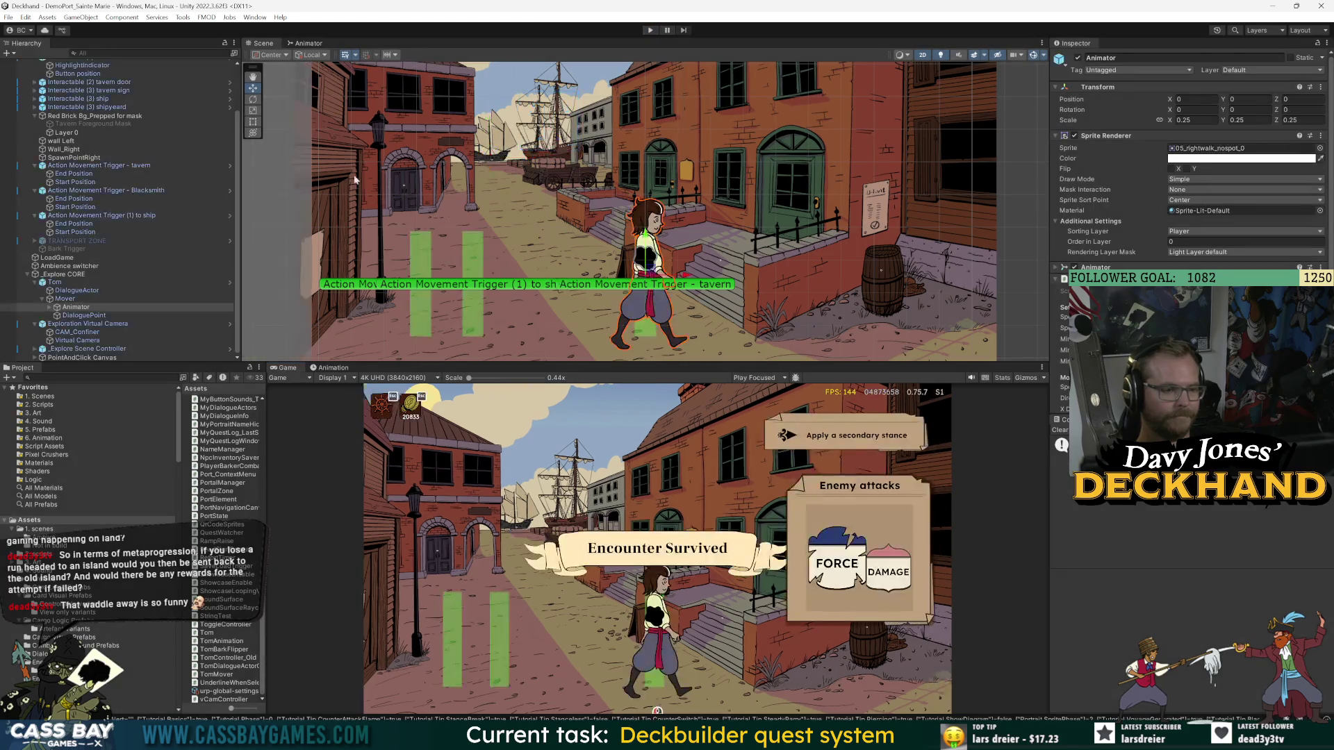
# - Select Action Movement Trigger (1) to ship and scroll to its Bark End Actions
pyautogui.scroll(4, 148, 297)
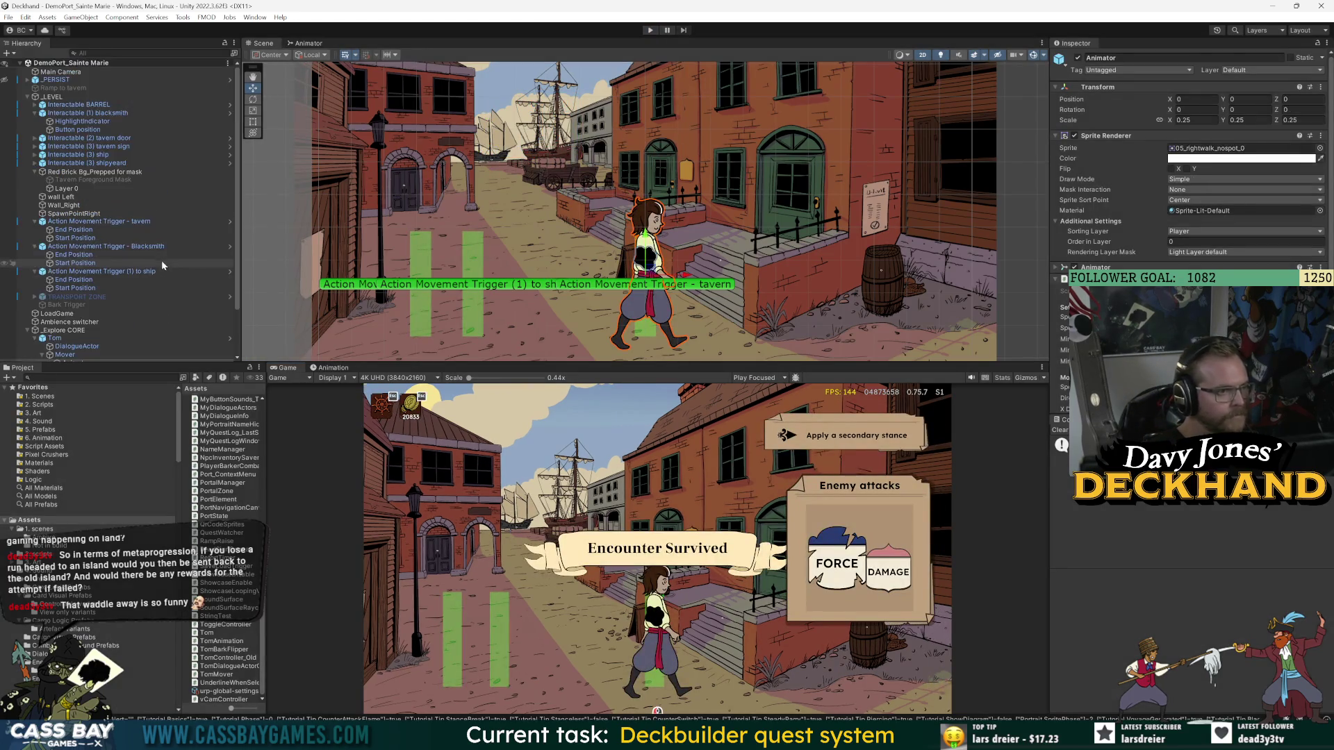
pyautogui.click(65, 96)
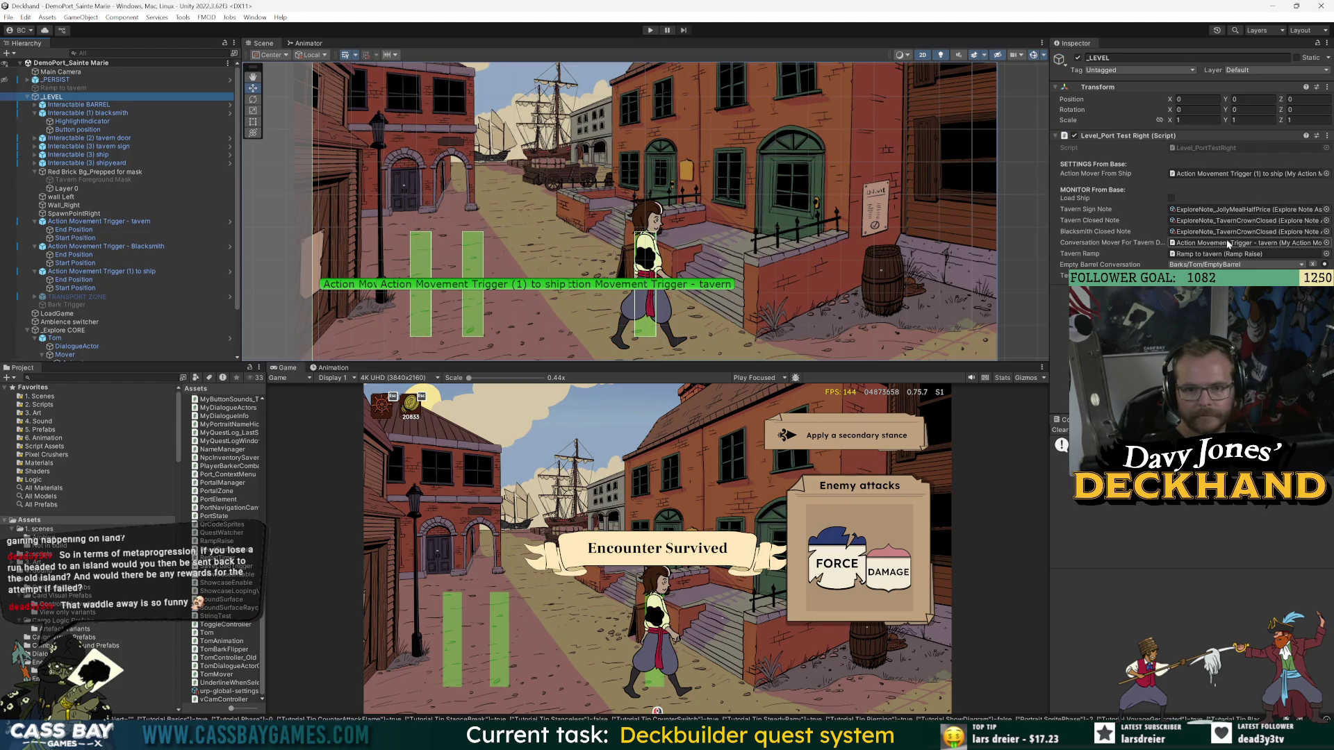
pyautogui.click(77, 272)
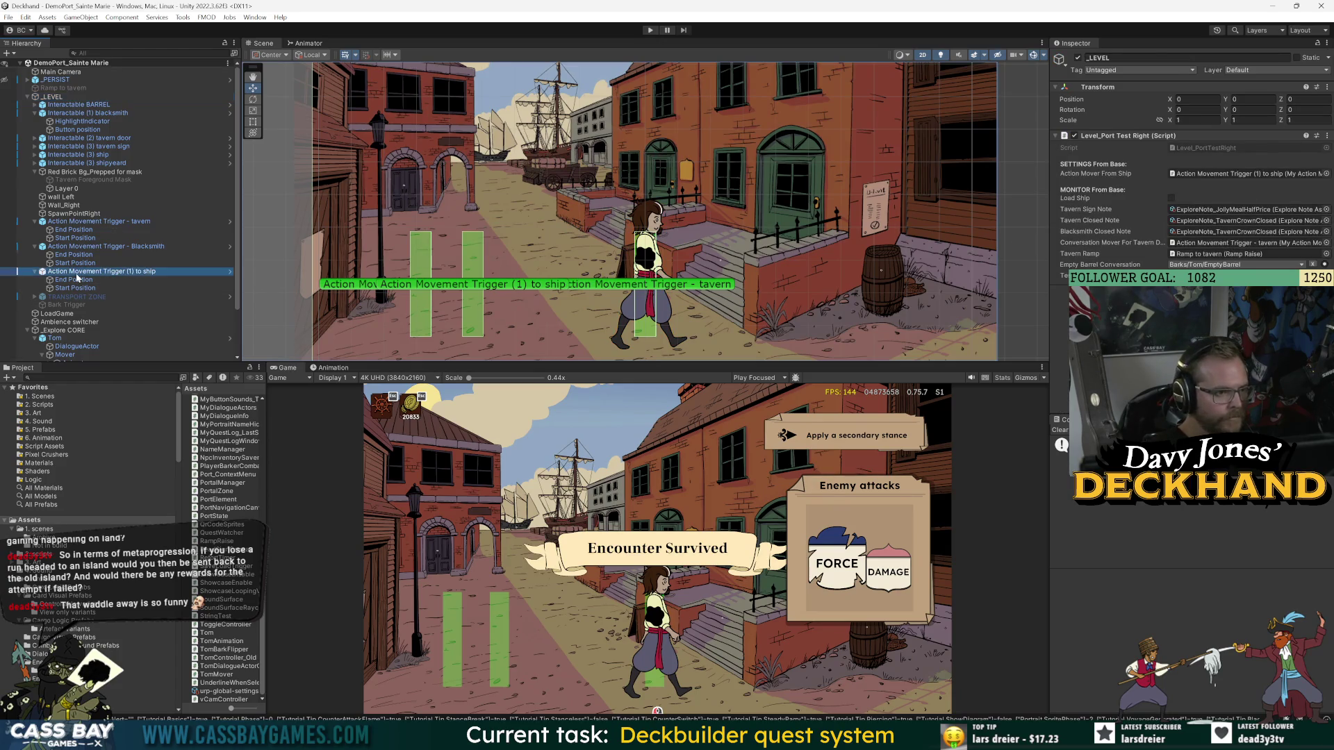
pyautogui.scroll(-5, 1188, 174)
pyautogui.scroll(3, 1187, 174)
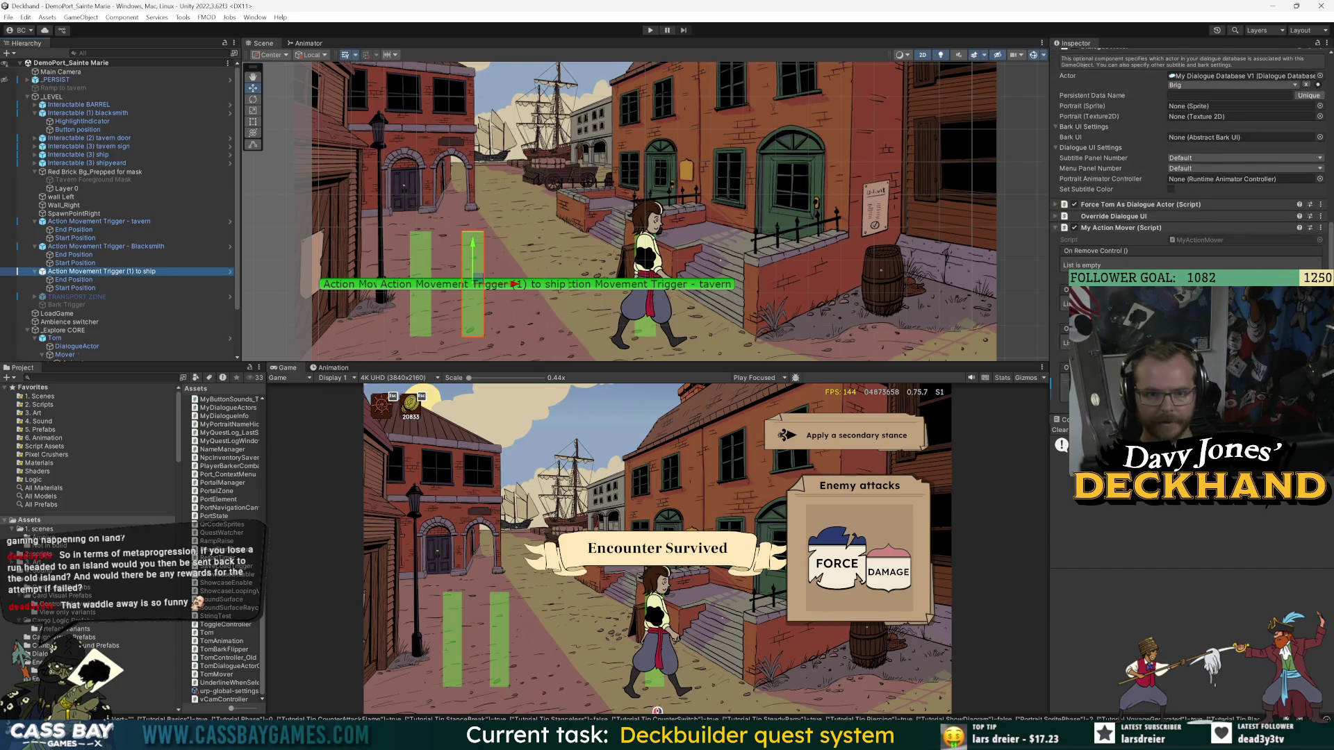
pyautogui.scroll(-3, 1188, 174)
pyautogui.scroll(-3, 1188, 174)
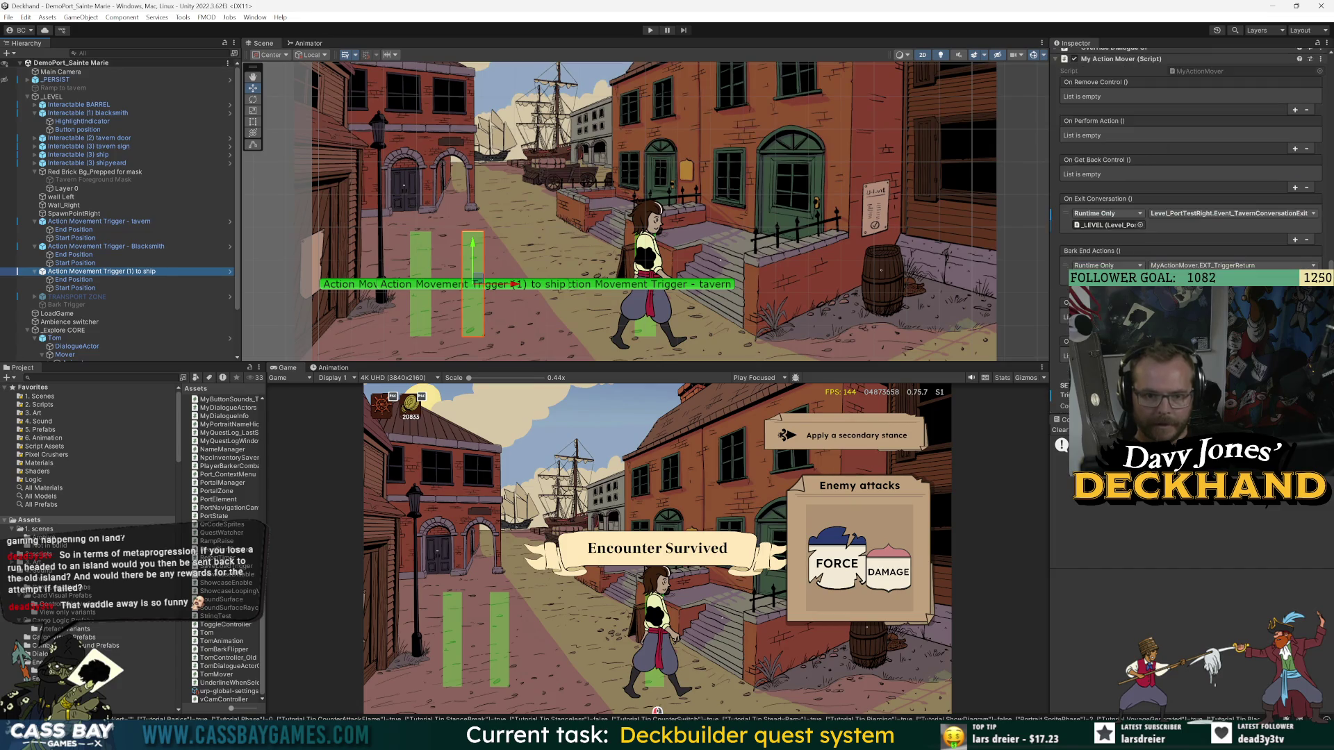
# - Add a Bark End Action calling Interact_GoToShip, save the scene, and start play mode
pyautogui.click(1295, 329)
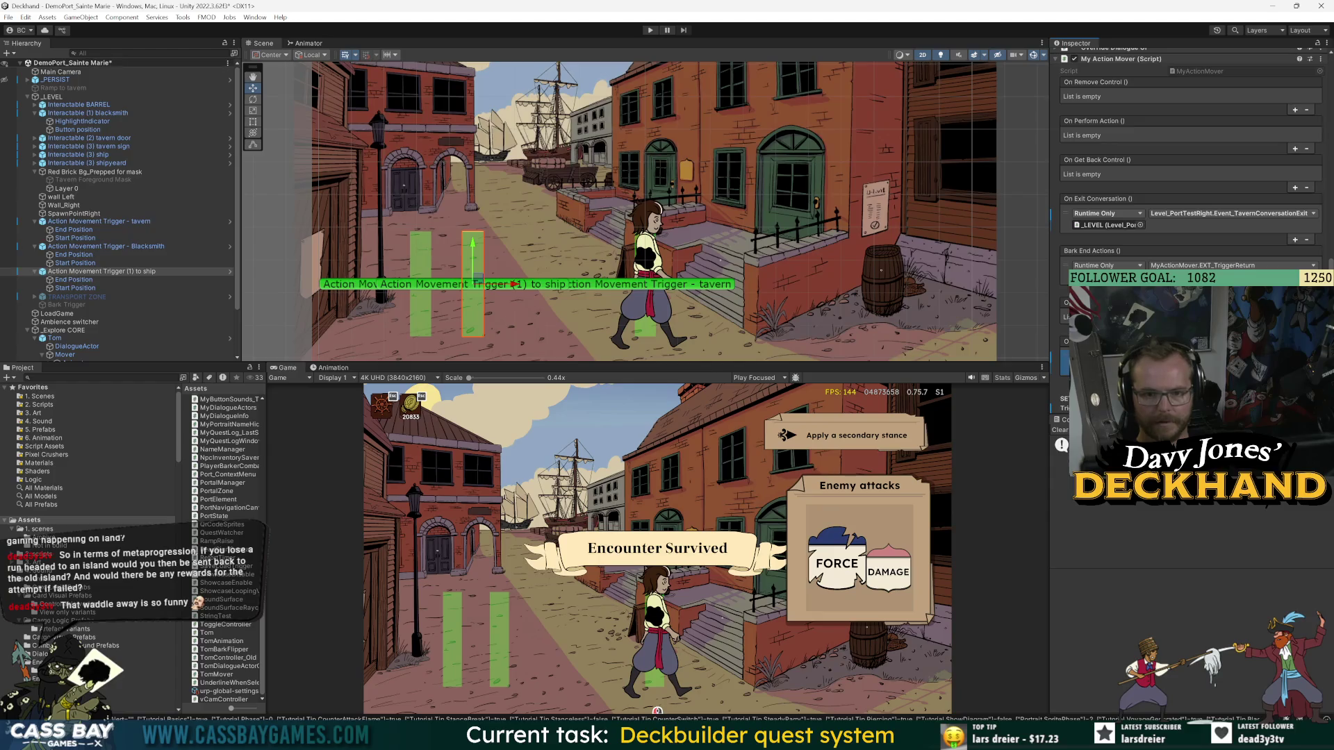
pyautogui.click(1081, 568)
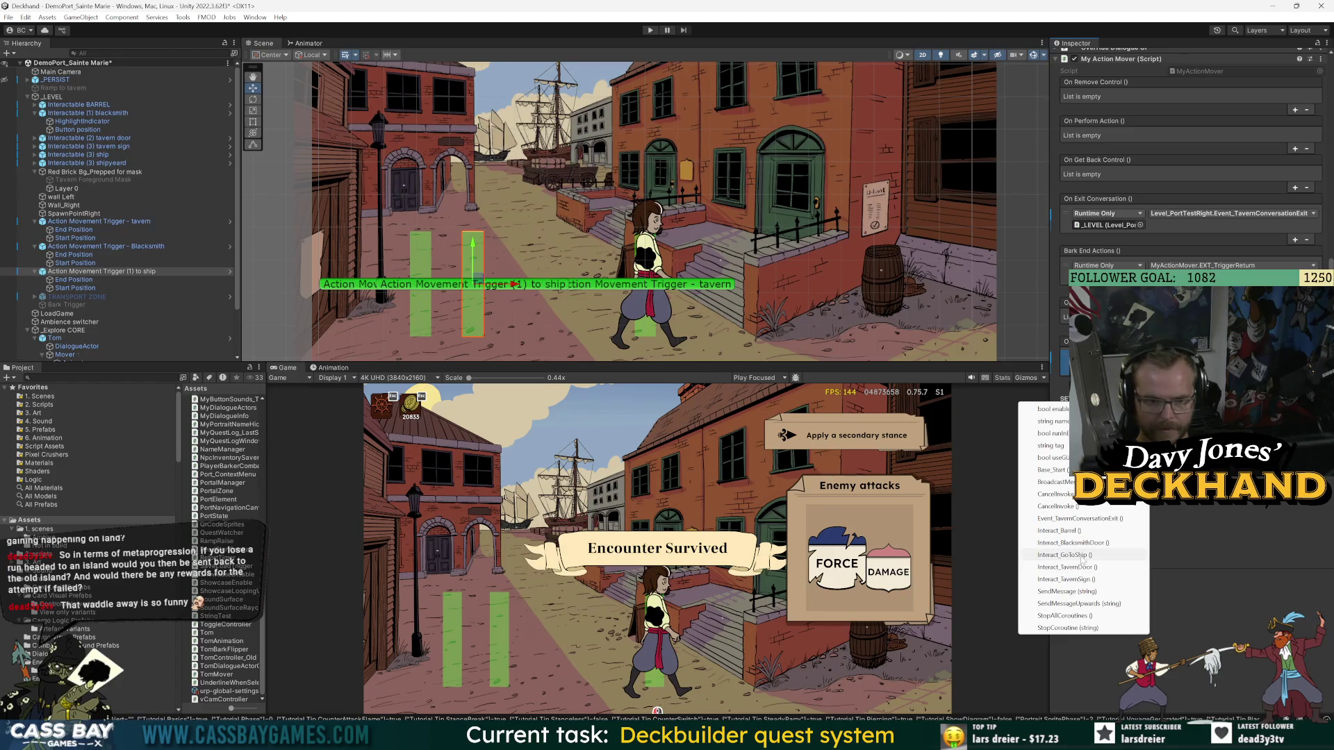
pyautogui.click(1081, 556)
pyautogui.hotkey('ctrl', 's')
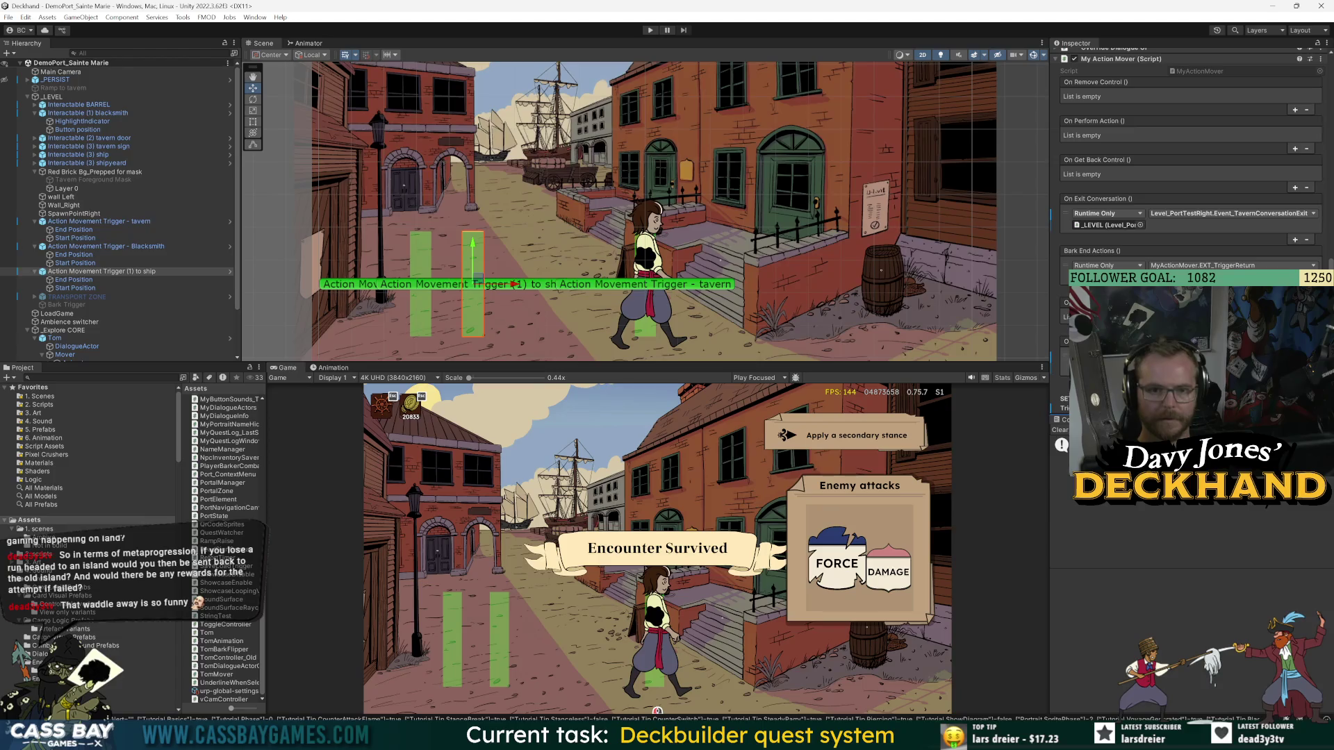
pyautogui.scroll(-2, 1188, 173)
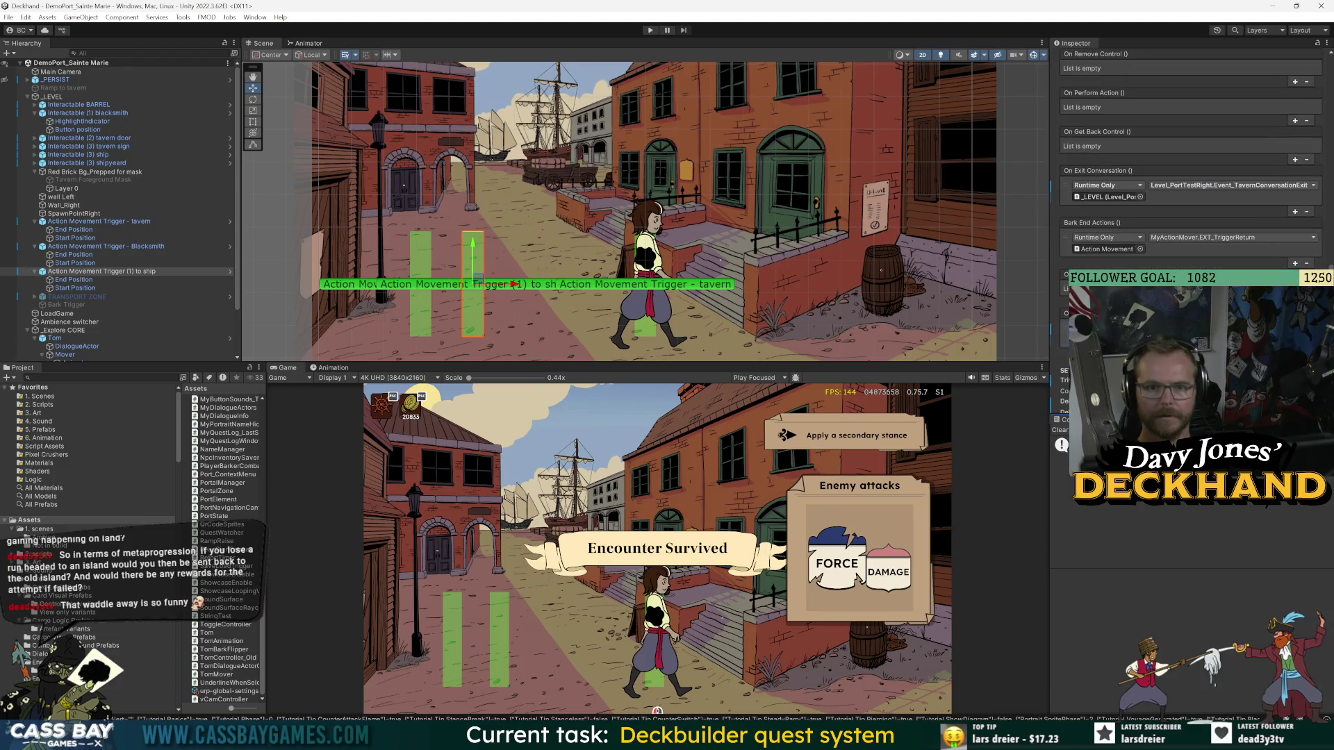
pyautogui.click(650, 30)
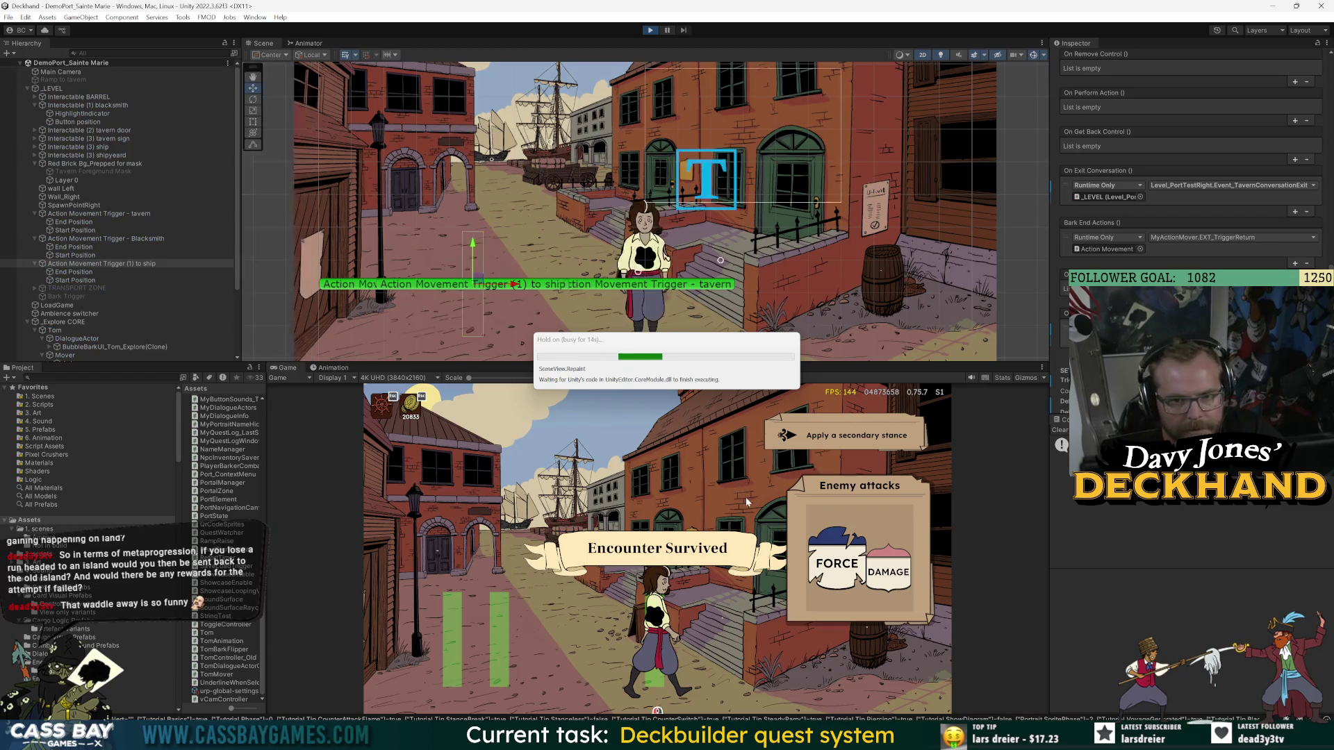
# - Walk Tom to the ship, go ashore, choose Nevermind then Continue at the tavern, and stop the game
pyautogui.click(528, 627)
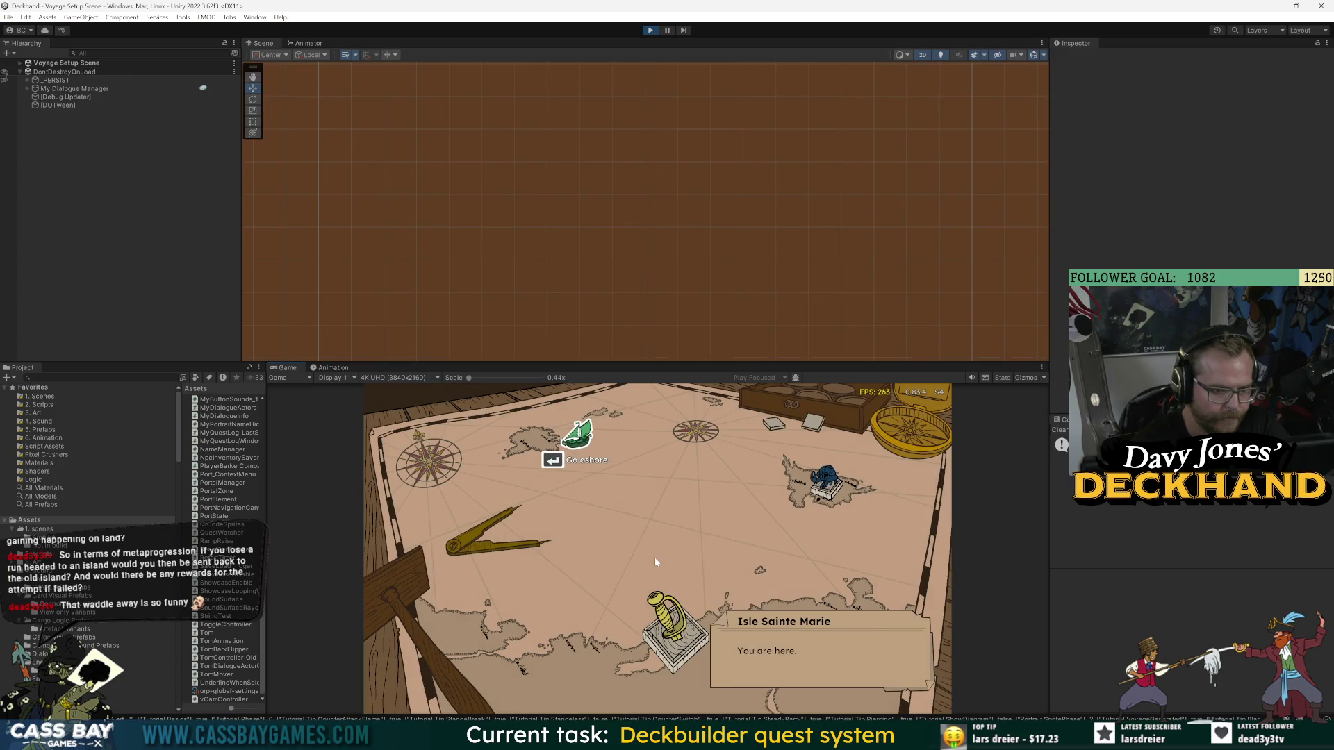
pyautogui.click(589, 443)
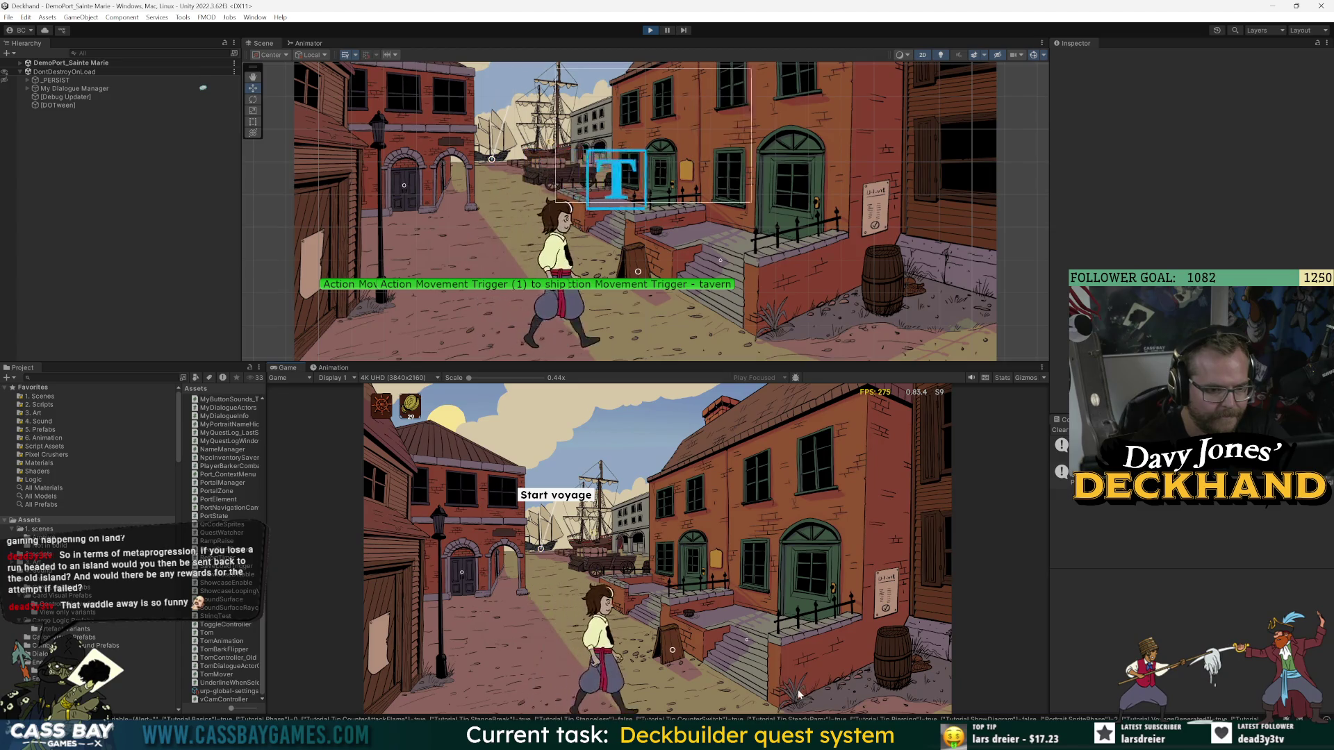
pyautogui.moveTo(680, 361); pyautogui.dragTo(680, 310)
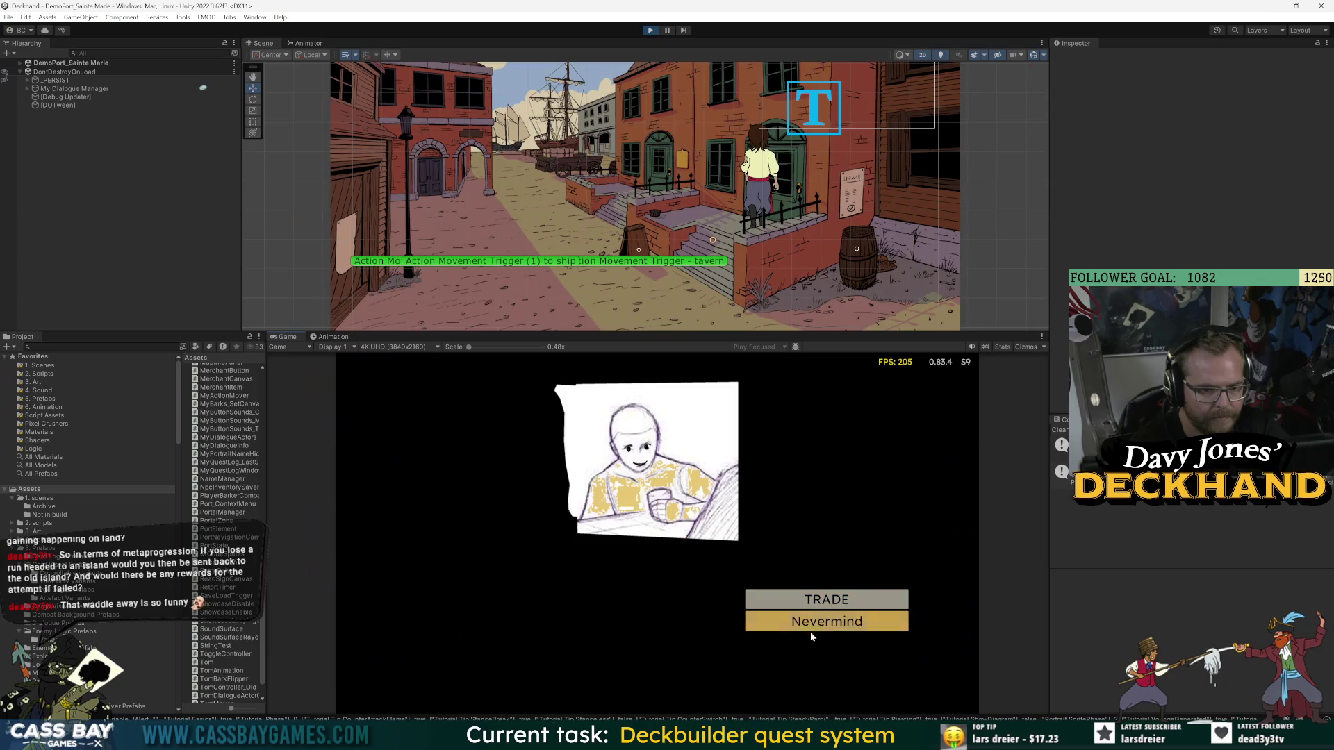
pyautogui.click(809, 634)
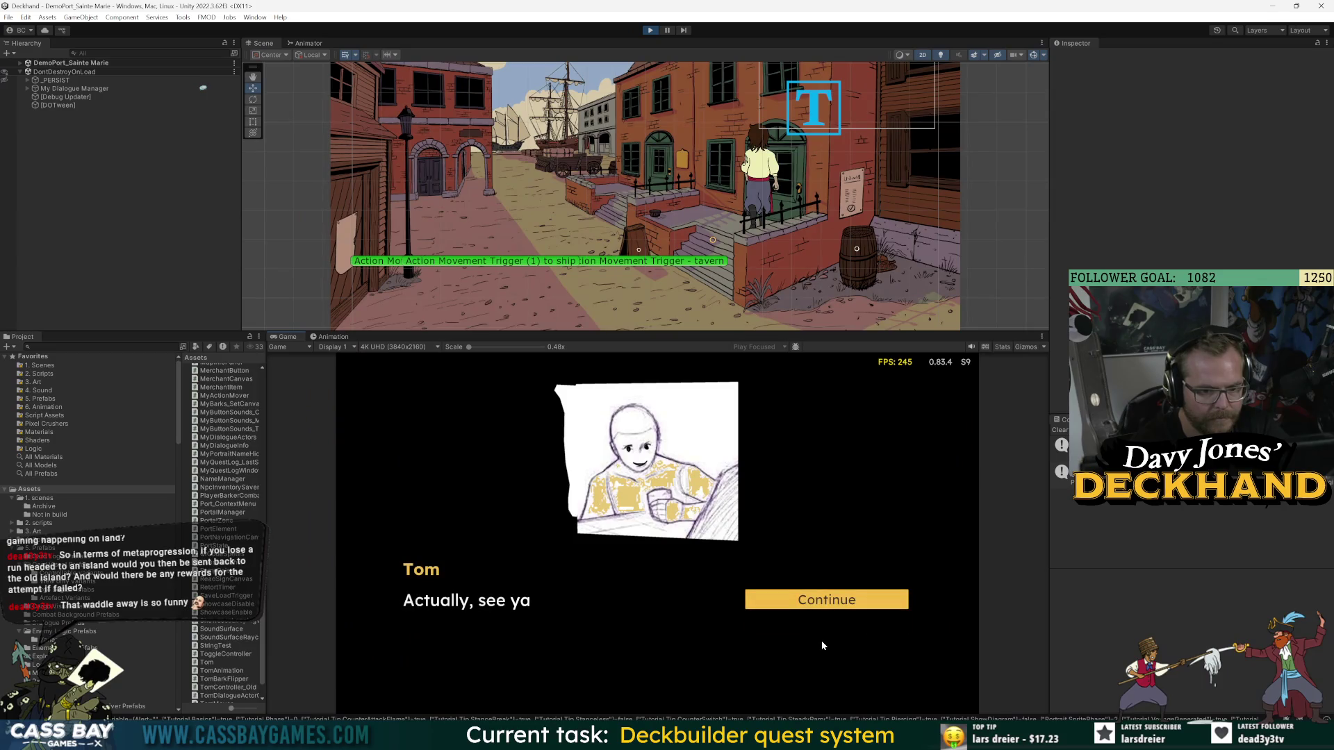
pyautogui.click(826, 604)
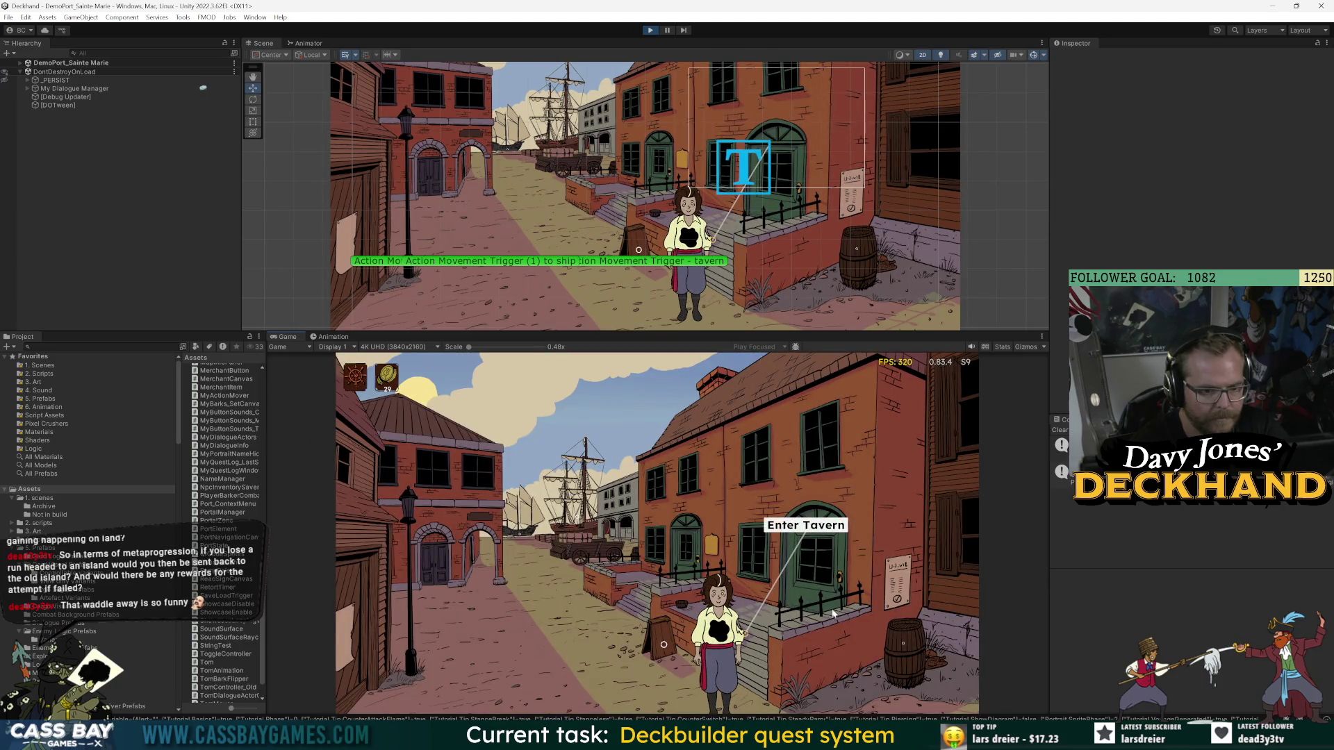
pyautogui.click(651, 31)
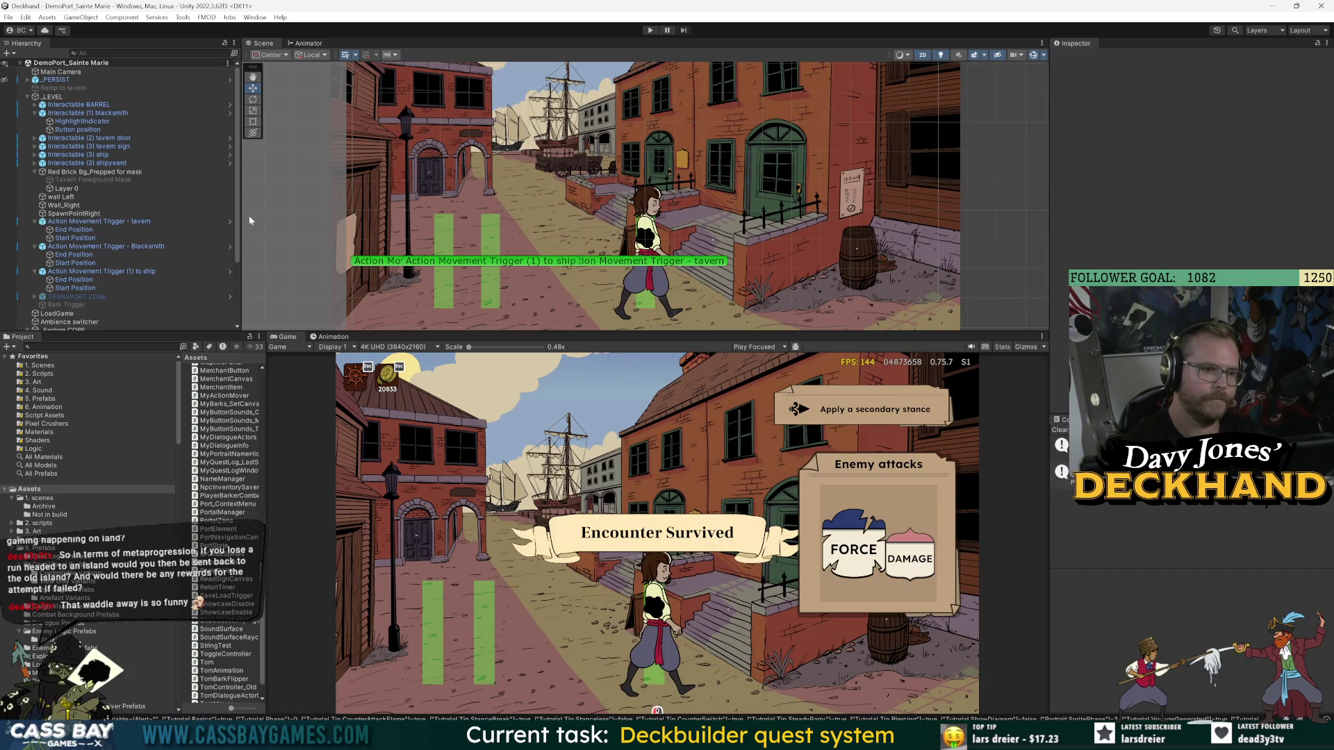
# - Select Tom under _Explore CORE and enter play mode to watch his Can Control and Can Move values
pyautogui.scroll(-3, 62, 254)
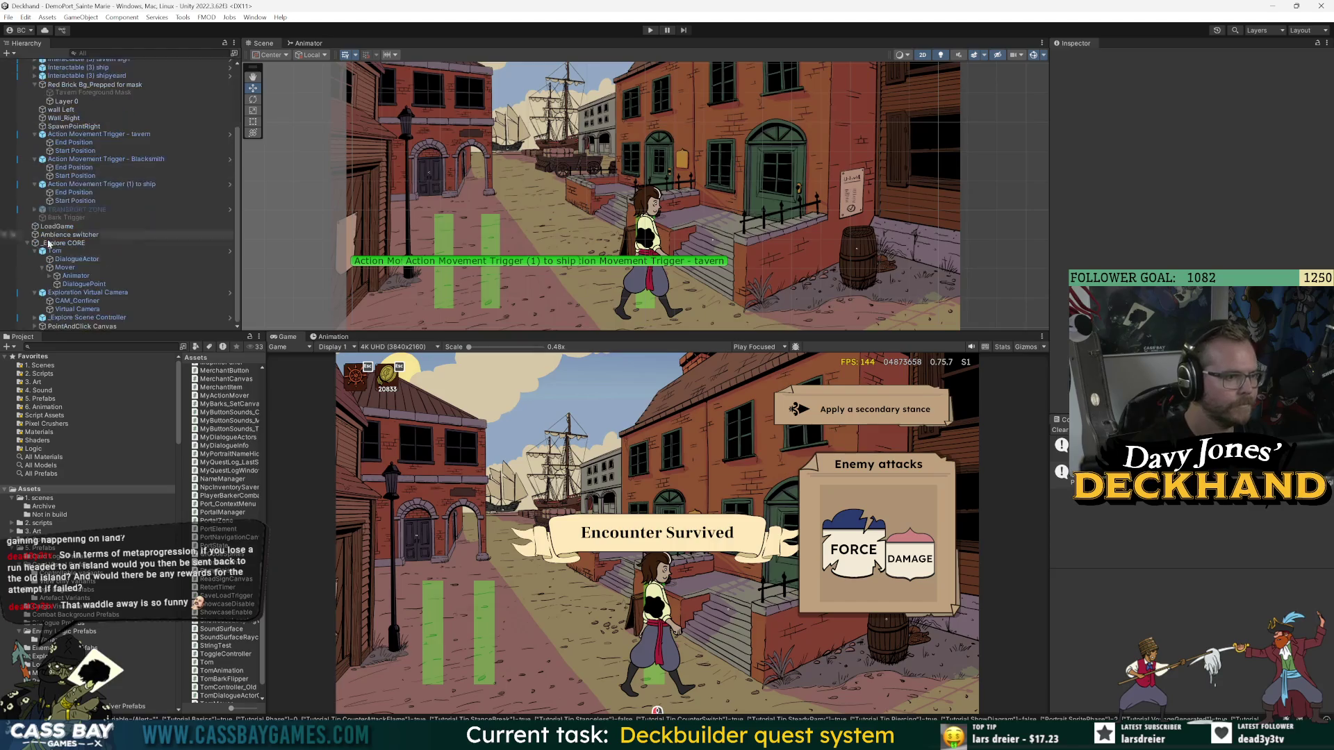
pyautogui.click(54, 251)
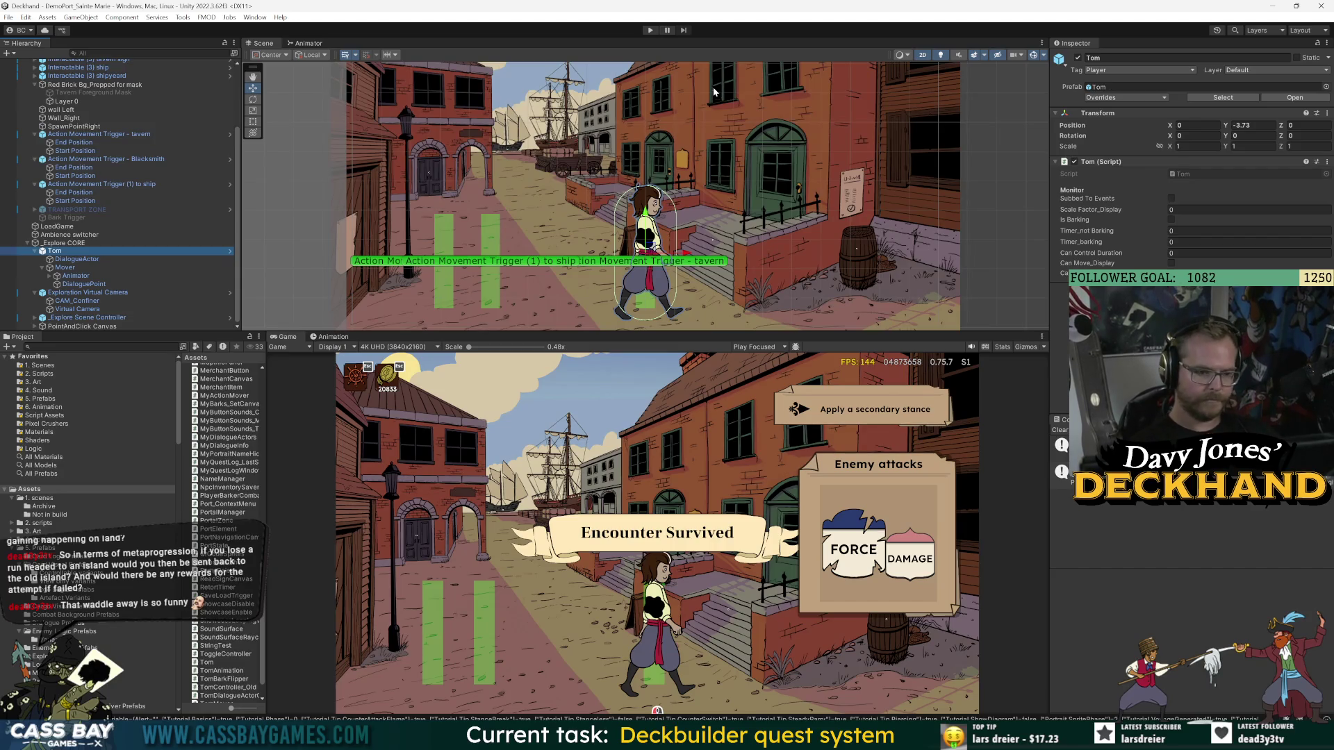
pyautogui.click(646, 29)
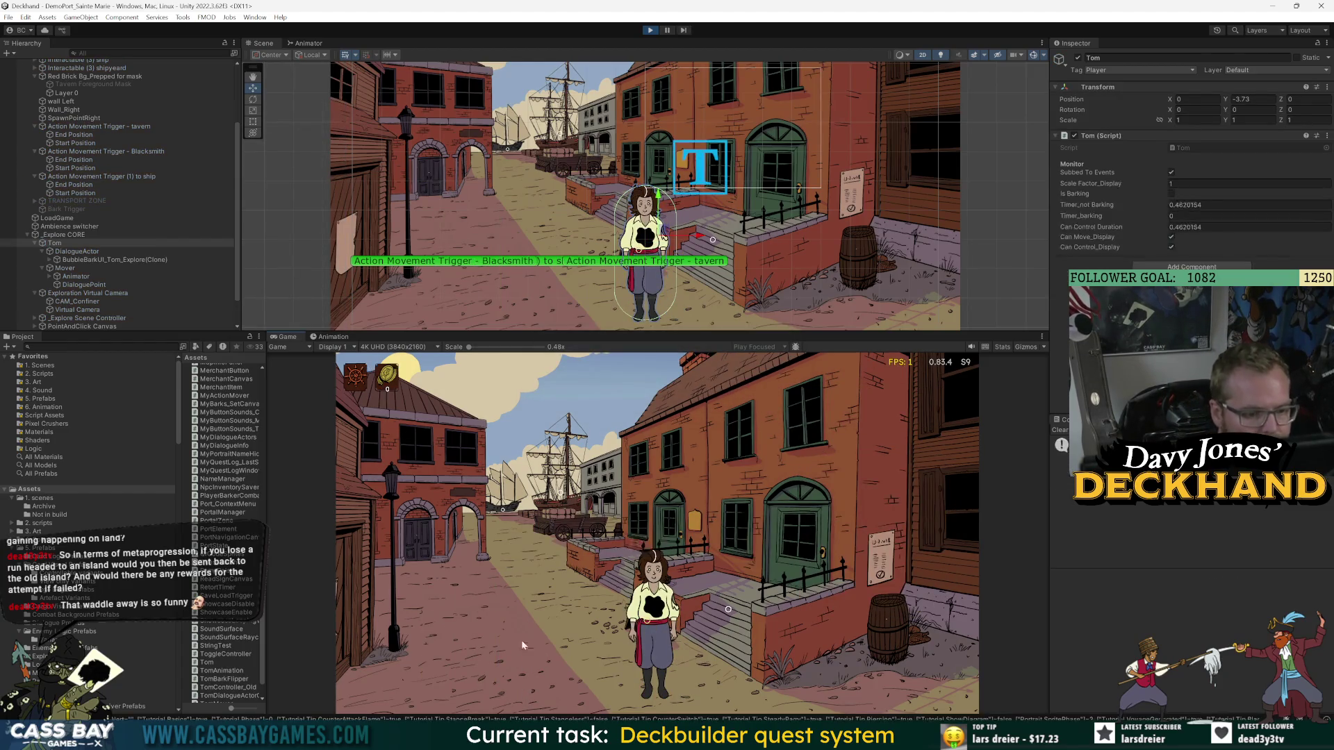
# - Walk Tom to the ship, start the voyage, then go ashore back to Sainte Marie port
pyautogui.click(522, 645)
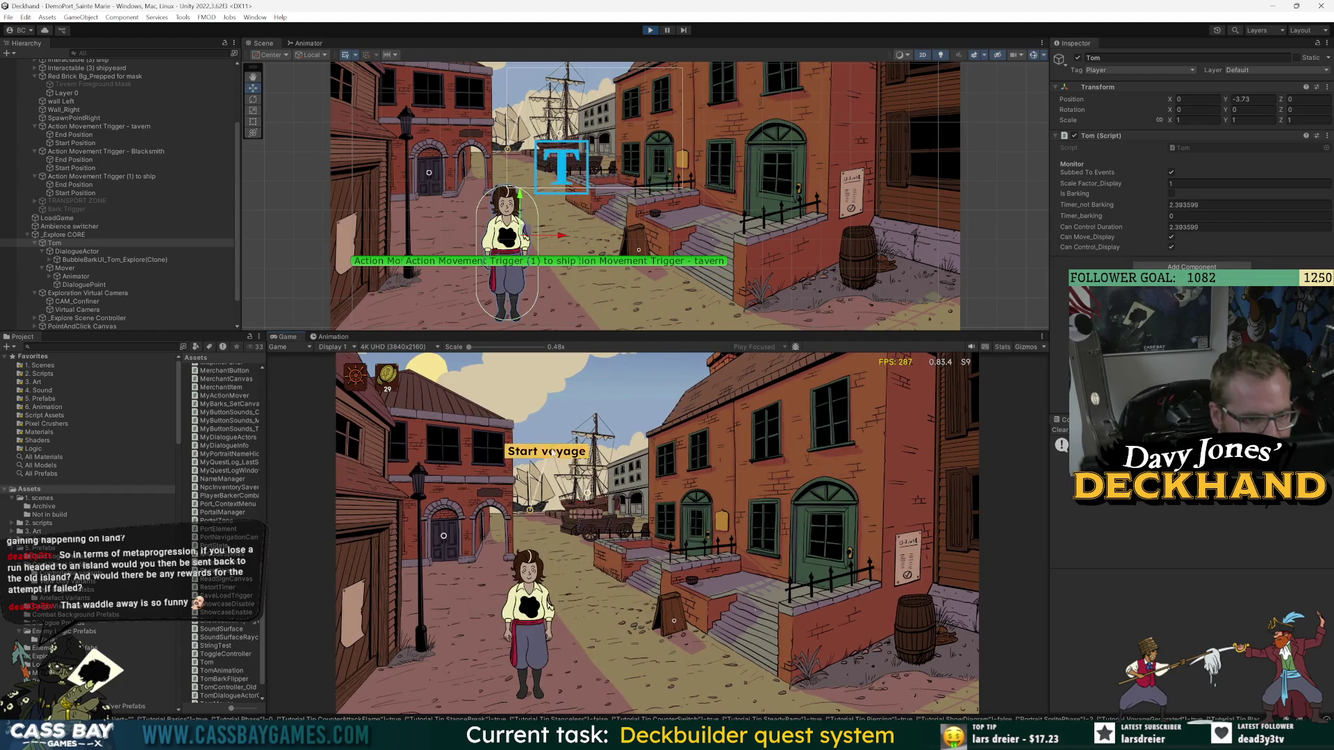
pyautogui.click(551, 452)
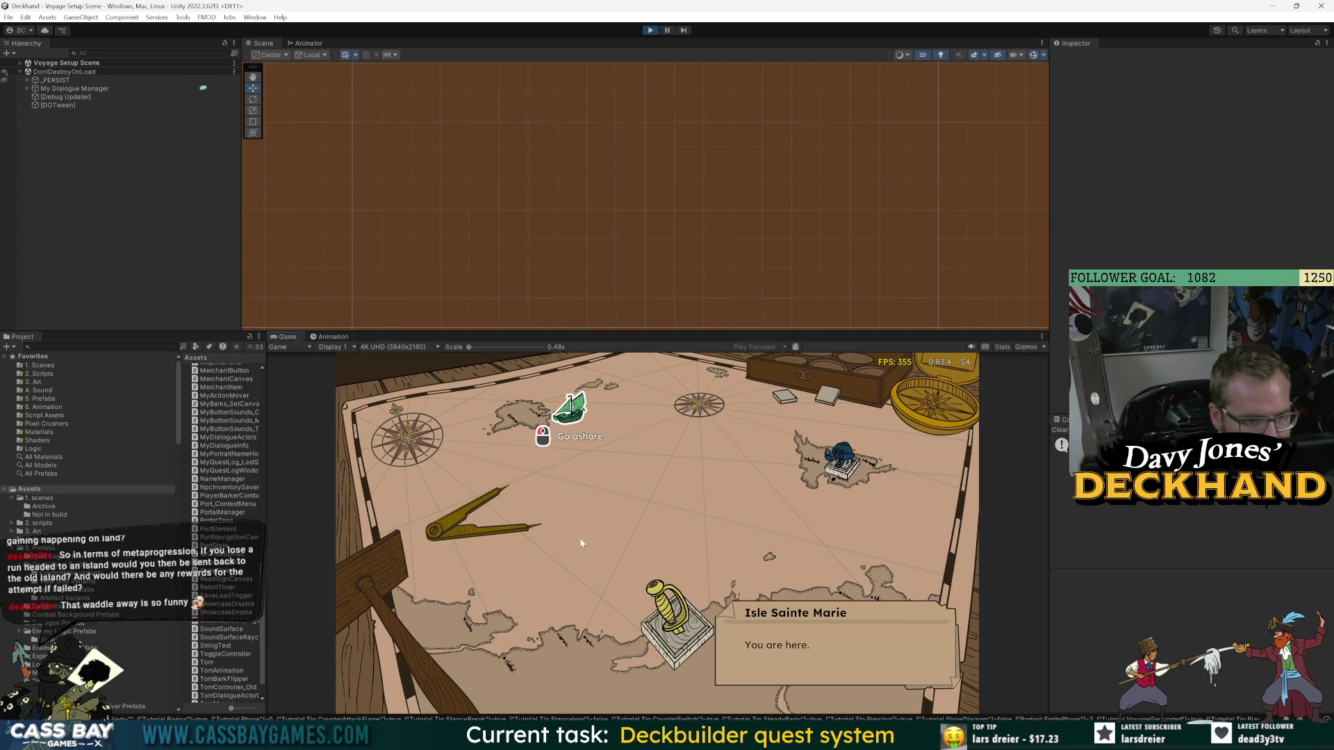
pyautogui.click(578, 422)
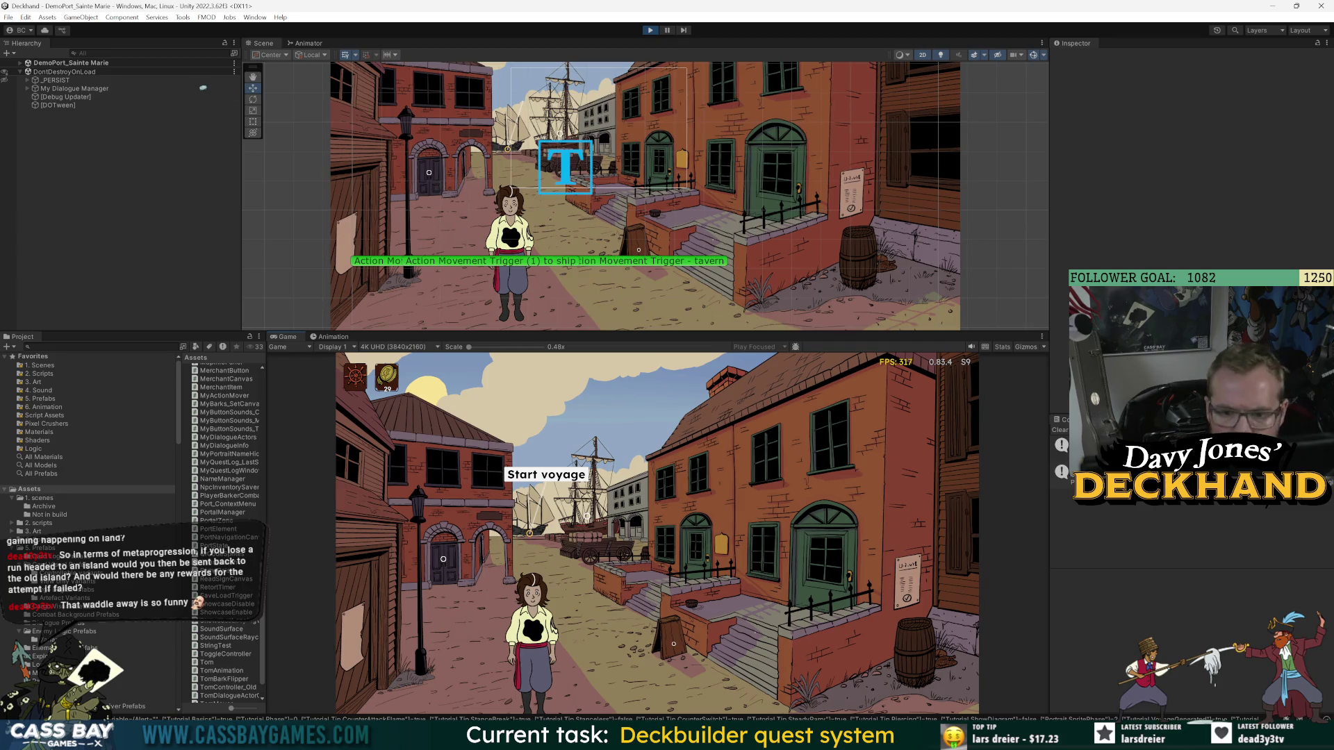
# - Expand the port scene and _LEVEL groups in the Hierarchy, briefly opening and closing _PERSIST
pyautogui.click(20, 63)
pyautogui.click(28, 88)
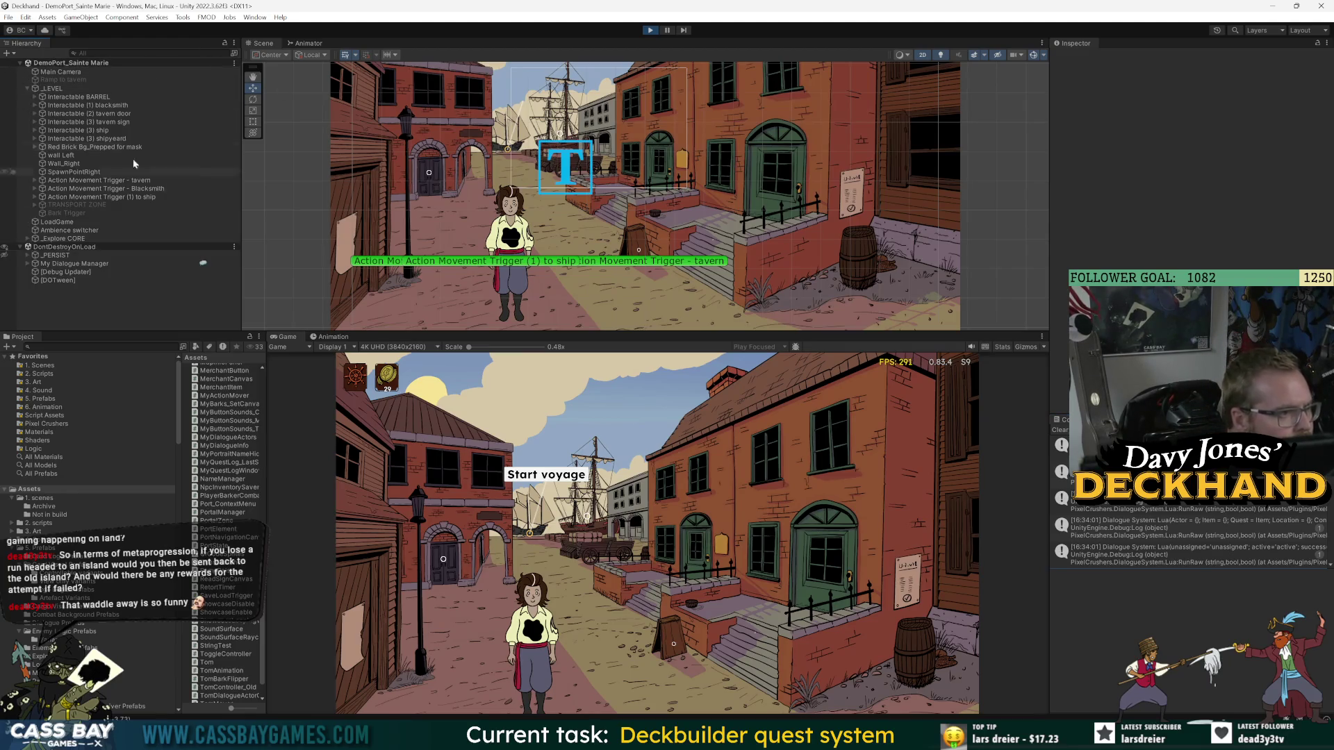
pyautogui.click(28, 255)
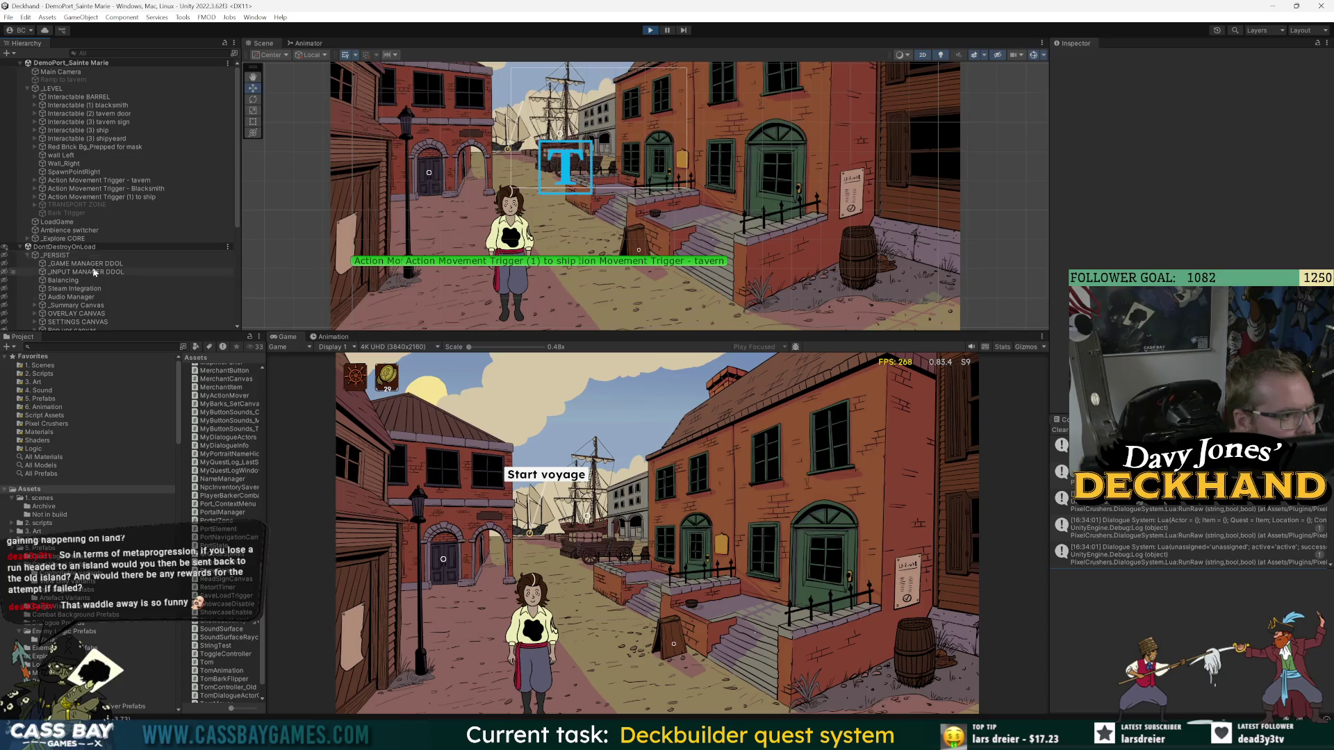
pyautogui.scroll(-5, 106, 276)
pyautogui.scroll(5, 105, 277)
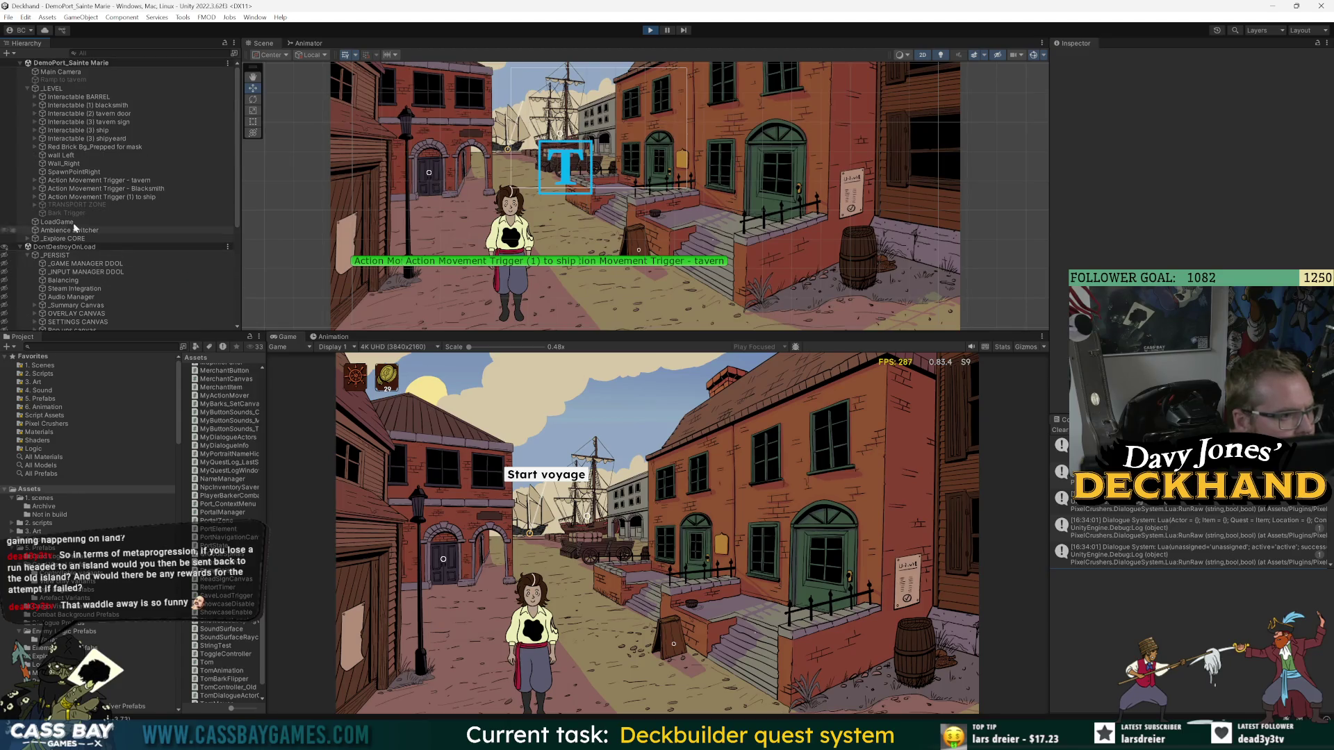
pyautogui.click(28, 255)
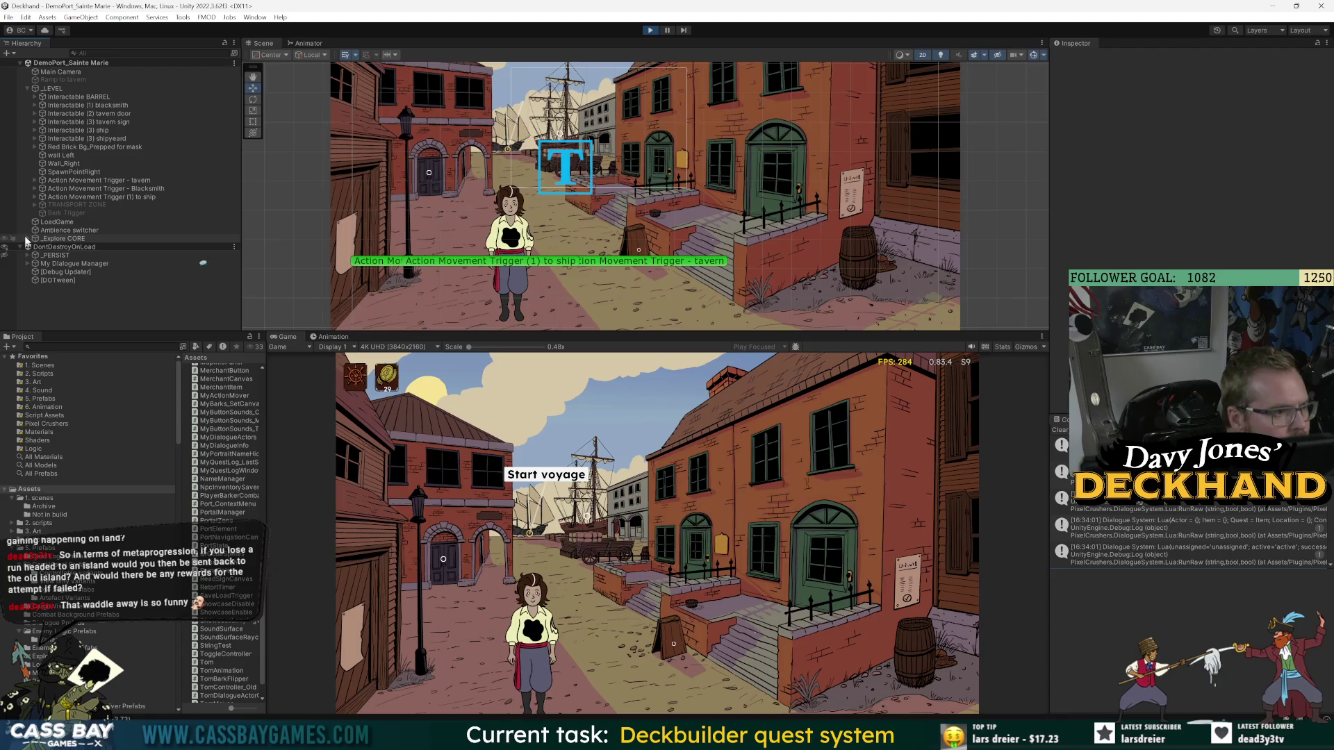
# - Select Tom's Mover child and expand its Tom Mover (Script) settings
pyautogui.click(510, 222)
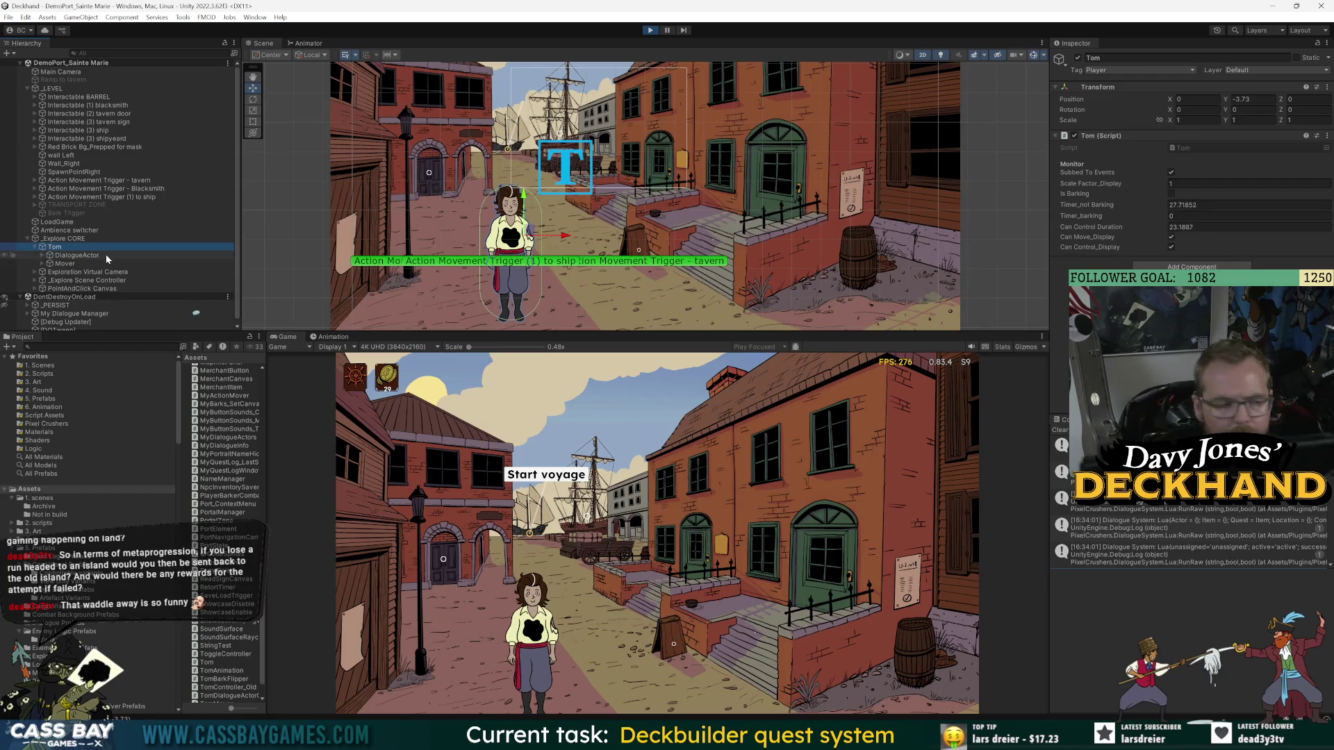
pyautogui.click(73, 264)
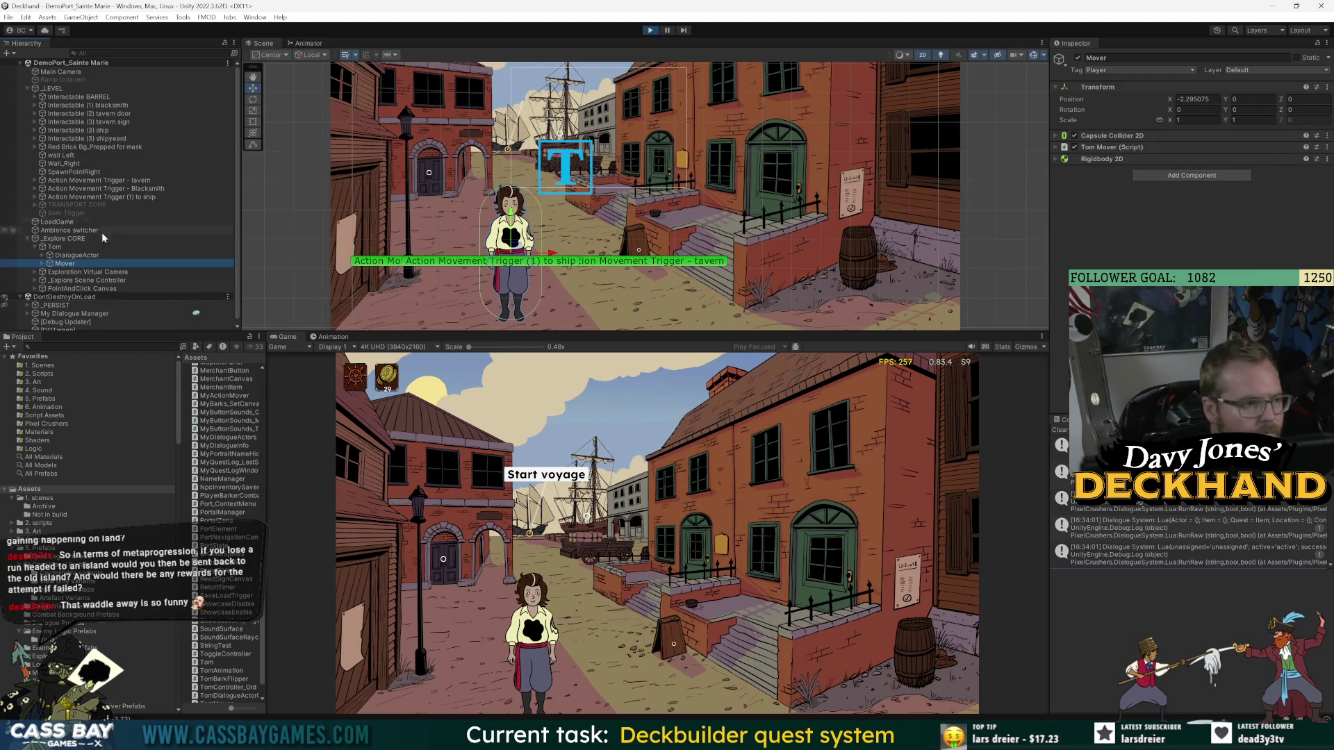
pyautogui.click(68, 248)
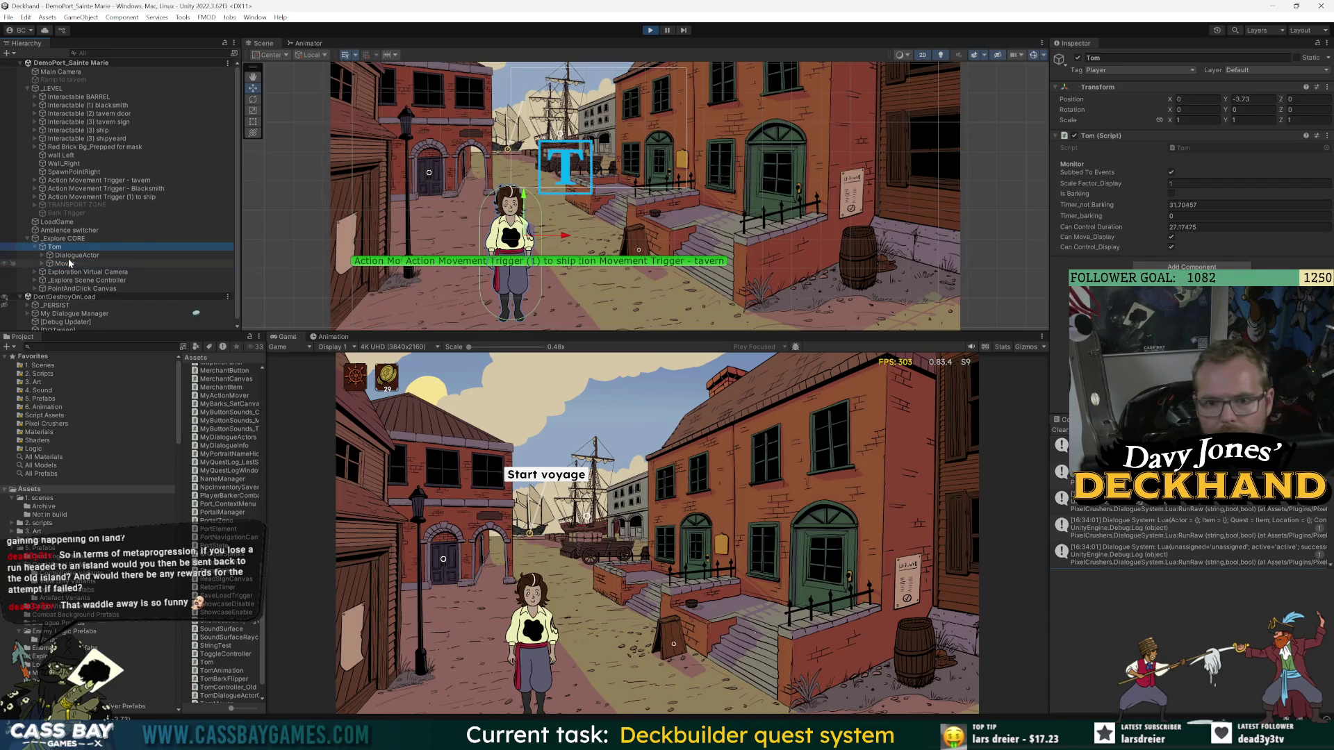
pyautogui.click(70, 264)
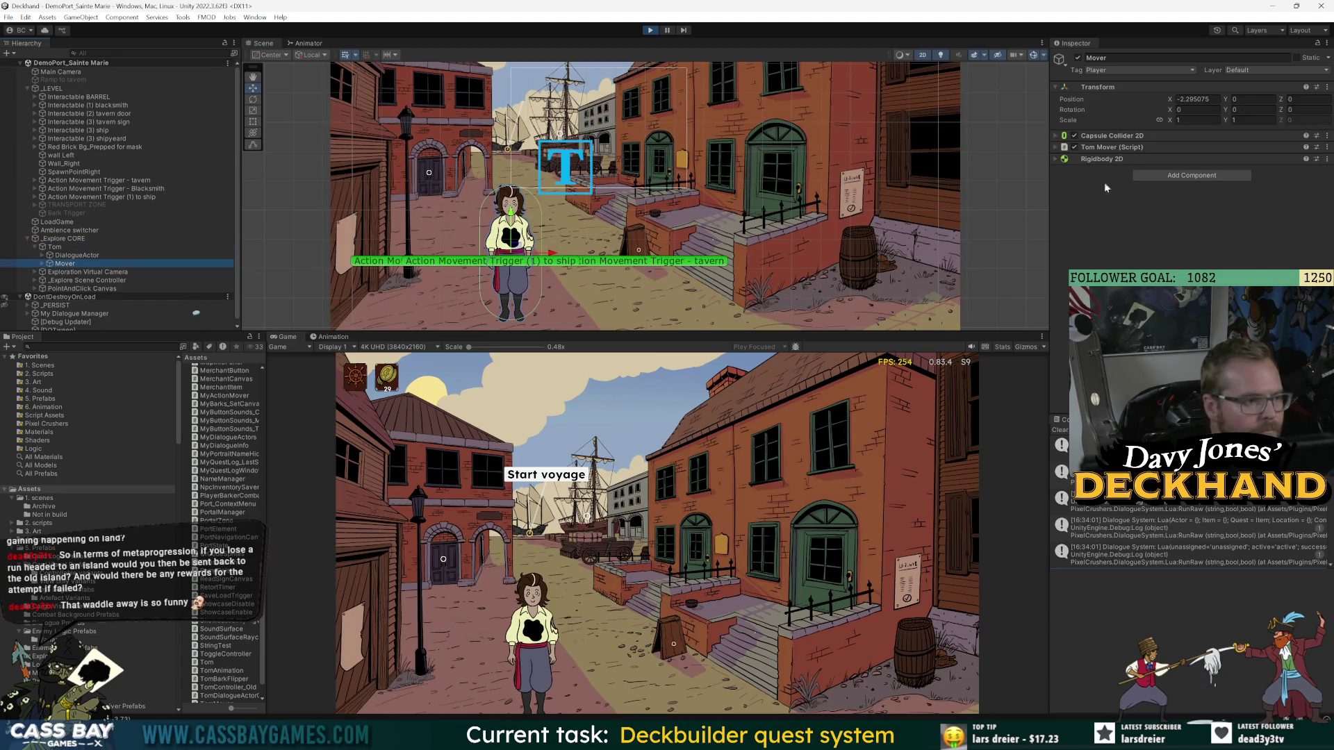
pyautogui.click(1113, 148)
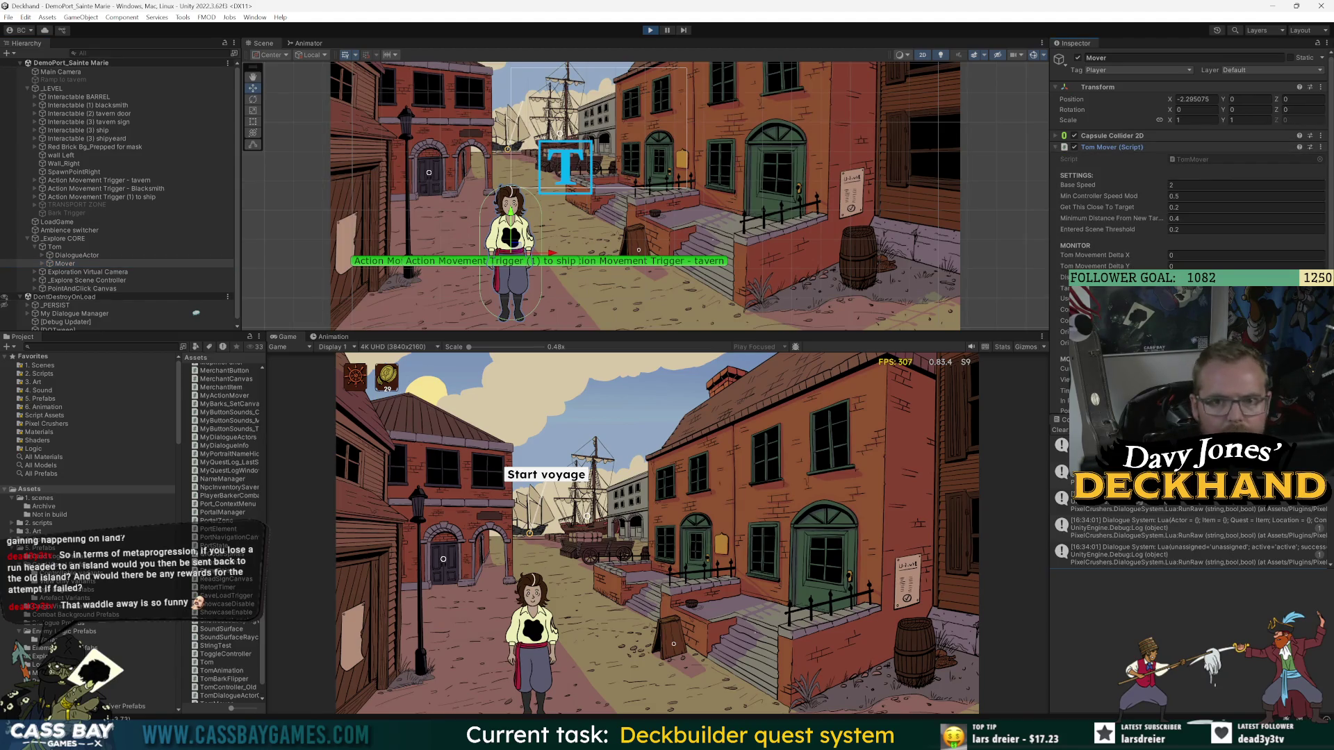
# - Try Mover Position Y values 1.05 and -0.29, then reset it to 0
pyautogui.click(1246, 99)
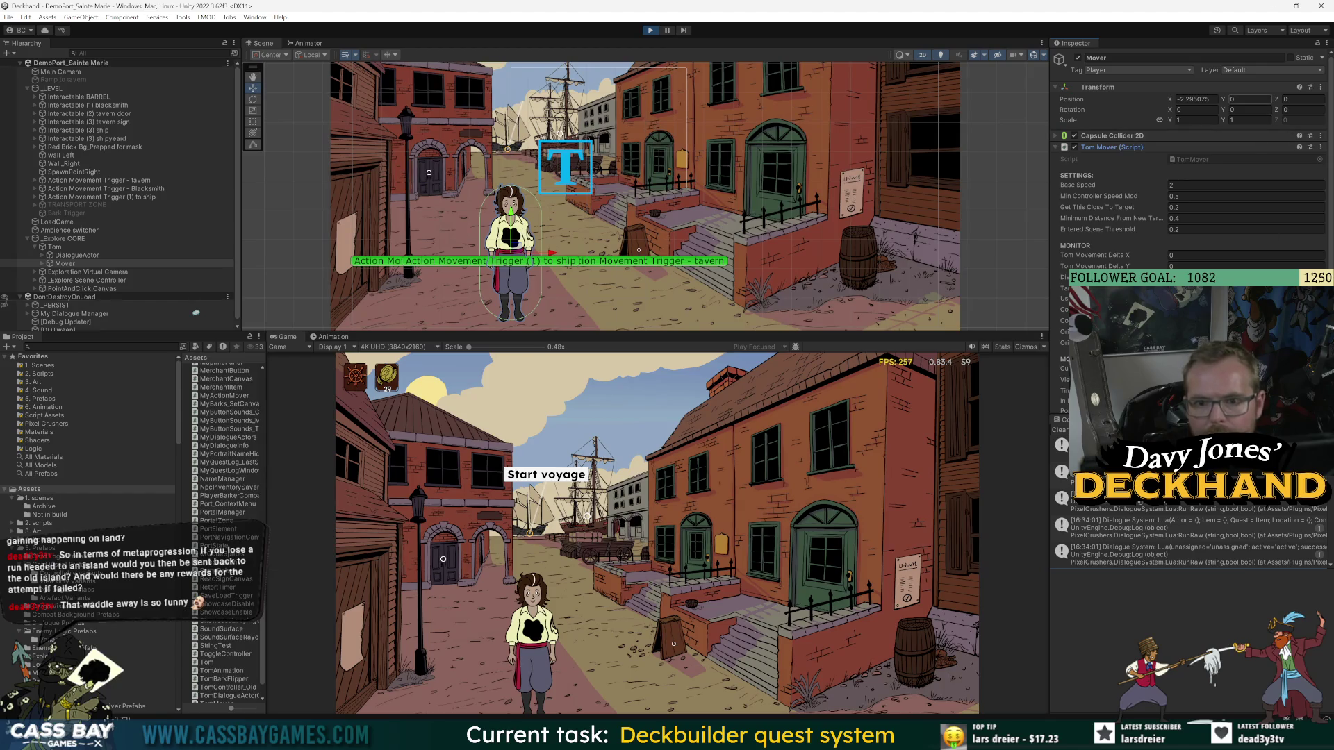
pyautogui.write('1.05')
pyautogui.hotkey('ctrl', 'a')
pyautogui.write('-0.29')
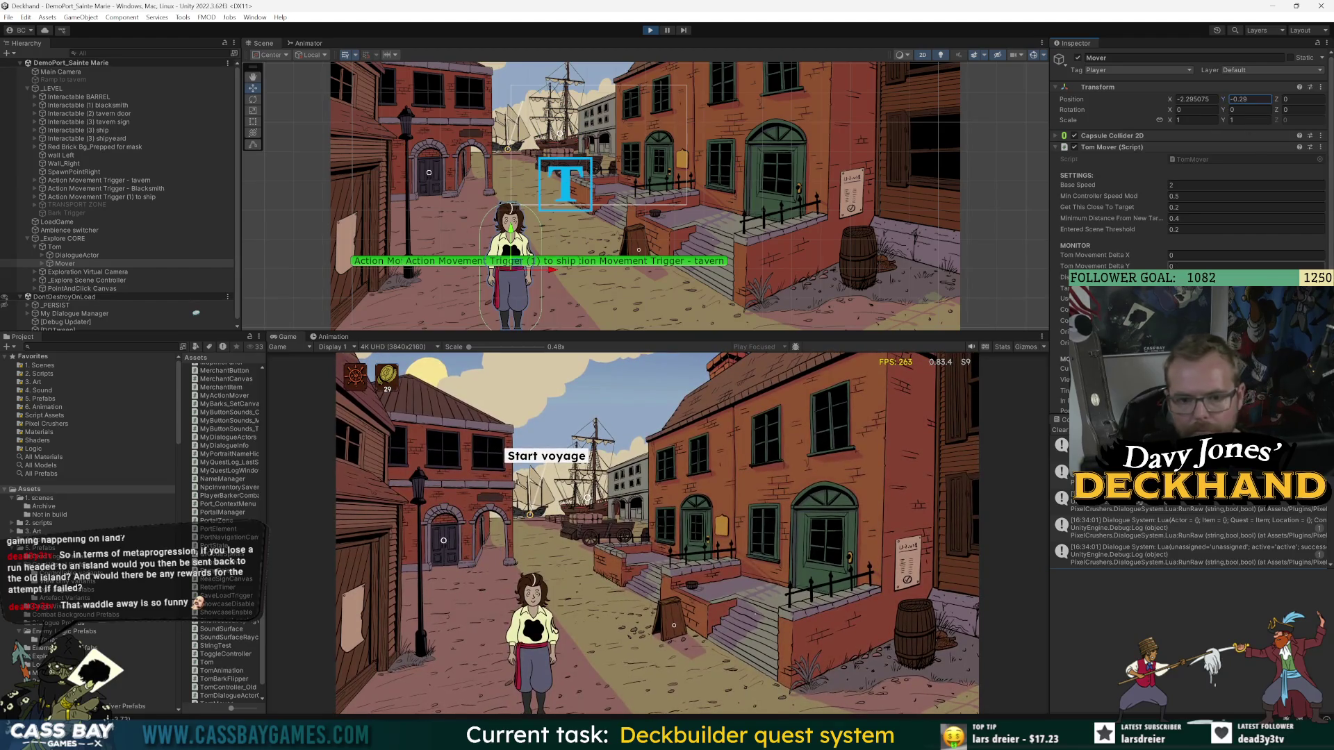
pyautogui.hotkey('ctrl', 'a')
pyautogui.write('0')
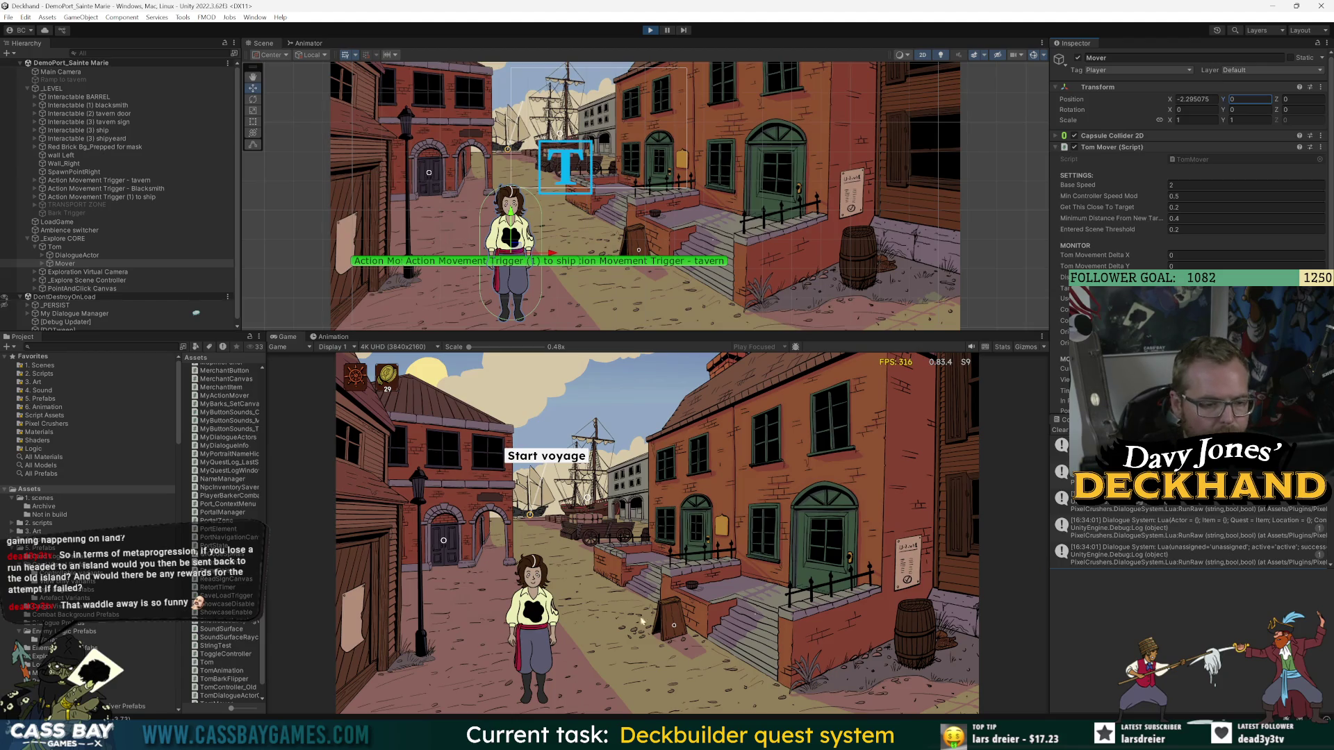
# - Walk Tom right across the street, stop play mode, and return to Visual Studio
pyautogui.click(710, 651)
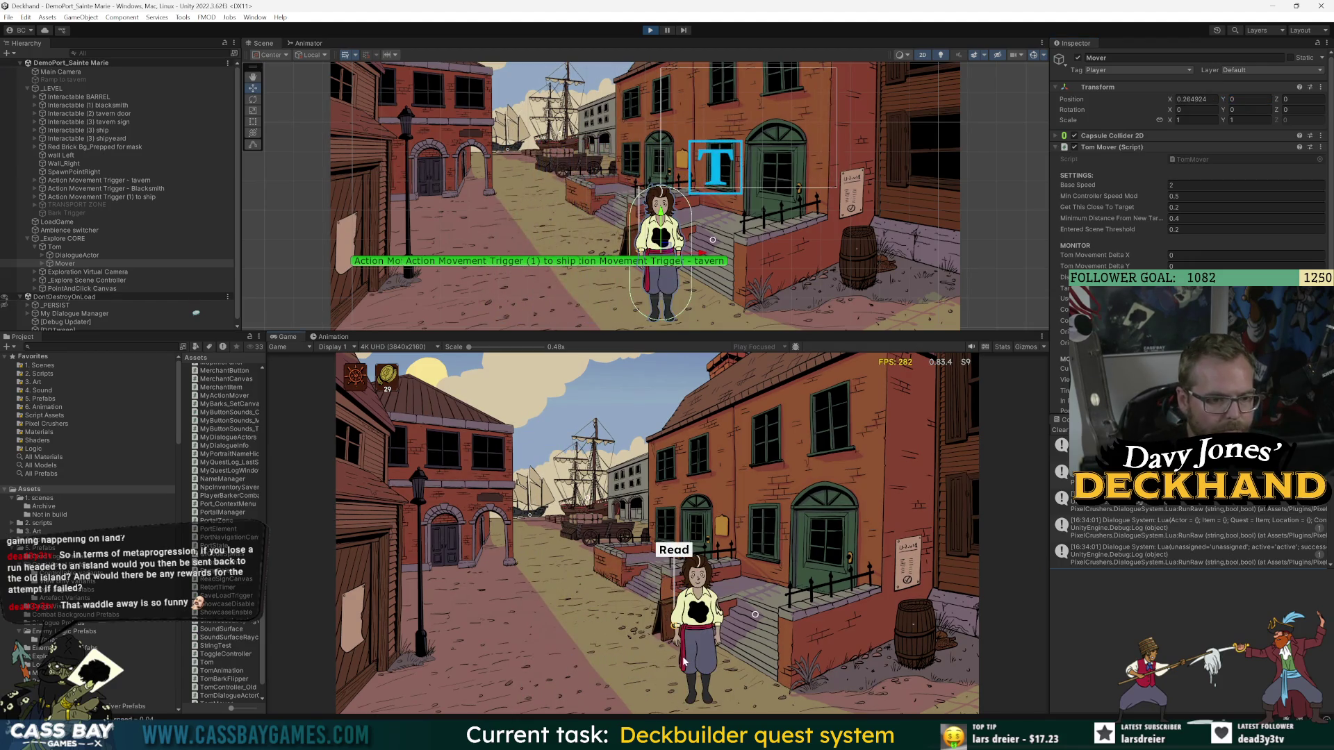
pyautogui.click(650, 30)
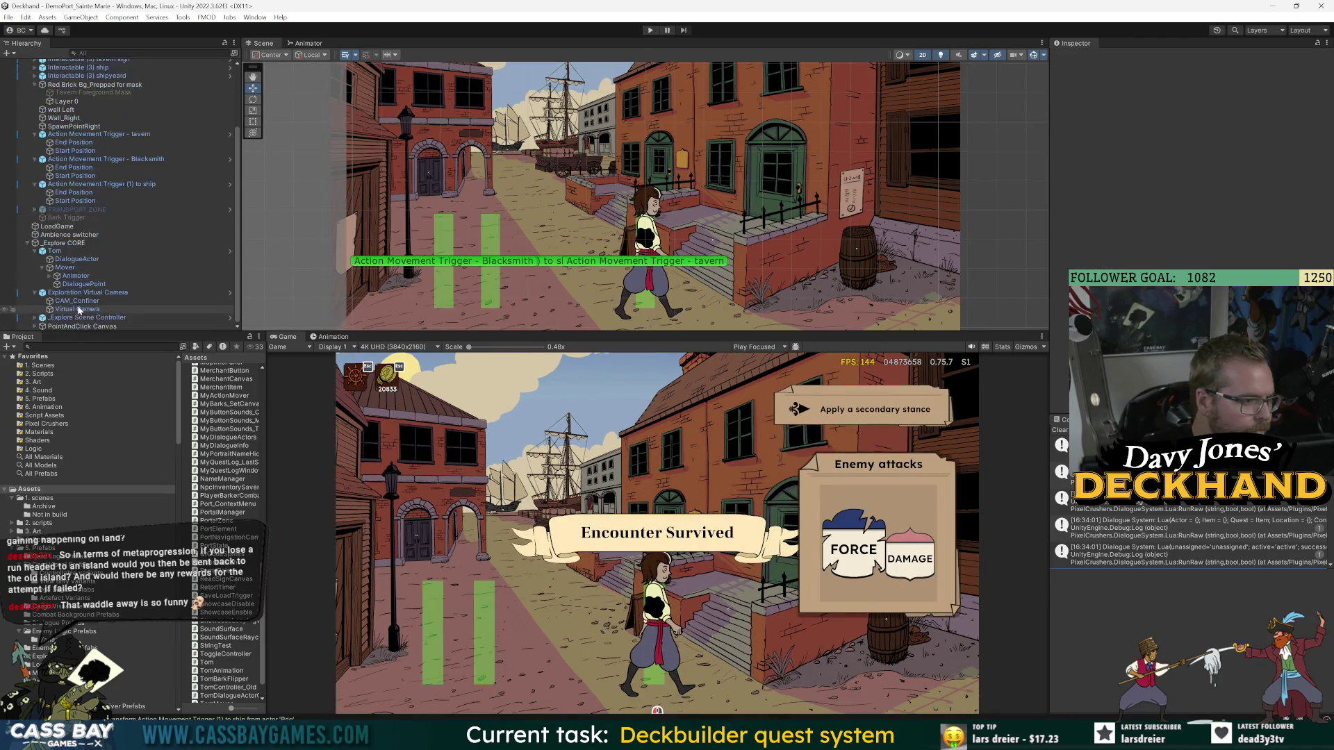
pyautogui.scroll(-3, 85, 278)
pyautogui.hotkey('alt', 'Tab')
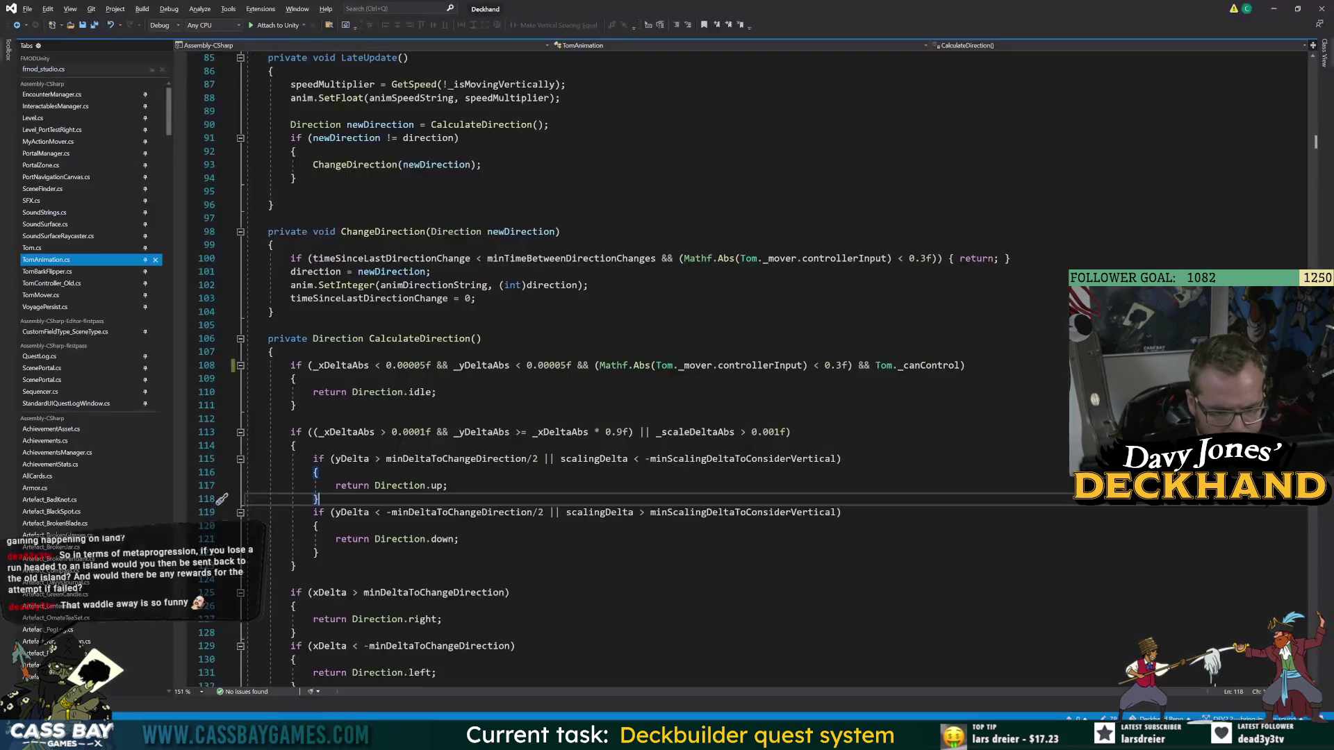
# - In MyActionMover's Return(), start a new line above the SetMoveTarget call
pyautogui.click(70, 141)
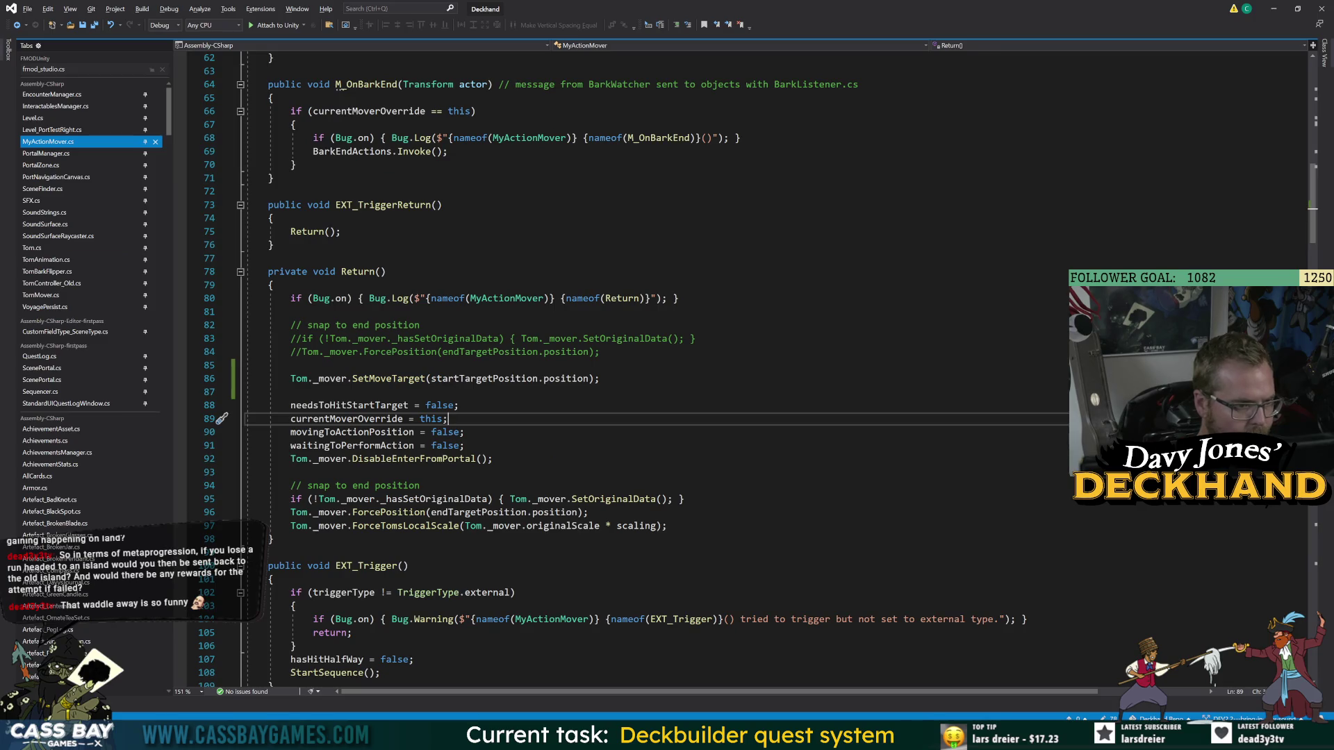
pyautogui.doubleClick(388, 378)
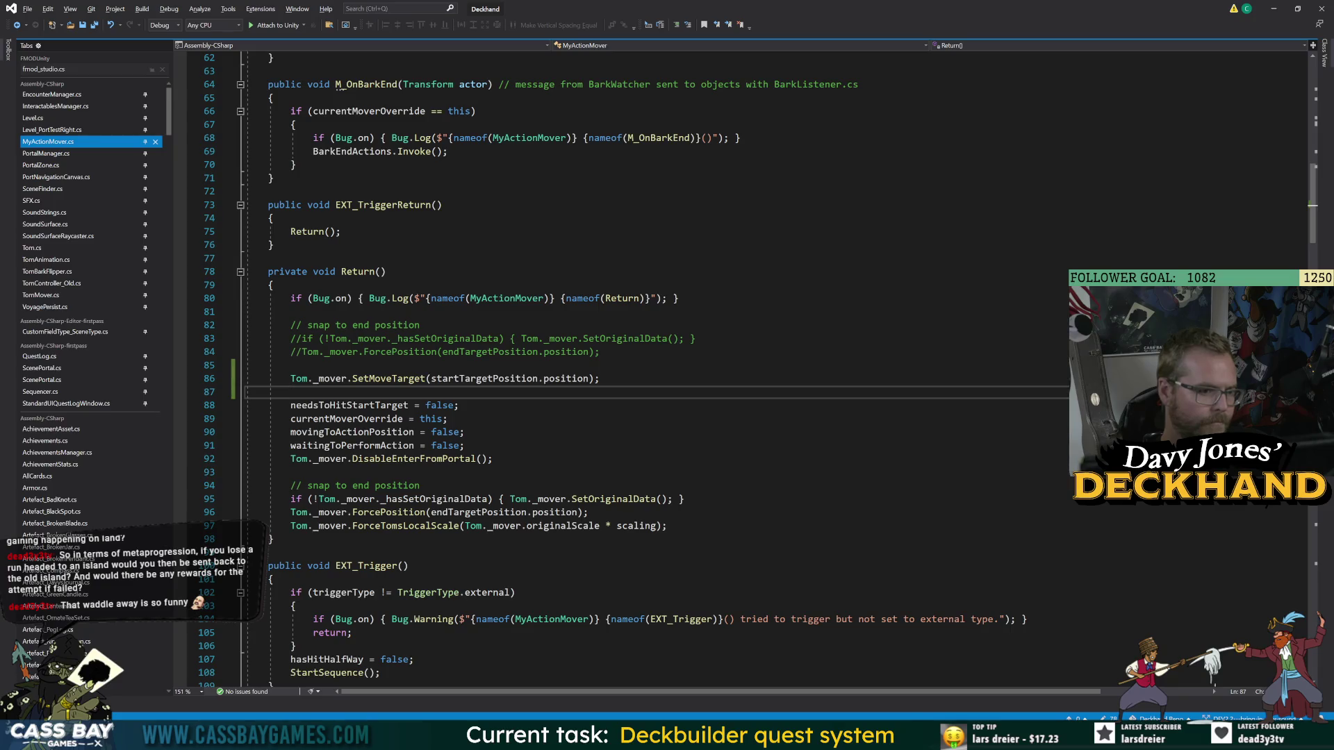
pyautogui.click(290, 366)
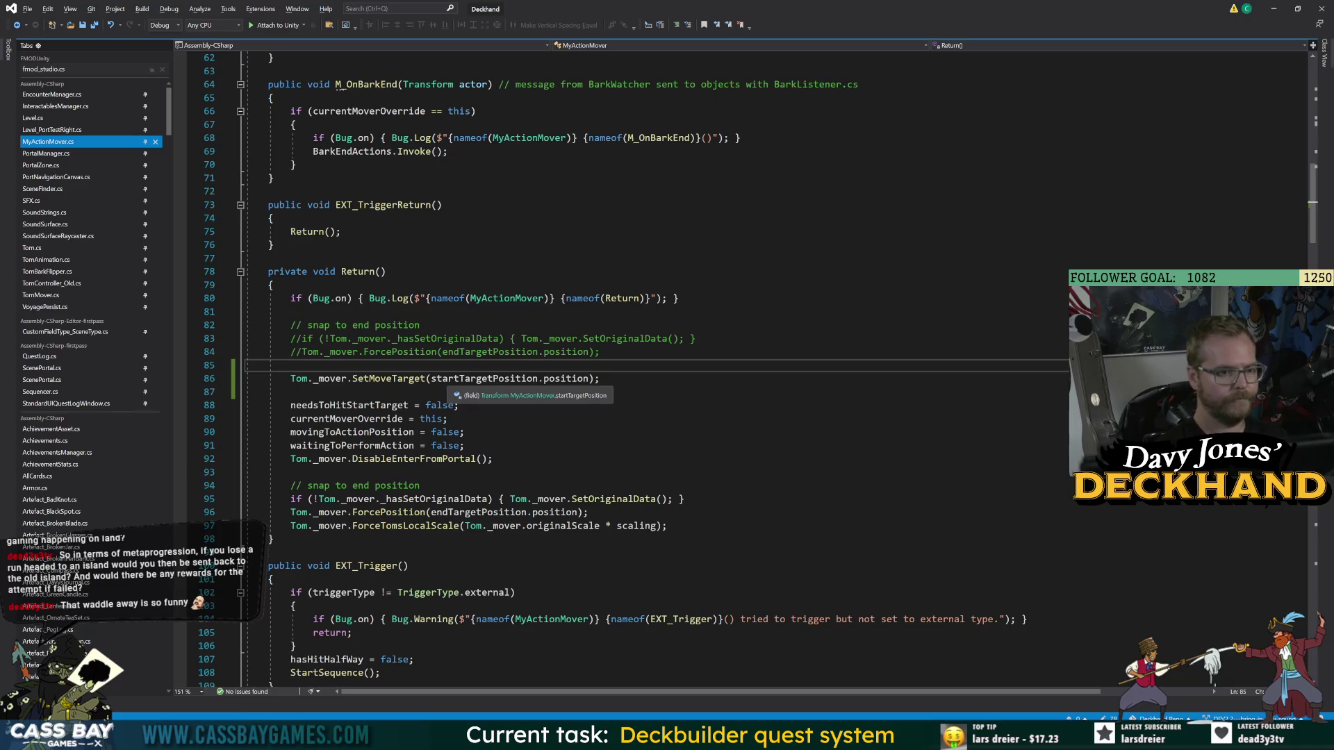
pyautogui.press('Return')
pyautogui.write('new Vec')
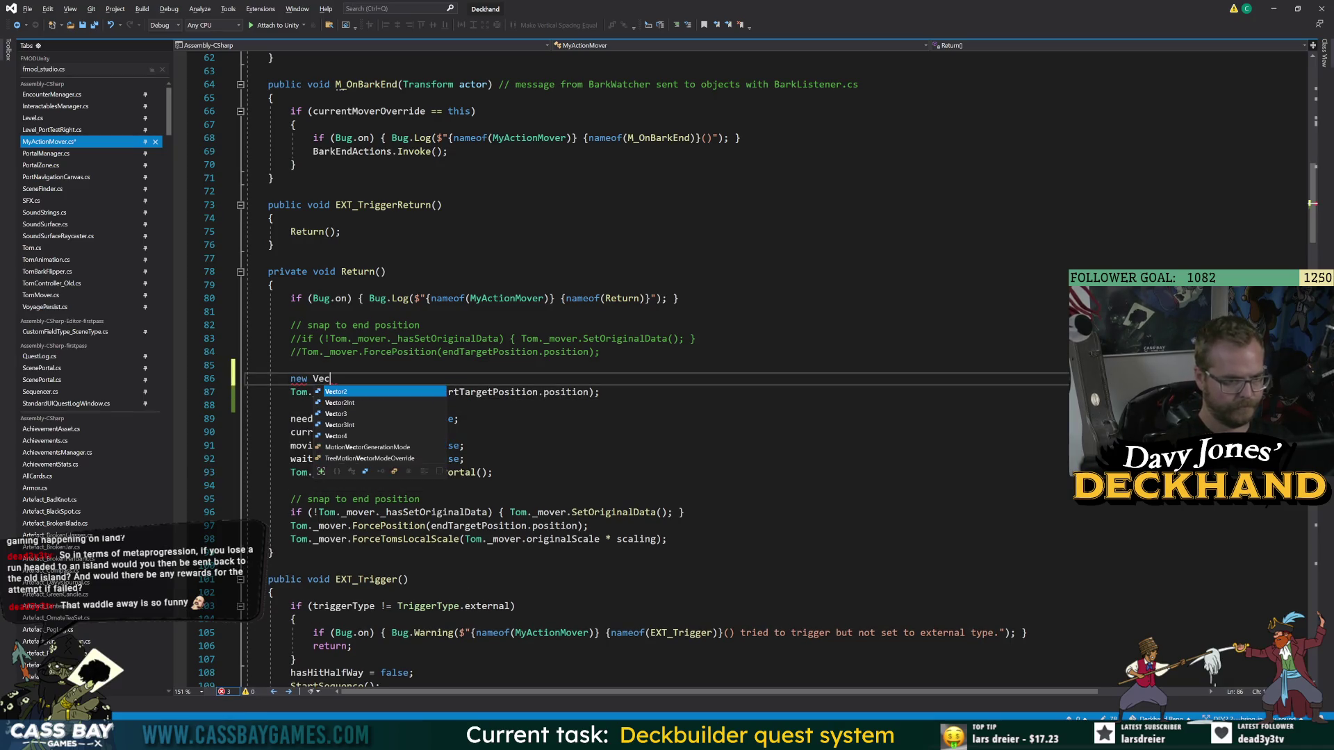
pyautogui.press('Tab')
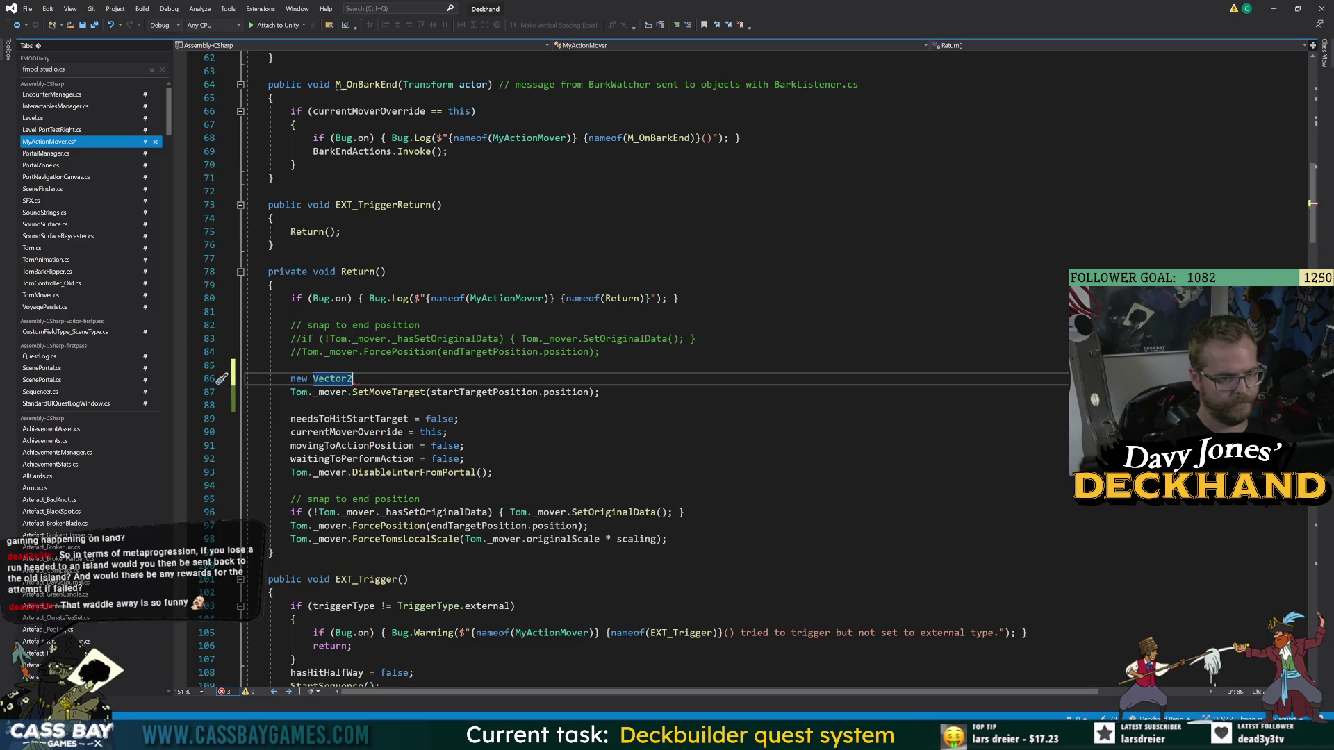
pyautogui.hotkey('ctrl', 'BackSpace')
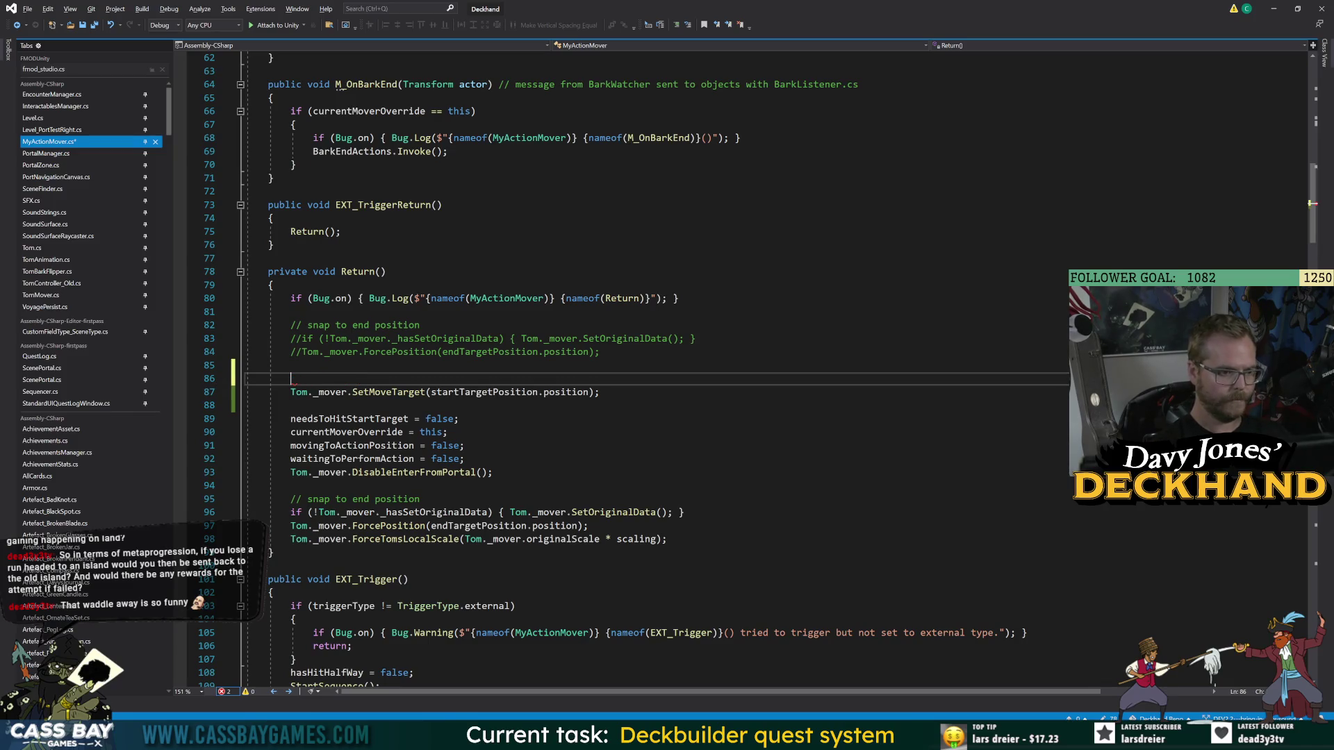
# - Declare Vector2 startPos from the start target's x and Tom._mover.originalYPosition
pyautogui.write('Vector2 star')
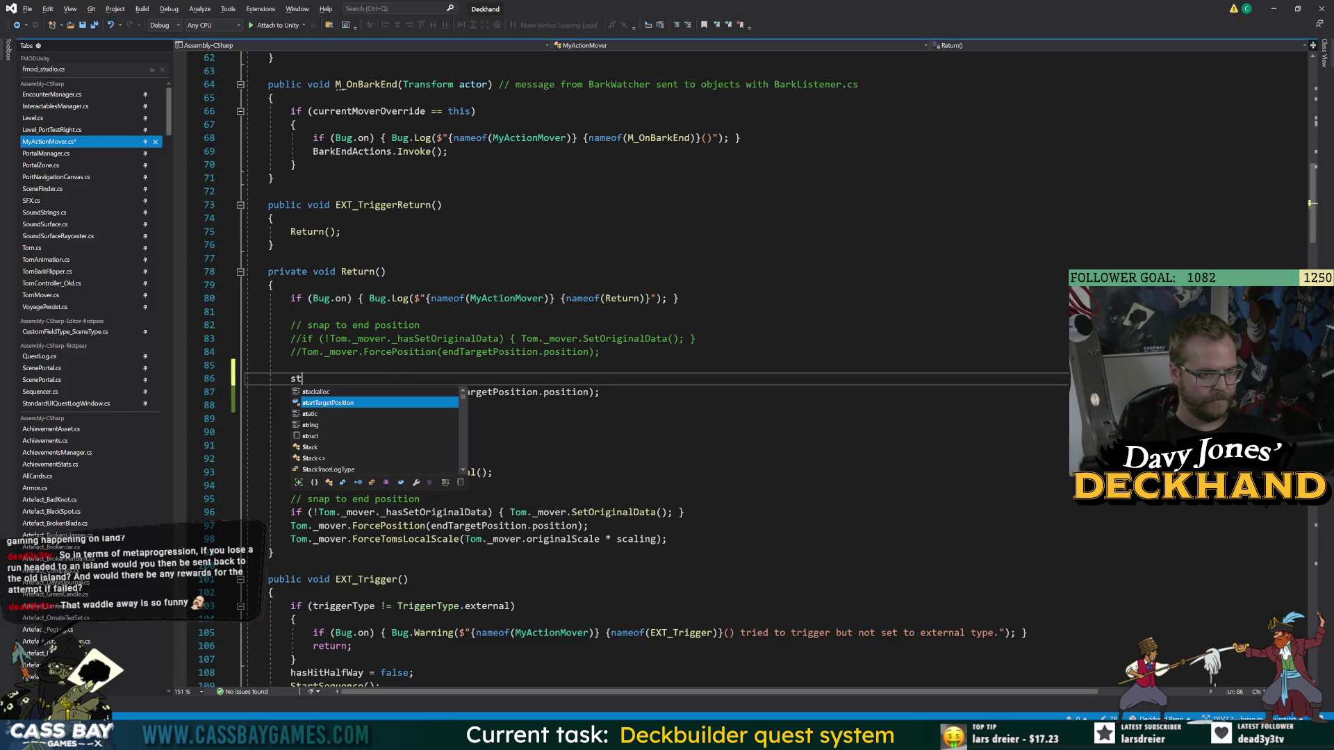
pyautogui.write('tP')
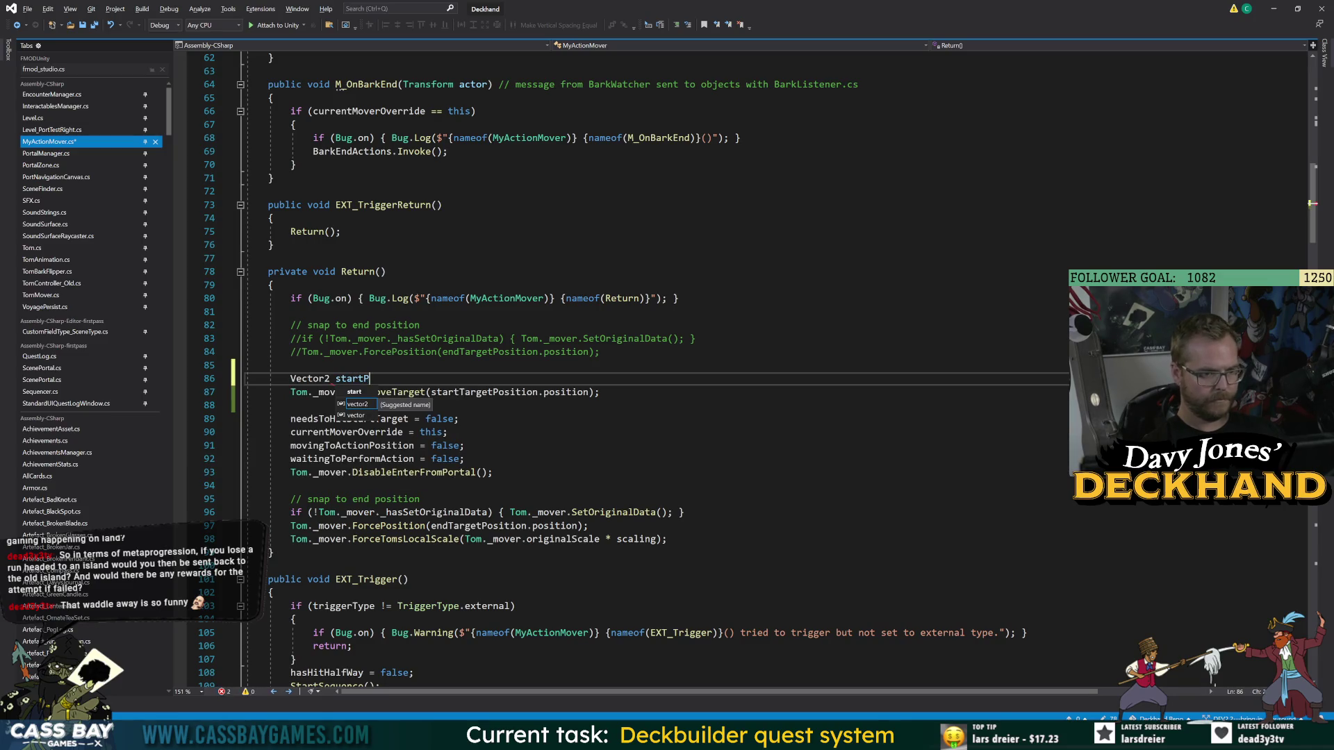
pyautogui.write('os = new ')
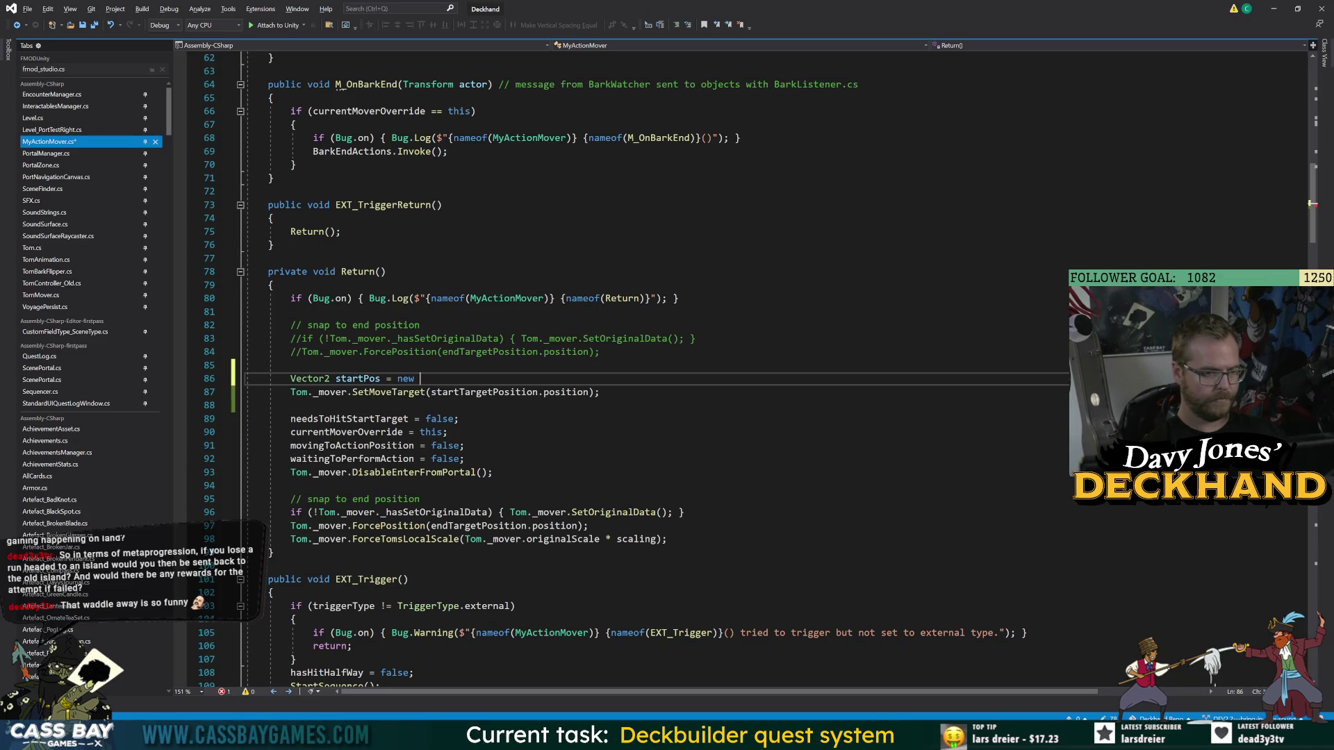
pyautogui.write('Vector2(startTargetPosition.DOLocalMoveX,')
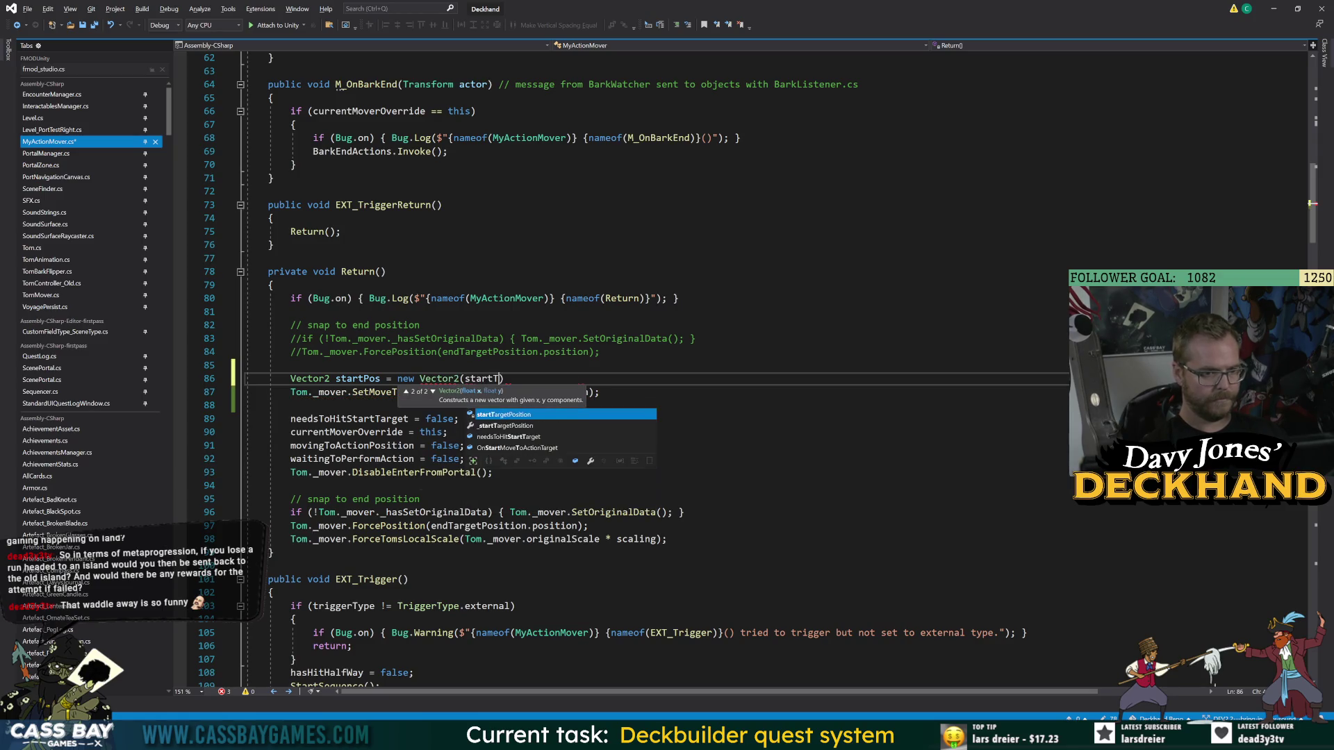
pyautogui.press('BackSpace')
pyautogui.press('BackSpace')
pyautogui.press('BackSpace')
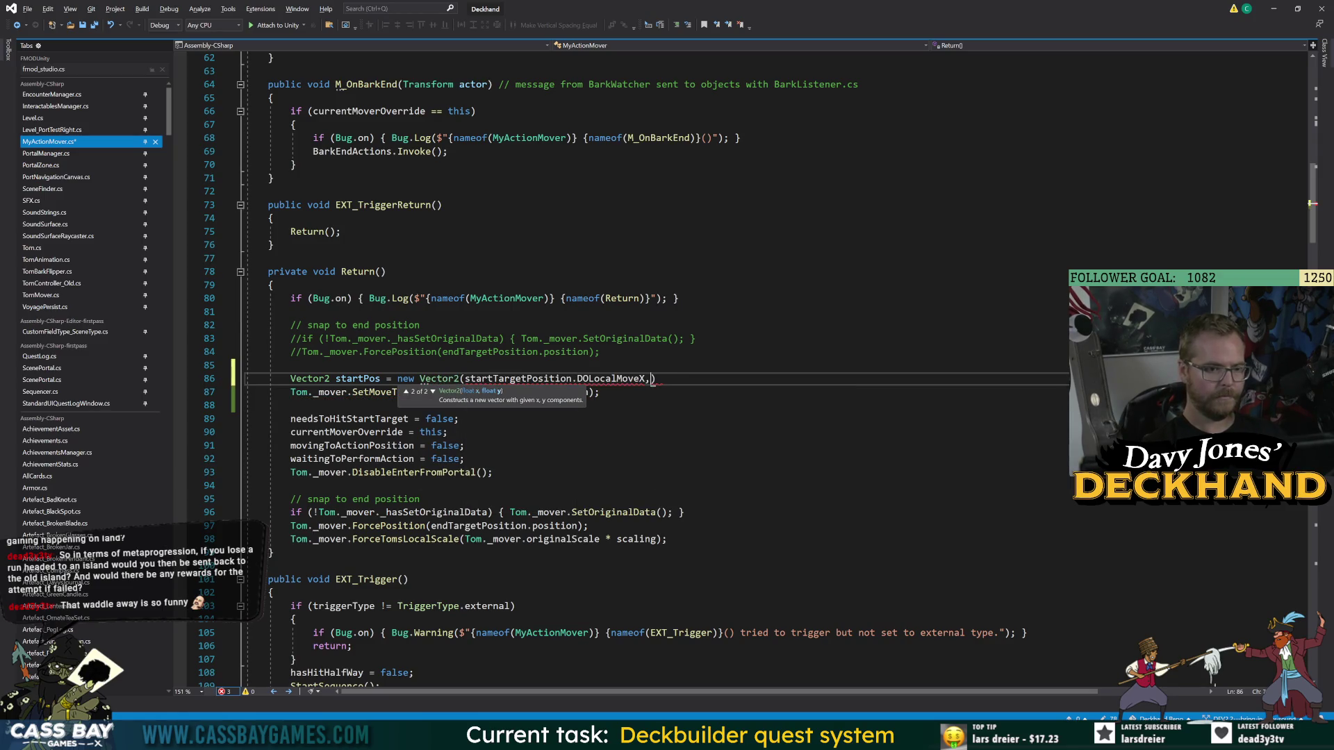
pyautogui.write('x,')
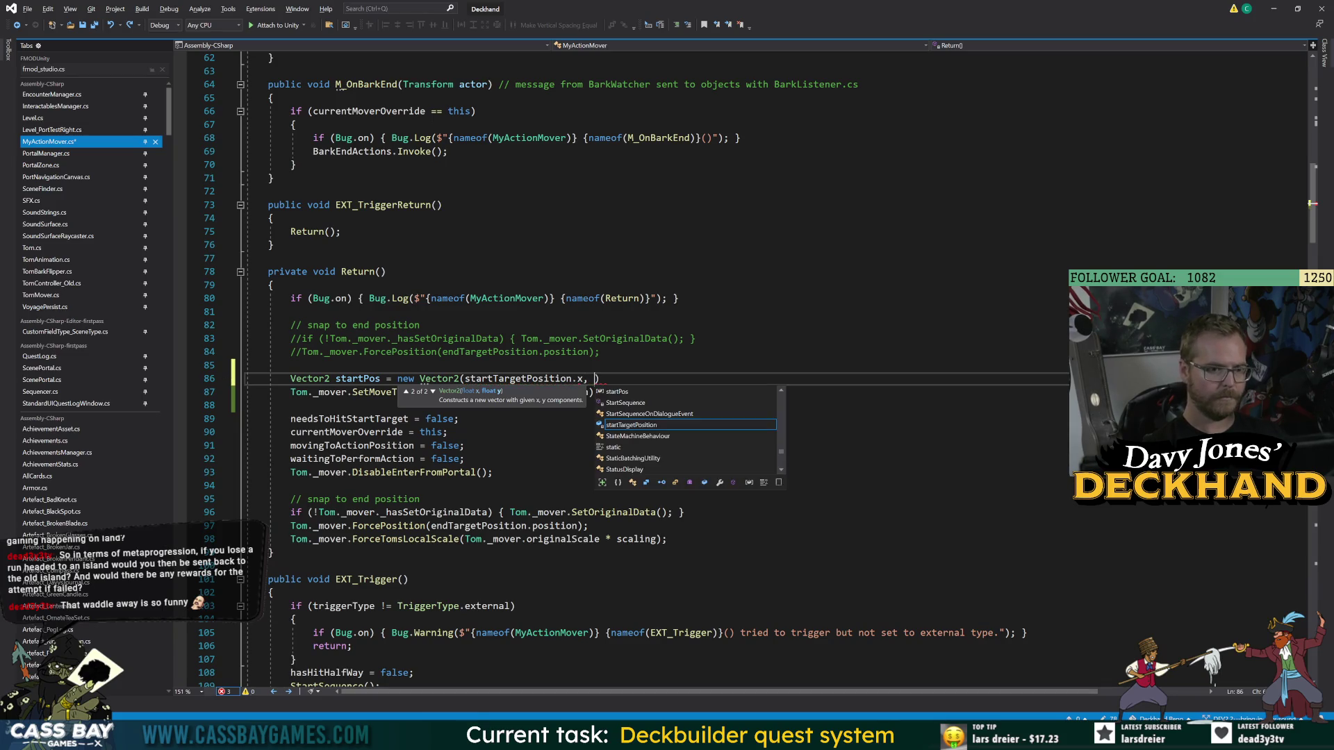
pyautogui.press('pageup')
pyautogui.press('pageup')
pyautogui.press('pageup')
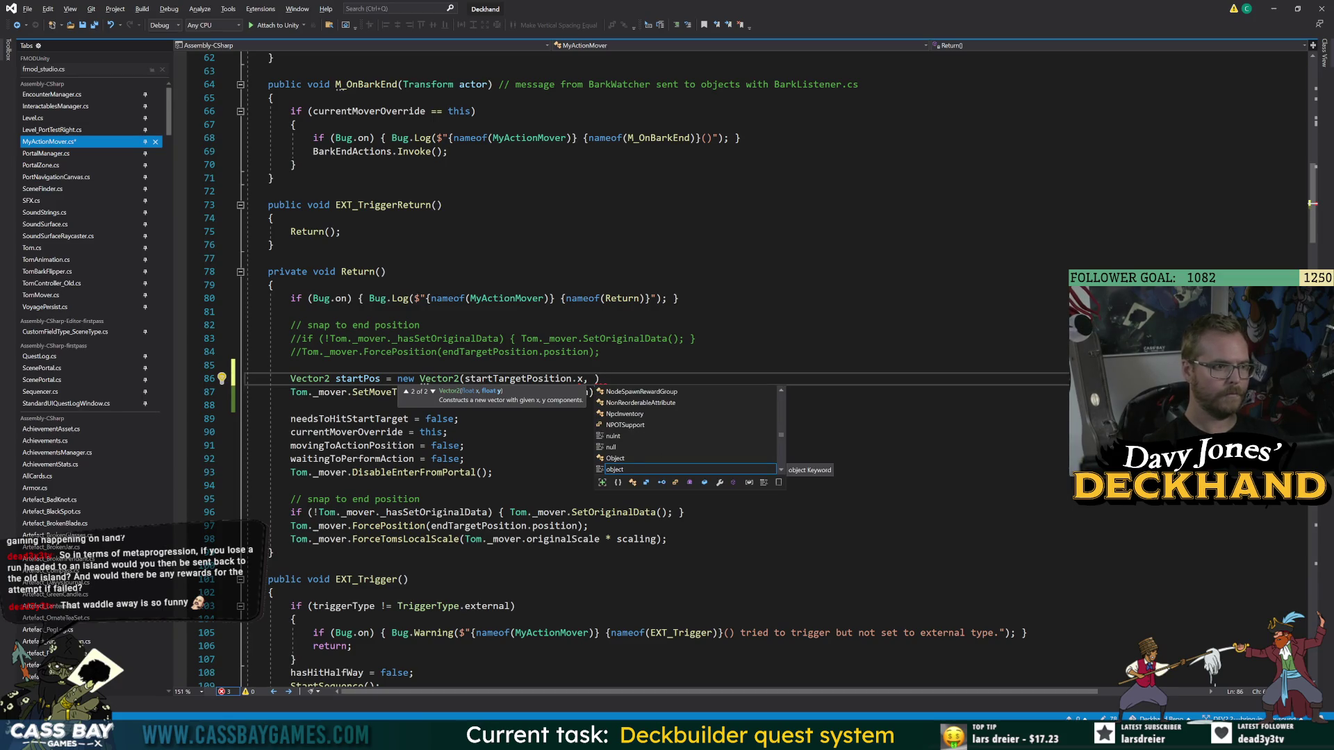
pyautogui.write('Tom._mover')
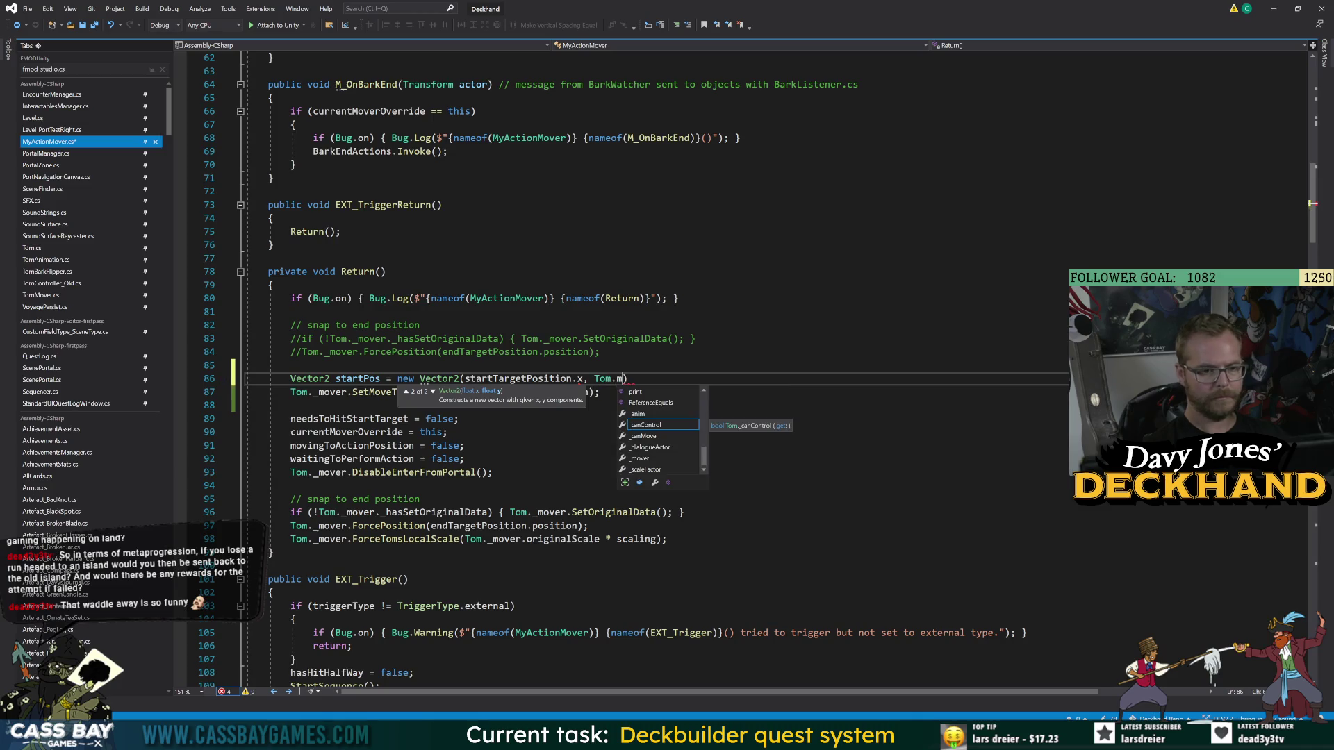
pyautogui.write('.ori')
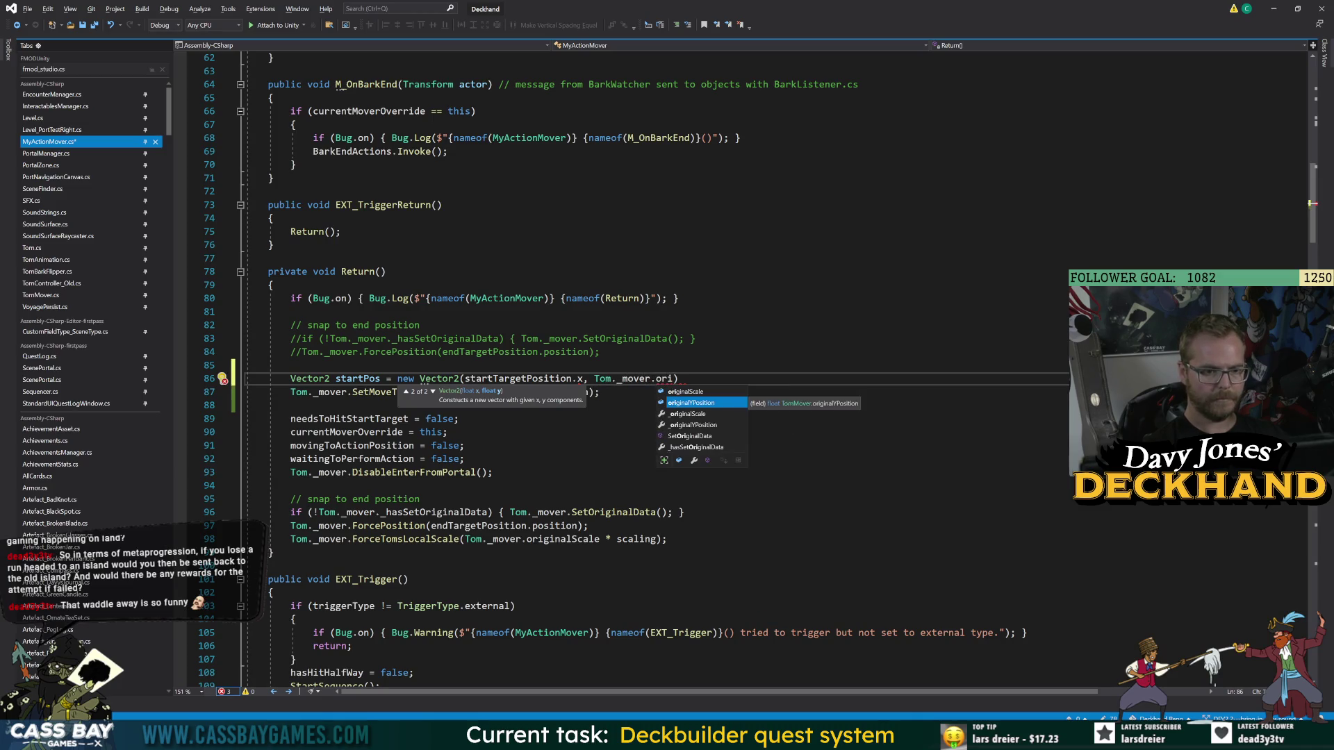
pyautogui.press('Tab')
pyautogui.write(');')
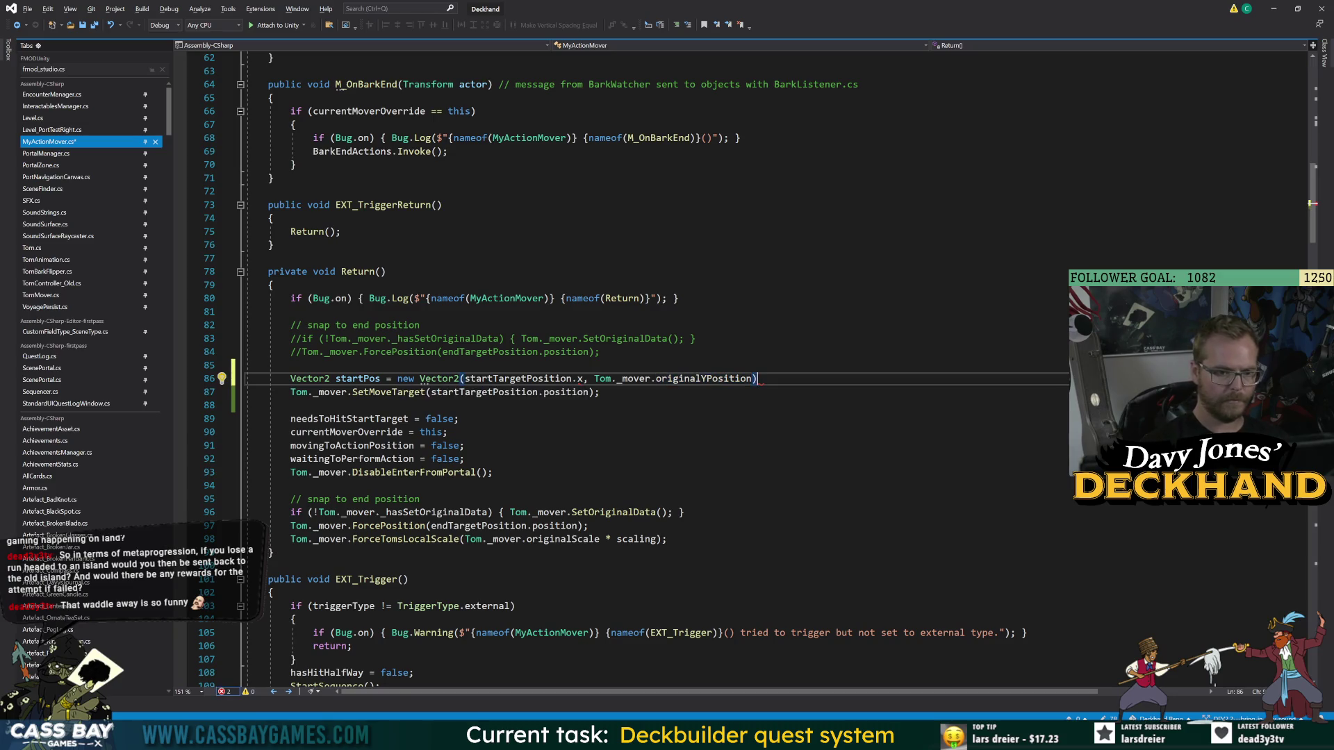
# - Replace SetMoveTarget's old startTargetPosition.position argument with startPos
pyautogui.doubleClick(358, 379)
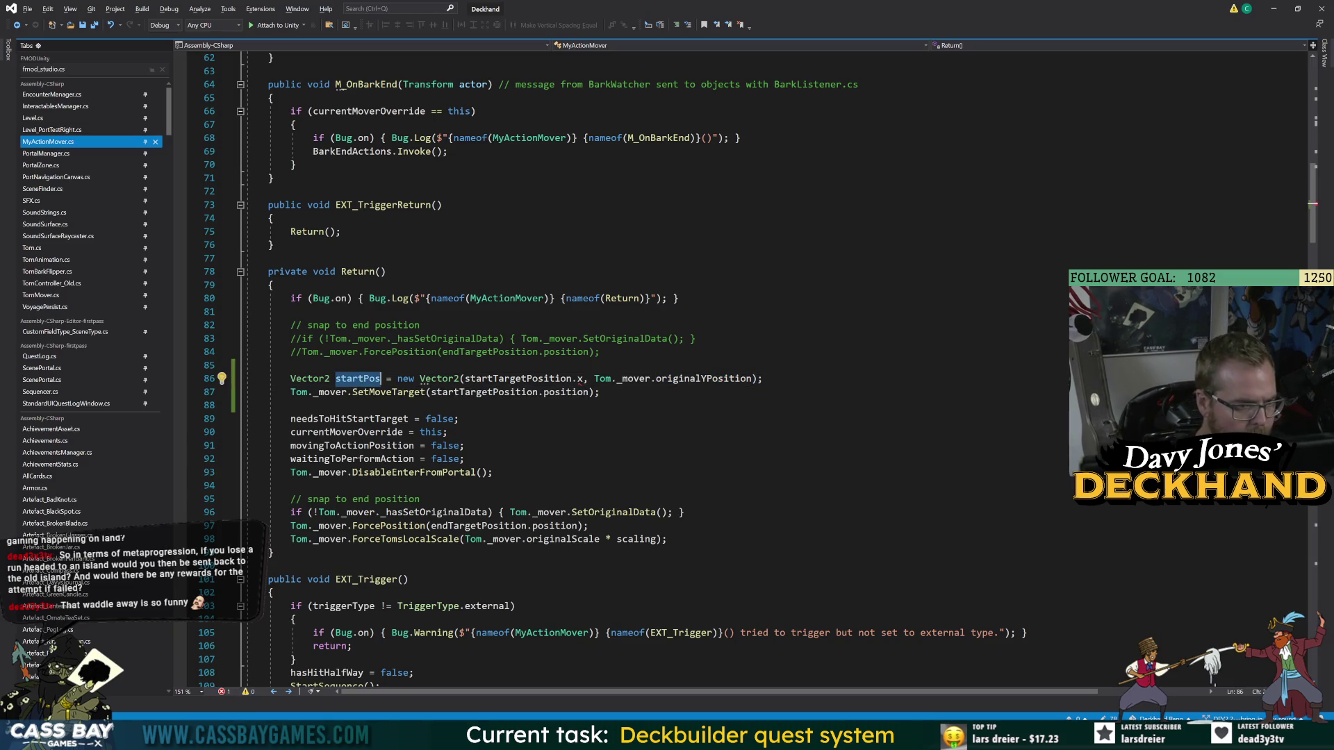
pyautogui.hotkey('ctrl', 'c')
pyautogui.moveTo(592, 392); pyautogui.dragTo(464, 392)
pyautogui.hotkey('ctrl', 'v')
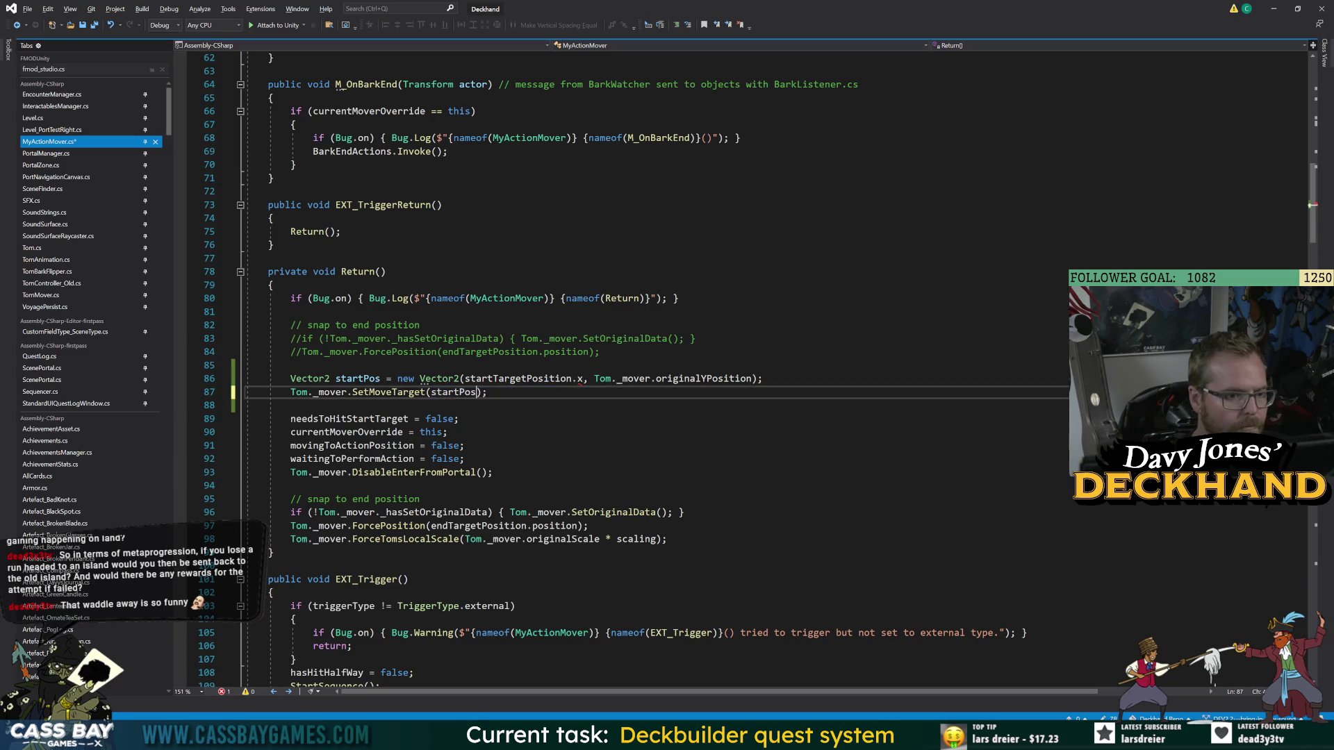
pyautogui.click(448, 432)
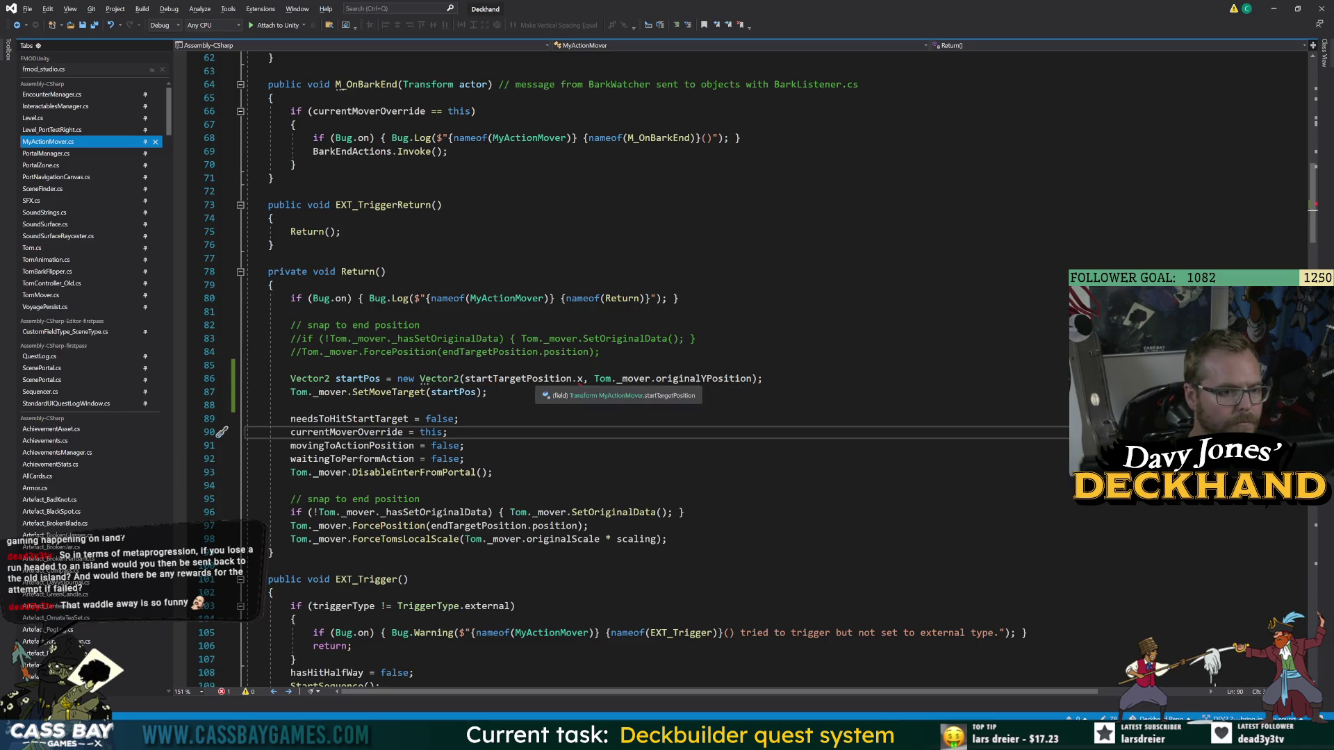
# - Correct startPos's x argument to startTargetPosition.position.x
pyautogui.doubleClick(537, 382)
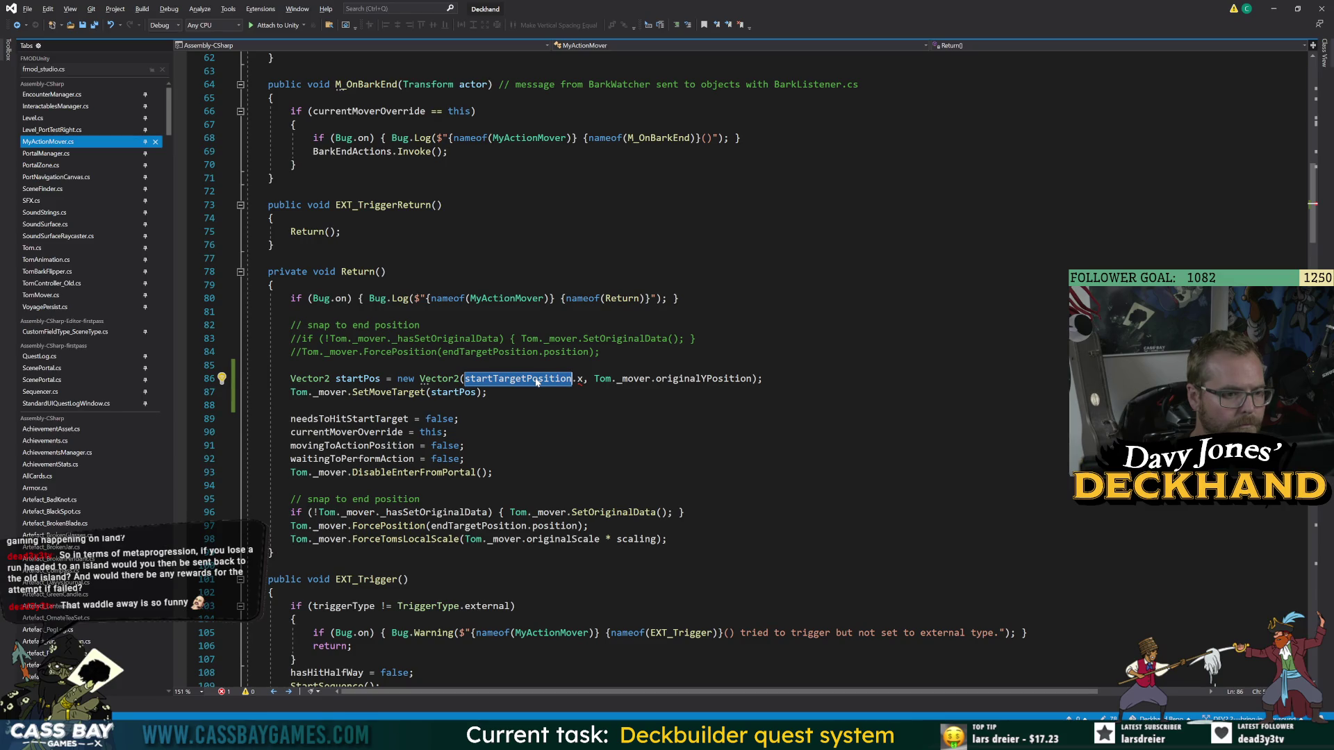
pyautogui.moveTo(525, 382)
pyautogui.press('Right')
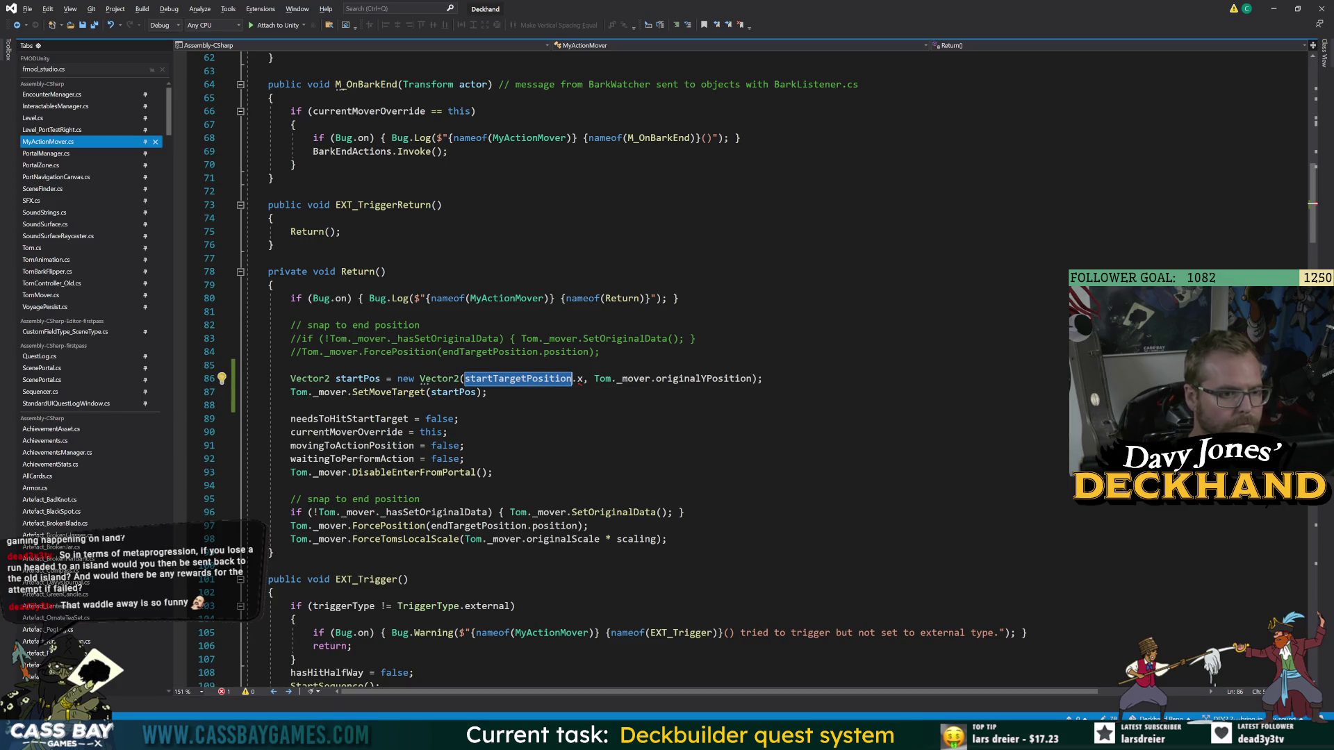
pyautogui.press('Delete')
pyautogui.press('Delete')
pyautogui.press('Down')
pyautogui.press('Down')
pyautogui.press('Down')
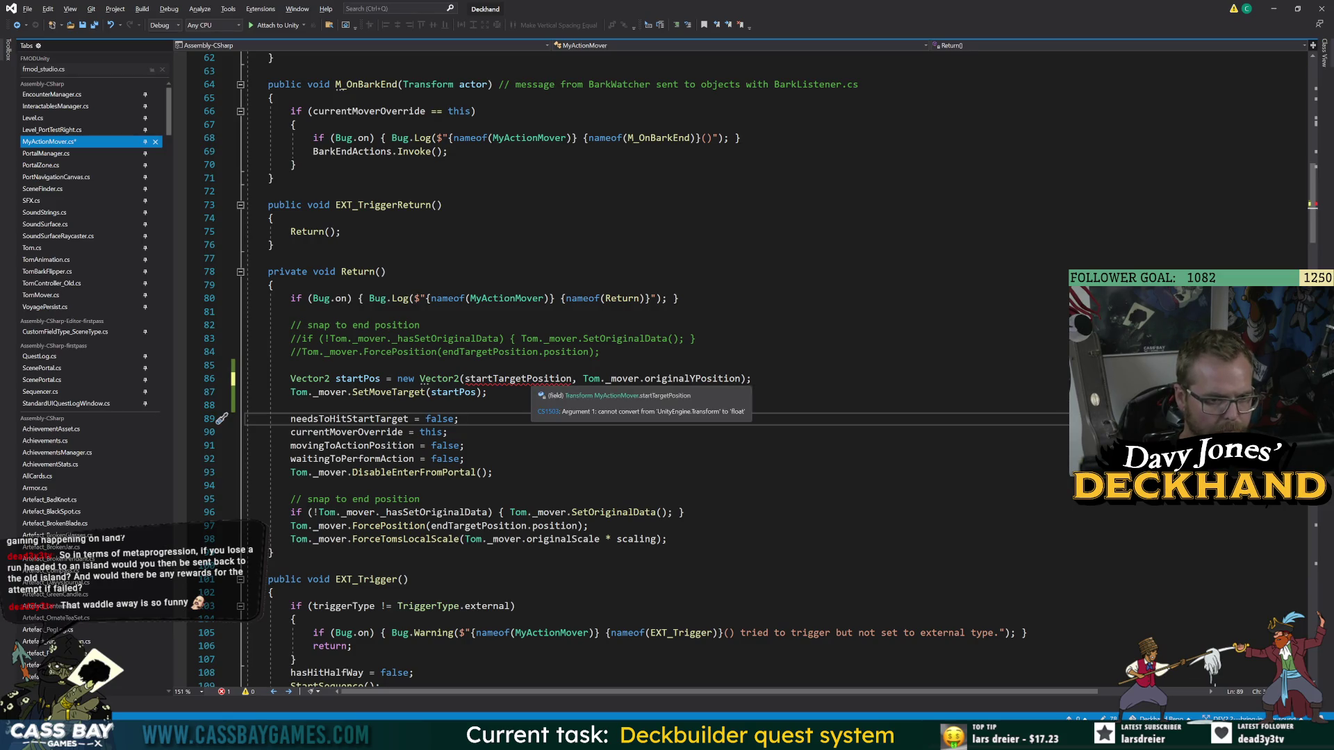
pyautogui.click(571, 378)
pyautogui.write('.position.x')
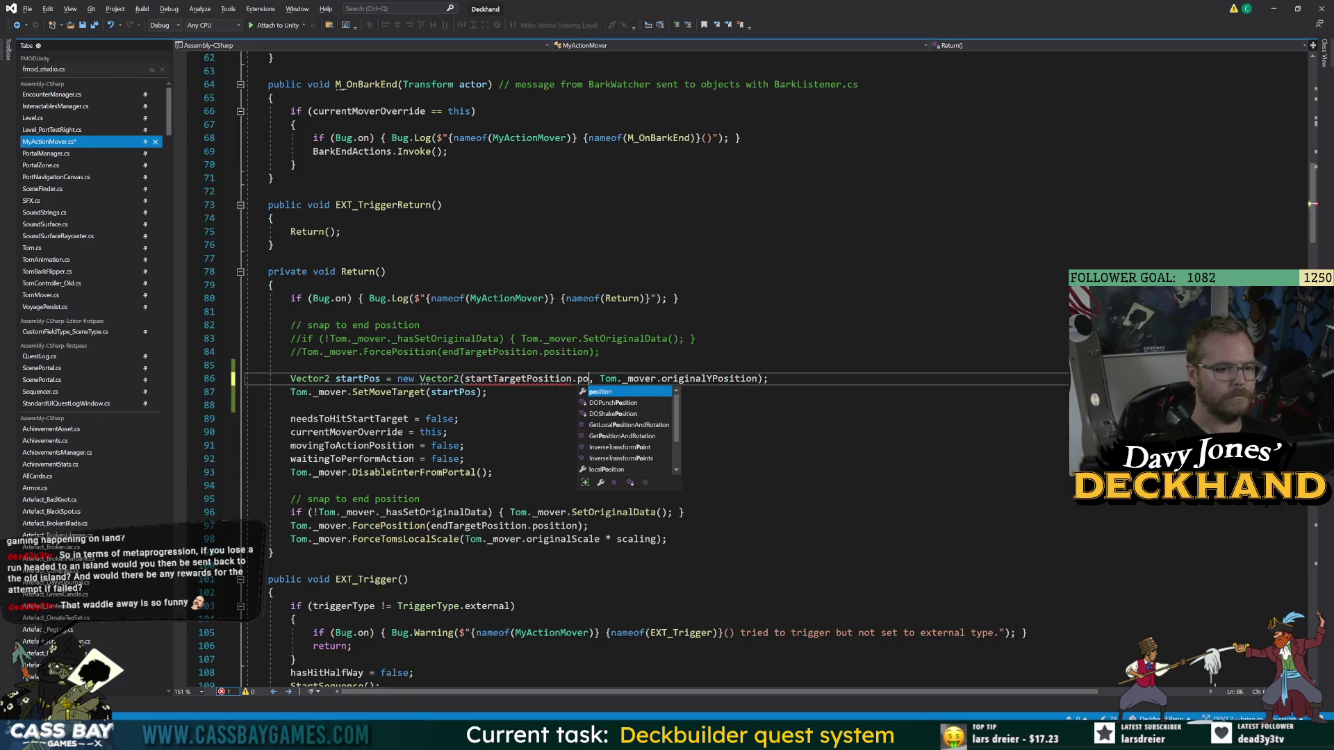
pyautogui.press('Escape')
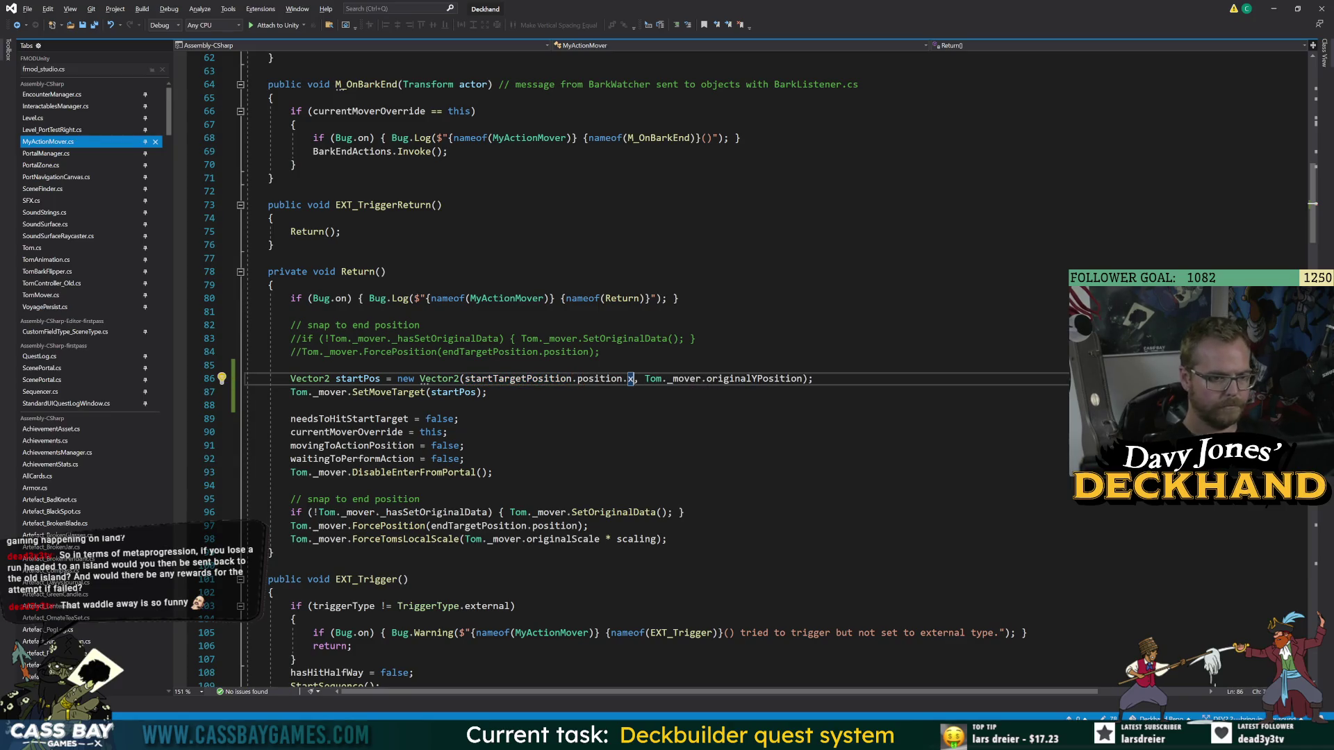
# - Jump to SetMoveTarget's definition in TomMover, then return to Unity
pyautogui.click(389, 391)
pyautogui.press('F12')
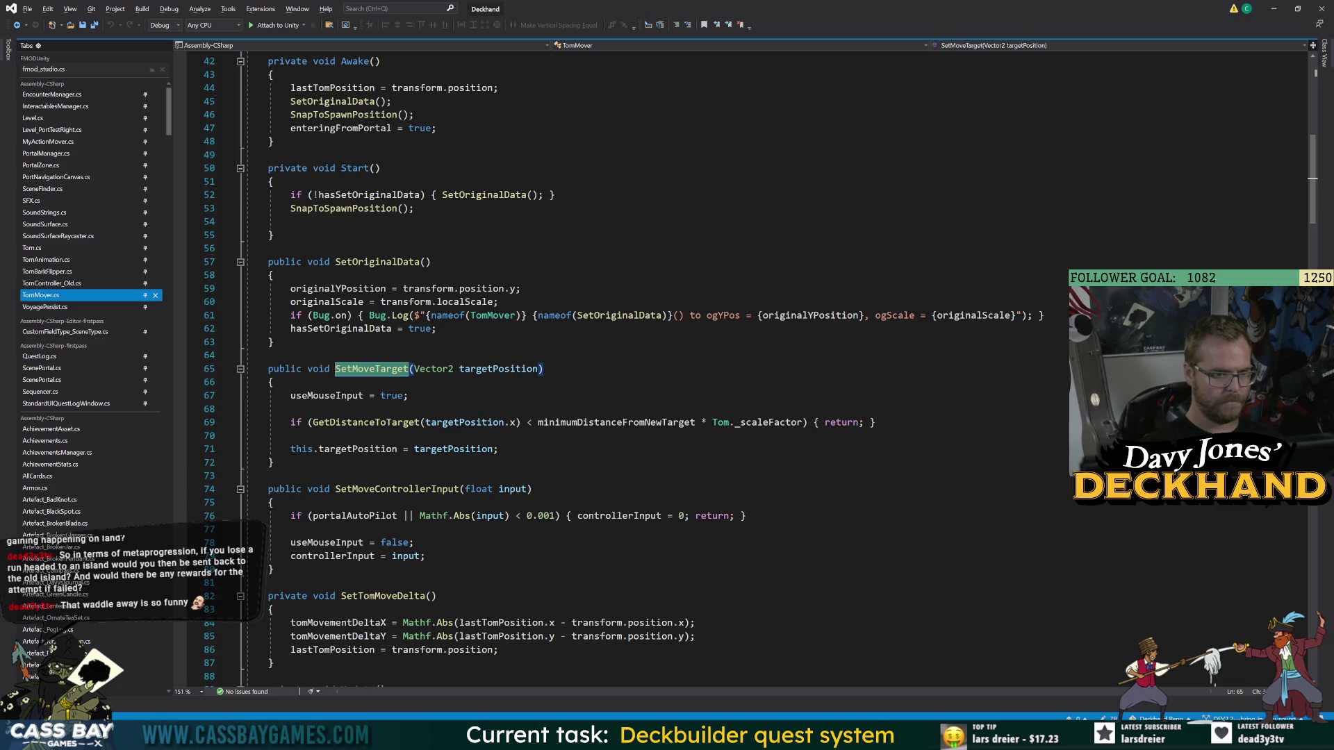
pyautogui.hotkey('alt', 'Tab')
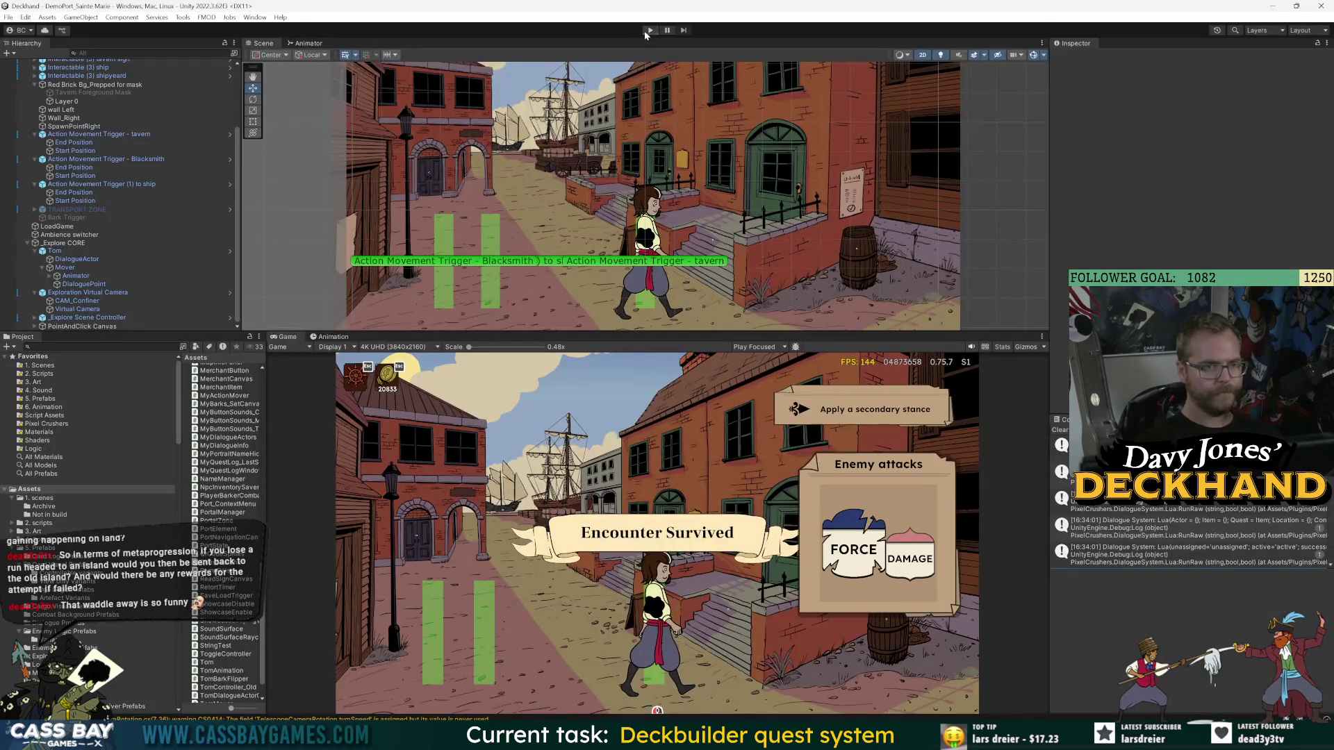
# - Enter play mode, walk Tom left, start the voyage from the ship, and go ashore back to port
pyautogui.click(647, 31)
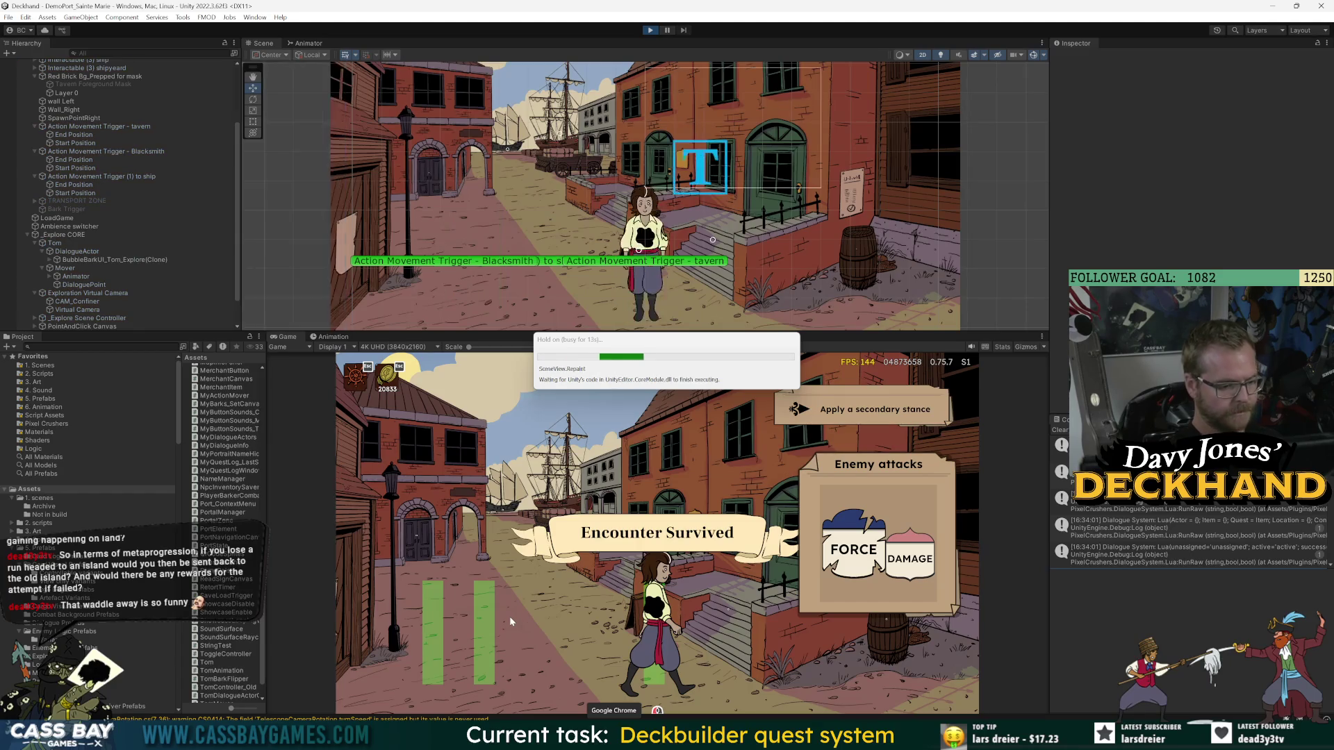
pyautogui.click(504, 617)
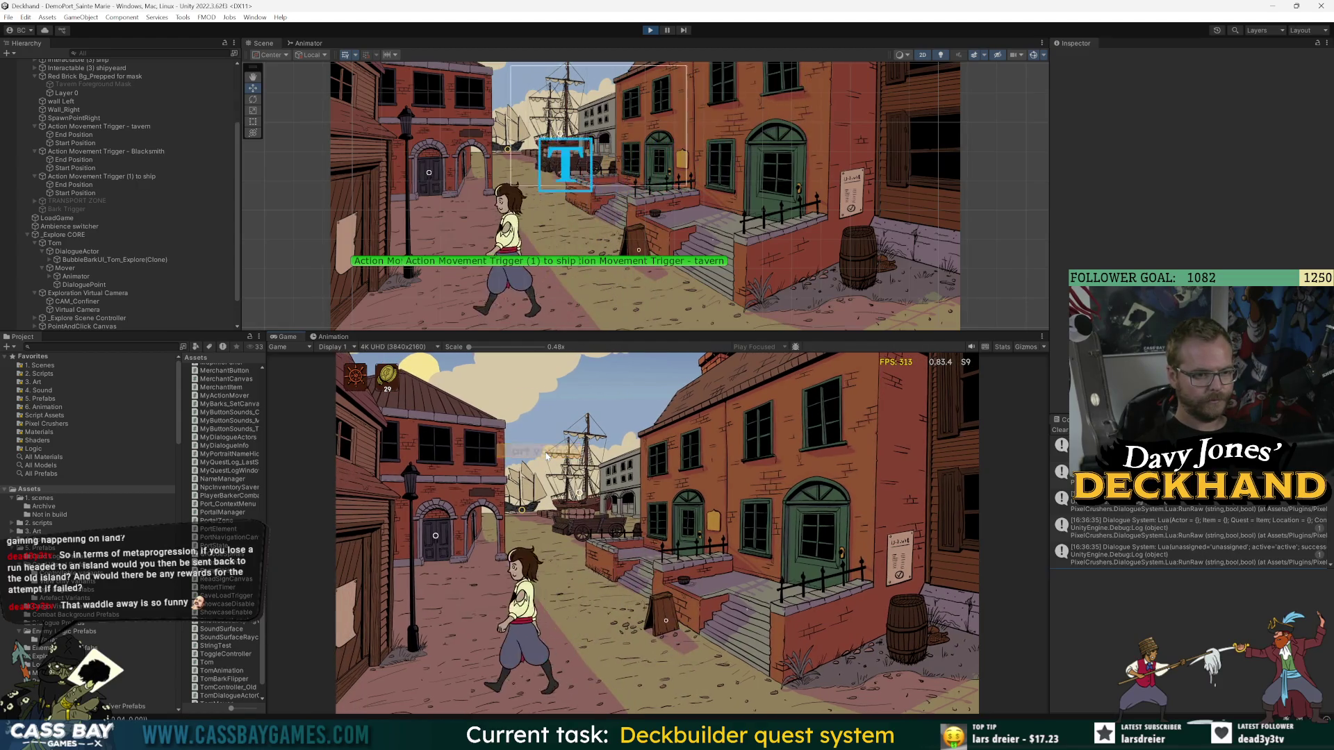
pyautogui.click(546, 457)
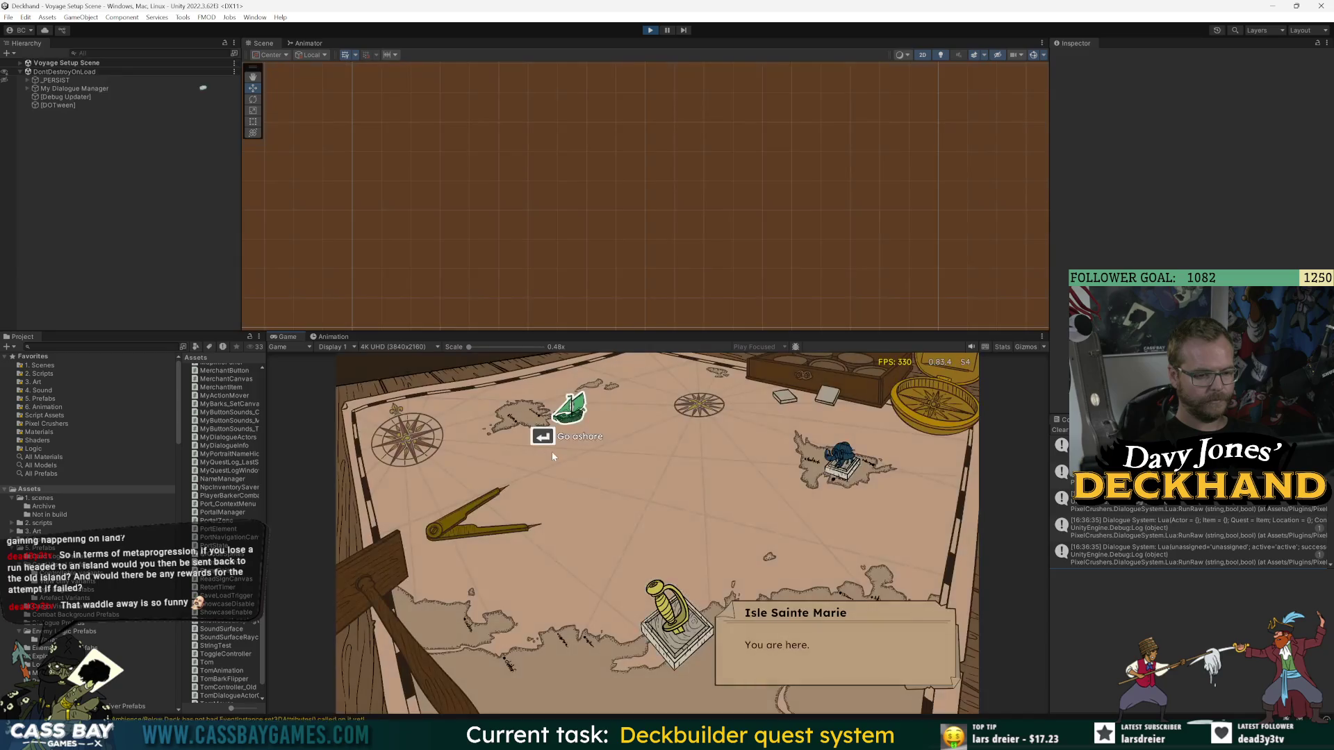
pyautogui.click(580, 410)
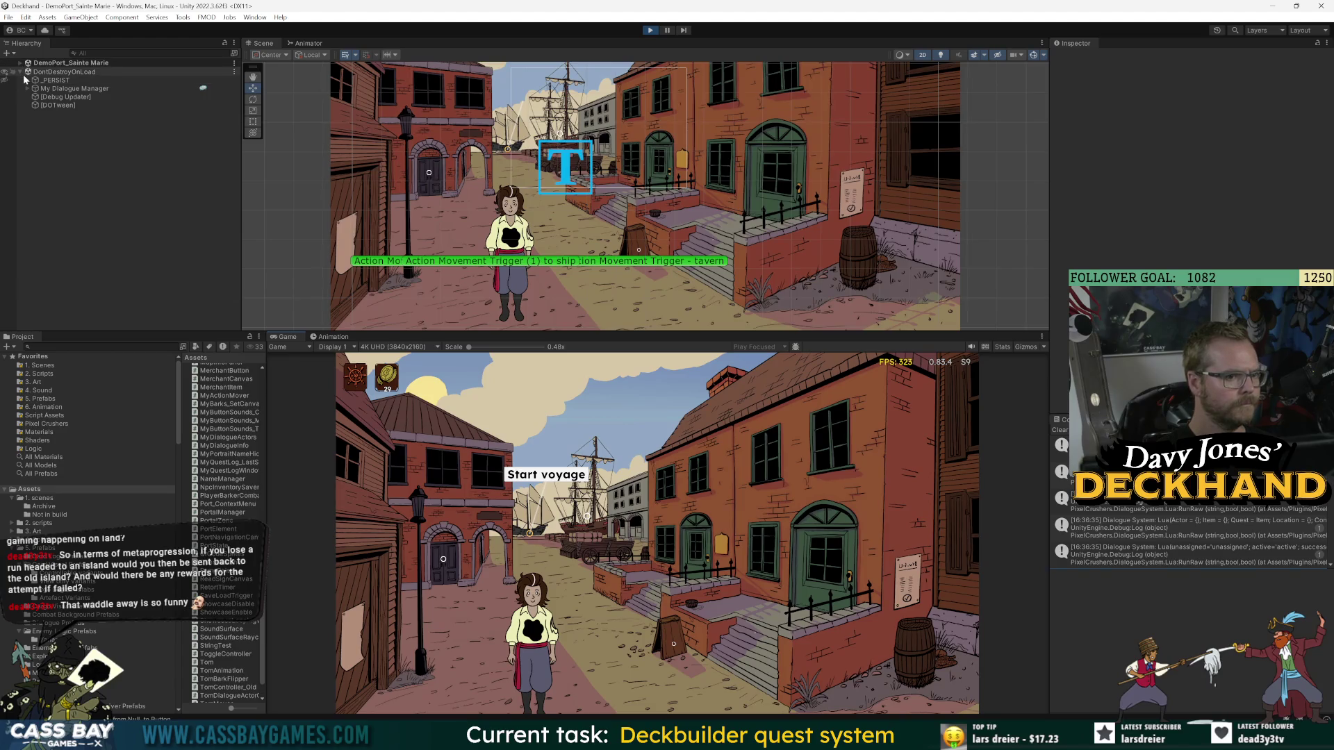
# - Walk Tom to the tavern door and switch the Game view to Full HD, enlarging the panel
pyautogui.click(785, 668)
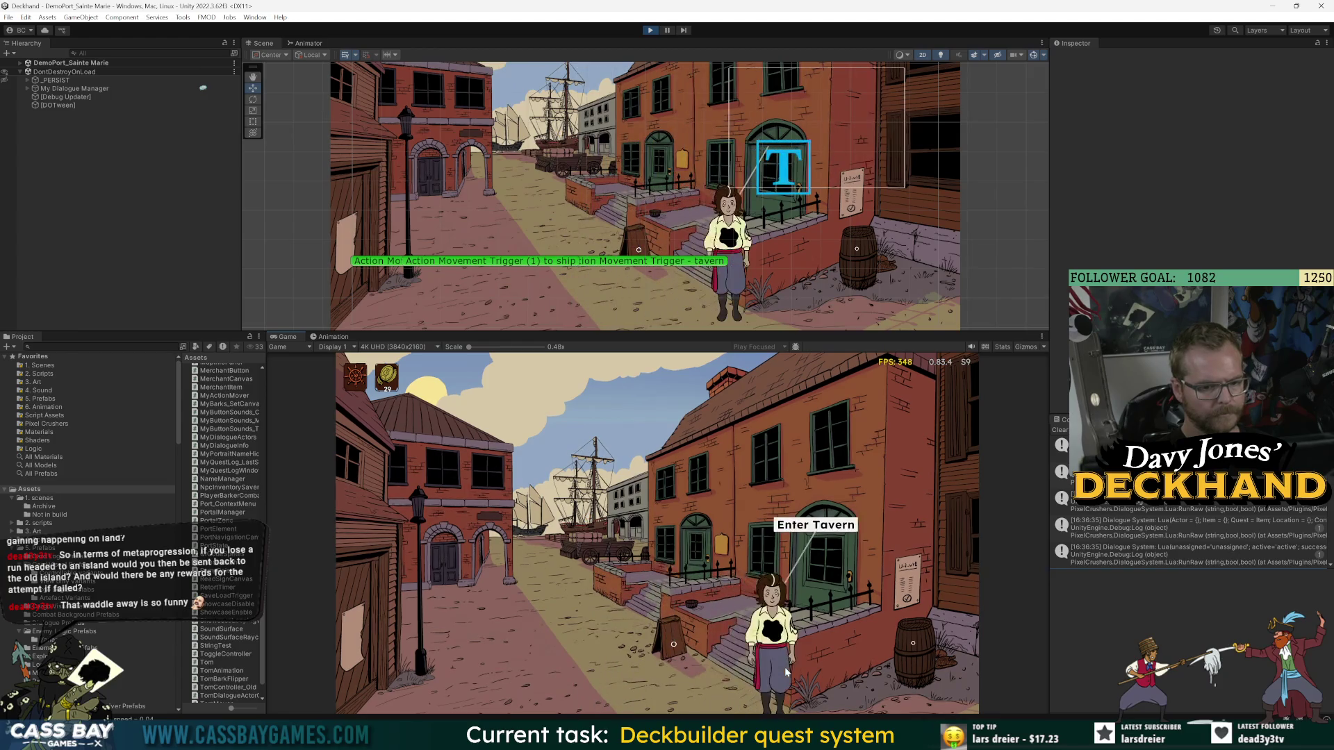
pyautogui.moveTo(497, 335); pyautogui.dragTo(498, 328)
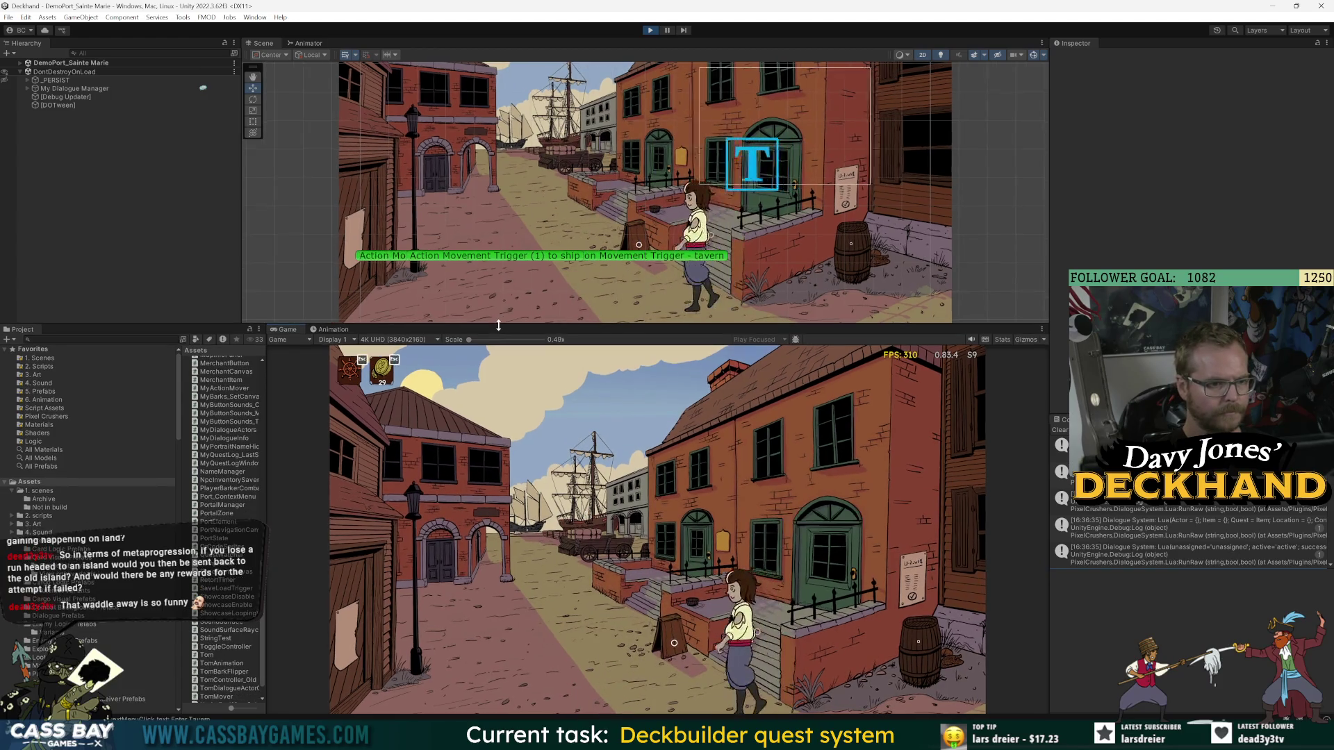
pyautogui.click(406, 339)
pyautogui.click(395, 403)
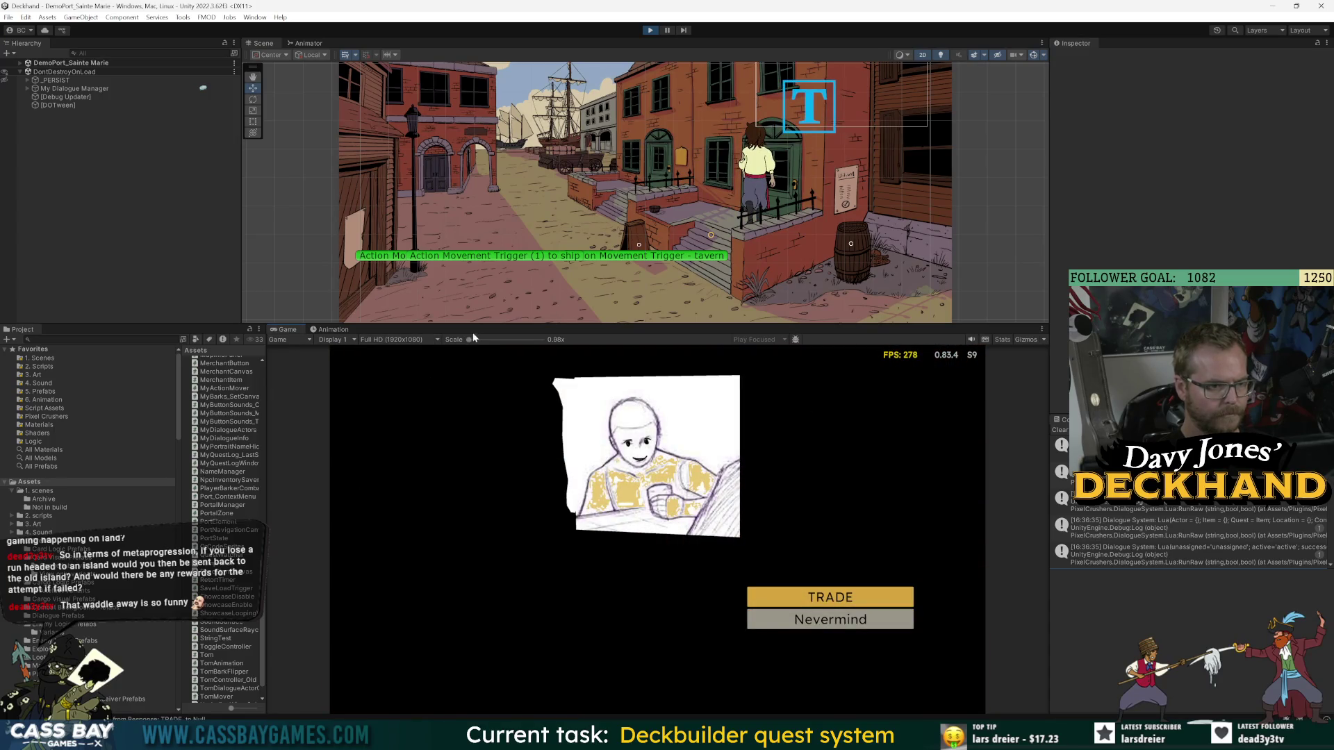
pyautogui.moveTo(472, 327); pyautogui.dragTo(472, 310)
# - Decline the tavern trade with Nevermind, continue, and walk Tom left to the left building
pyautogui.click(837, 621)
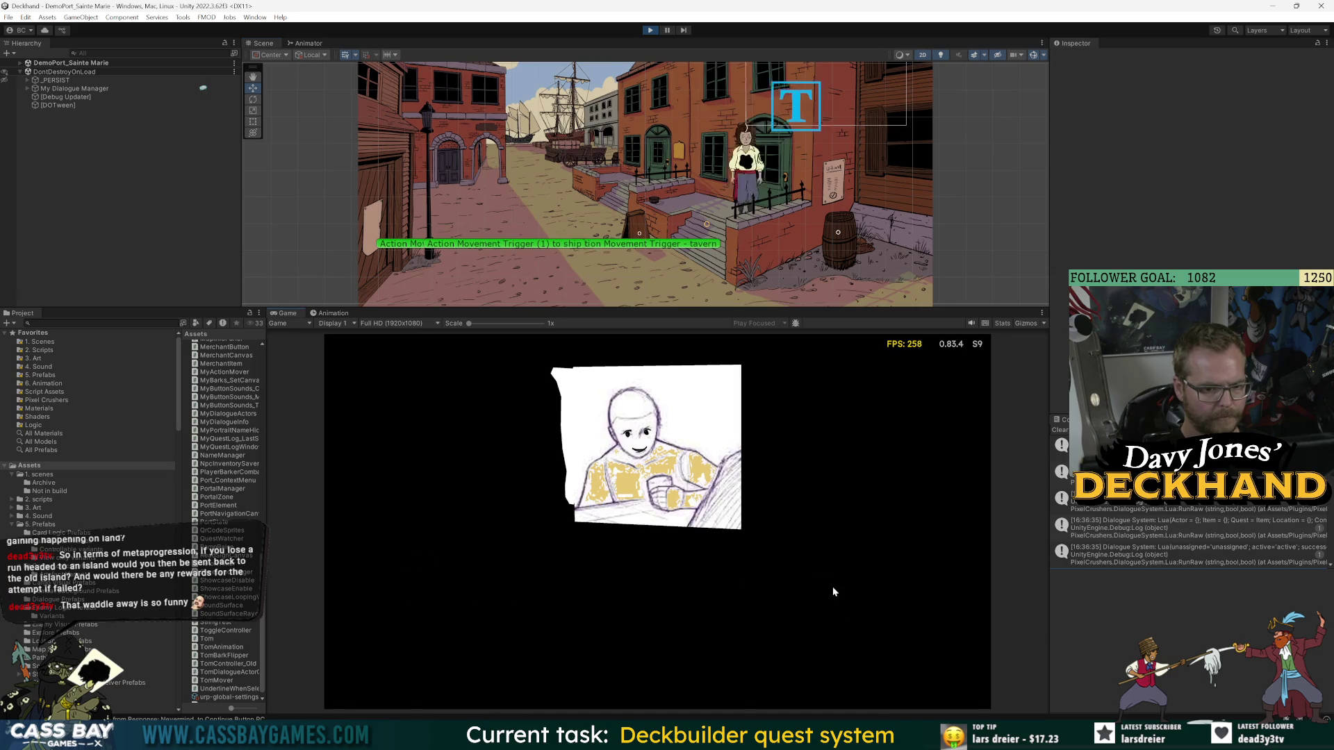
pyautogui.click(832, 588)
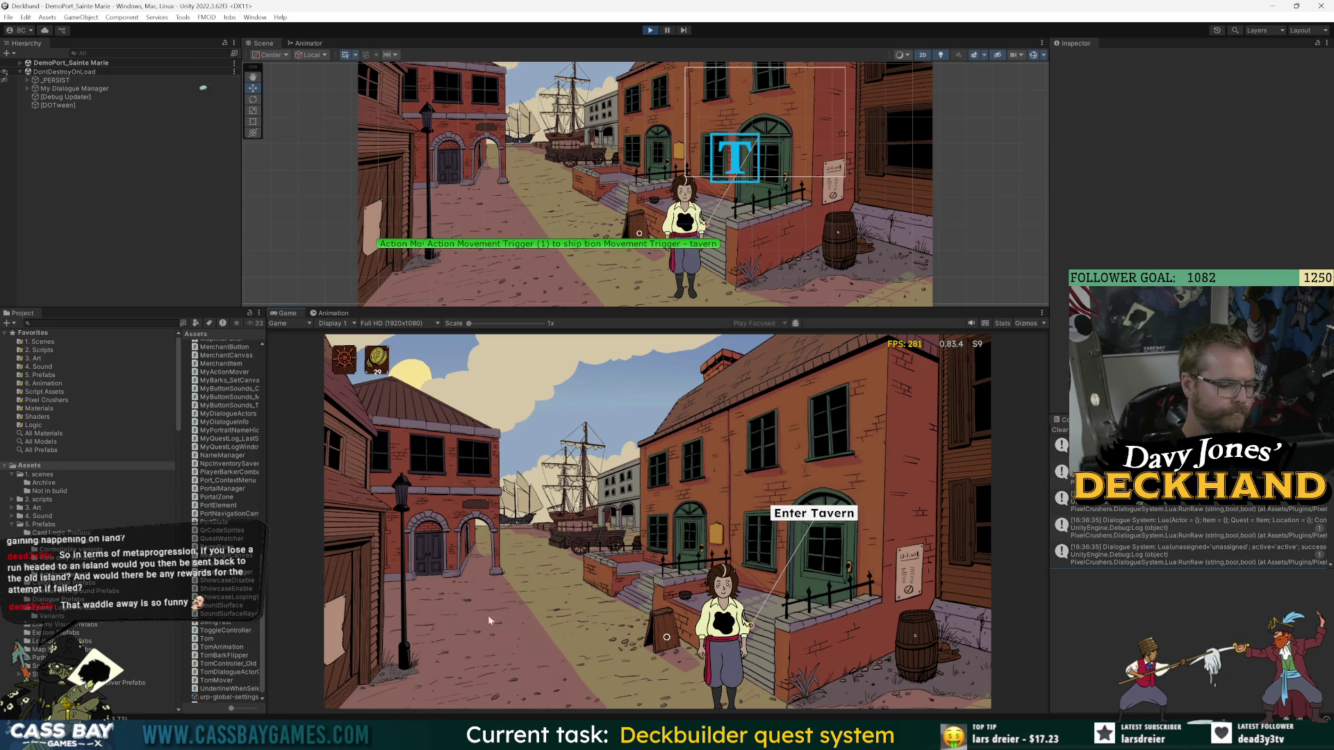
pyautogui.click(451, 628)
pyautogui.click(393, 643)
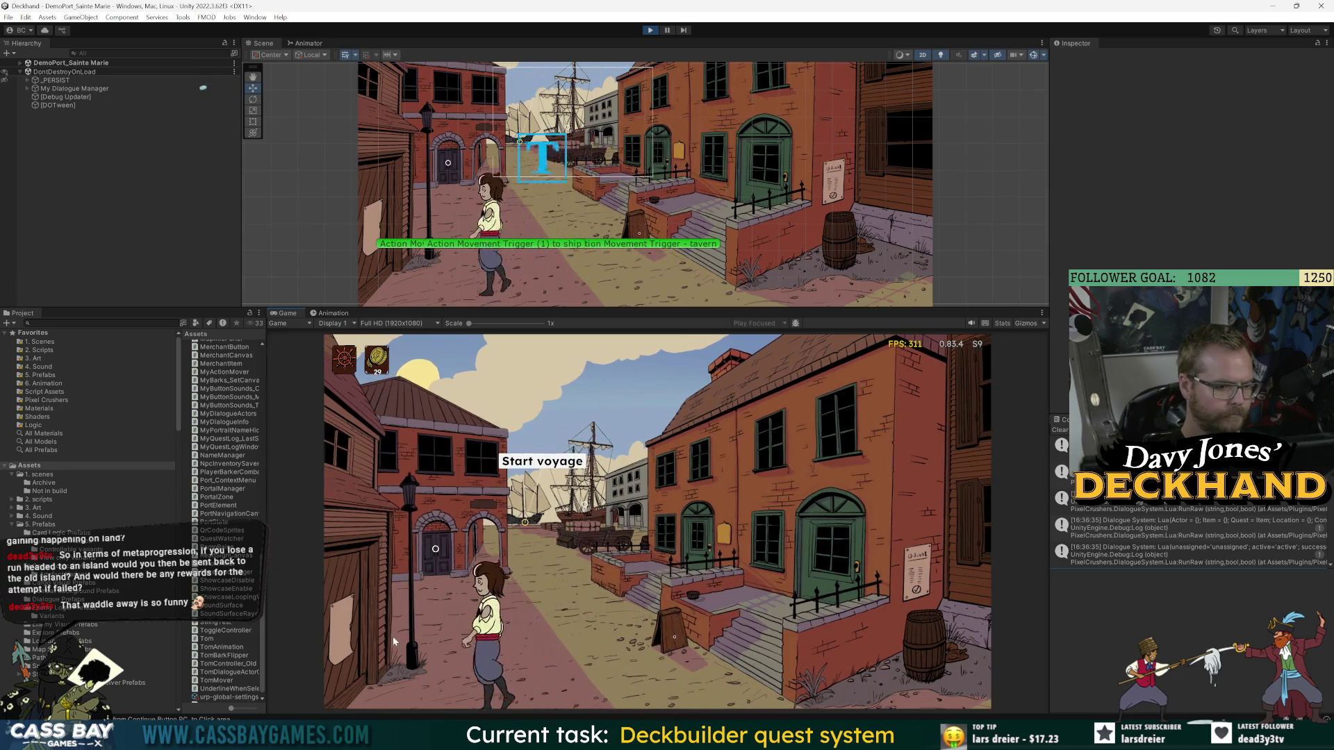
# - Expand _Explore CORE and Exploration Virtual Camera, then select and frame the Virtual Camera
pyautogui.click(20, 63)
pyautogui.click(27, 114)
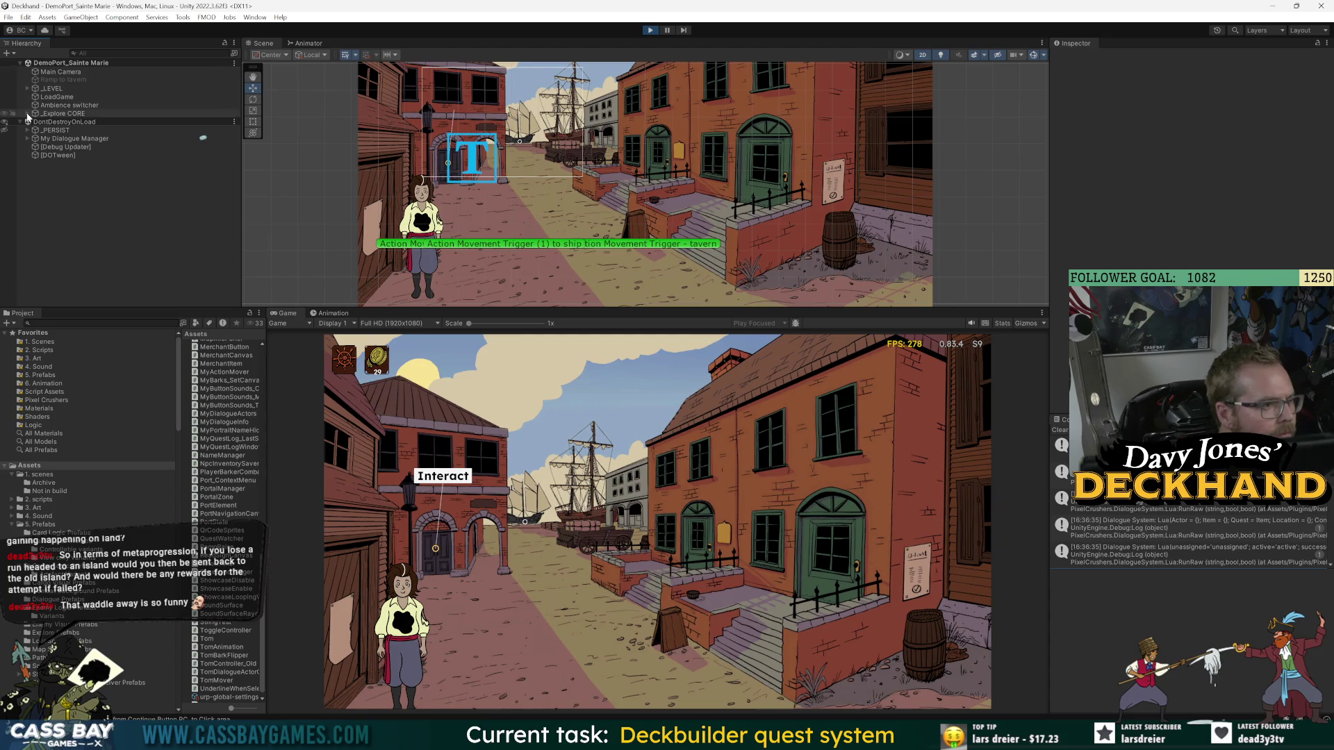
pyautogui.click(53, 148)
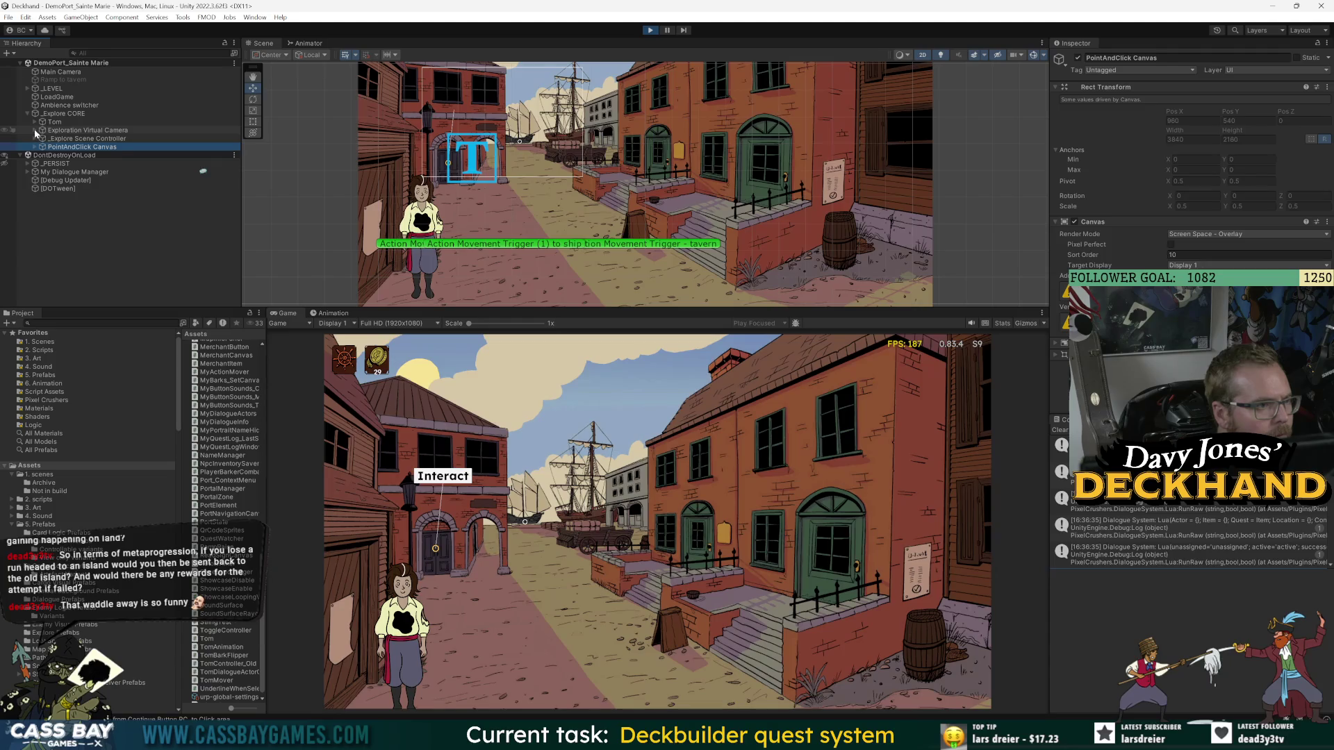
pyautogui.click(35, 130)
pyautogui.click(73, 147)
pyautogui.press('f')
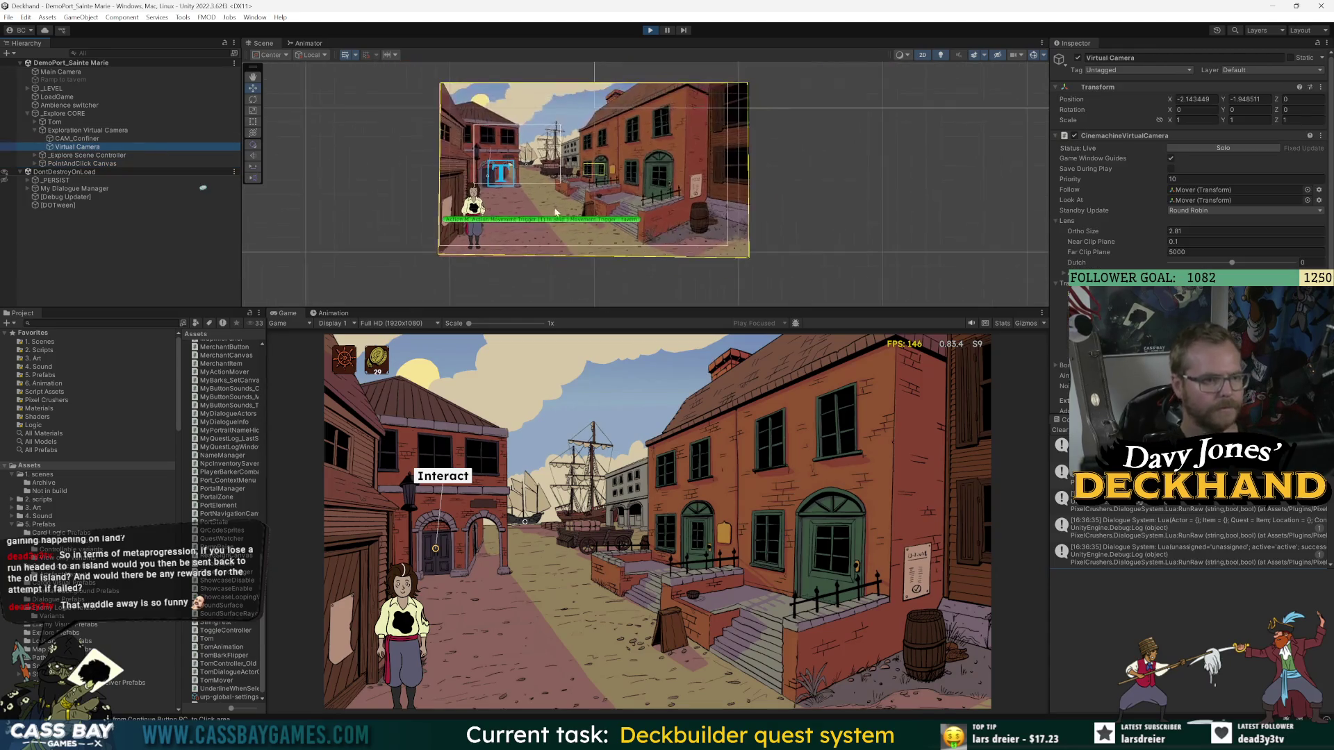
# - Select CAM_Confiner and enable Edit Collider on its boundary shape
pyautogui.click(87, 138)
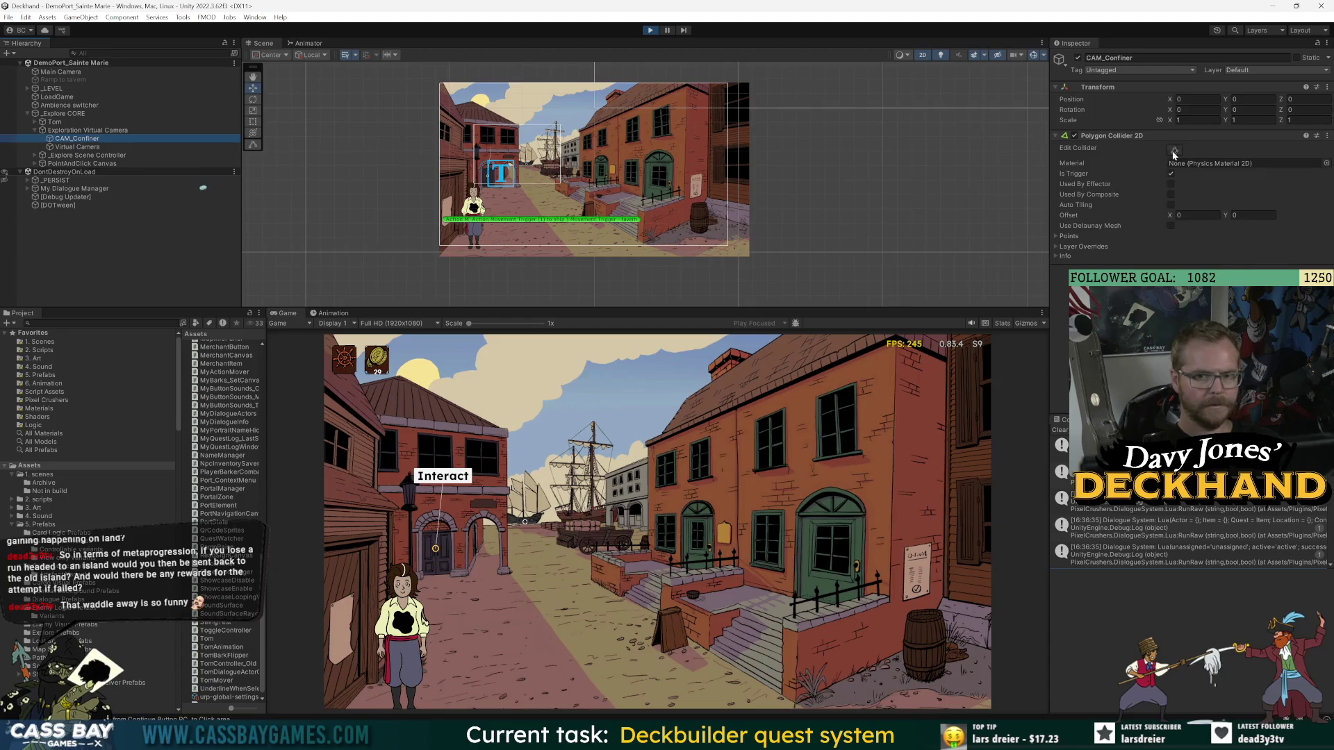
pyautogui.click(1174, 150)
pyautogui.scroll(-3, 695, 201)
pyautogui.scroll(2, 751, 224)
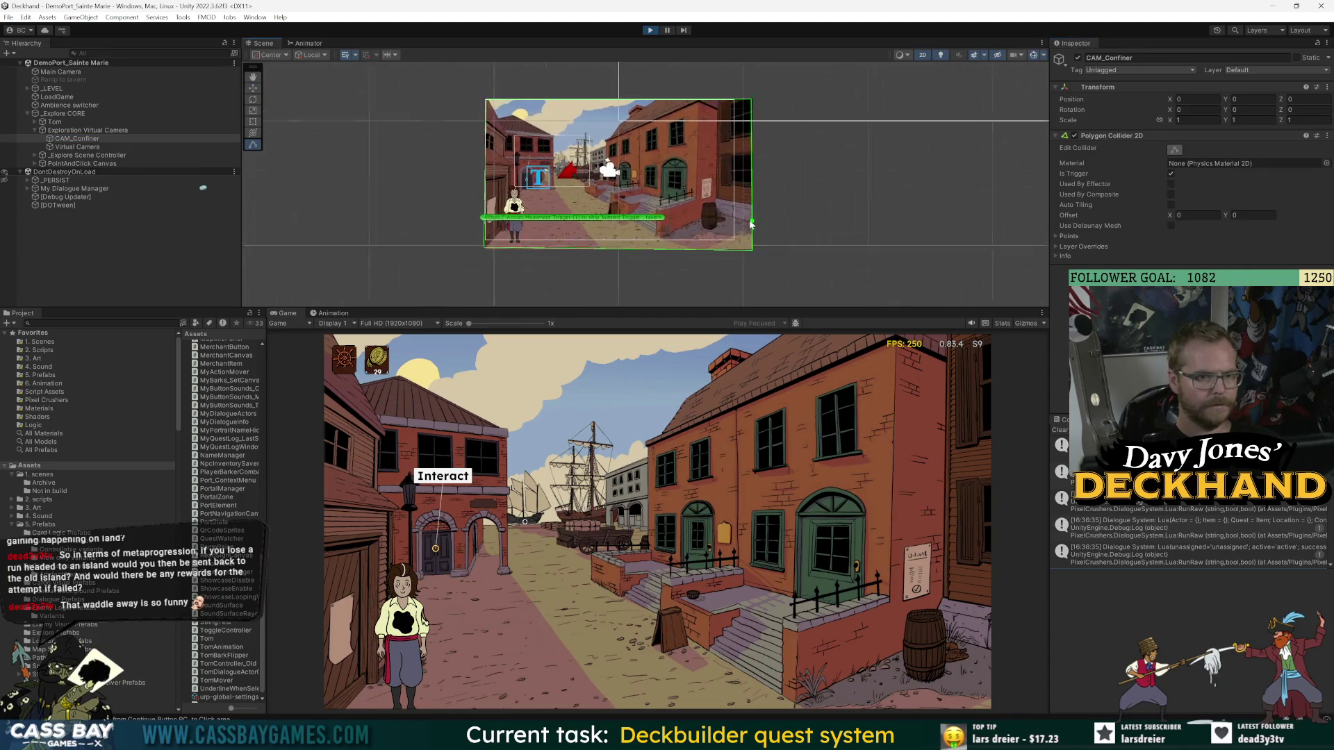
# - Confirm the Virtual Camera's Follow and Look At targets point to the Mover, then select Mover
pyautogui.click(76, 147)
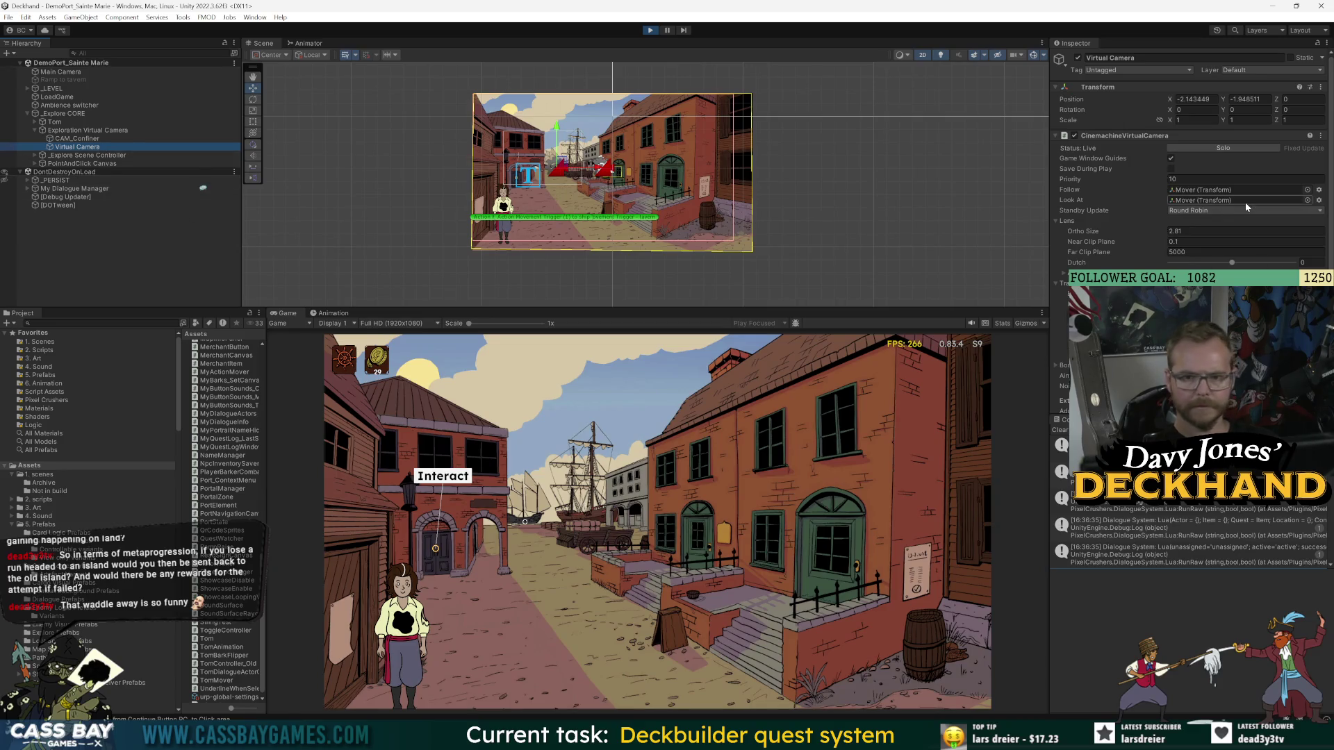
pyautogui.scroll(-5, 1223, 209)
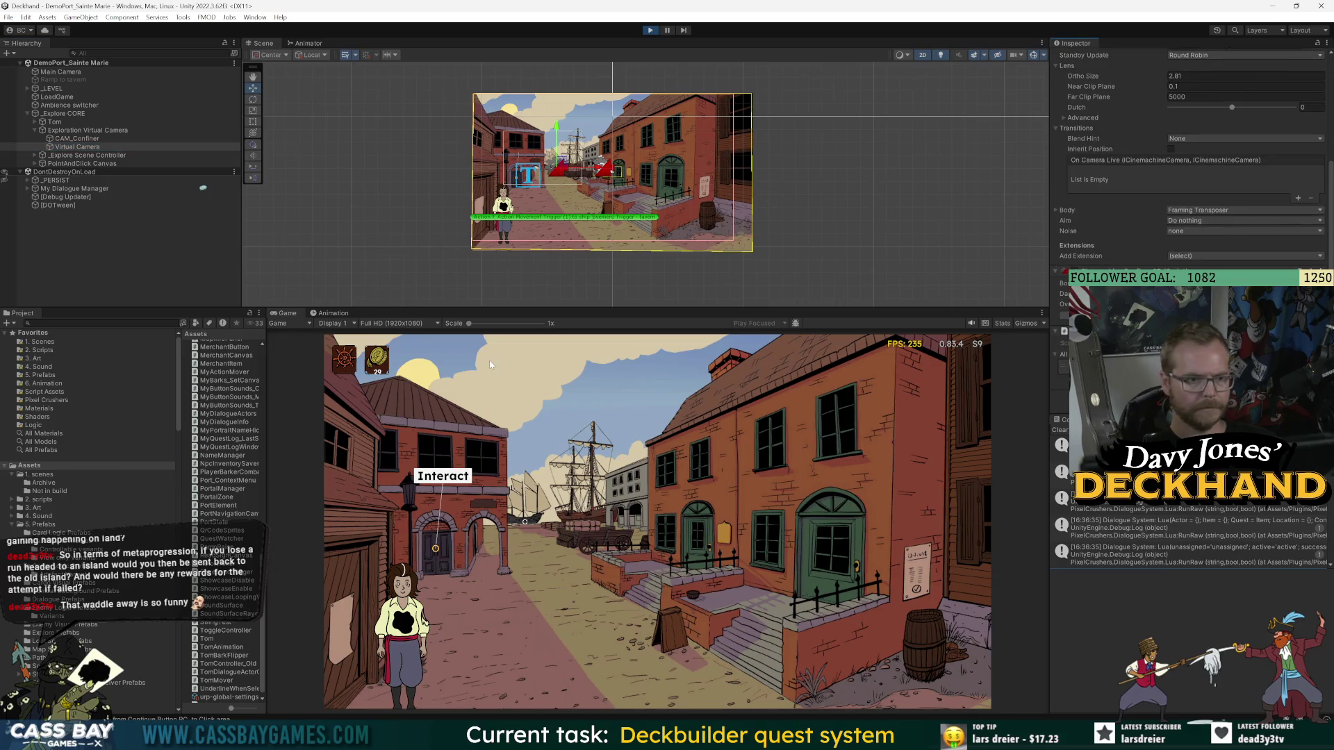
pyautogui.click(884, 615)
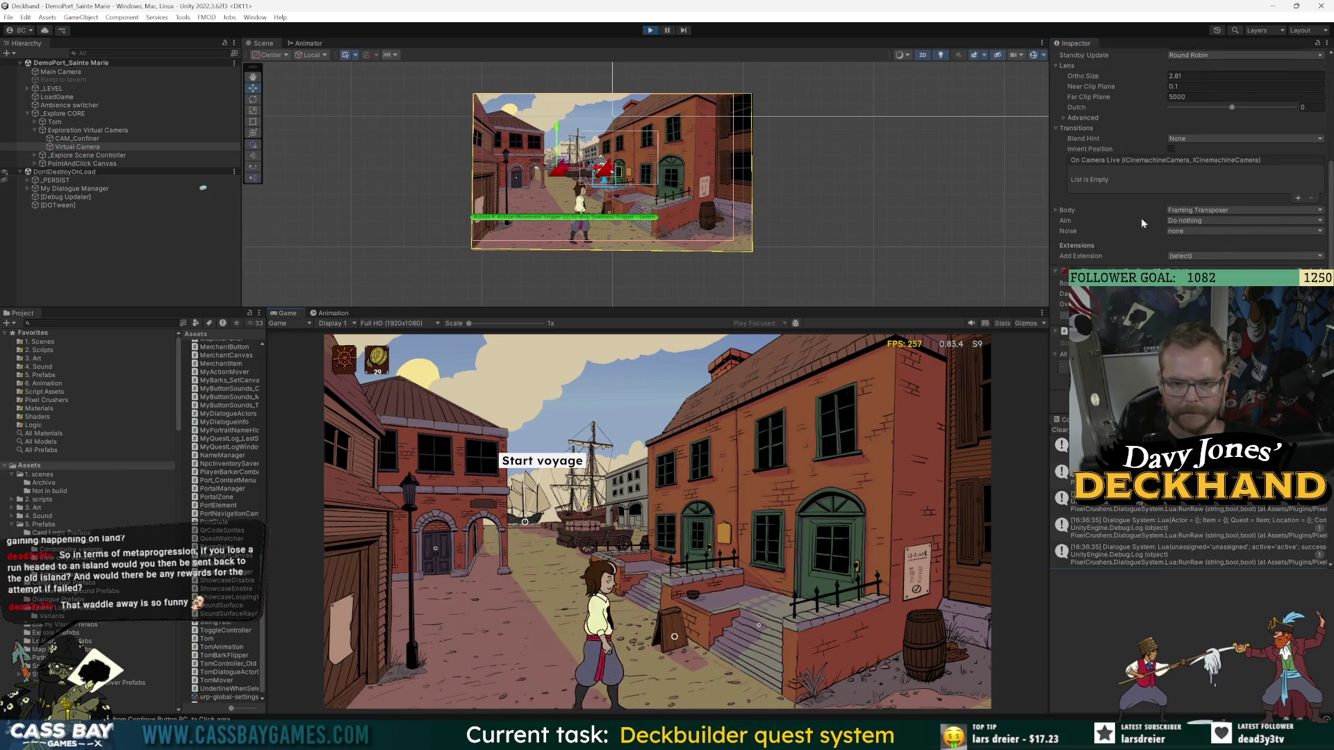
pyautogui.scroll(4, 1115, 202)
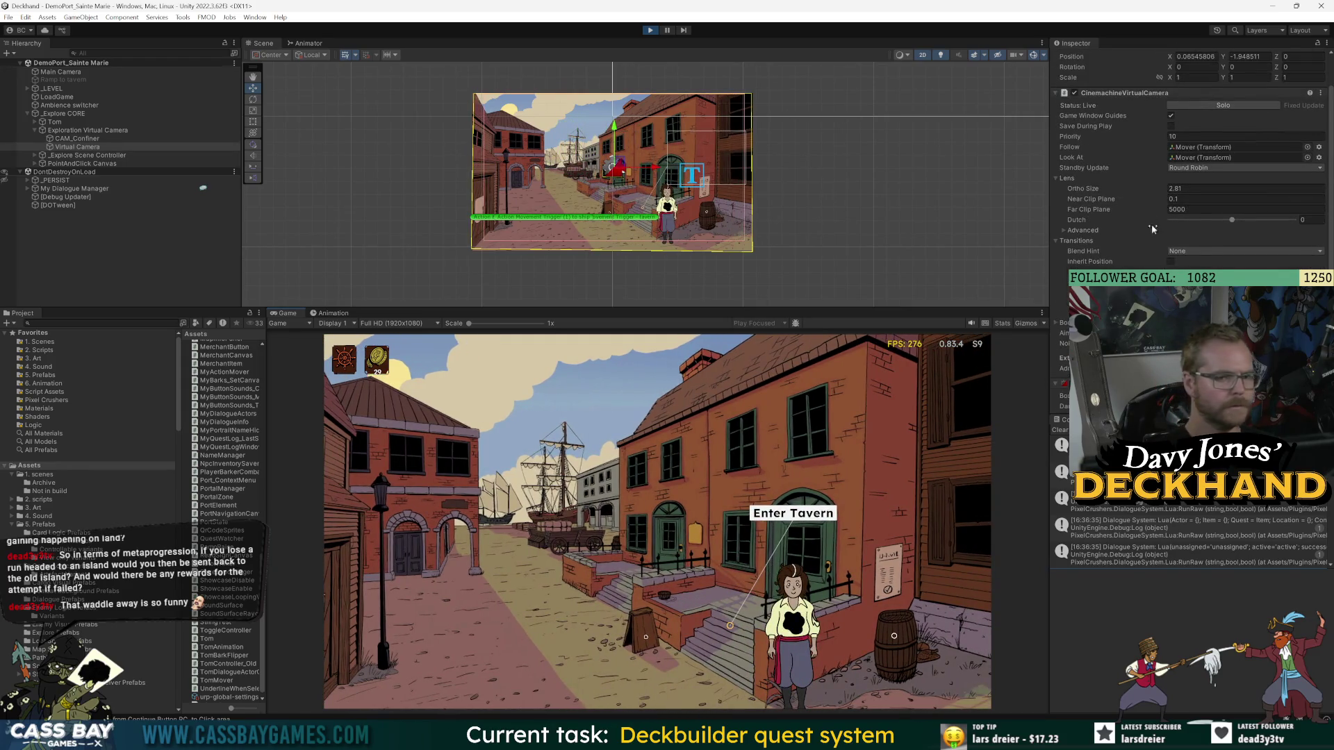
pyautogui.click(1193, 148)
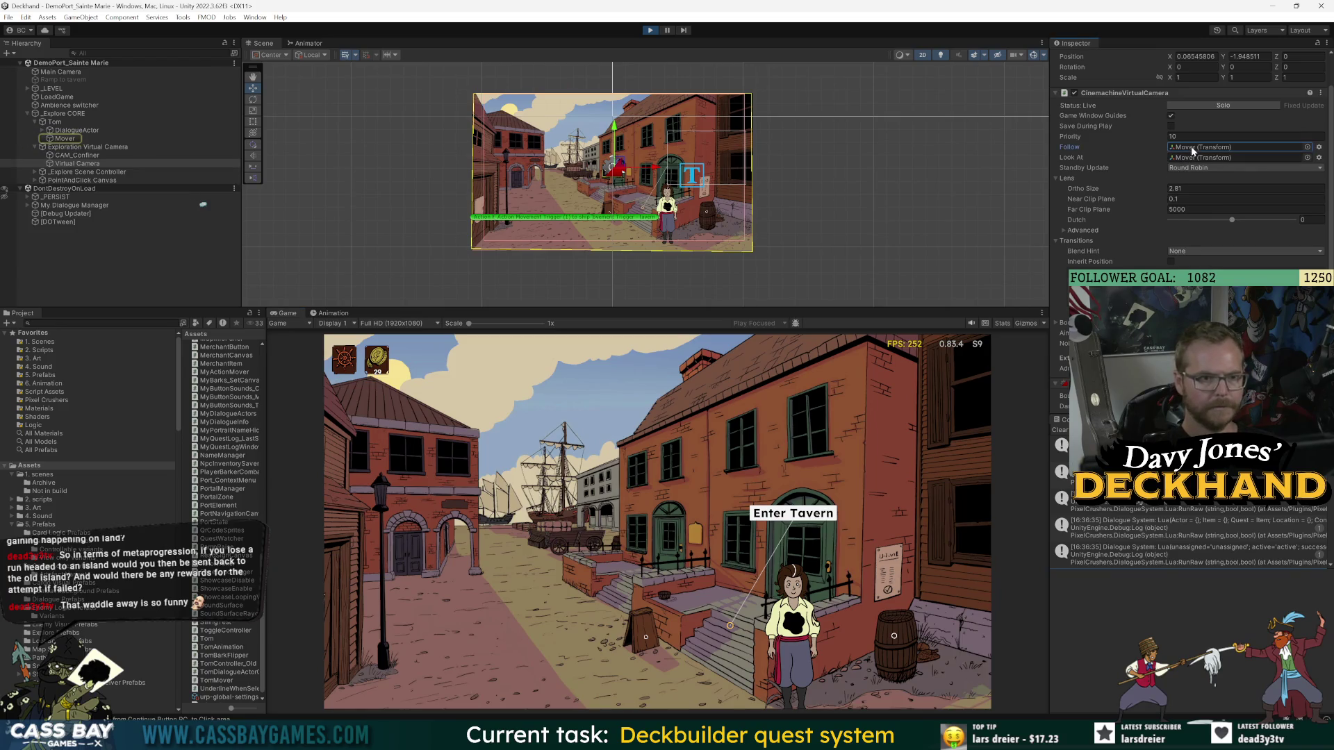
pyautogui.click(1204, 157)
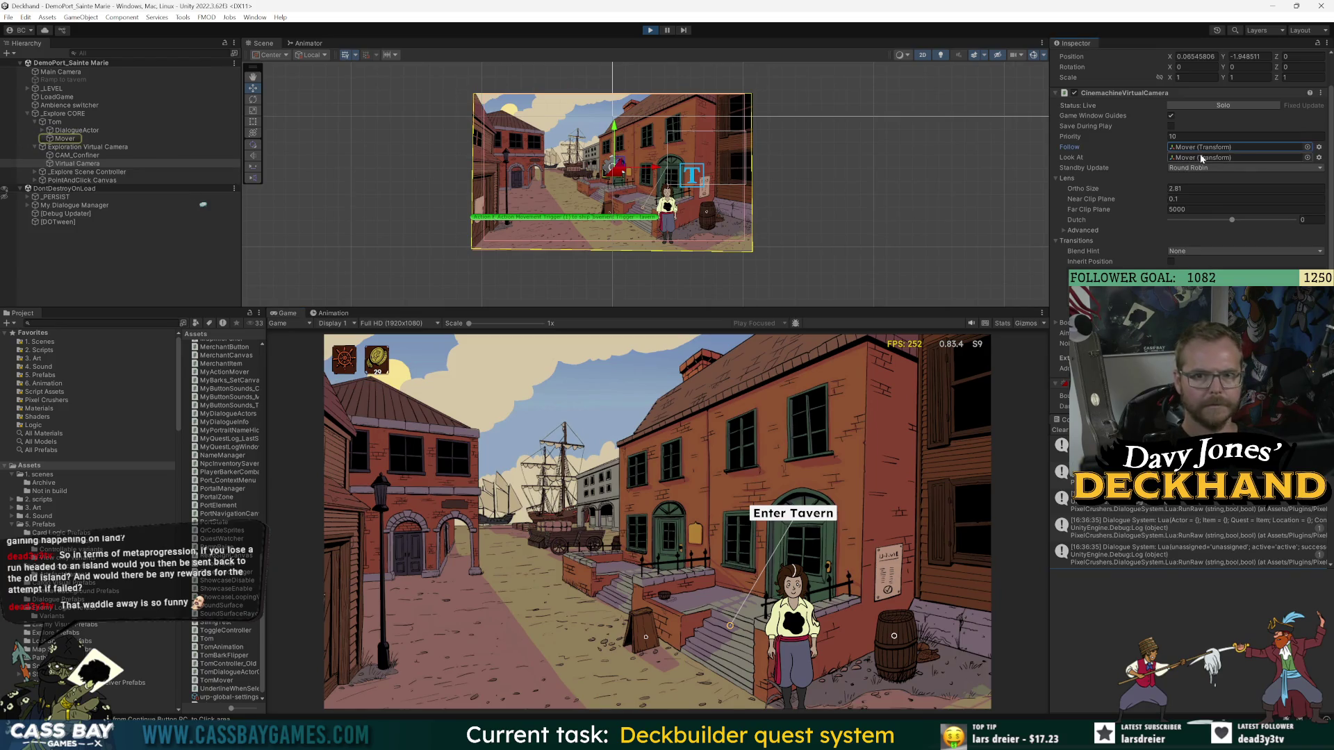
pyautogui.click(65, 139)
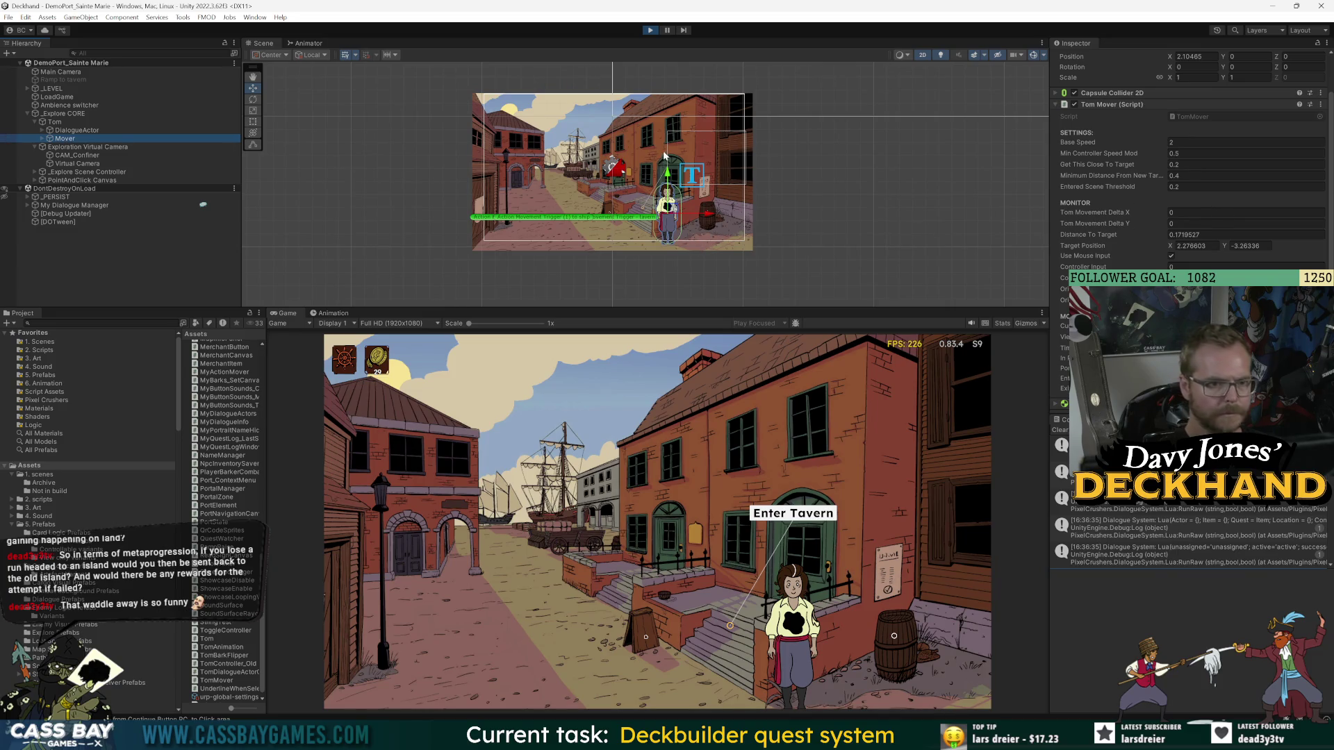
# - Lower the Mover to Y -0.04, then filter the Hierarchy with 'in' and select Virtual Camera
pyautogui.moveTo(668, 174); pyautogui.dragTo(668, 172)
pyautogui.click(75, 156)
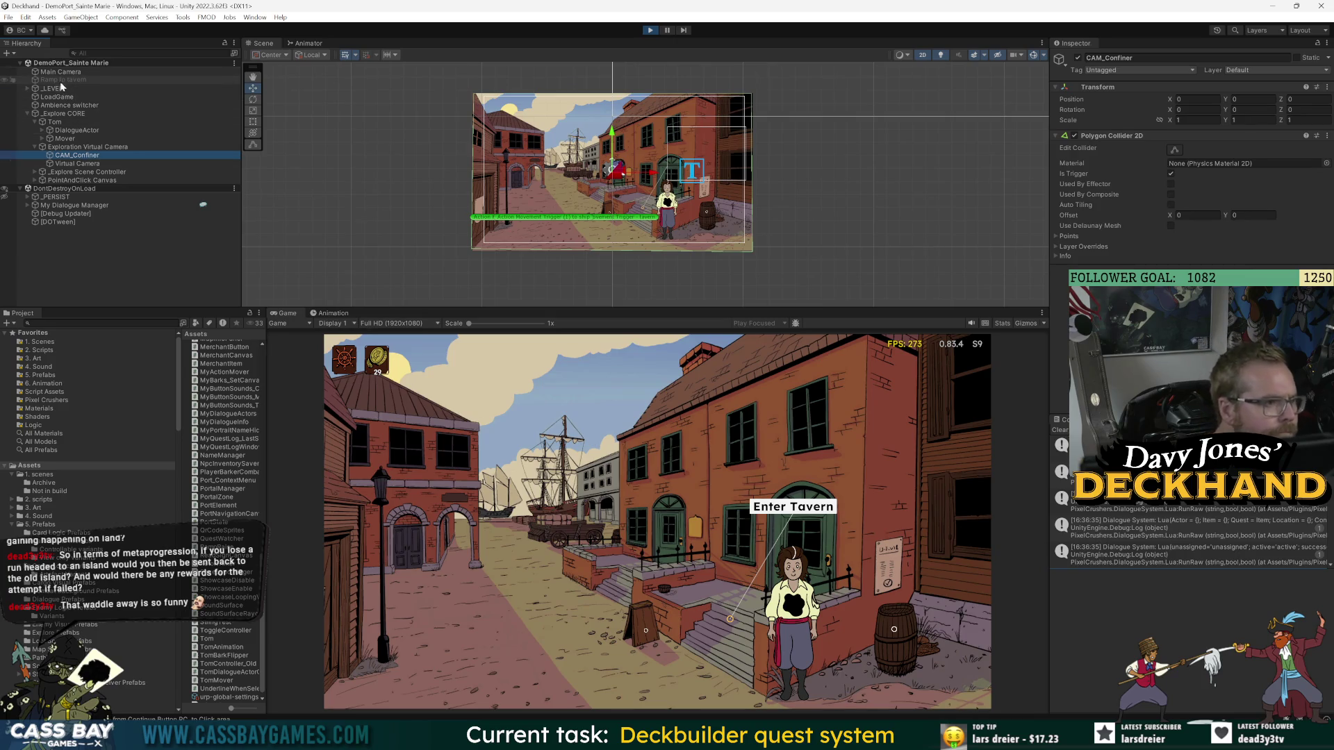
pyautogui.click(27, 88)
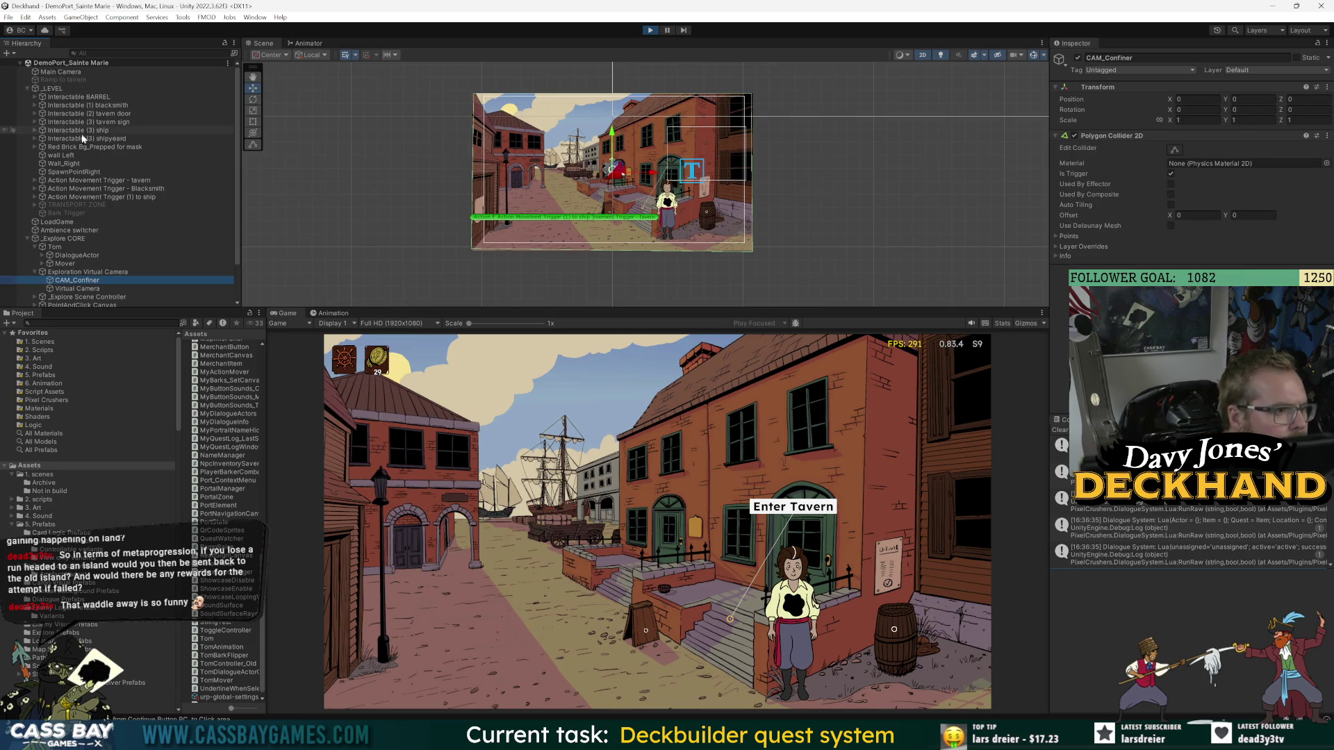
pyautogui.hotkey('ctrl', 'f')
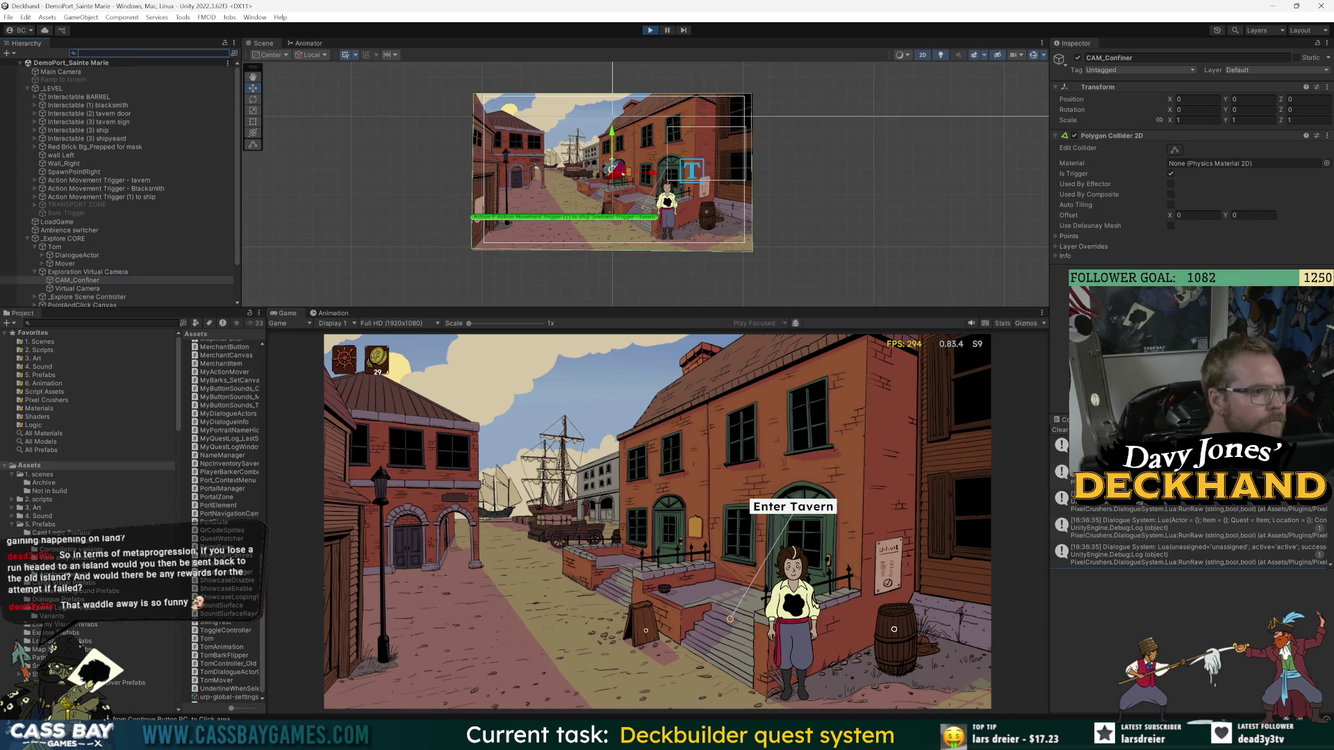
pyautogui.write('in')
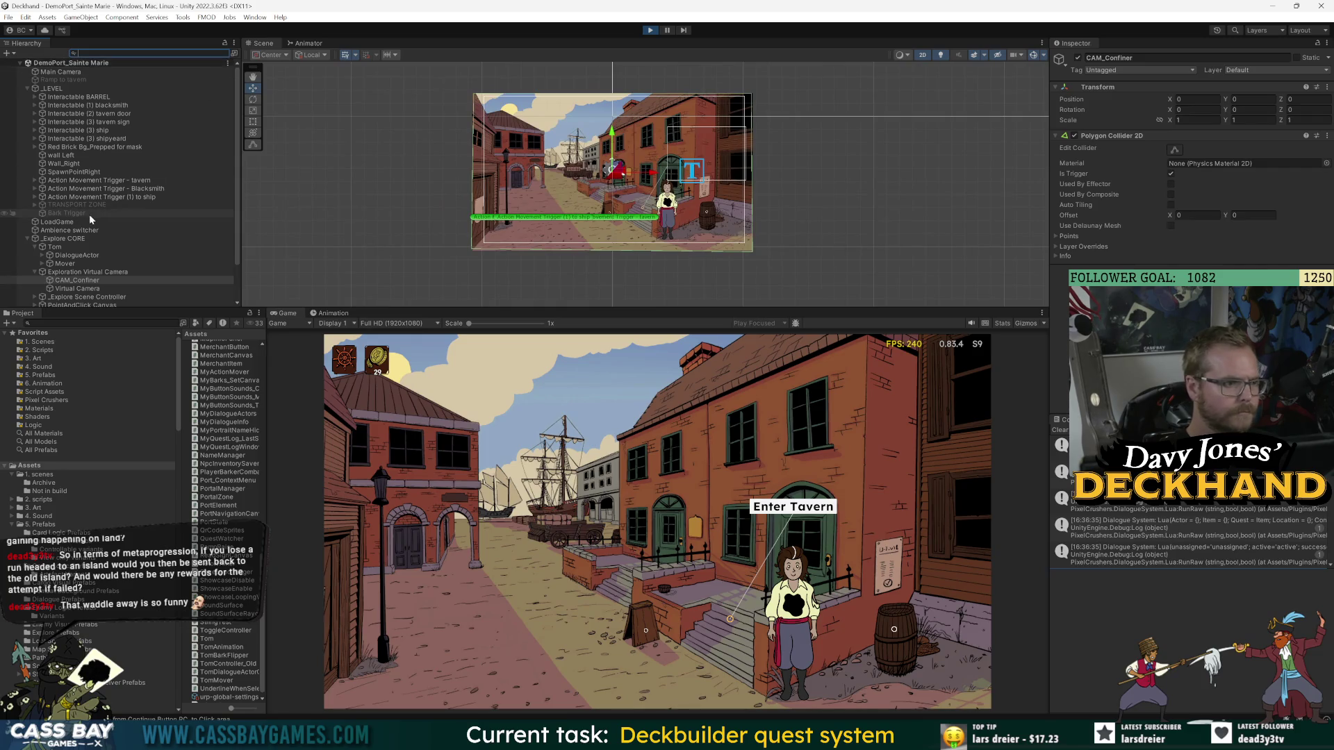
pyautogui.scroll(-2, 89, 276)
pyautogui.click(83, 259)
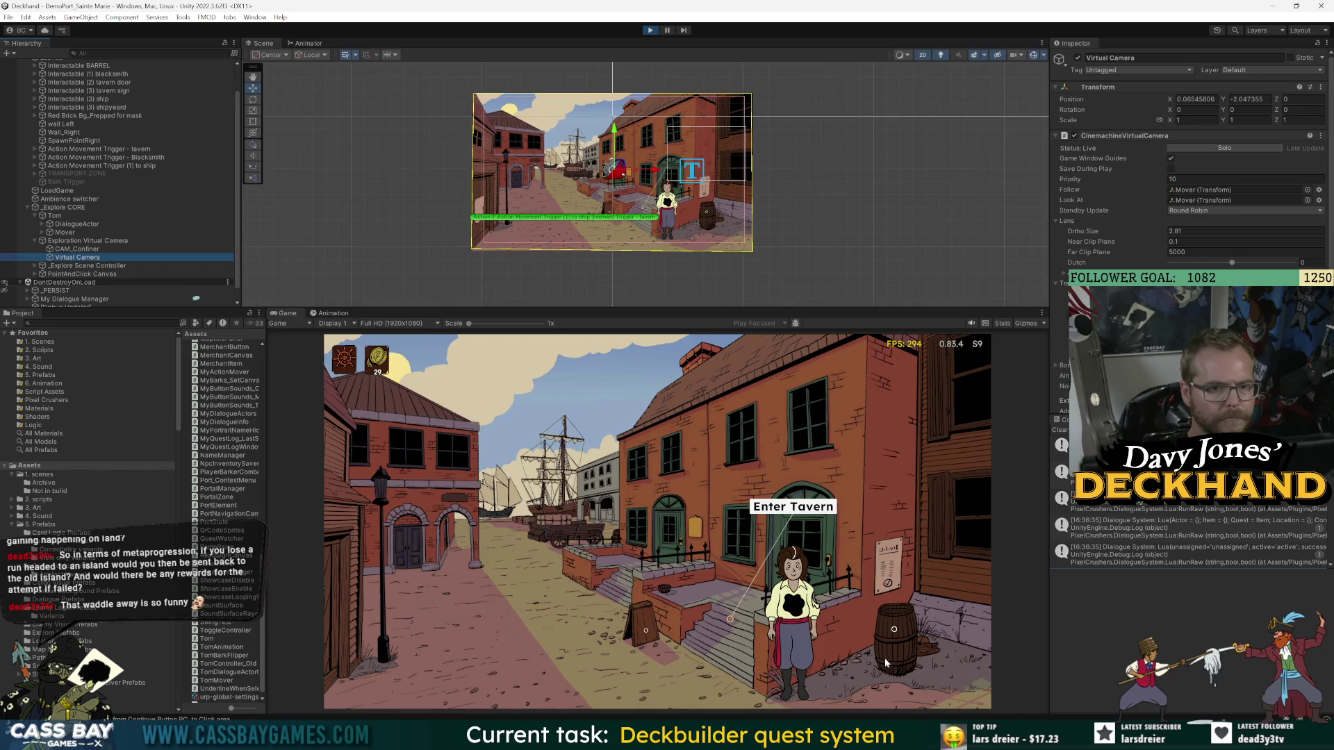
# - Reduce the Virtual Camera's Ortho Size from 2.81 to 2.57 and walk Tom to test framing
pyautogui.click(333, 619)
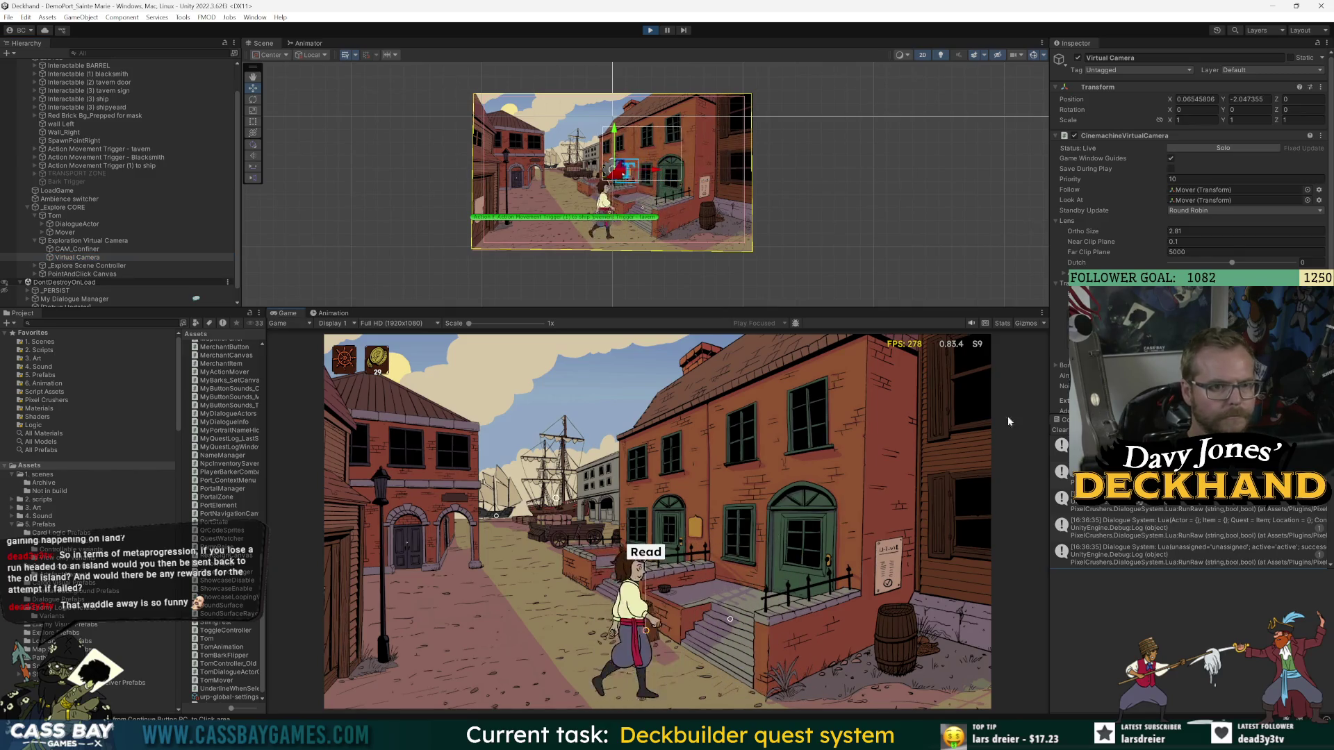
pyautogui.click(646, 569)
pyautogui.moveTo(1100, 236); pyautogui.dragTo(1092, 235)
pyautogui.click(663, 658)
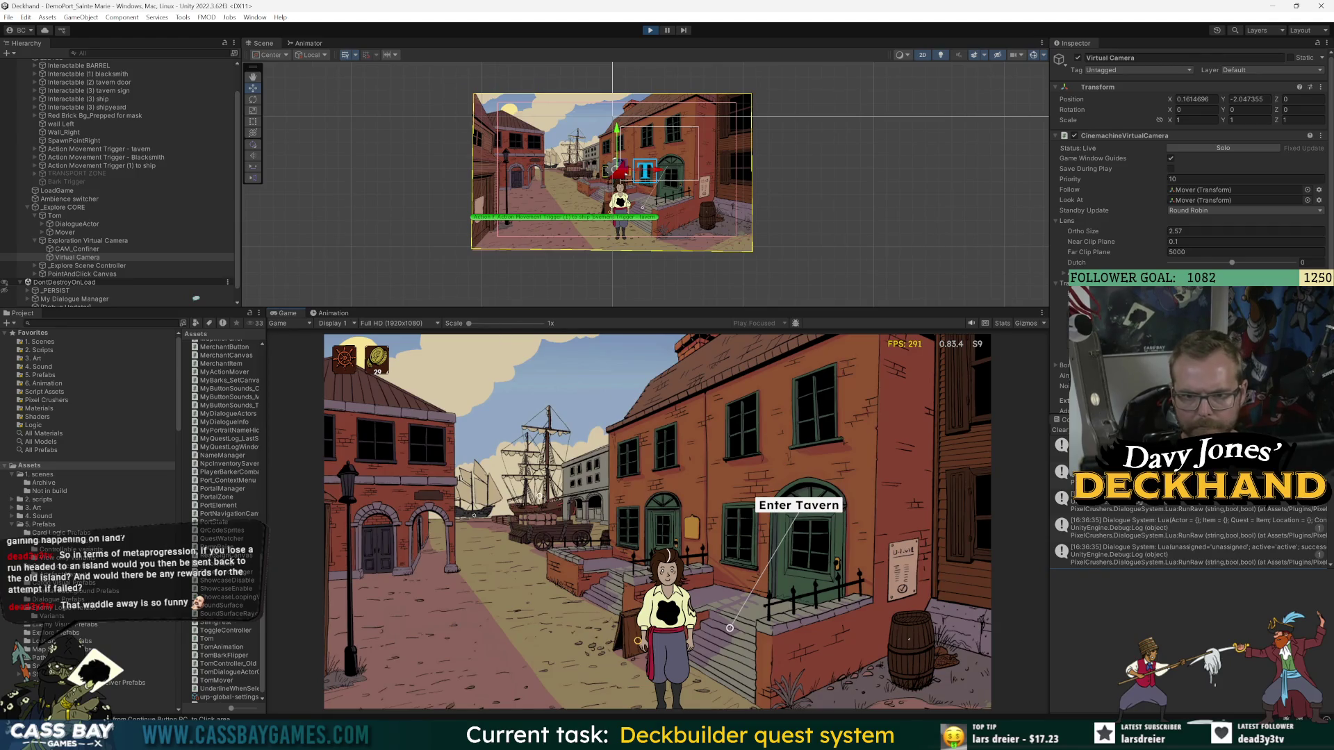
pyautogui.scroll(-3, 1188, 173)
pyautogui.click(1056, 281)
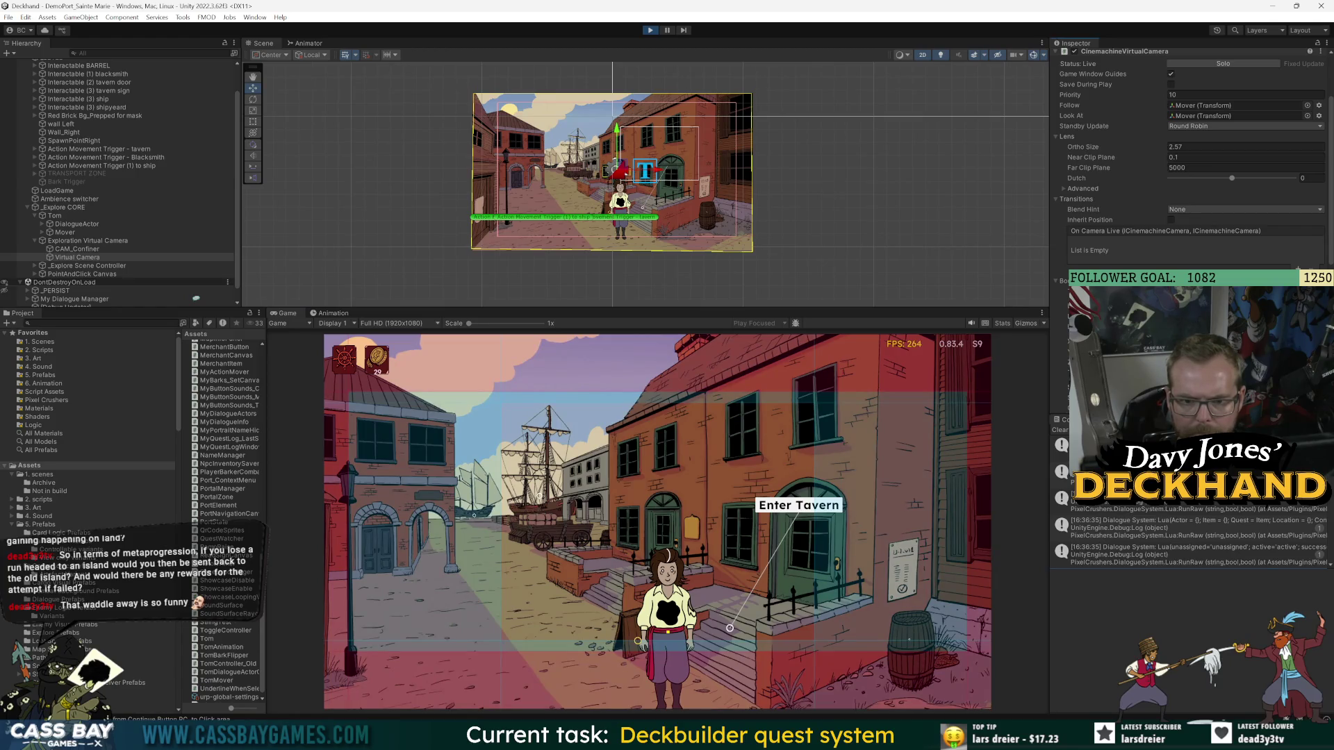
pyautogui.click(427, 564)
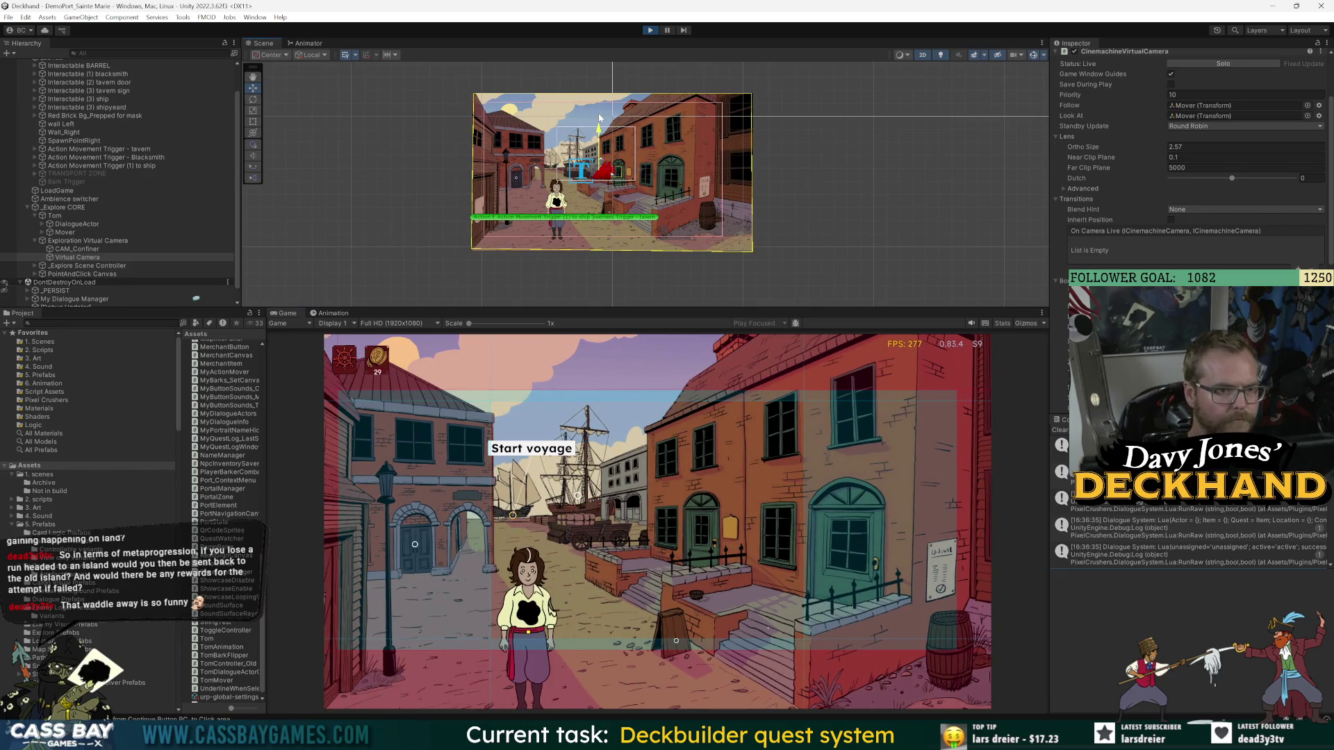
pyautogui.scroll(-2, 102, 229)
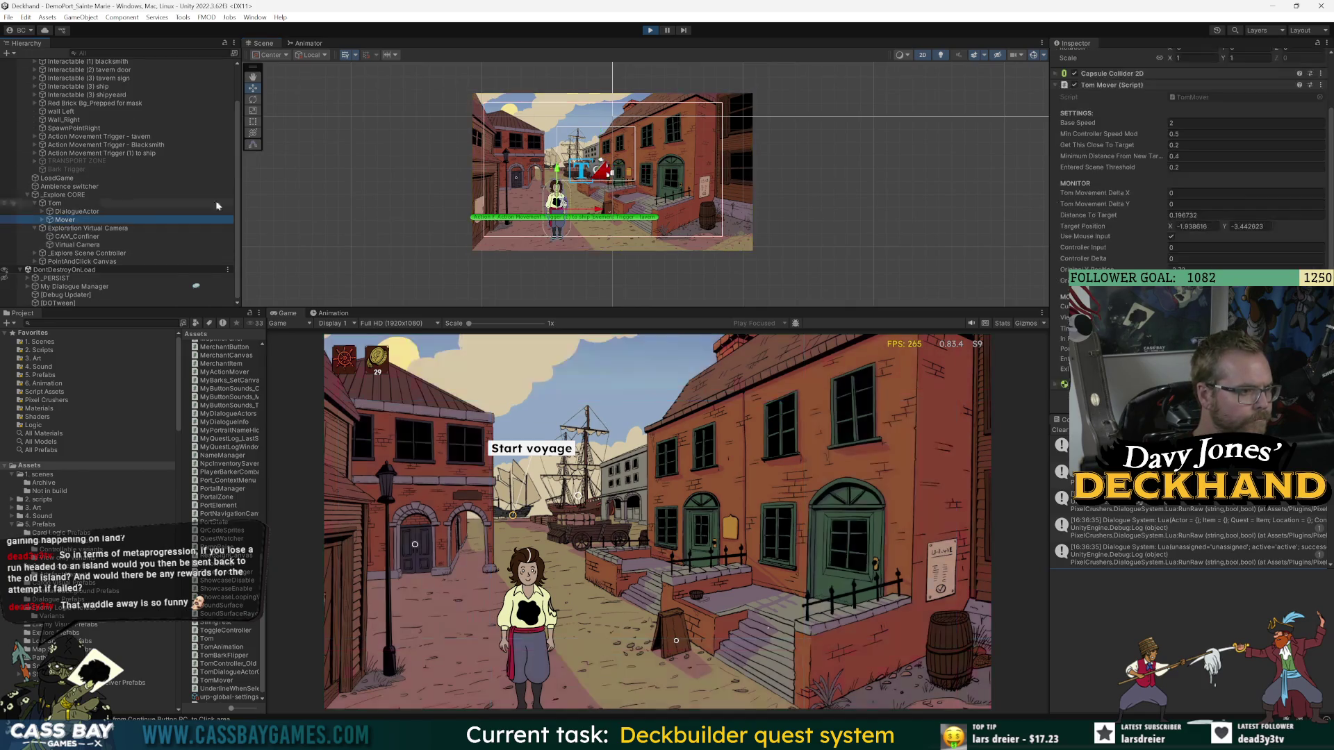
pyautogui.click(77, 245)
pyautogui.scroll(-5, 1188, 160)
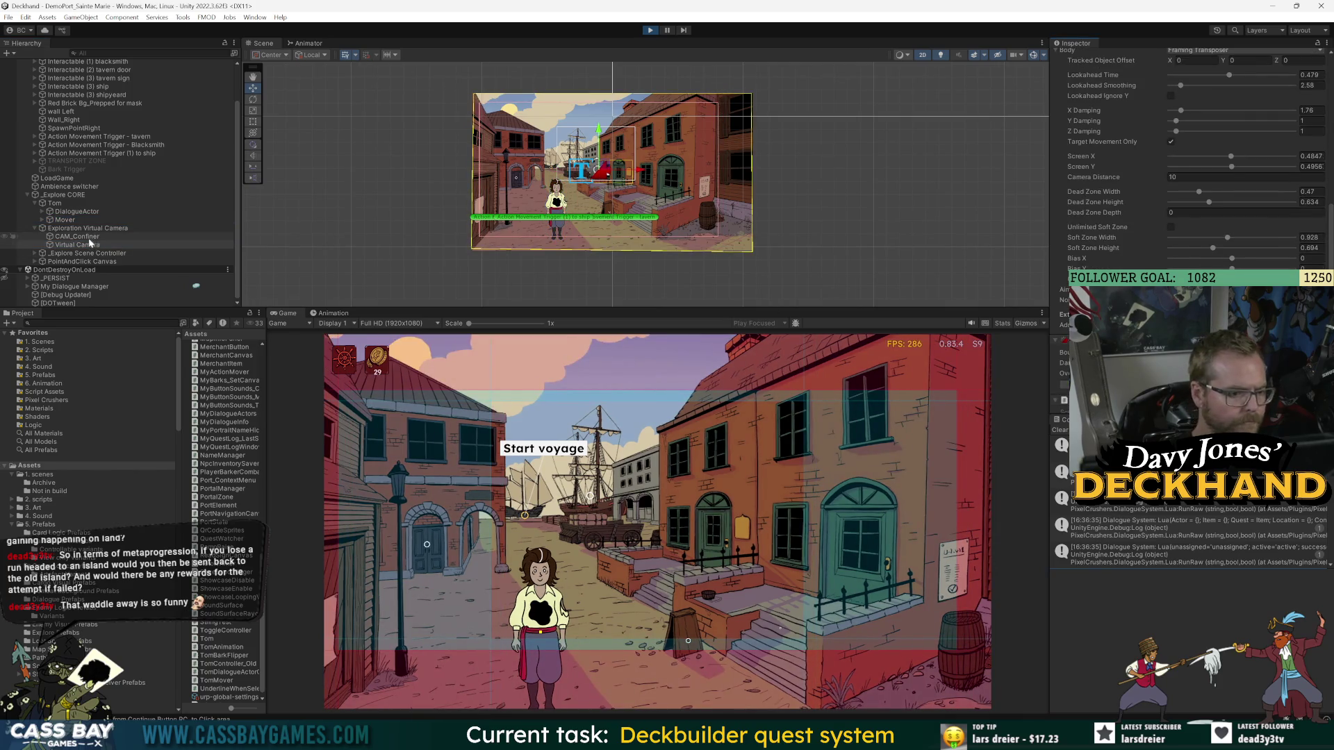
pyautogui.click(66, 220)
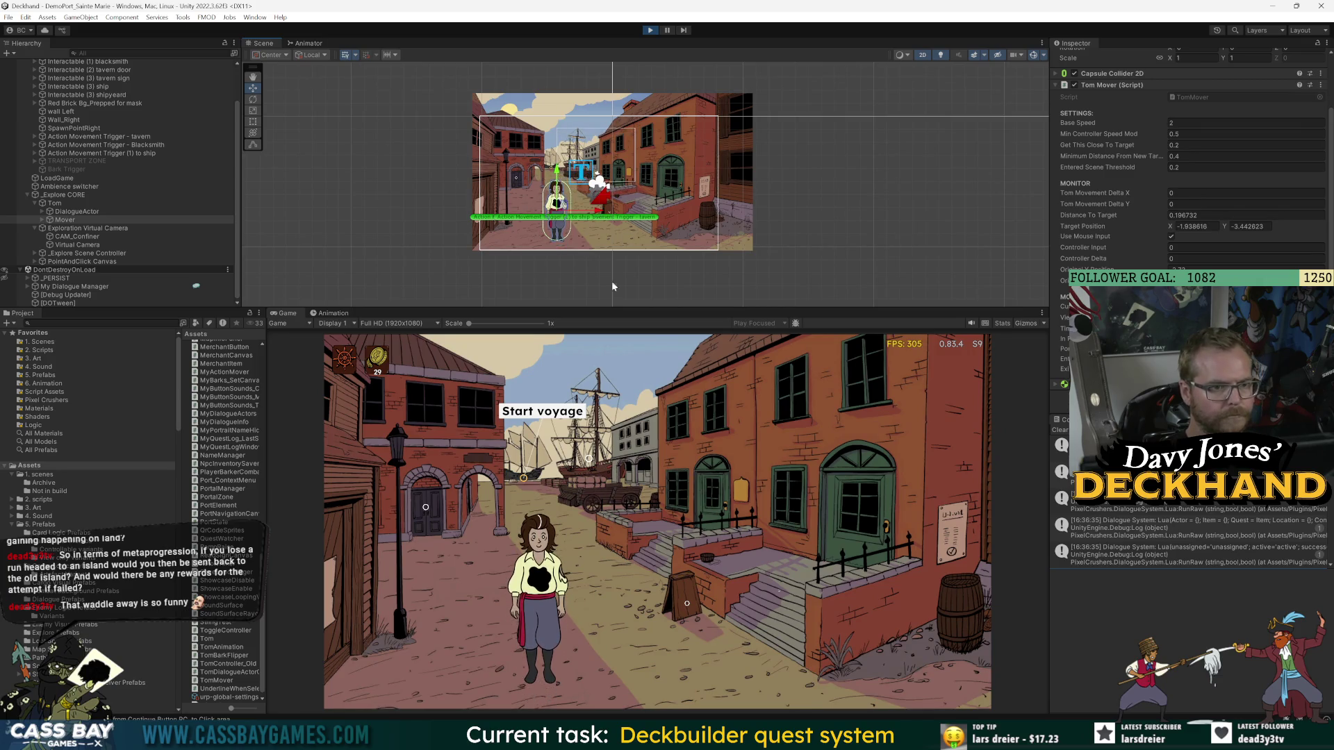
pyautogui.click(777, 638)
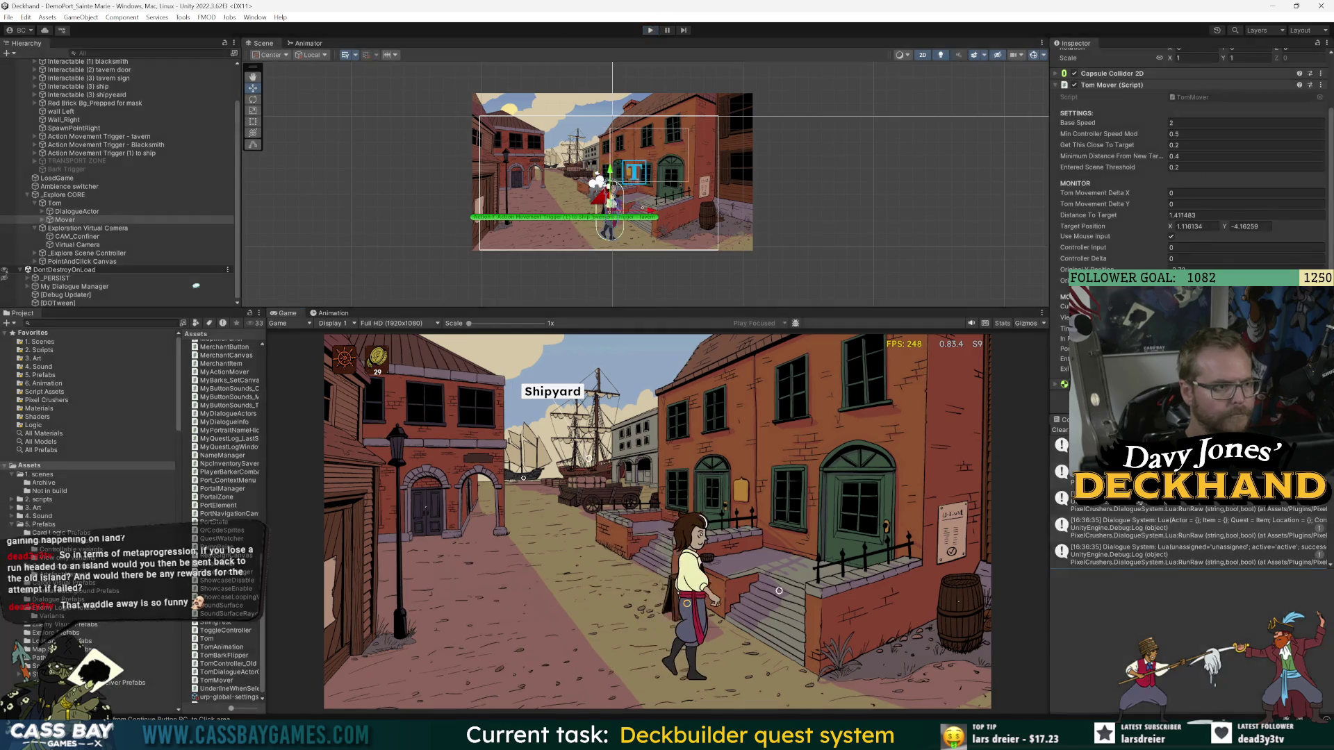
pyautogui.scroll(-3, 78, 292)
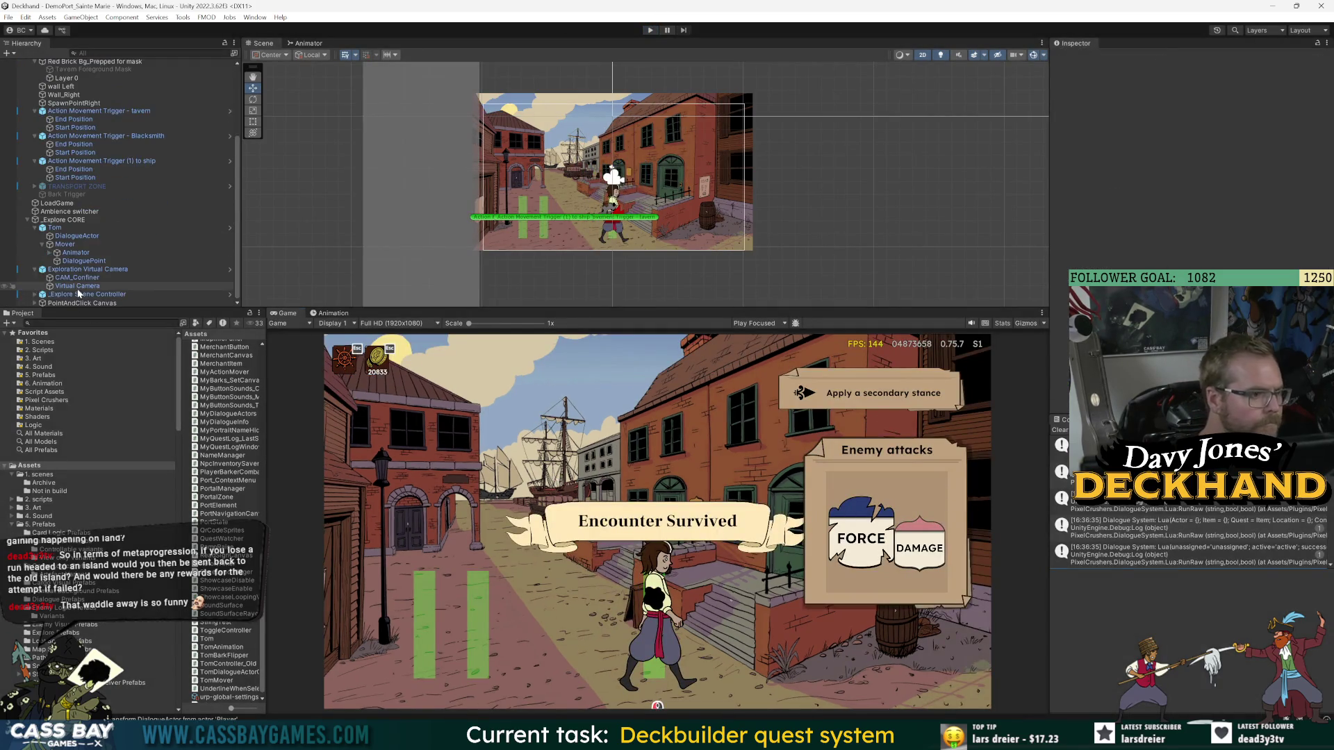
pyautogui.click(77, 286)
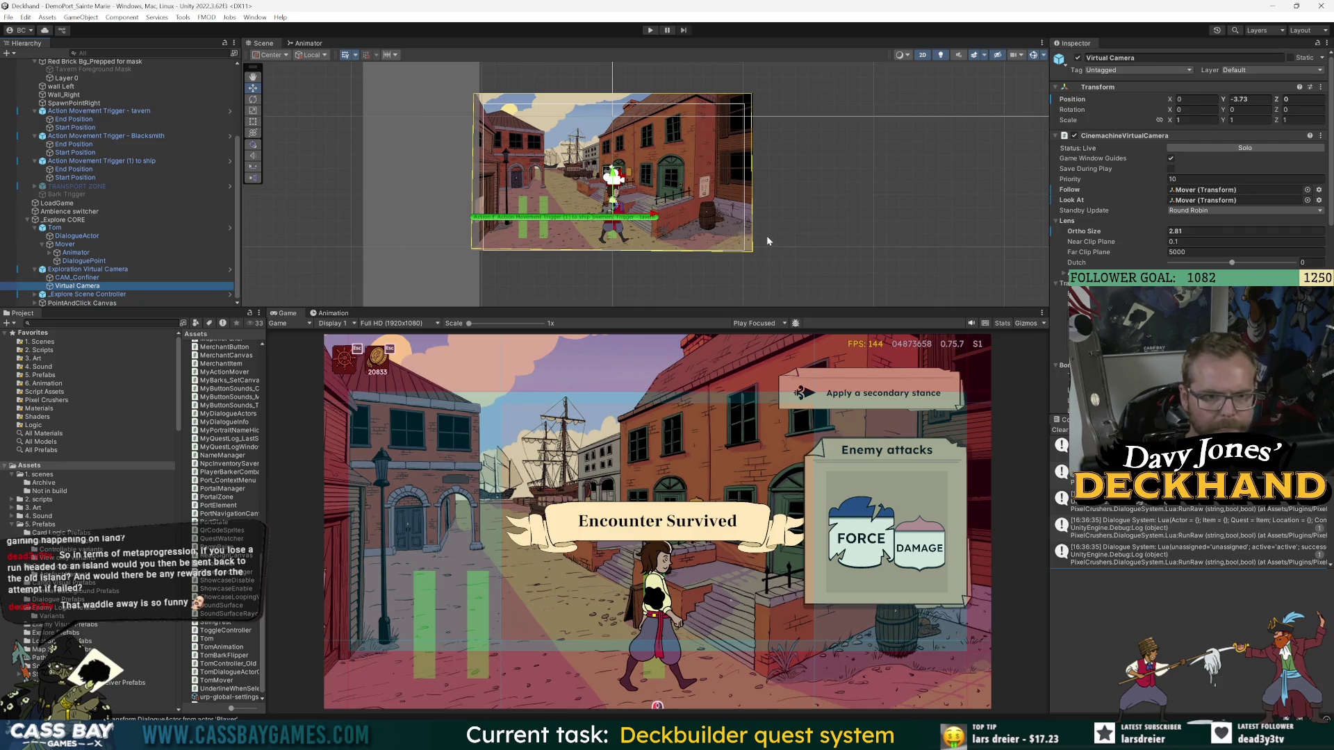
pyautogui.scroll(1, 692, 158)
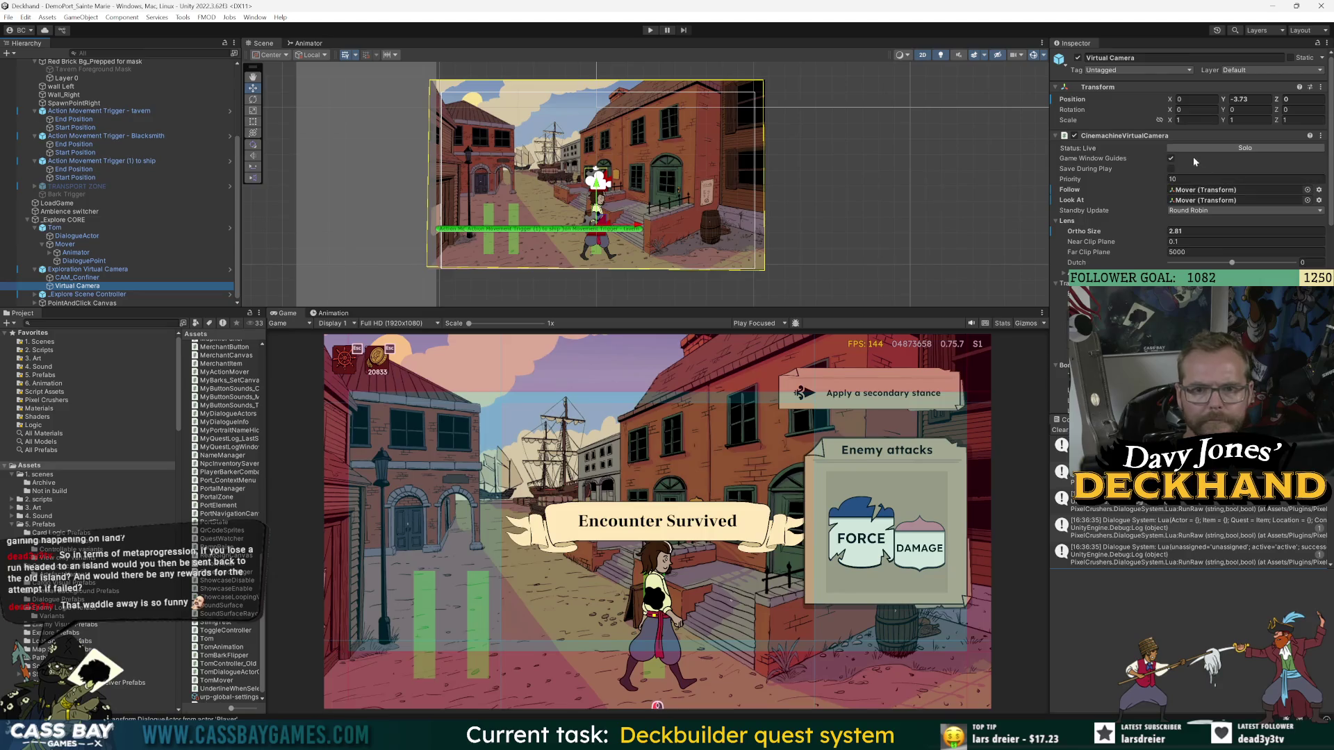
pyautogui.click(591, 173)
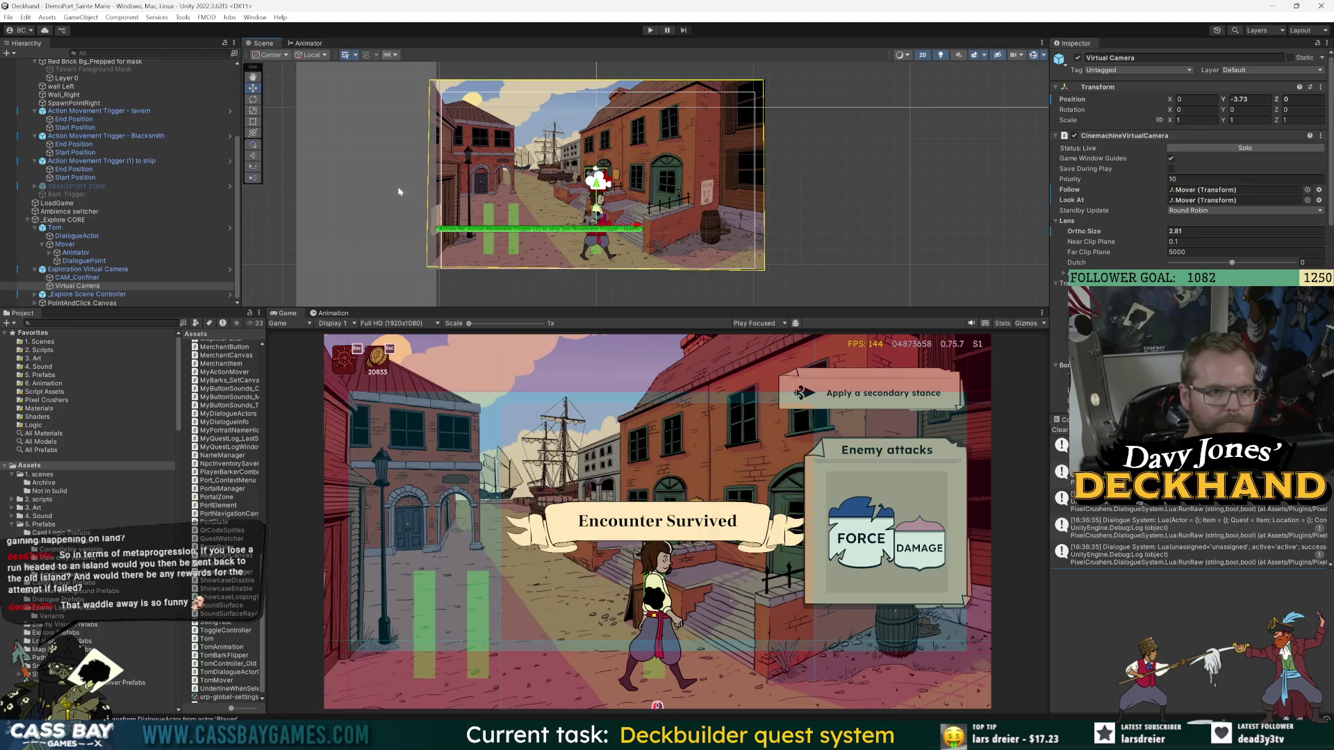
pyautogui.scroll(-10, 1188, 173)
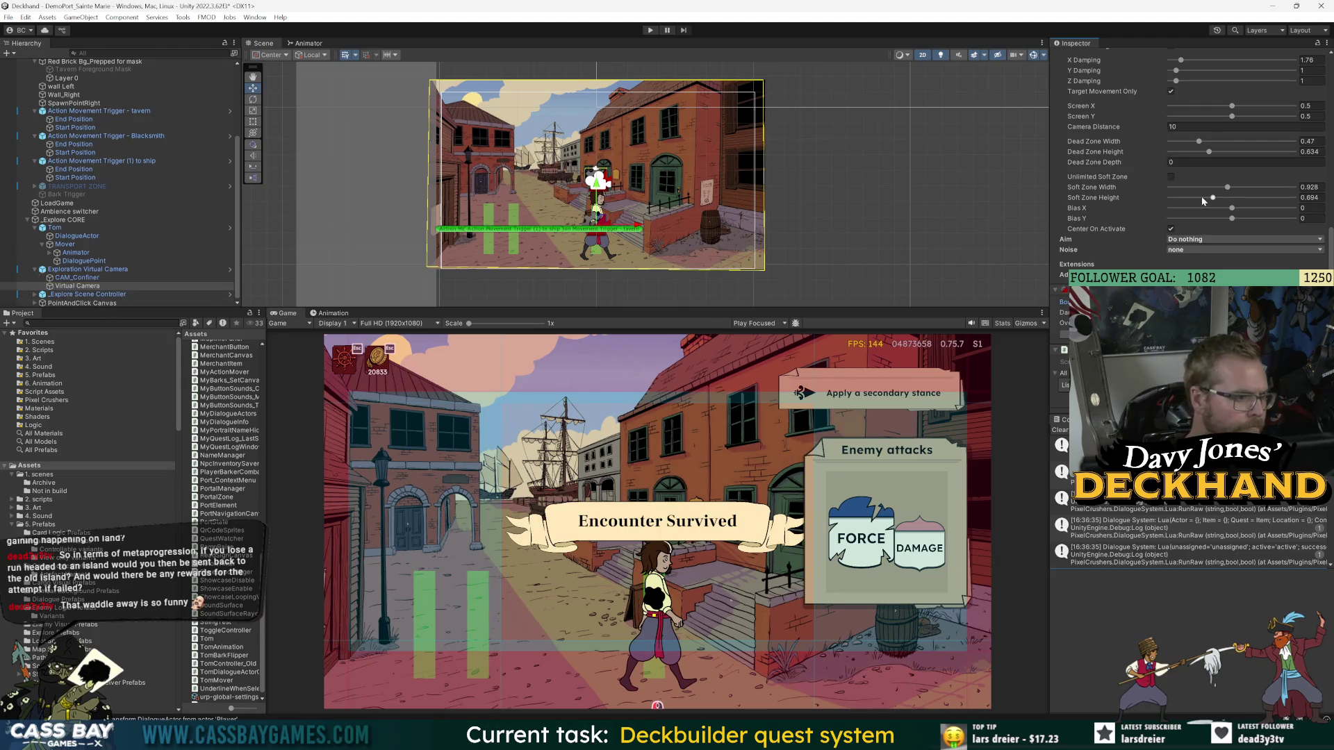
pyautogui.scroll(10, 1111, 169)
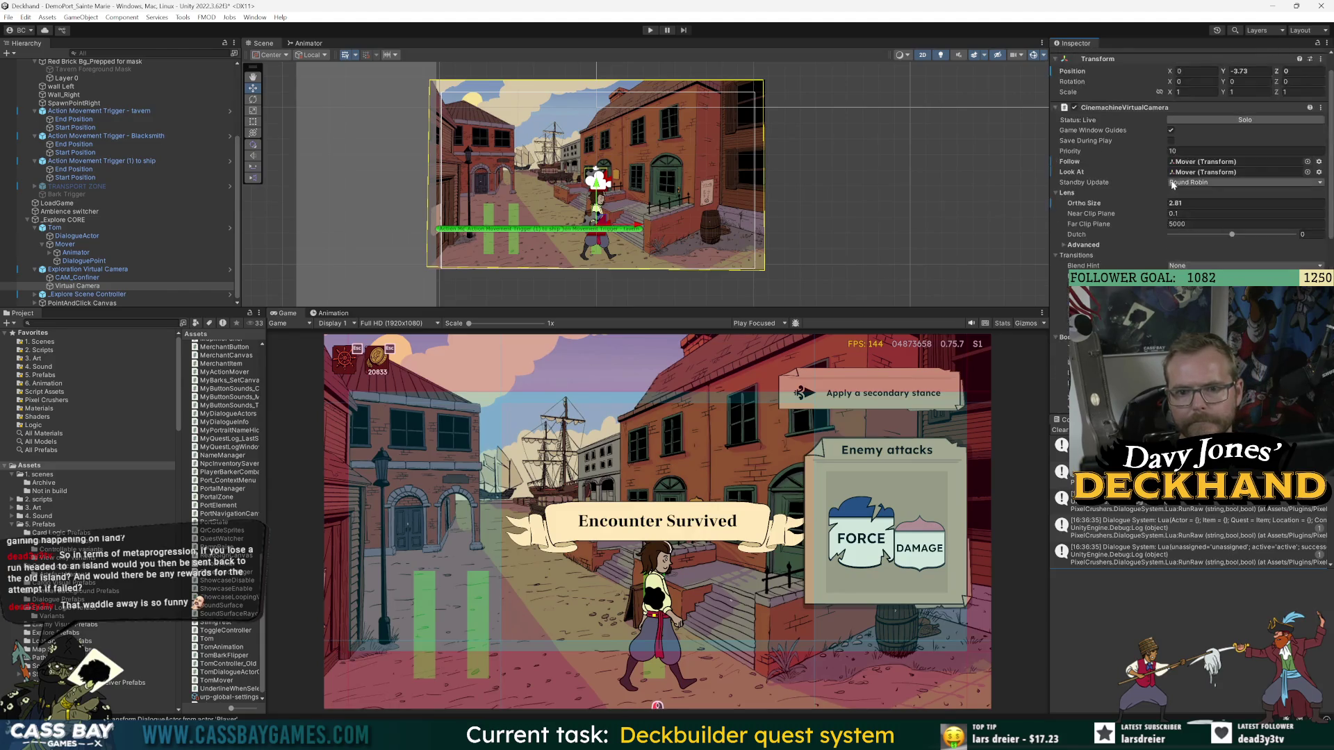
pyautogui.click(1106, 205)
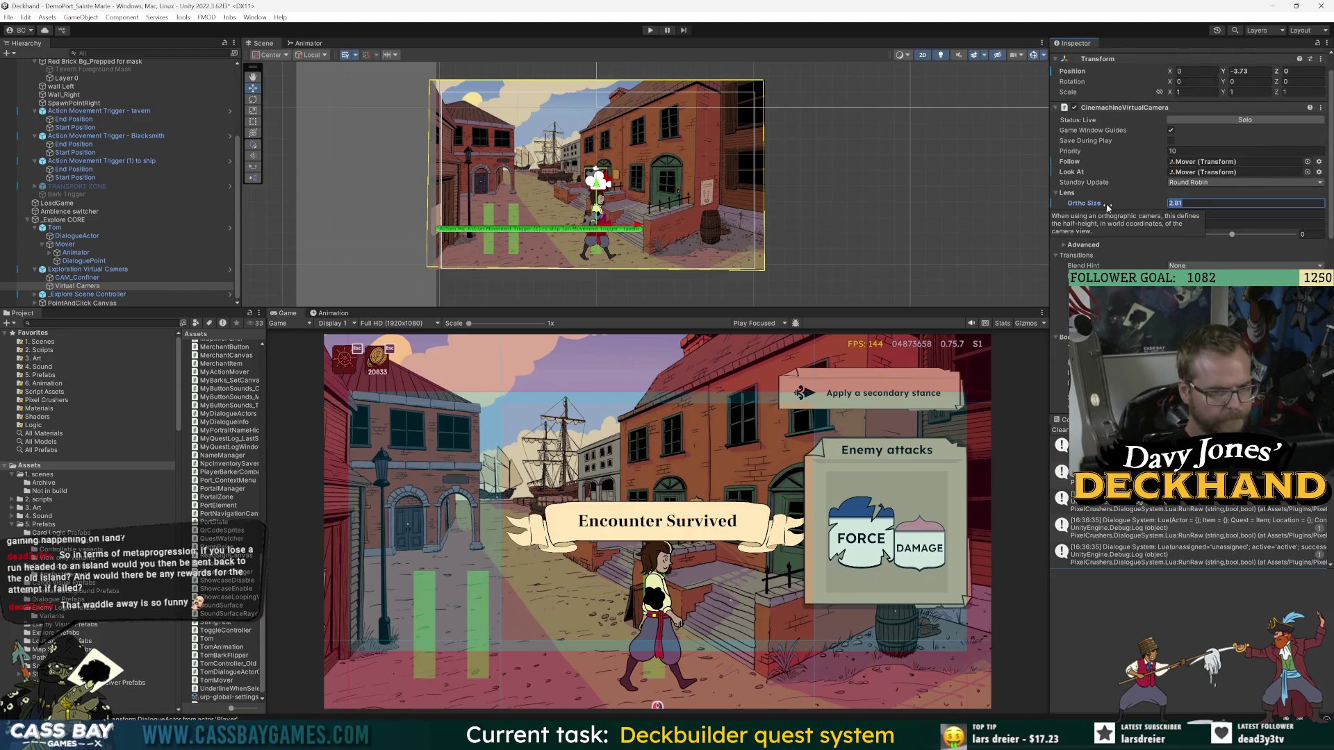
# - Try Ortho Size values 2.8 and 2.5 before settling on 2.6, then select the Mover
pyautogui.write('.28')
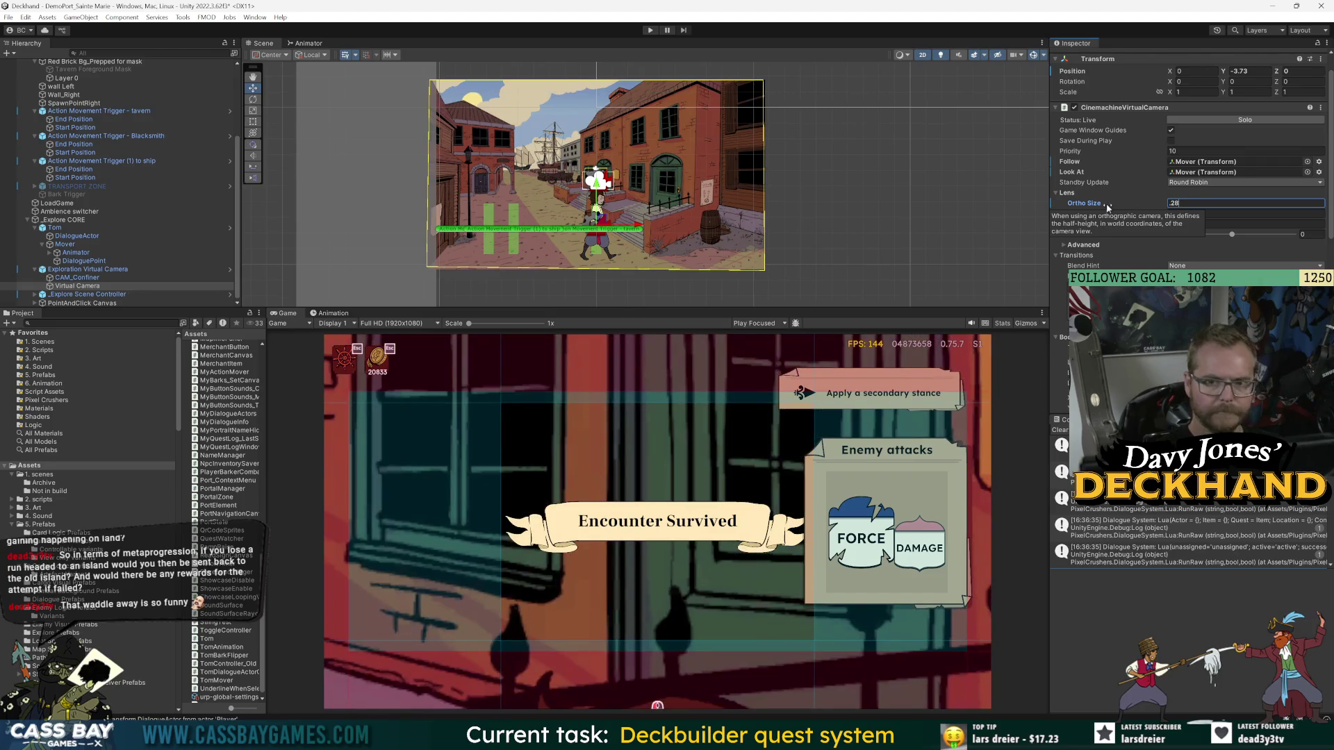
pyautogui.press('BackSpace')
pyautogui.press('BackSpace')
pyautogui.press('BackSpace')
pyautogui.write('2.8')
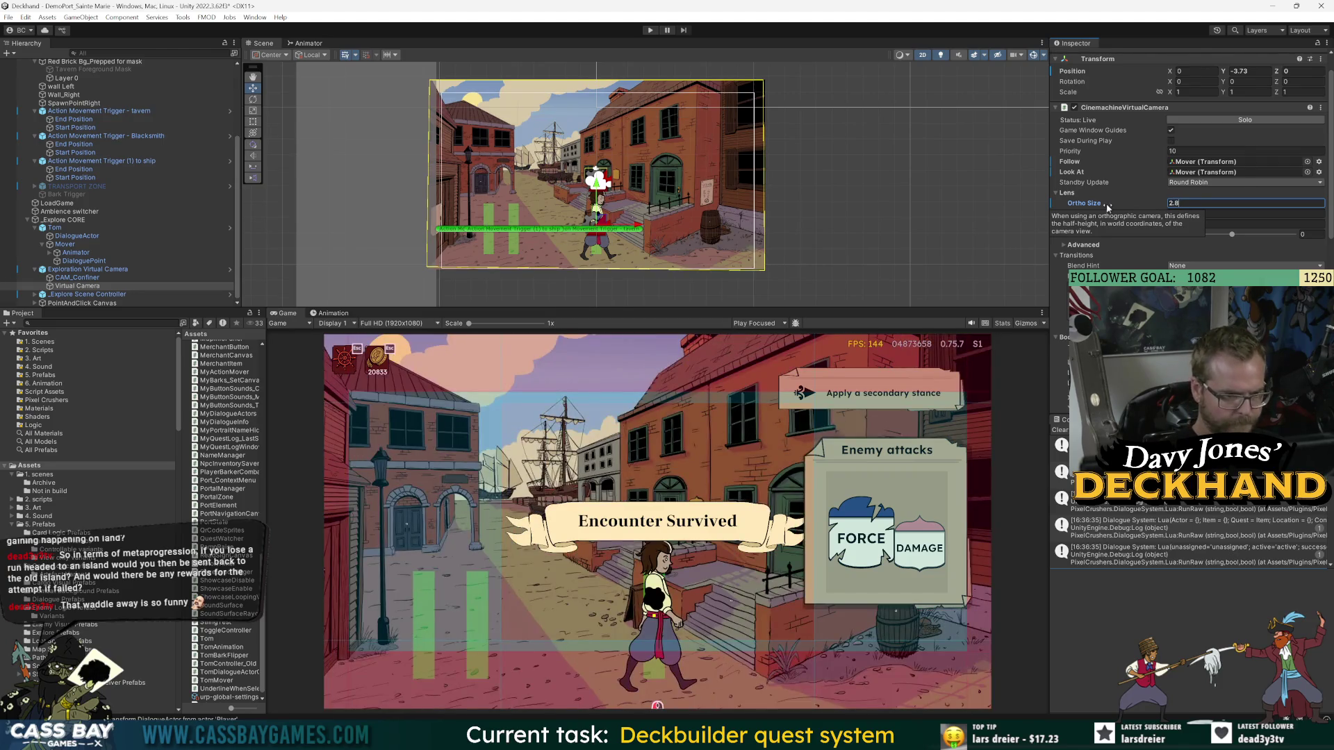
pyautogui.press('BackSpace')
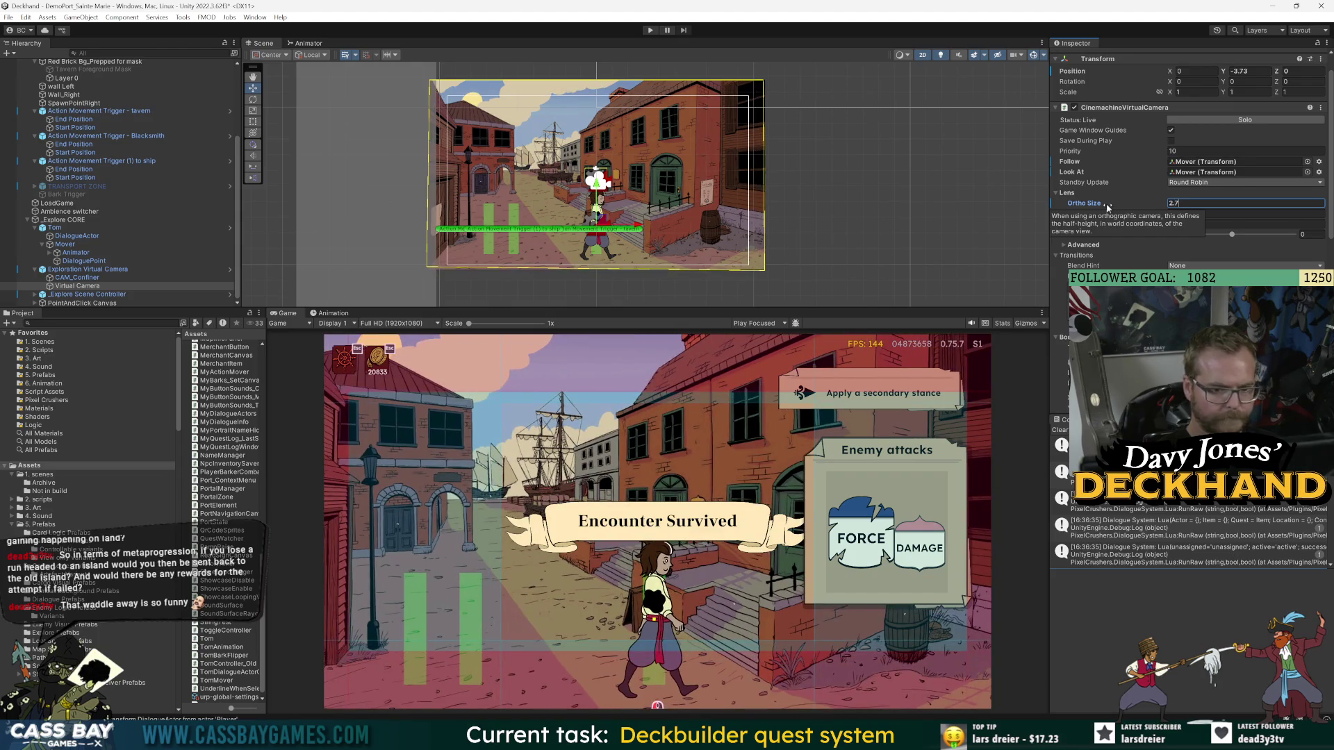
pyautogui.press('BackSpace')
pyautogui.write('5')
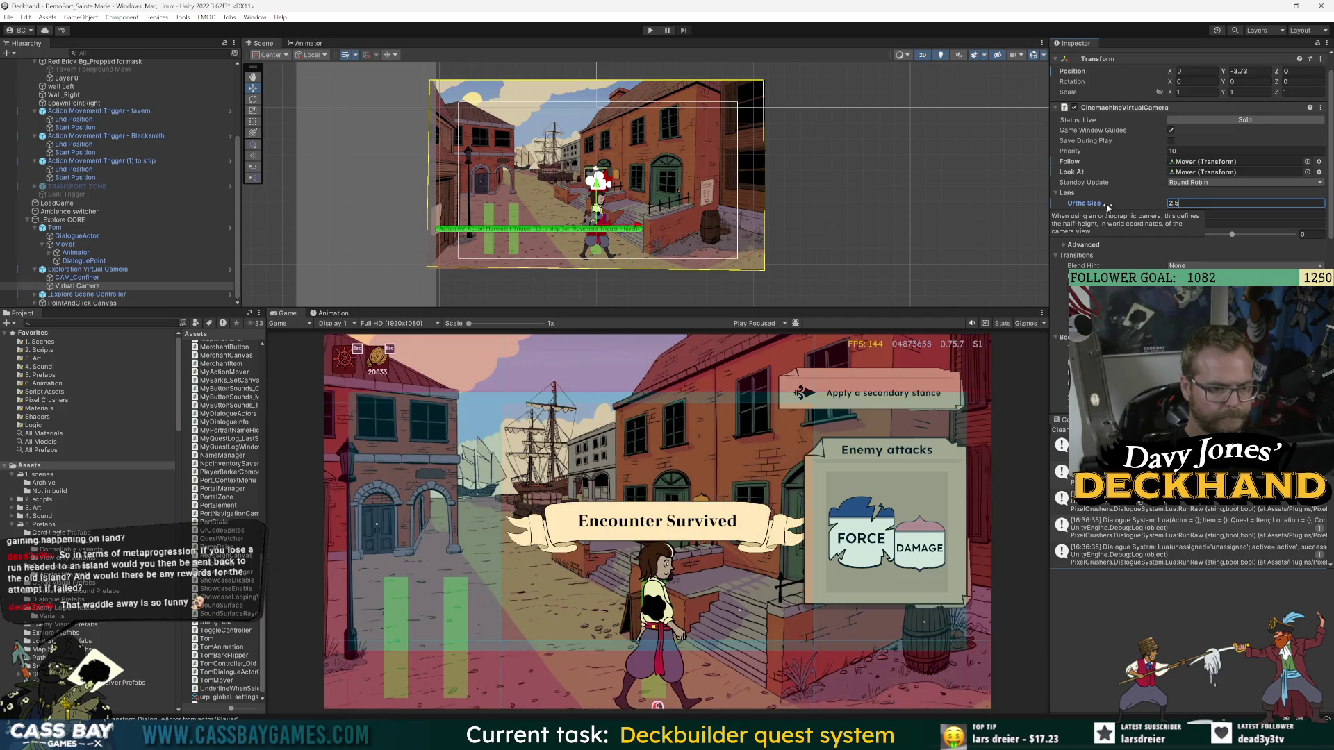
pyautogui.press('BackSpace')
pyautogui.write('6')
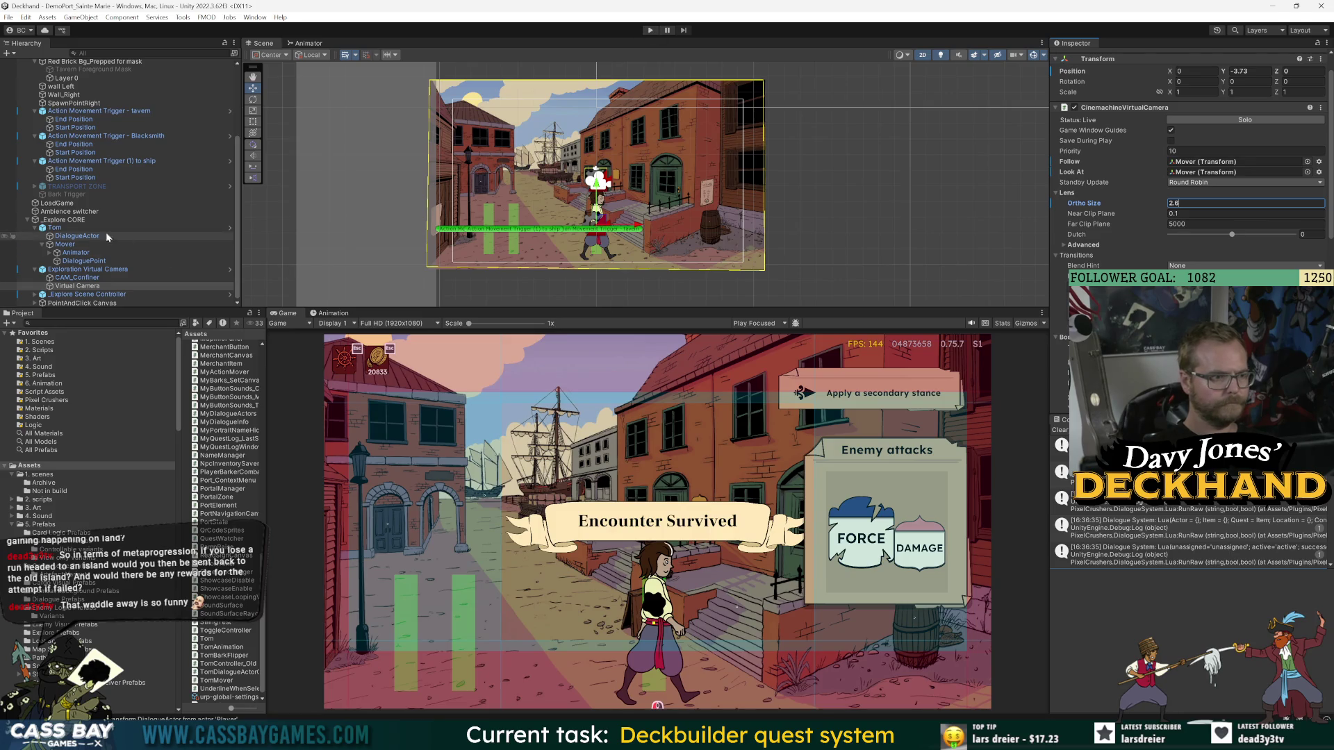
pyautogui.click(70, 243)
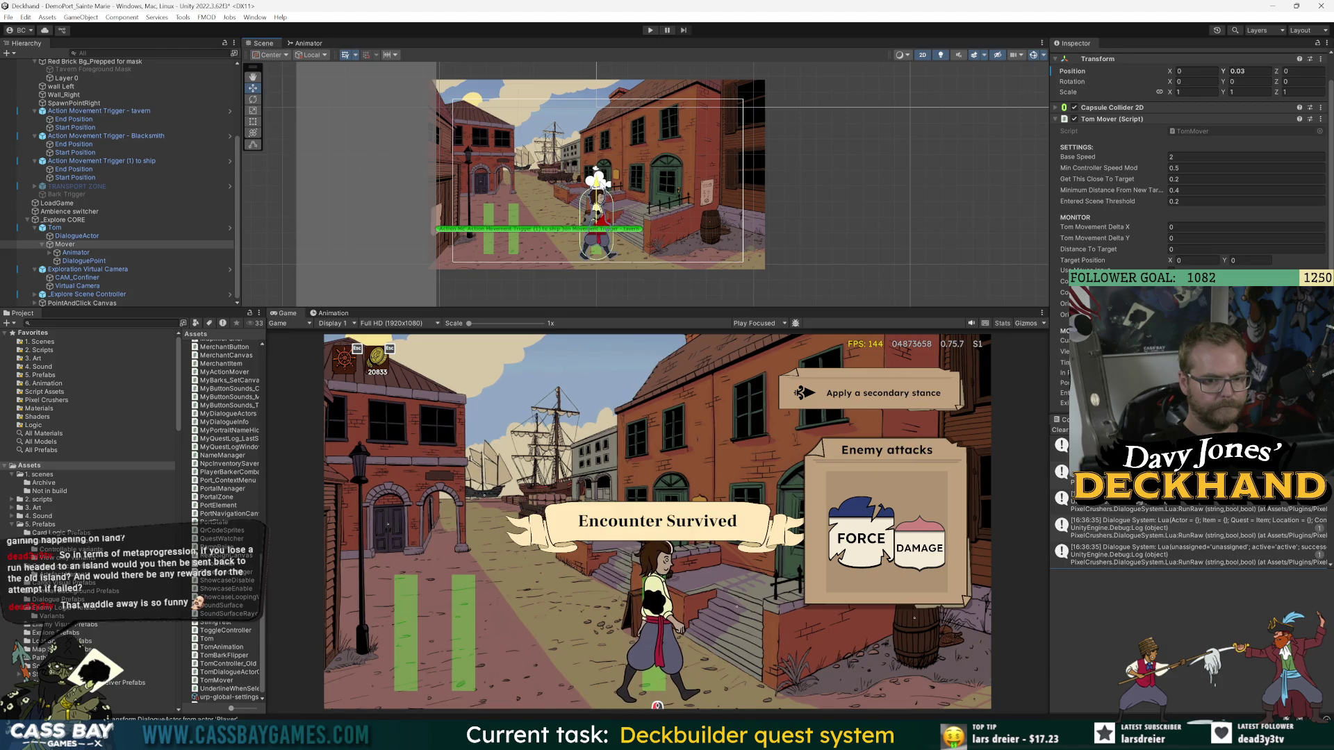
# - Shift one corner of CAM_Confiner's Polygon Collider 2D slightly, then check Virtual Camera and Tom
pyautogui.click(81, 277)
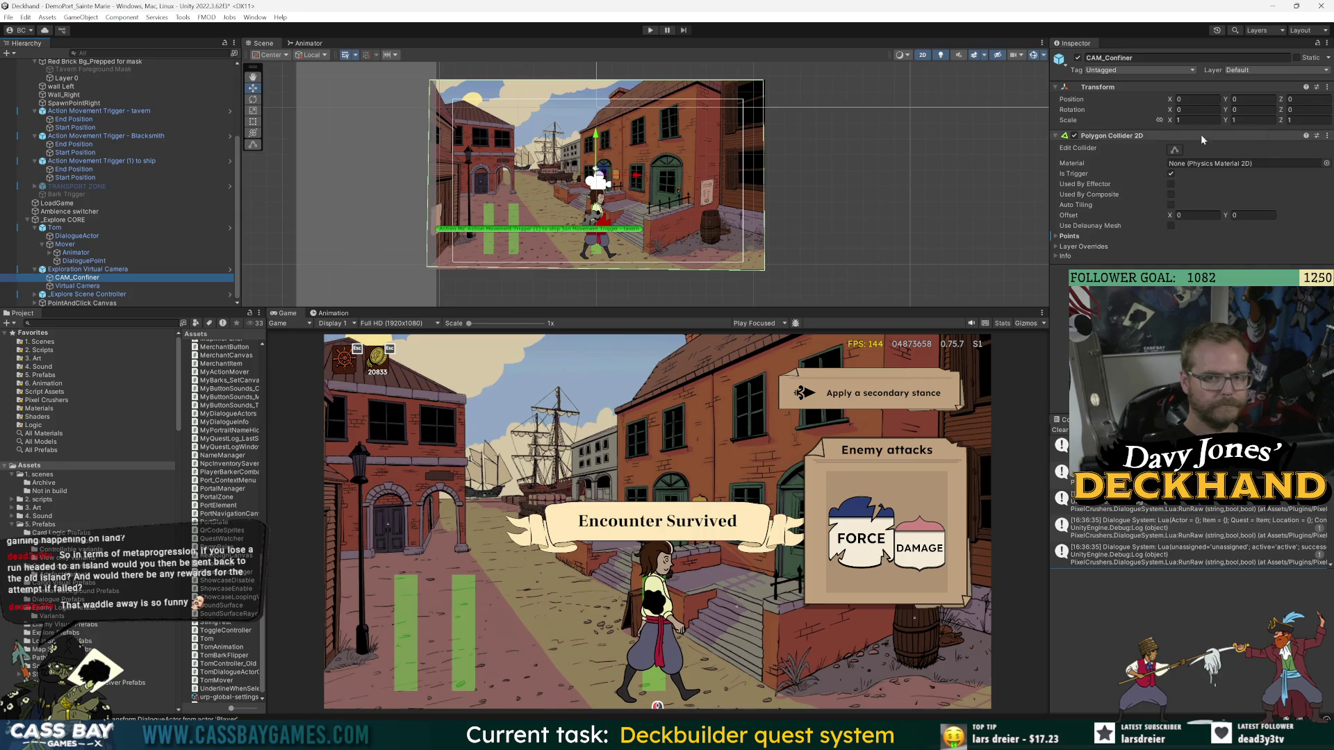
pyautogui.click(1174, 149)
pyautogui.moveTo(429, 272); pyautogui.dragTo(430, 275)
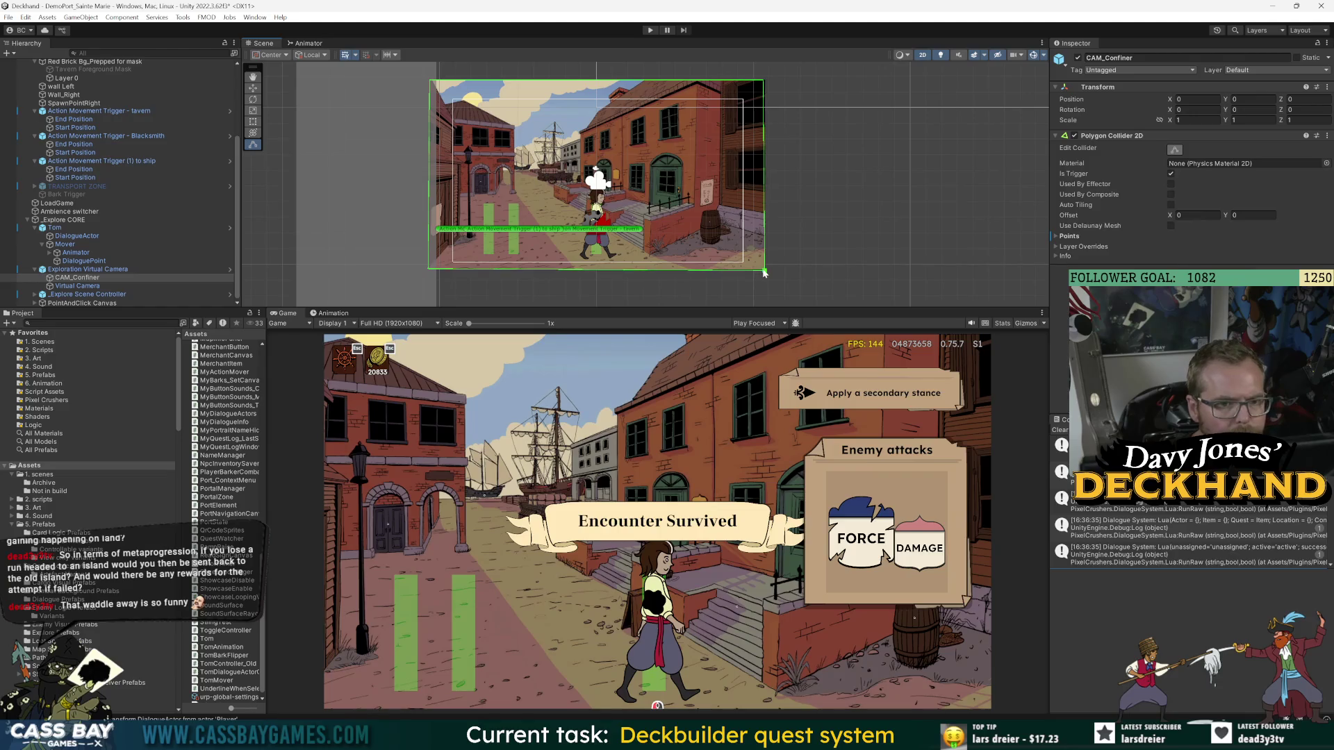
pyautogui.click(72, 287)
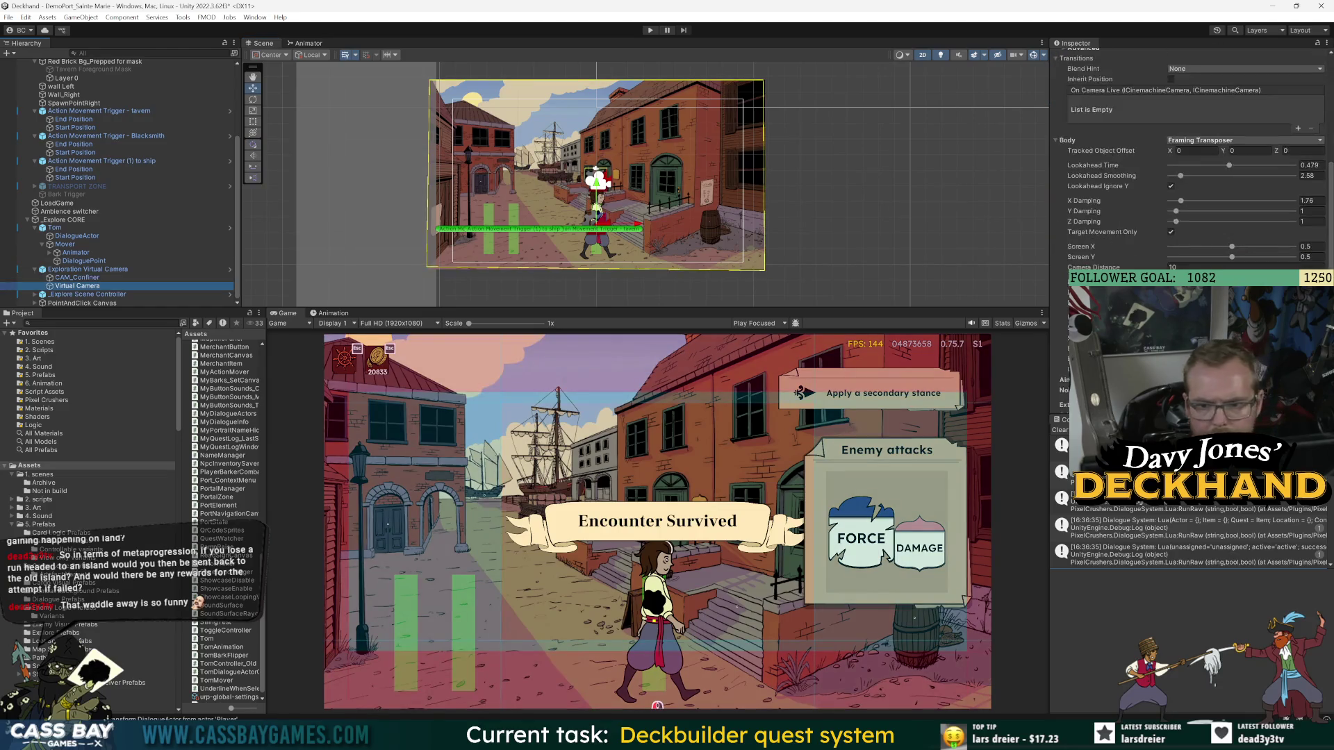
pyautogui.scroll(-5, 1188, 160)
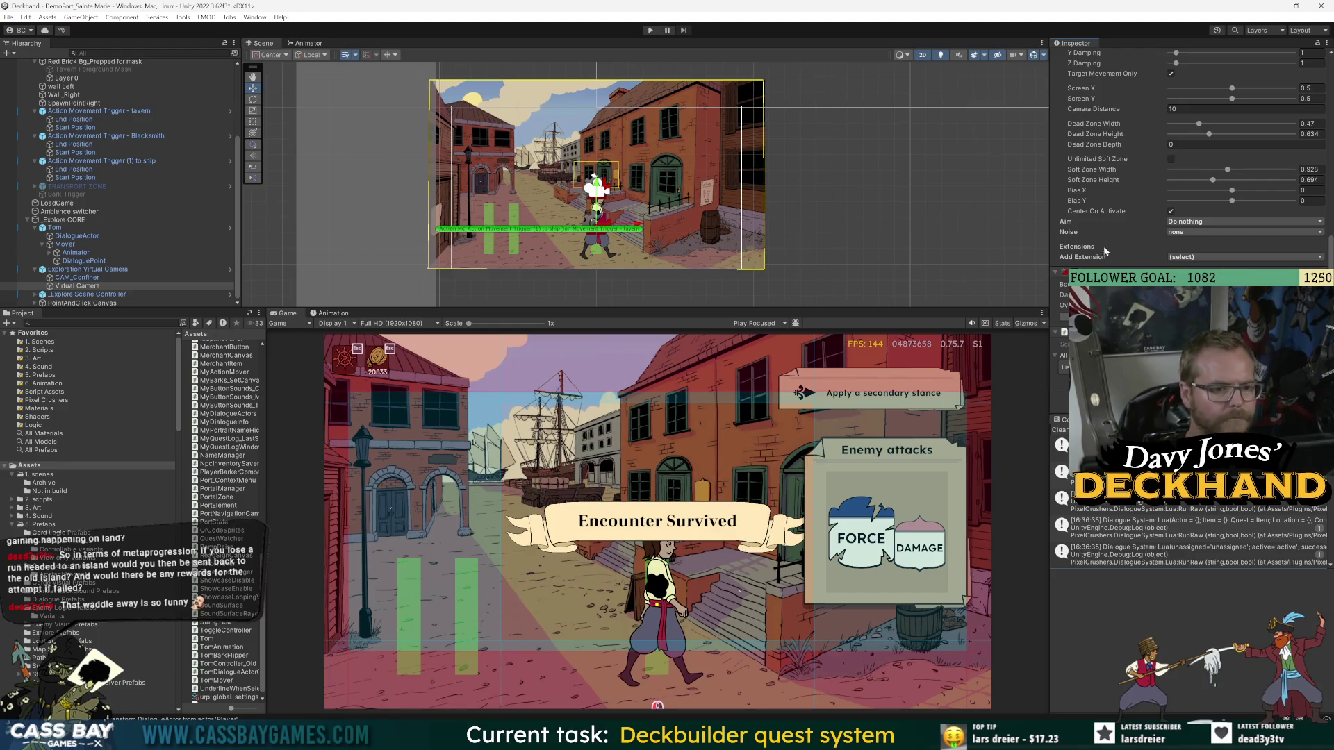
pyautogui.click(65, 229)
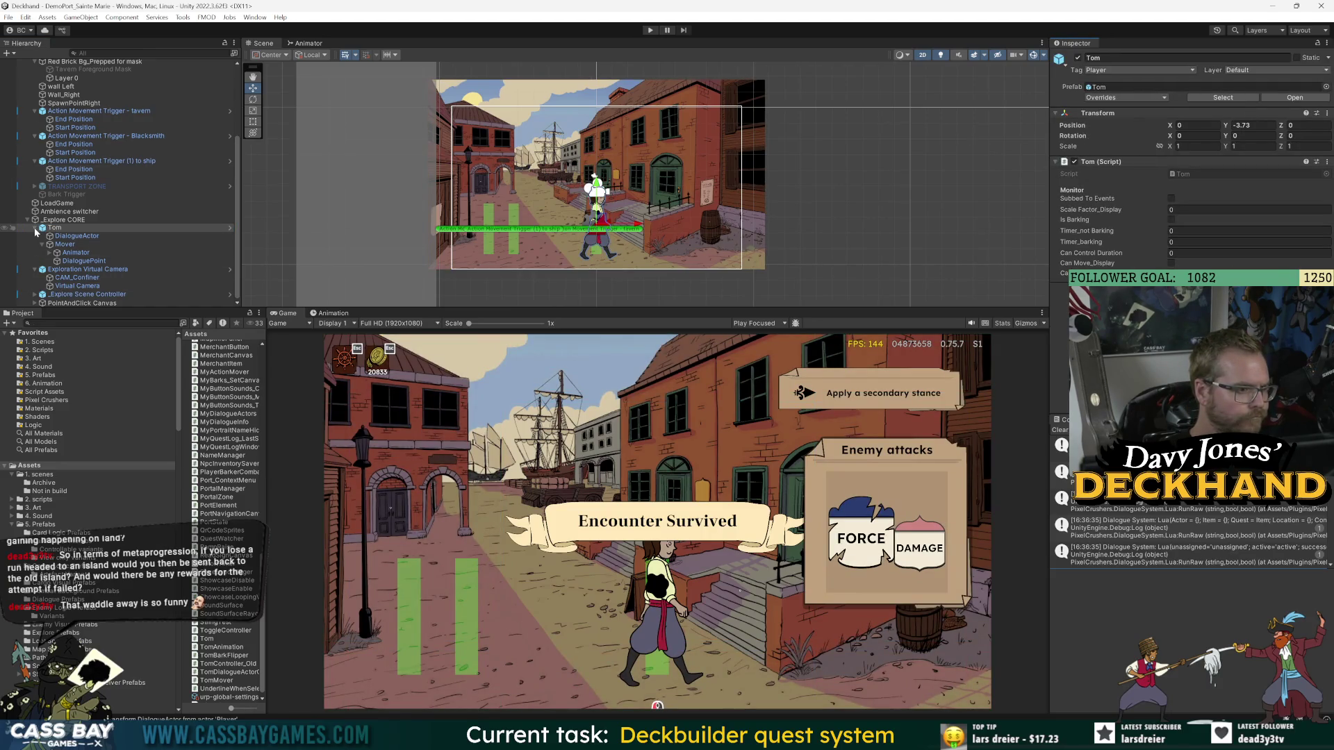
# - Check the Mover's position, then set Tom's Transform Position Y to 0
pyautogui.scroll(5, 70, 278)
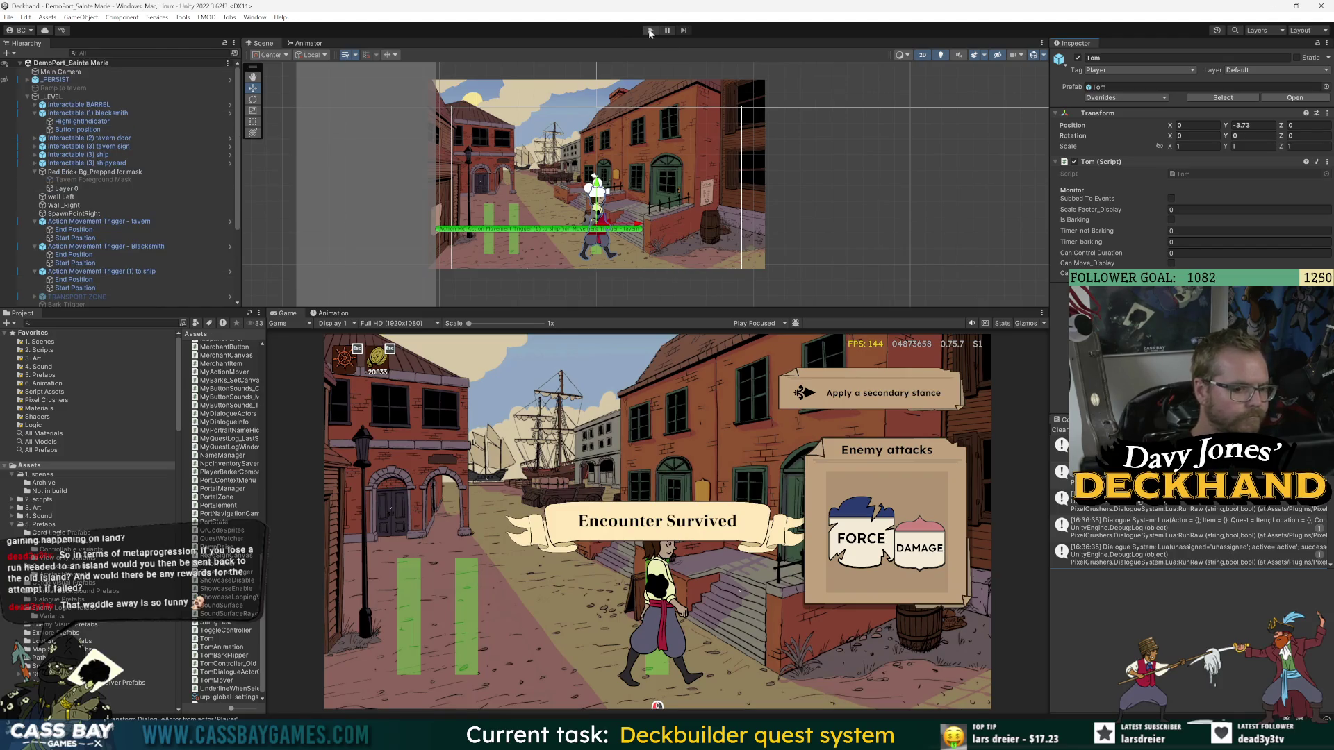
pyautogui.scroll(-5, 72, 251)
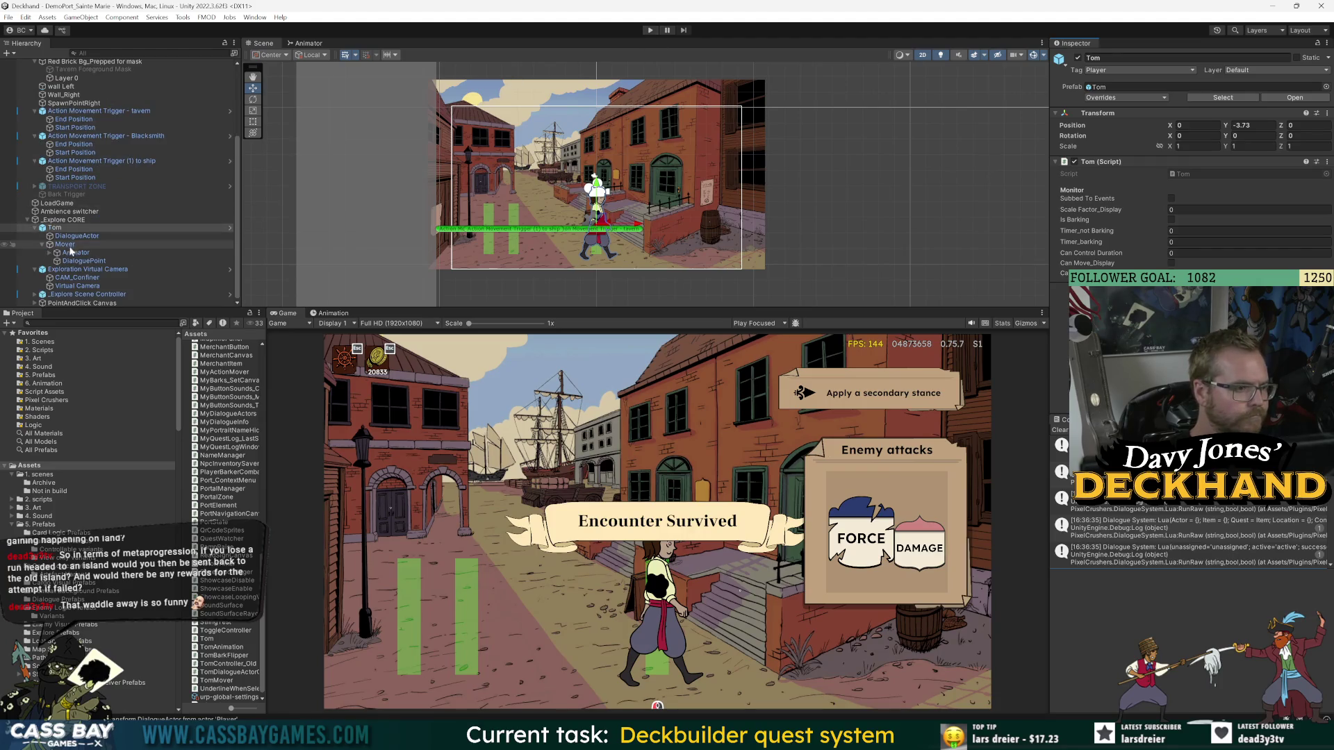
pyautogui.click(65, 245)
pyautogui.click(54, 228)
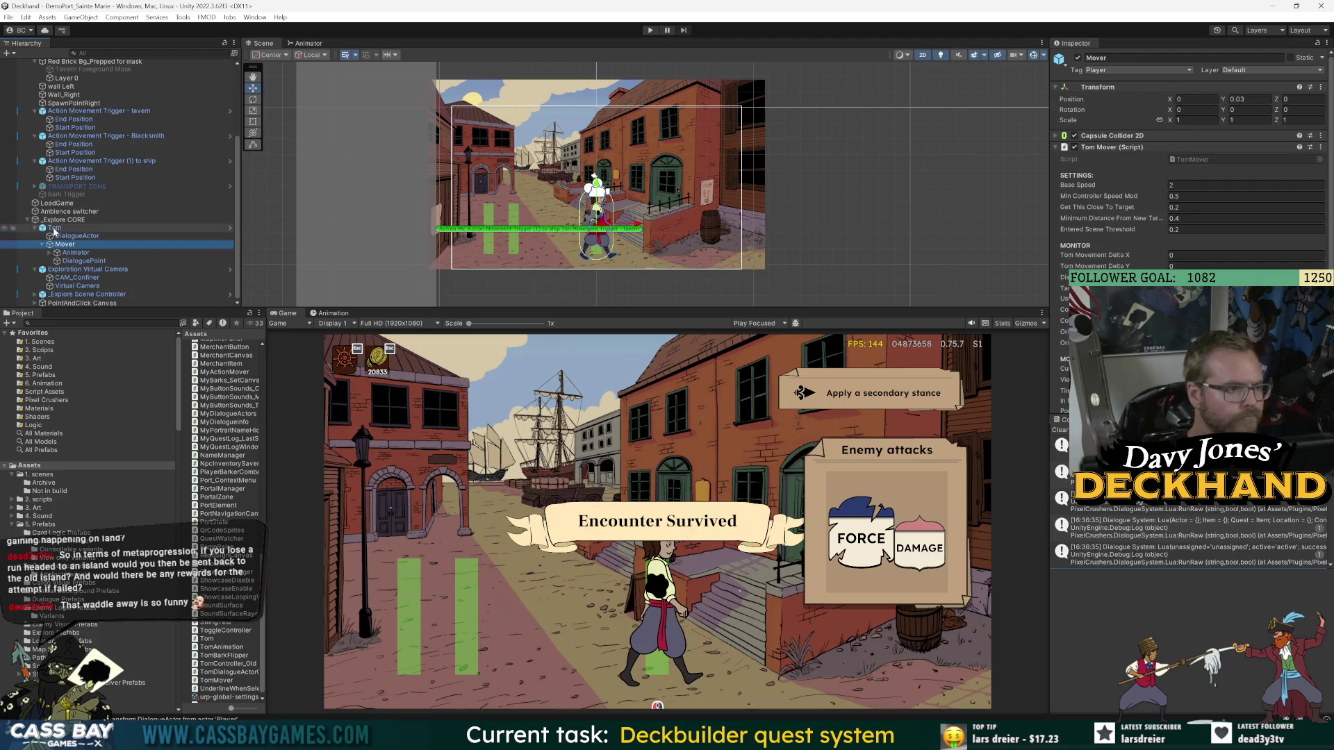
pyautogui.click(1252, 125)
pyautogui.write('0')
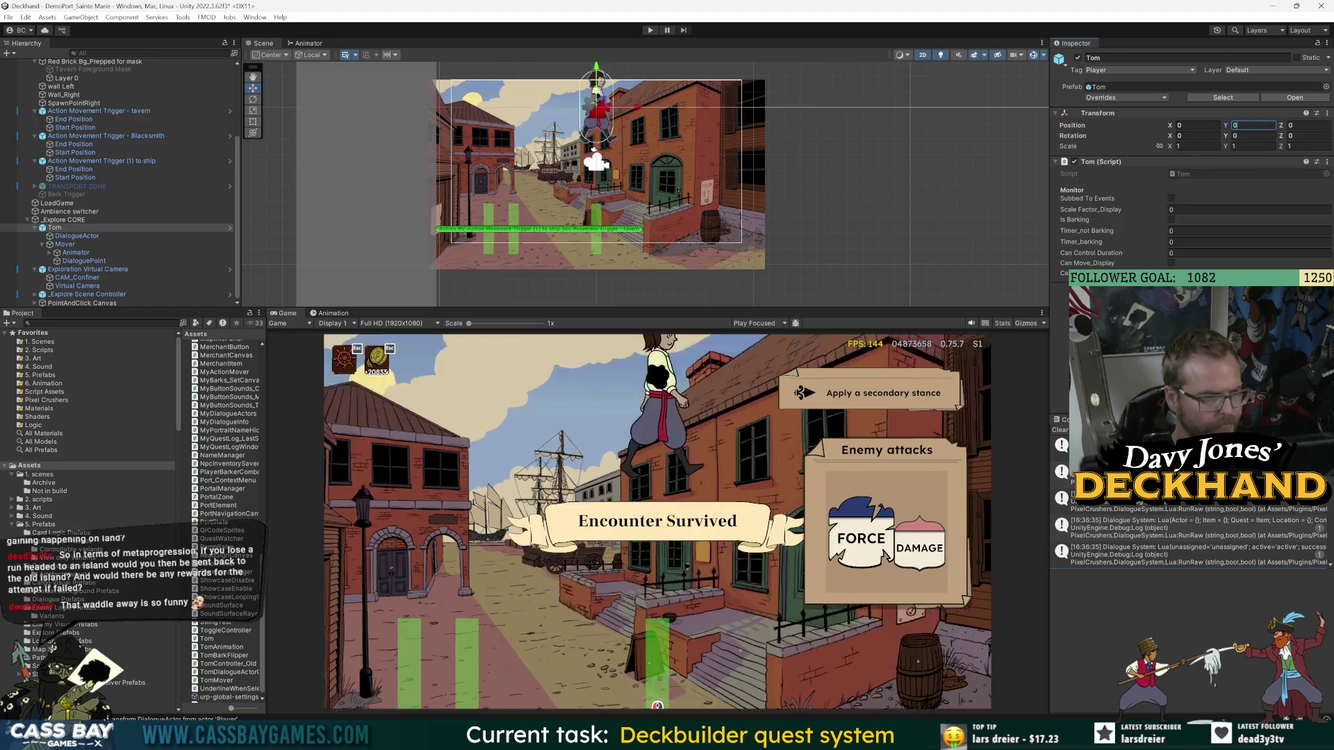
# - Recheck the Mover, Tom and DialogueActor positions, then enter Play mode
pyautogui.click(66, 244)
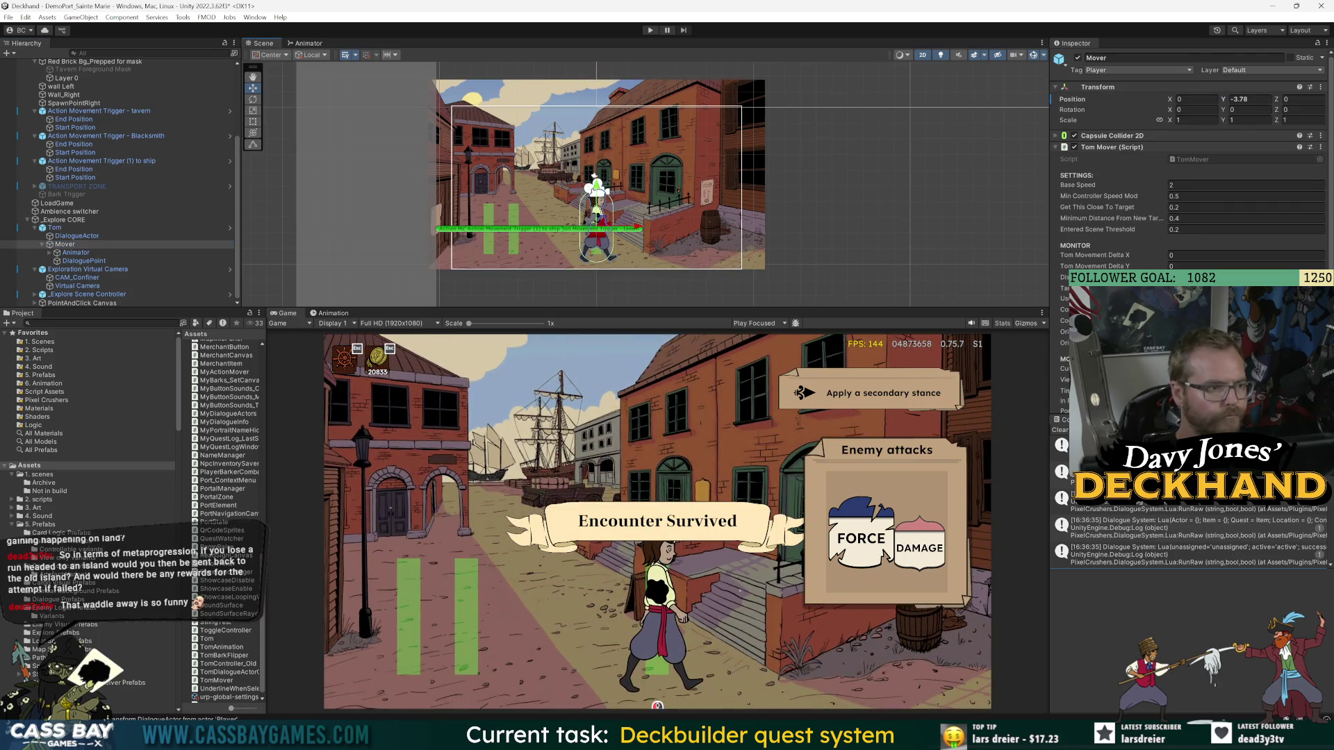
pyautogui.click(59, 229)
pyautogui.click(60, 238)
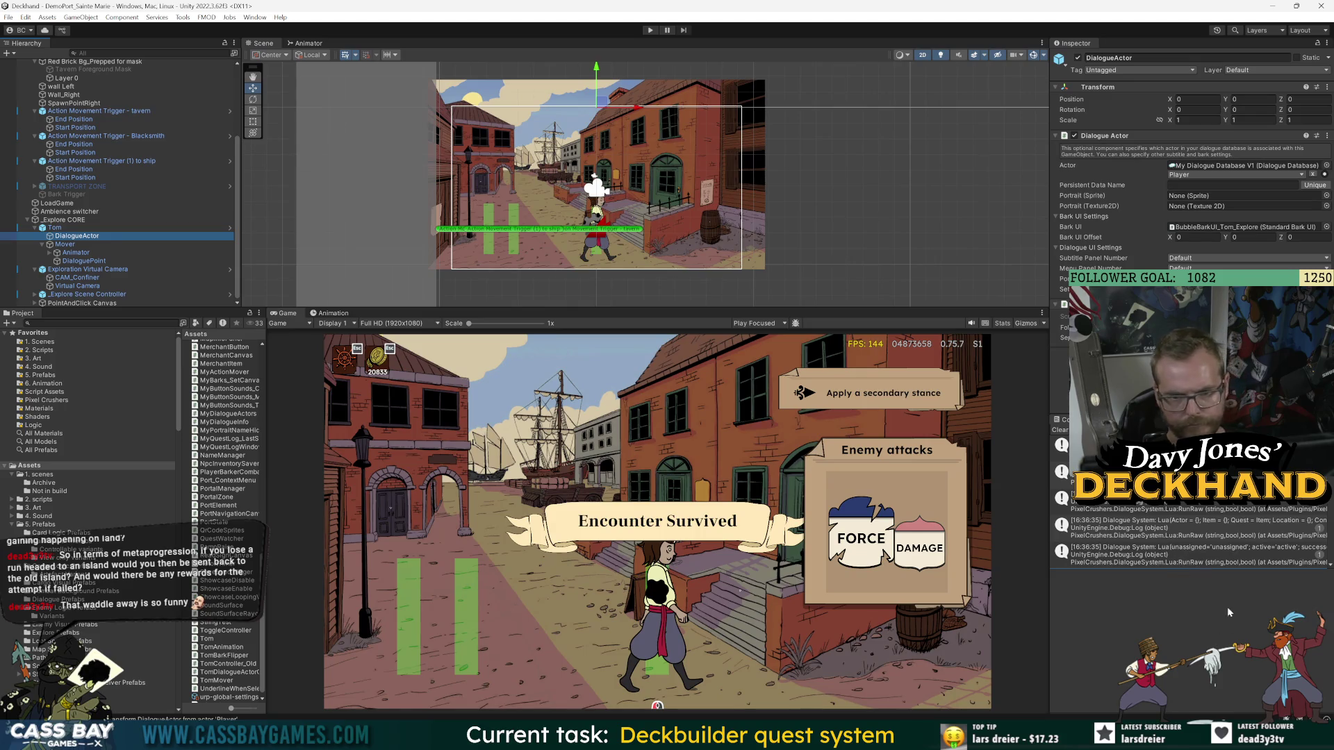
pyautogui.click(651, 30)
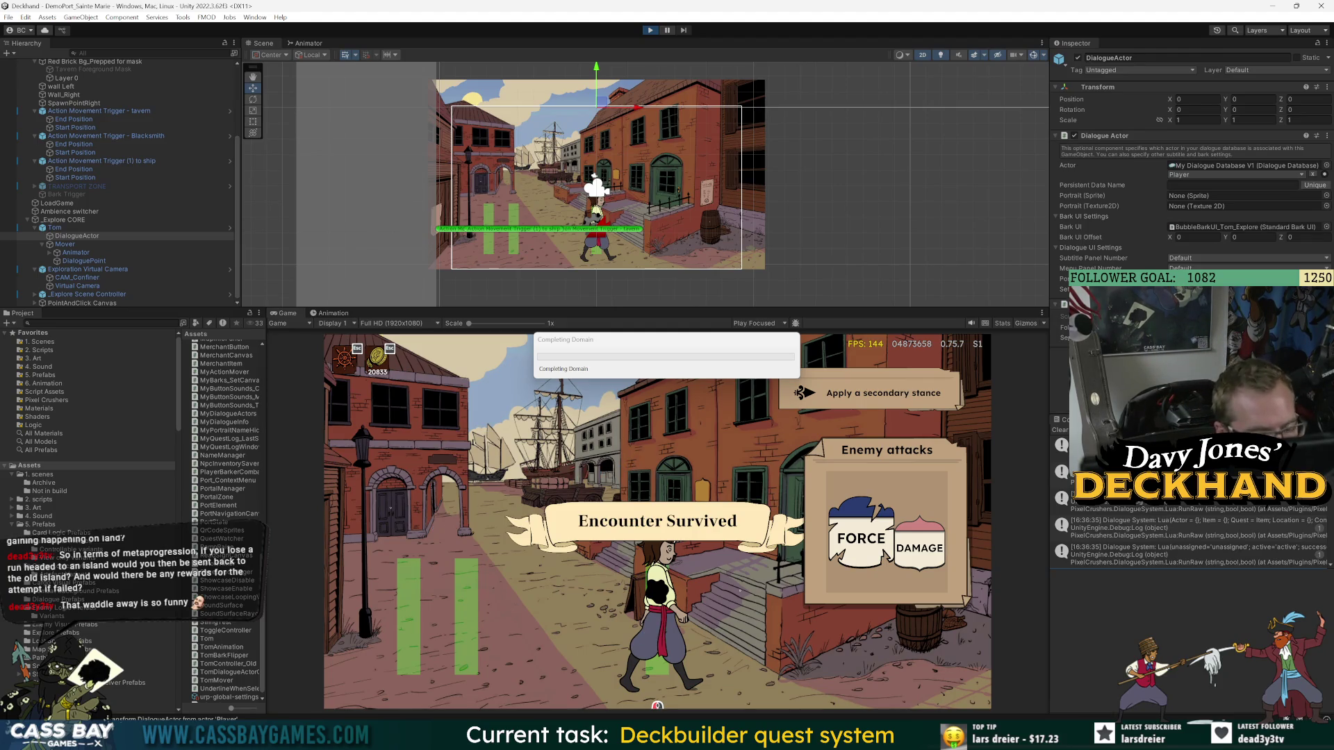
pyautogui.hotkey('alt', 'Tab')
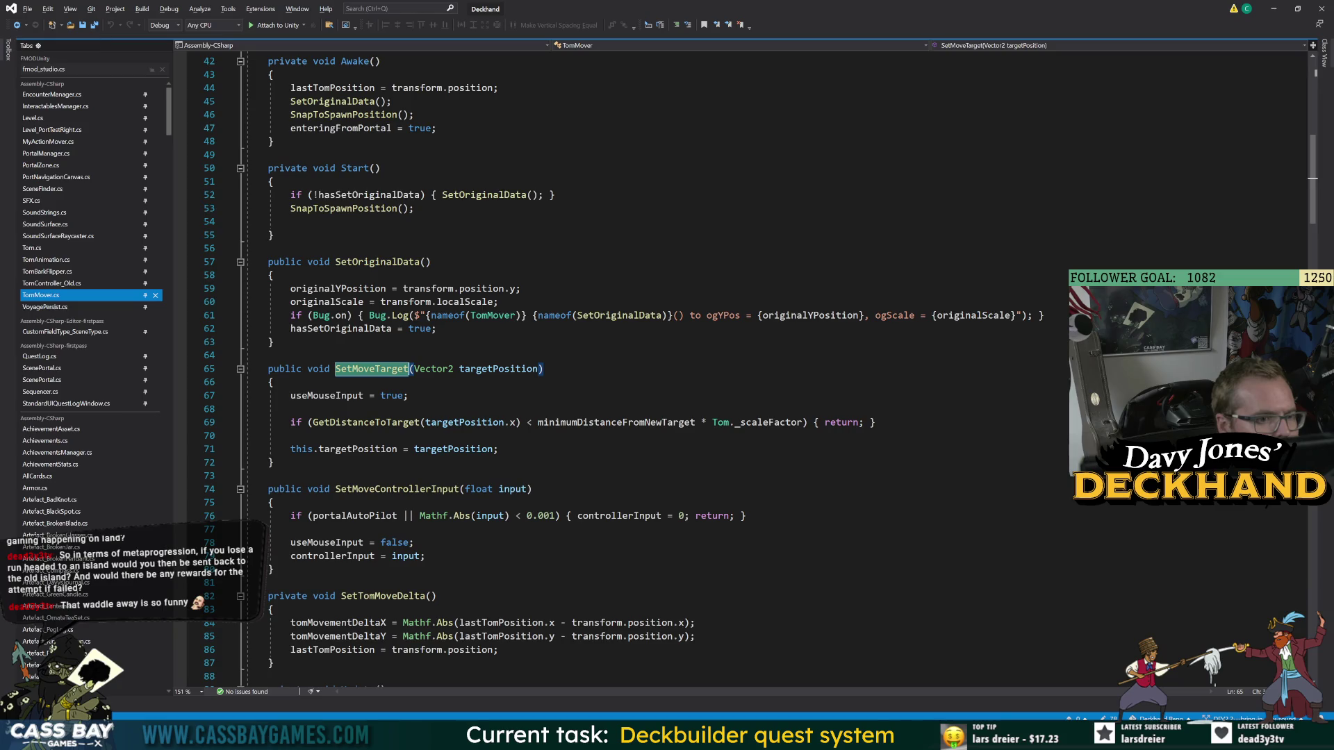
pyautogui.click(16, 25)
pyautogui.click(16, 25)
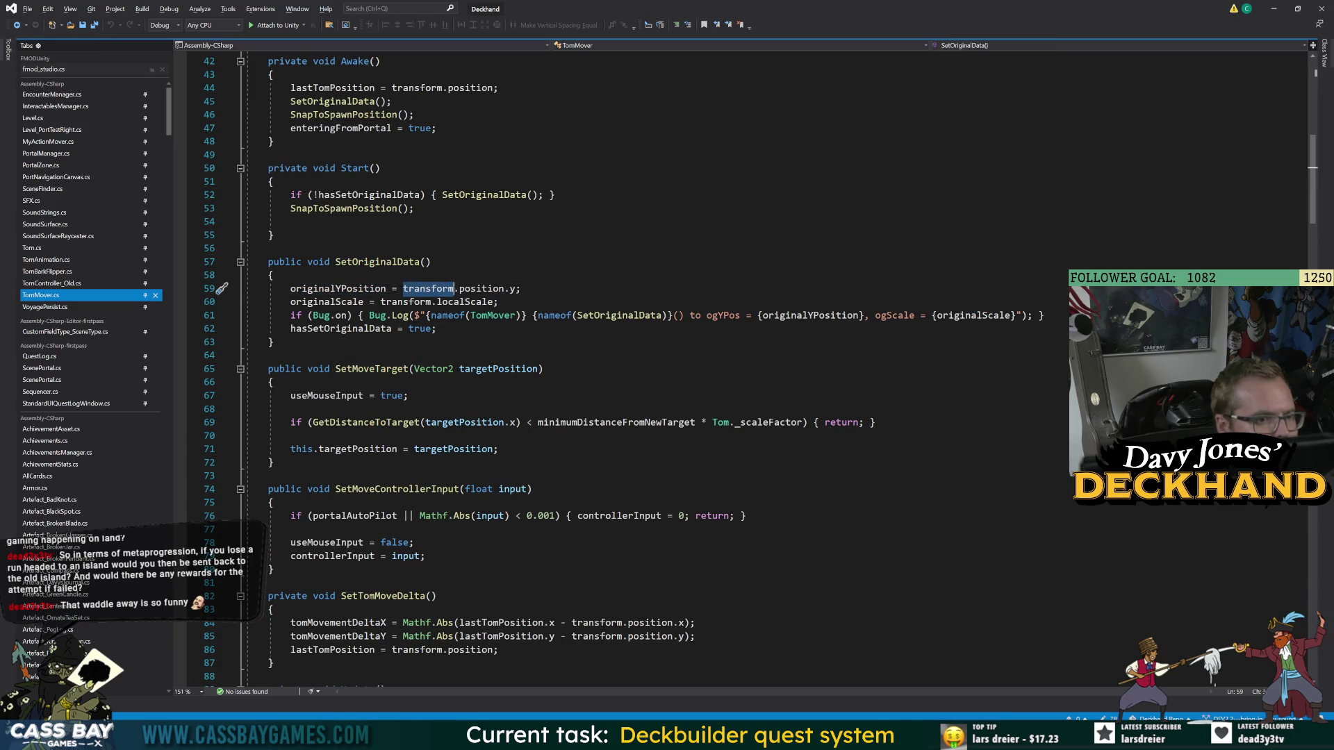
pyautogui.click(16, 25)
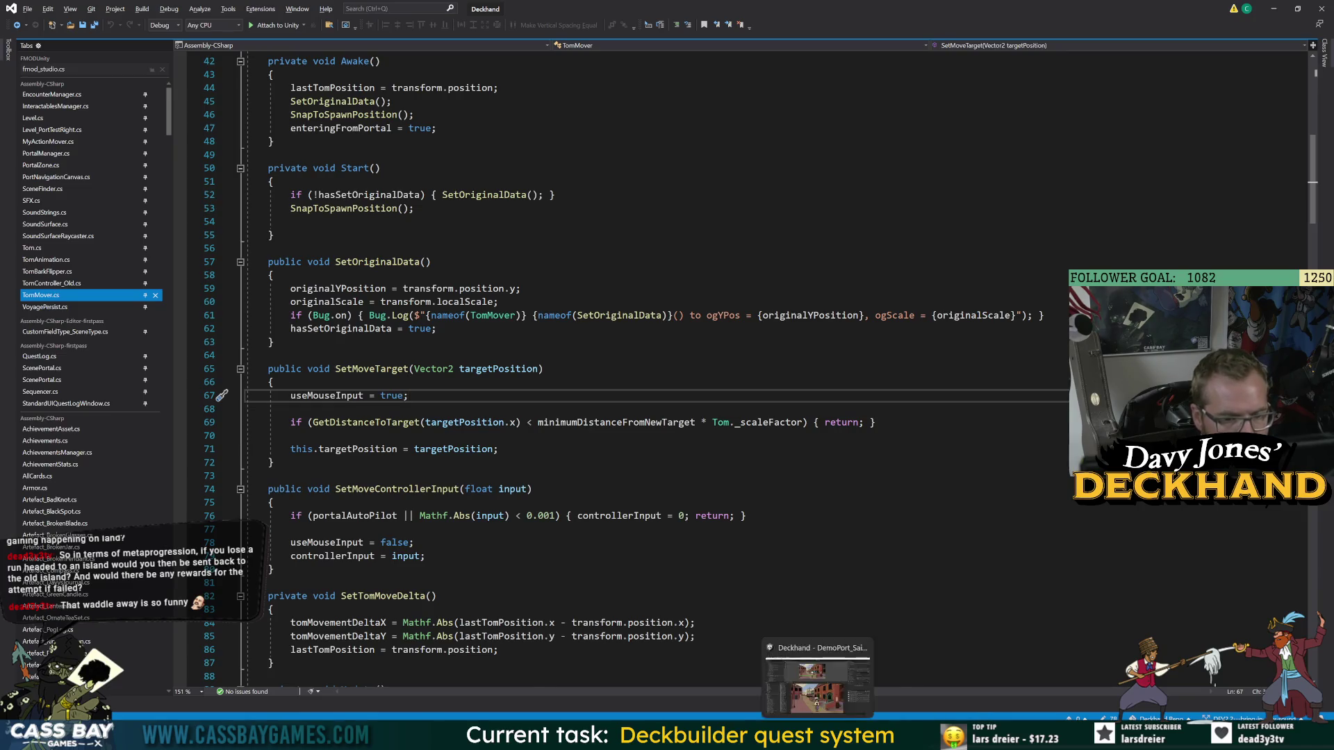
pyautogui.hotkey('alt', 'Tab')
pyautogui.click(461, 596)
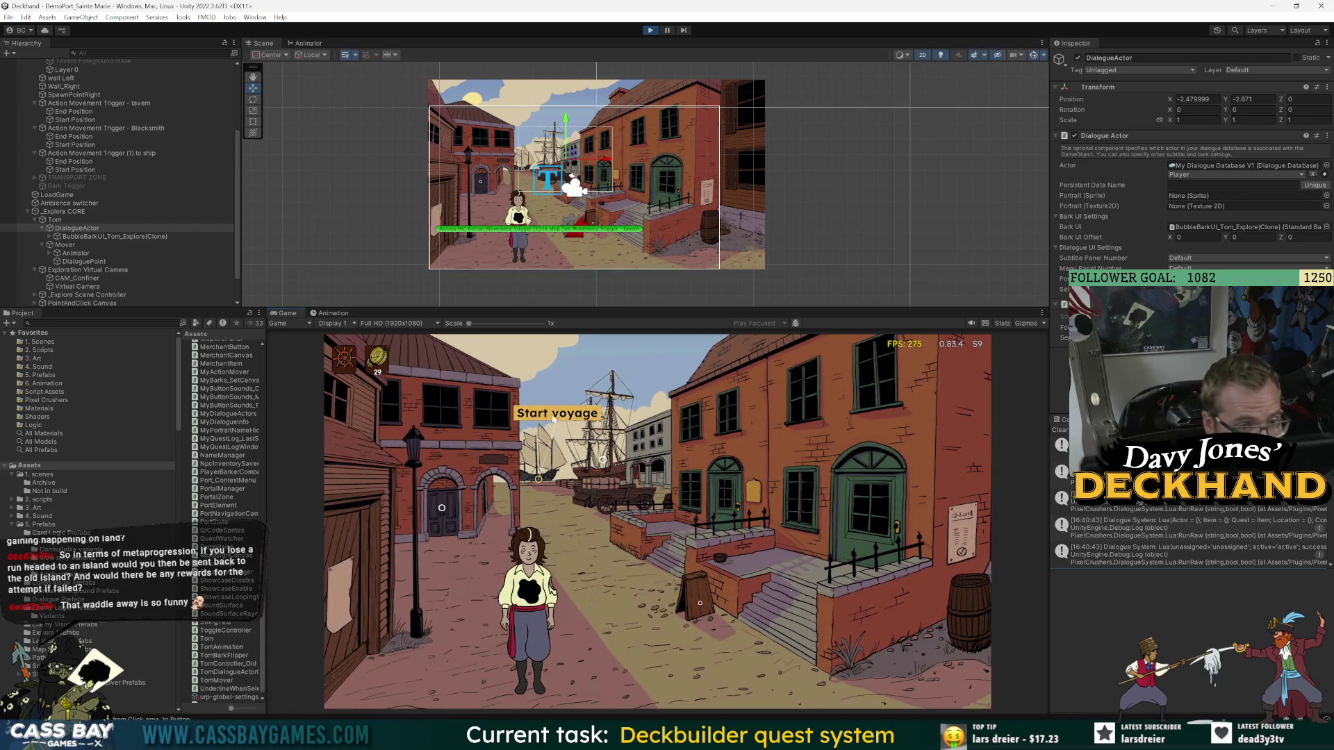
# - Send Tom to the ship for a voyage, then select Main Camera under _LEVEL > _Explore CORE
pyautogui.click(554, 420)
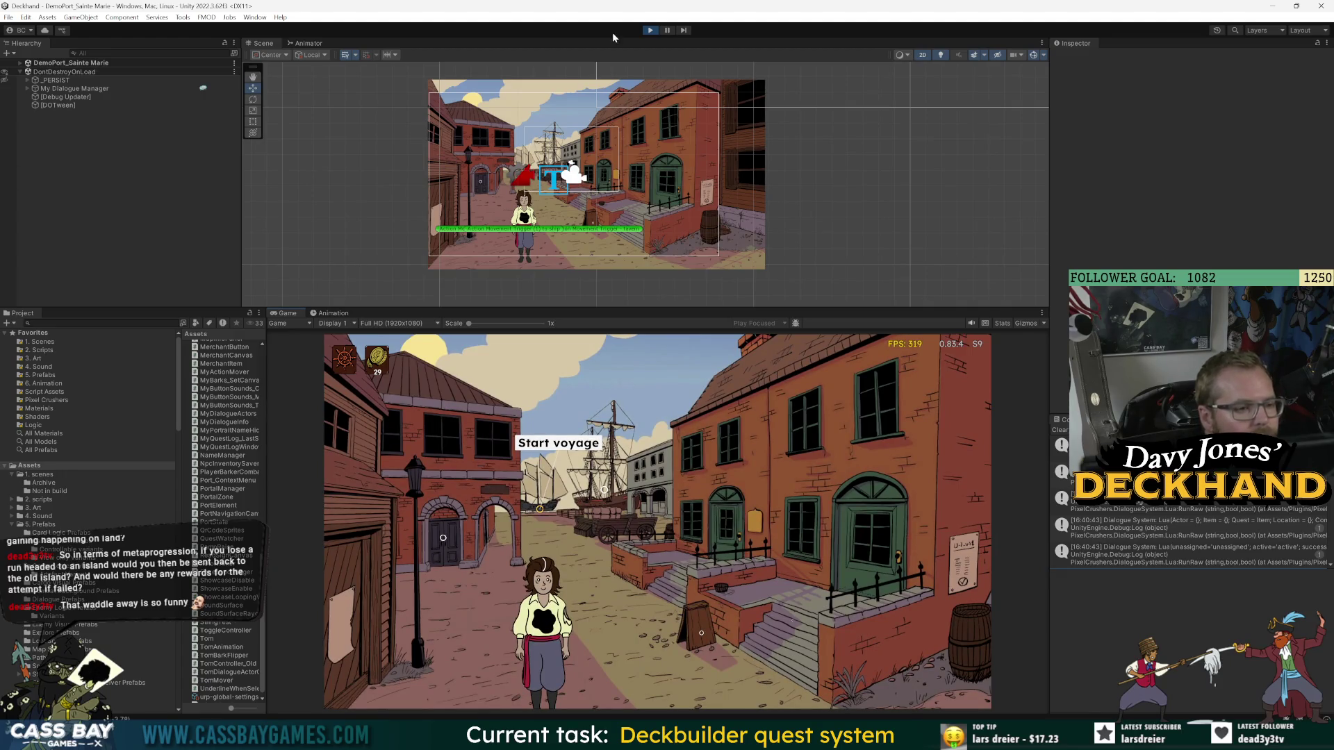
pyautogui.click(19, 63)
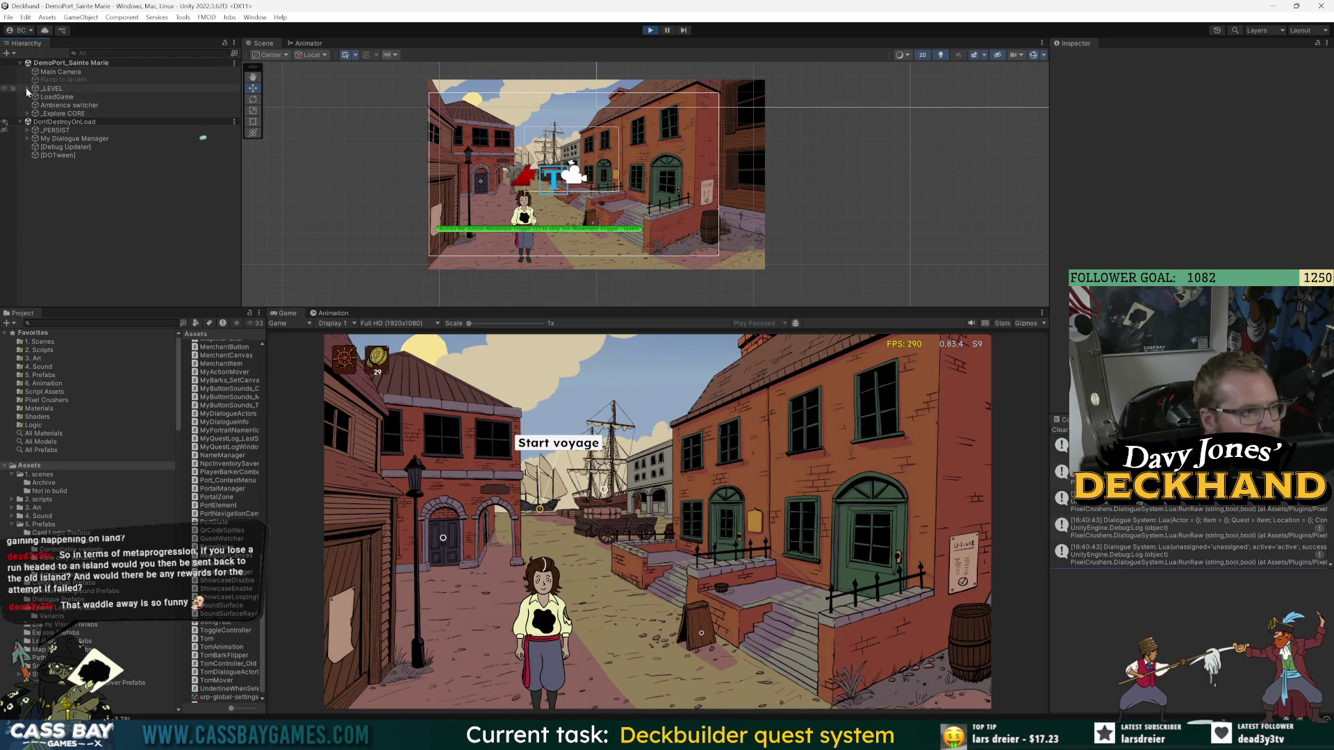
pyautogui.click(28, 89)
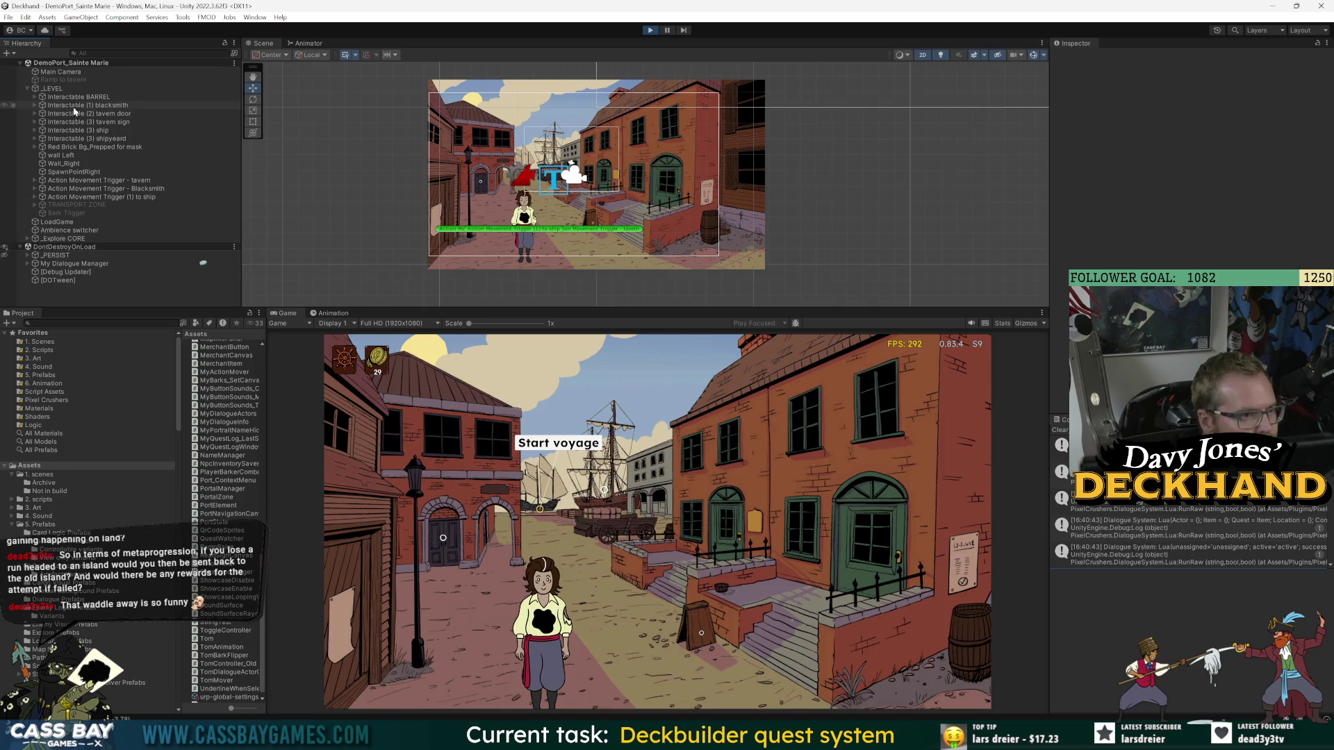
pyautogui.click(27, 239)
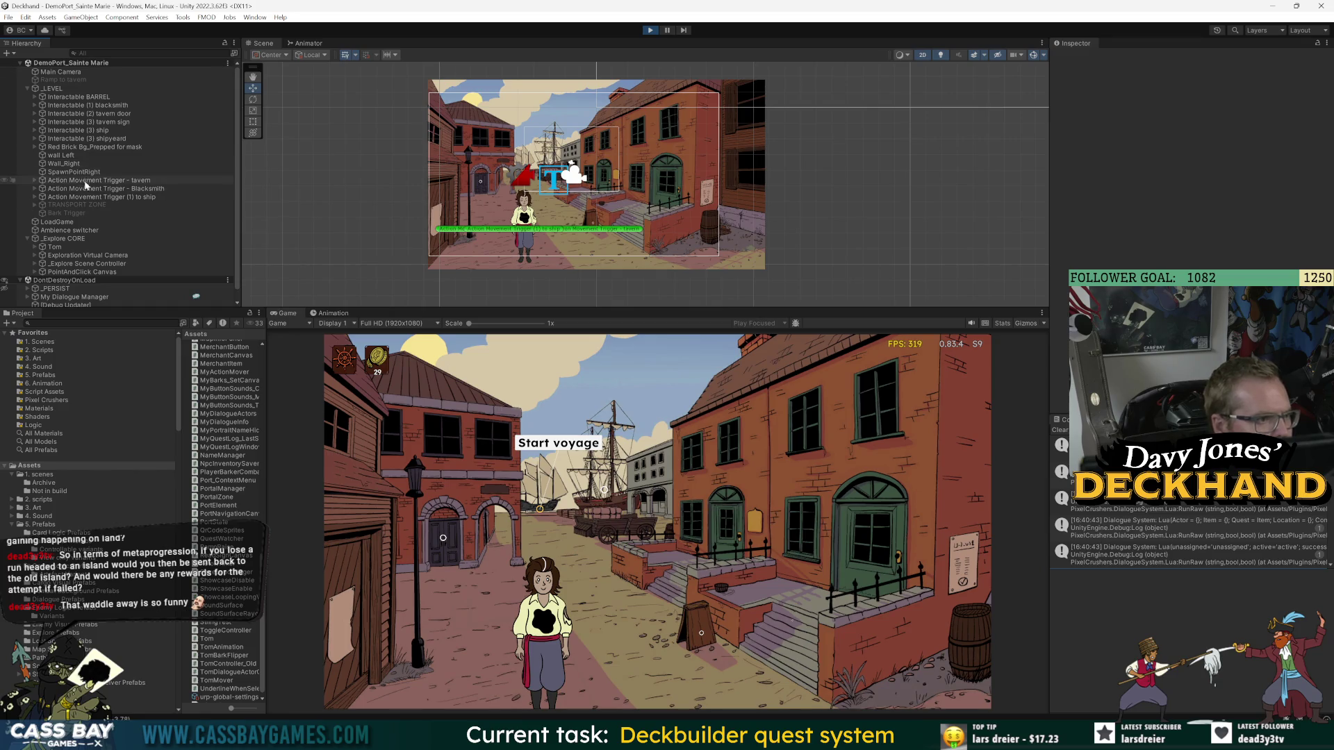
pyautogui.click(82, 73)
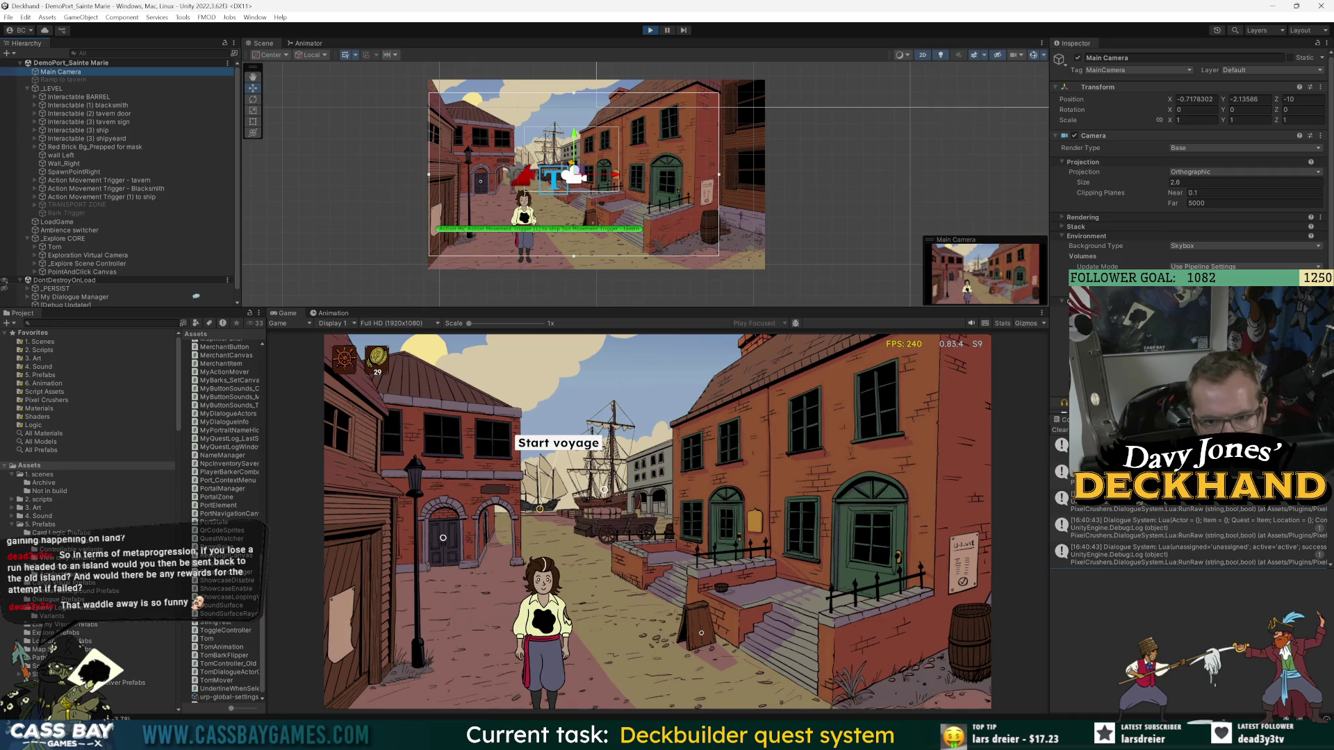
# - Inspect the Exploration Virtual Camera's settings and its CAM_Confiner bounding shape
pyautogui.scroll(-5, 1188, 159)
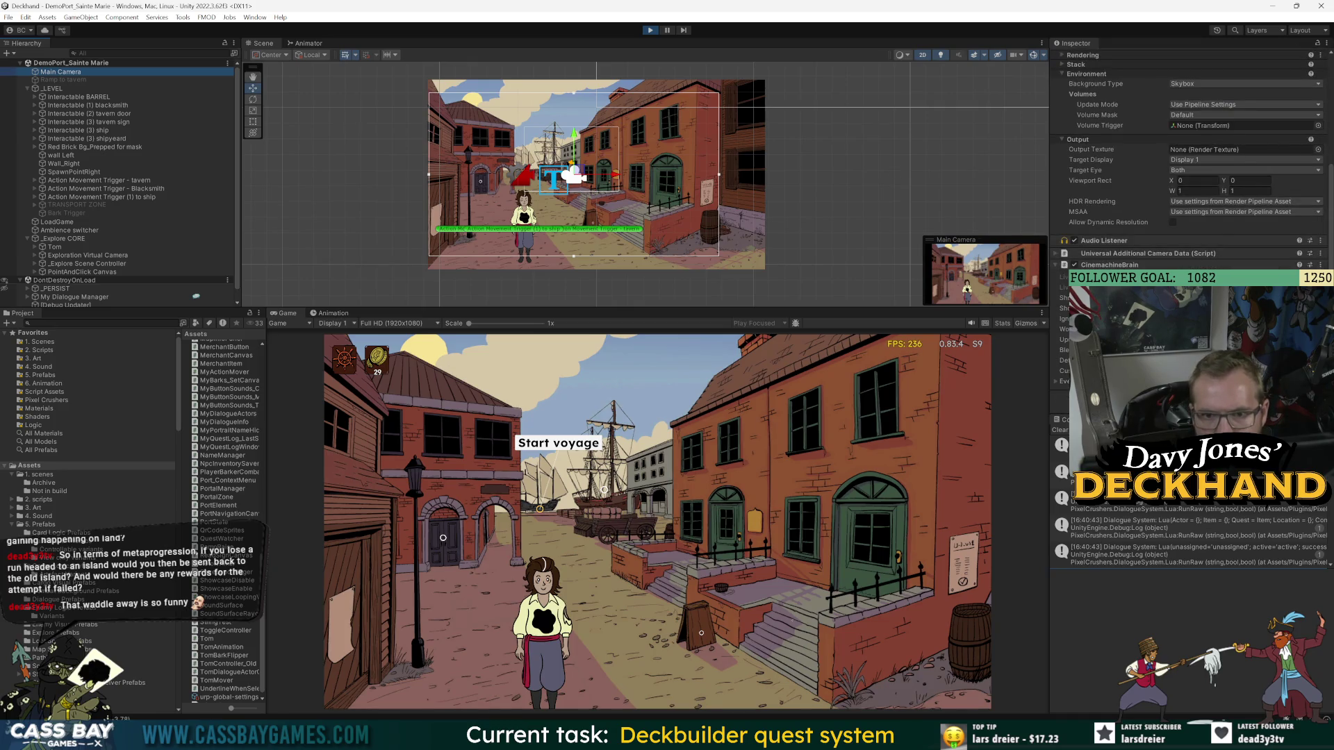
pyautogui.click(1204, 276)
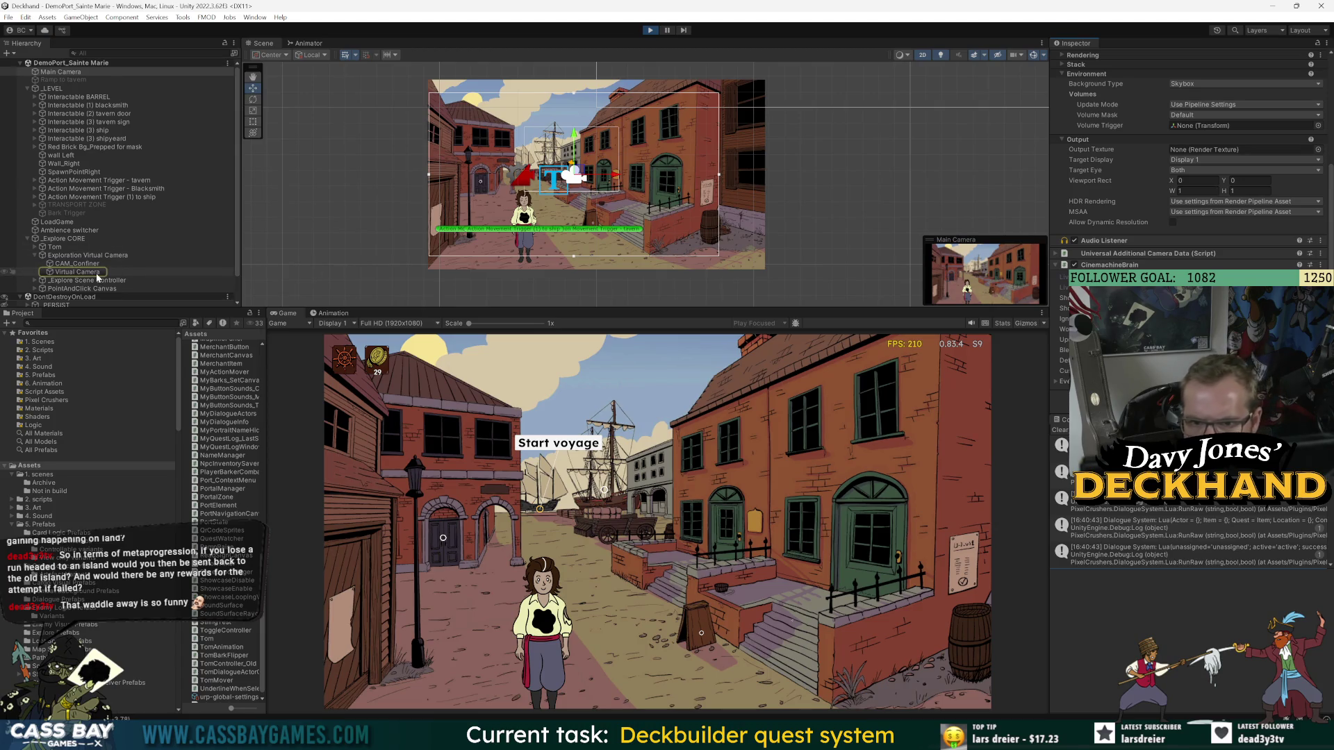
pyautogui.click(97, 272)
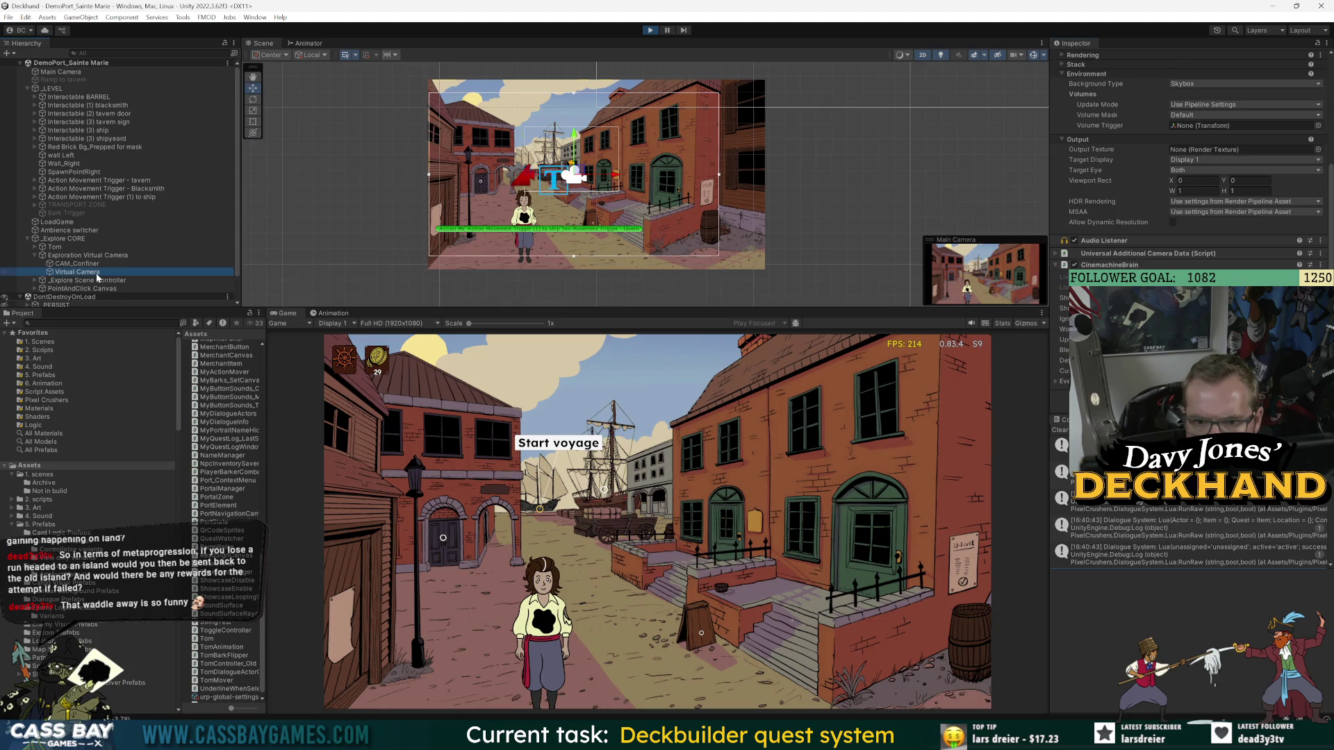
pyautogui.click(1080, 264)
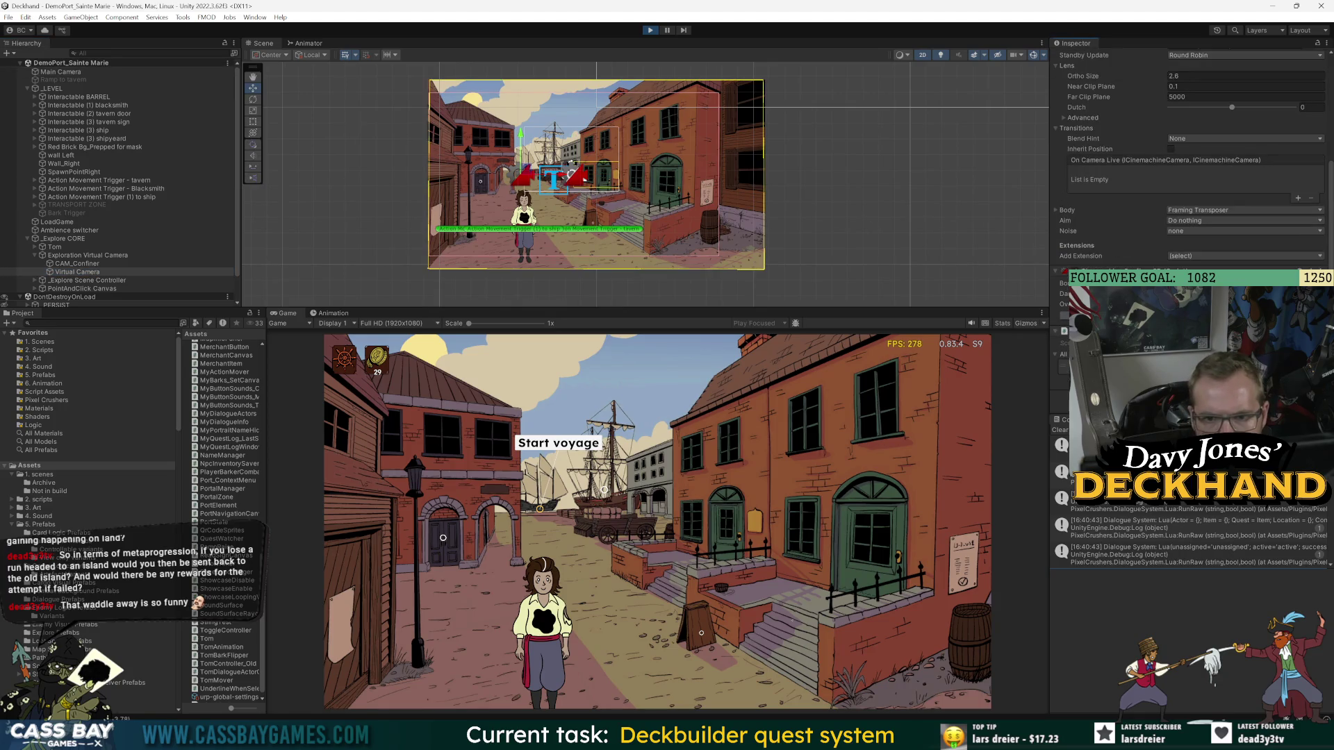
pyautogui.click(1243, 283)
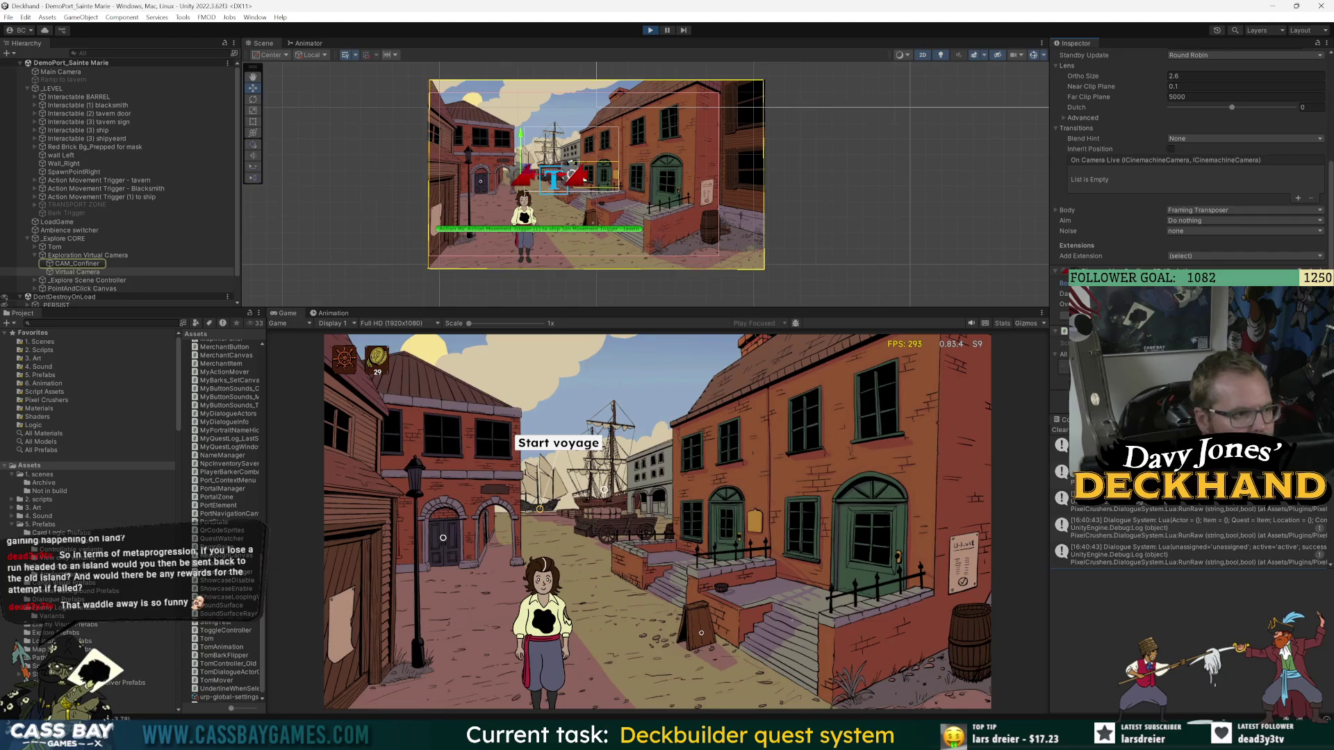
pyautogui.click(92, 264)
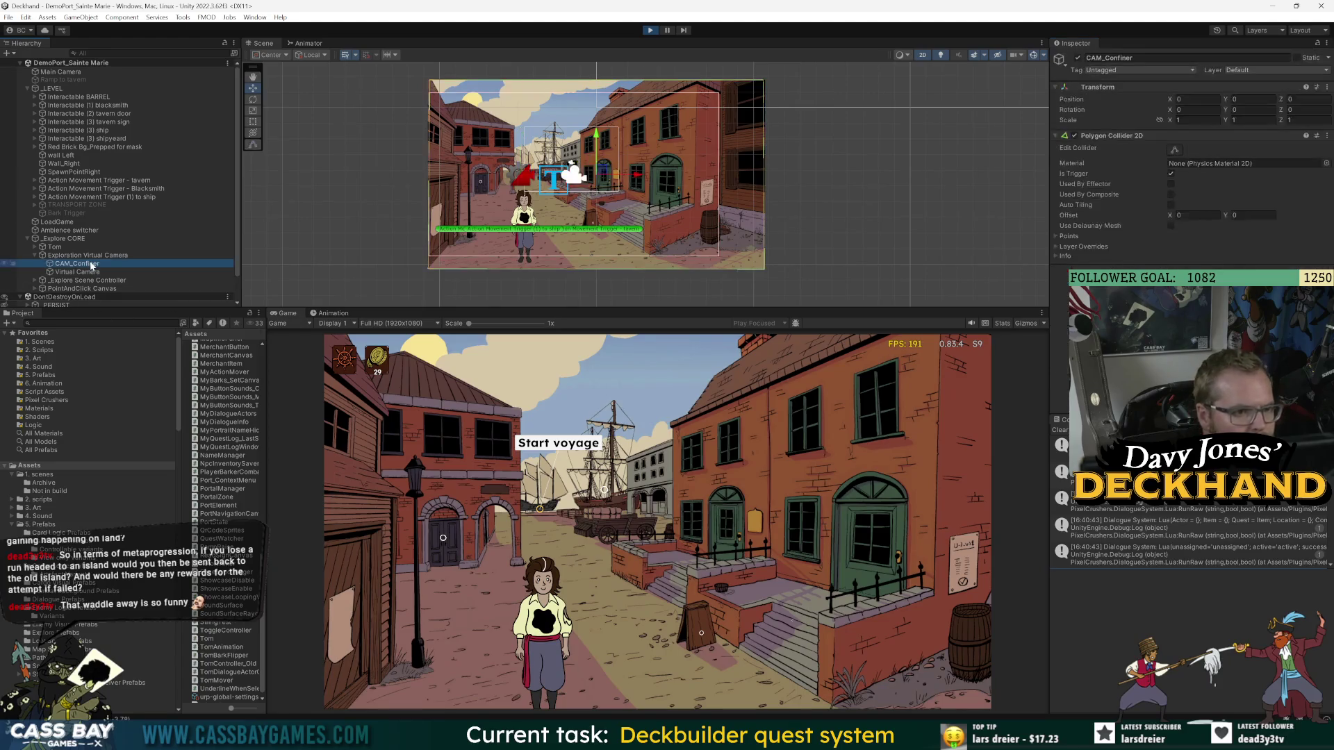
# - Reselect the Virtual Camera and set its CinemachineVirtualCamera to Solo
pyautogui.click(93, 274)
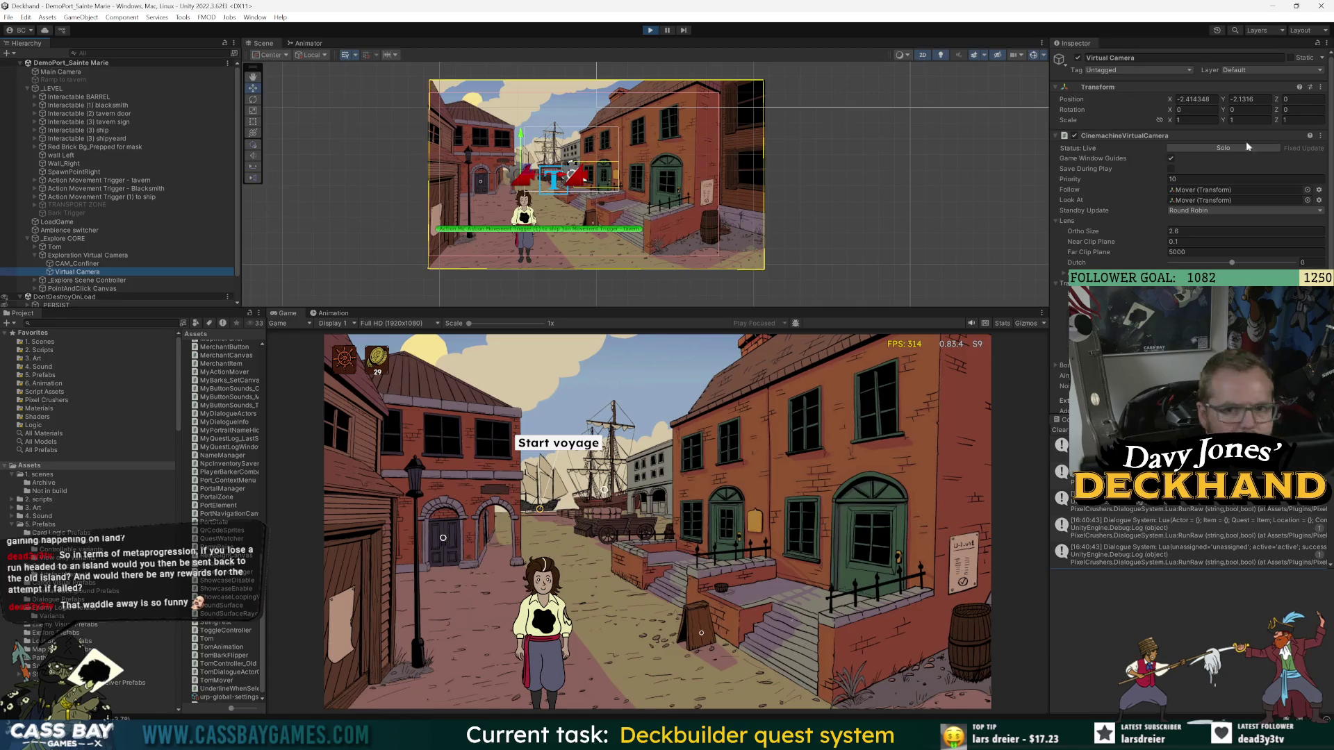
pyautogui.click(1224, 150)
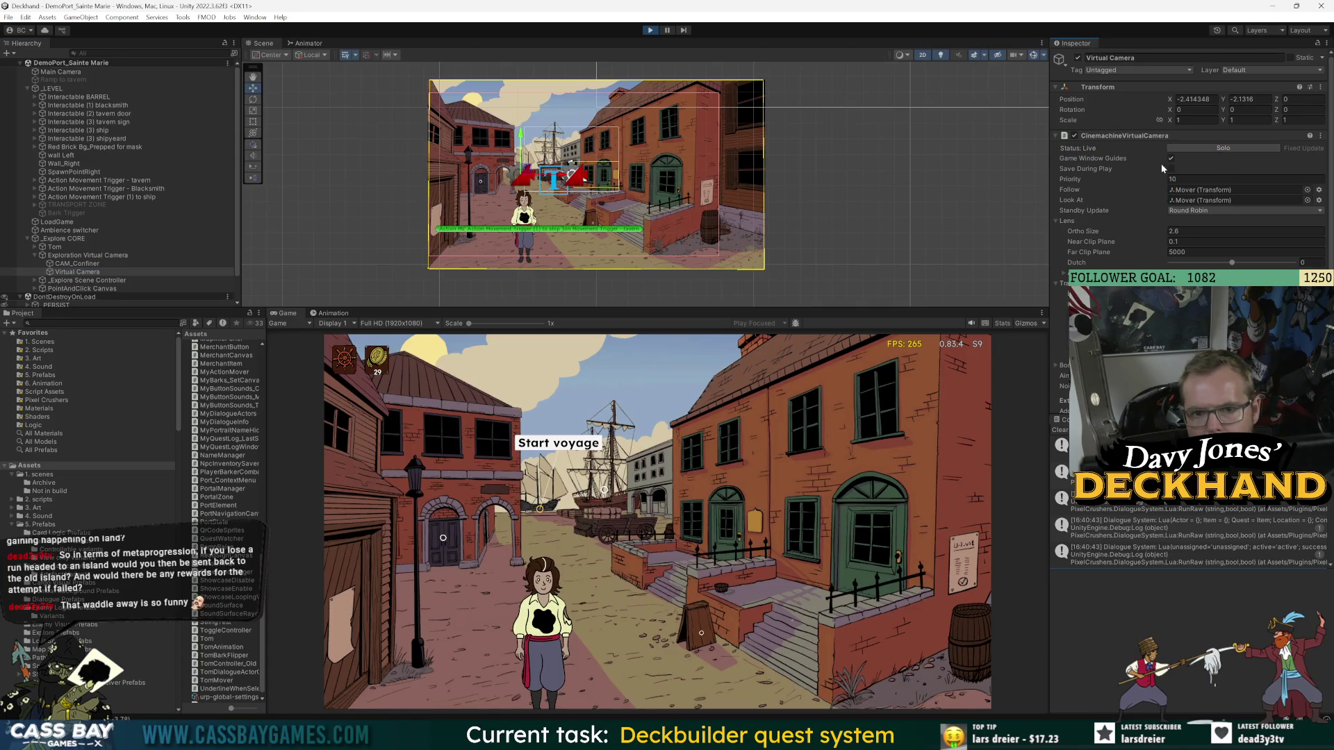
pyautogui.scroll(-3, 1187, 166)
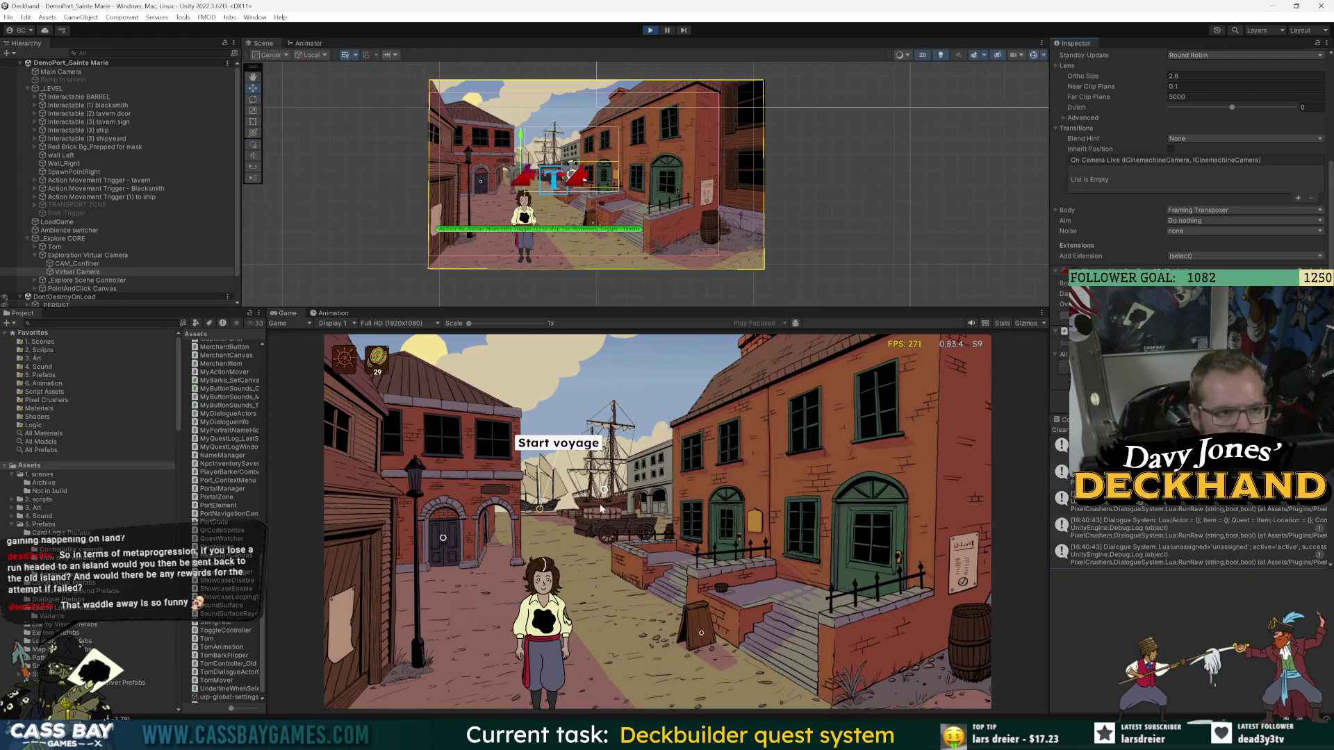
# - Walk Tom right toward the signboard and back left across the street to test camera panning
pyautogui.click(821, 665)
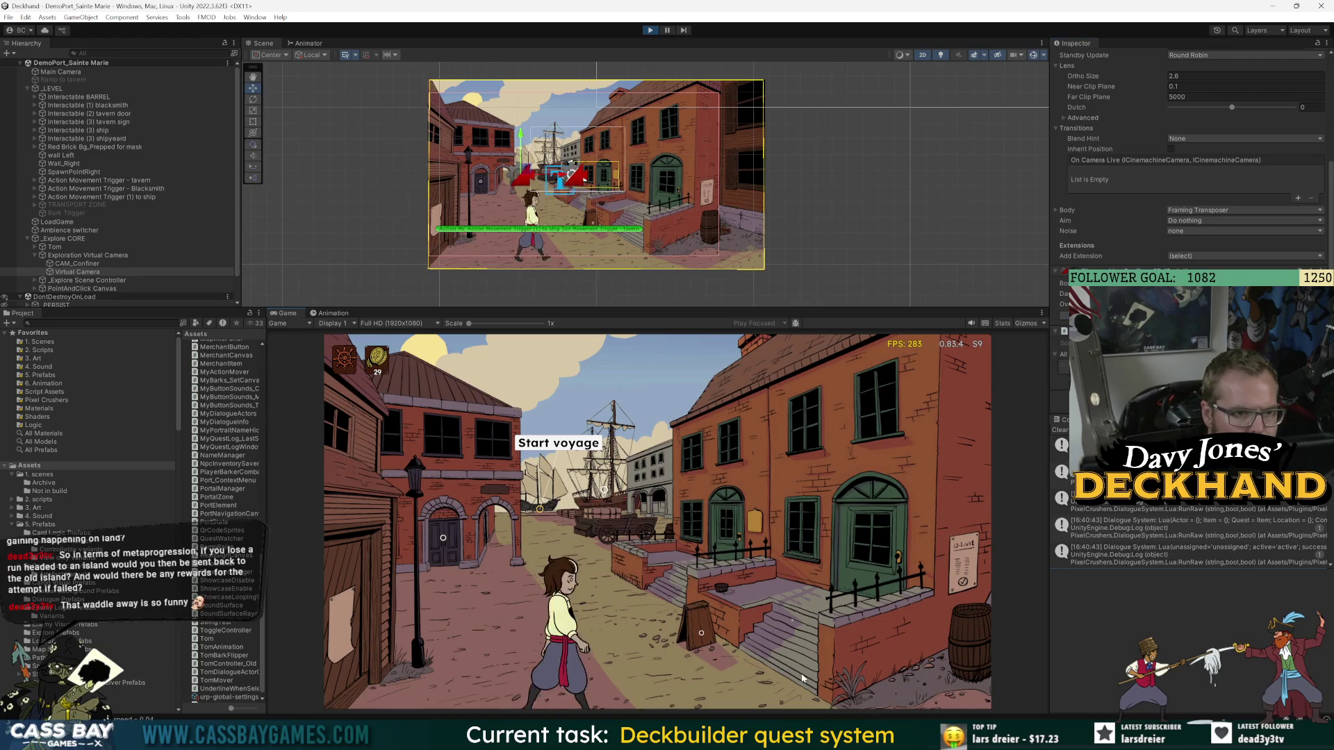
pyautogui.click(901, 667)
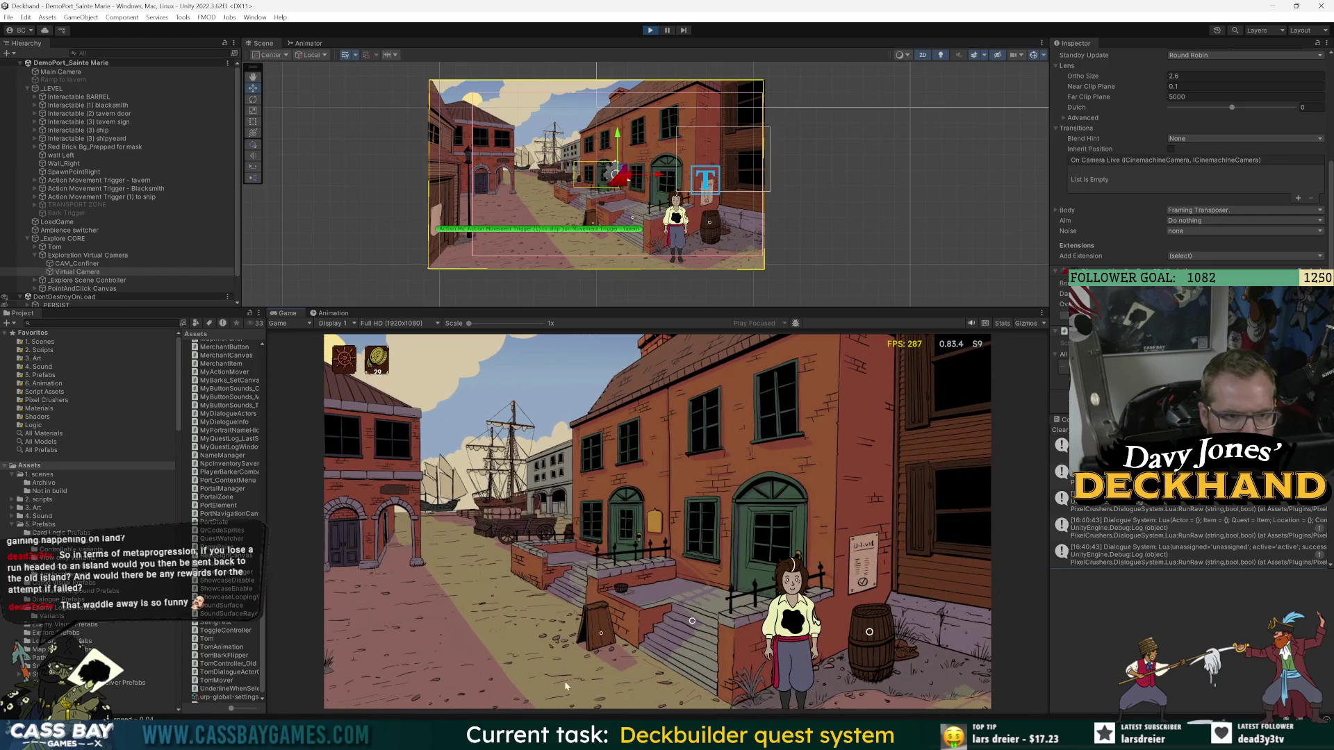
pyautogui.click(359, 678)
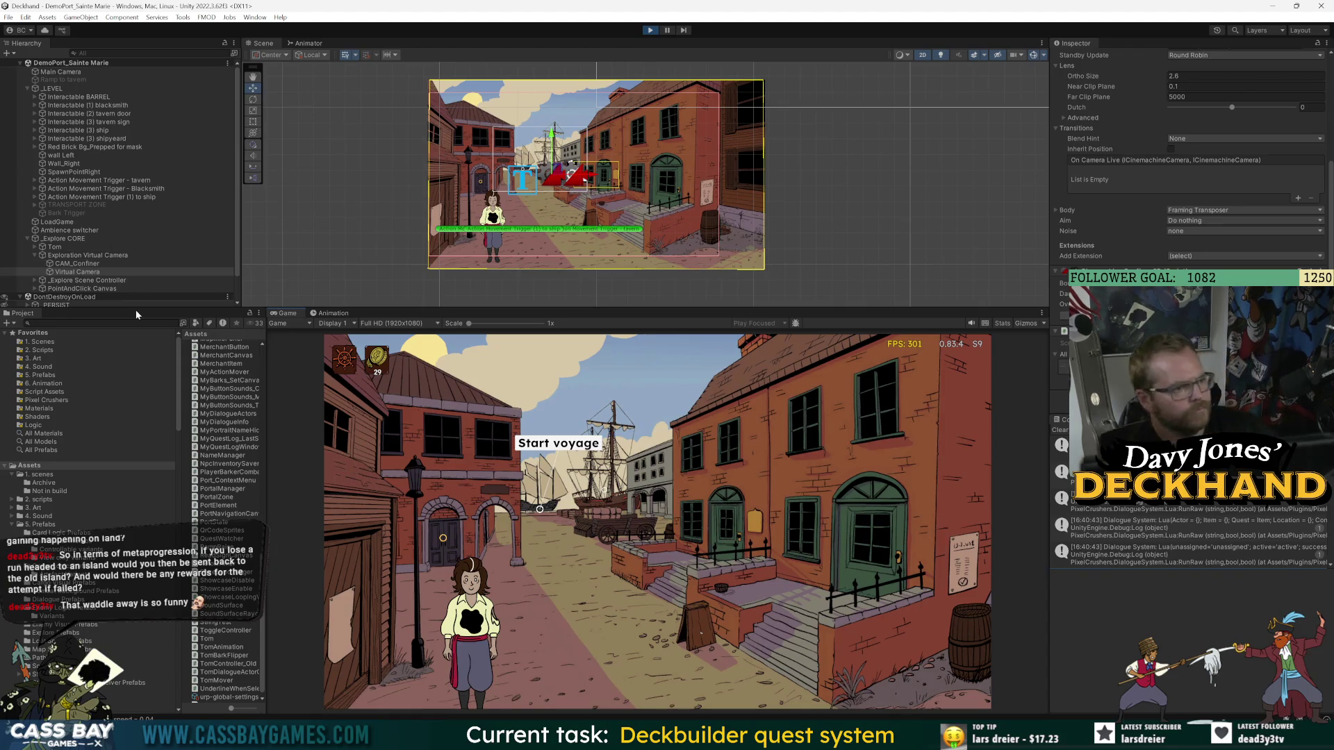
pyautogui.scroll(3, 1139, 194)
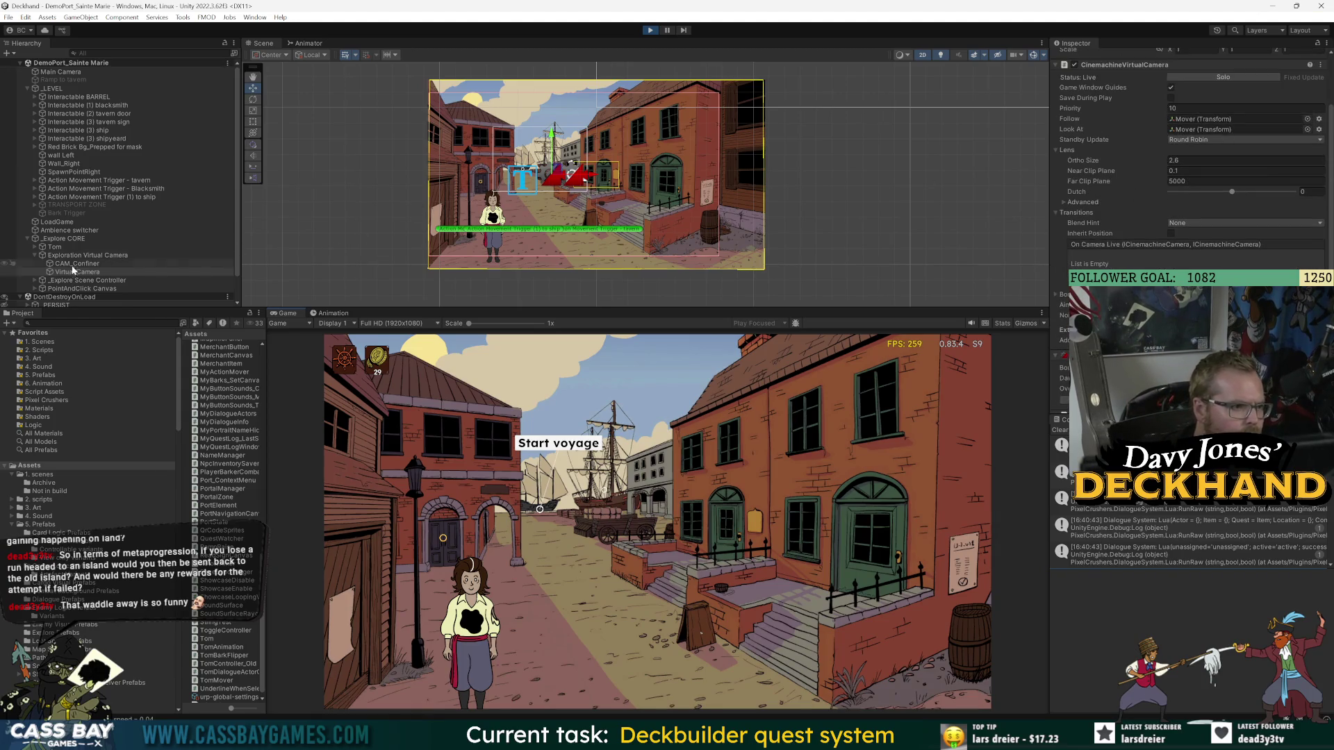
# - Move Tom's Mover upward with the Y gizmo, then stop the playtest and select CAM_Confiner
pyautogui.click(34, 247)
pyautogui.click(68, 263)
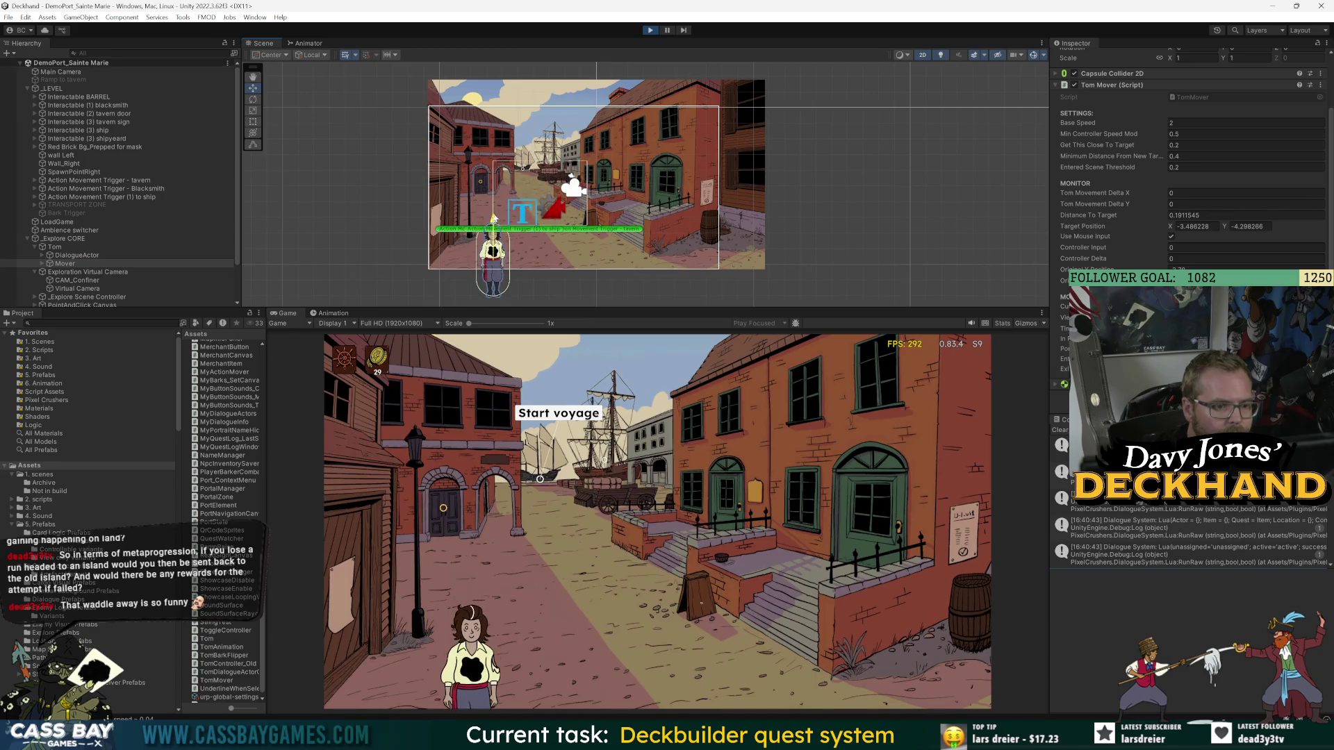
pyautogui.moveTo(493, 219)
pyautogui.mouseDown()
pyautogui.moveTo(512, 89)
pyautogui.moveTo(500, 201)
pyautogui.mouseUp()
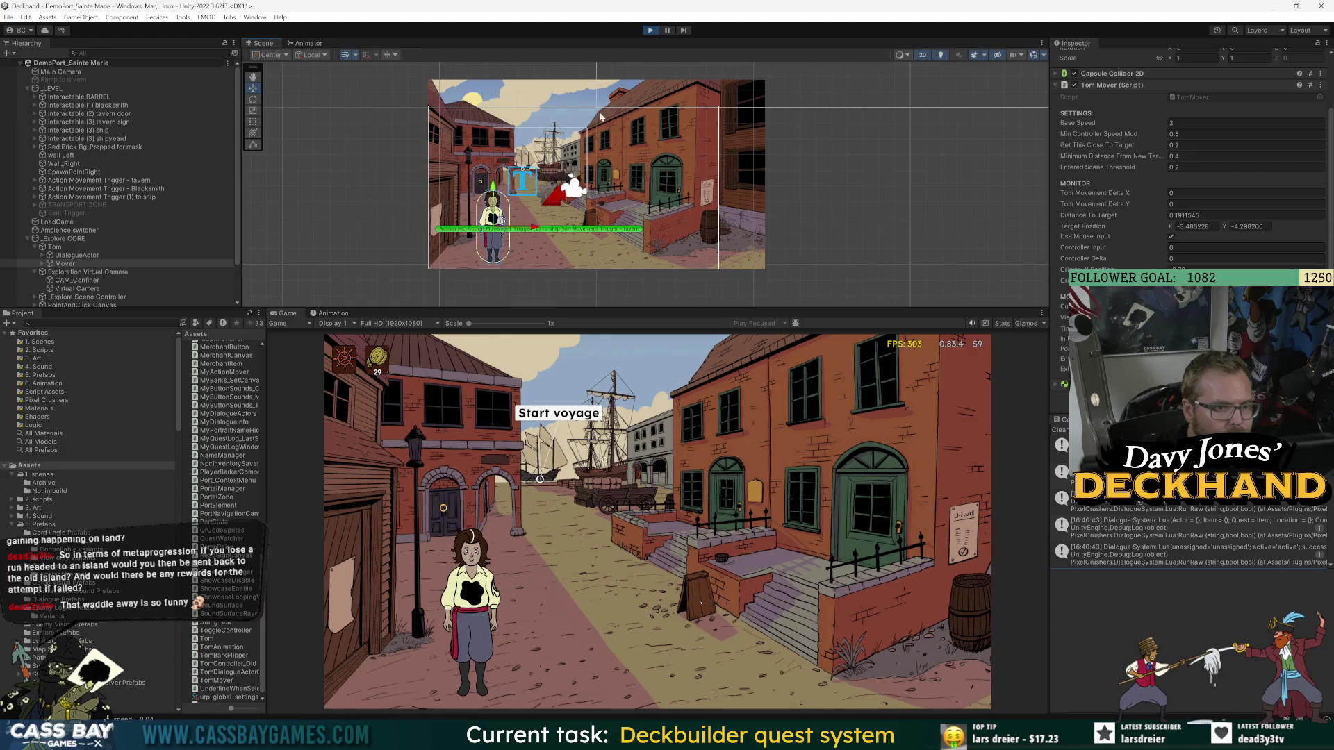
pyautogui.click(648, 32)
pyautogui.scroll(-3, 114, 274)
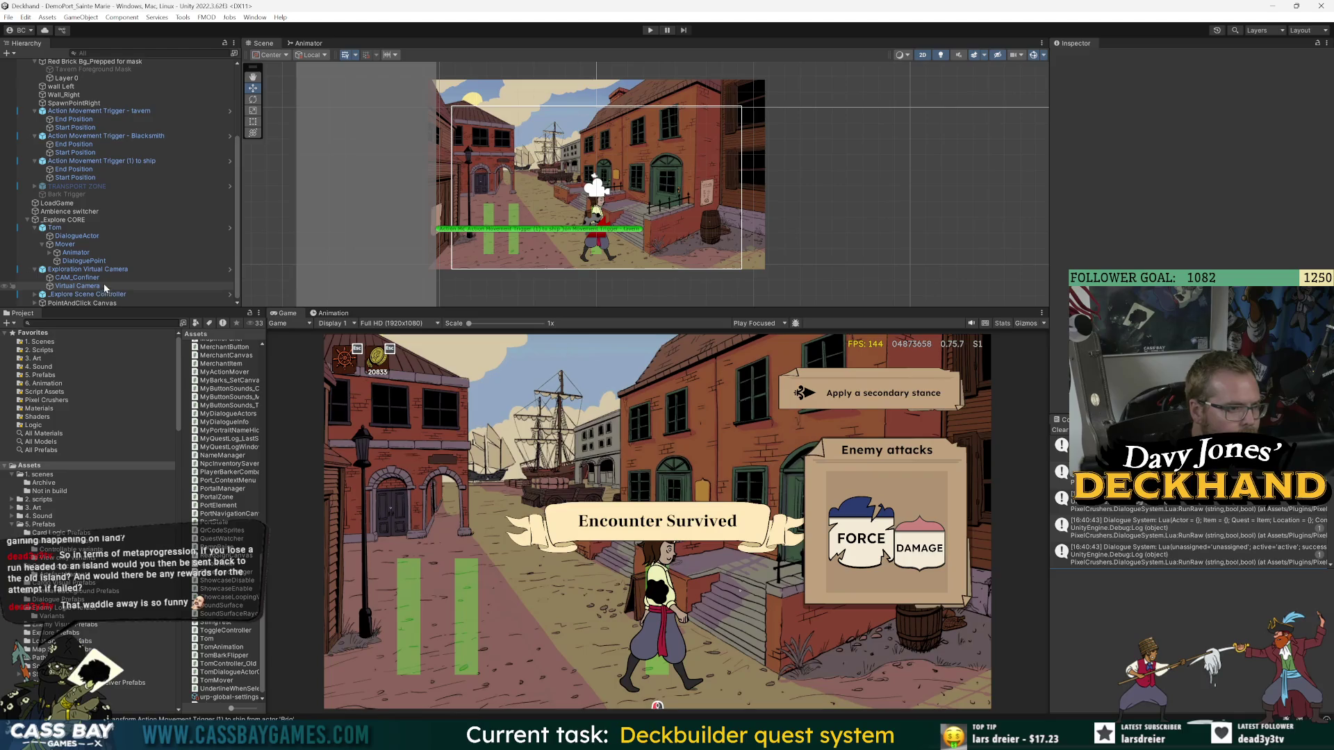
pyautogui.click(77, 277)
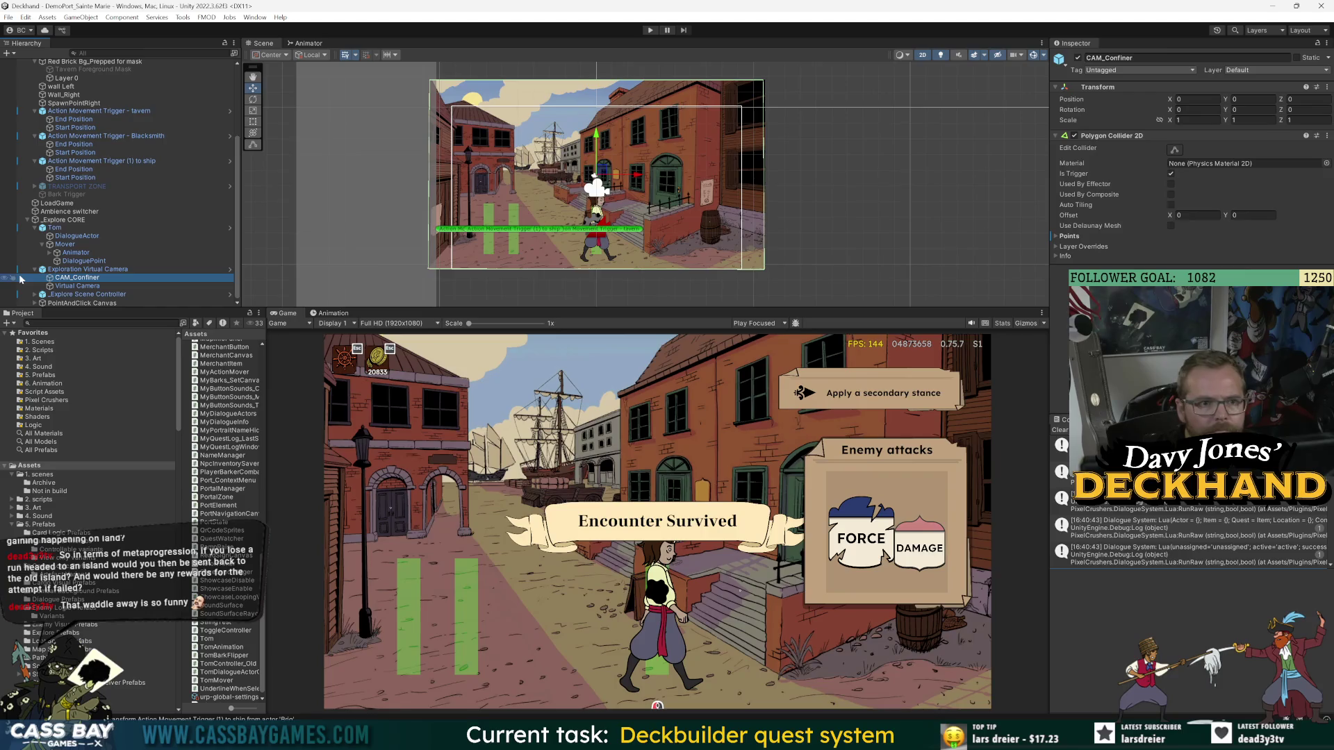
# - Review Tom, Exploration Virtual Camera and DialogueActor, then open Tom's prefab from the Inspector
pyautogui.click(70, 229)
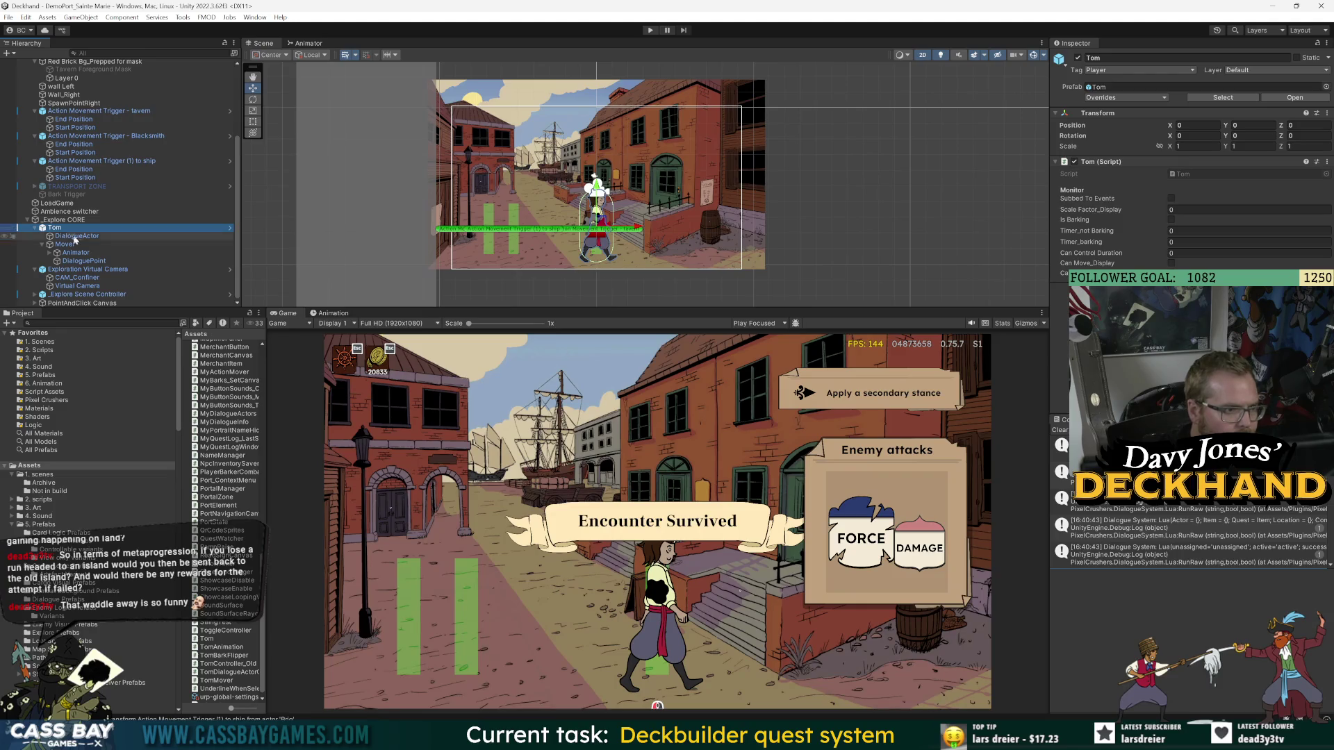
pyautogui.click(98, 269)
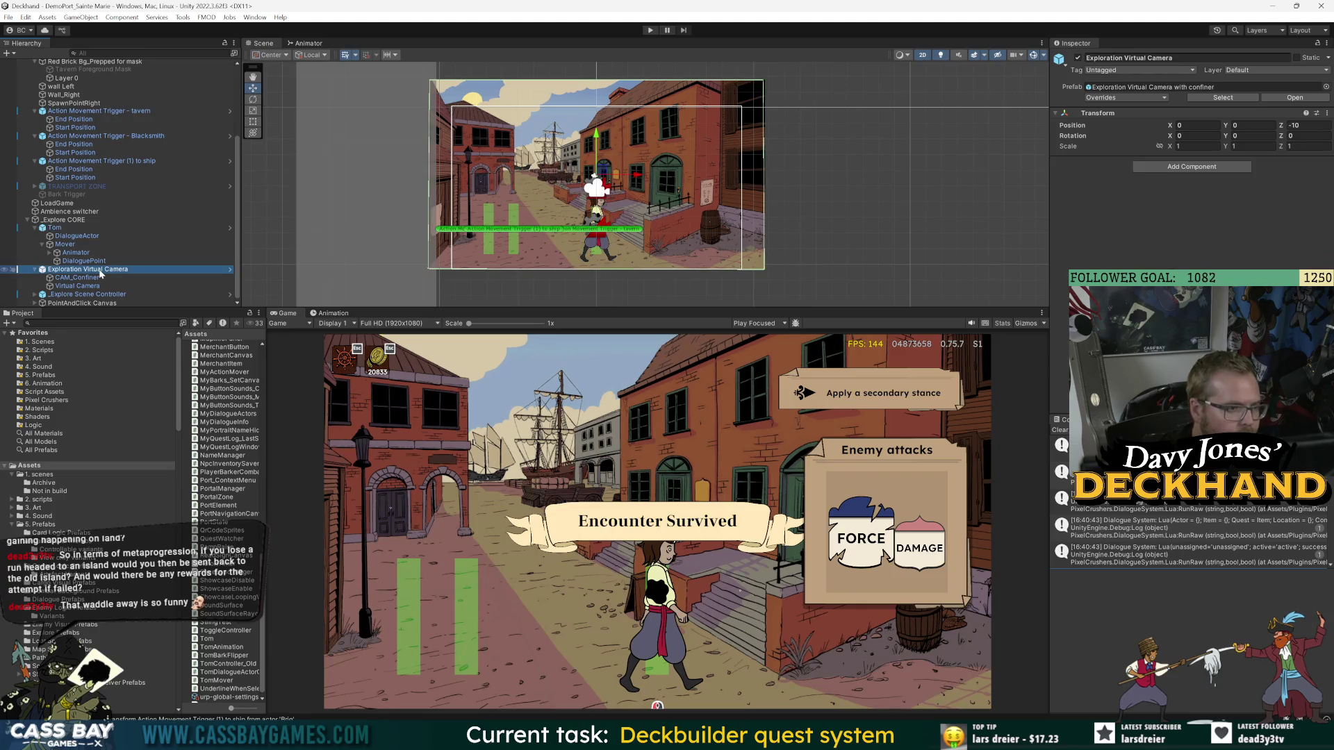
pyautogui.click(77, 236)
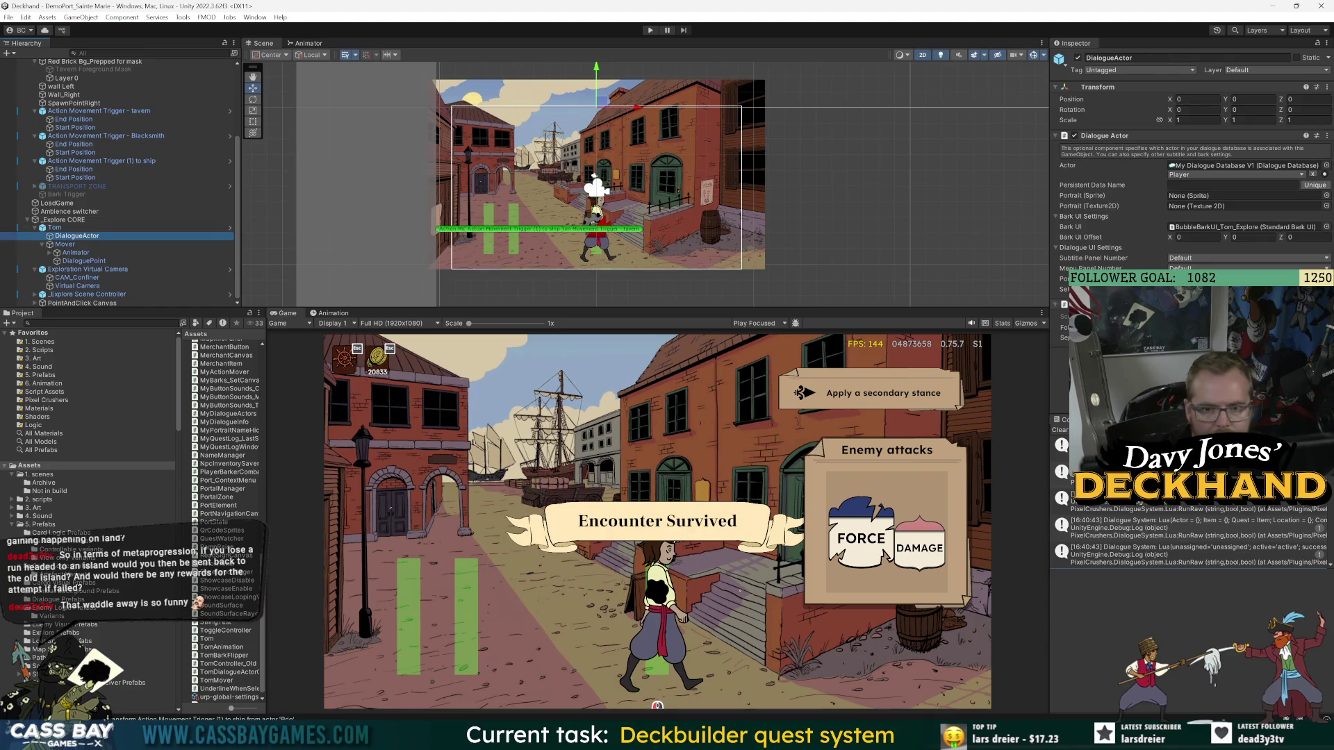
pyautogui.click(56, 227)
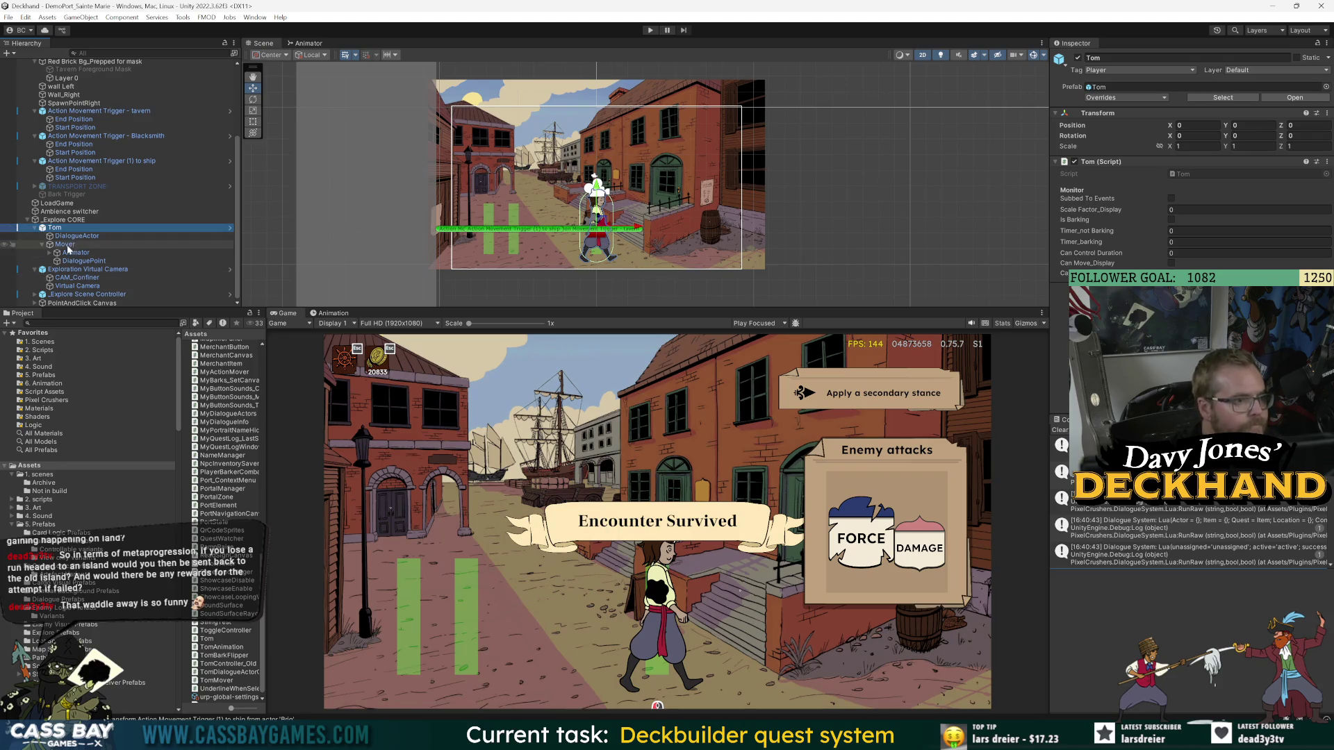
pyautogui.click(1294, 98)
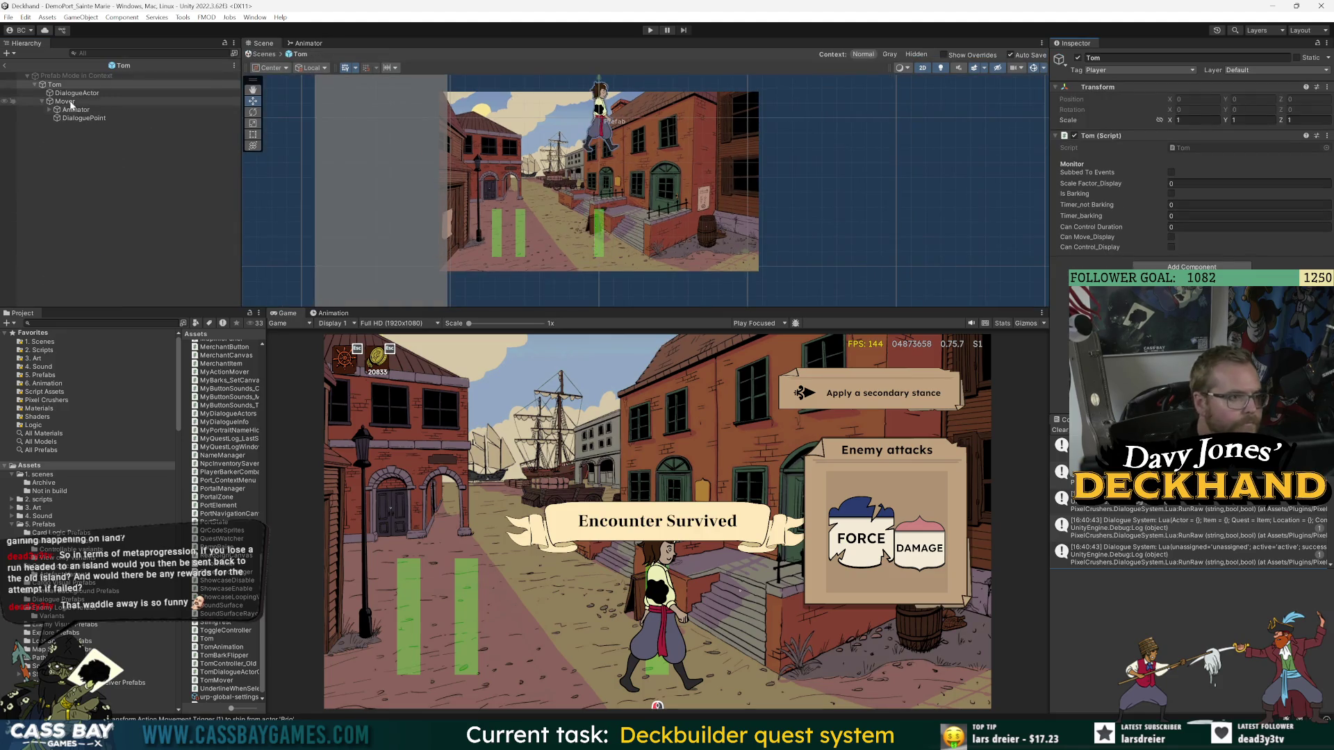
# - Create an empty child under Mover named Camera Follow Position
pyautogui.click(61, 102)
pyautogui.rightClick(57, 102)
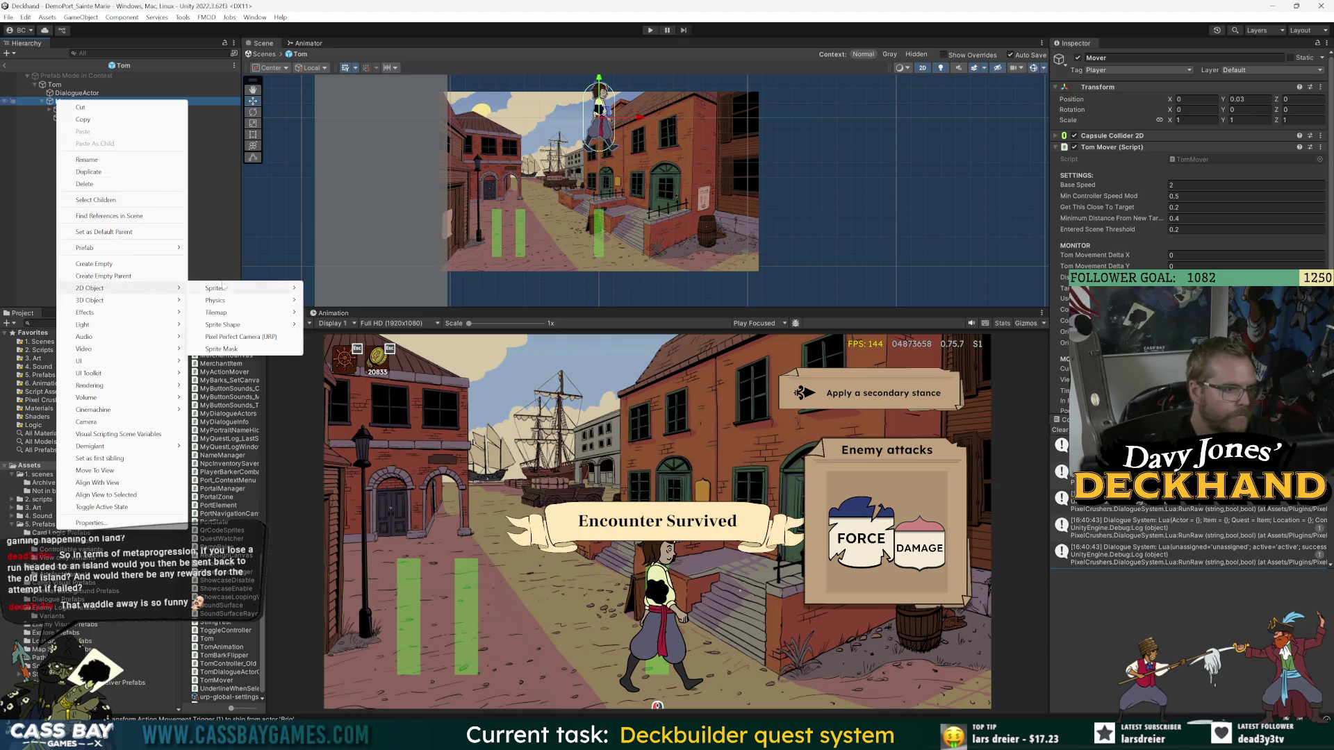
pyautogui.click(95, 264)
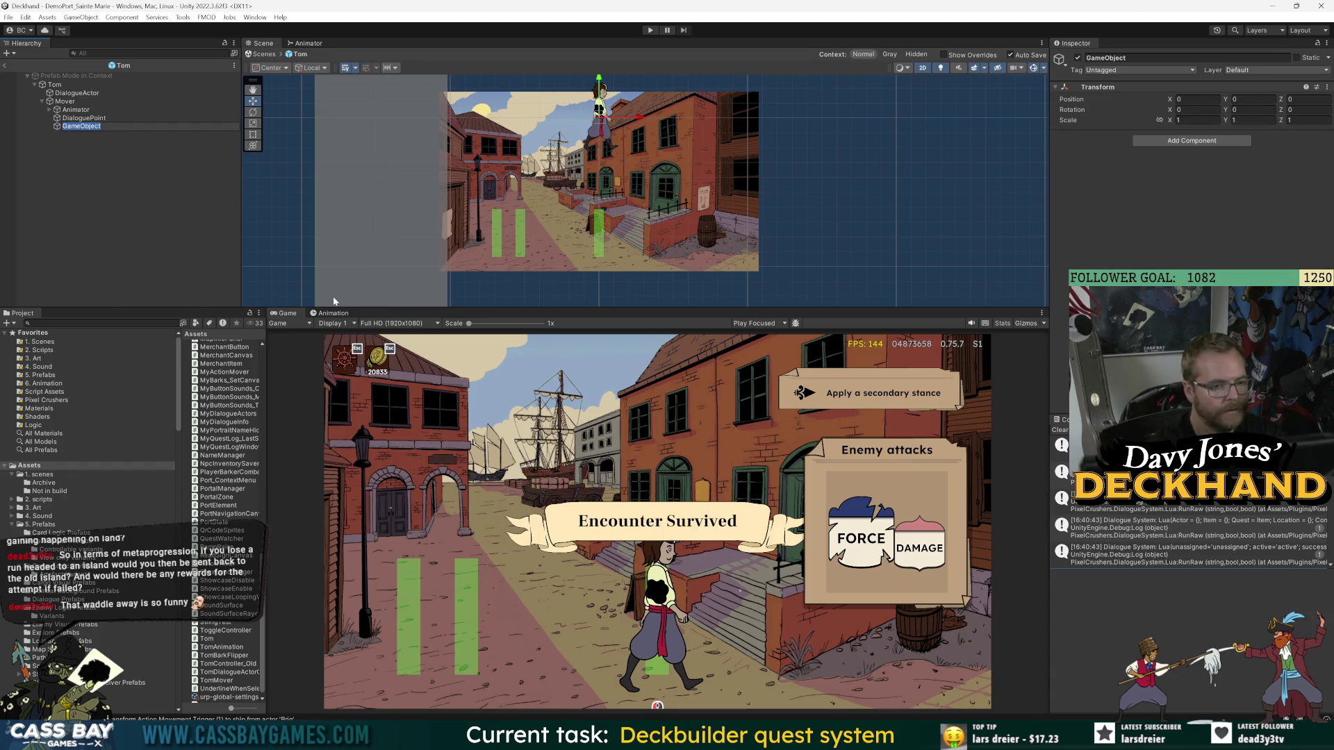
pyautogui.write('Y')
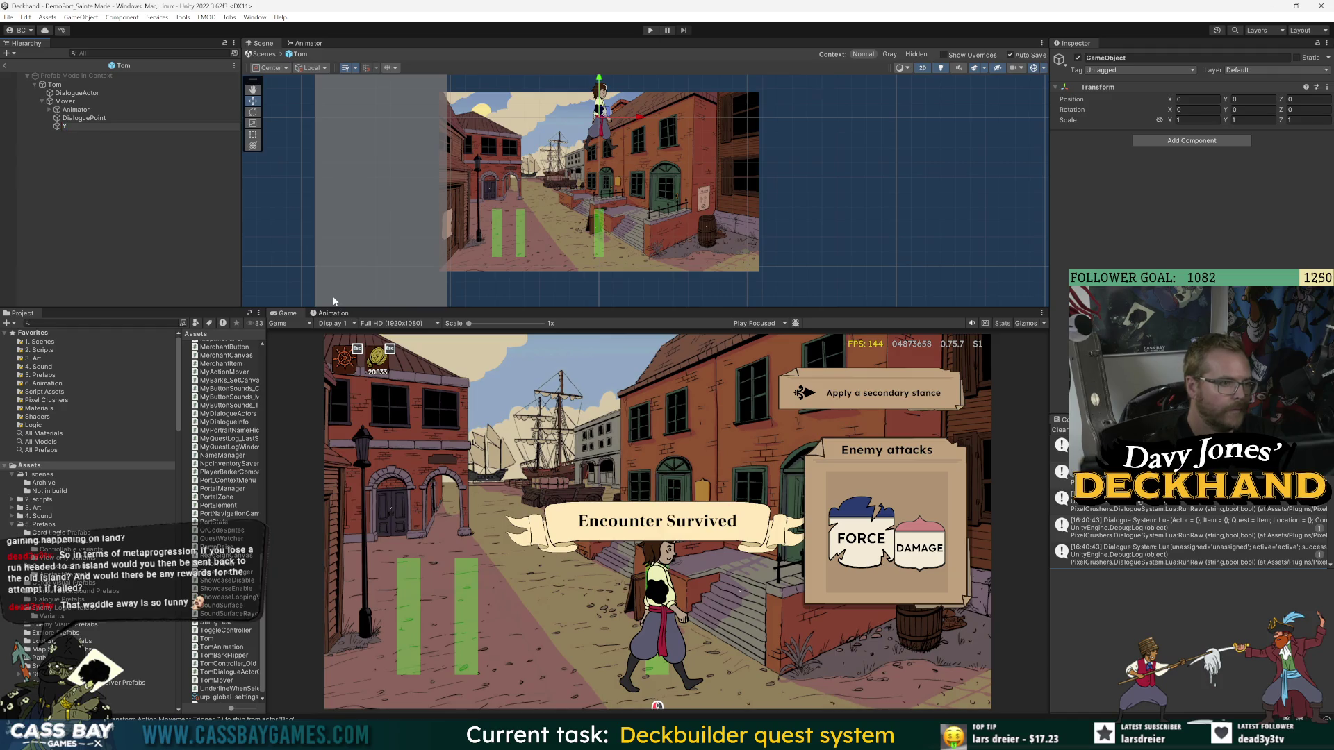
pyautogui.write(' Camer')
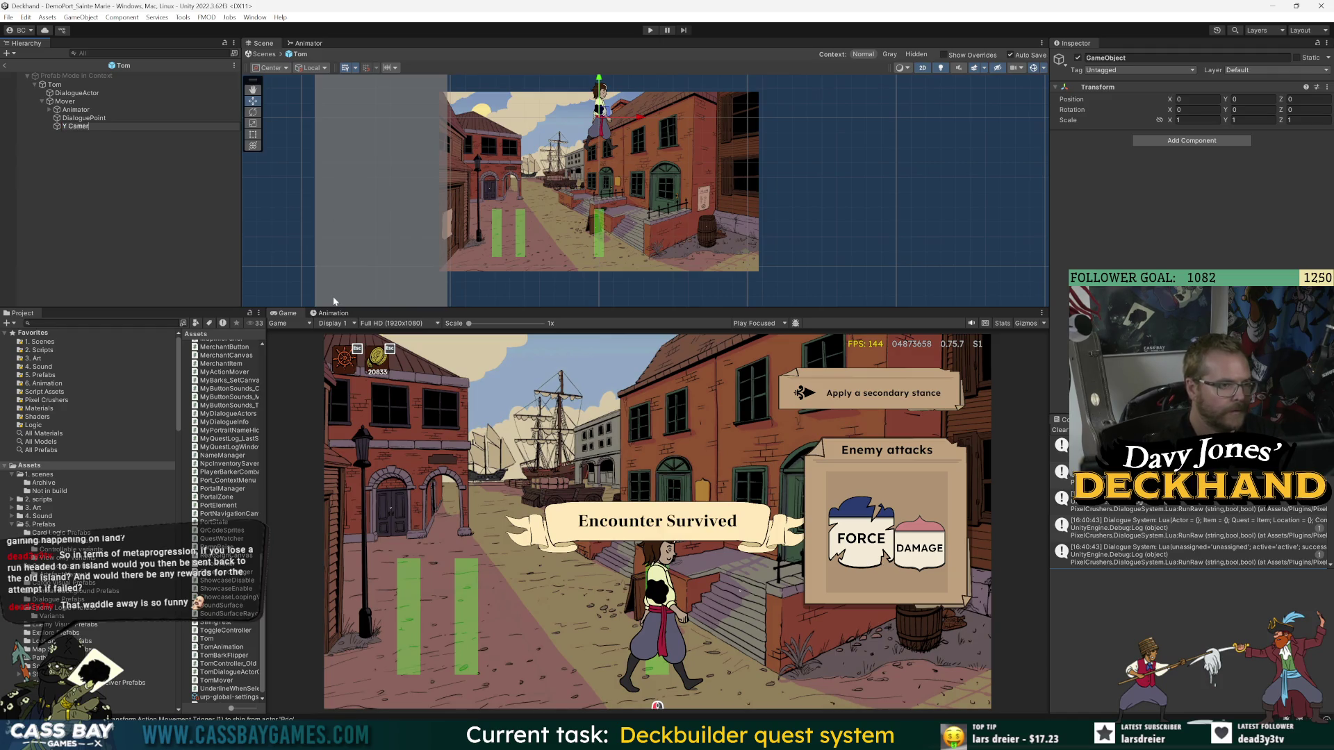
pyautogui.write('Came')
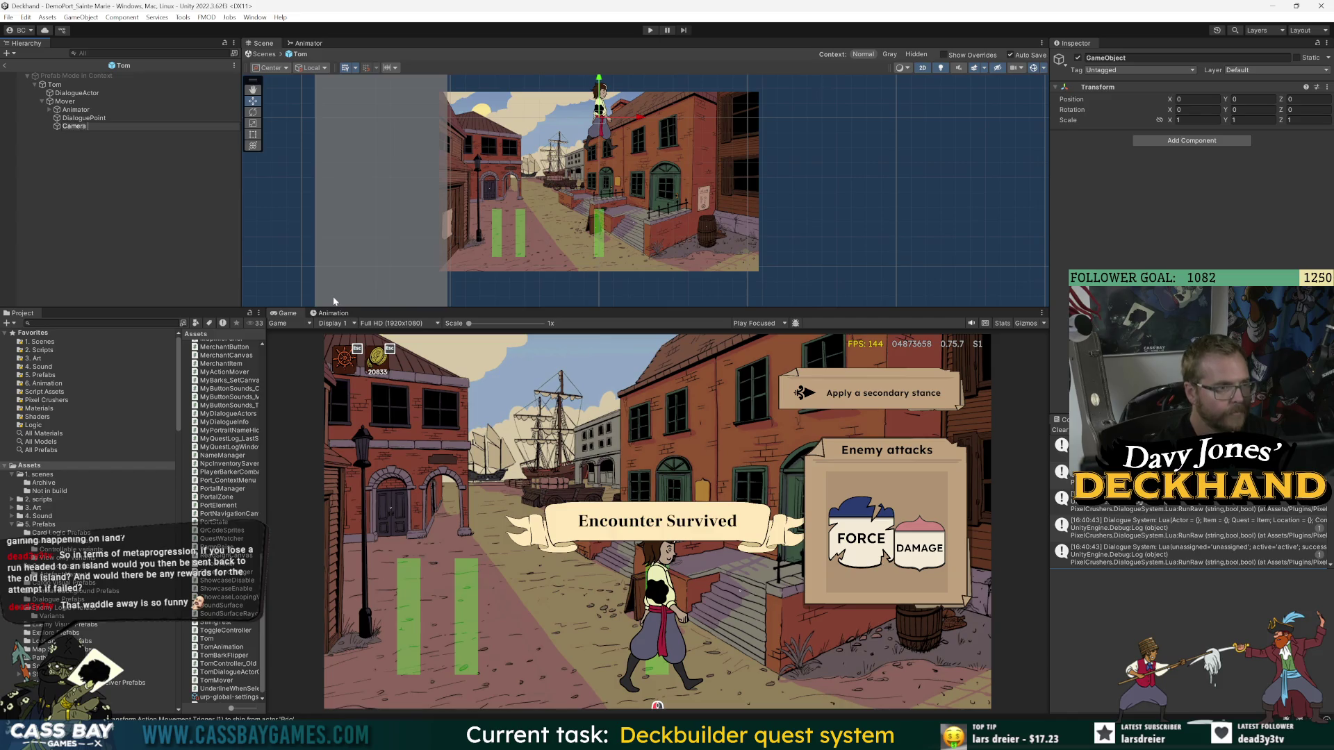
pyautogui.write(' Follow Position')
pyautogui.press('Return')
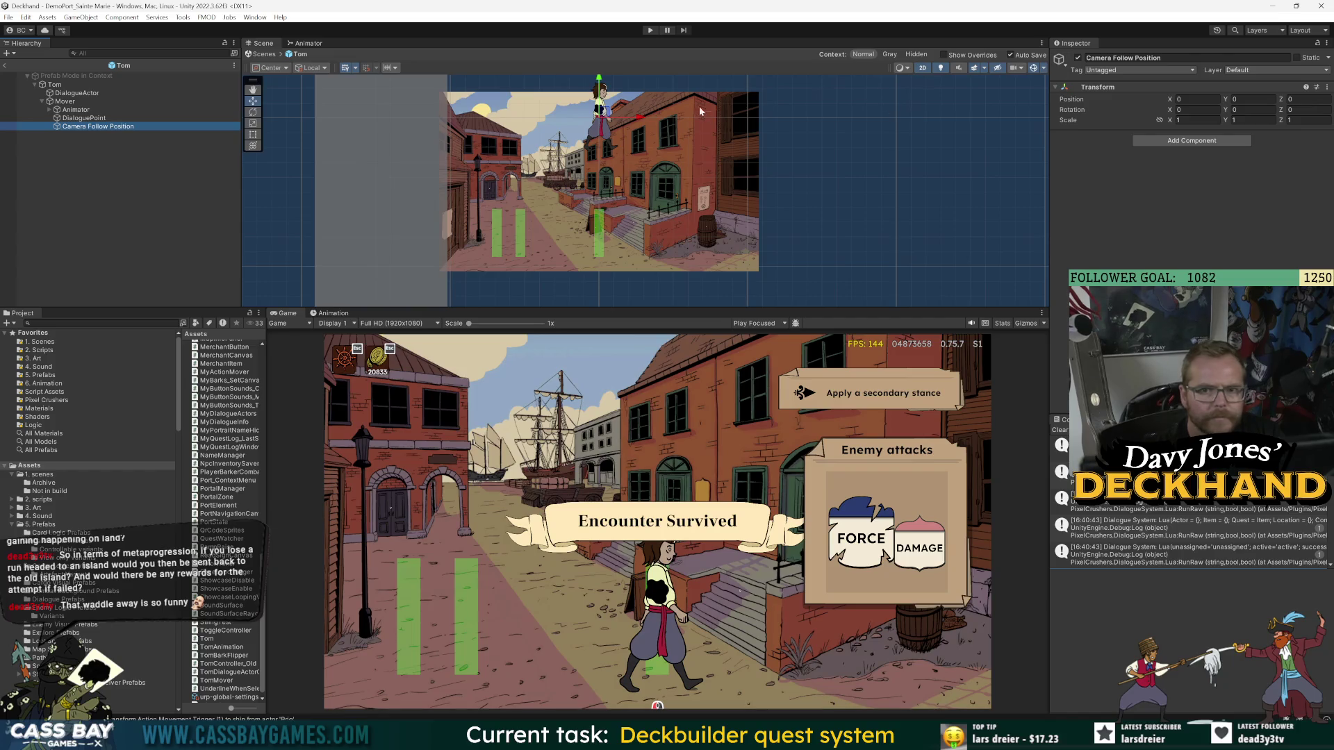
# - Lower Camera Follow Position to Y -0.92 and return to the port scene
pyautogui.moveTo(603, 80); pyautogui.dragTo(601, 102)
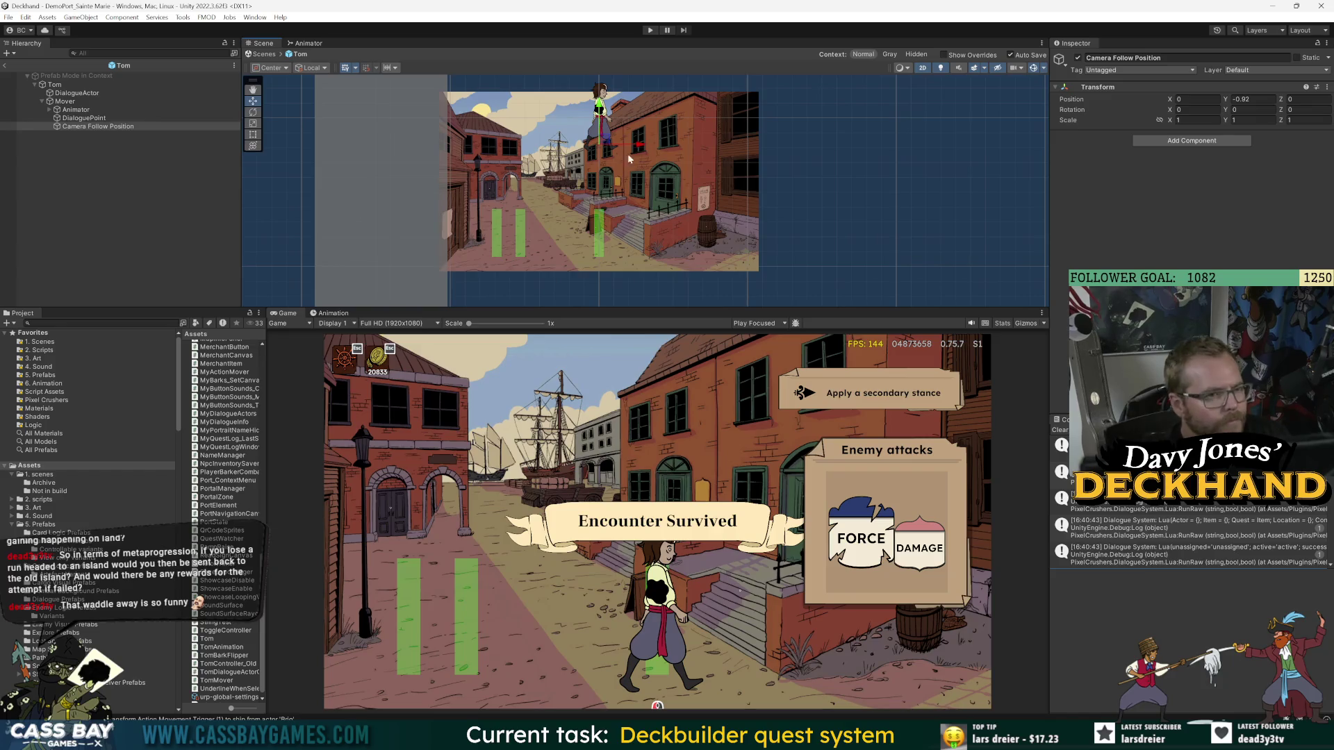
pyautogui.click(100, 127)
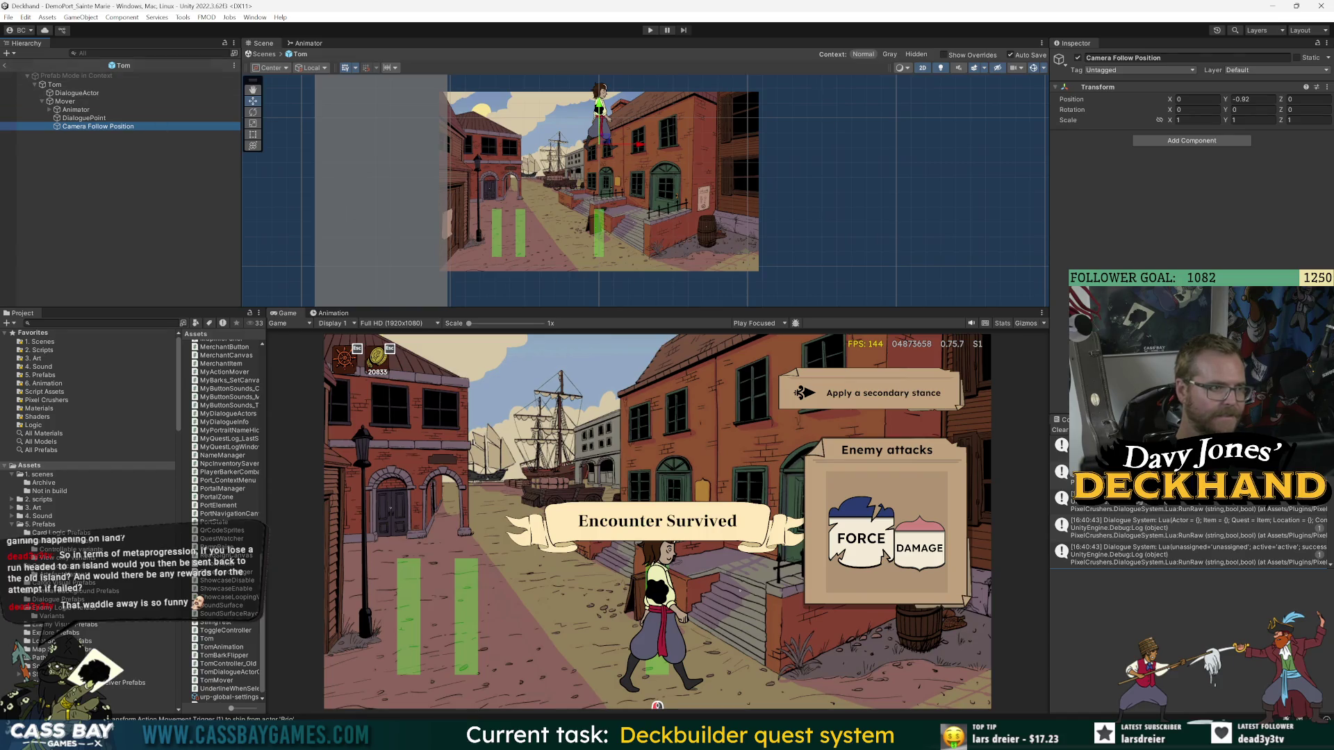
pyautogui.click(6, 66)
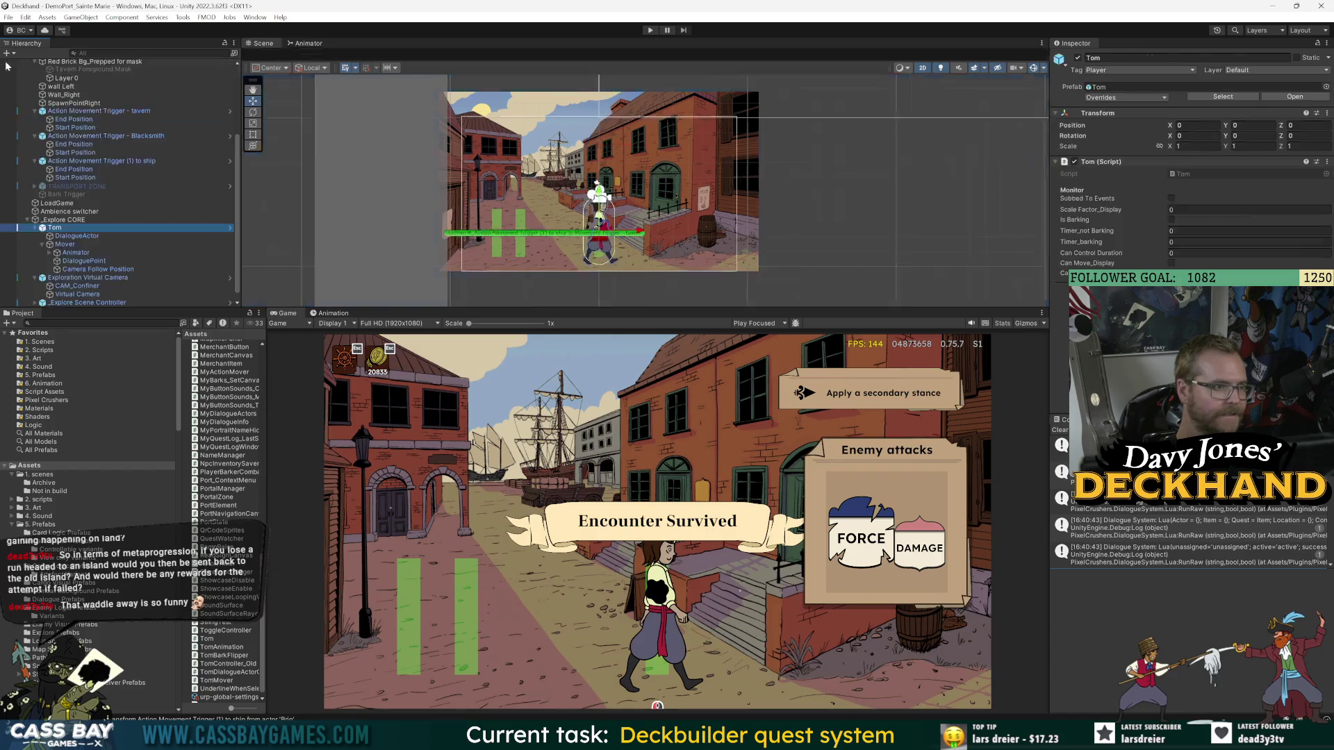
# - Make Mover the Virtual Camera's follow target and uncheck Lookahead Ignore Y in the camera prefab
pyautogui.click(78, 294)
pyautogui.moveTo(77, 247)
pyautogui.mouseDown()
pyautogui.moveTo(104, 275)
pyautogui.moveTo(1195, 195)
pyautogui.mouseUp()
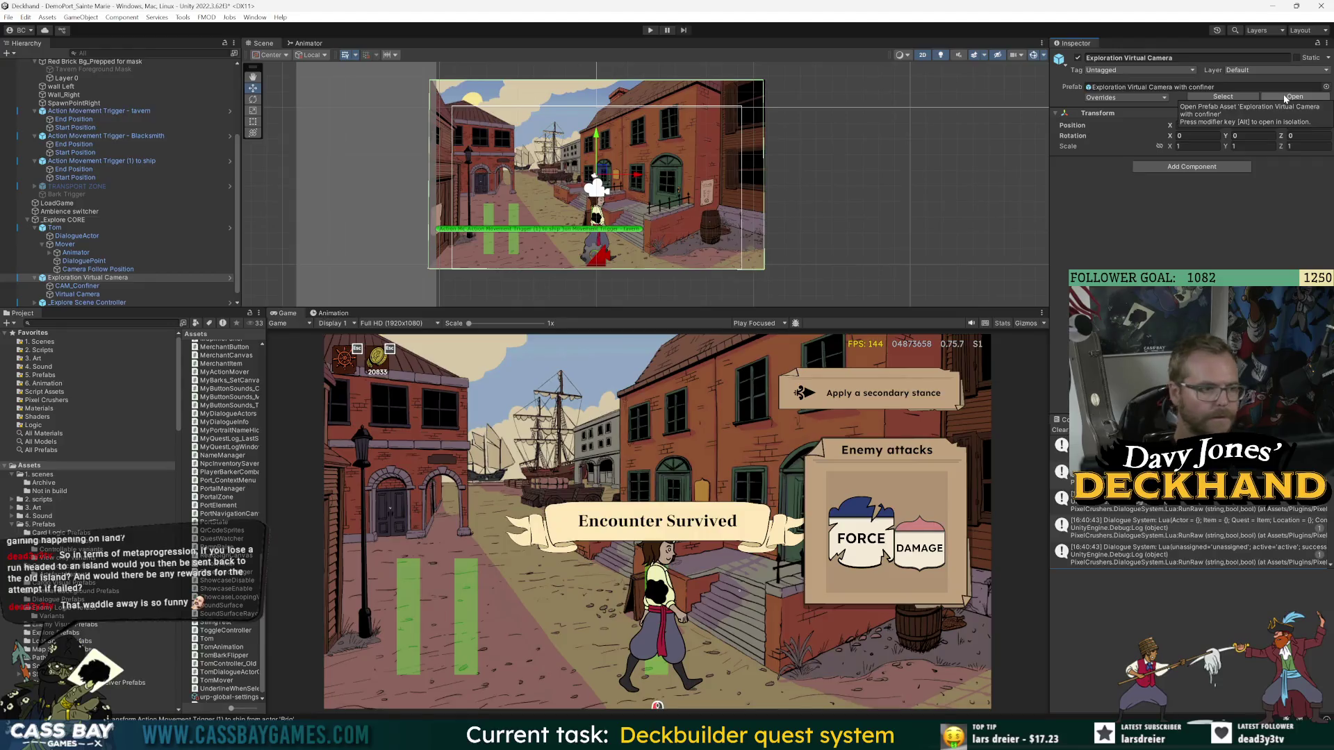
pyautogui.click(230, 278)
pyautogui.click(78, 101)
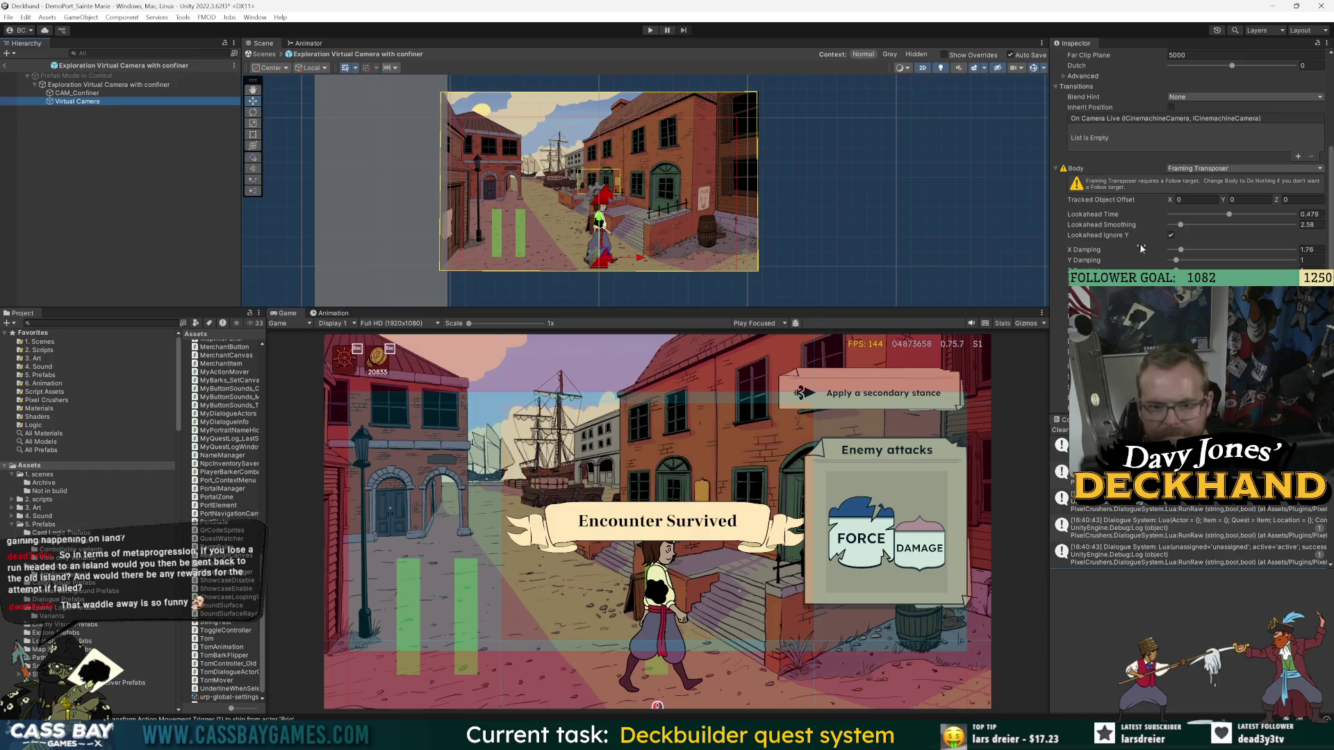
pyautogui.click(1171, 236)
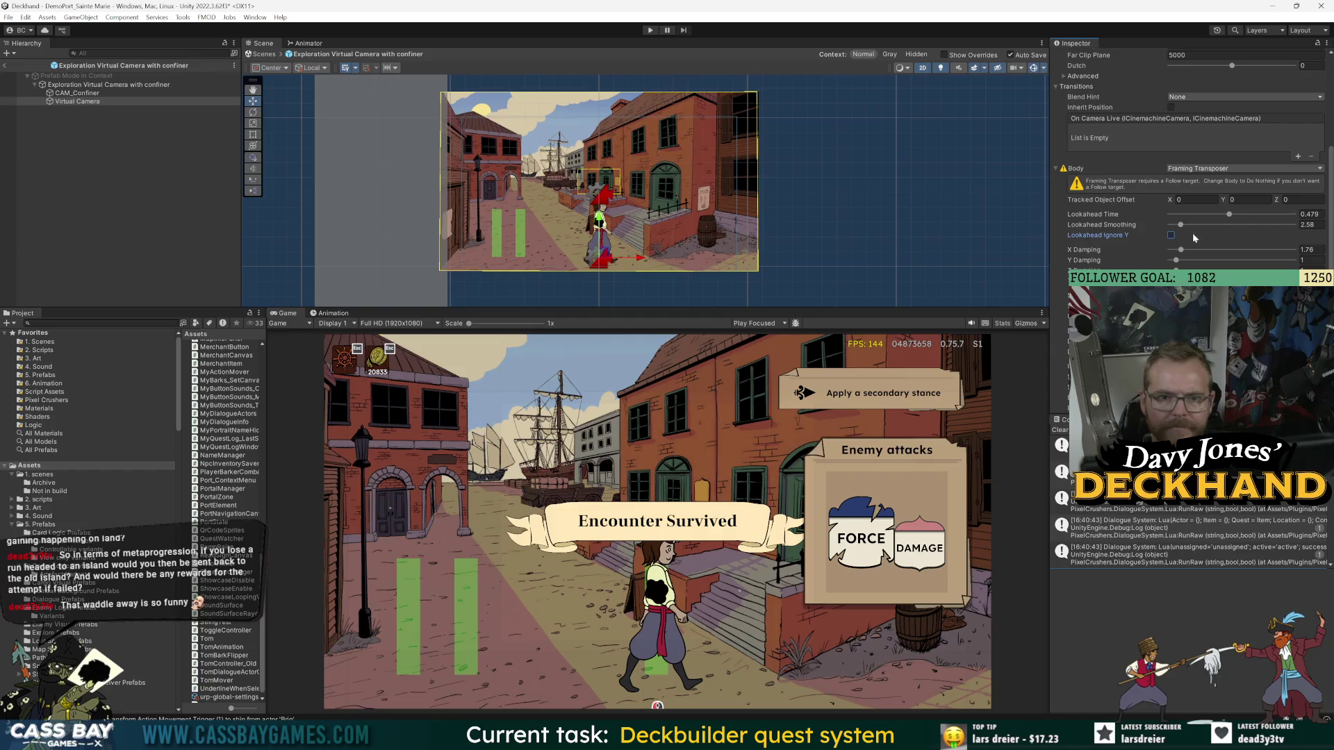
# - Exit Prefab Mode, reselect the scene's Virtual Camera and start Play mode
pyautogui.click(5, 65)
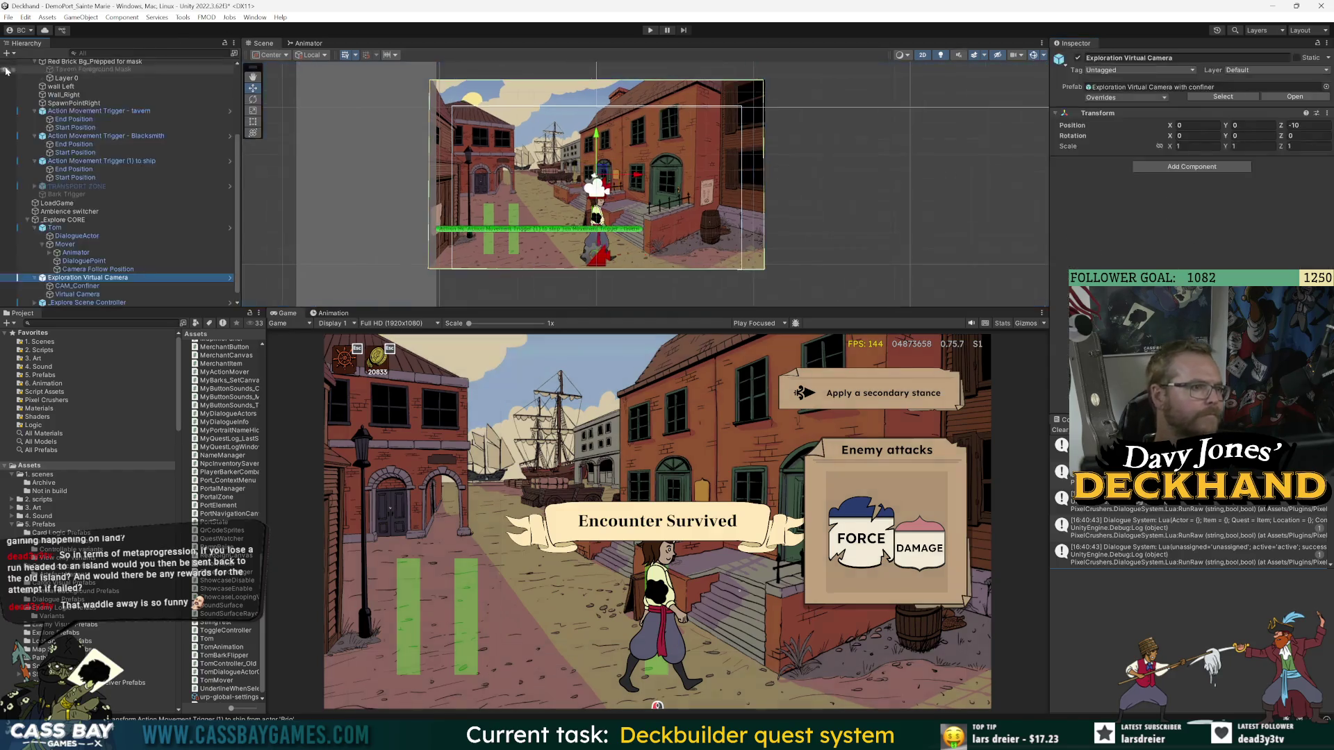
pyautogui.click(80, 294)
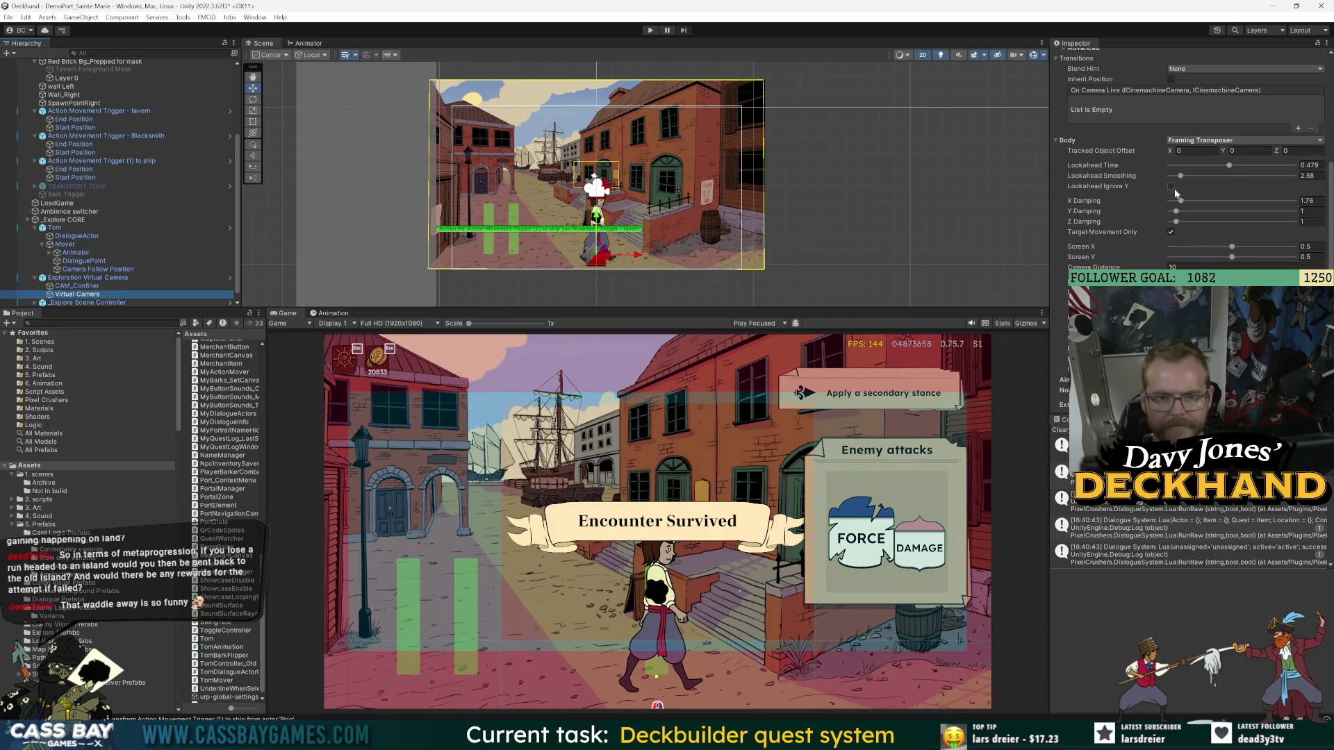
pyautogui.click(650, 30)
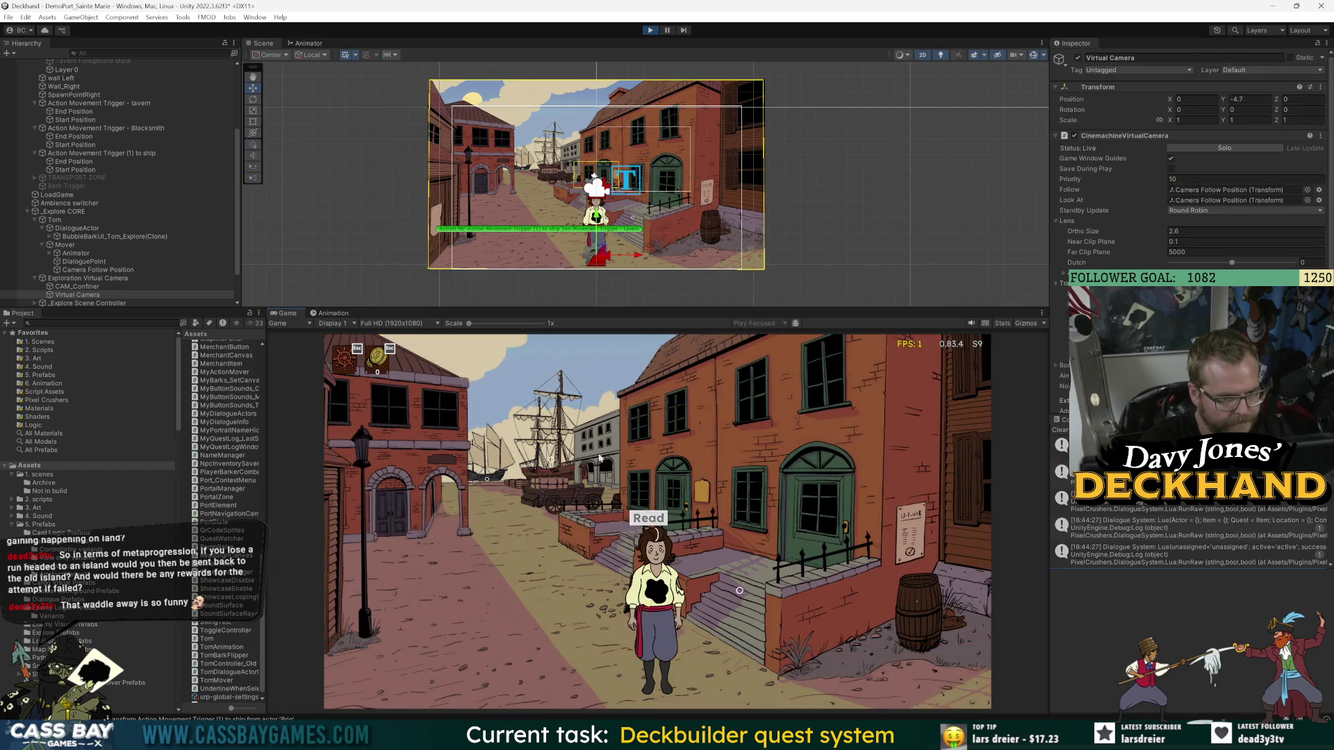
# - Walk the character along the port street, toward the ship and the signboard and back
pyautogui.click(520, 668)
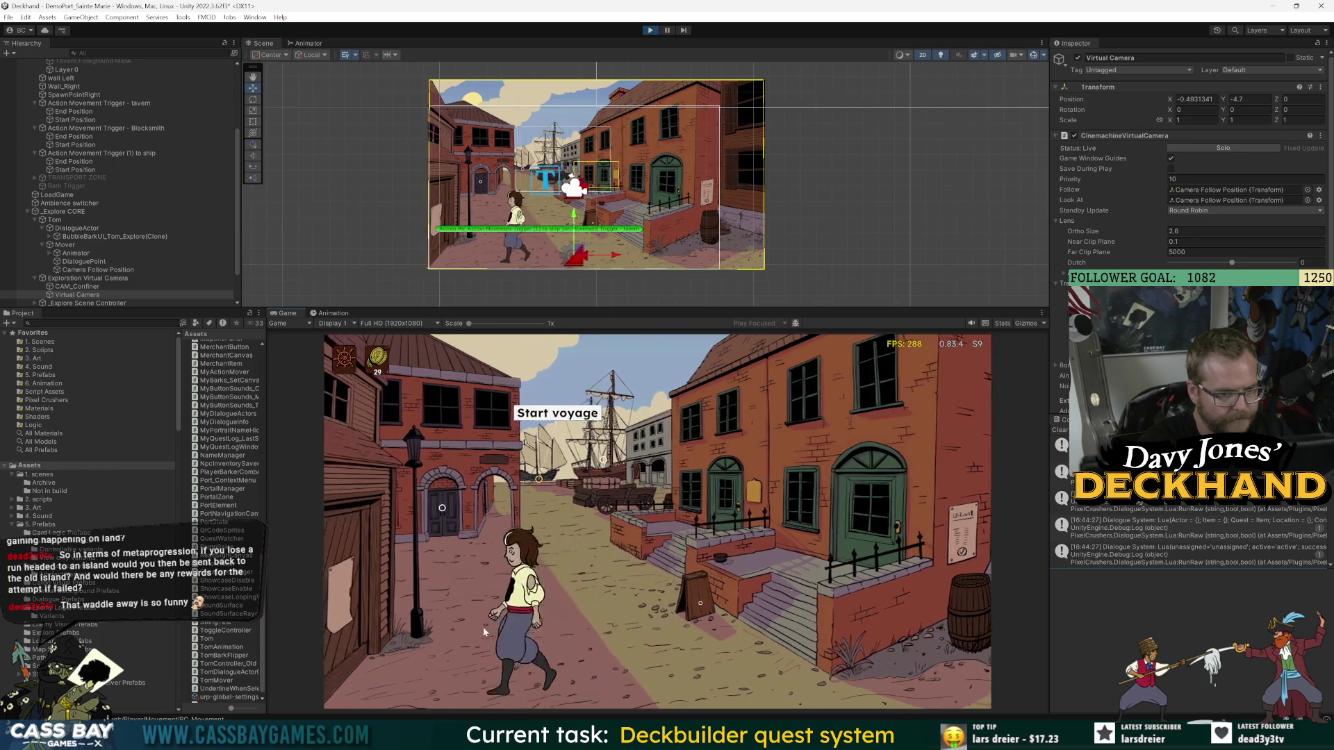
pyautogui.click(563, 408)
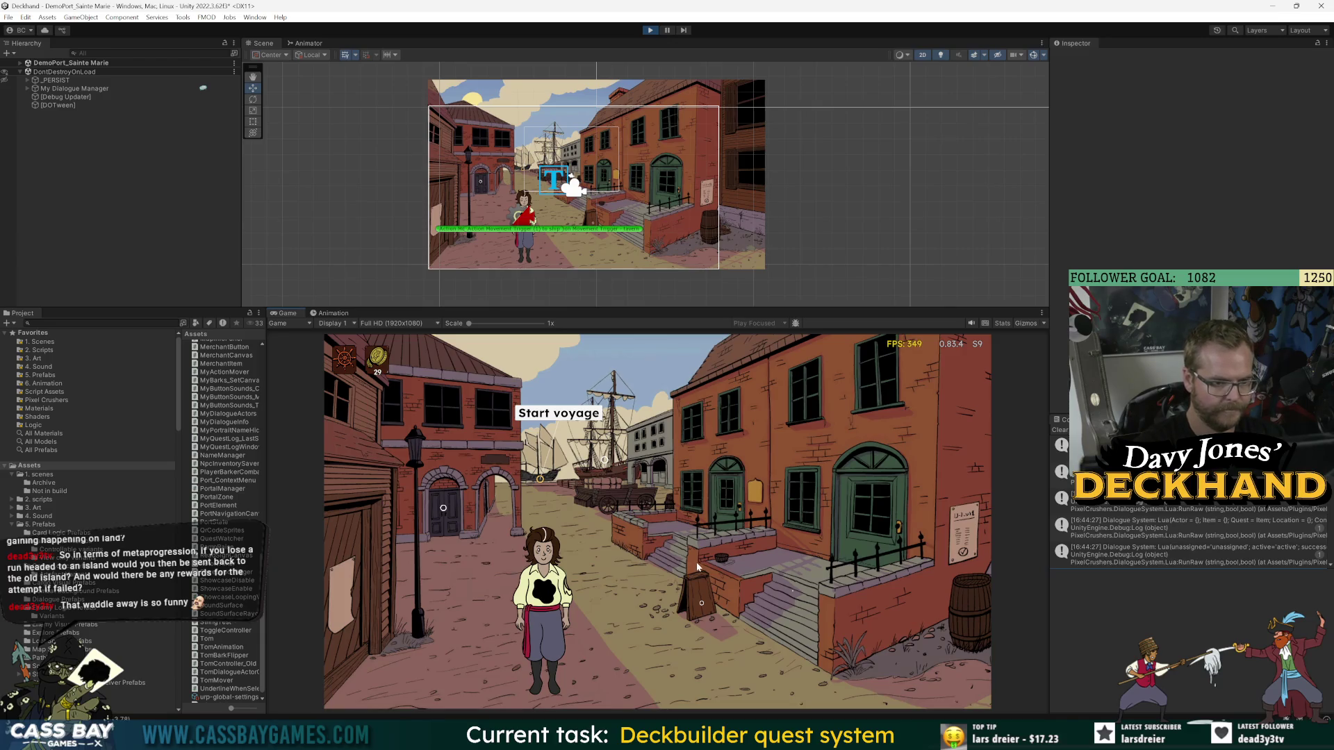
pyautogui.press('d')
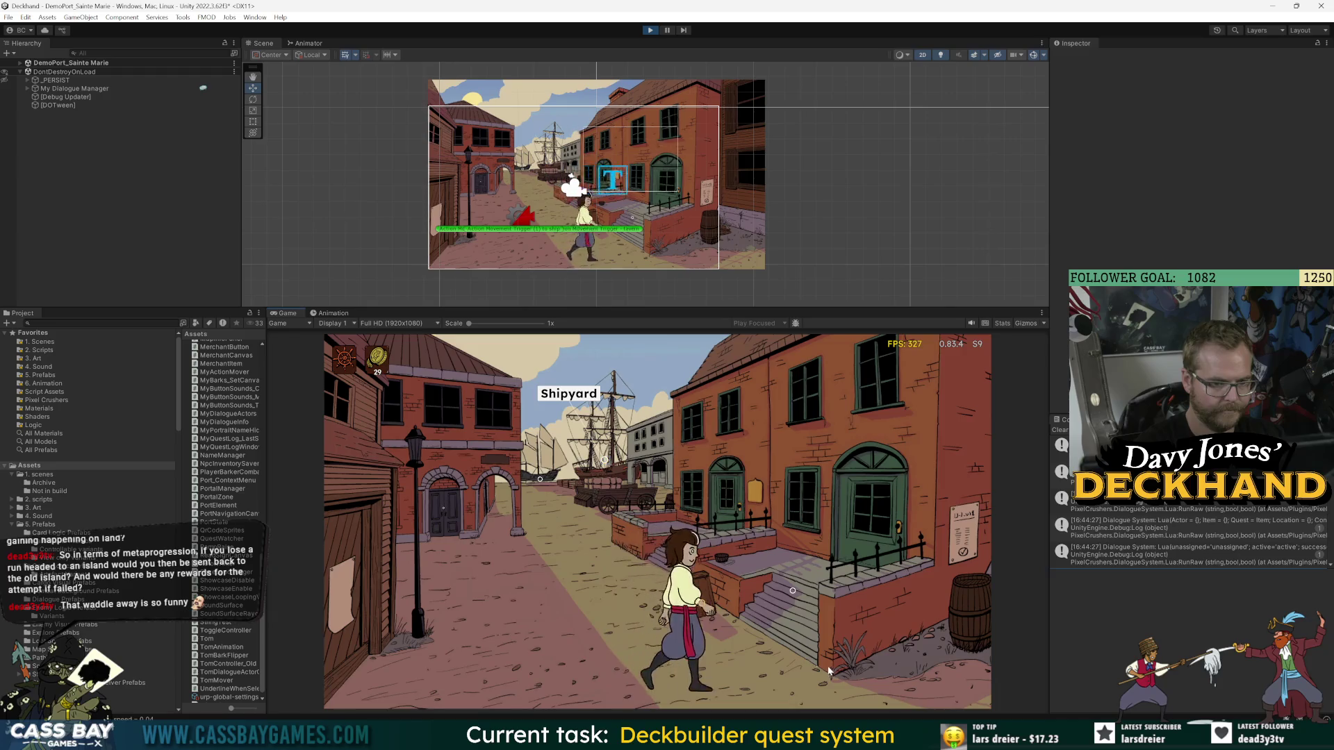
pyautogui.click(543, 665)
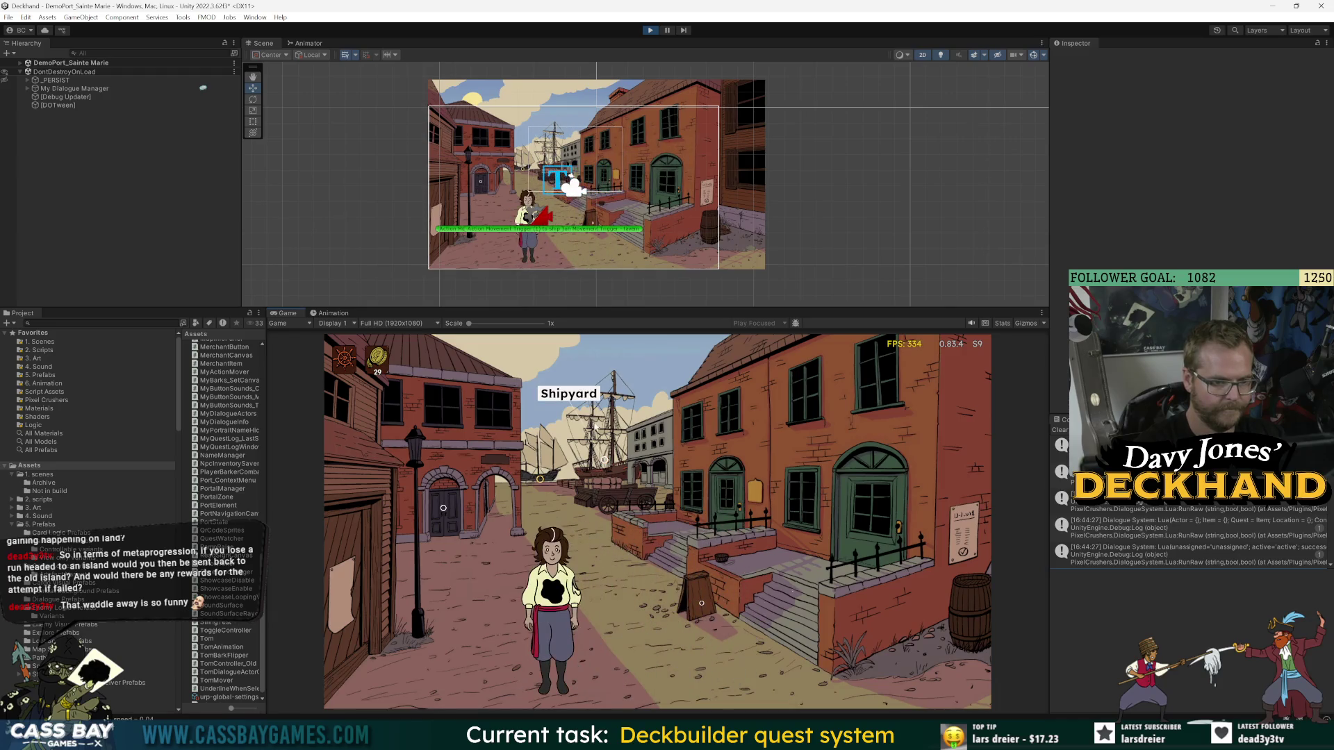
pyautogui.click(511, 610)
# - Start a voyage, go ashore from the map, then stop the game and switch to Visual Studio
pyautogui.click(562, 414)
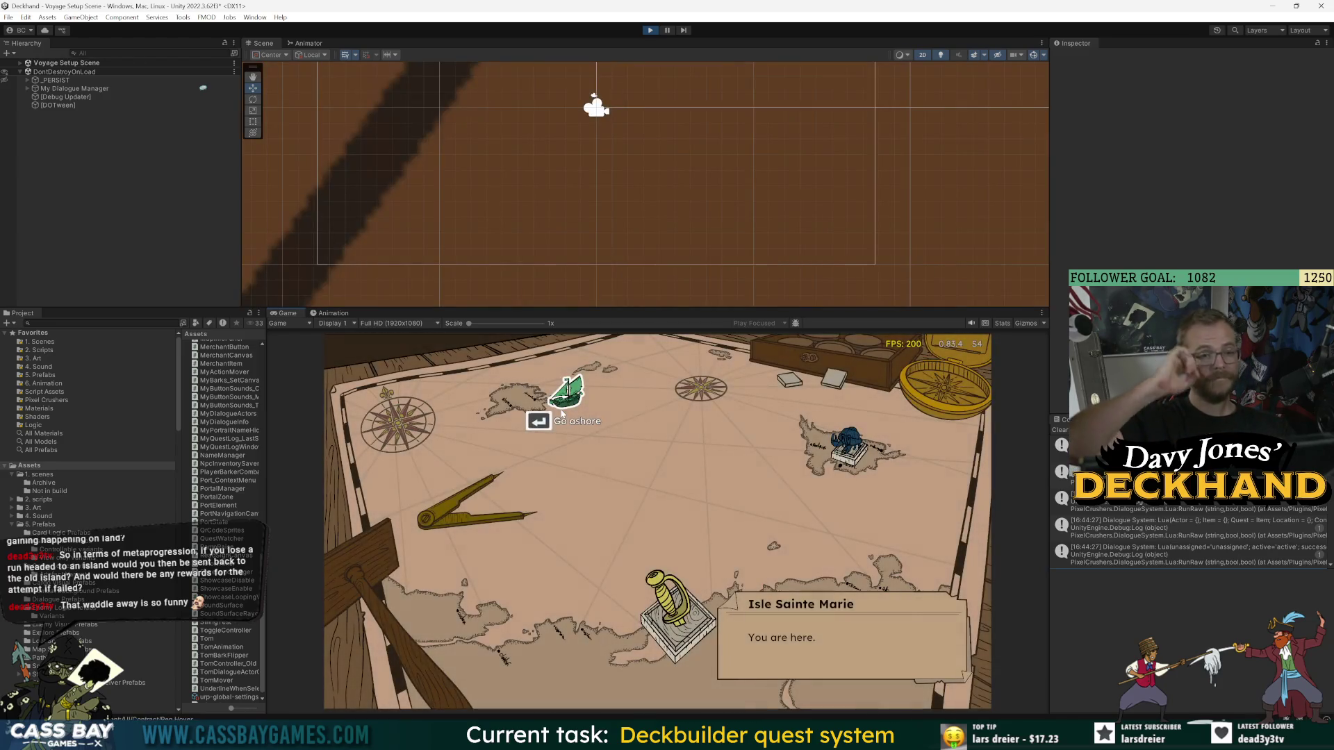
pyautogui.click(564, 393)
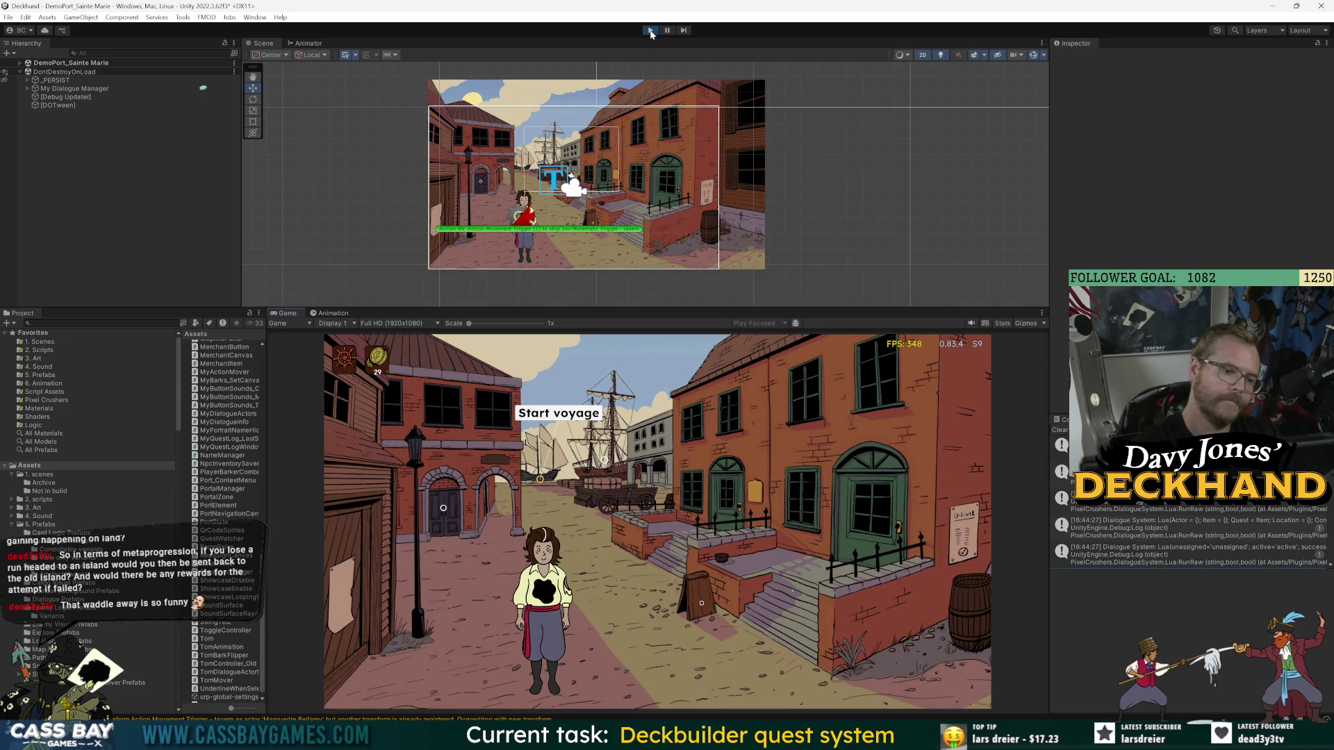
pyautogui.click(651, 31)
pyautogui.hotkey('alt', 'Tab')
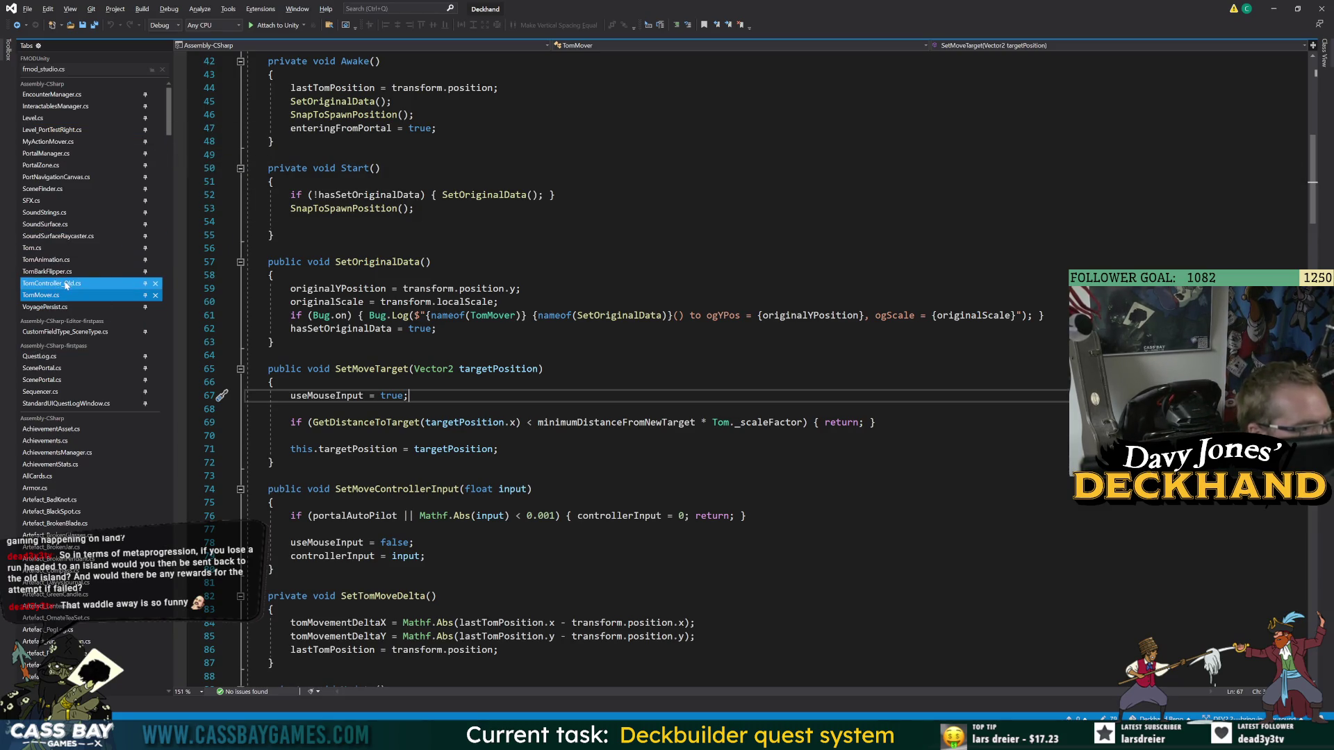
# - In MyActionMover.cs, check Return's references and add a float startProgress = 0 parameter
pyautogui.click(47, 141)
pyautogui.doubleClick(364, 272)
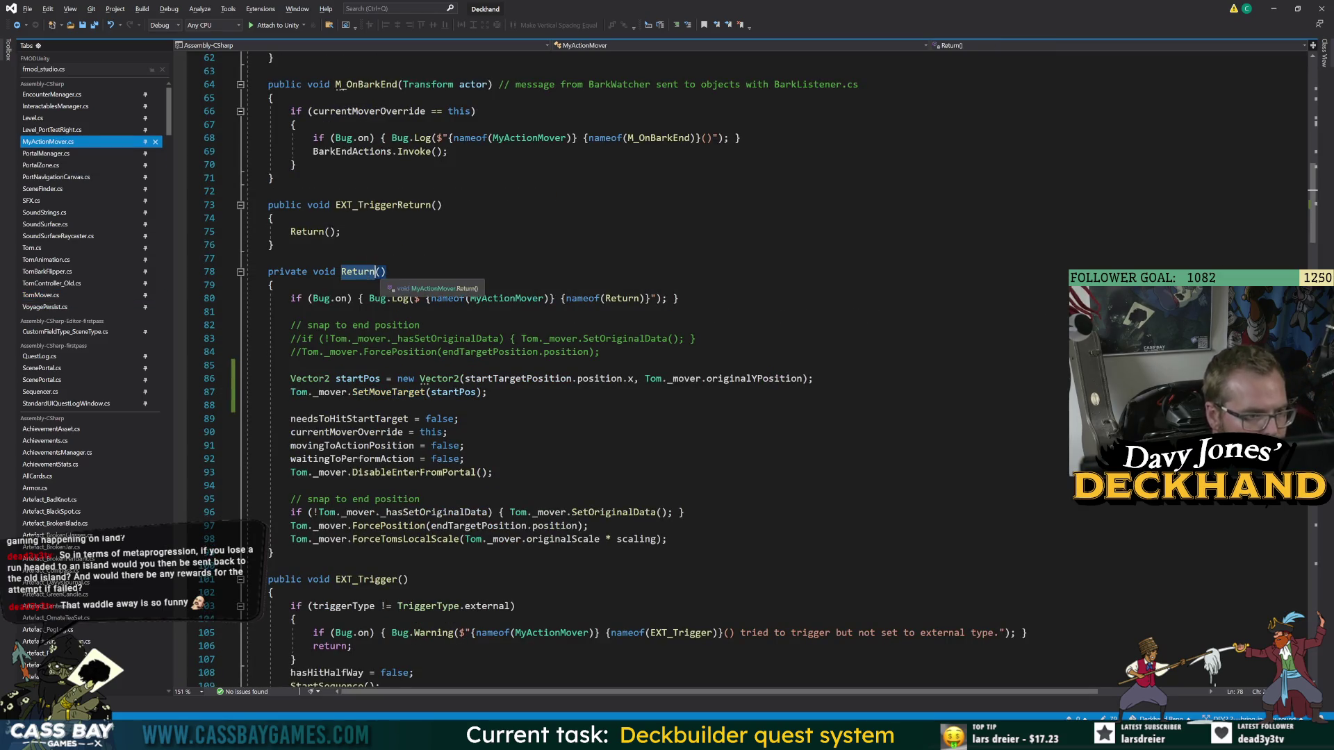
pyautogui.press('Right')
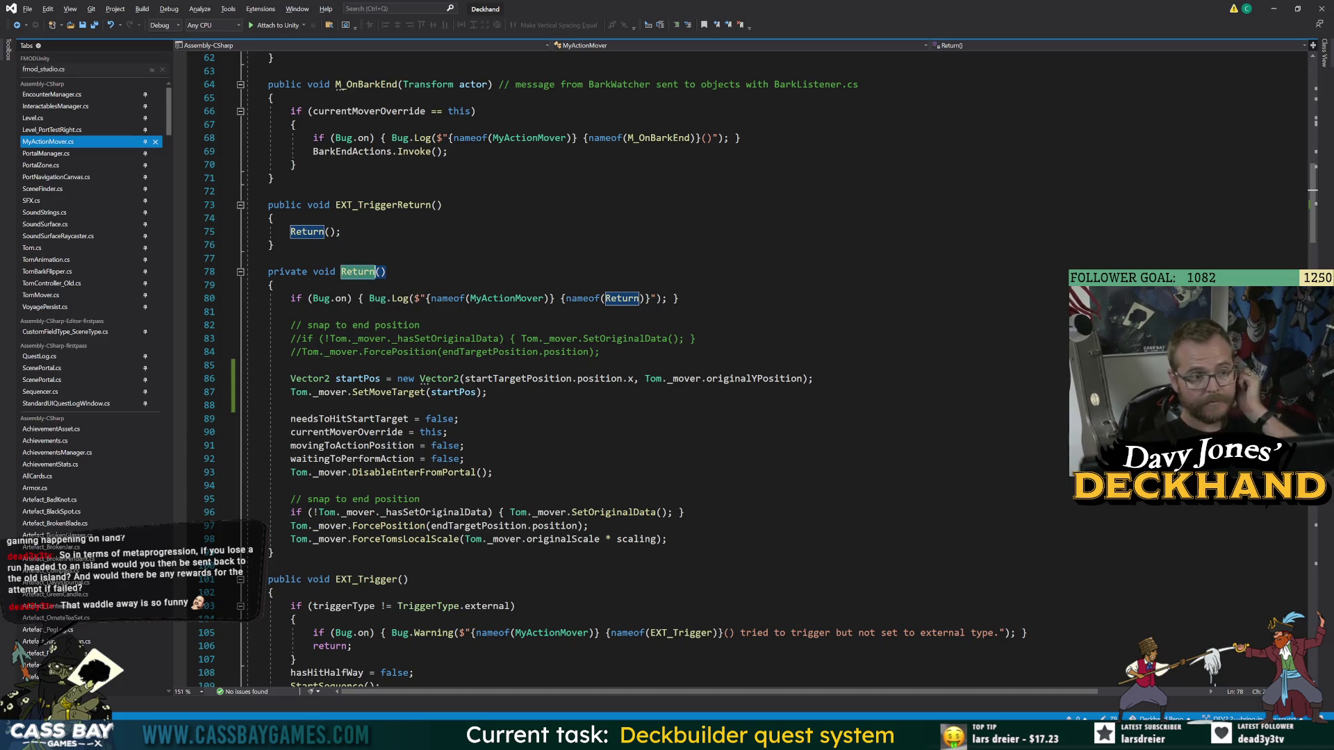
pyautogui.click(341, 231)
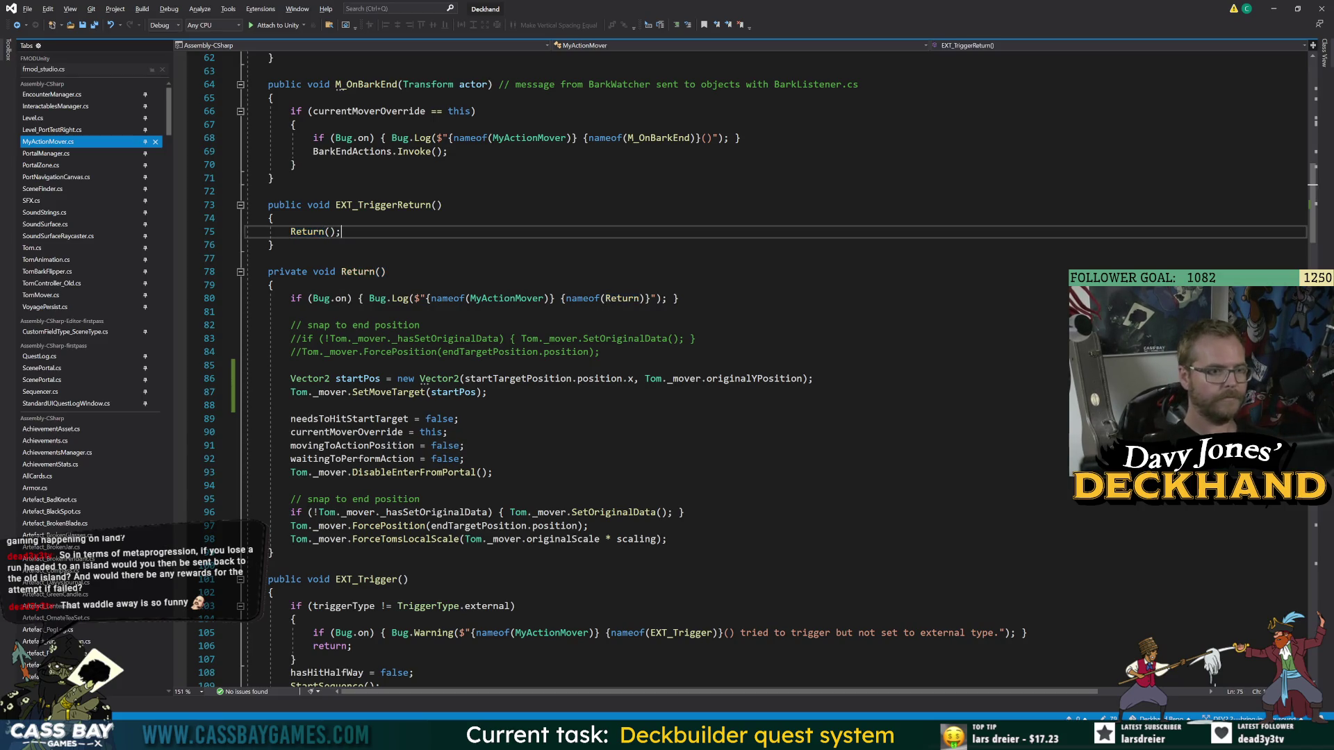
pyautogui.click(268, 272)
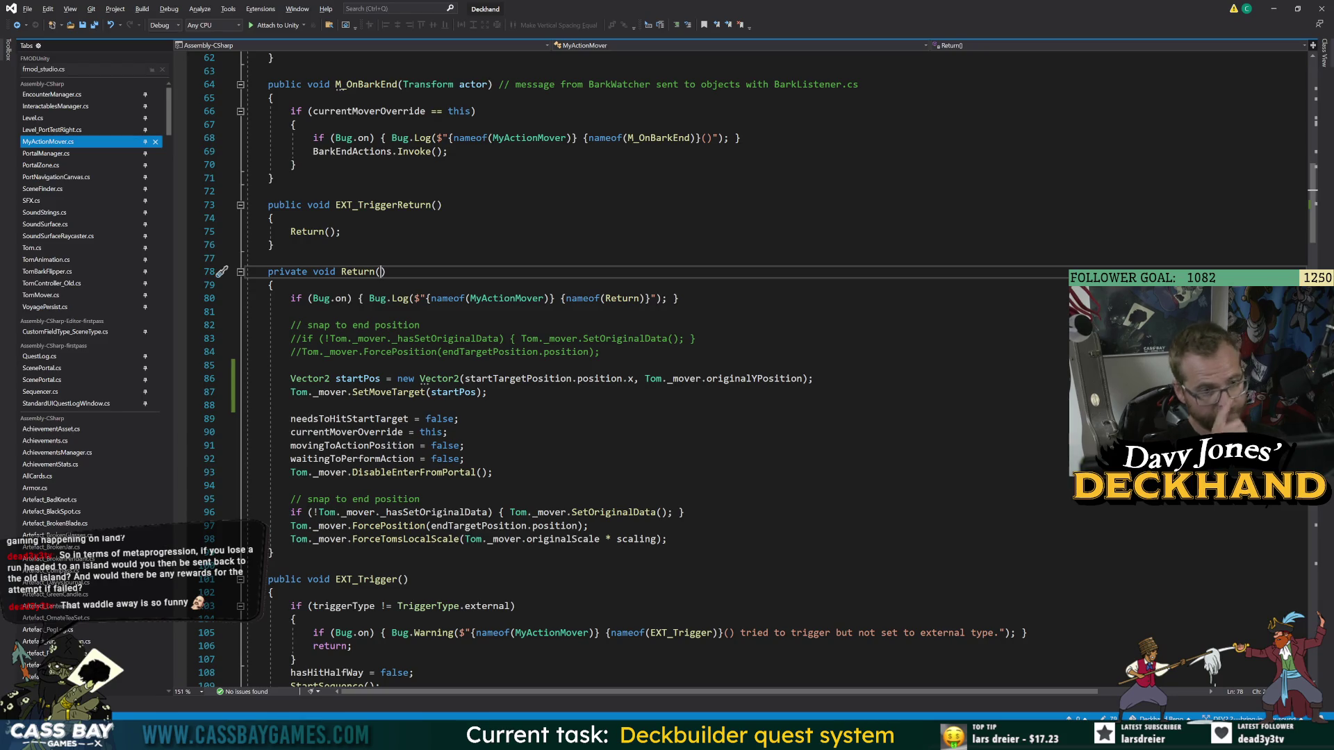
pyautogui.hotkey('ctrl', 'z')
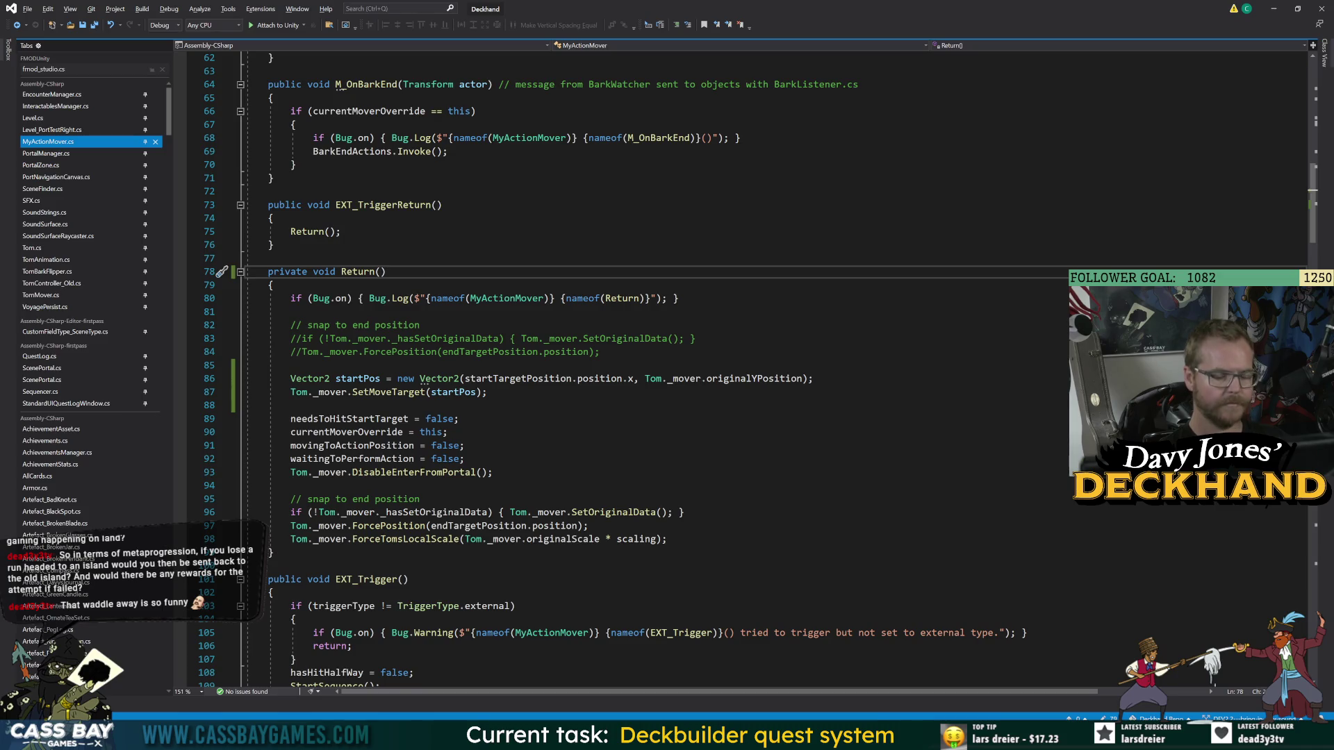
pyautogui.write('float ')
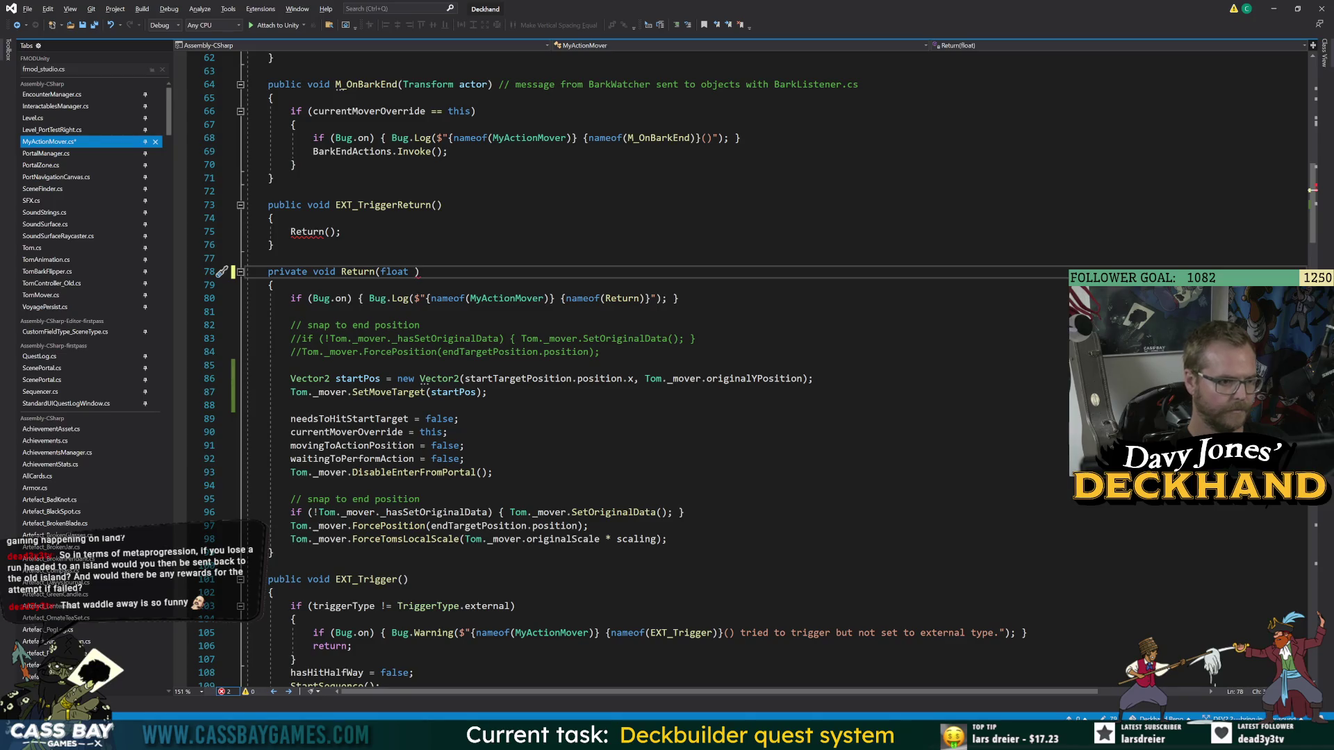
pyautogui.write('startP')
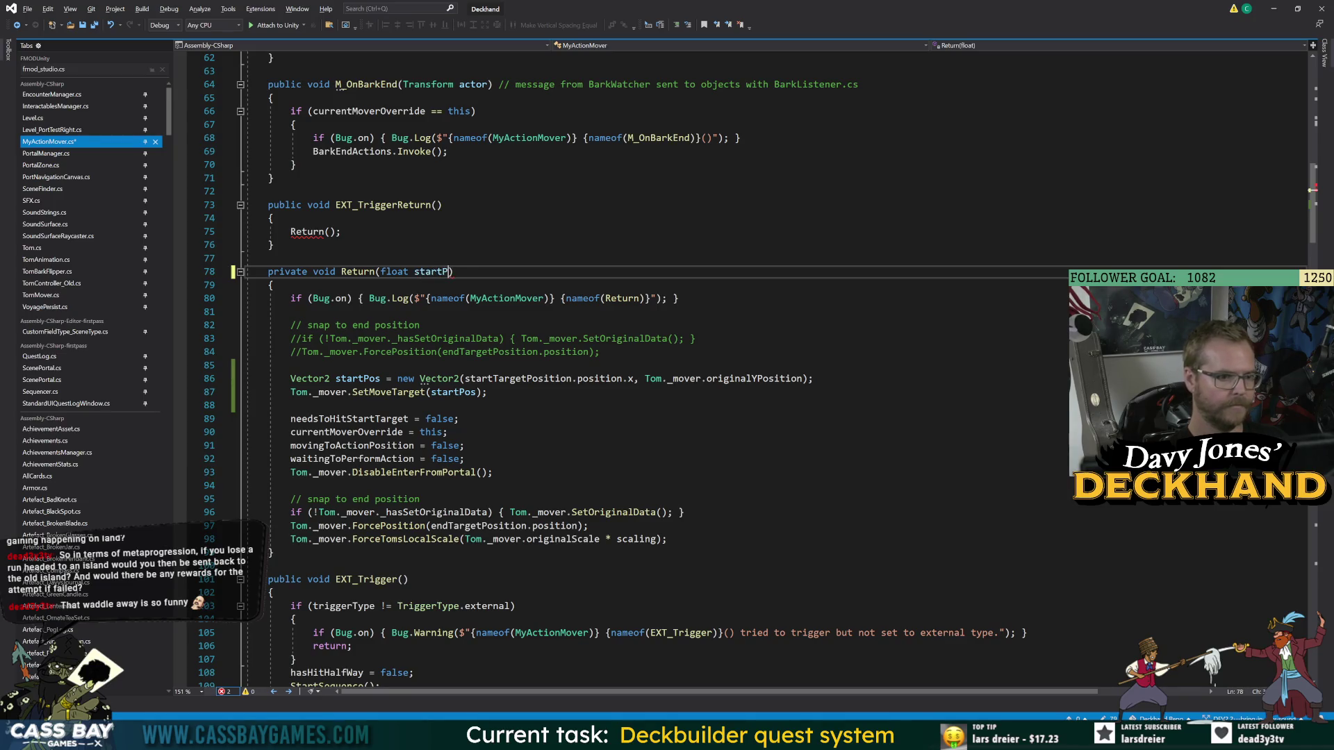
pyautogui.write('rogress = 0')
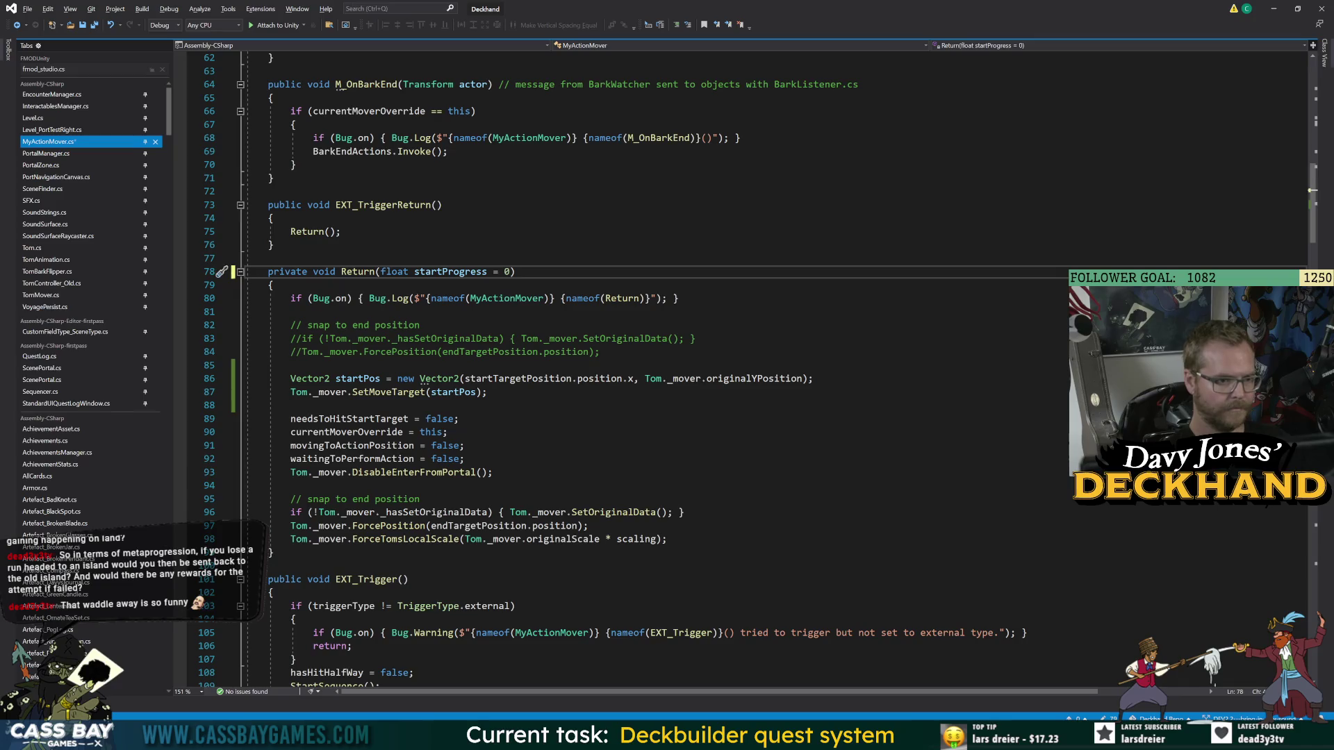
# - Begin a 'Vector2 trueStartPos = Vector2.Lerp(startP' line after line 84 in Return
pyautogui.click(341, 231)
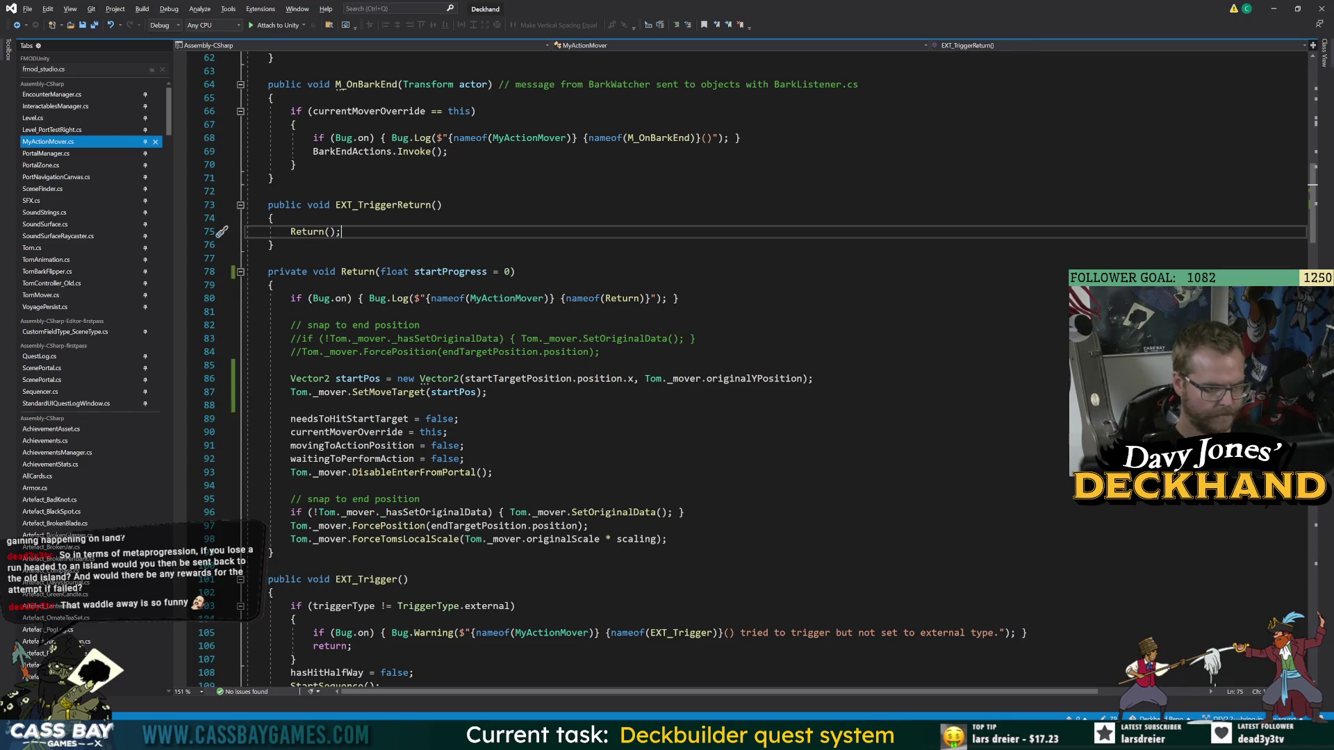
pyautogui.click(600, 351)
pyautogui.press('Return')
pyautogui.press('Return')
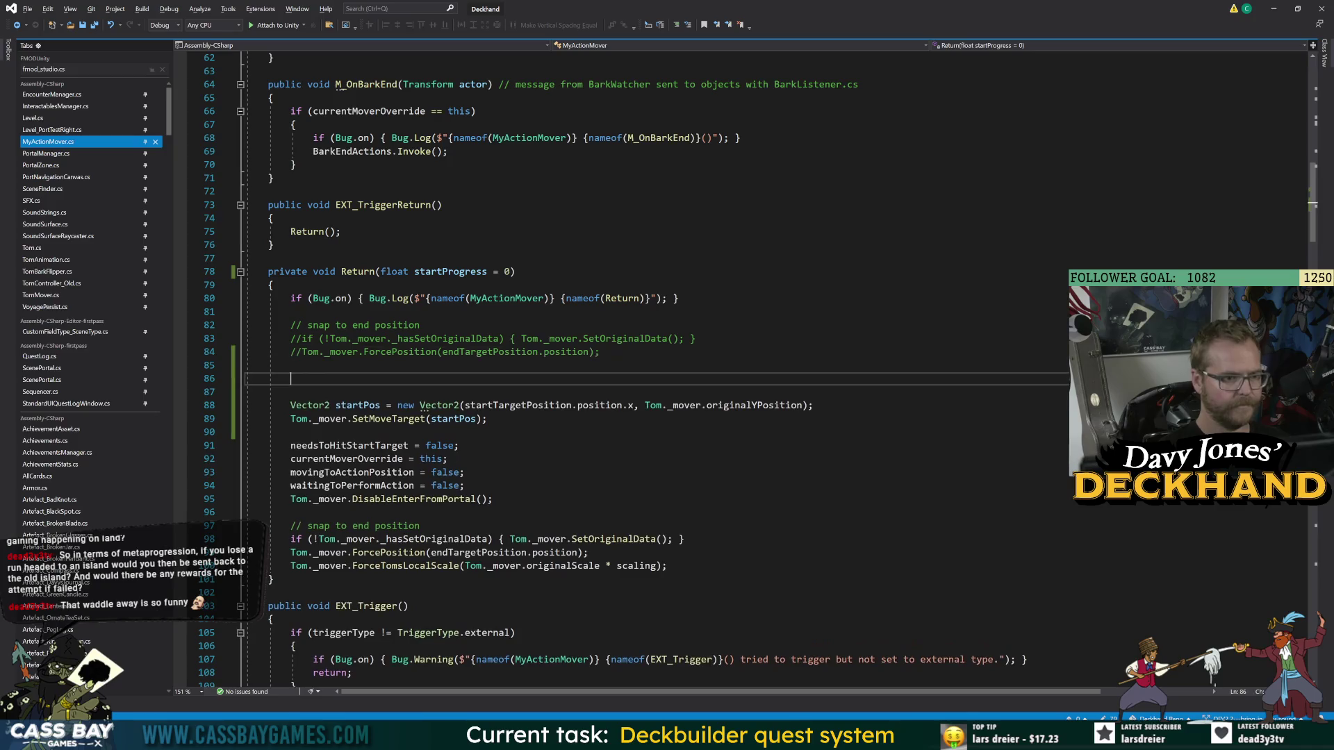
pyautogui.write('Vec')
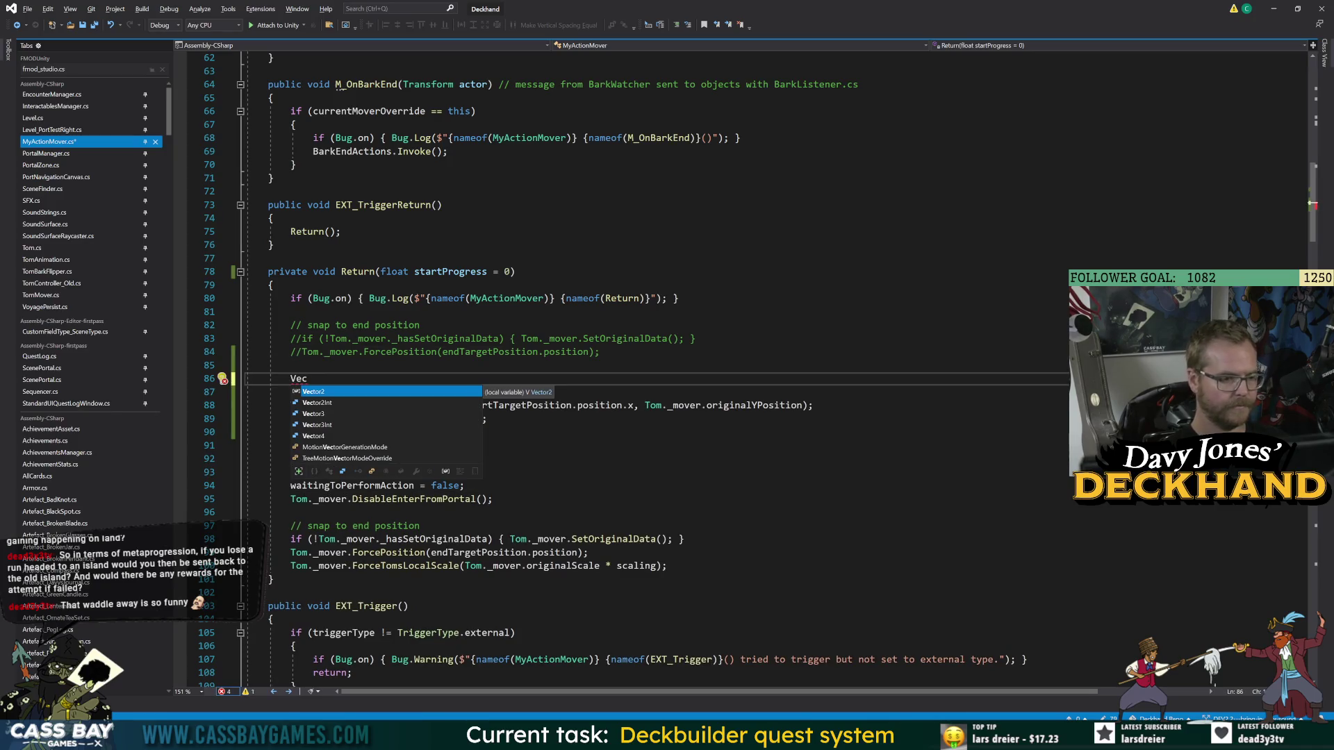
pyautogui.write('tor2.')
pyautogui.press('BackSpace')
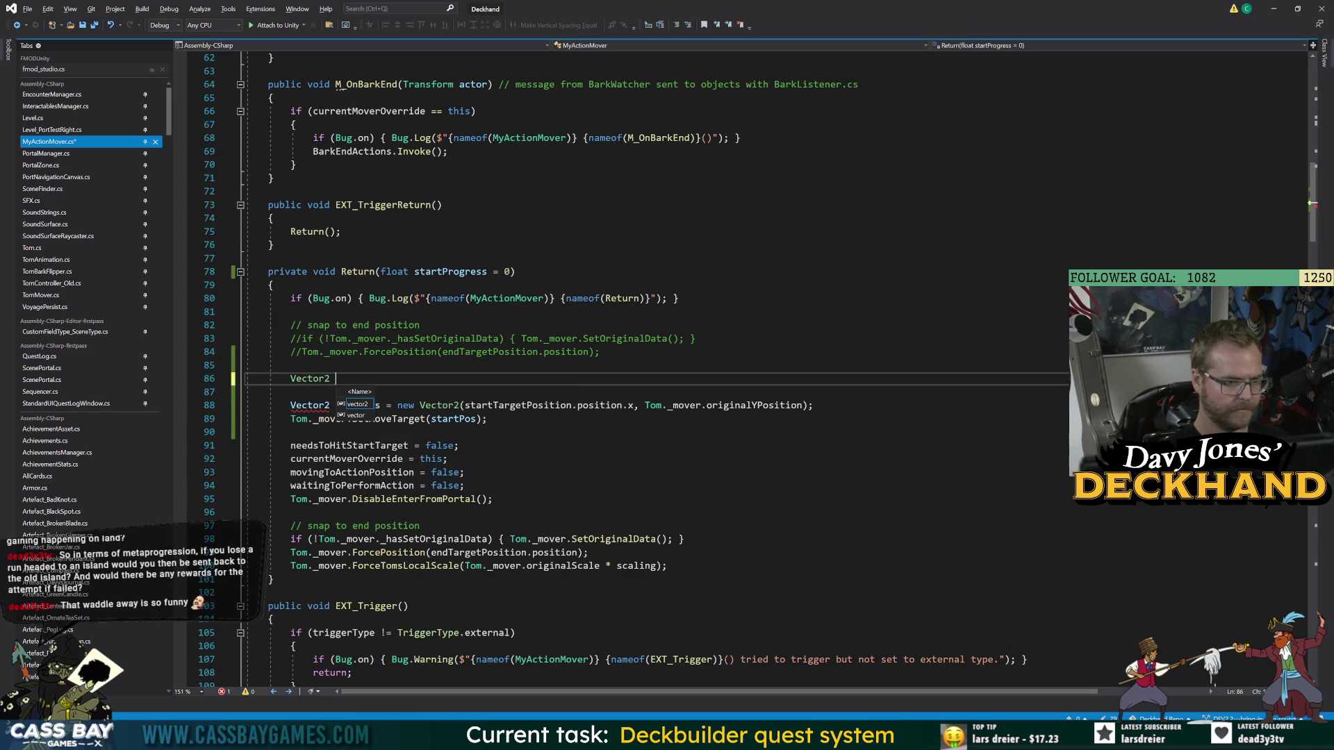
pyautogui.write('true')
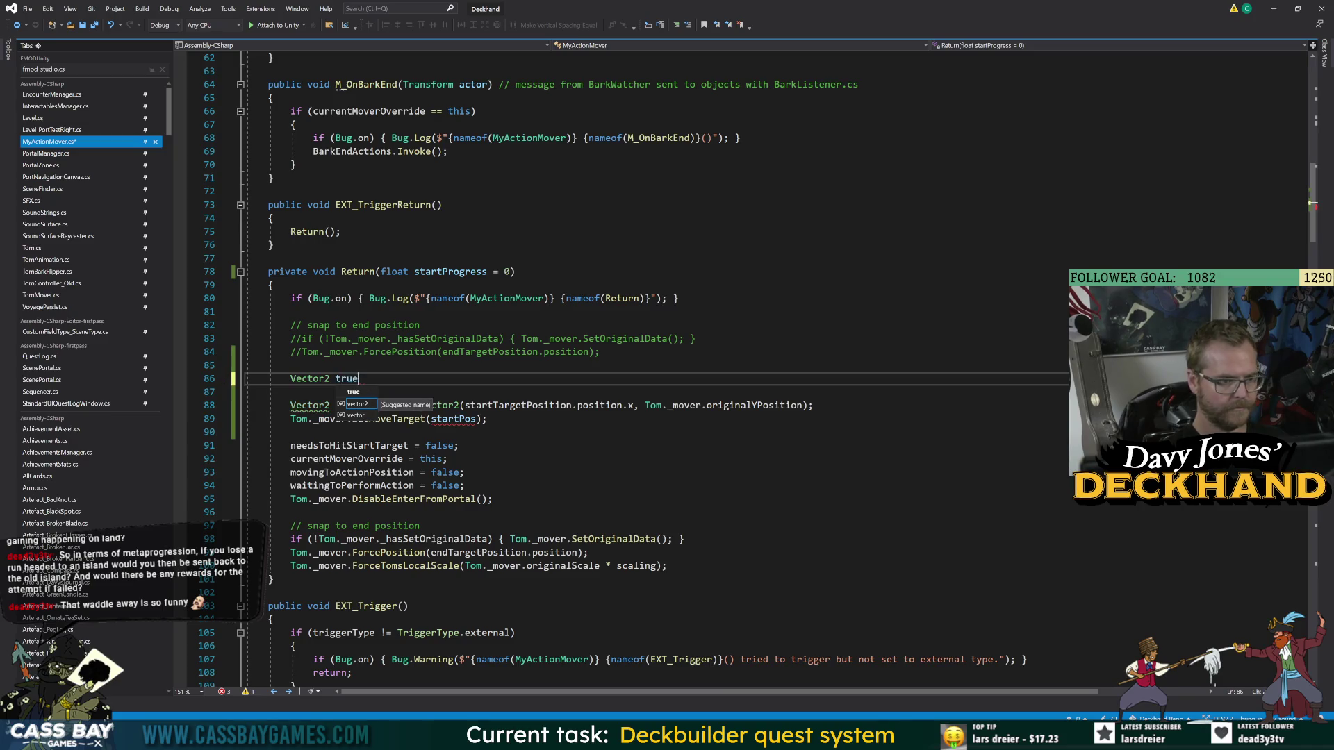
pyautogui.write('StartPos =')
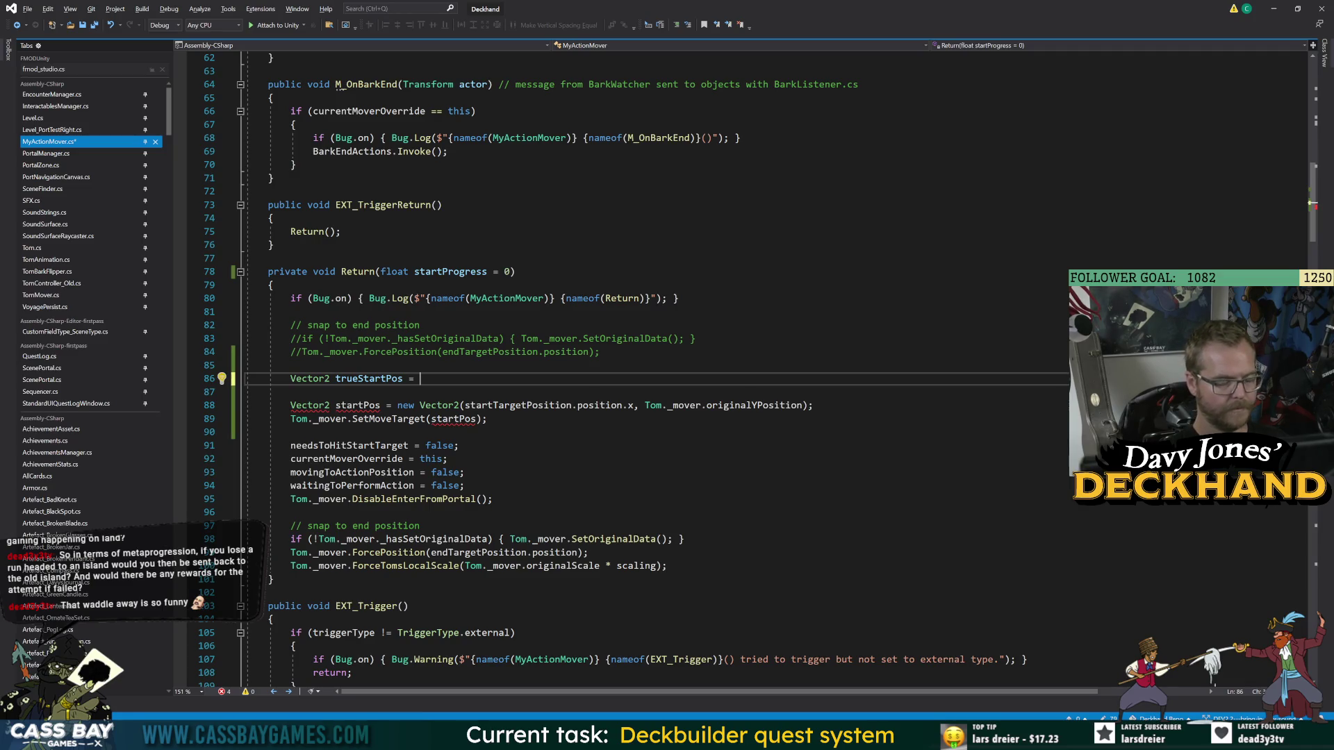
pyautogui.write('Vector2.ler')
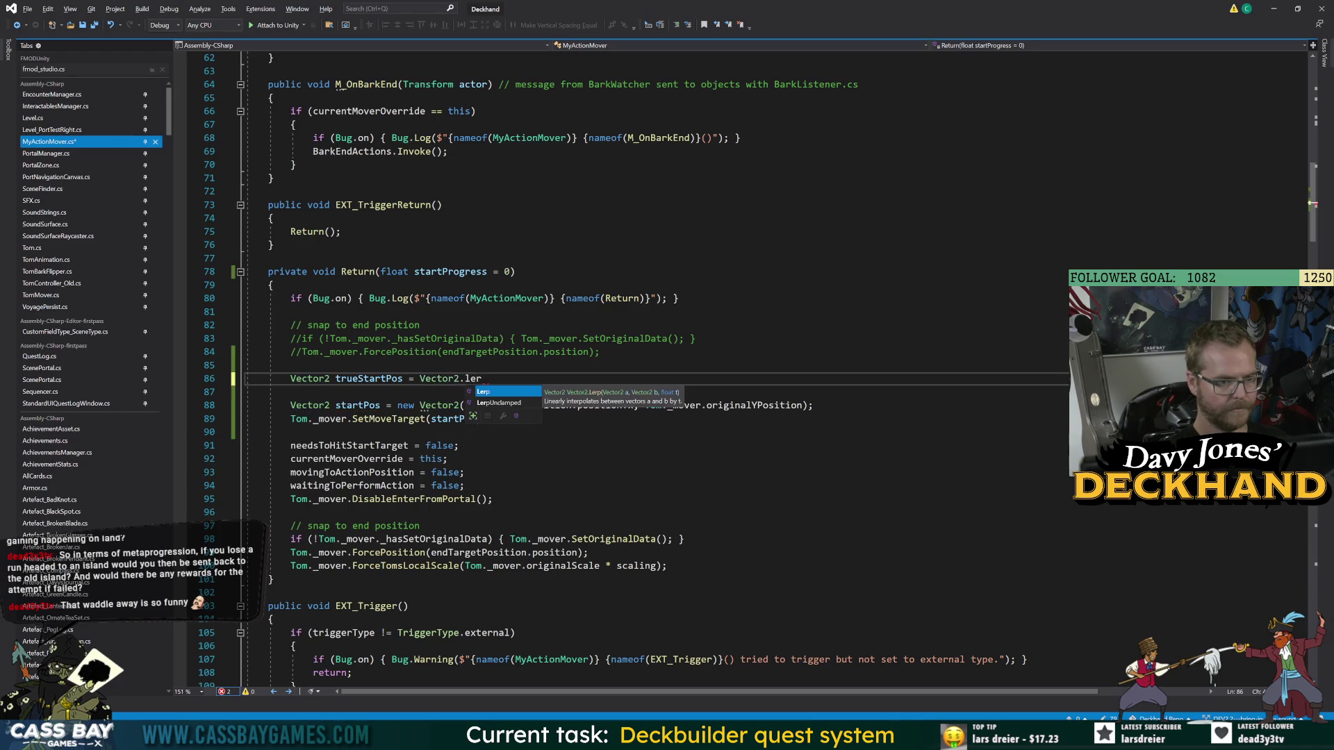
pyautogui.write('(startP')
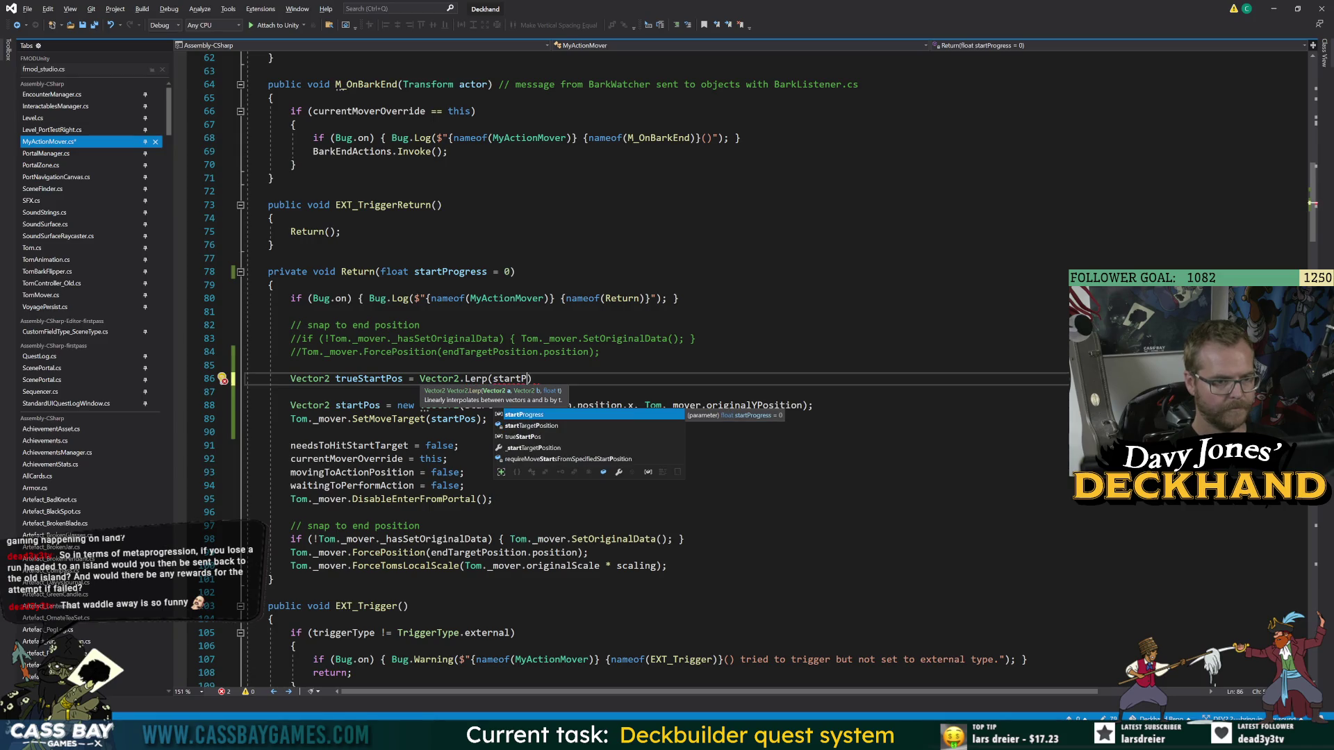
pyautogui.click(599, 351)
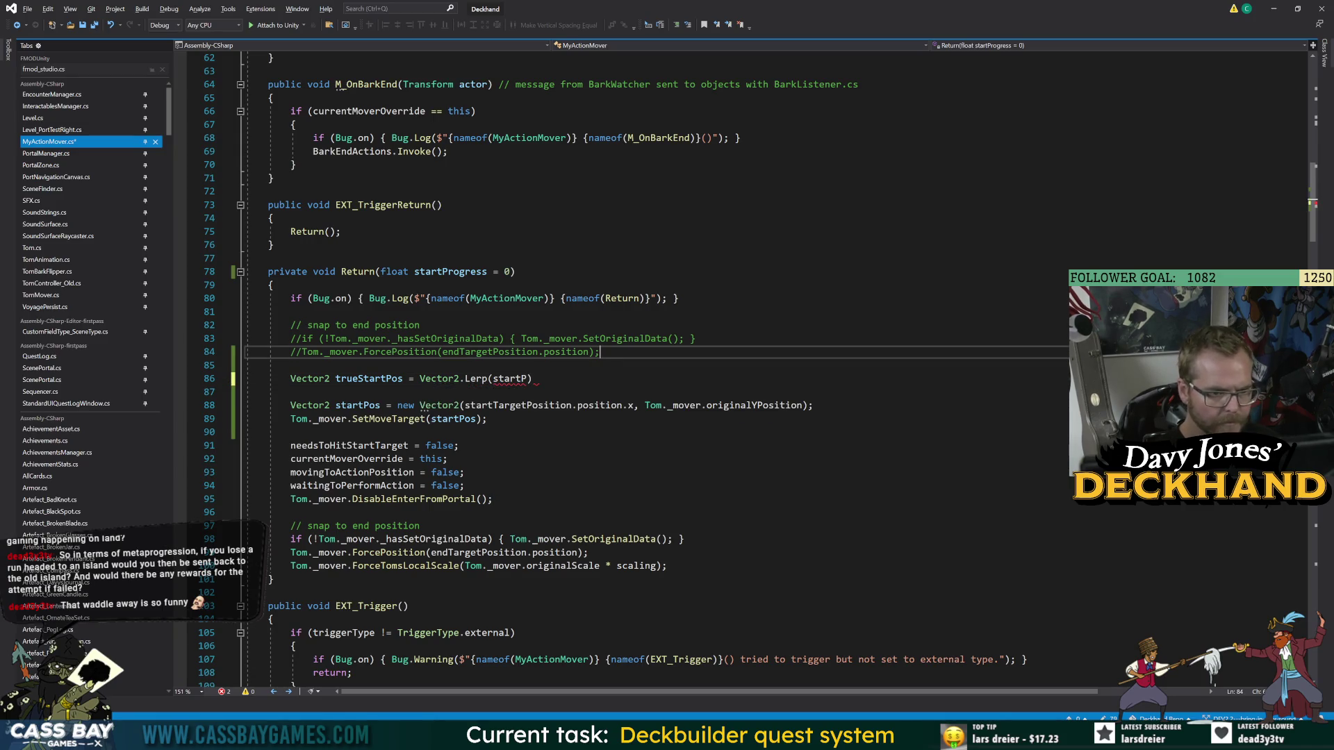
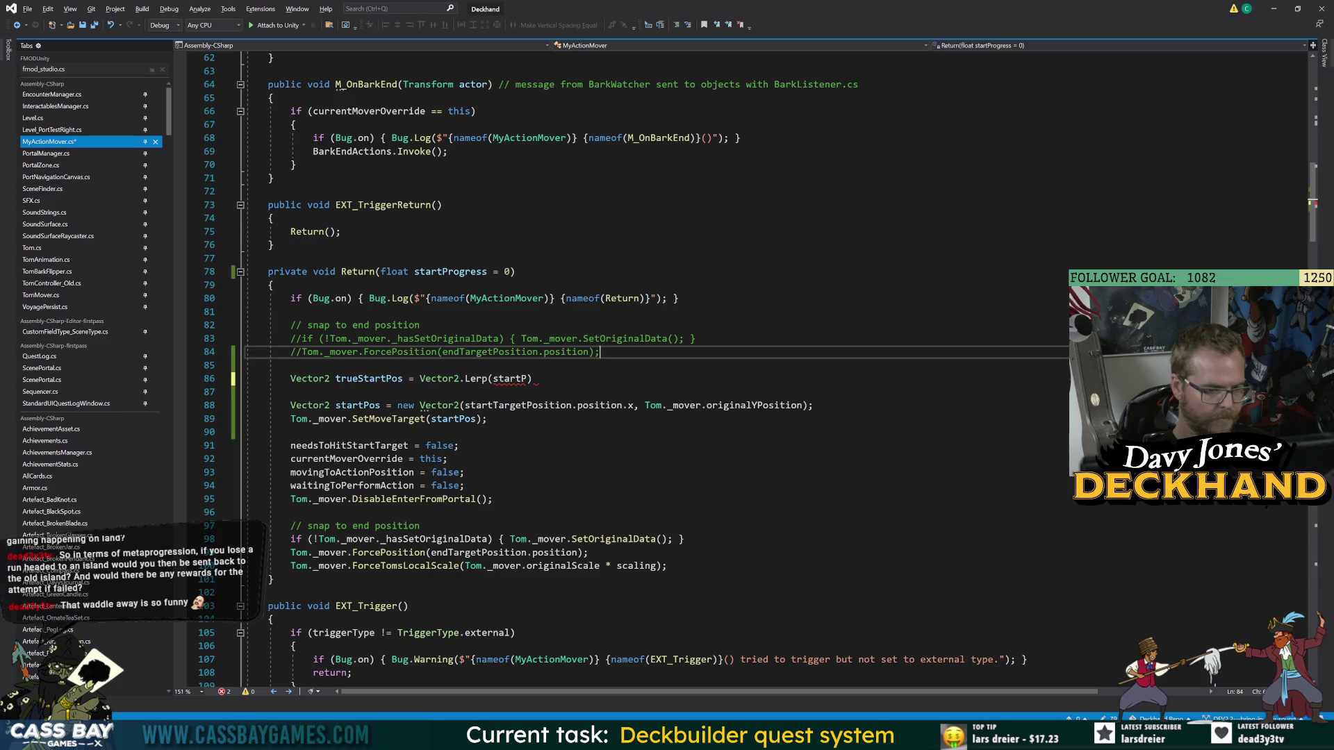
# - Replace the unfinished startP argument in the Lerp with endTargetPosition
pyautogui.click(479, 552)
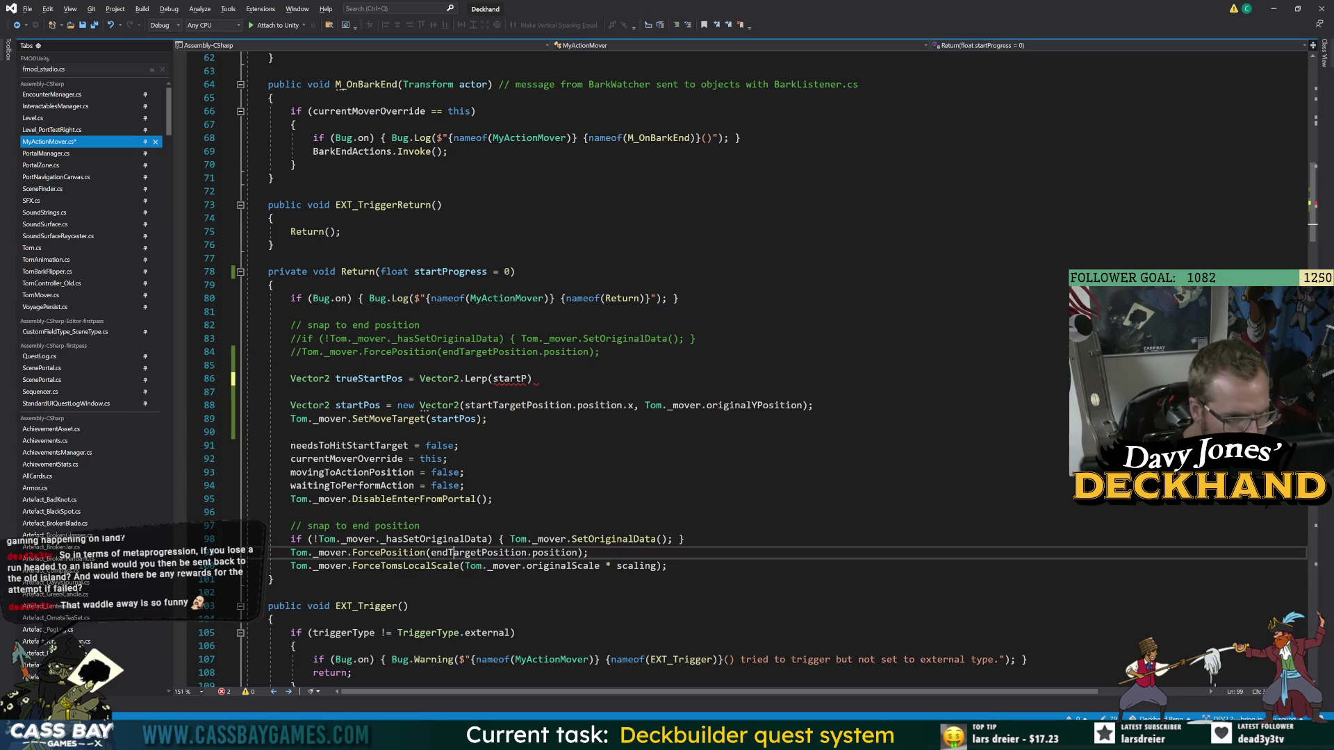
pyautogui.doubleClick(479, 552)
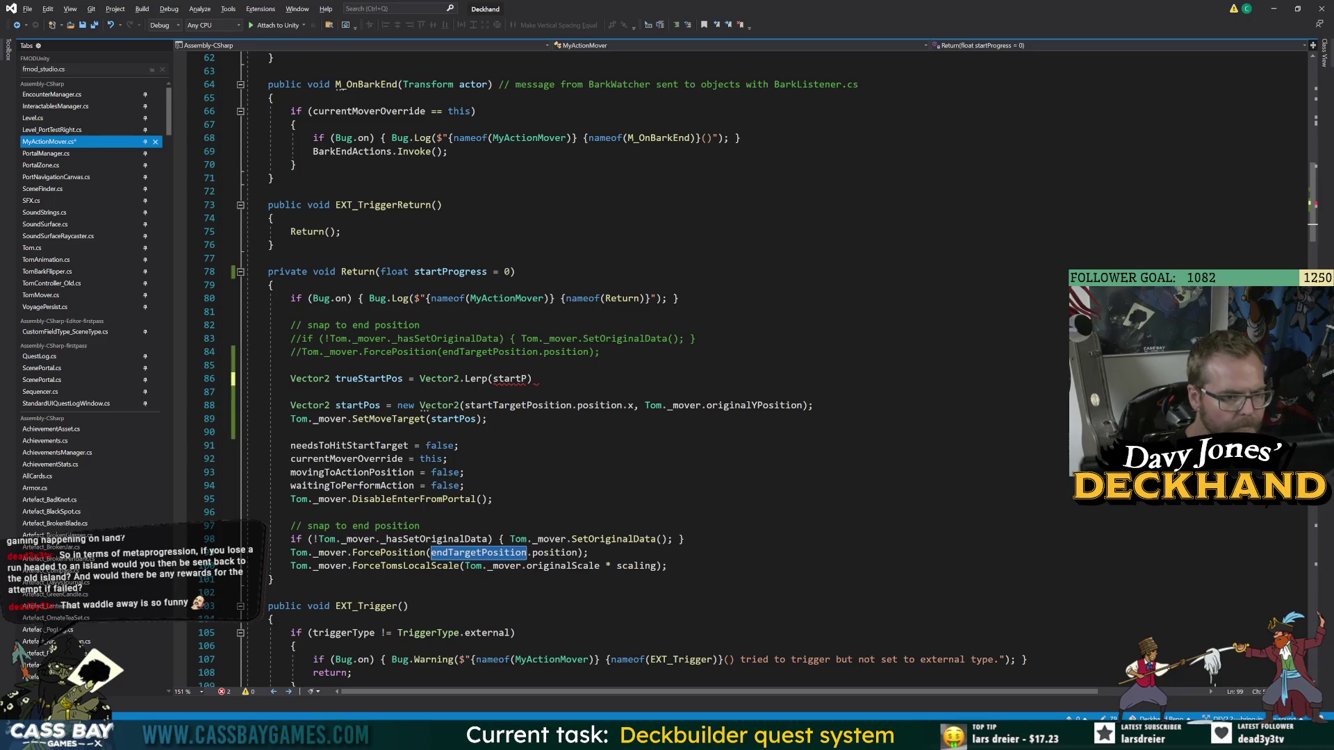
pyautogui.hotkey('ctrl', 'c')
pyautogui.doubleClick(512, 378)
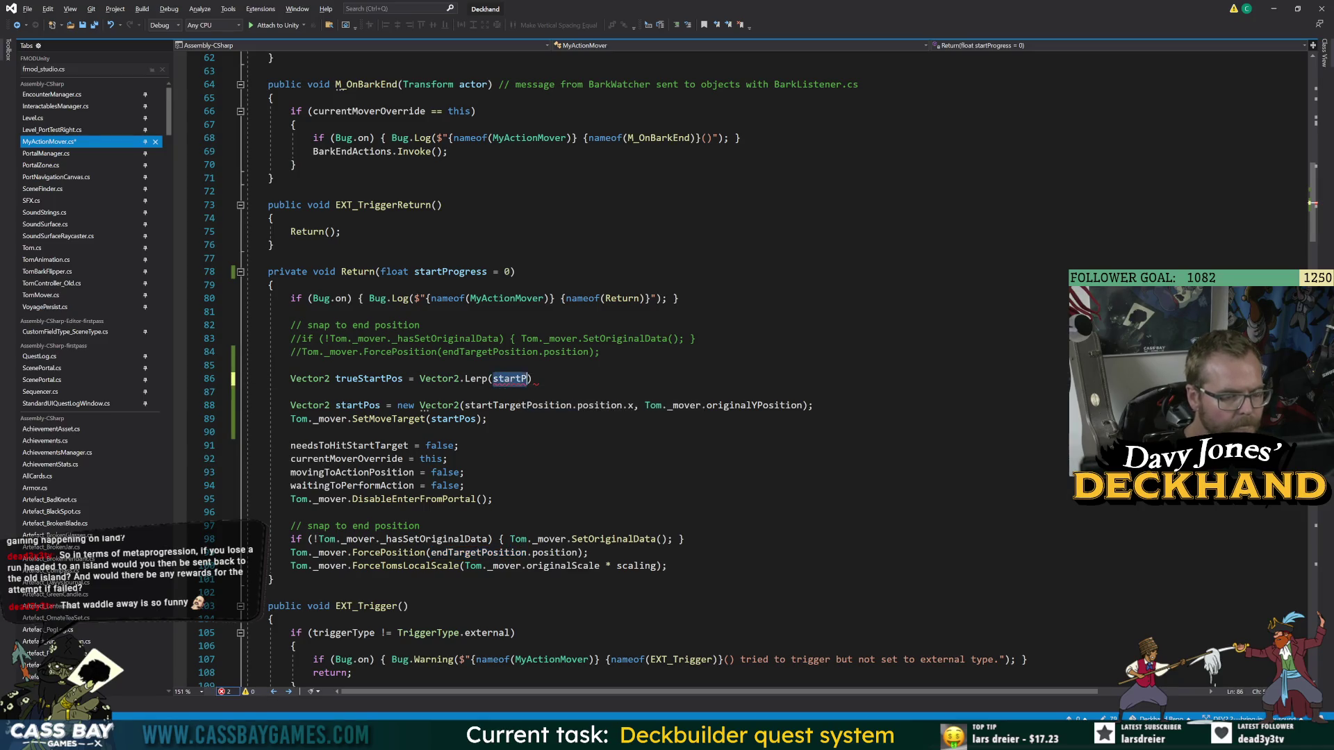
pyautogui.hotkey('ctrl', 'v')
pyautogui.write(',')
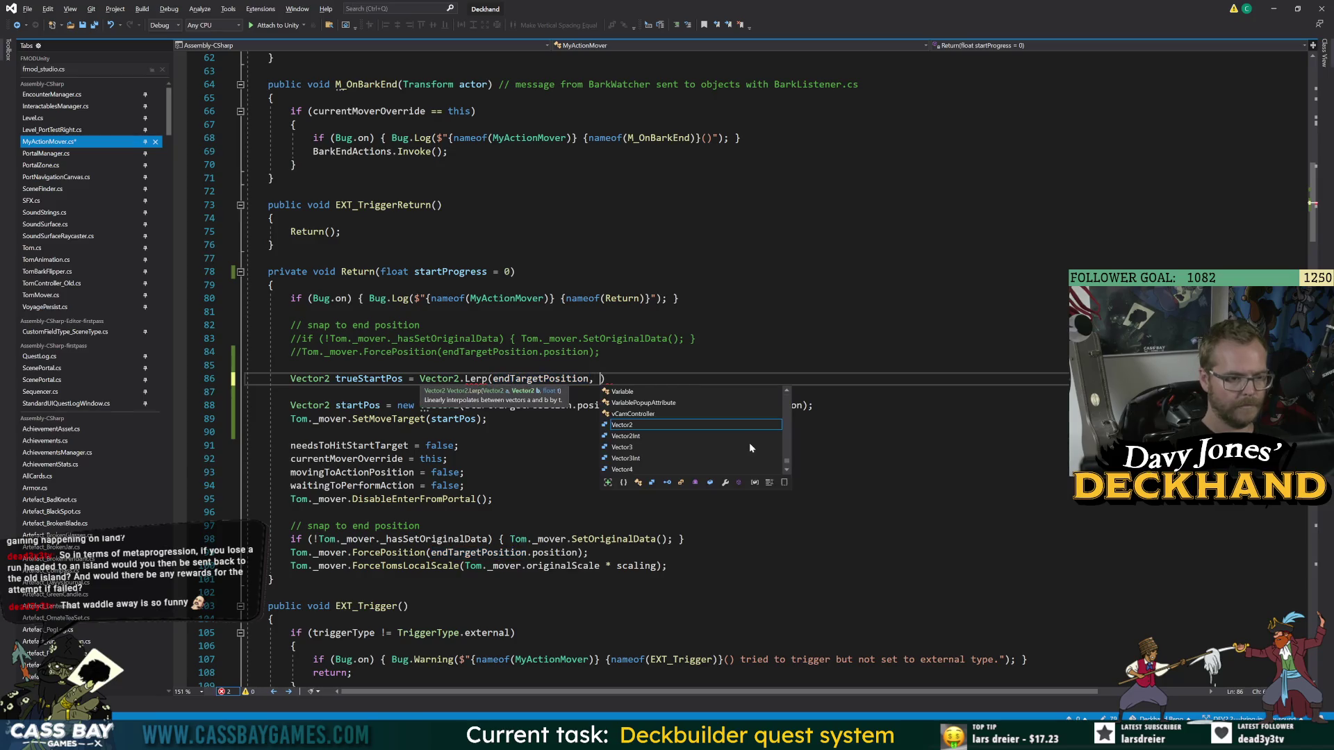
pyautogui.click(599, 351)
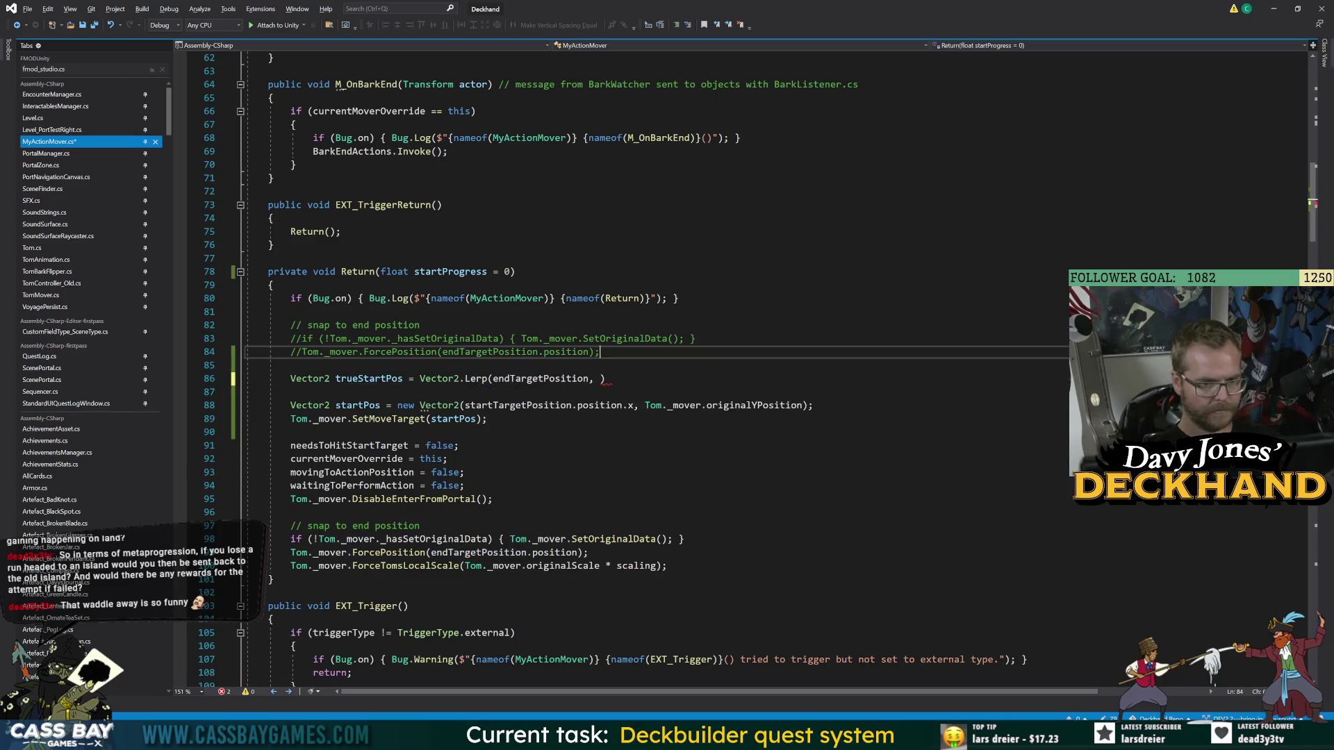
# - Move the Lerp line below startPos and complete it as (endTargetPosition, startPos, startProgress)
pyautogui.press('Down')
pyautogui.press('Down')
pyautogui.hotkey('shift', 'Home')
pyautogui.hotkey('shift', 'Home')
pyautogui.hotkey('alt', 'Down')
pyautogui.hotkey('alt', 'Down')
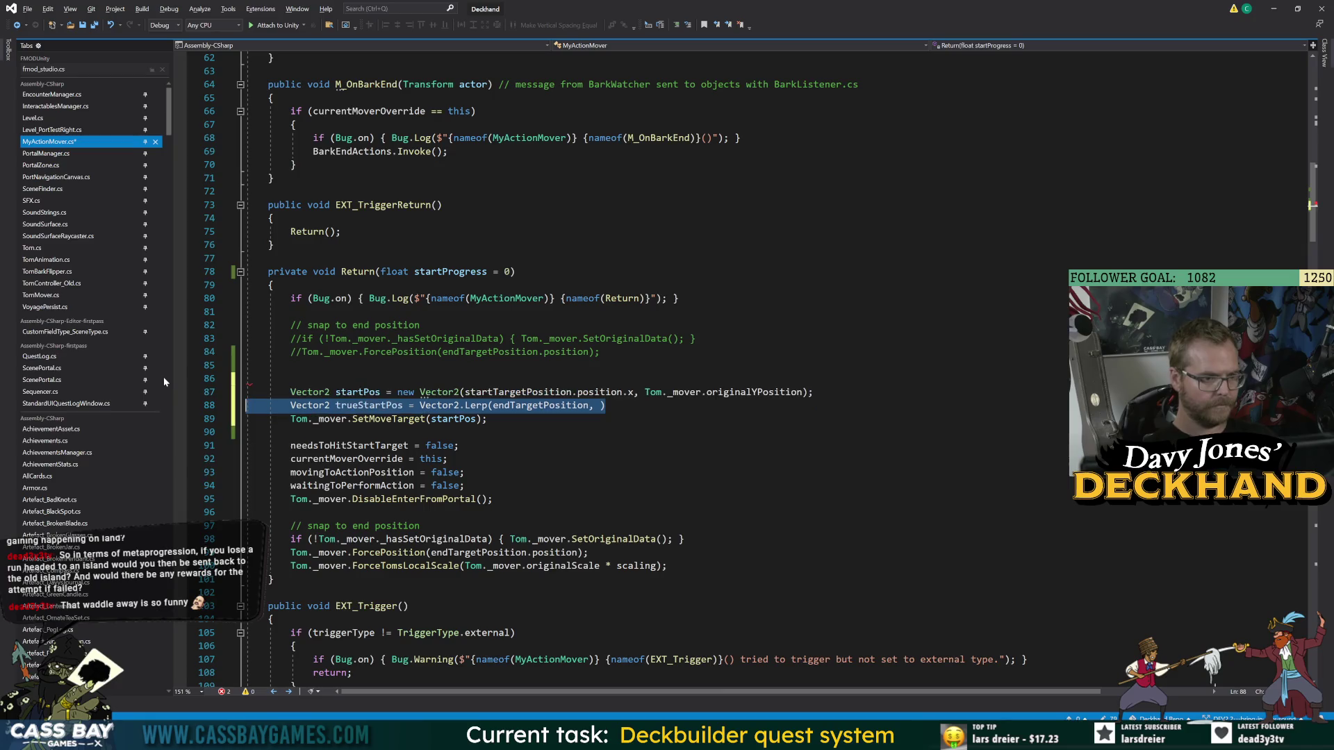
pyautogui.press('Down')
pyautogui.press('Down')
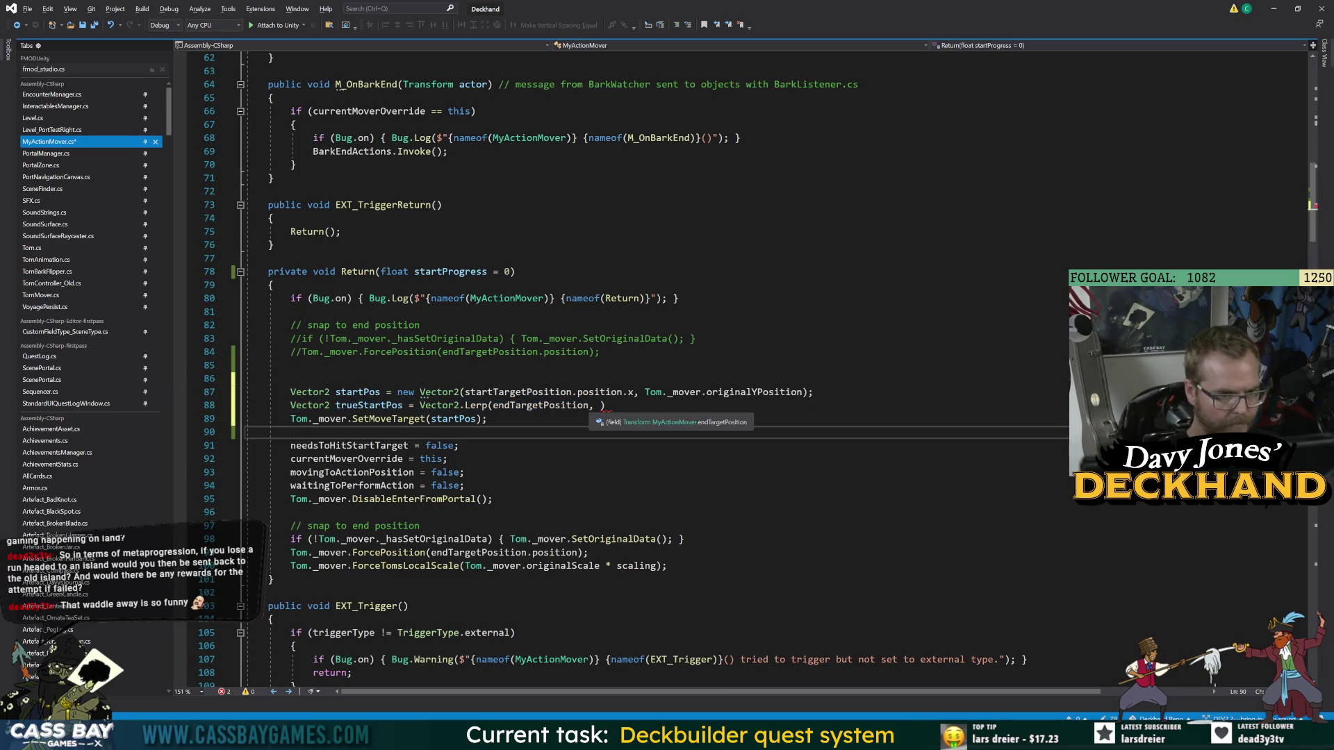
pyautogui.click(603, 405)
pyautogui.write('startPos')
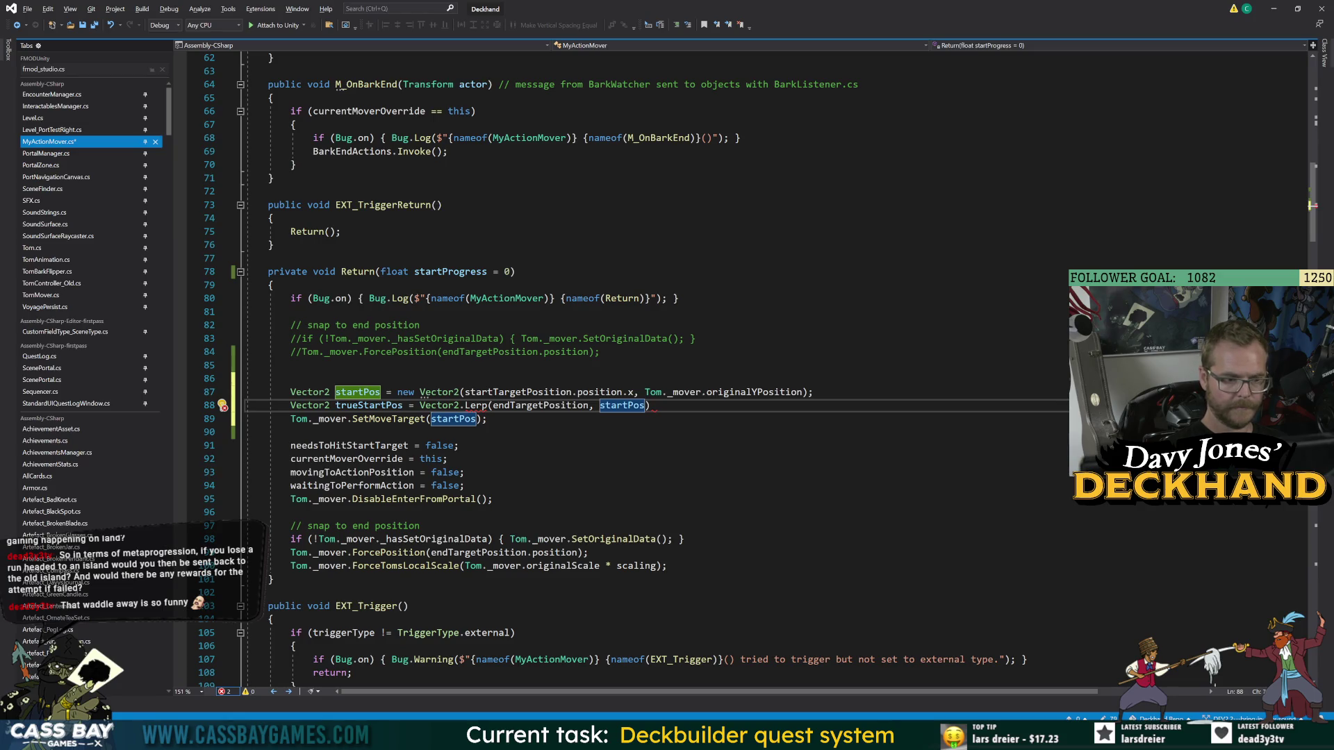
pyautogui.write(', ')
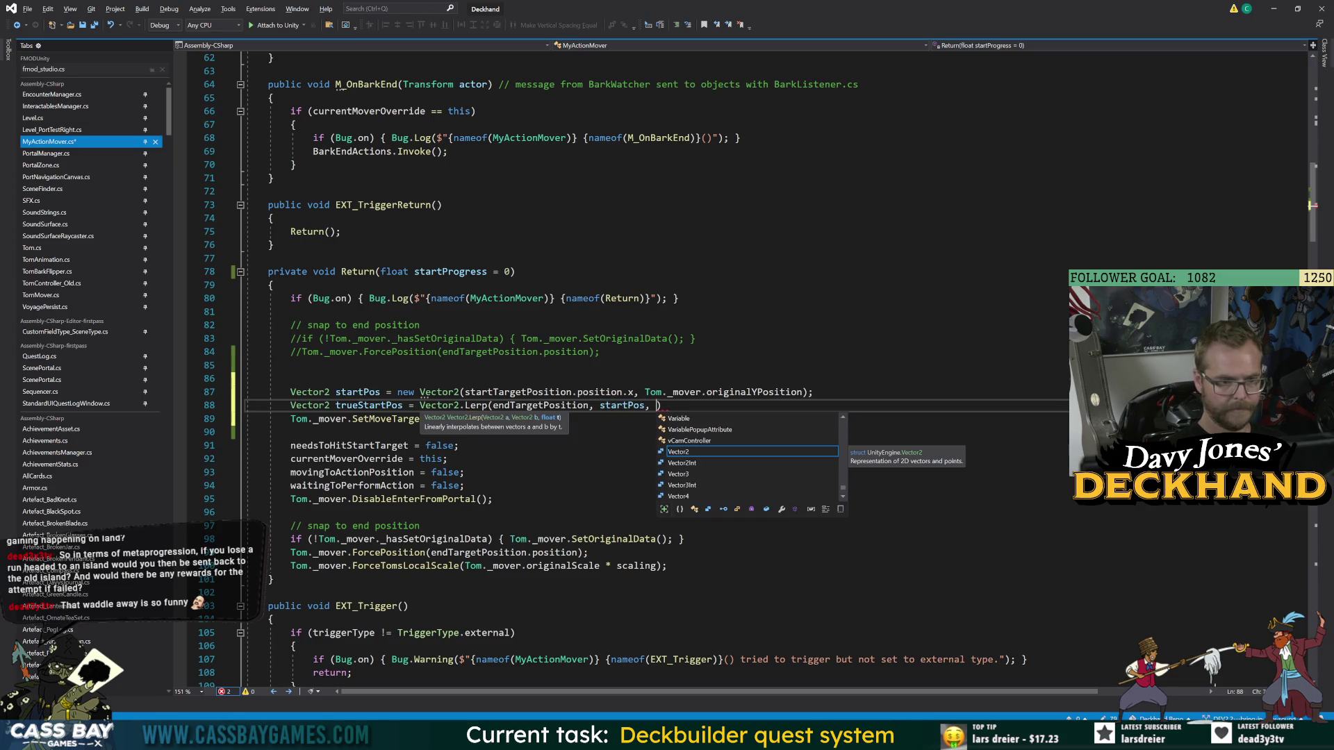
pyautogui.write('startP')
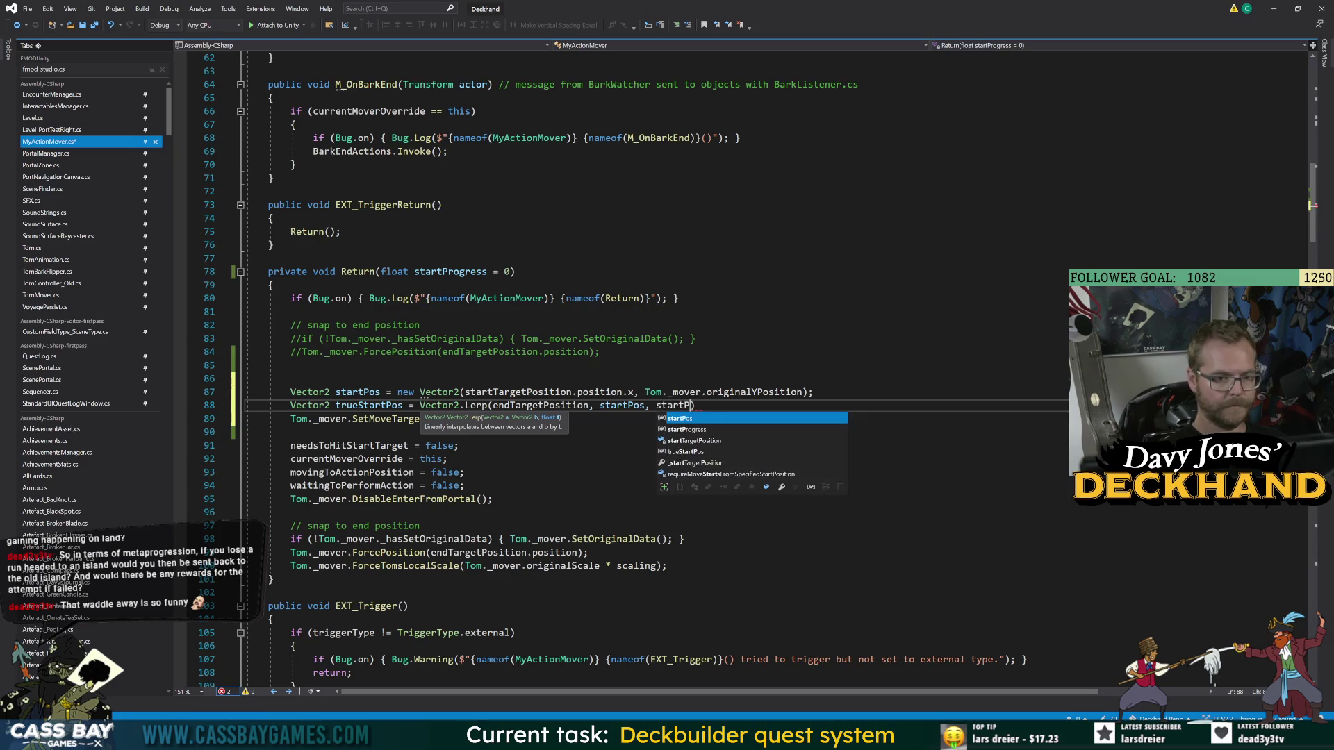
pyautogui.write('rogress')
pyautogui.press('Tab')
# - Close the Lerp call and change its first argument to endTargetPosition.position
pyautogui.write(');')
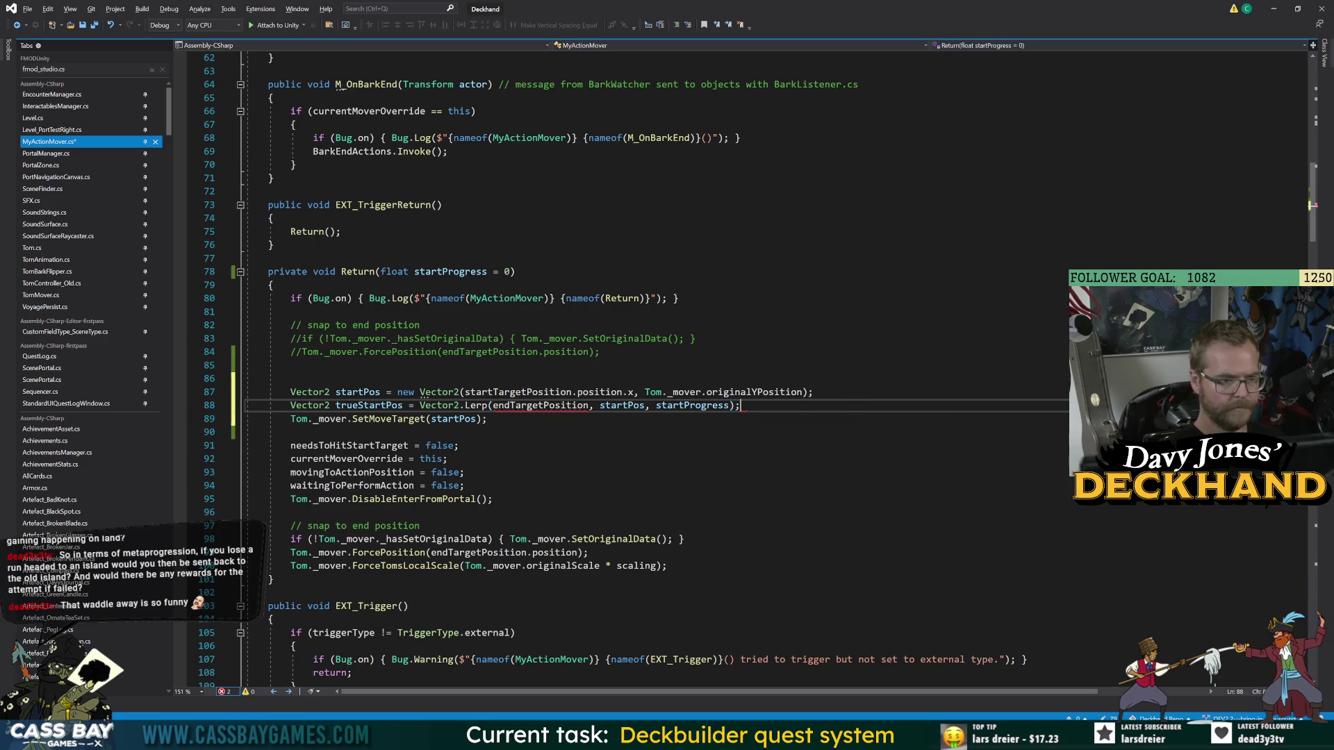
pyautogui.doubleClick(369, 405)
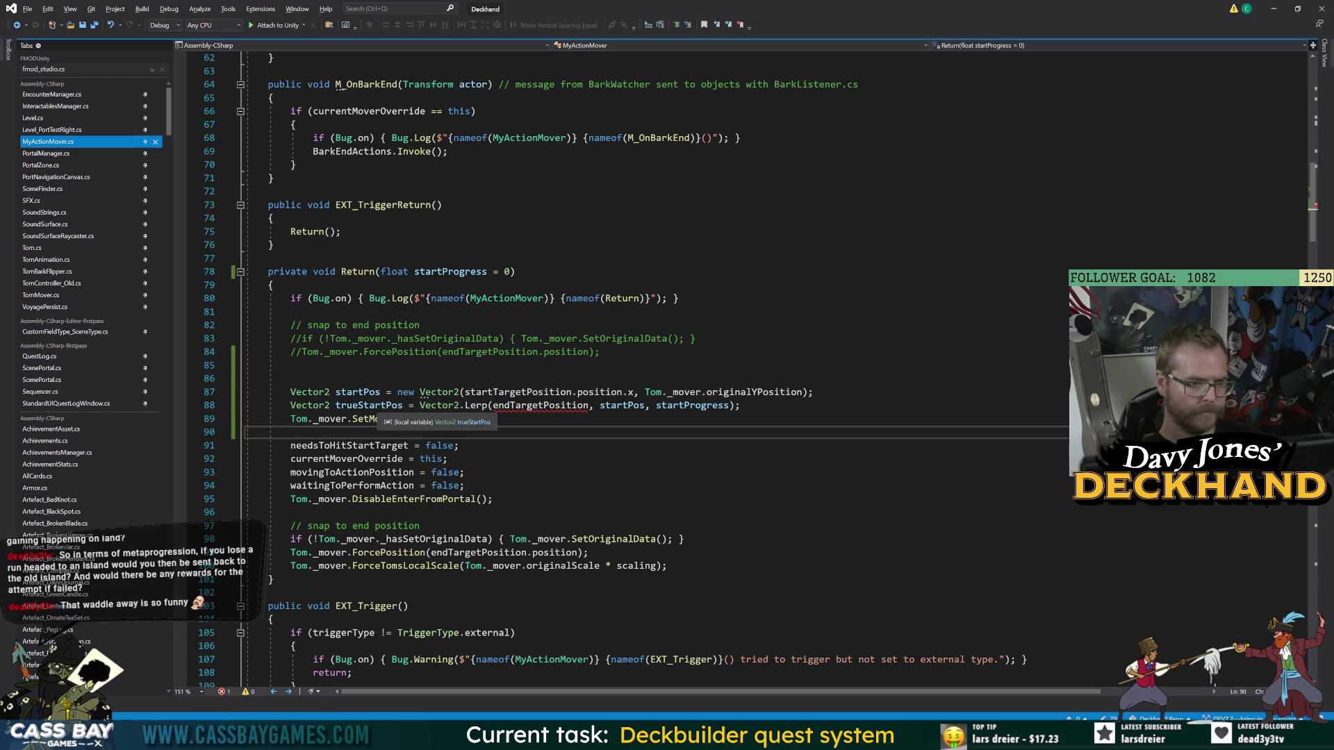
pyautogui.moveTo(541, 406)
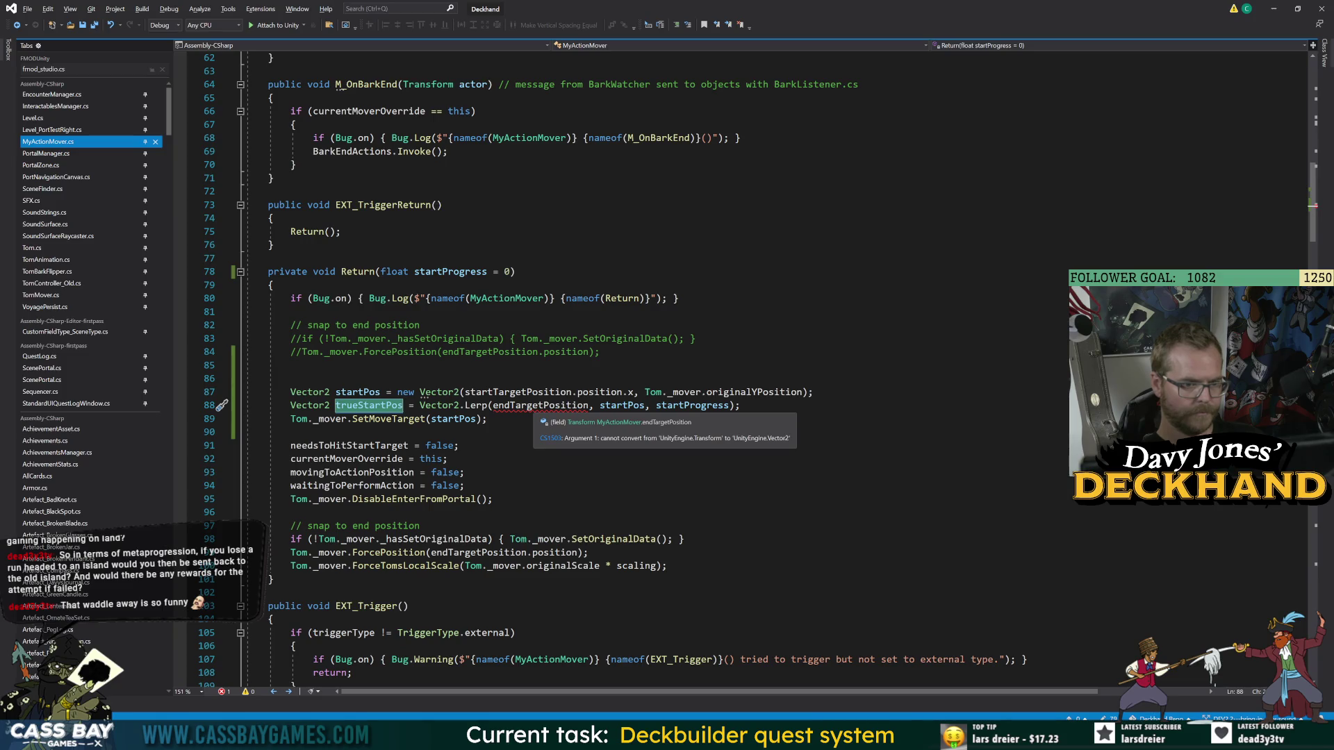
pyautogui.click(589, 405)
pyautogui.write('.position')
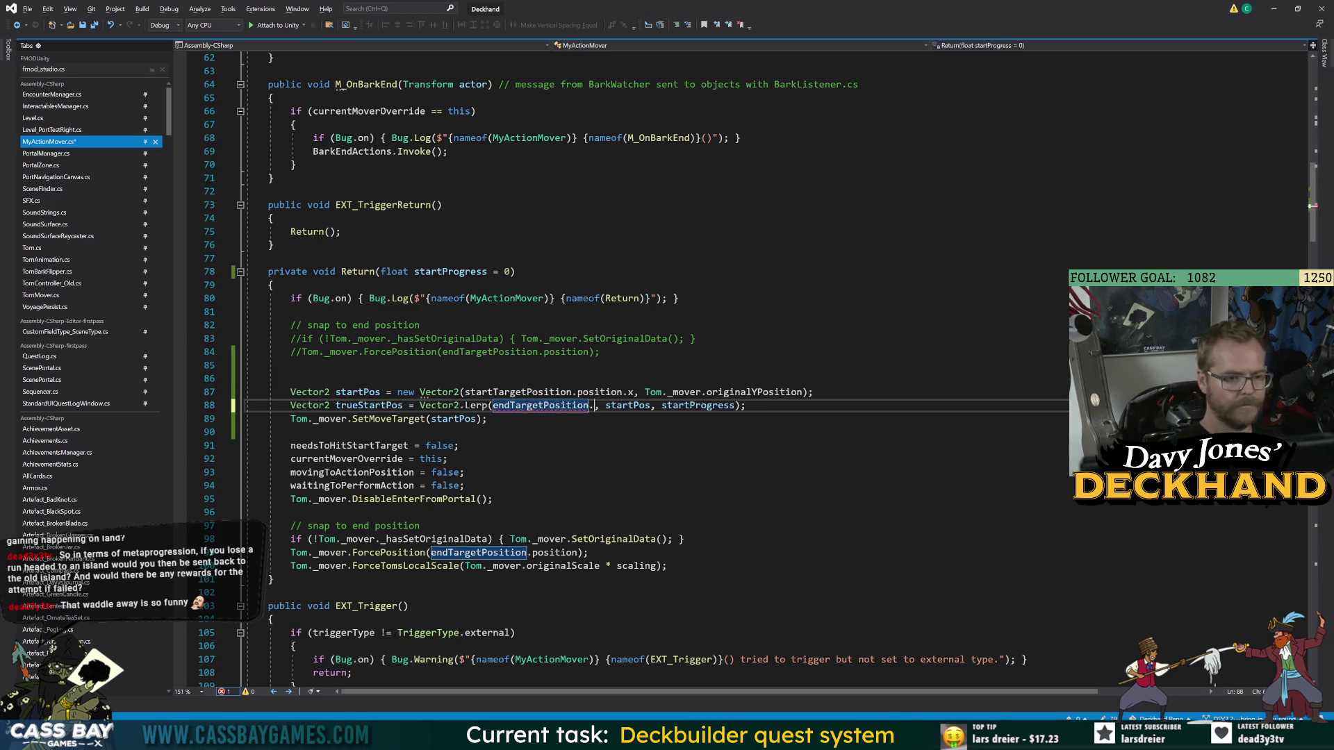
# - Rename the trueStartPos variable to startHereAtProgress
pyautogui.click(368, 405)
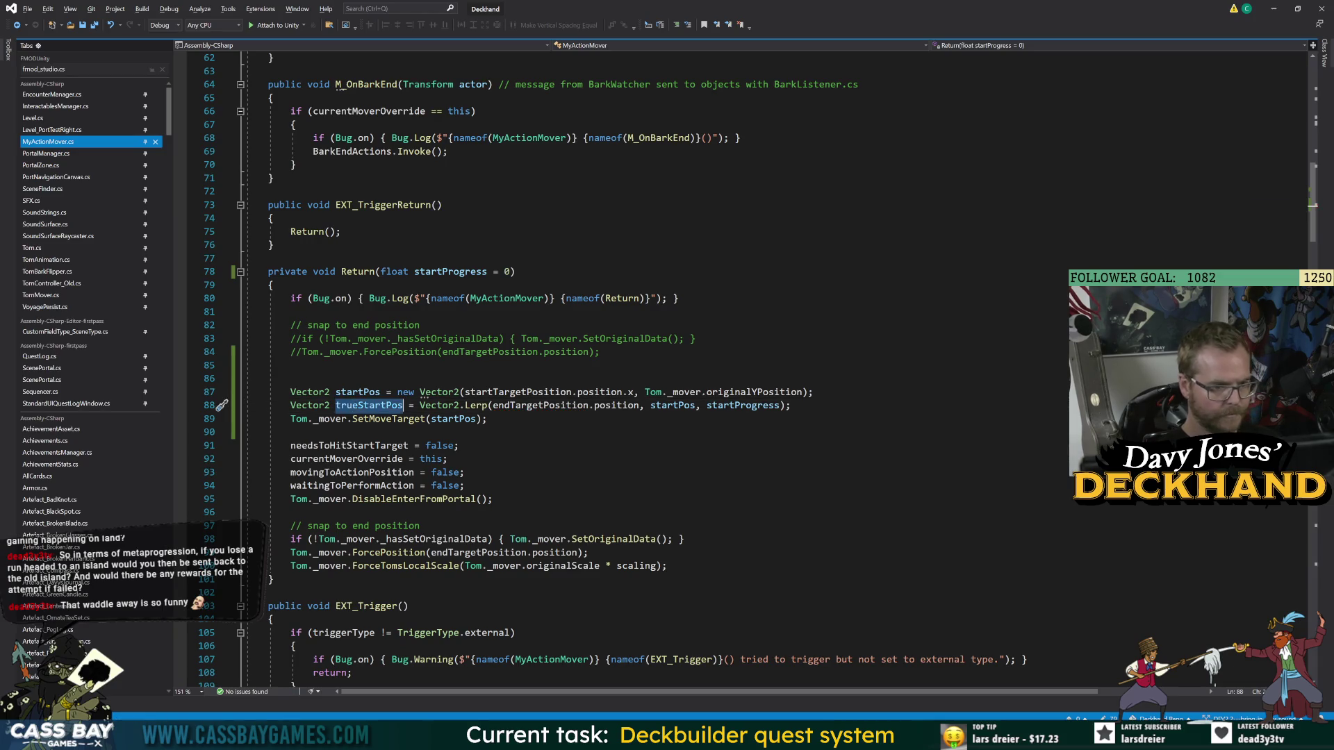
pyautogui.hotkey('ctrl', 'r')
pyautogui.hotkey('ctrl', 'r')
pyautogui.write('startHere')
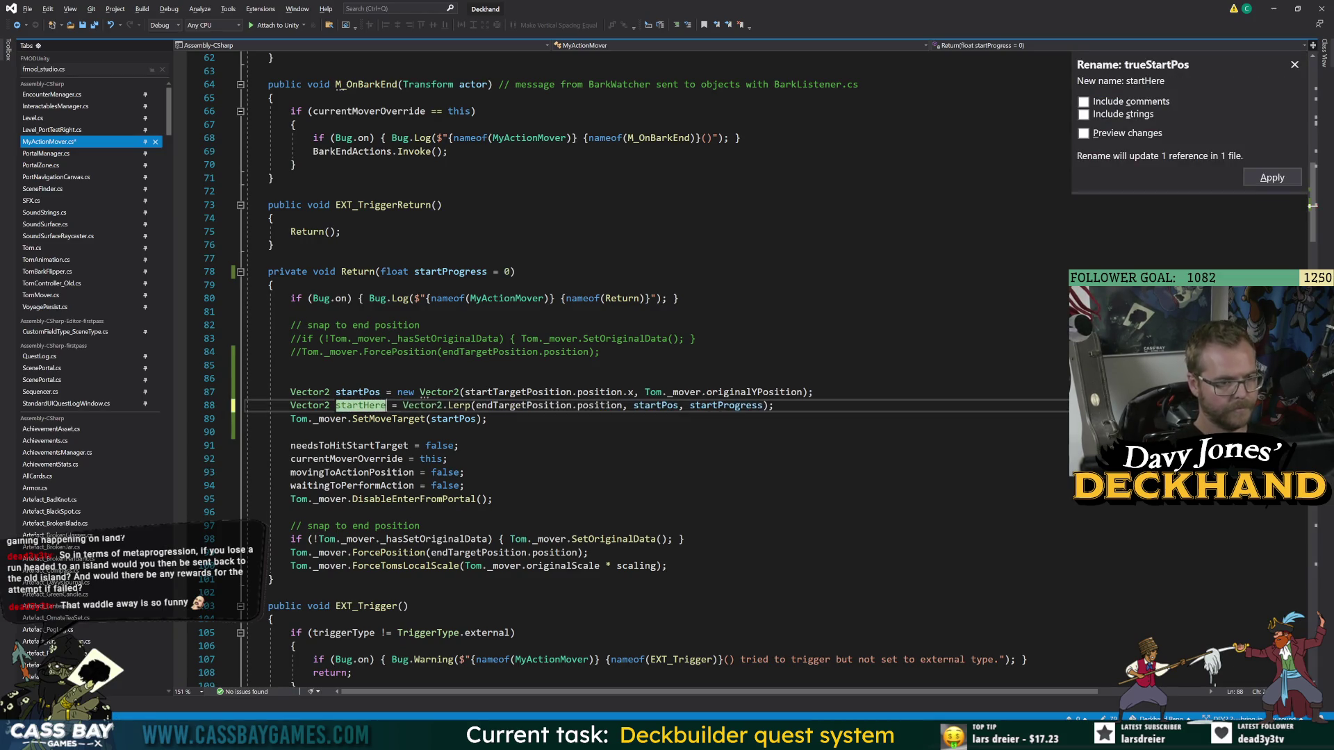
pyautogui.write('AtProgress')
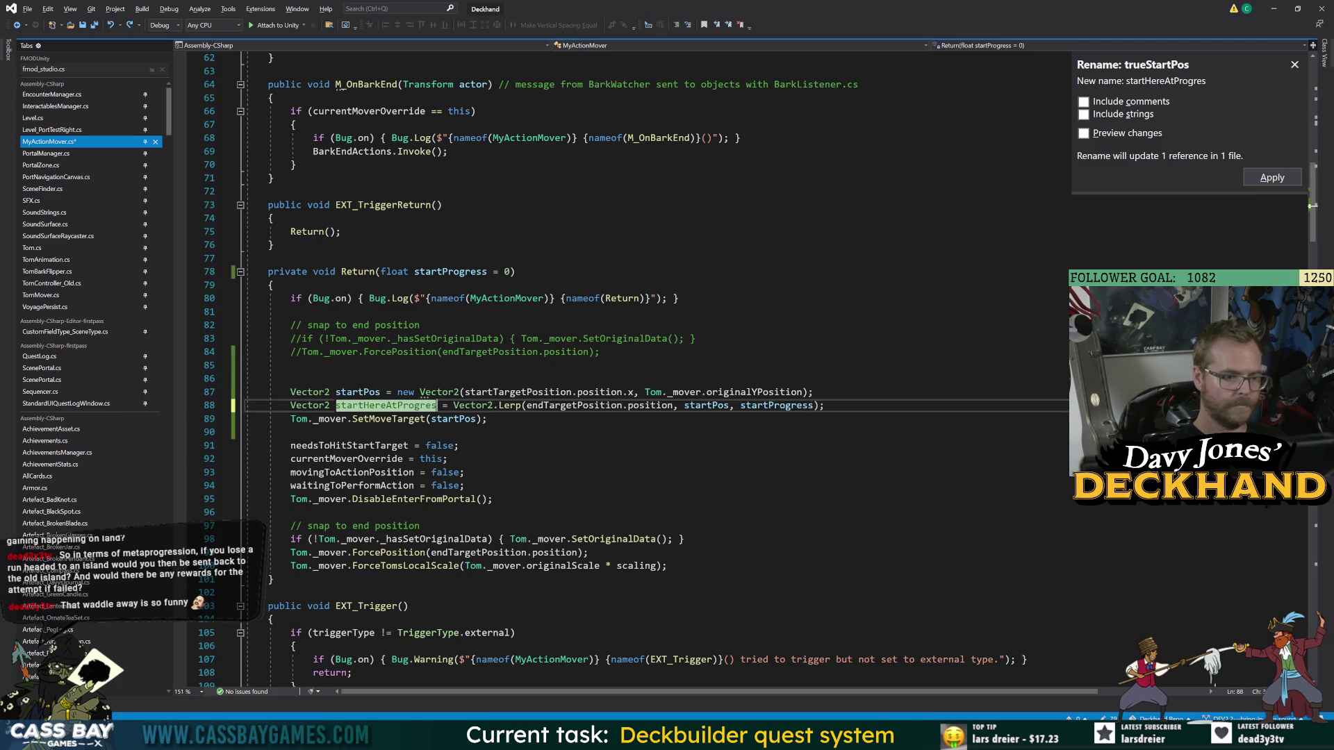
pyautogui.press('Return')
# - Pass startHereAtProgress to SetMoveTarget instead of startPos and save the script
pyautogui.hotkey('ctrl', 'shift', 'Left')
pyautogui.hotkey('ctrl', 'c')
pyautogui.doubleClick(452, 419)
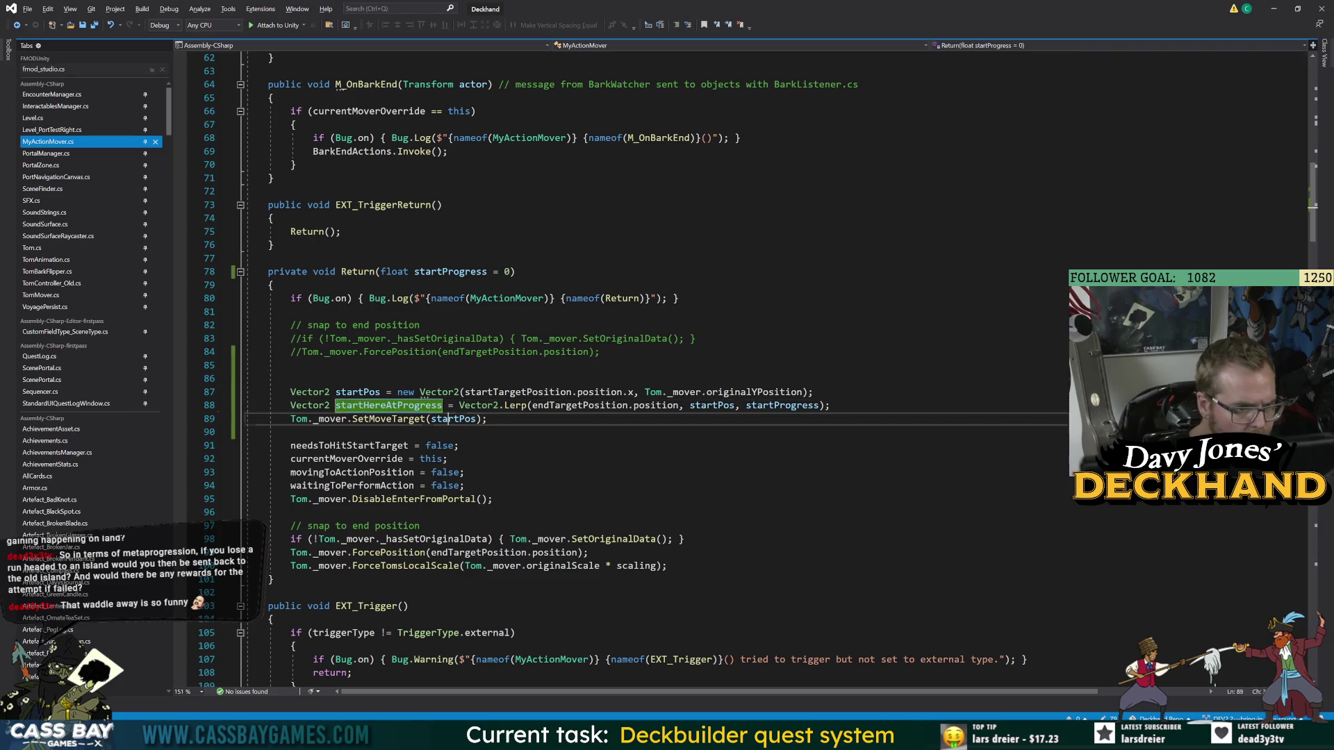
pyautogui.hotkey('ctrl', 'v')
pyautogui.click(616, 457)
pyautogui.hotkey('ctrl', 's')
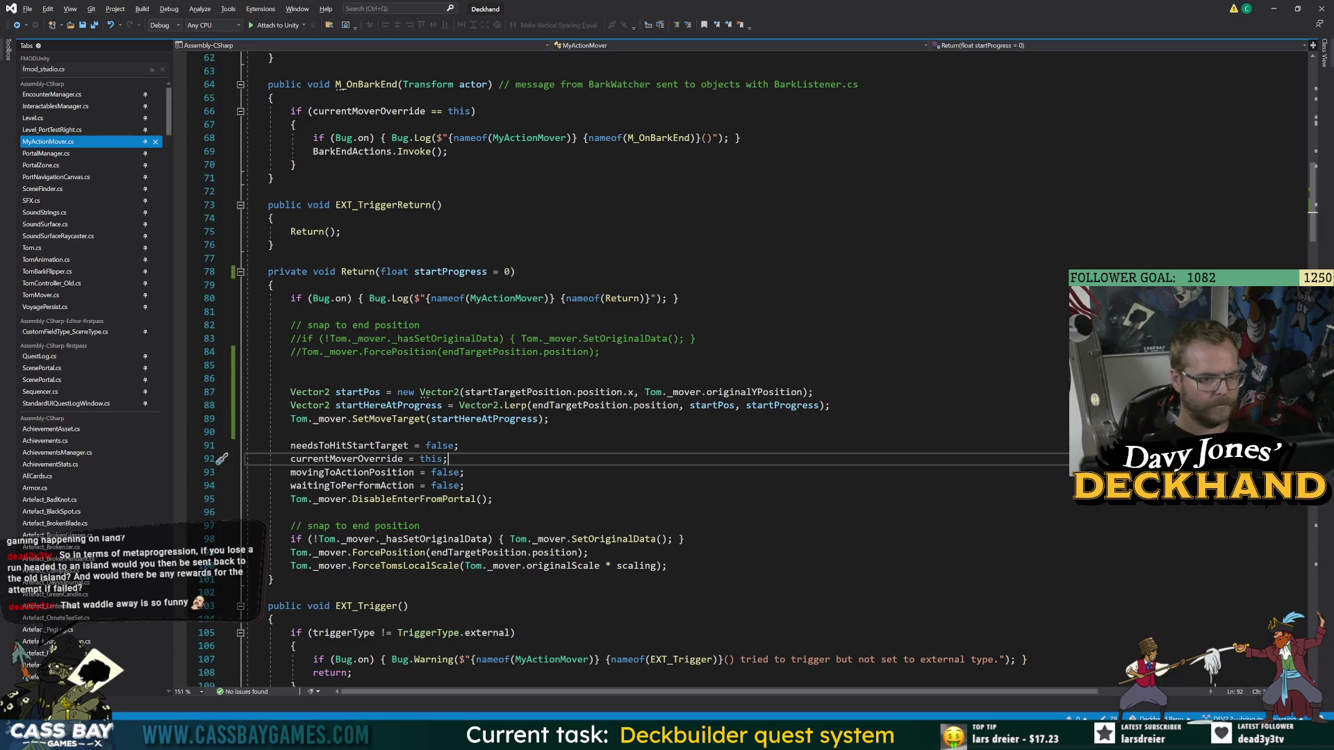
# - Restore startPos as the SetMoveTarget argument
pyautogui.click(389, 554)
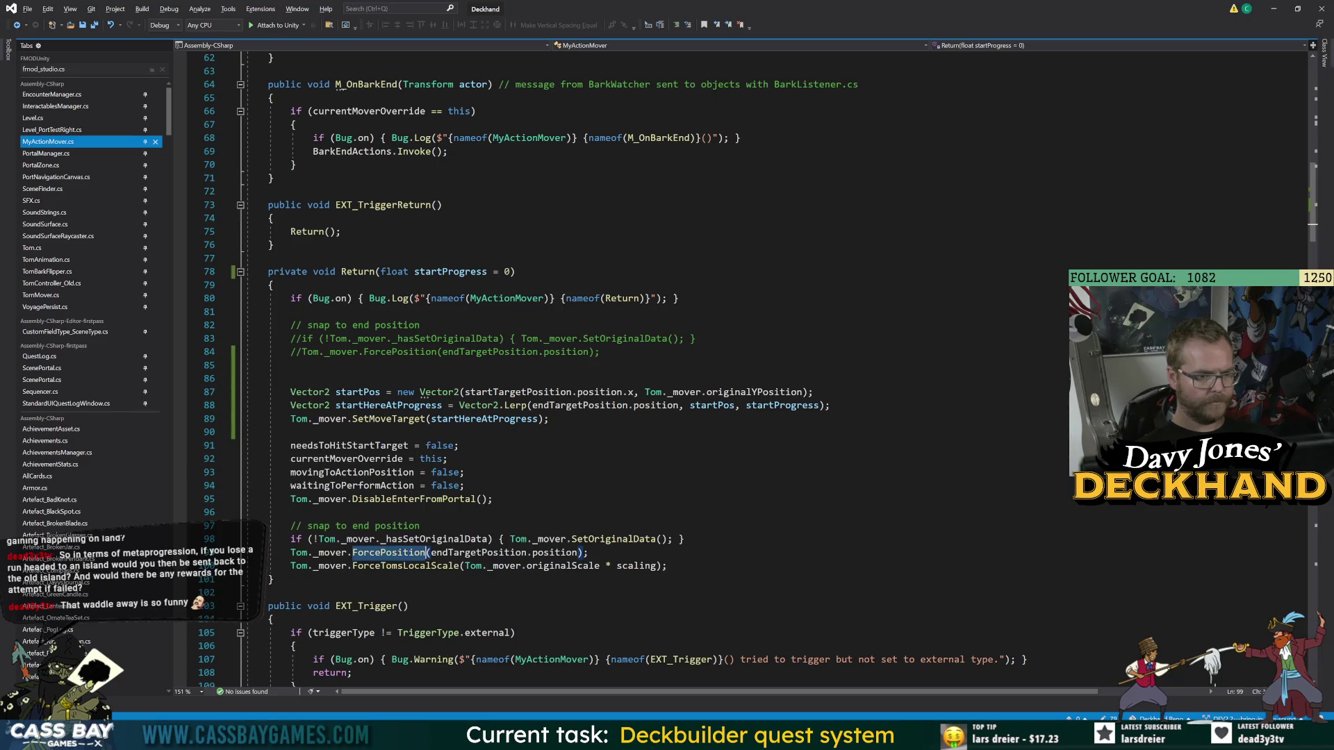
pyautogui.doubleClick(394, 567)
pyautogui.click(464, 472)
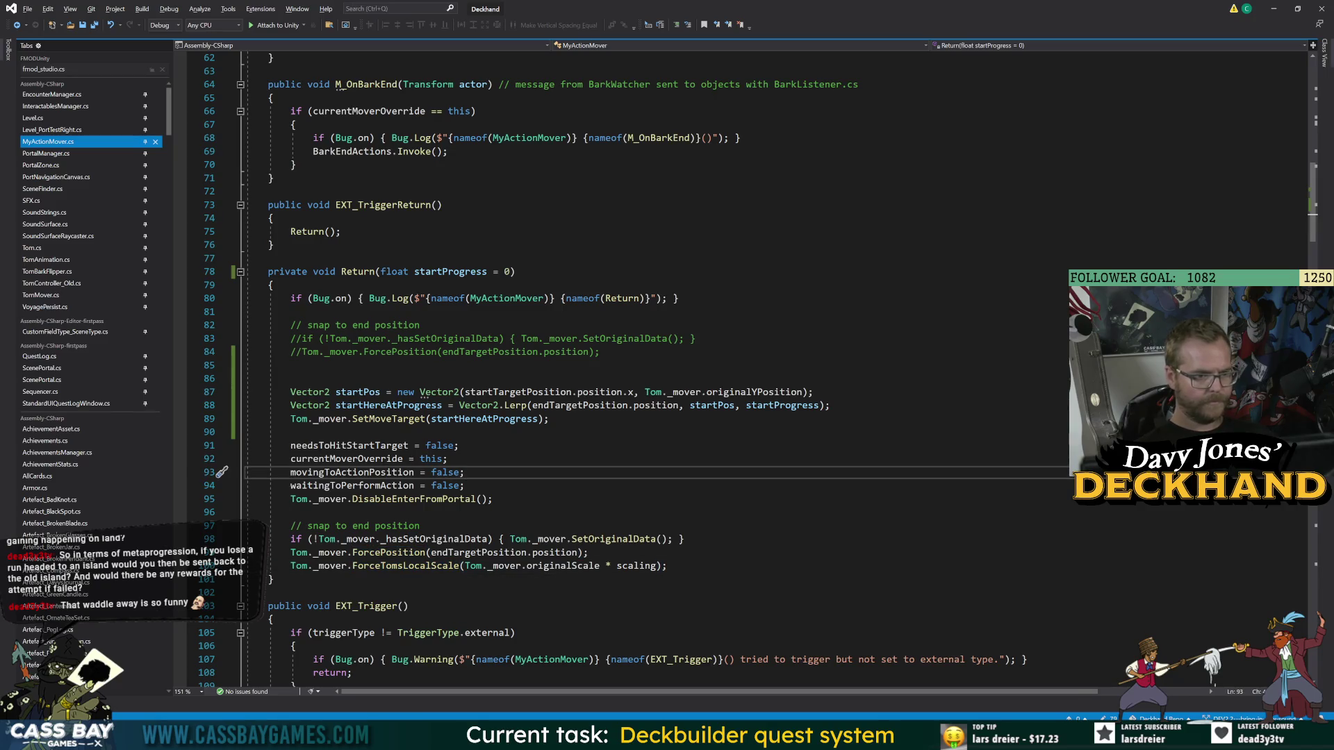
pyautogui.doubleClick(389, 419)
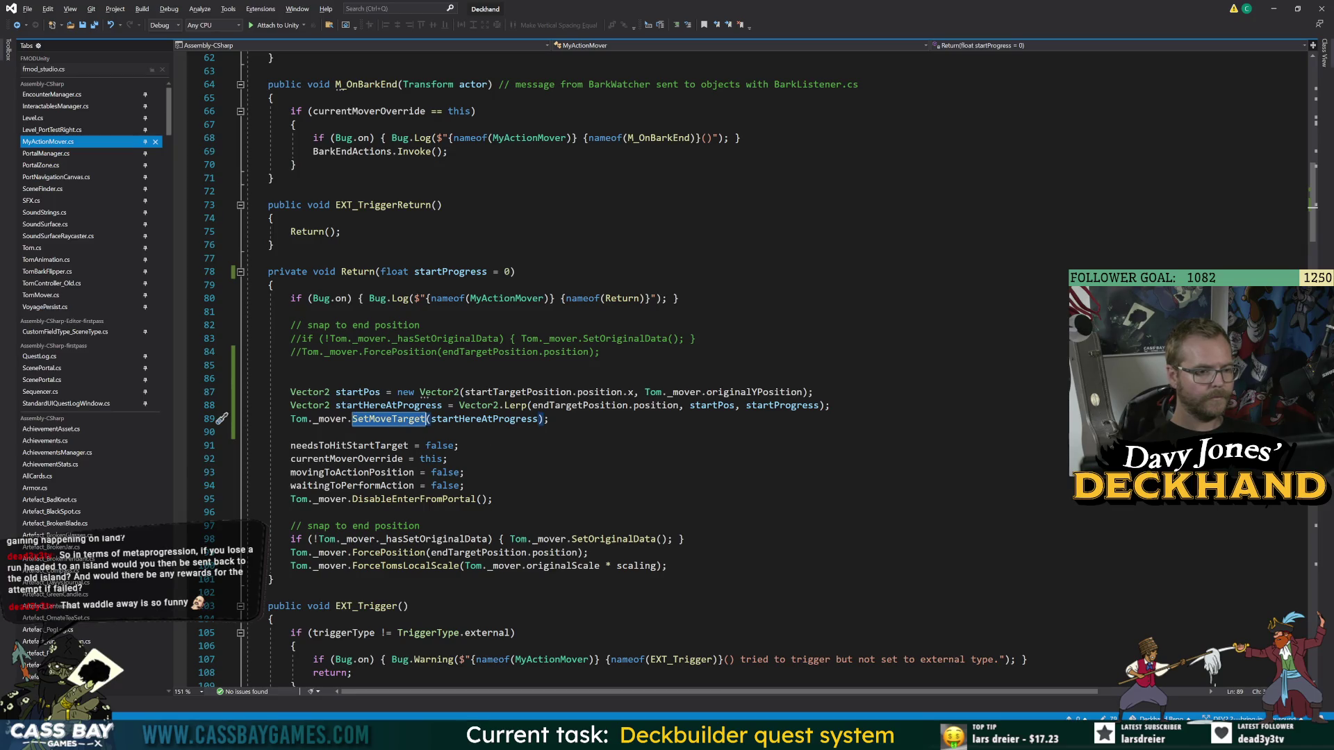
pyautogui.doubleClick(358, 392)
pyautogui.doubleClick(389, 419)
pyautogui.hotkey('ctrl', 'v')
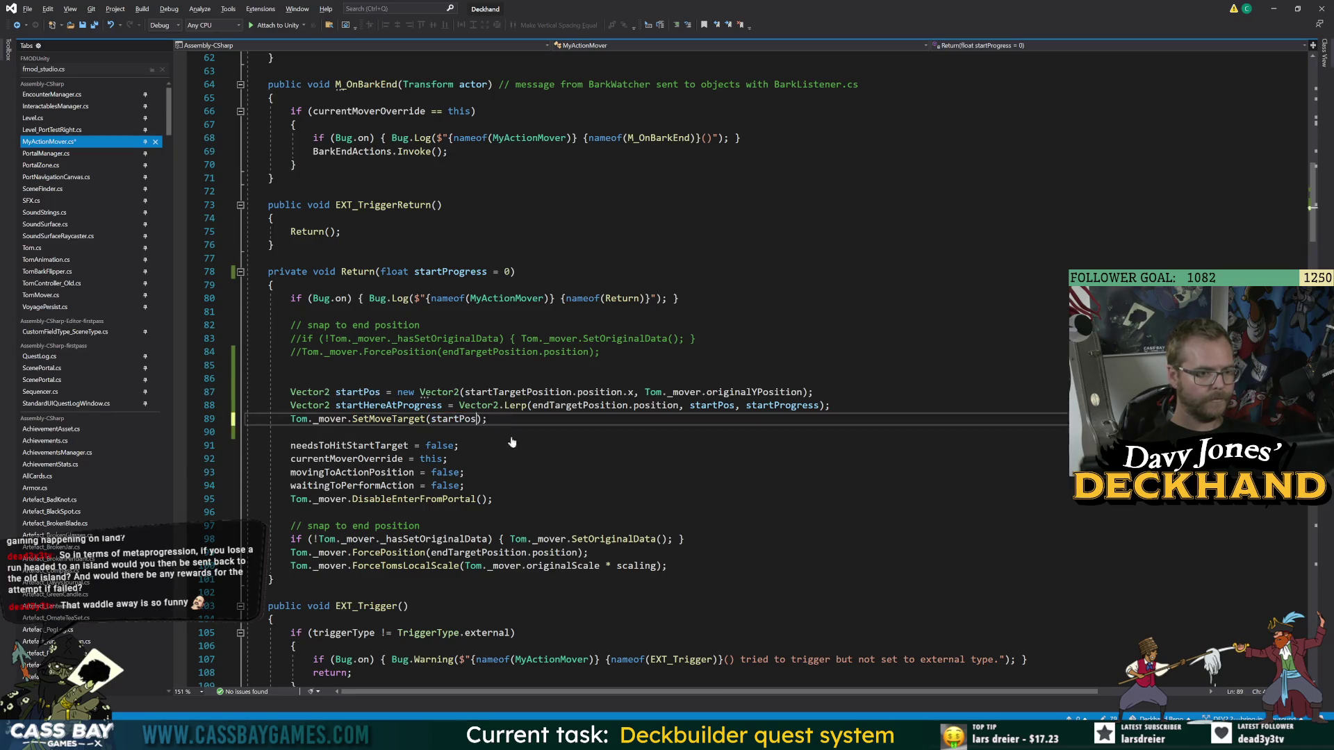
# - Replace endTargetPosition.position in the ForcePosition call with startHereAtProgress
pyautogui.doubleClick(389, 405)
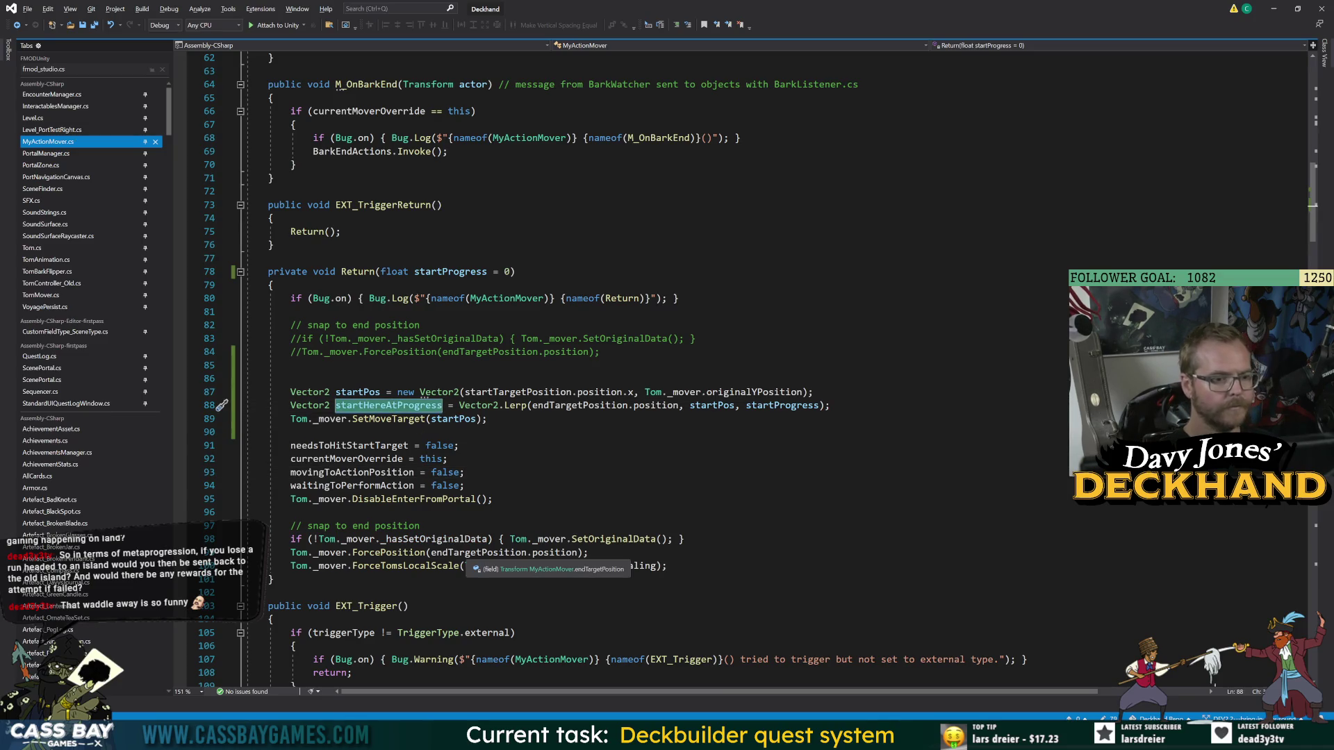
pyautogui.doubleClick(478, 553)
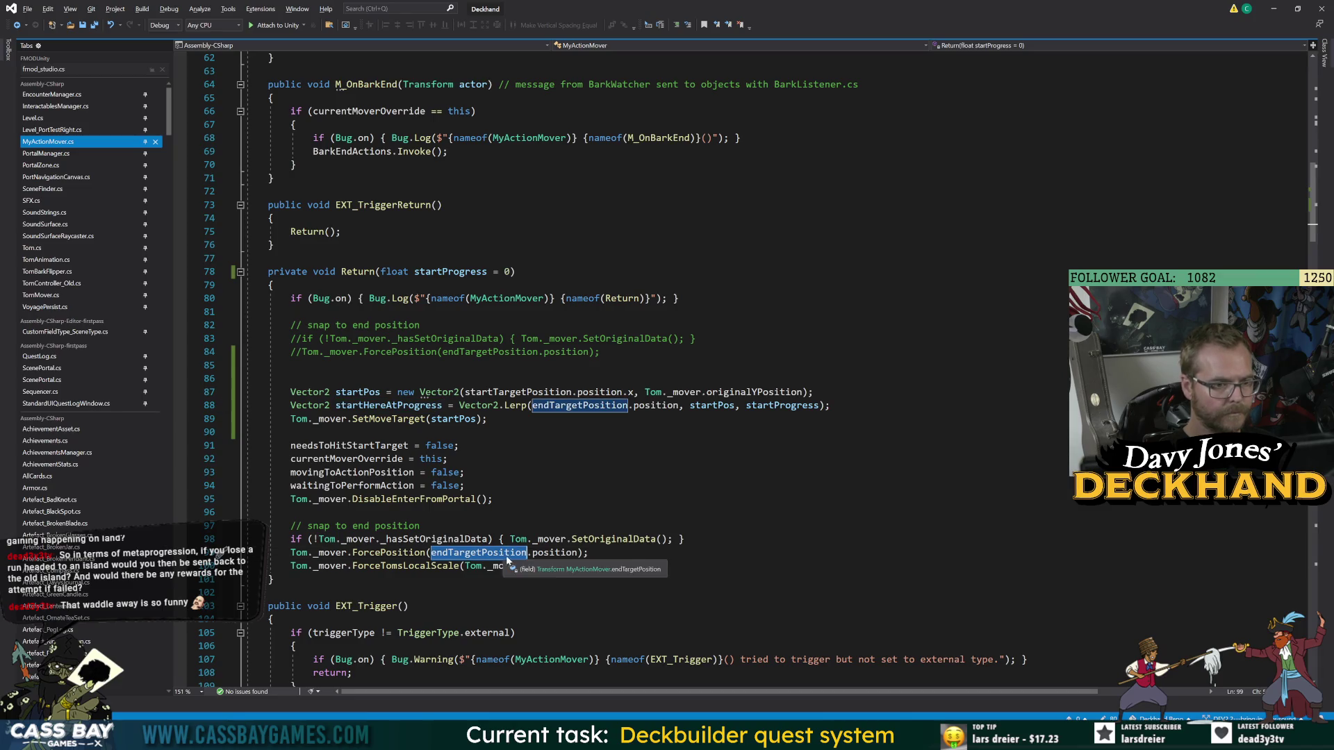
pyautogui.moveTo(447, 553); pyautogui.dragTo(576, 553)
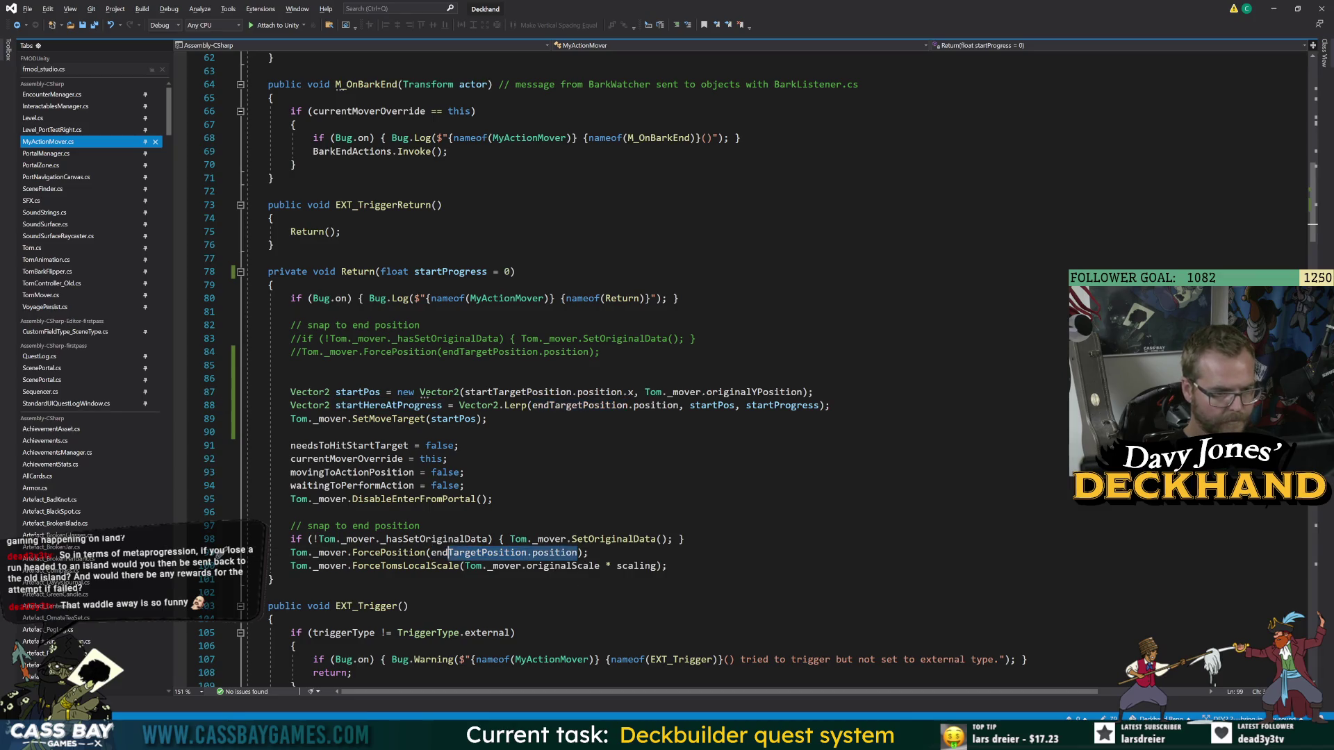
pyautogui.hotkey('ctrl', 'v')
pyautogui.click(492, 499)
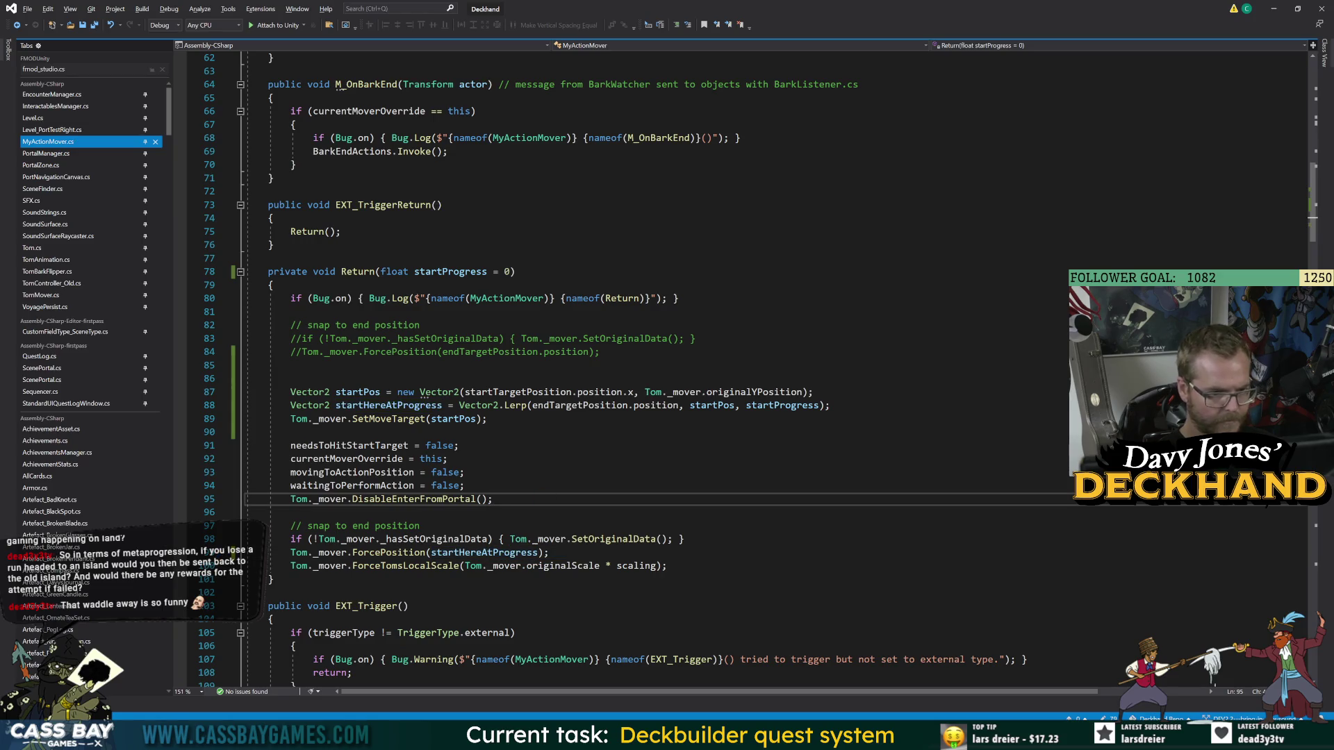
pyautogui.doubleClick(562, 565)
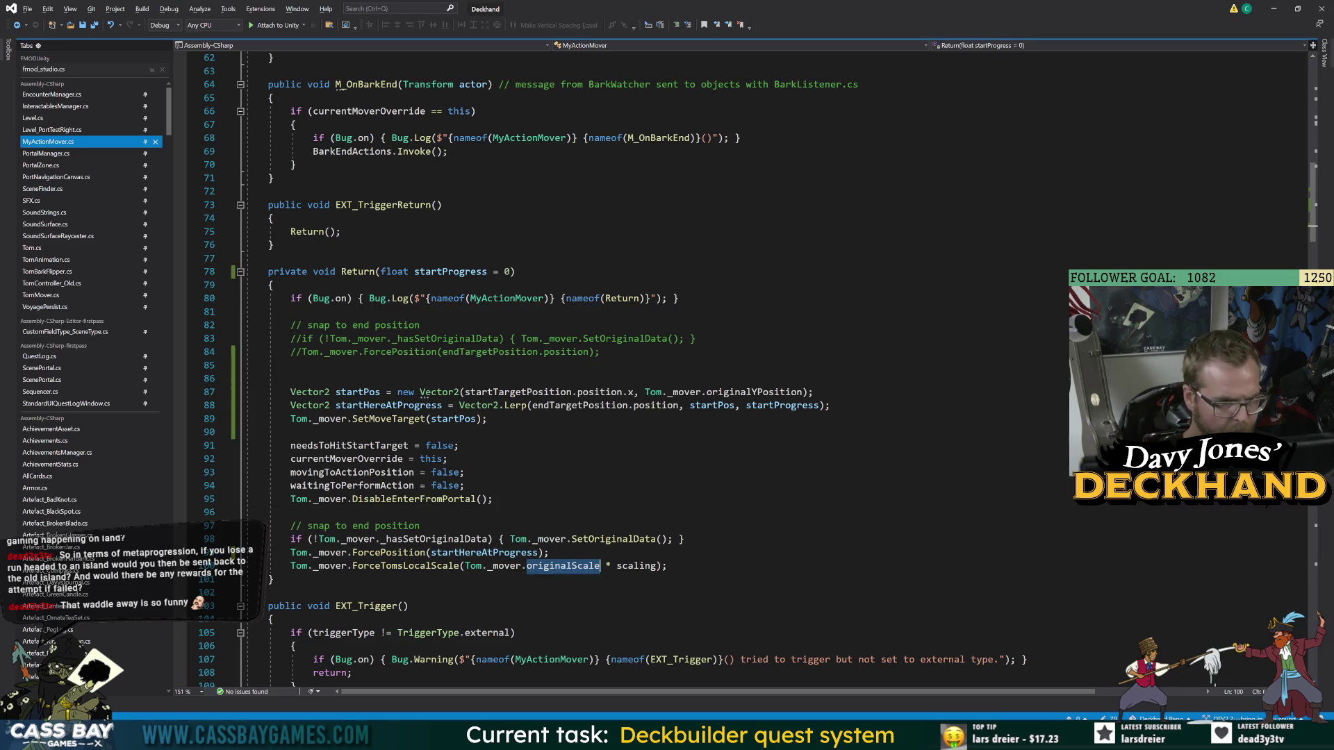
pyautogui.click(625, 592)
pyautogui.doubleClick(634, 566)
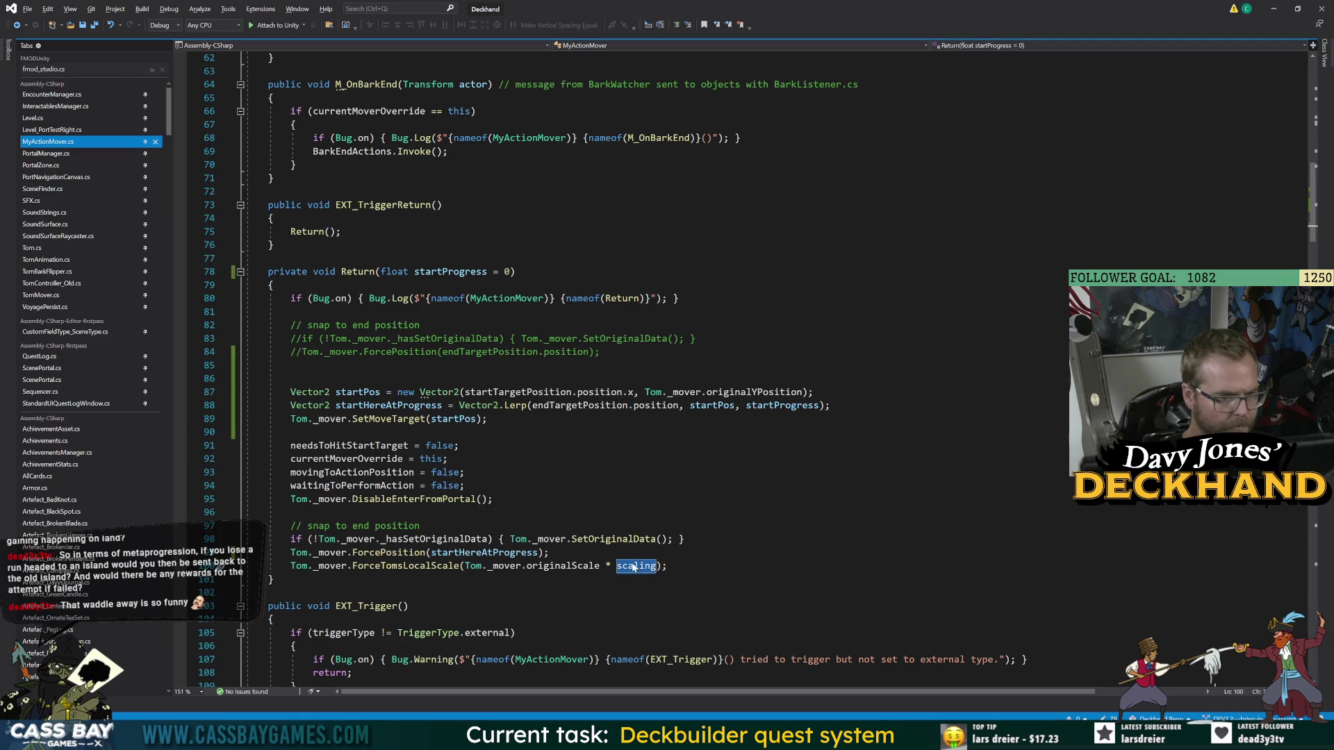
pyautogui.click(598, 592)
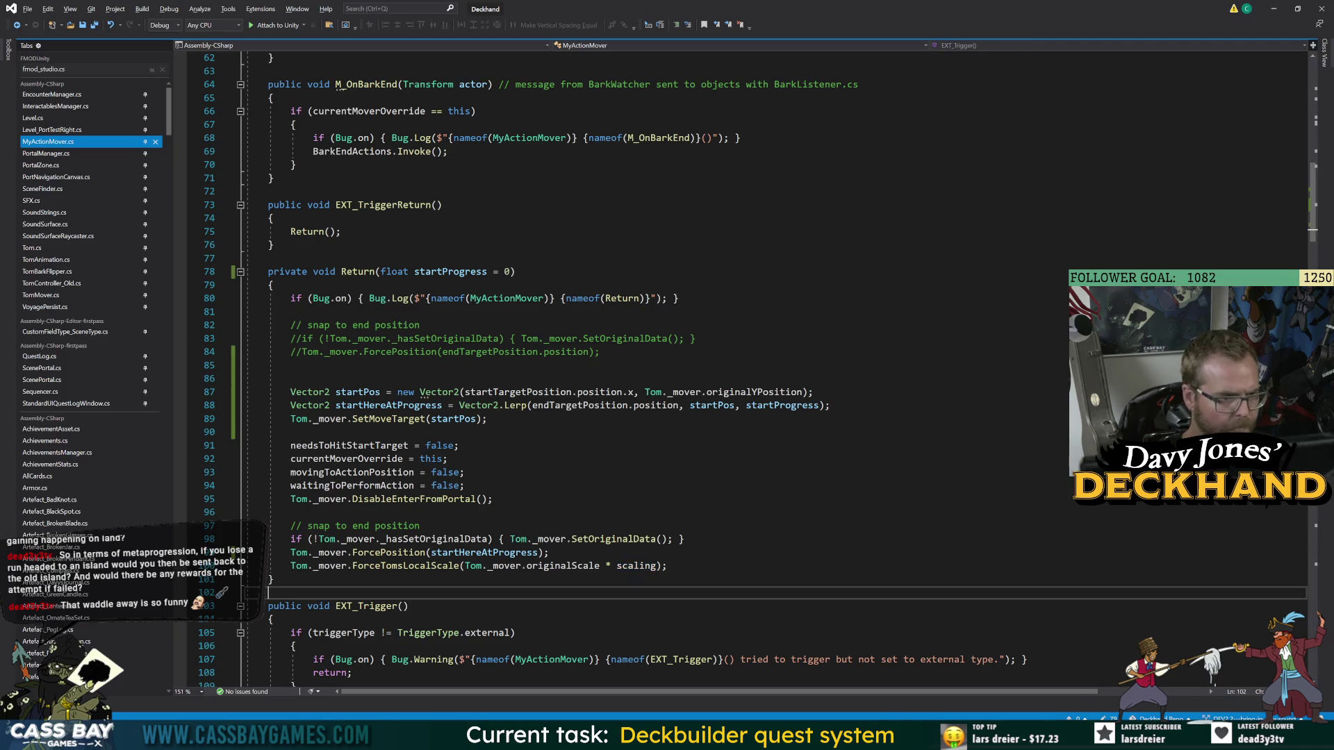
pyautogui.click(221, 404)
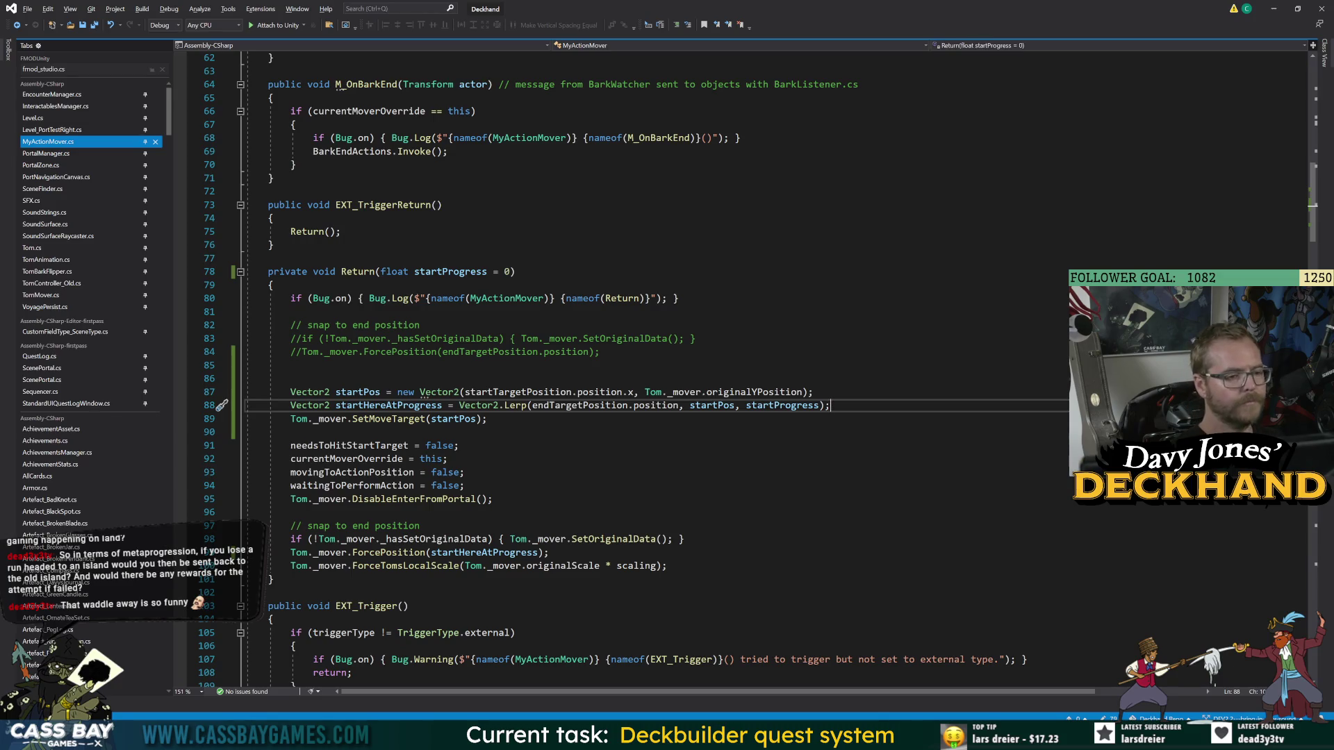
# - Start a new line: float scaleProgress = Mathf.Lerp(scaling
pyautogui.press('Return')
pyautogui.write('float scaleProg')
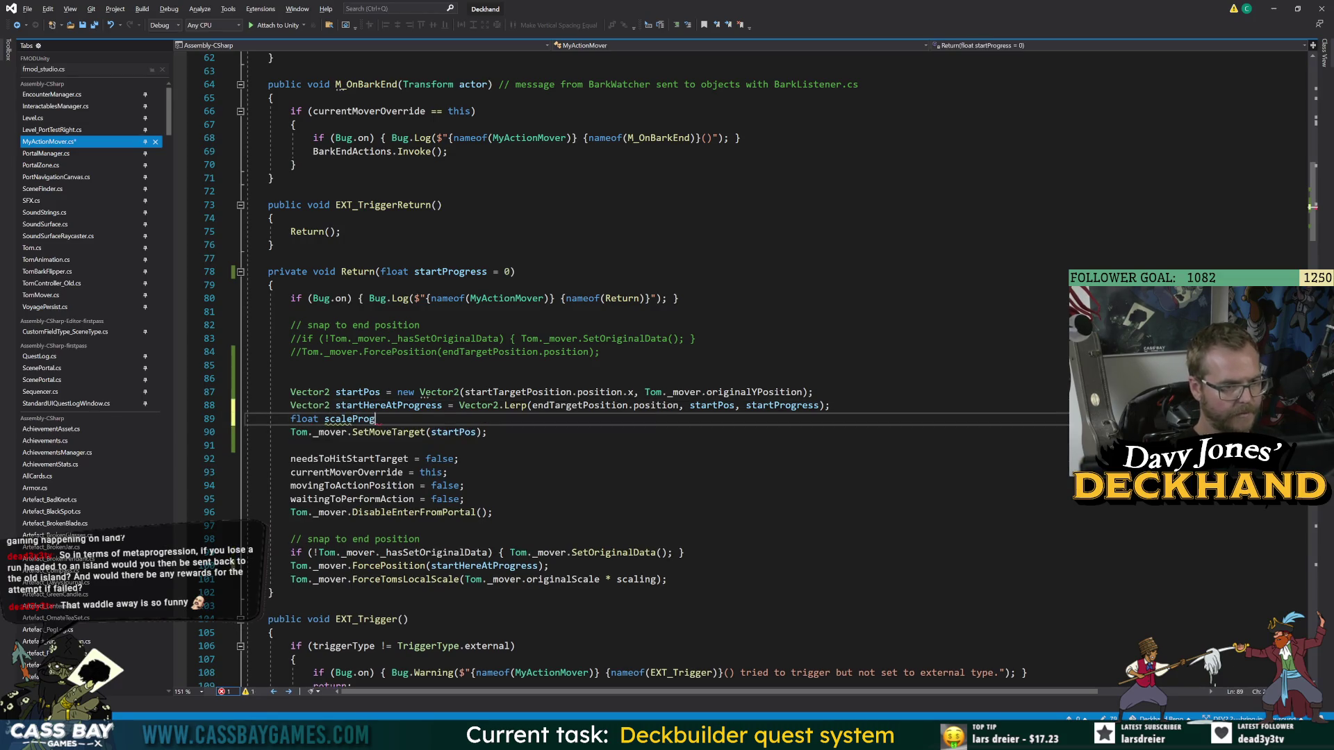
pyautogui.write('ress = float.le')
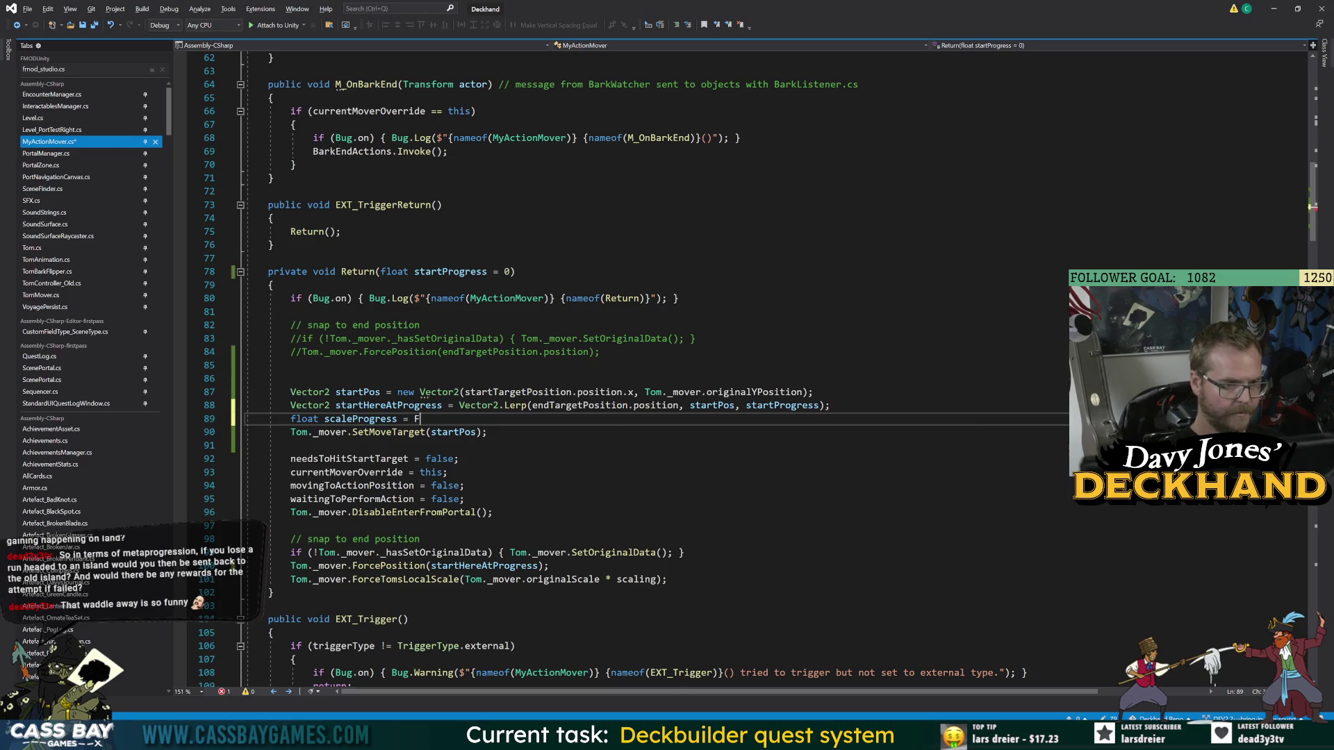
pyautogui.press('BackSpace')
pyautogui.press('BackSpace')
pyautogui.press('BackSpace')
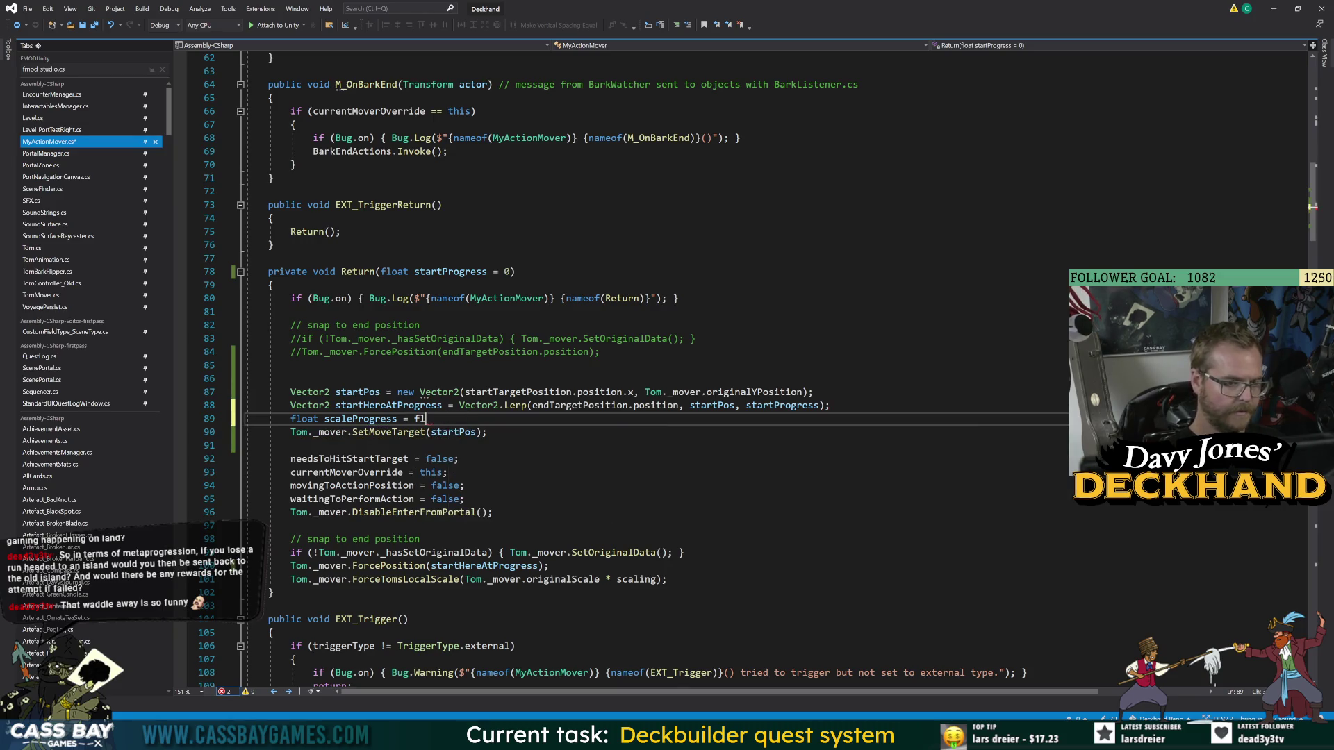
pyautogui.write('Mathf.ler')
pyautogui.write('(')
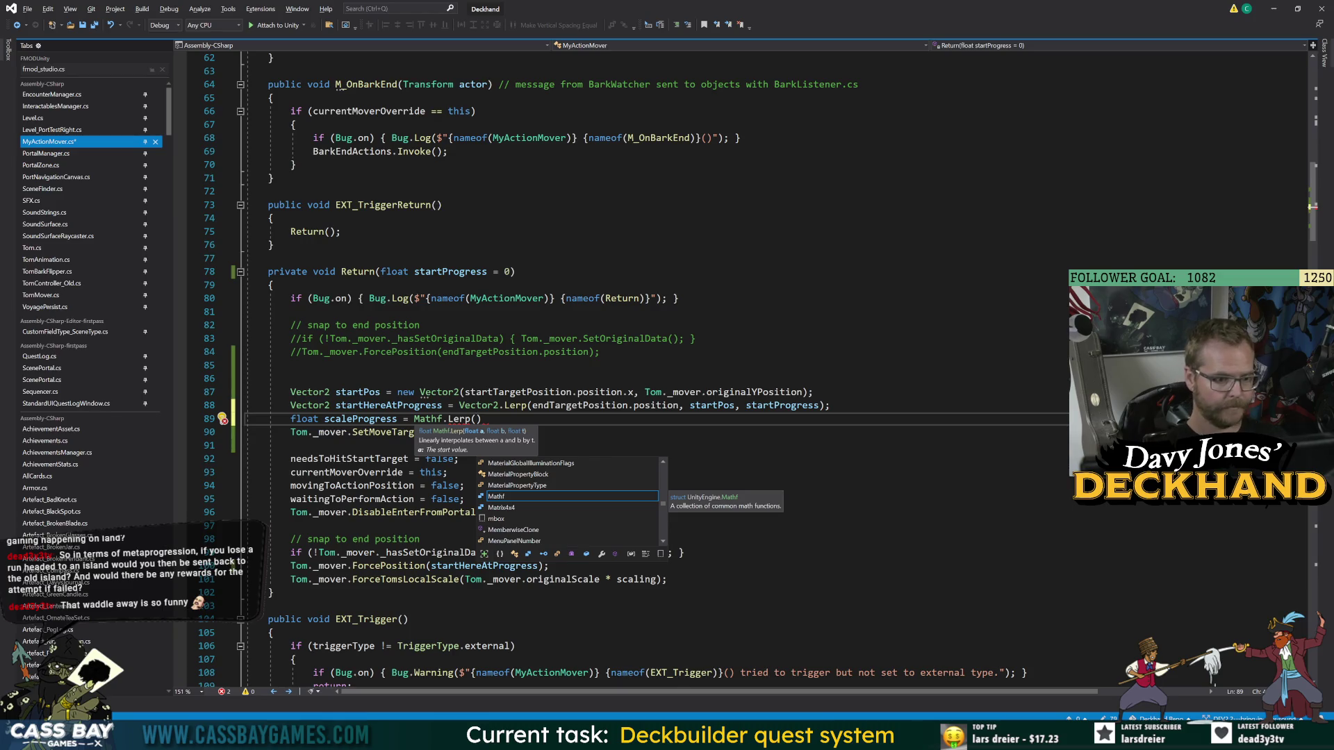
pyautogui.write('scaling')
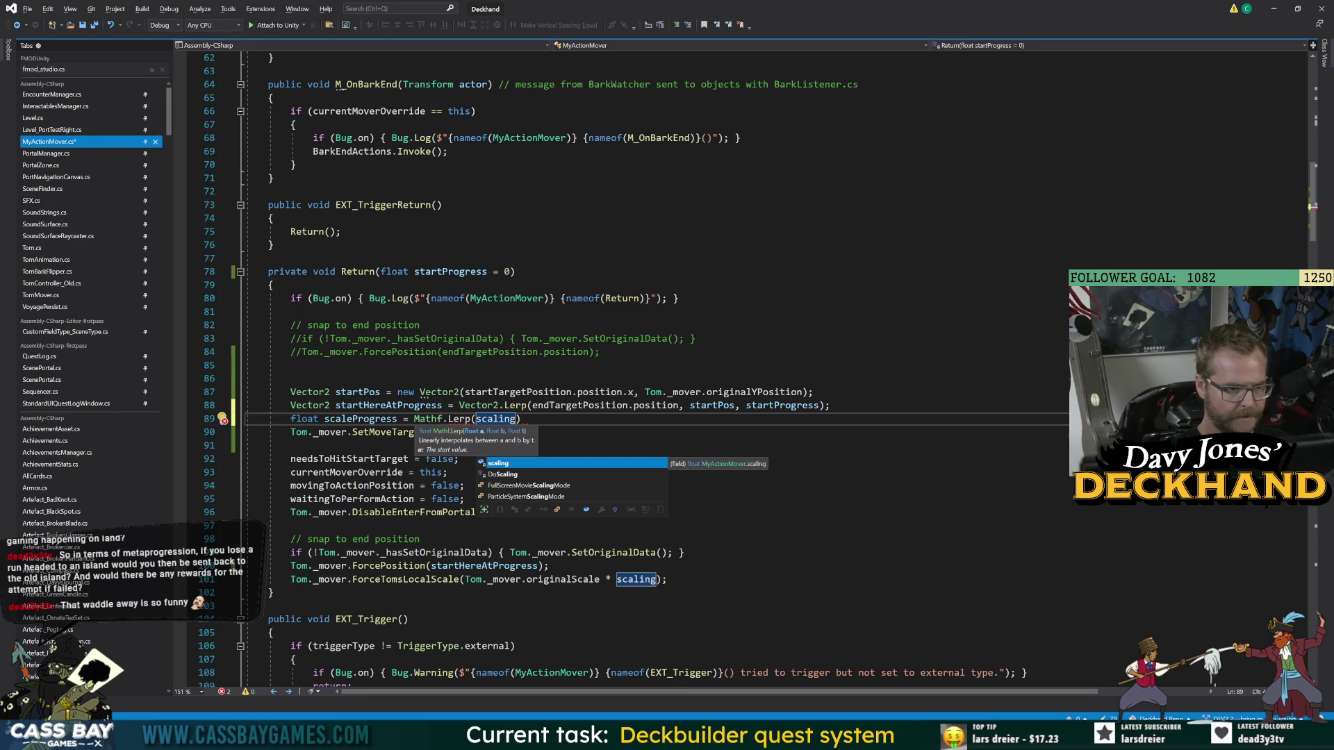
pyautogui.press('Escape')
# - Add a startScale line above it, set to the originalScale * scaling expression
pyautogui.hotkey('ctrl', 'Return')
pyautogui.write('float.')
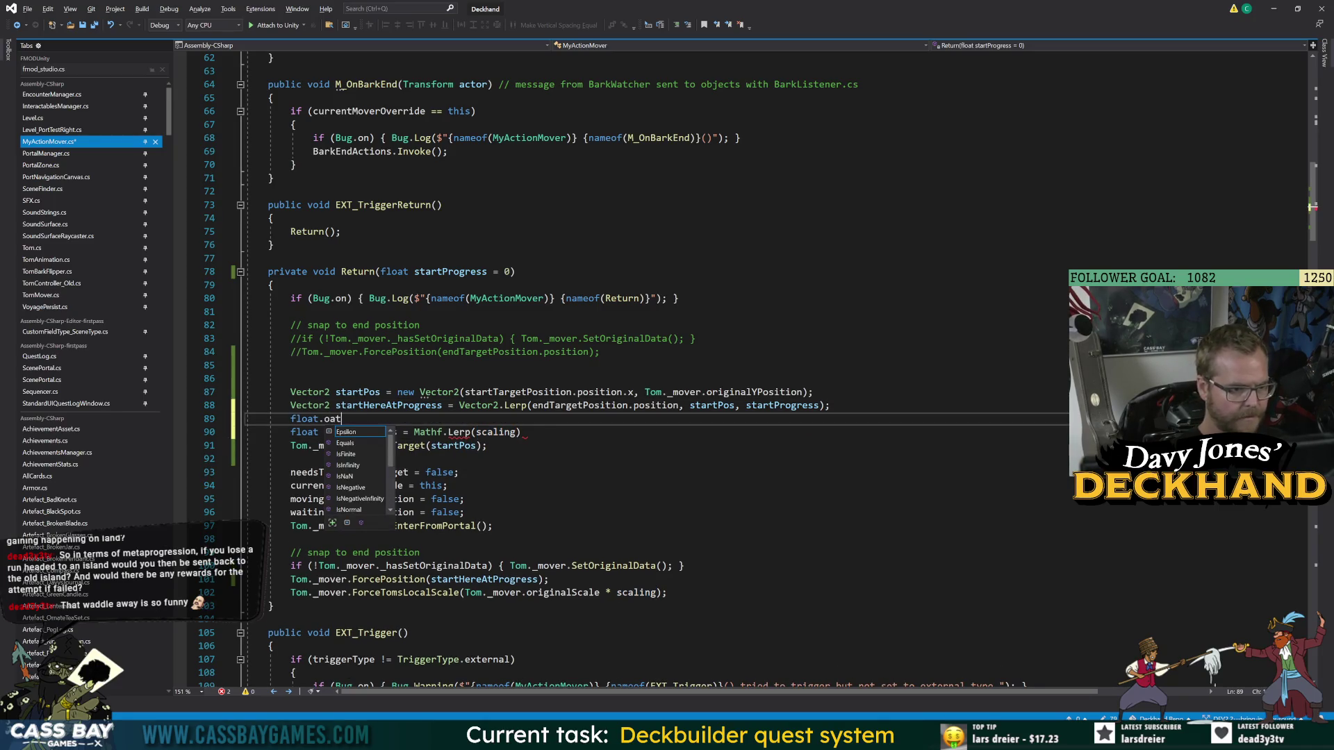
pyautogui.press('BackSpace')
pyautogui.write('start')
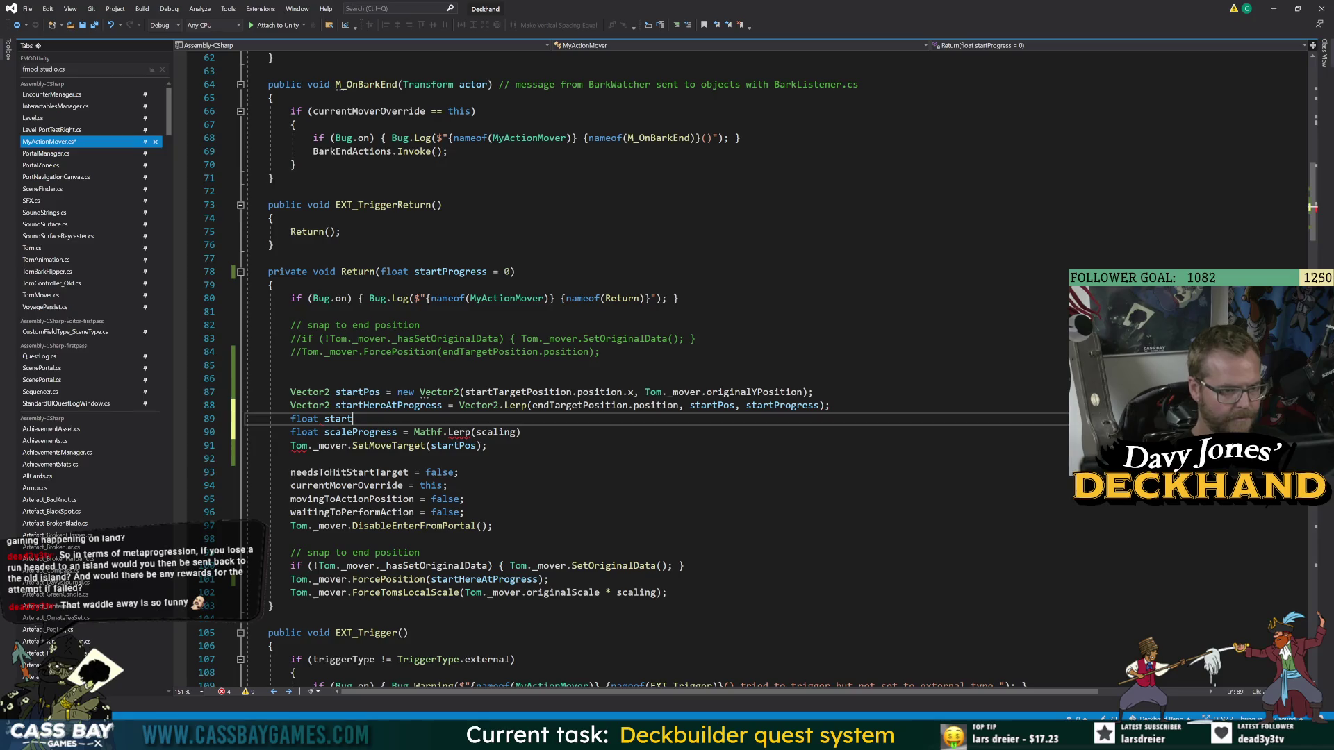
pyautogui.write('Scale =')
pyautogui.moveTo(653, 593); pyautogui.dragTo(464, 592)
pyautogui.hotkey('ctrl', 'c')
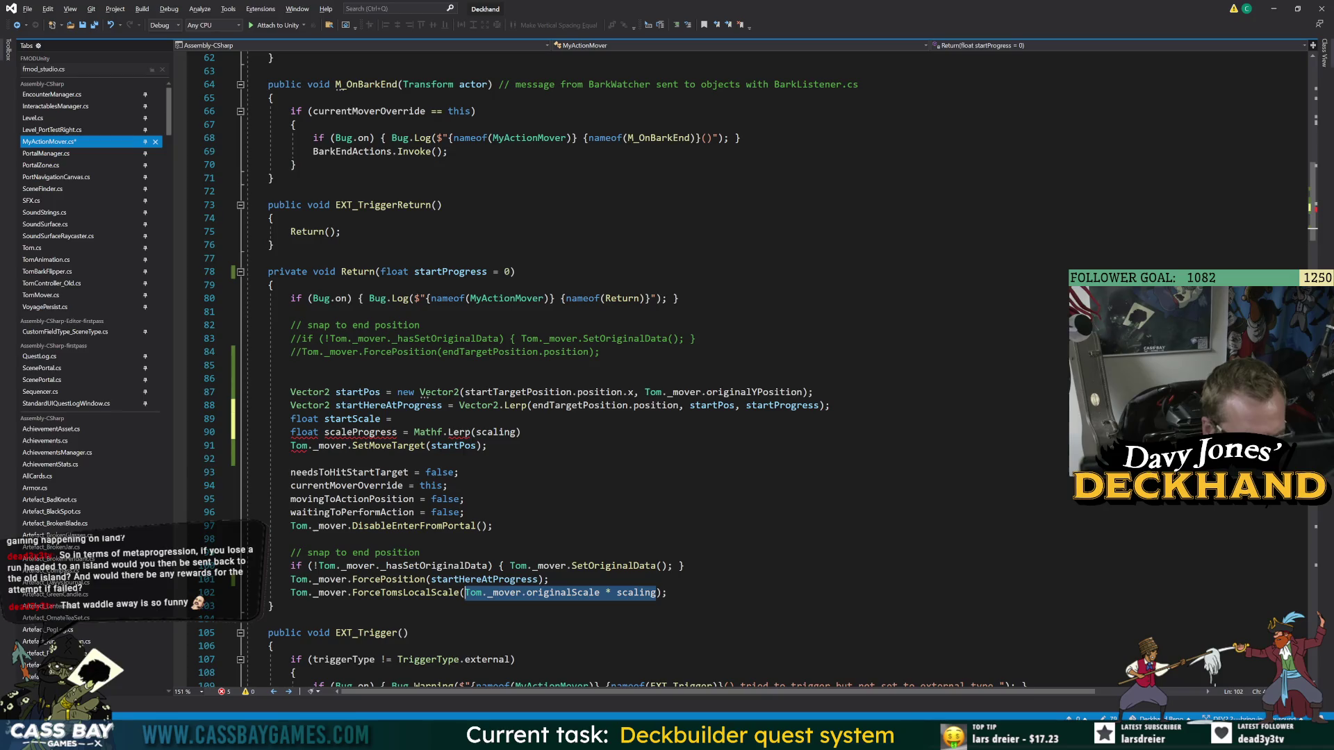
pyautogui.click(415, 432)
pyautogui.press('Up')
pyautogui.press('End')
pyautogui.hotkey('ctrl', 'v')
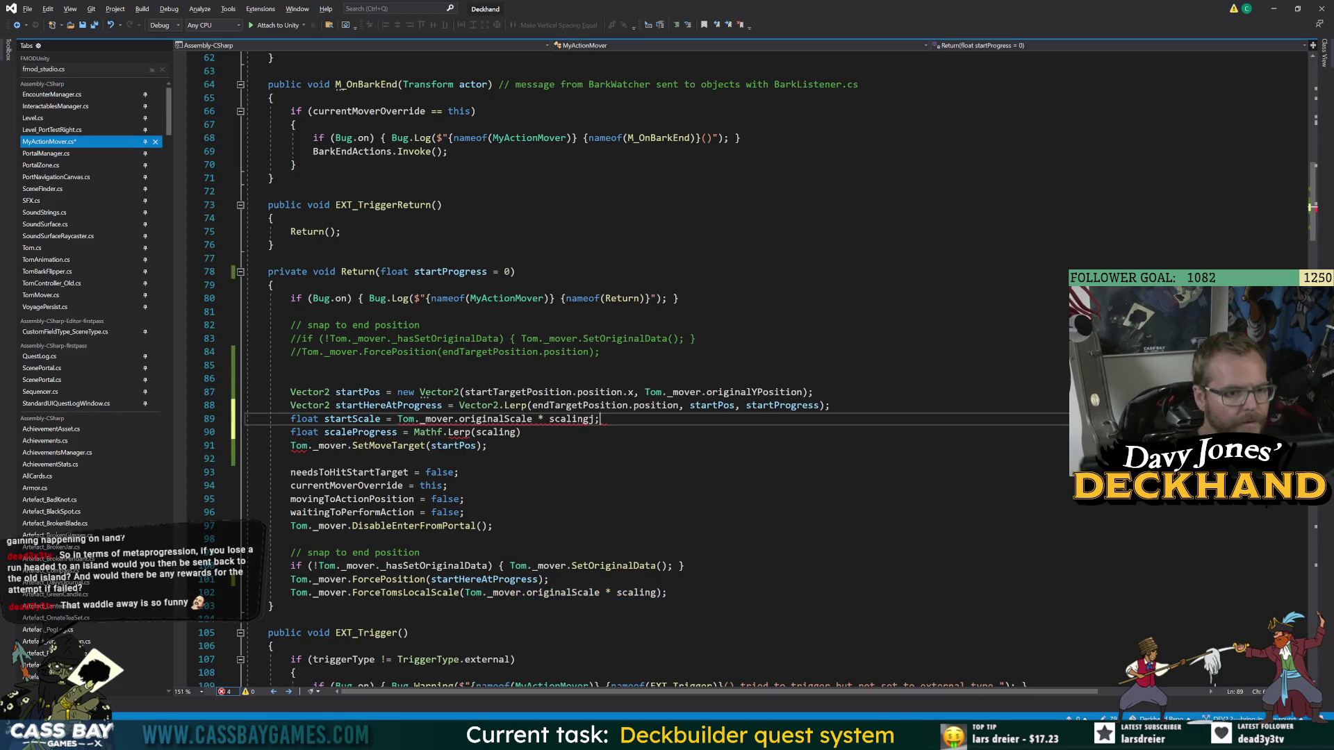
pyautogui.write('j;')
pyautogui.press('Return')
pyautogui.press('BackSpace')
pyautogui.press('BackSpace')
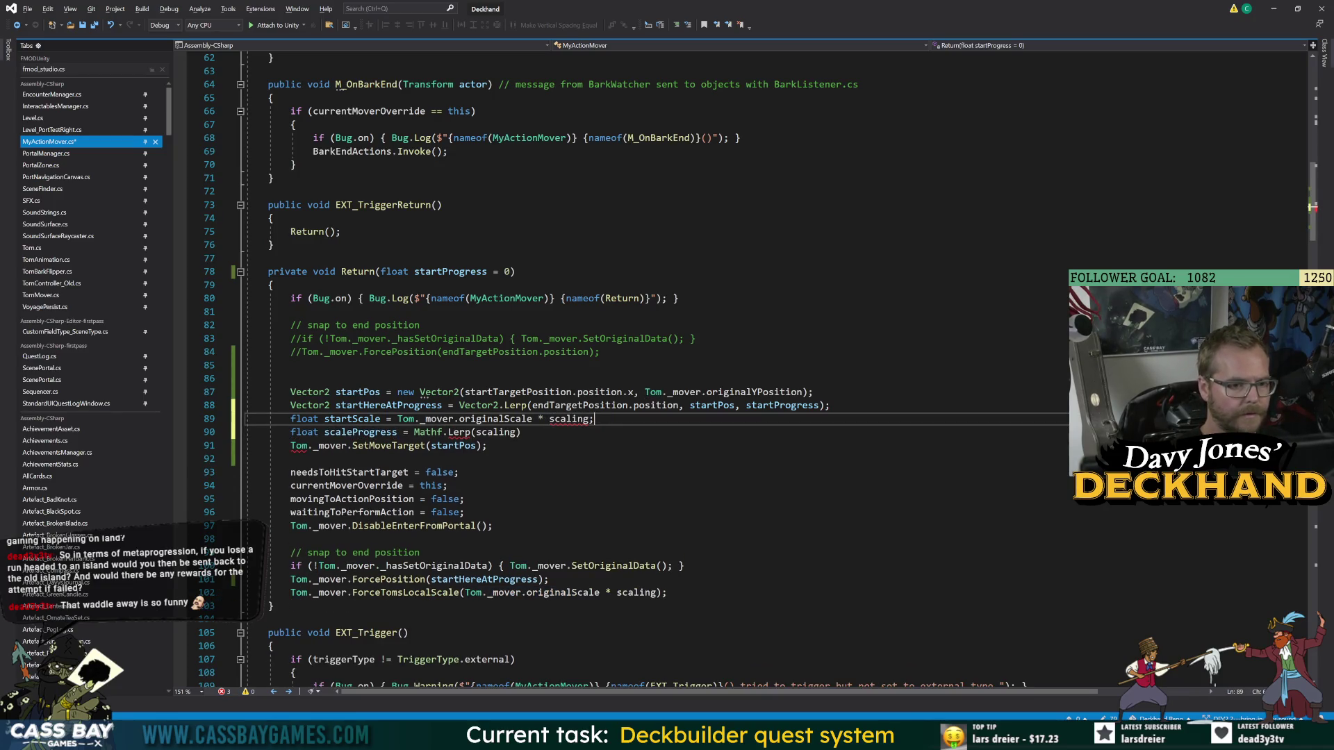
# - Add float endScale = Tom._mover.originalScale; and close the Mathf.Lerp(scaling) call
pyautogui.press('Return')
pyautogui.write('float endSca')
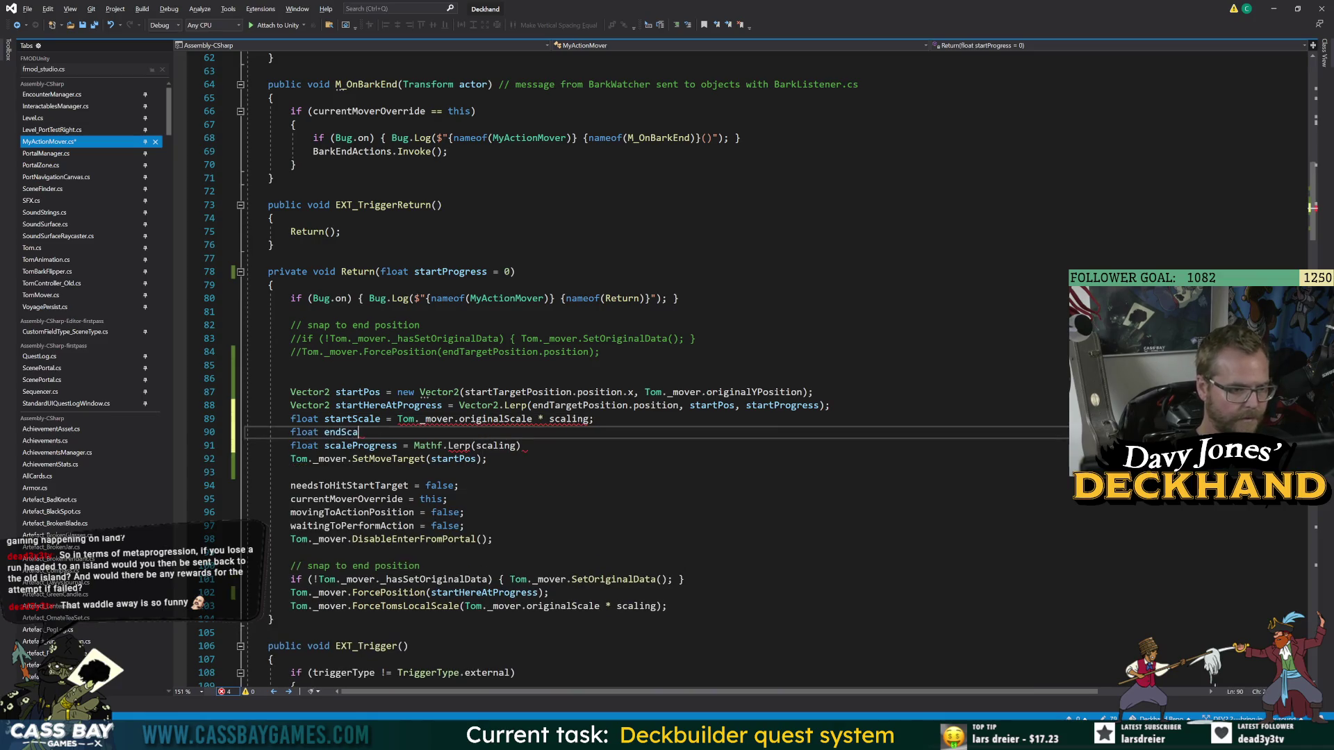
pyautogui.write('le = Tom._mover.ori')
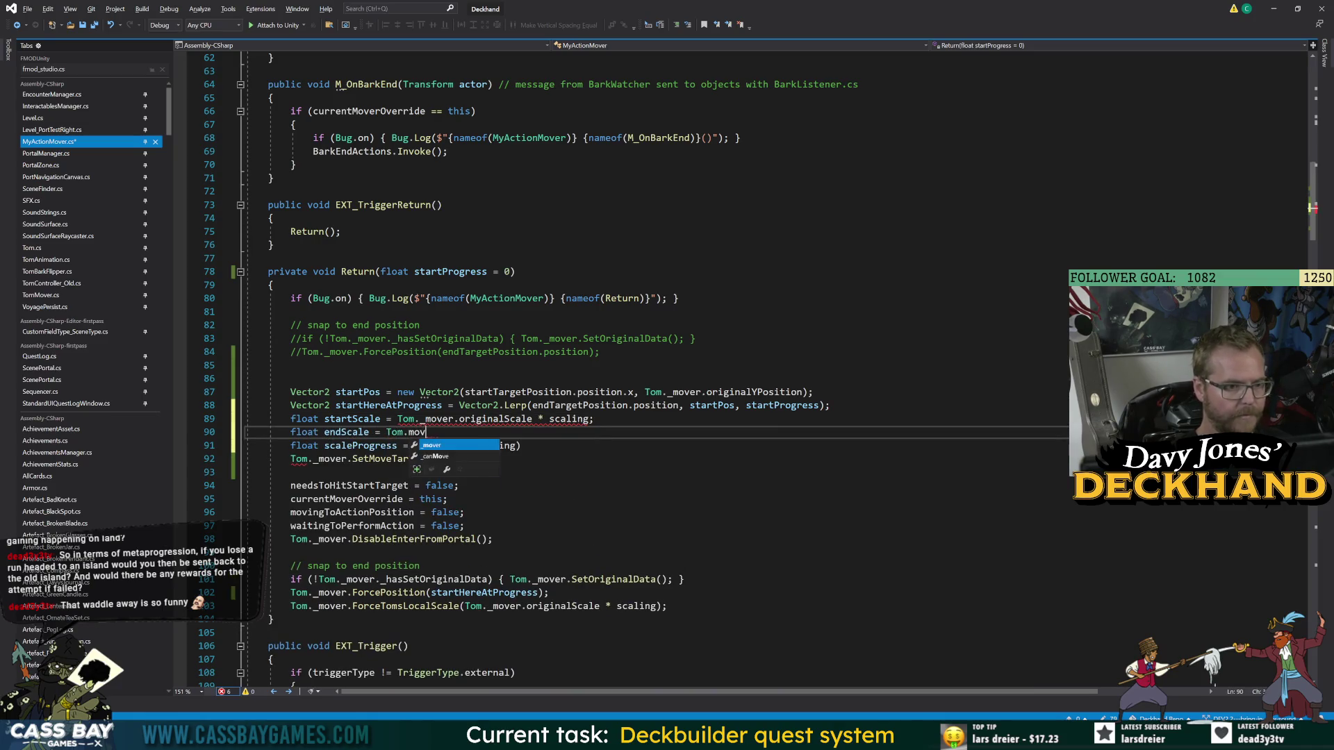
pyautogui.press('Up')
pyautogui.press('Tab')
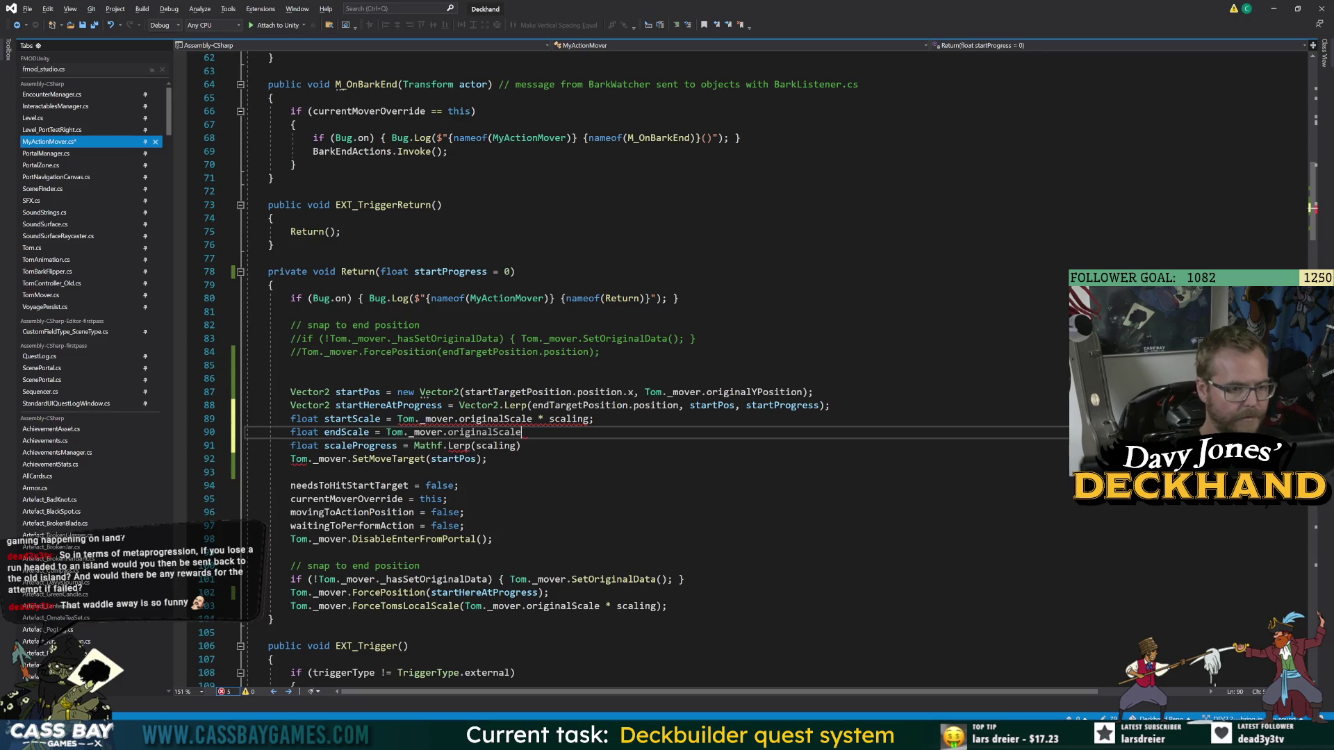
pyautogui.write(';')
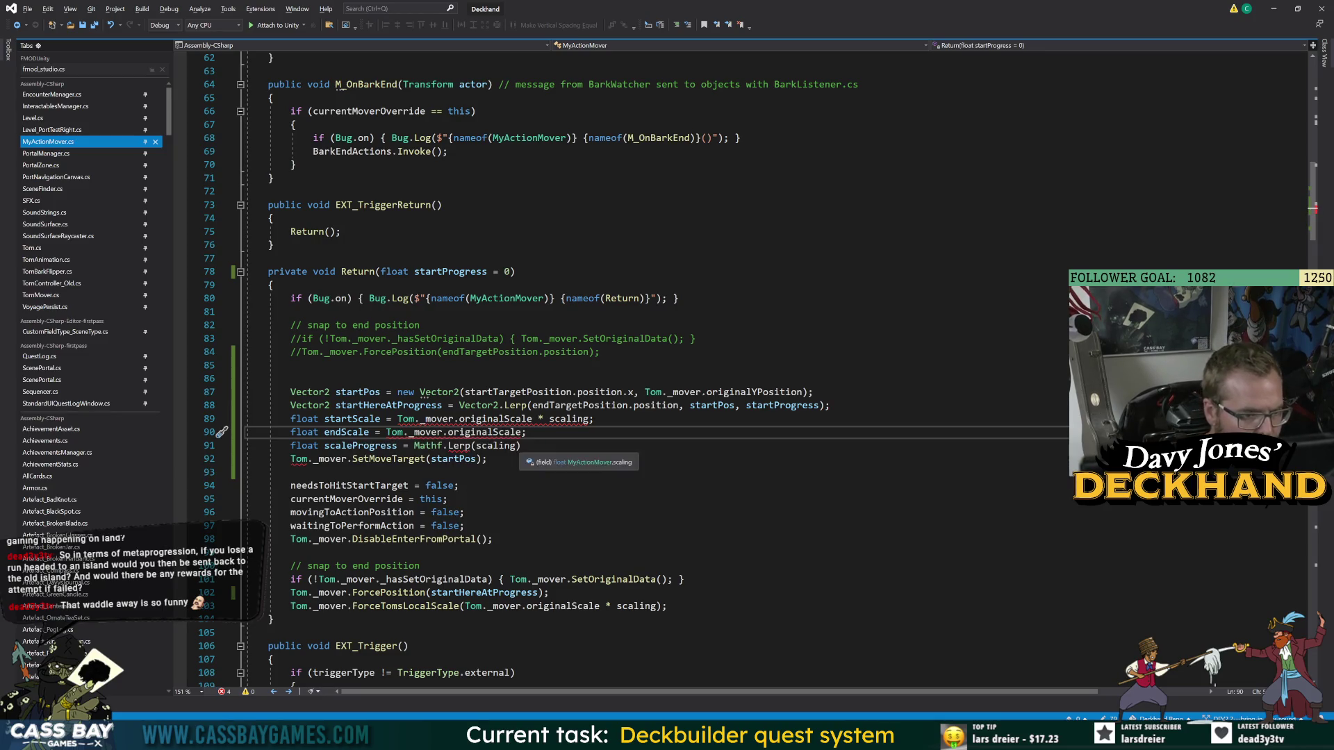
pyautogui.click(518, 432)
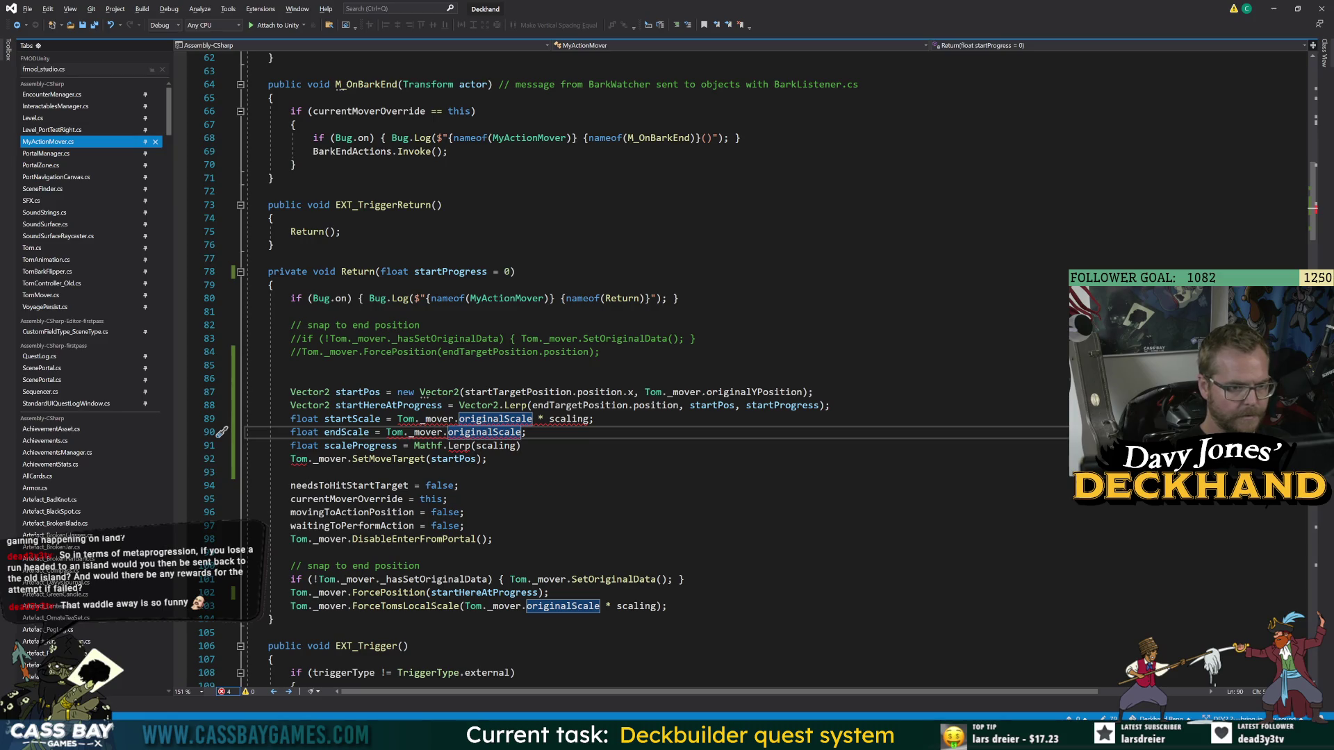
pyautogui.press('Down')
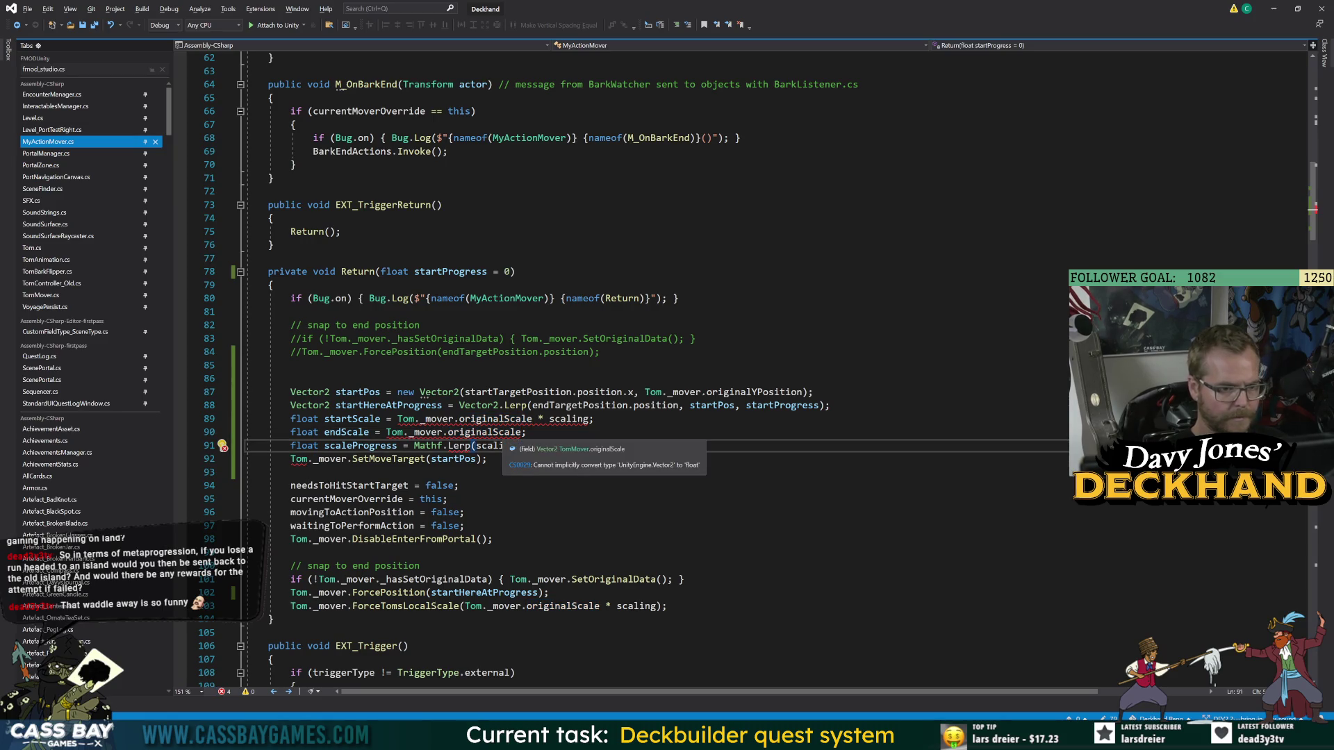
pyautogui.write('ng)')
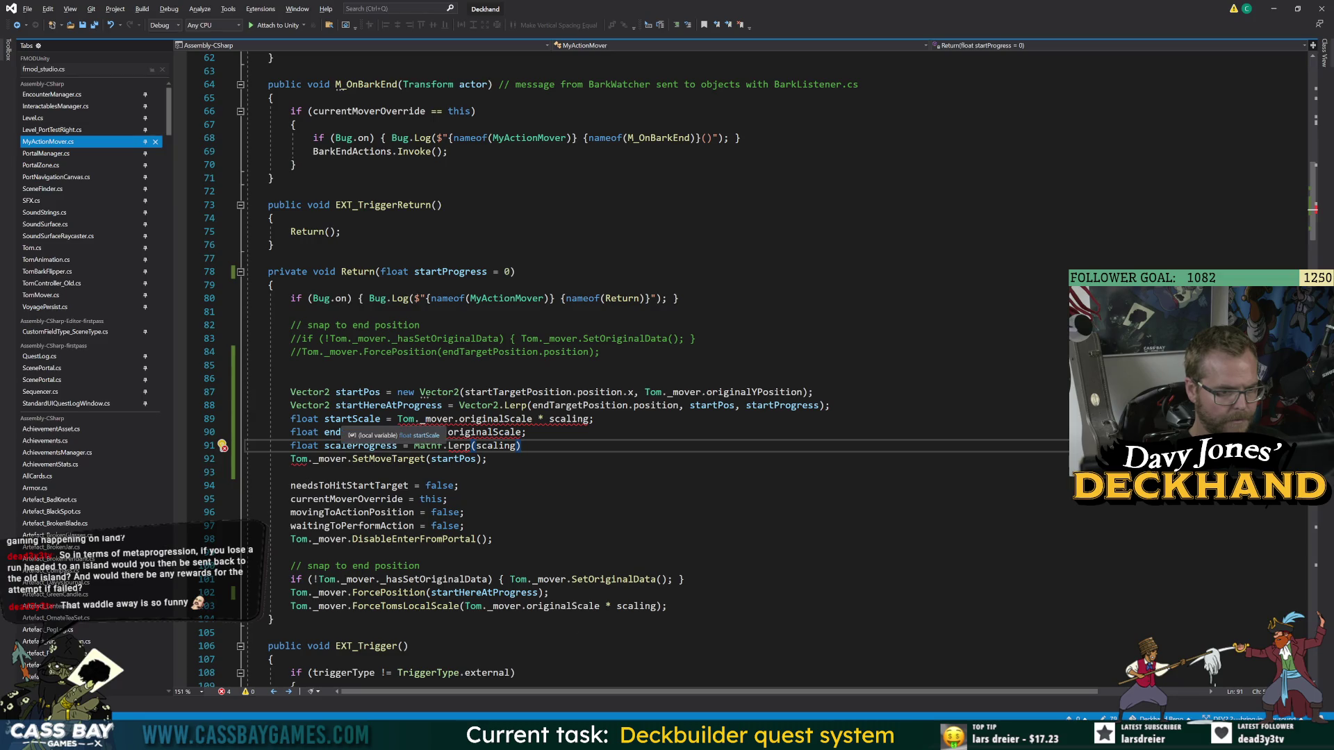
pyautogui.doubleClick(305, 419)
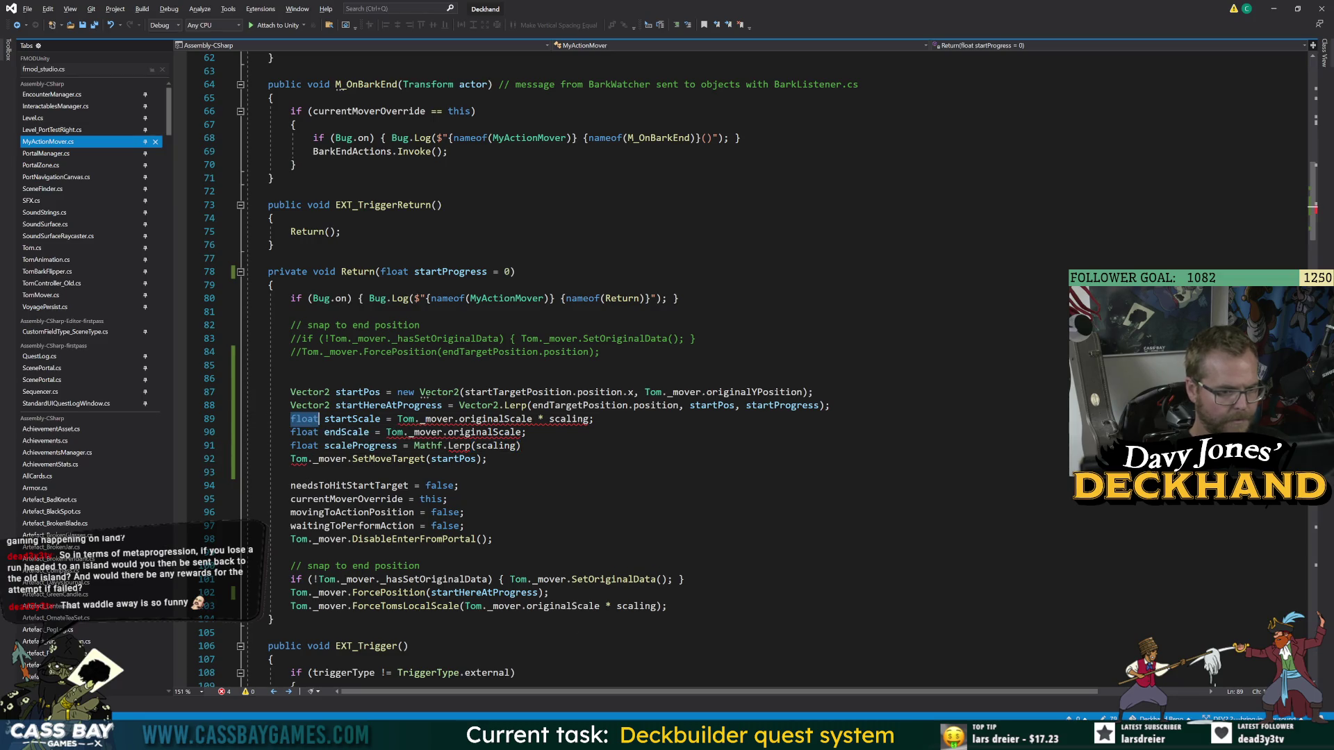
# - Change startScale, endScale and scaleProgress from float to Vector2 and save
pyautogui.write('Vec')
pyautogui.press('Tab')
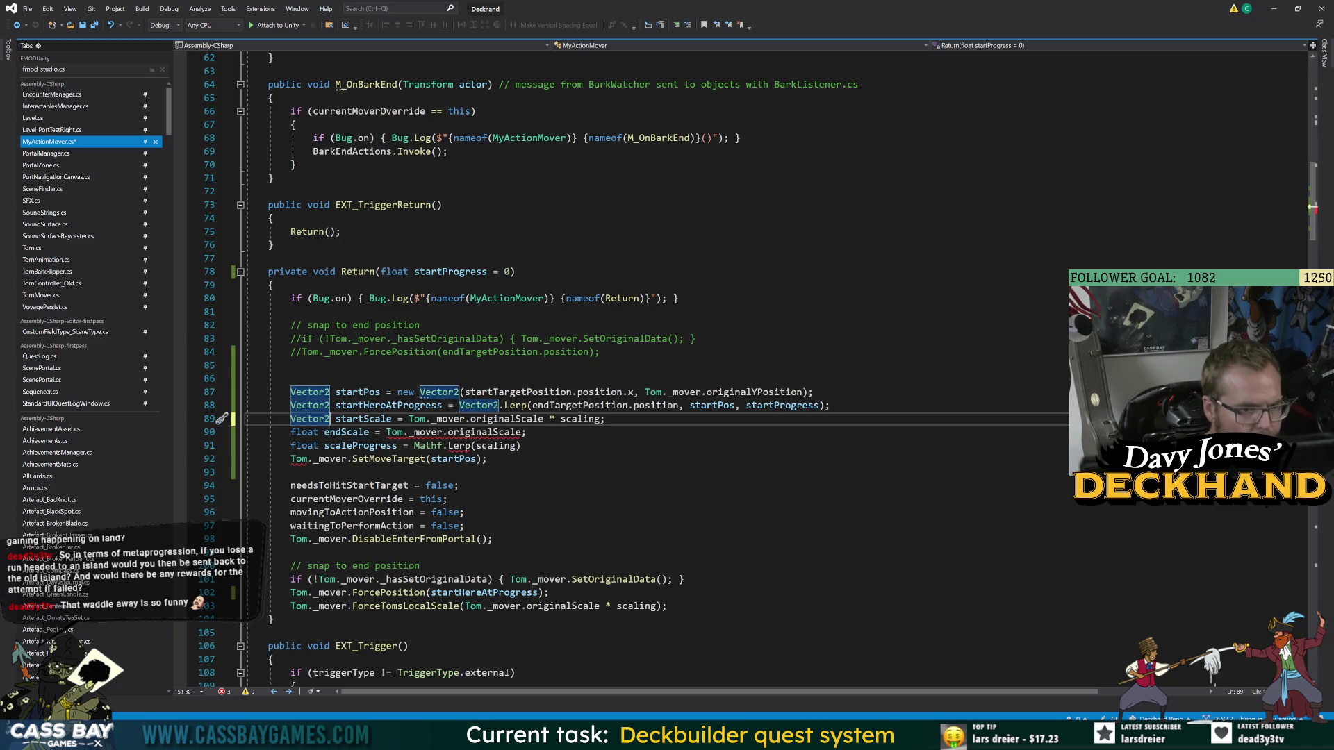
pyautogui.moveTo(409, 419); pyautogui.dragTo(605, 419)
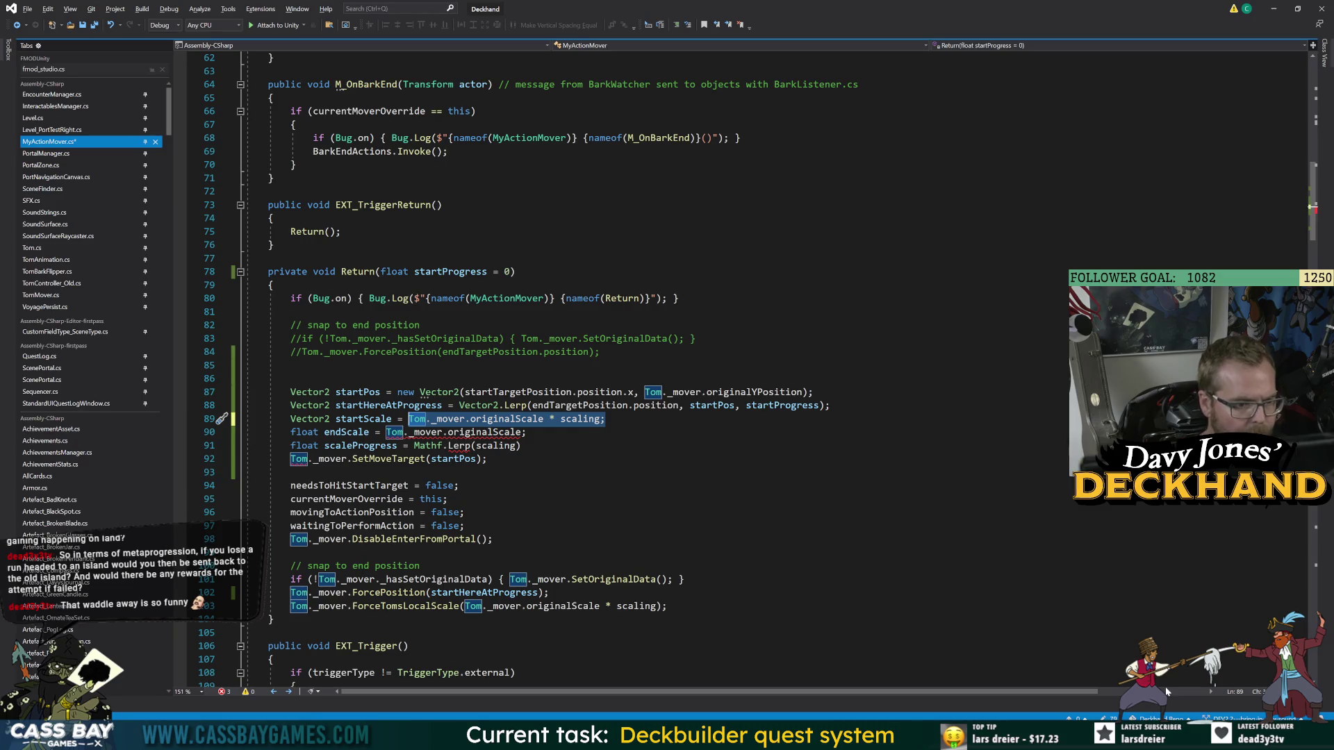
pyautogui.click(274, 619)
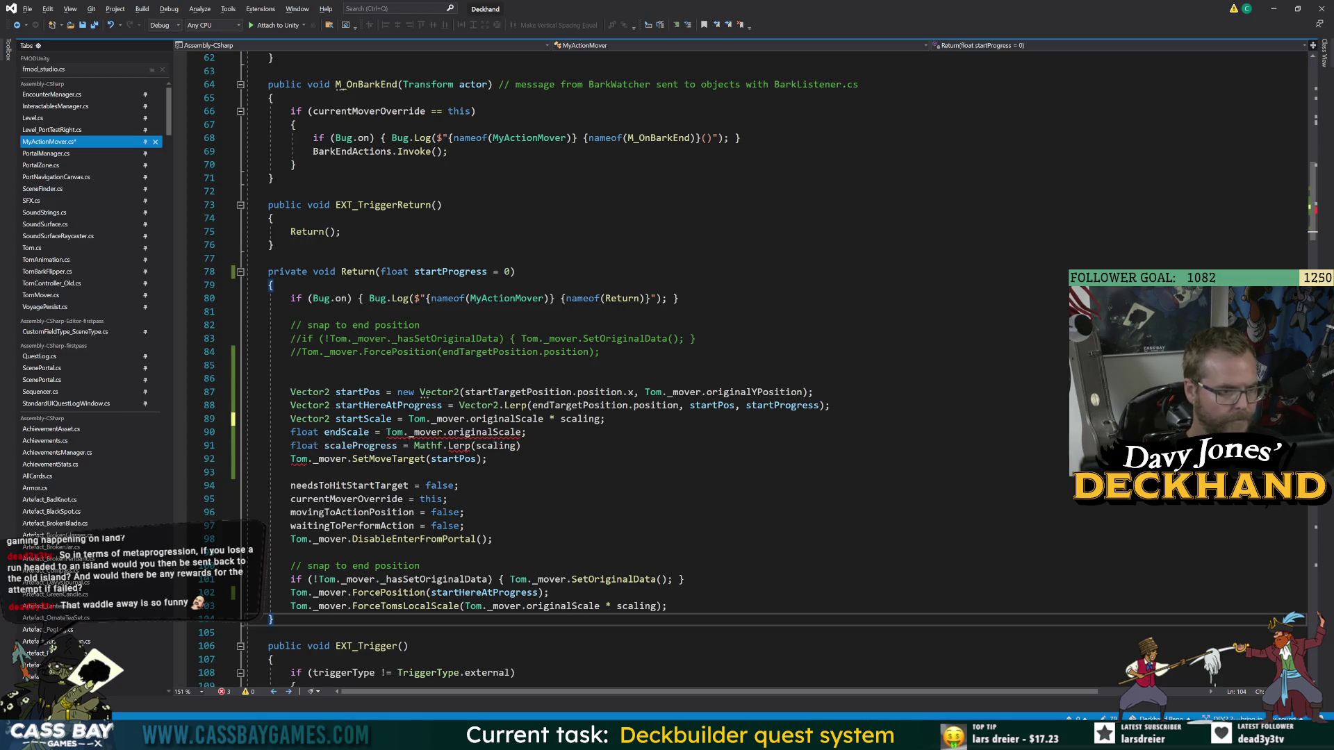
pyautogui.doubleClick(304, 432)
pyautogui.write('Vector2')
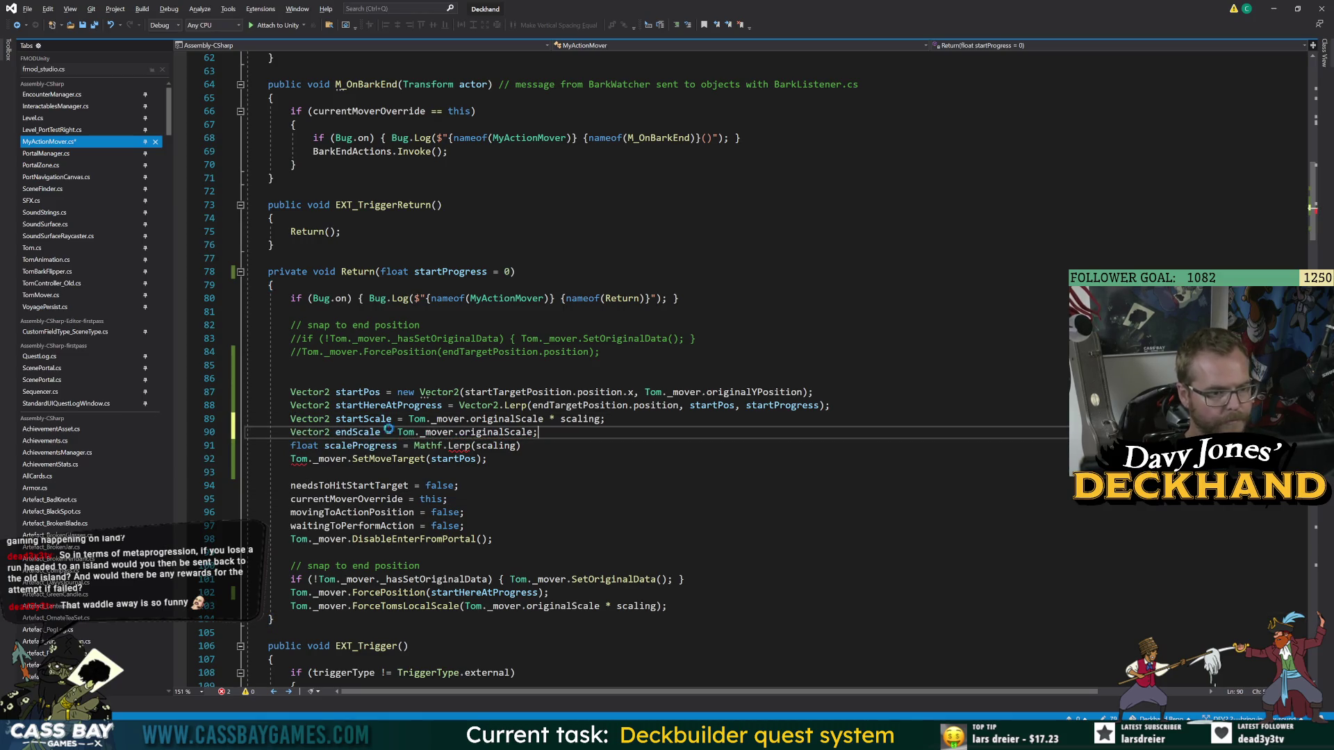
pyautogui.hotkey('ctrl', 's')
pyautogui.click(361, 419)
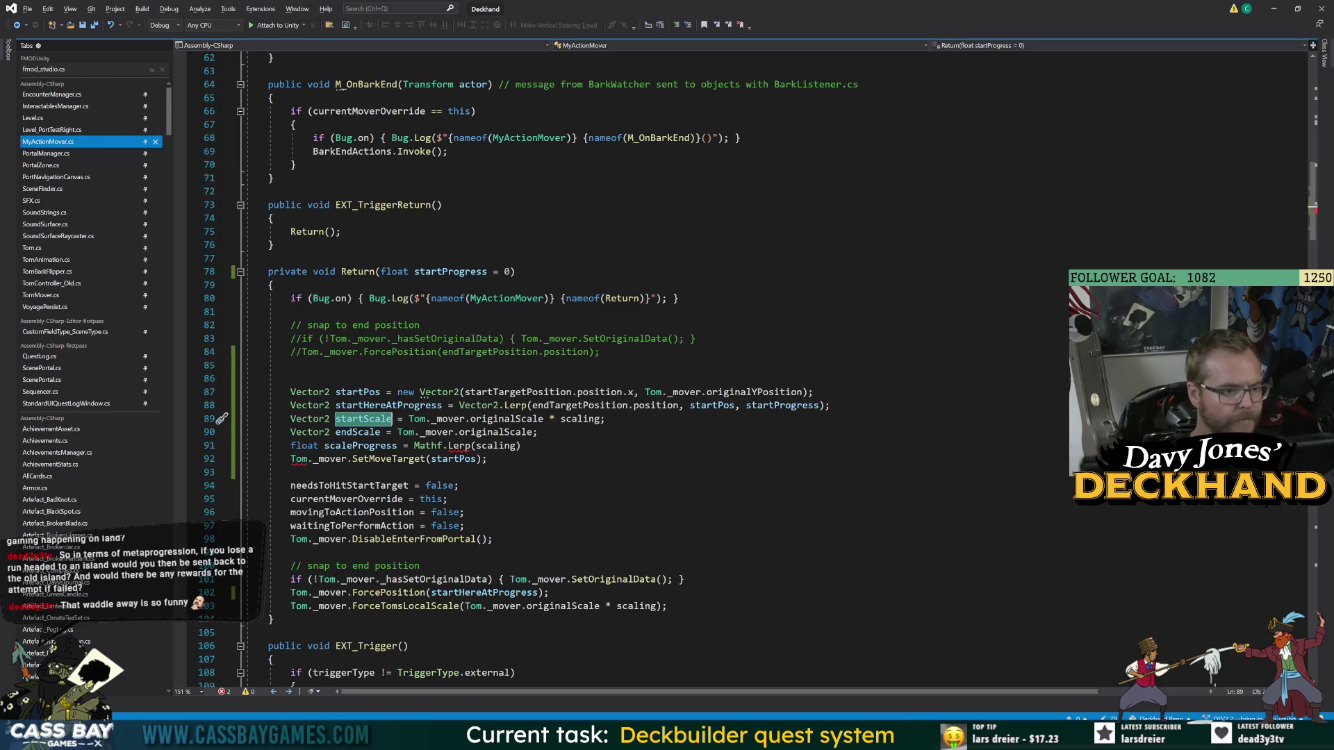
pyautogui.doubleClick(301, 445)
pyautogui.write('Vector2')
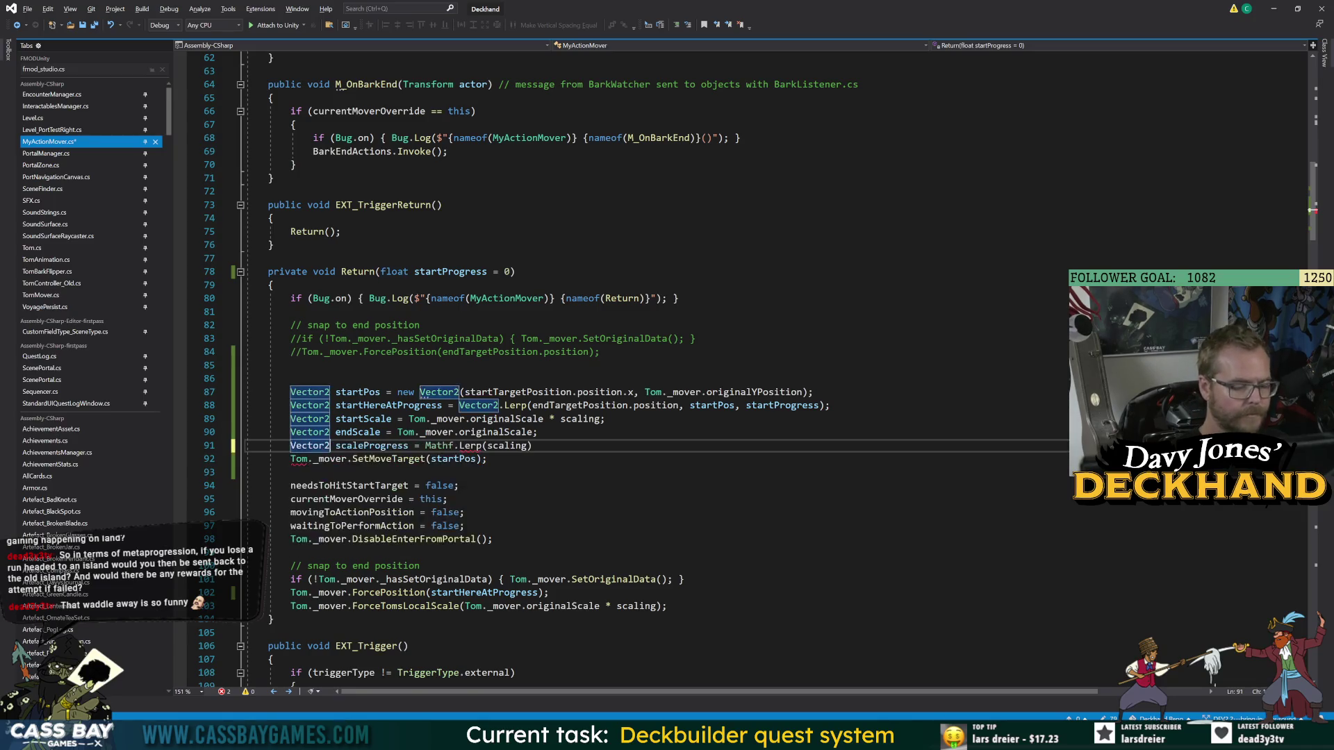
pyautogui.hotkey('ctrl', 's')
# - Rewrite scaleProgress as Vector2.Lerp(startScale, endScale, startProgress)
pyautogui.moveTo(425, 445); pyautogui.dragTo(532, 445)
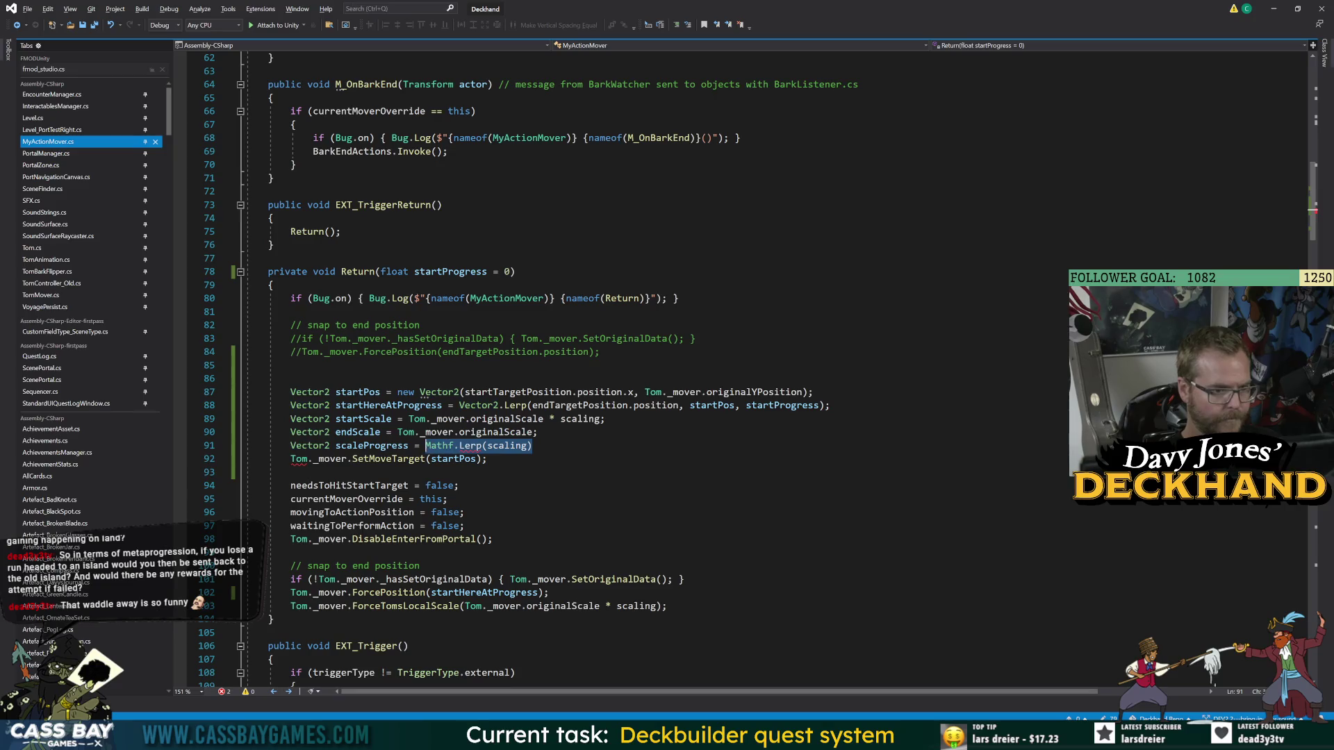
pyautogui.write('Vector2.')
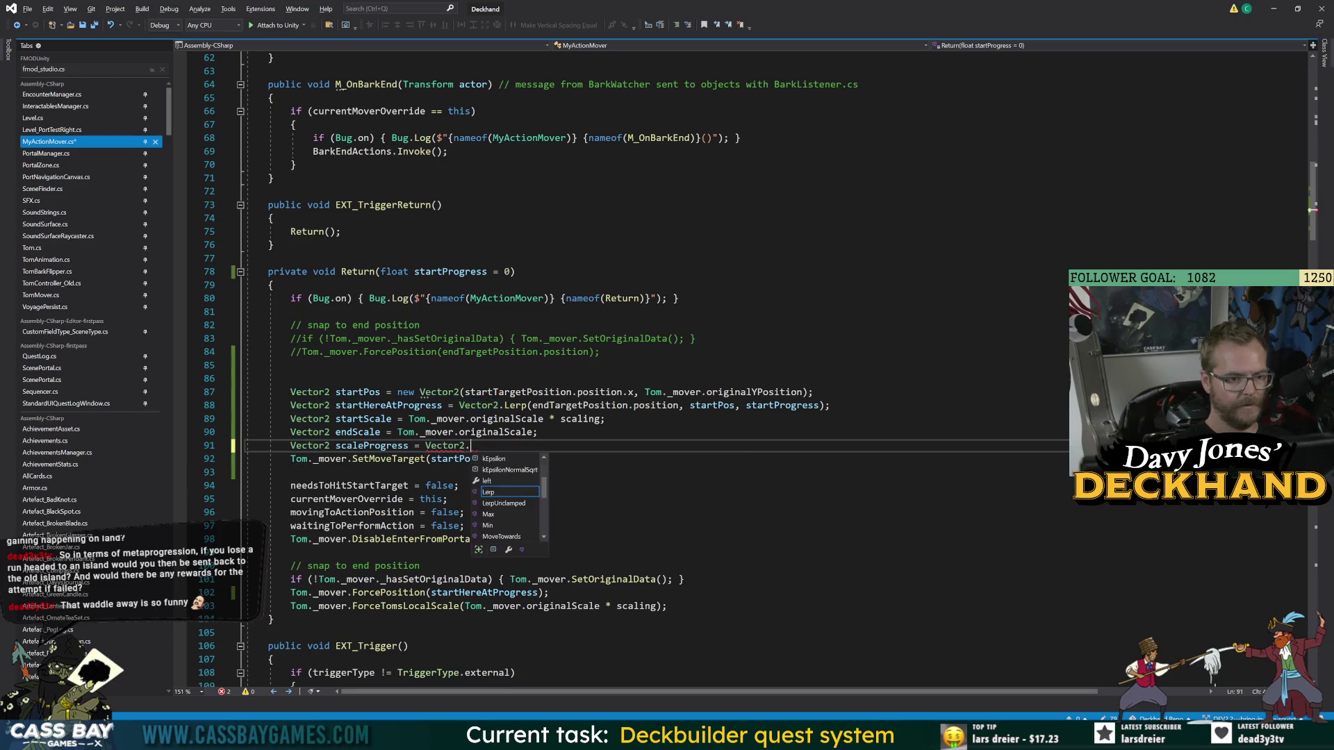
pyautogui.write('Lerp(startScale')
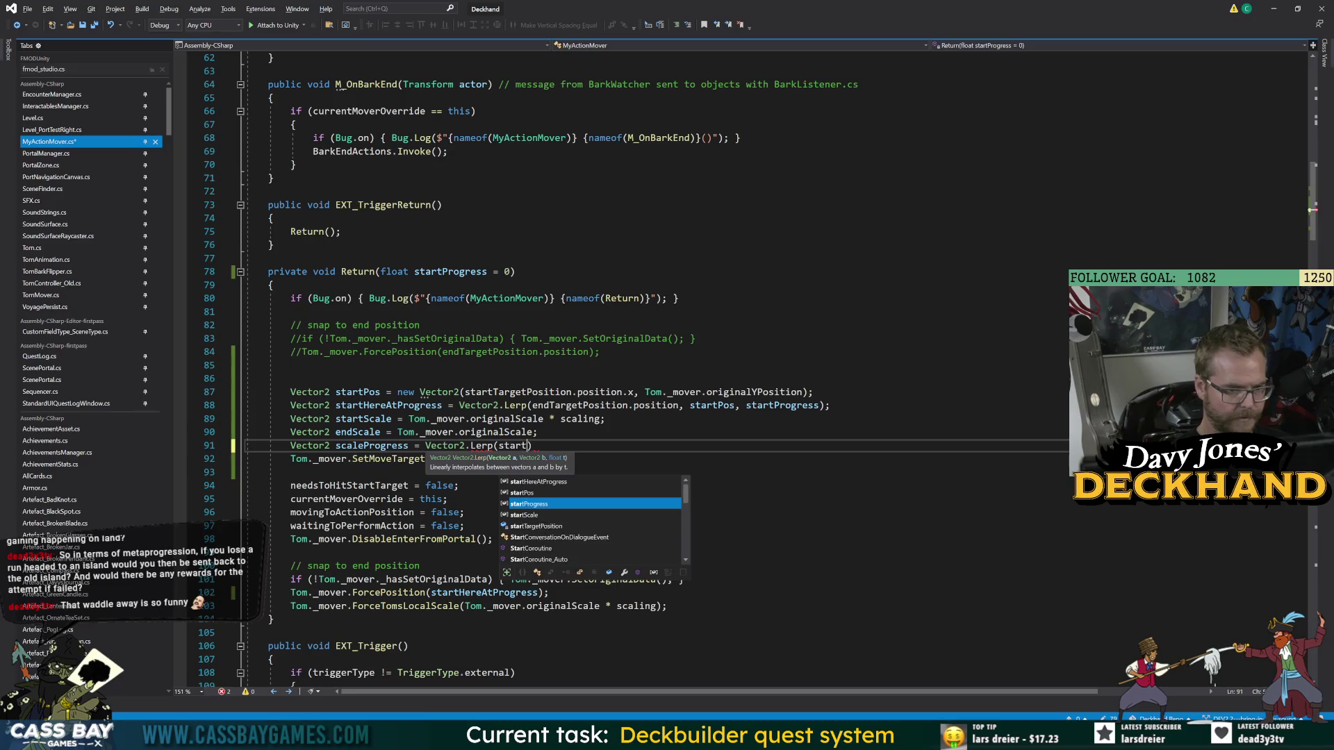
pyautogui.write(', endScale, prop')
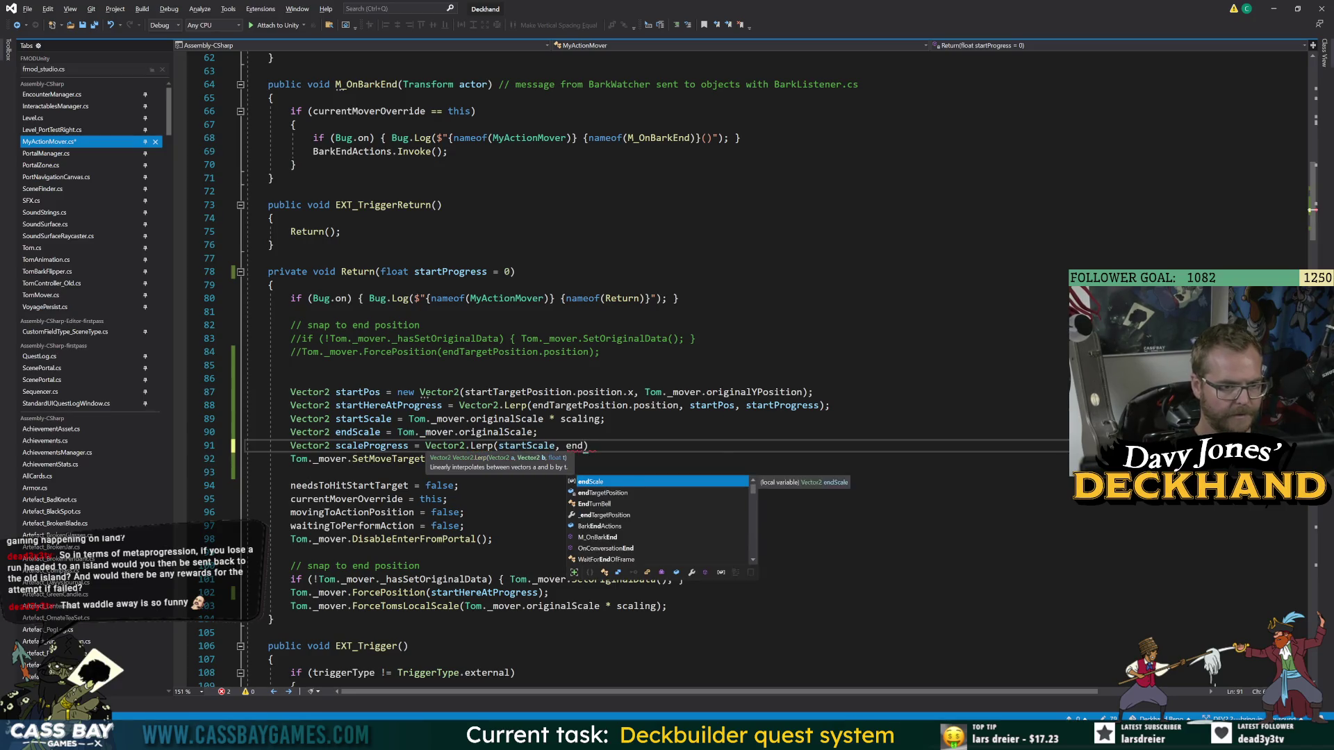
pyautogui.press('BackSpace')
pyautogui.write('gress')
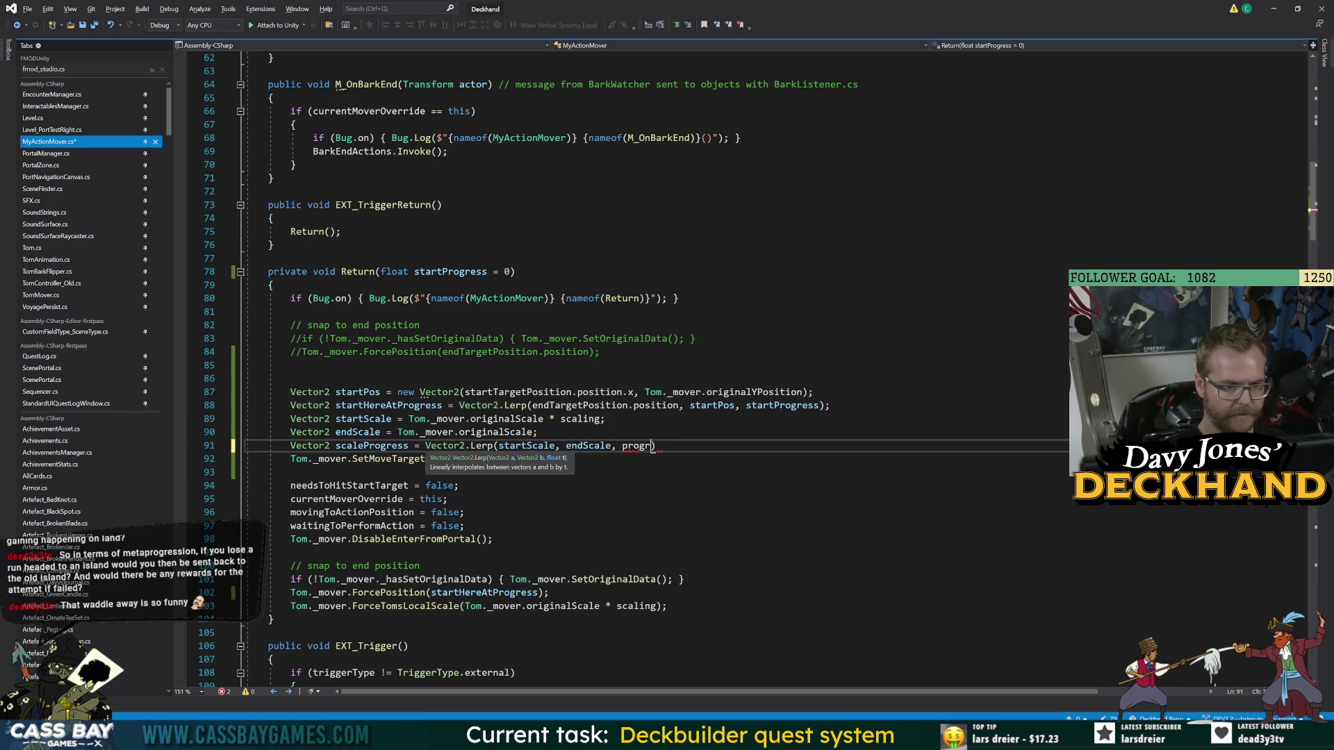
pyautogui.write(');')
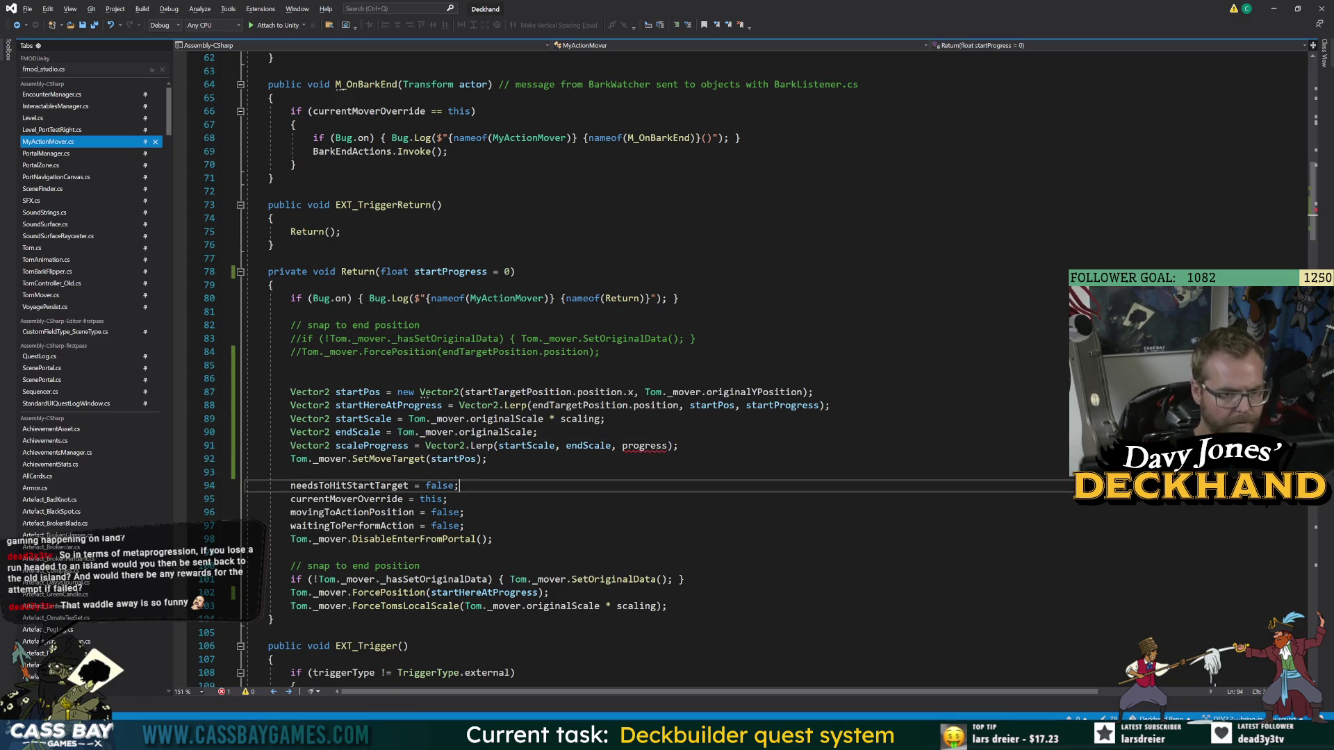
pyautogui.doubleClick(645, 447)
pyautogui.doubleClick(450, 271)
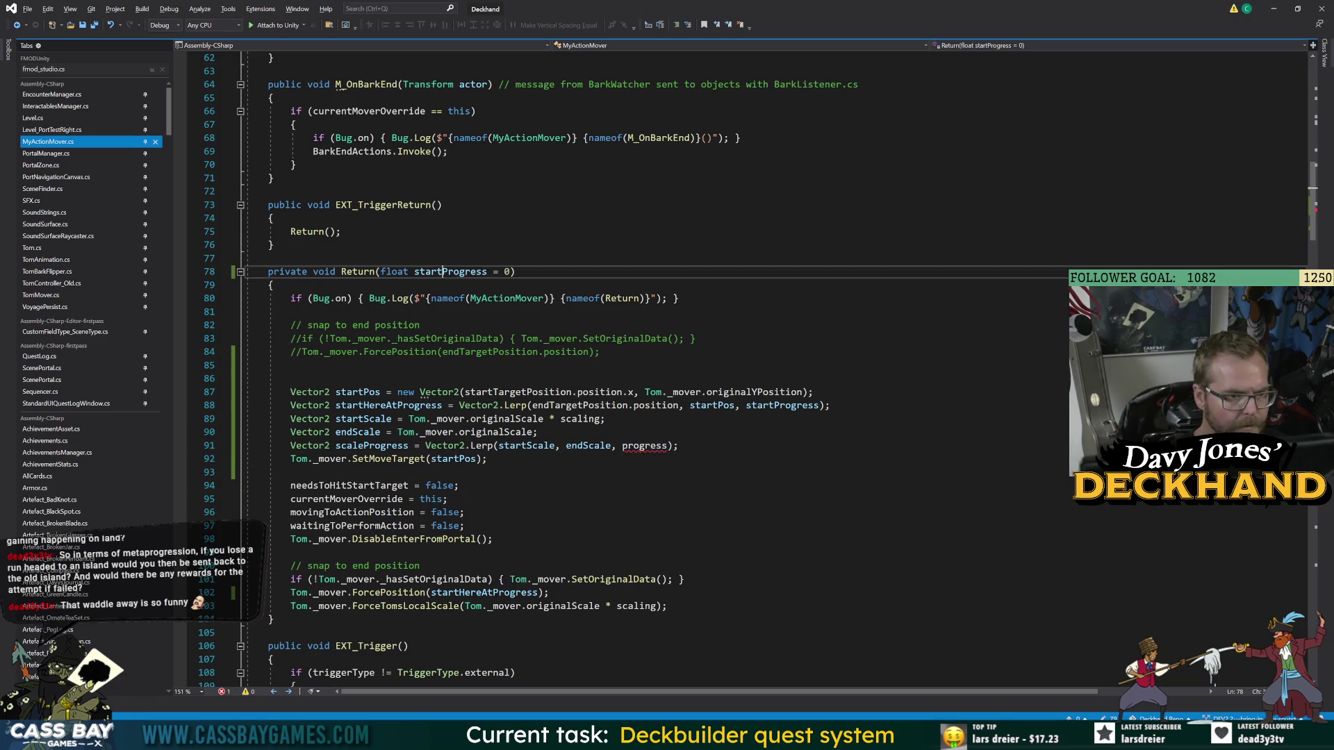
pyautogui.hotkey('ctrl', 'c')
pyautogui.doubleClick(644, 447)
pyautogui.hotkey('ctrl', 'v')
pyautogui.click(450, 499)
# - Pass scaleProgress to ForceTomsLocalScale in place of the original-scale expression and save
pyautogui.doubleClick(372, 446)
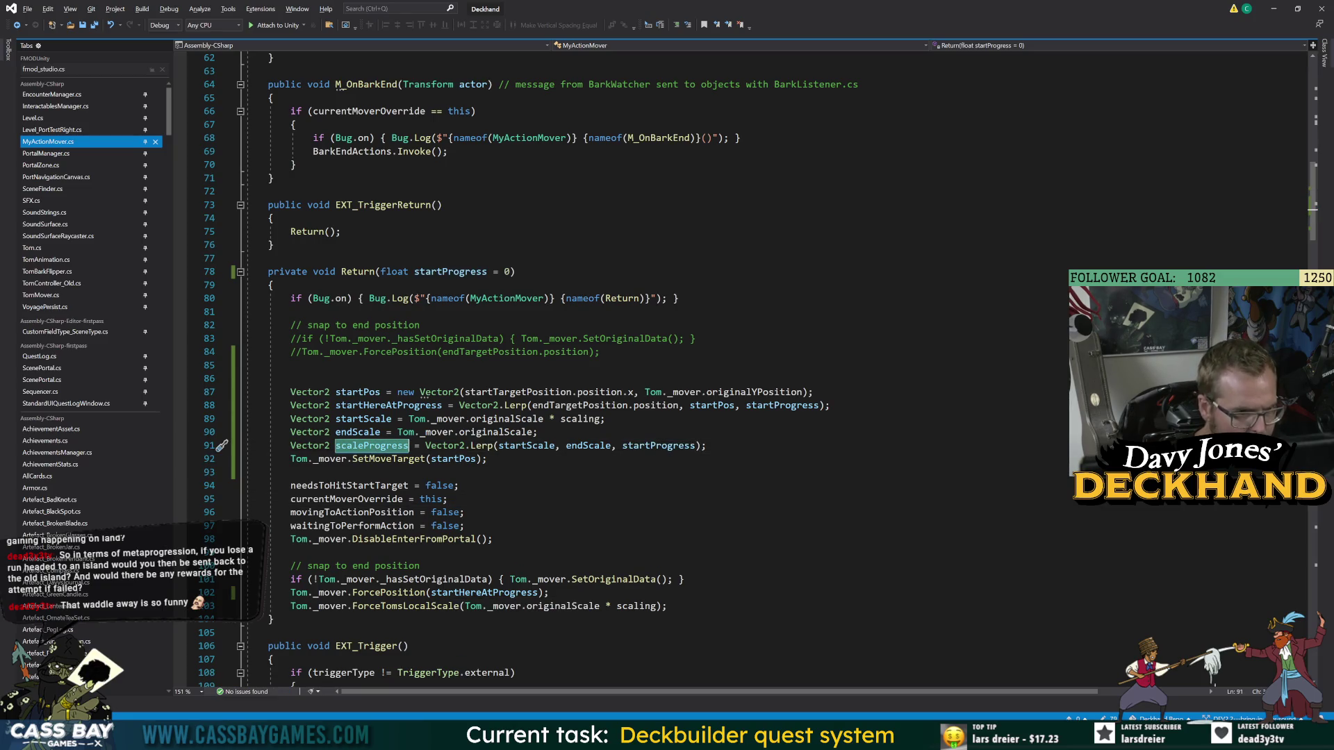
pyautogui.click(448, 499)
pyautogui.doubleClick(372, 445)
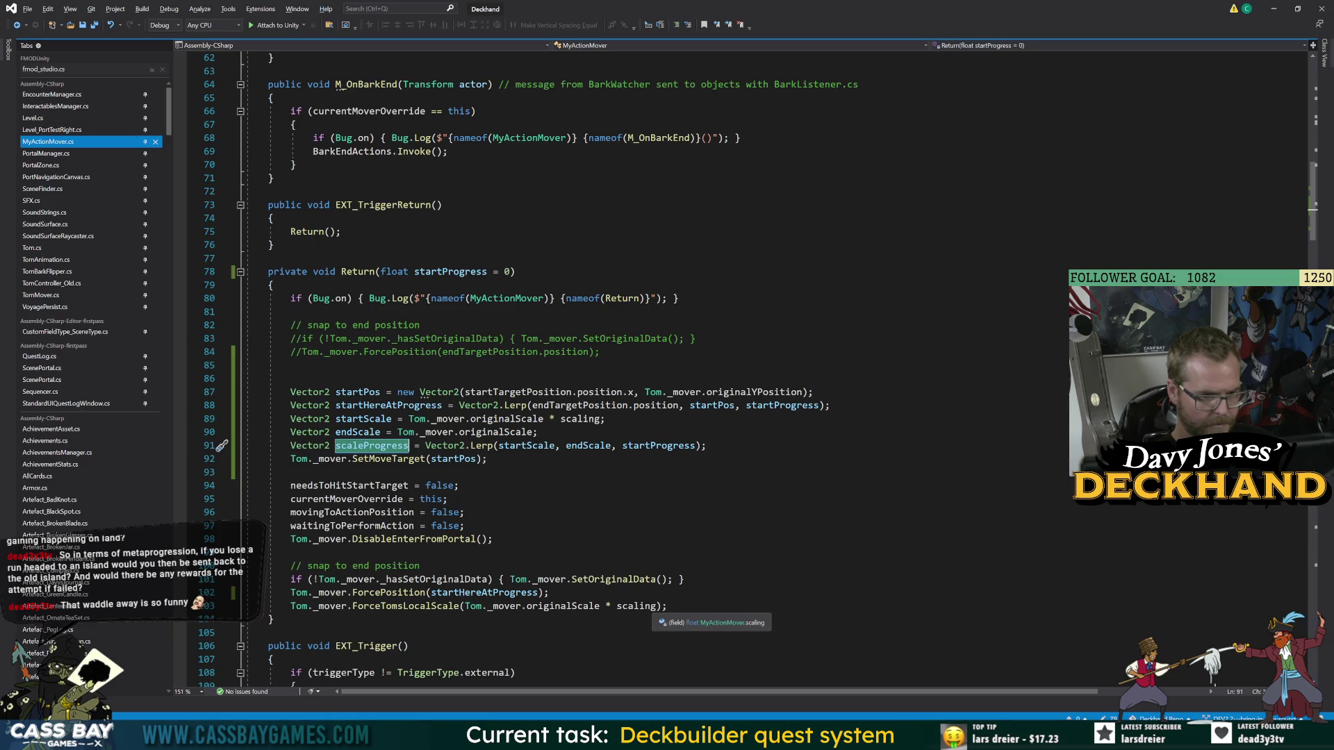
pyautogui.moveTo(655, 606); pyautogui.dragTo(464, 606)
pyautogui.hotkey('ctrl', 'v')
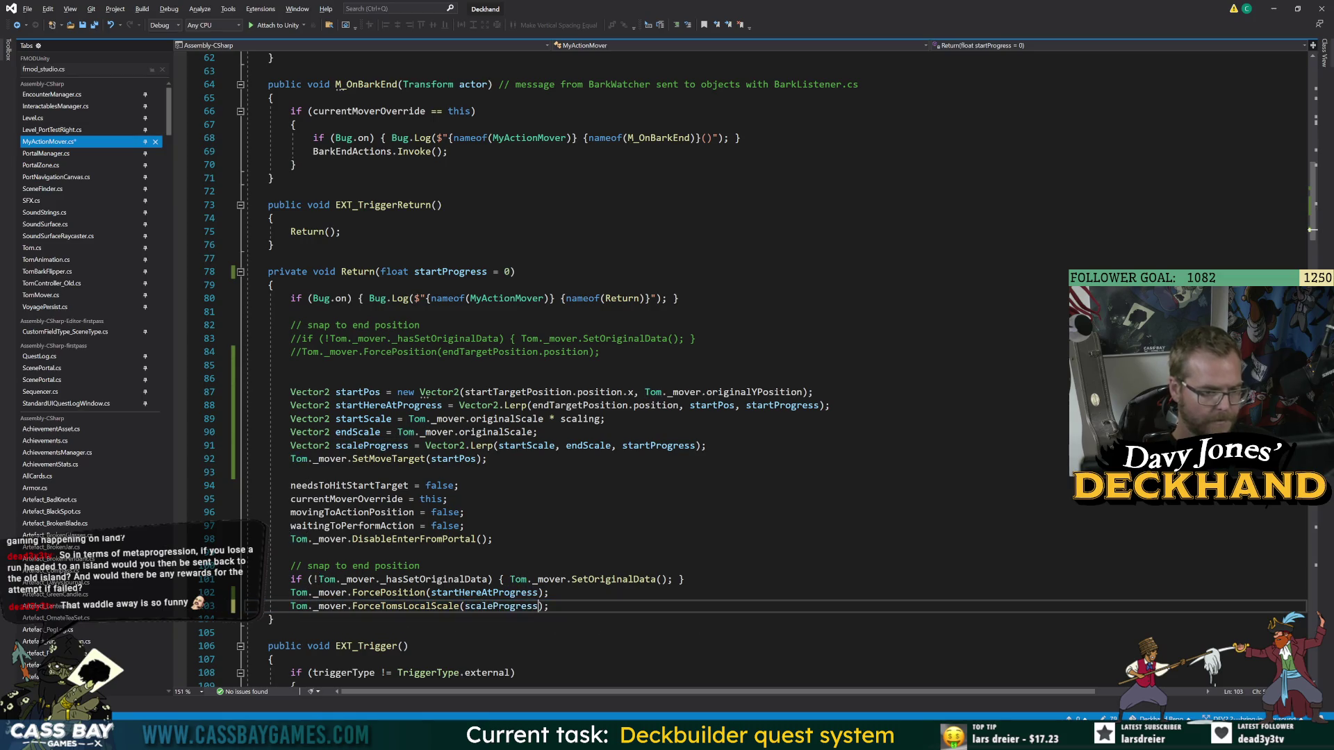
pyautogui.hotkey('ctrl', 's')
pyautogui.click(684, 579)
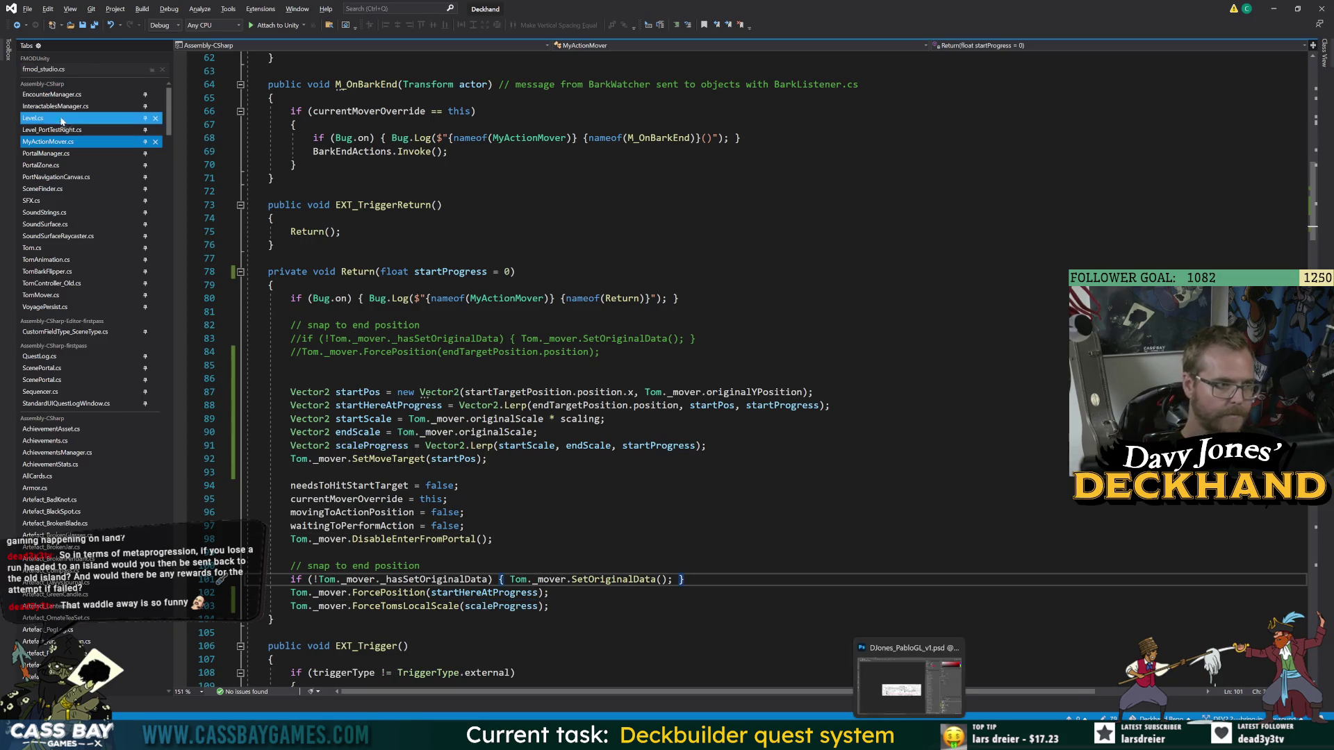
pyautogui.click(342, 232)
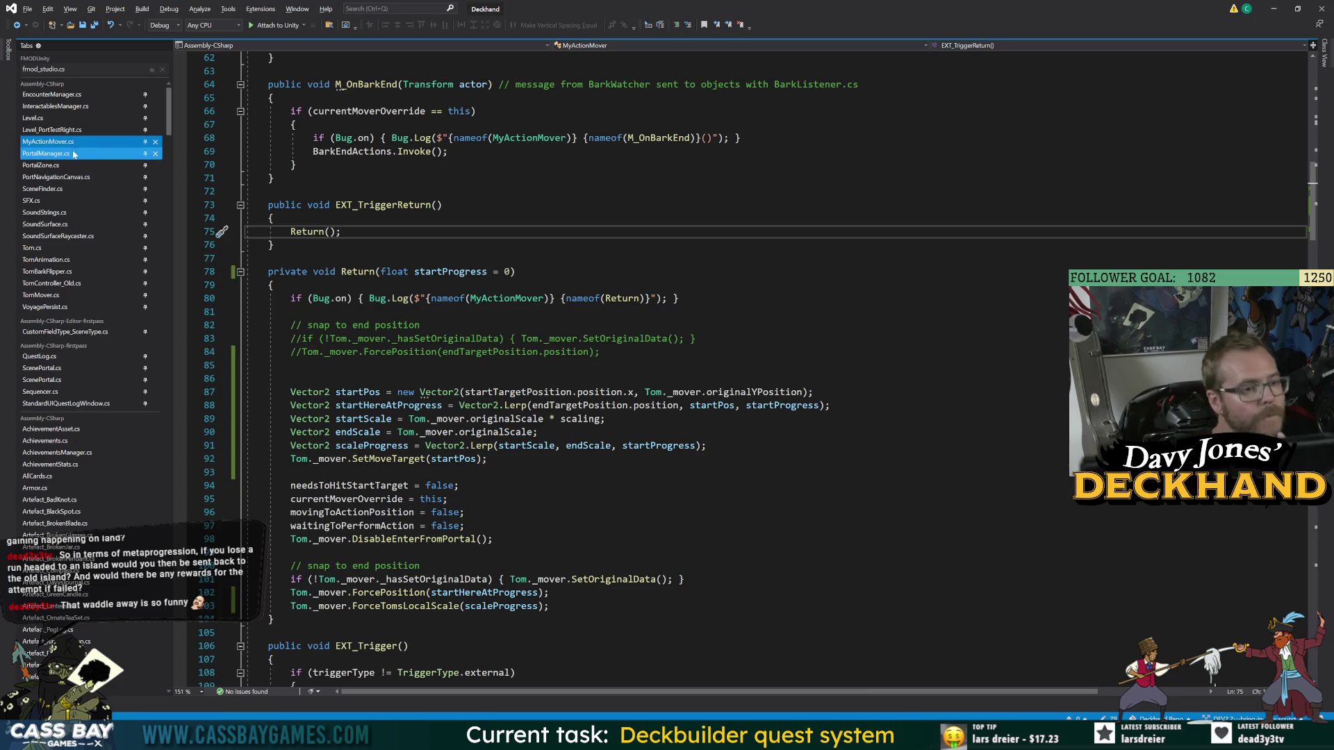
pyautogui.doubleClick(394, 206)
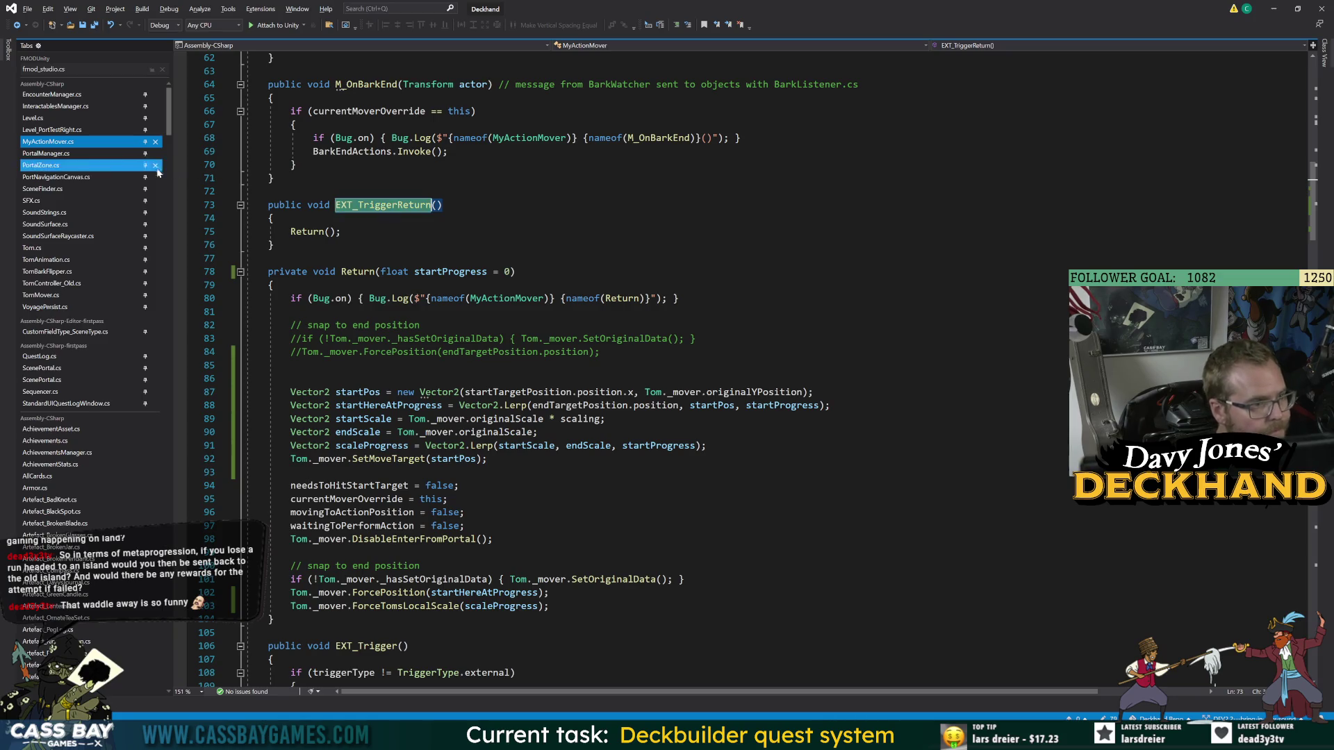
pyautogui.scroll(6, 486, 347)
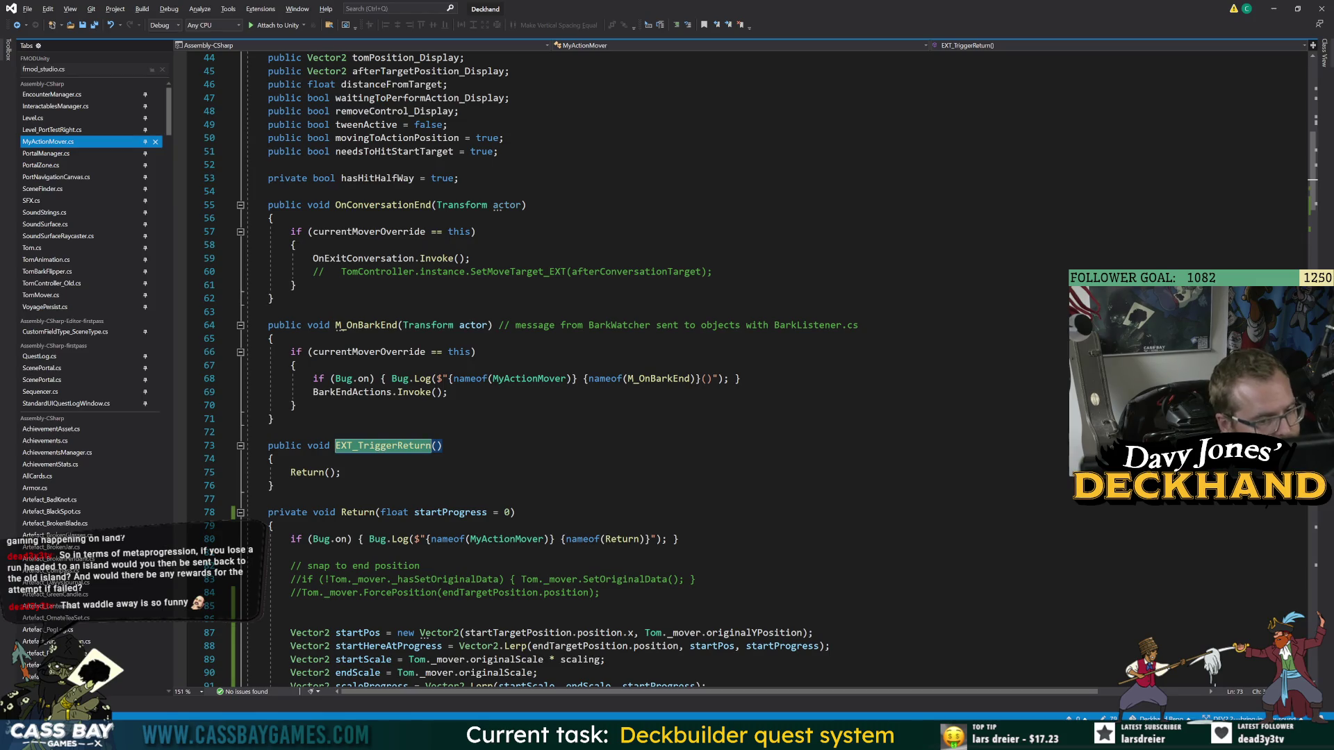
# - Below EXT_TriggerReturn, add public void EXT_TriggerReturn_HalfProgress() with body Return(0.5f);
pyautogui.click(272, 486)
pyautogui.press('Return')
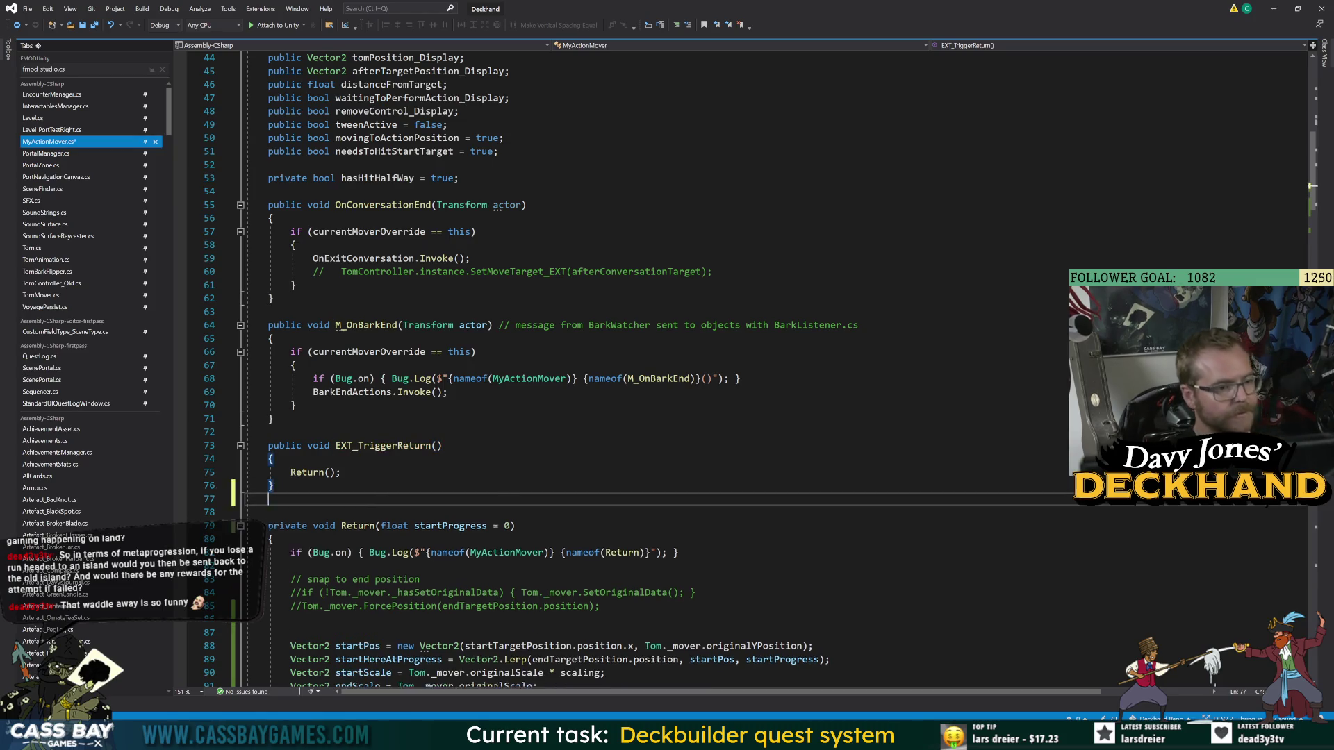
pyautogui.press('Return')
pyautogui.write('public void T')
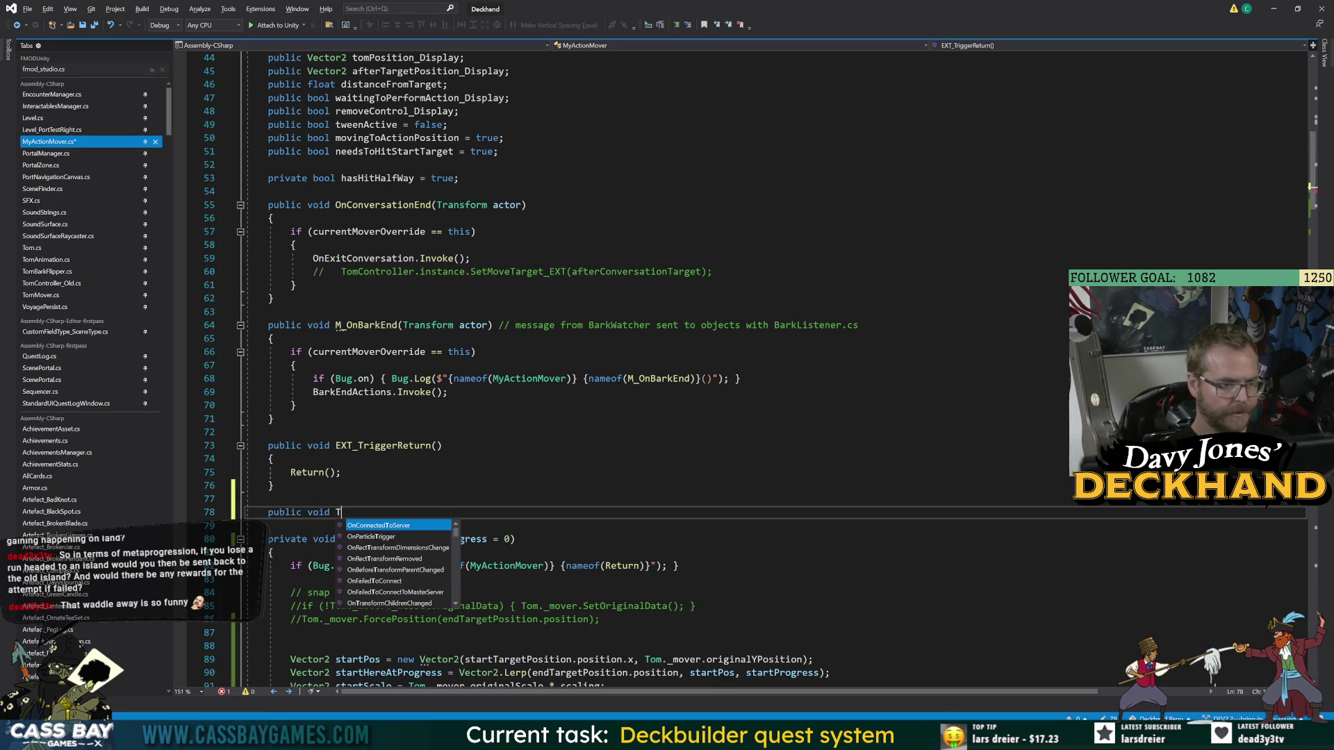
pyautogui.press('BackSpace')
pyautogui.write('EXT_TriggerR')
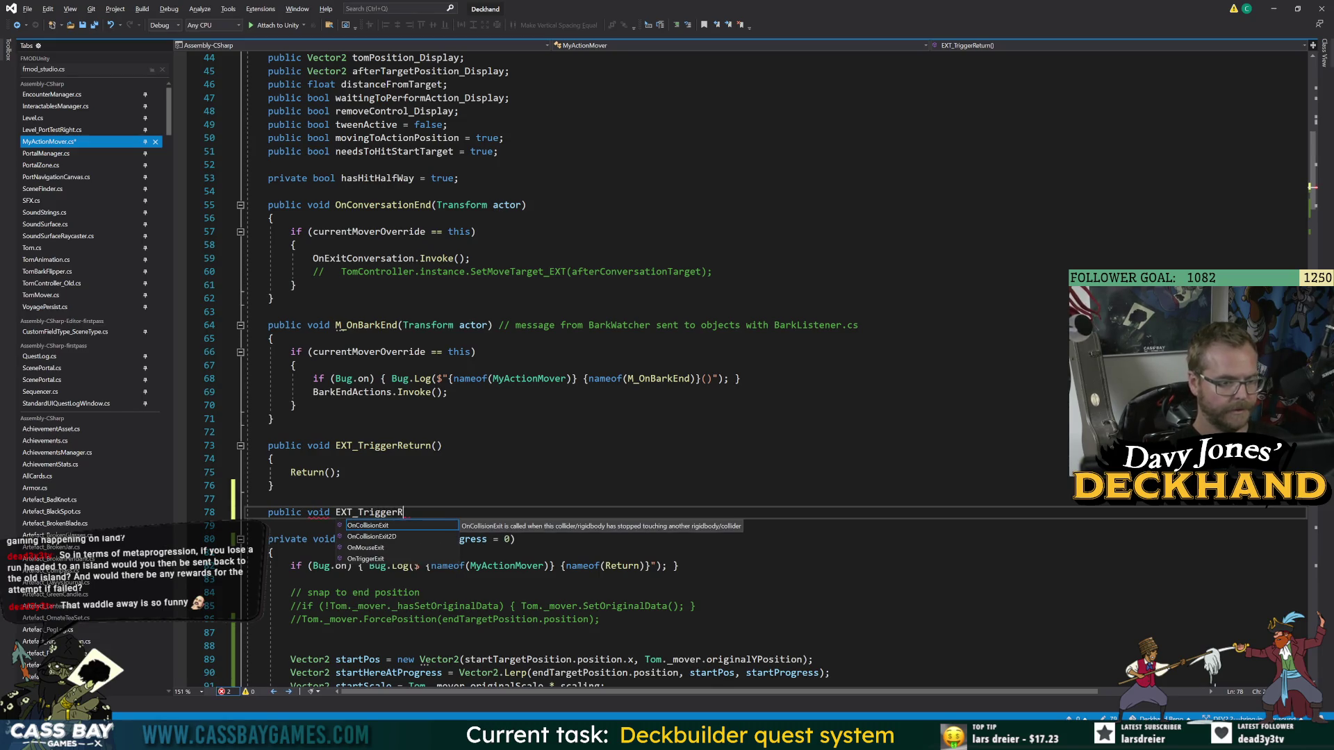
pyautogui.write('eturn')
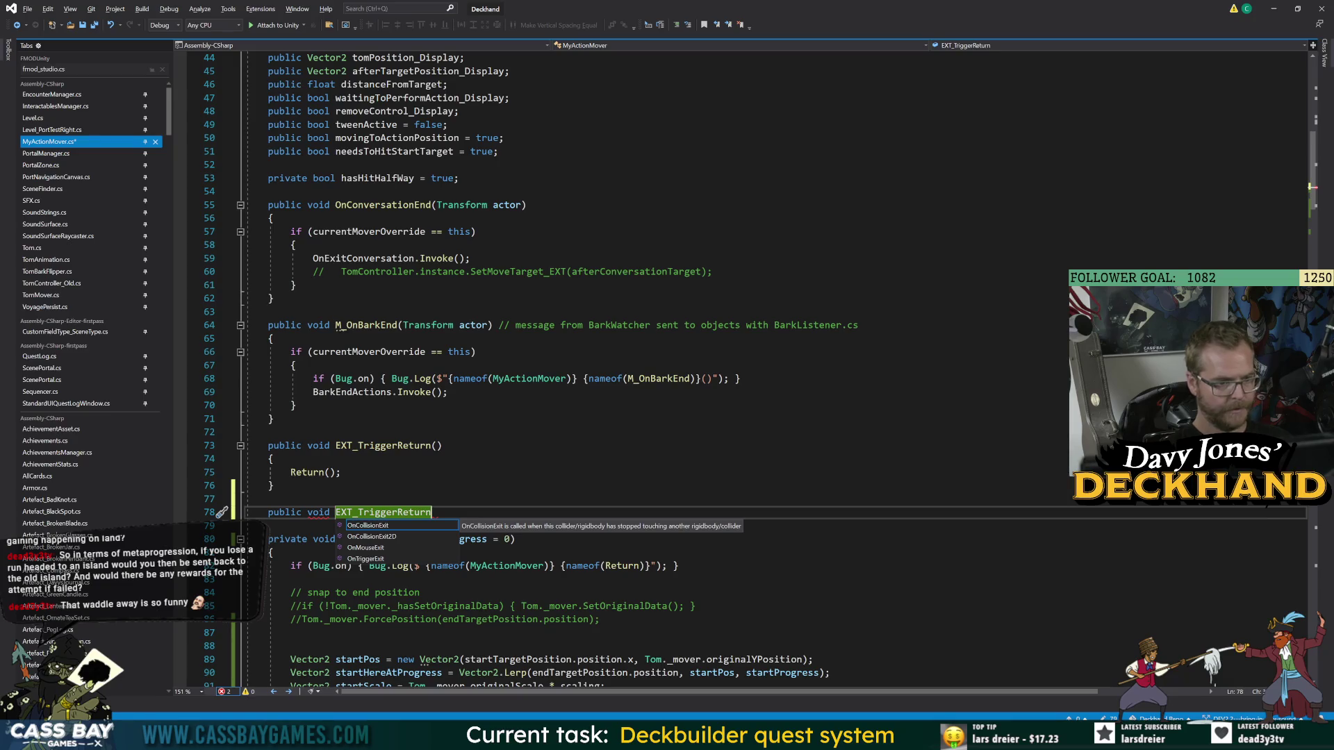
pyautogui.write('_Half')
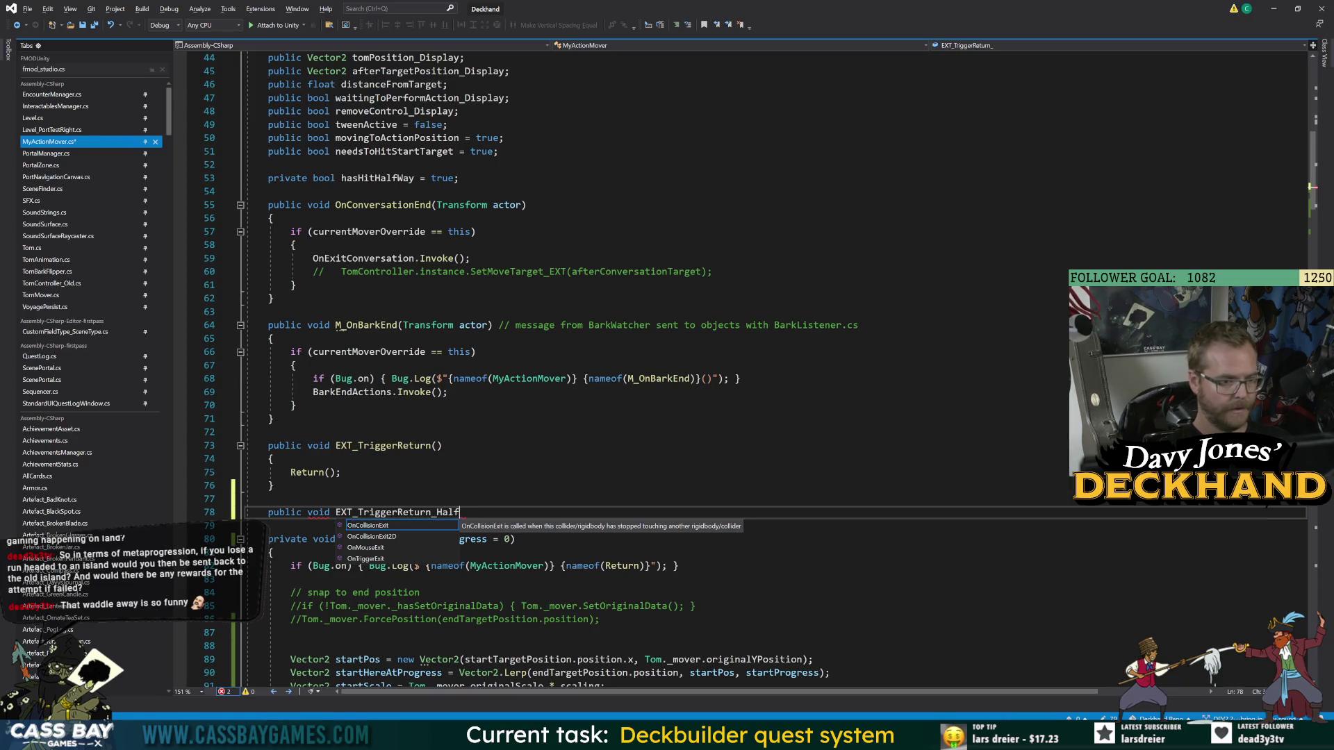
pyautogui.press('BackSpace')
pyautogui.write('Progrfes')
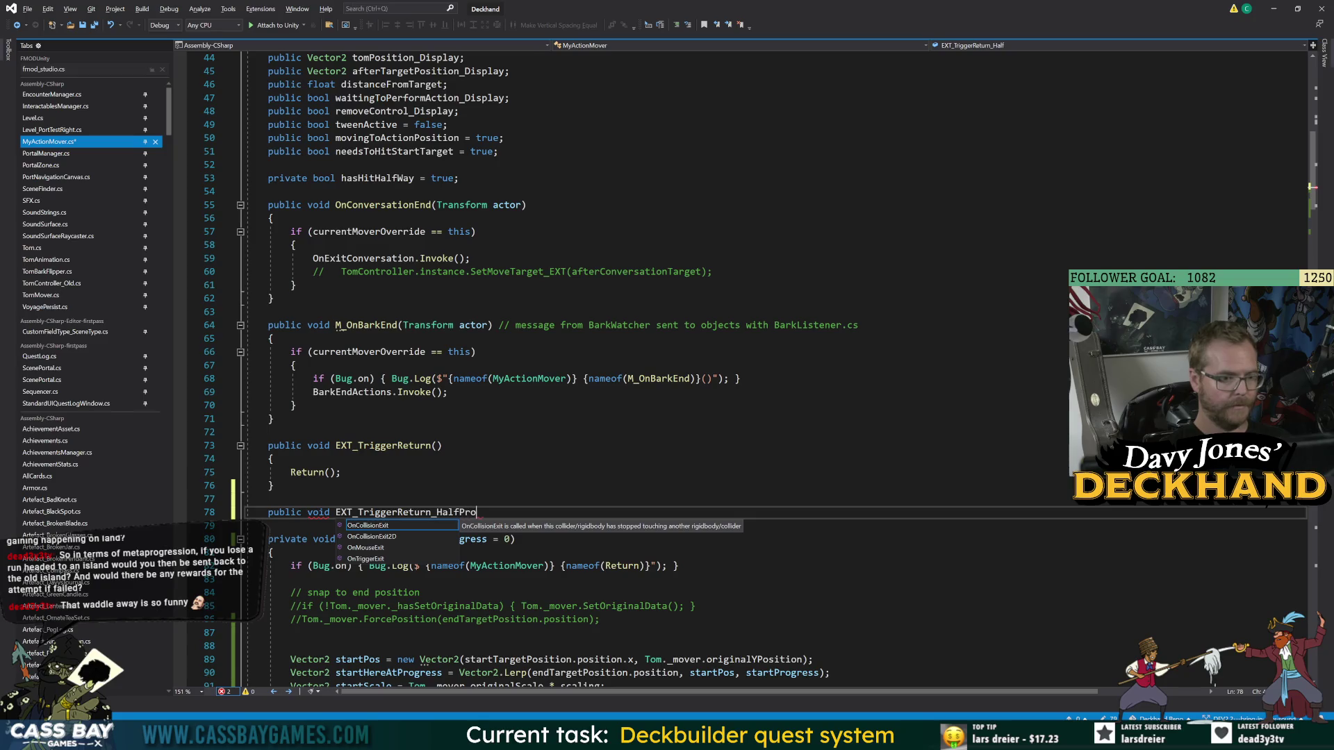
pyautogui.press('BackSpace')
pyautogui.press('BackSpace')
pyautogui.write('ess')
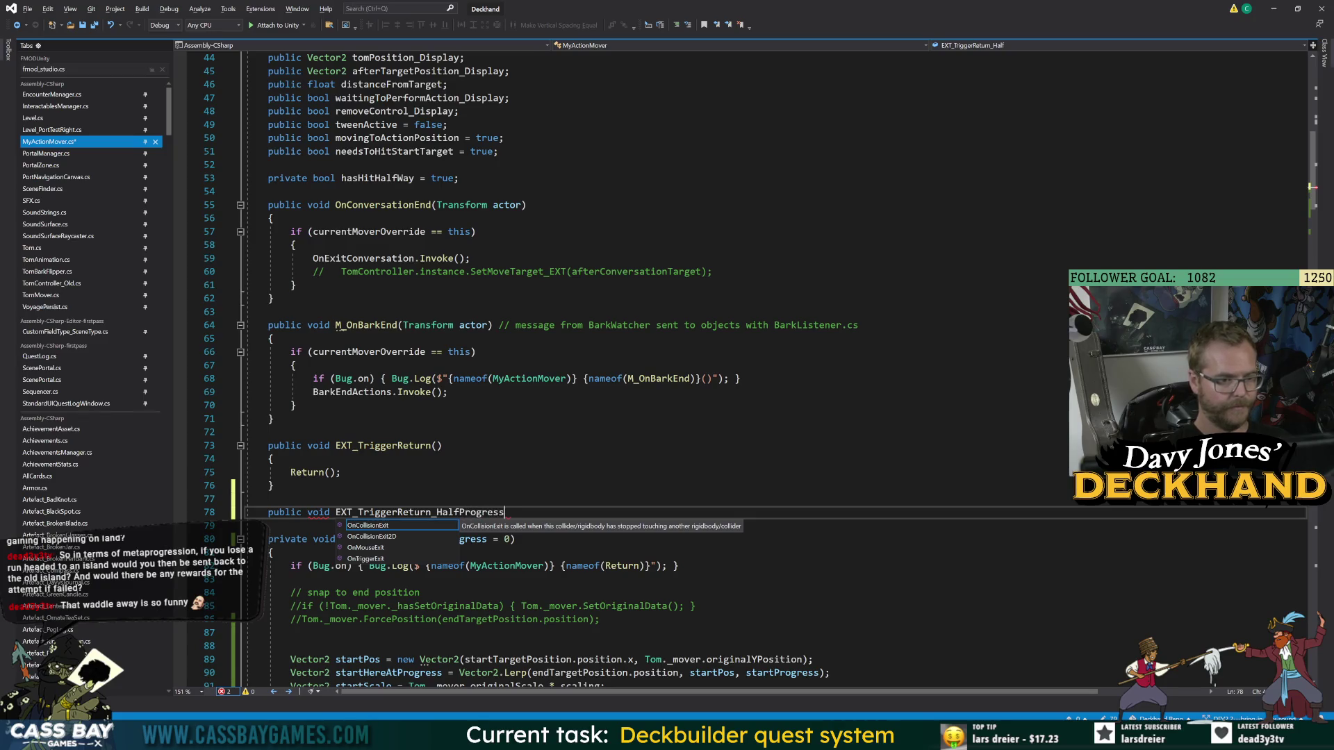
pyautogui.write('()')
pyautogui.press('Return')
pyautogui.write('{')
pyautogui.press('Return')
pyautogui.write('Return')
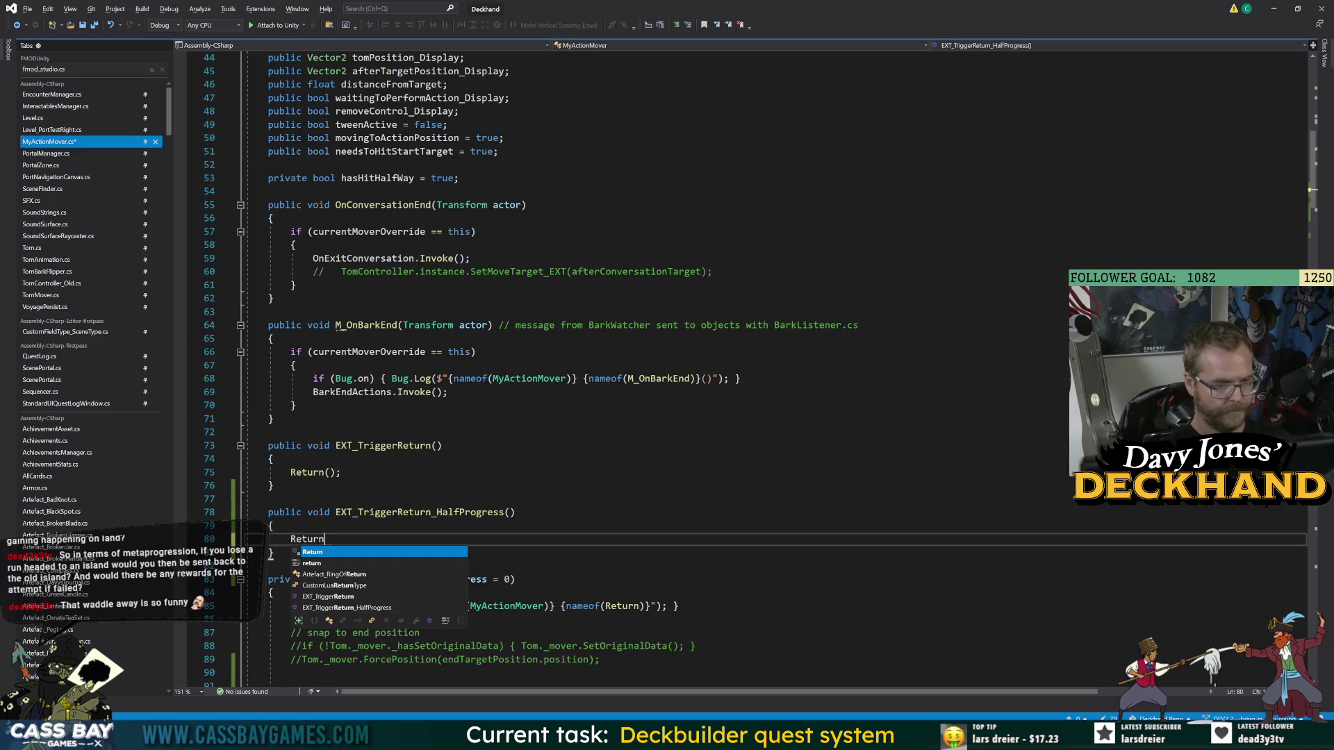
pyautogui.write('(0.5f);')
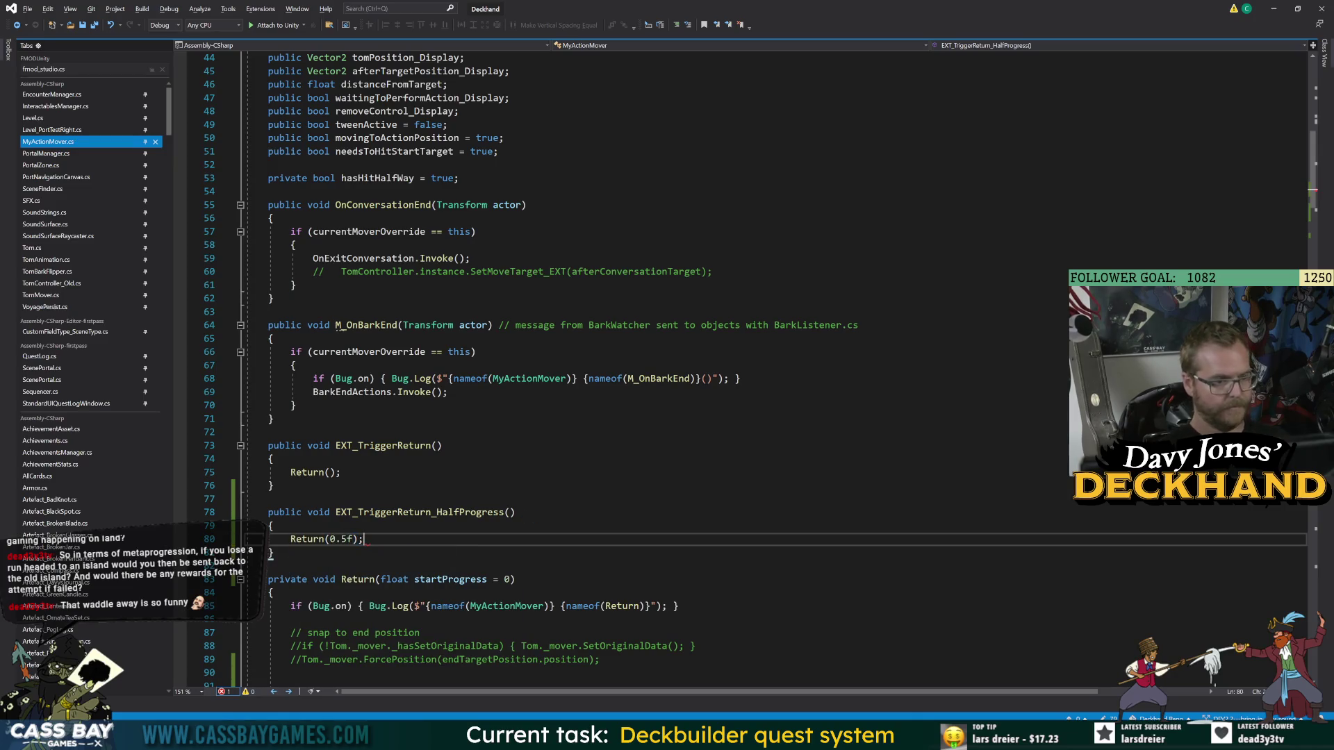
# - Change EXT_TriggerReturn from public to private, then switch to Unity to recompile
pyautogui.click(273, 419)
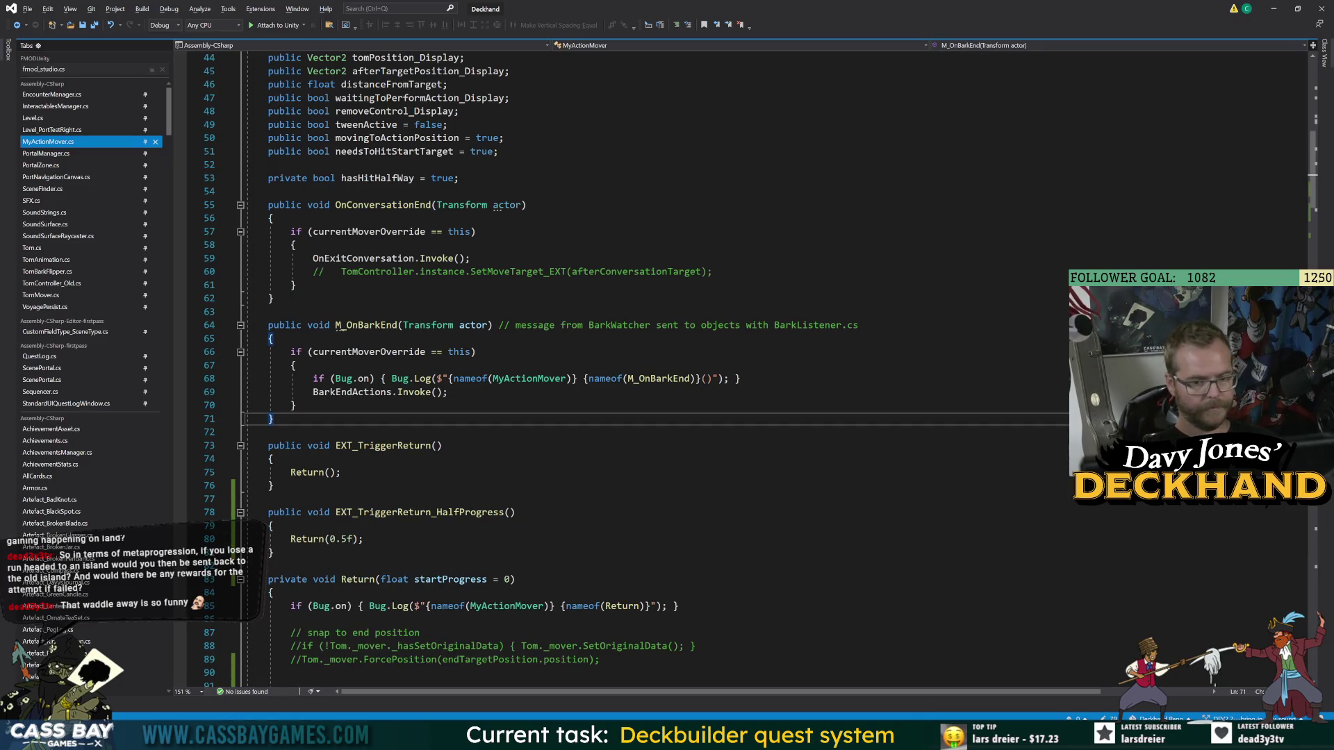
pyautogui.moveTo(863, 737)
pyautogui.moveTo(818, 738)
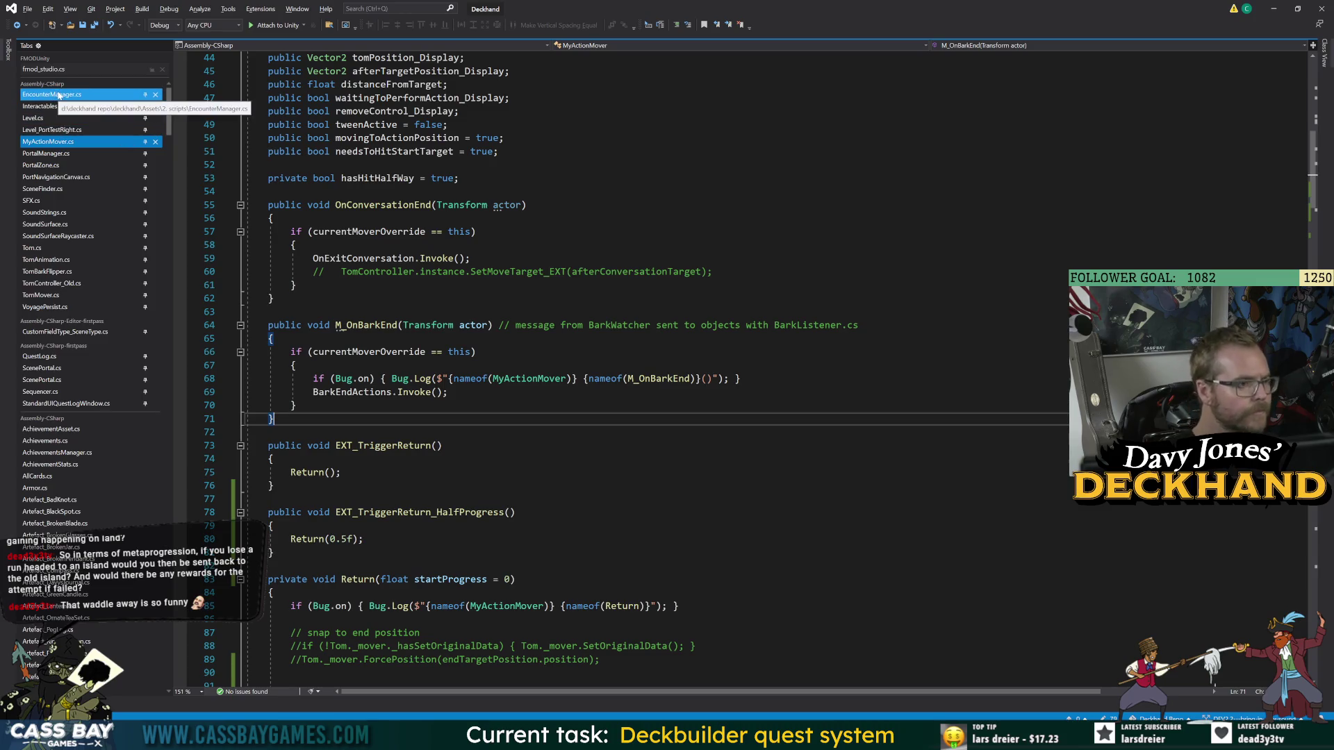
pyautogui.click(442, 446)
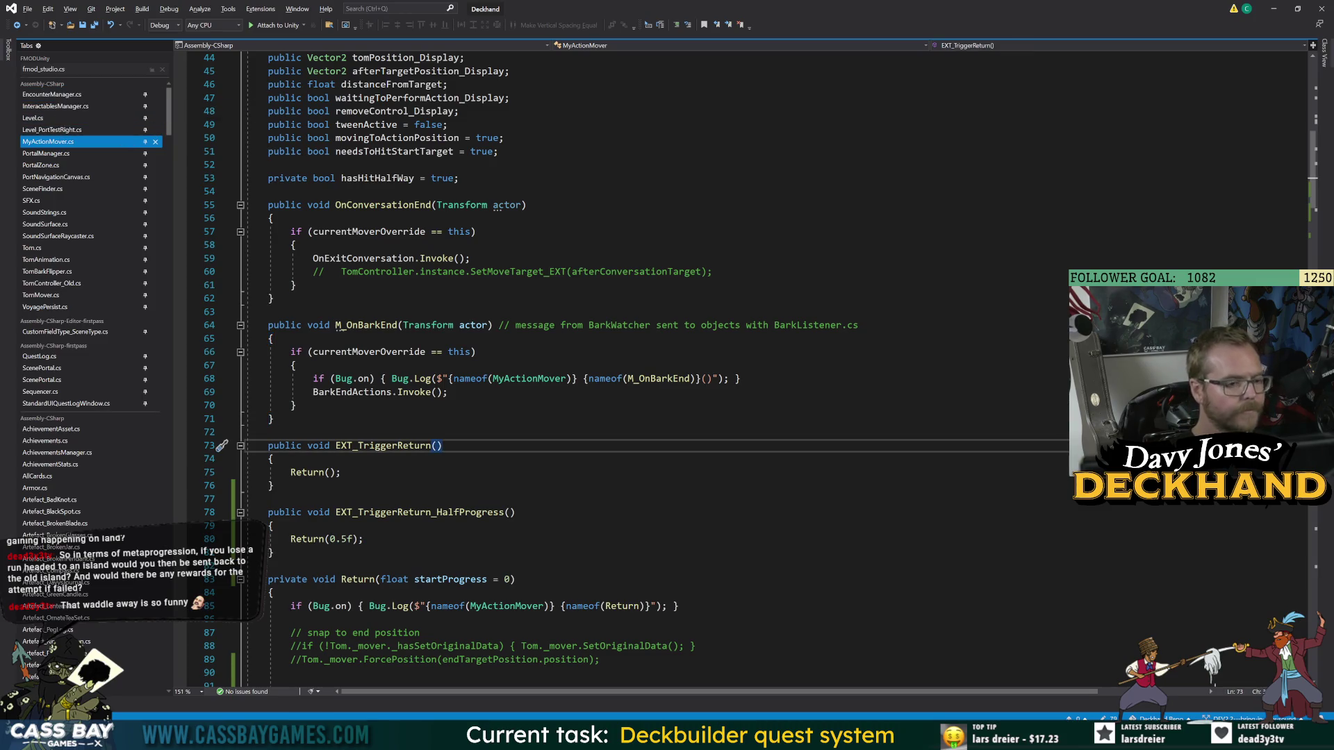
pyautogui.hotkey('alt', 'Tab')
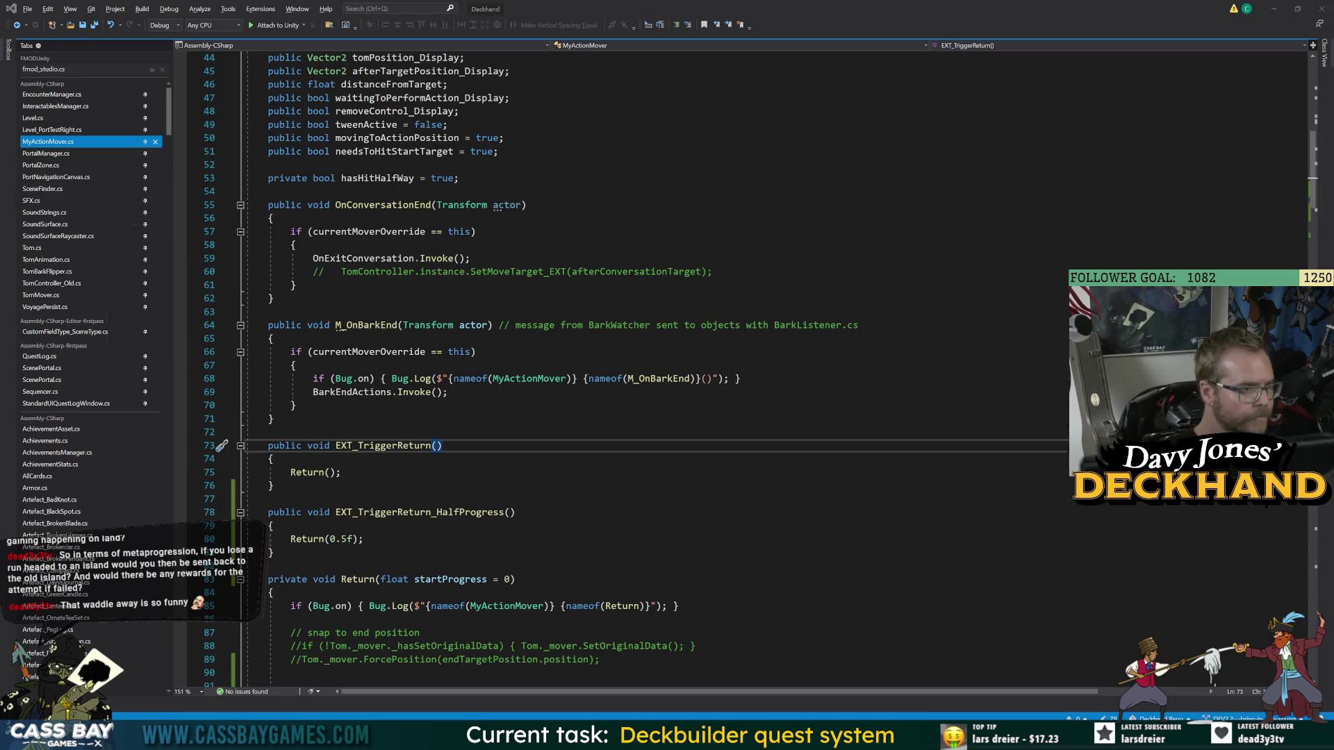
pyautogui.hotkey('alt', 'Tab')
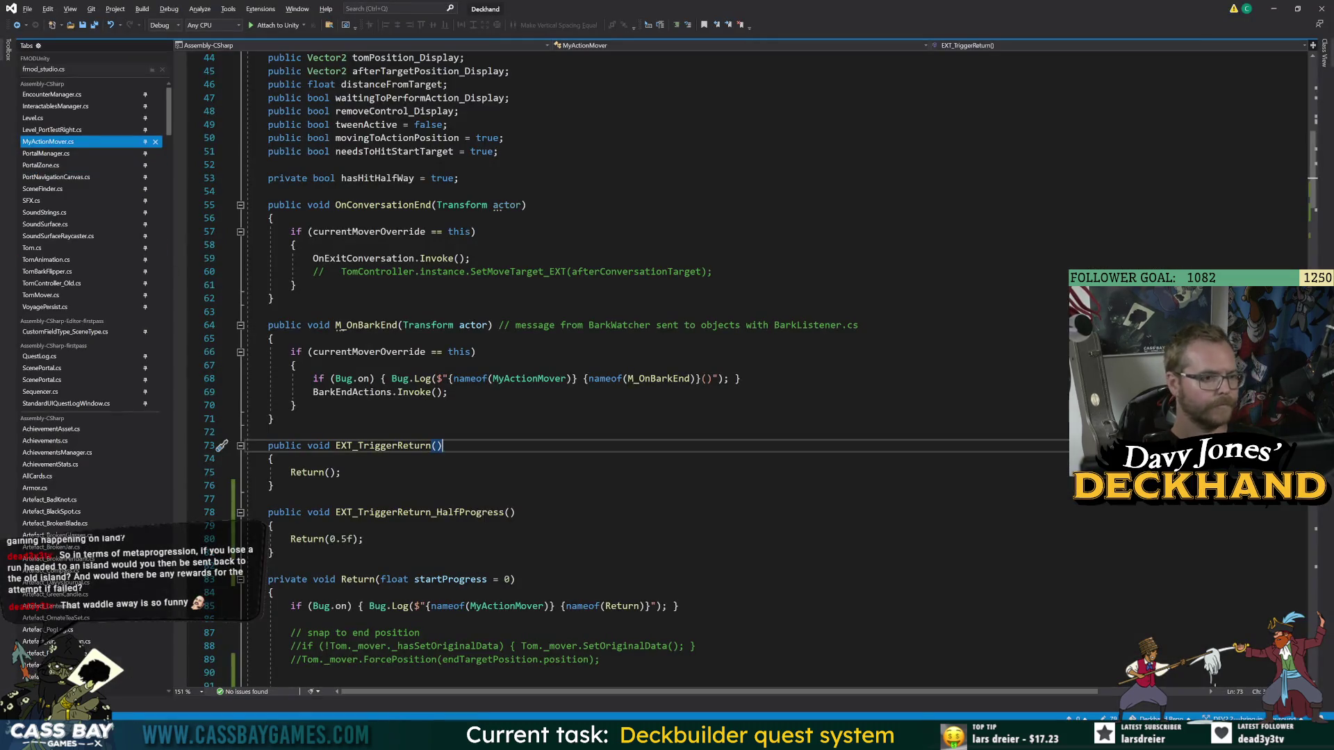
pyautogui.doubleClick(287, 445)
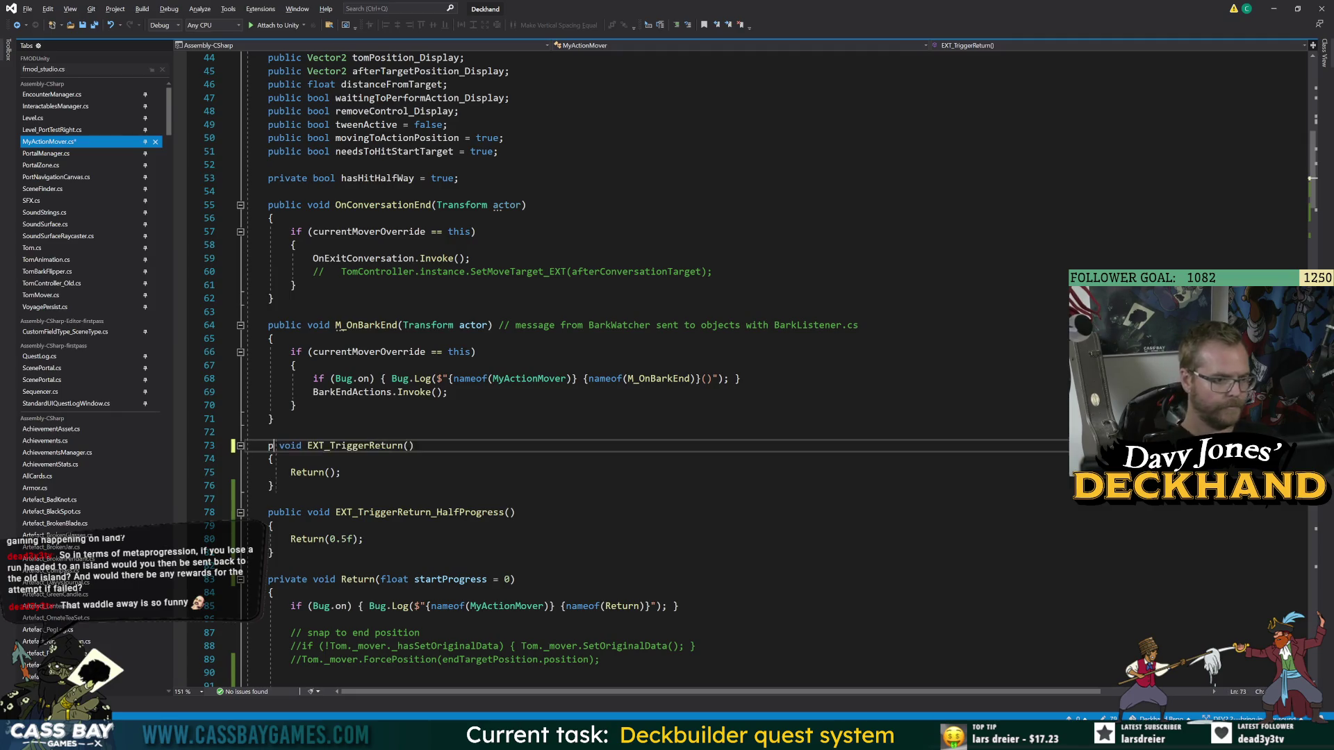
pyautogui.write('private')
pyautogui.click(271, 431)
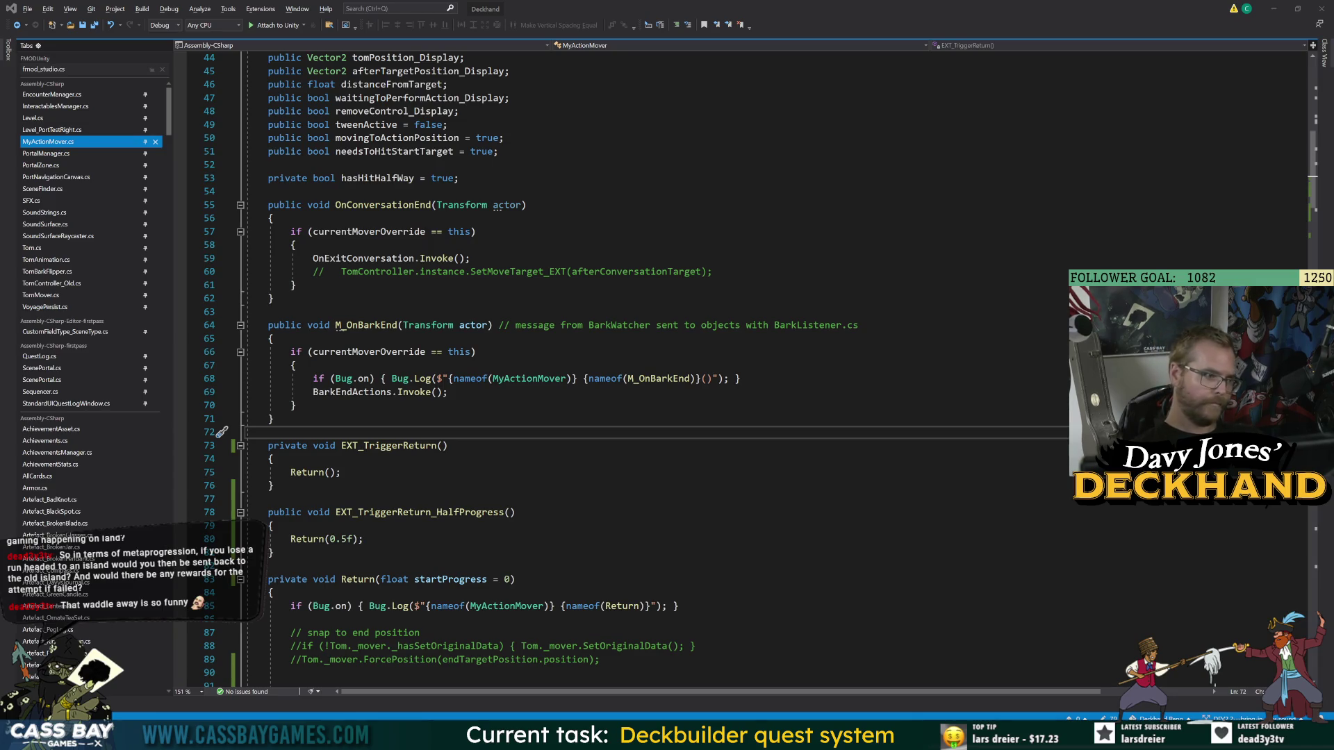
pyautogui.hotkey('alt', 'Tab')
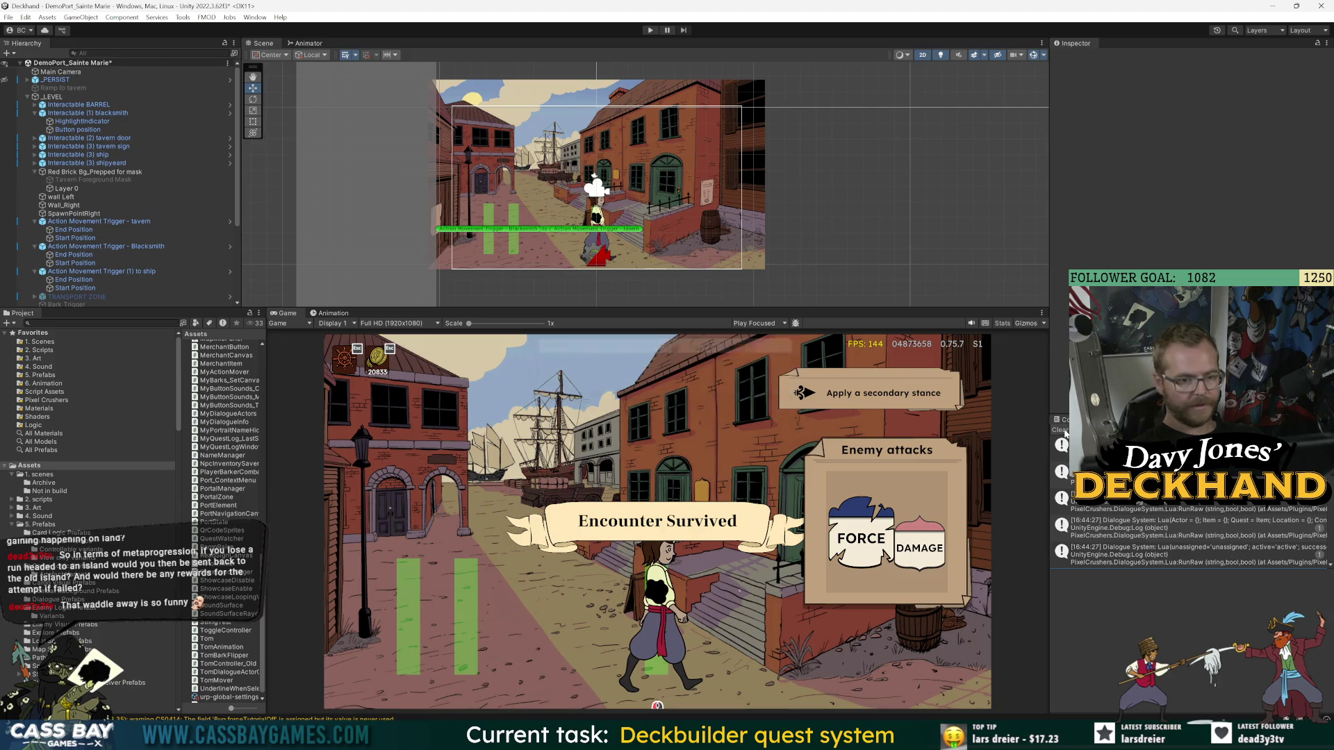
# - From the compile error, add [SerializeField] private float returnFromShipStartProgress = 0; to Level.cs
pyautogui.click(1060, 430)
pyautogui.click(1060, 443)
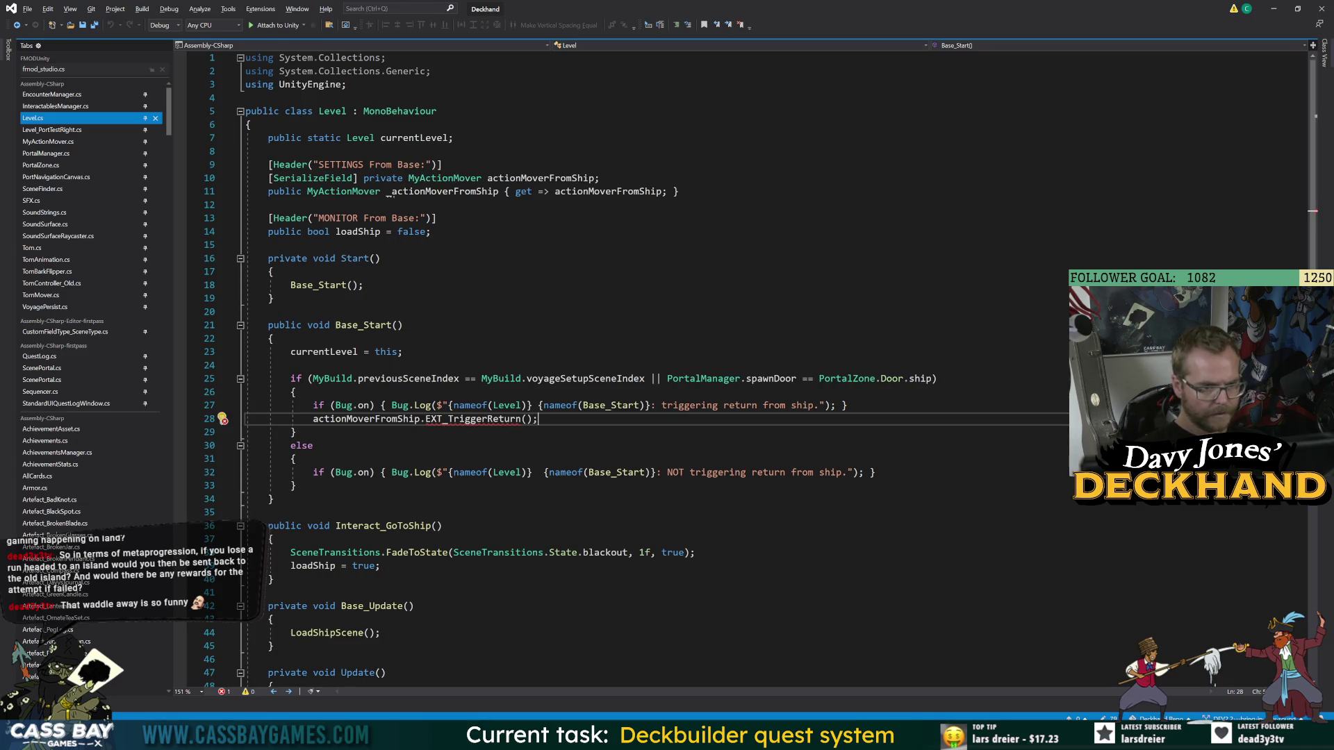
pyautogui.moveTo(472, 420)
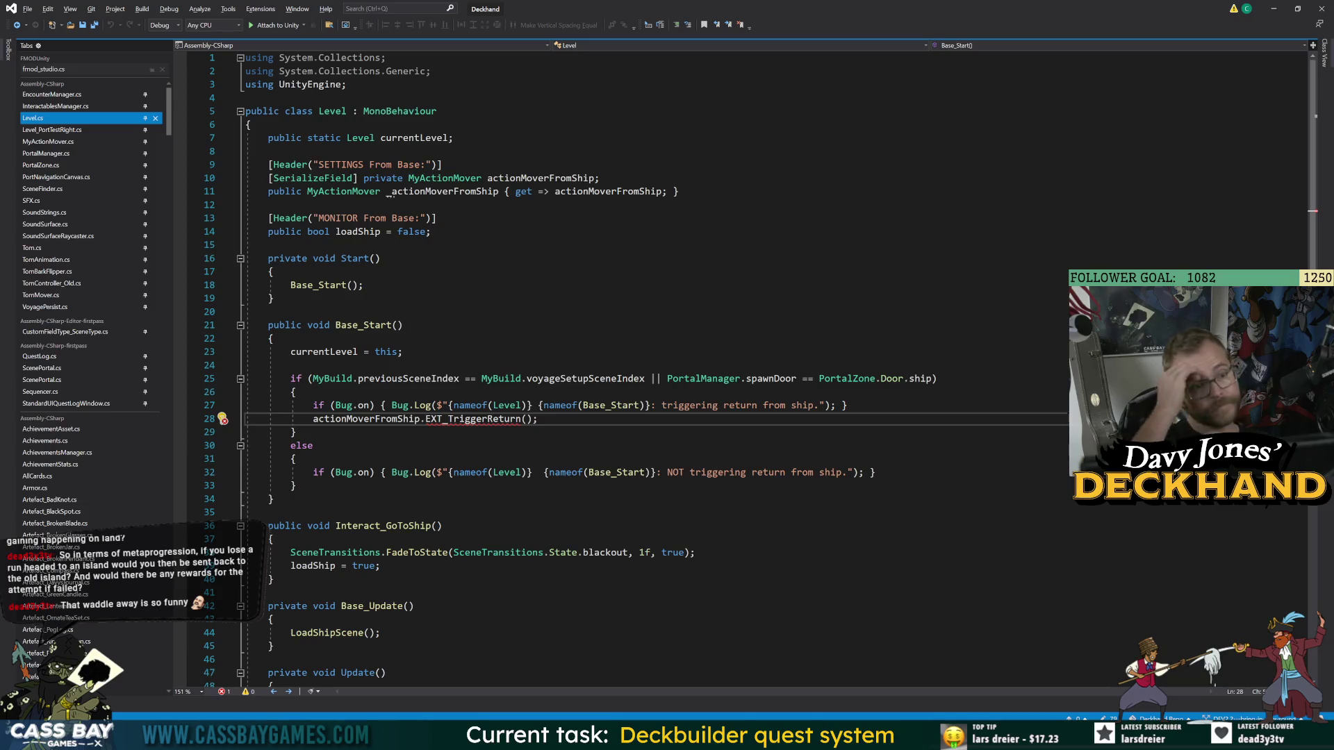
pyautogui.click(599, 178)
pyautogui.press('Return')
pyautogui.write('[SerializeField]')
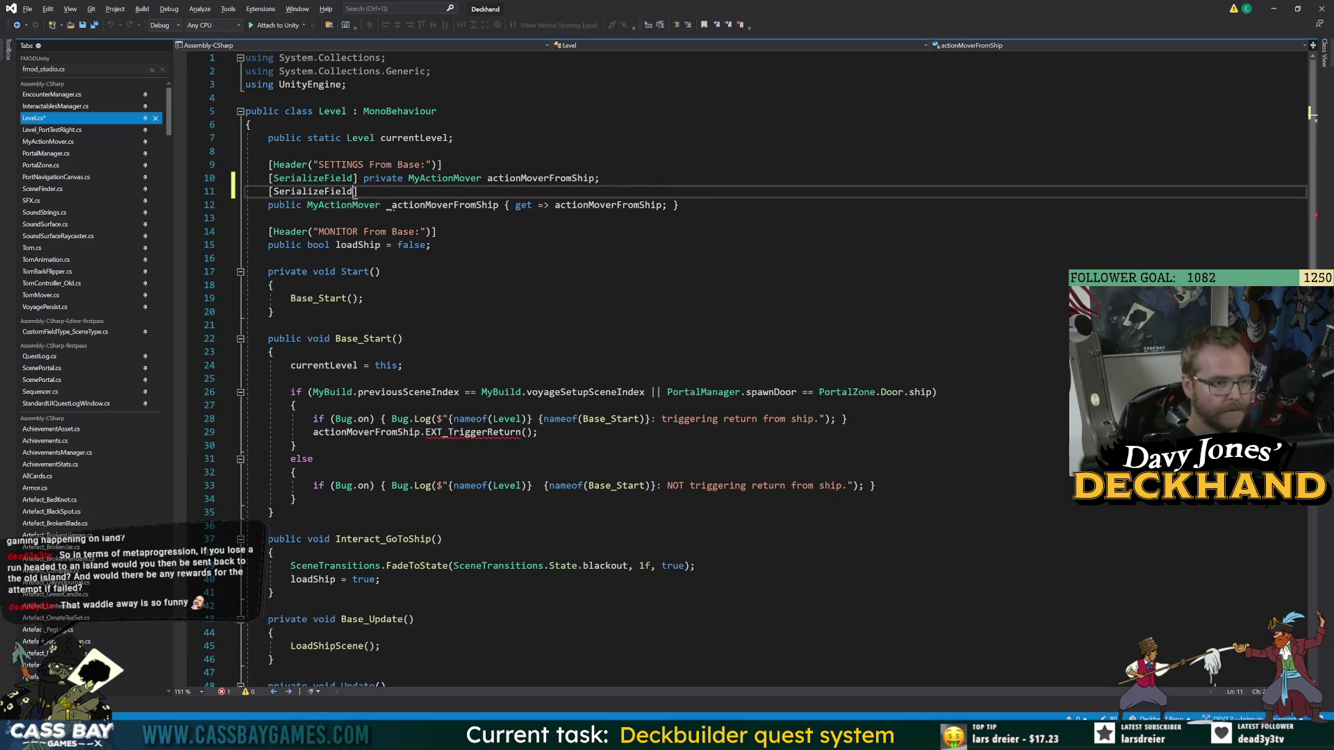
pyautogui.write(' private float ')
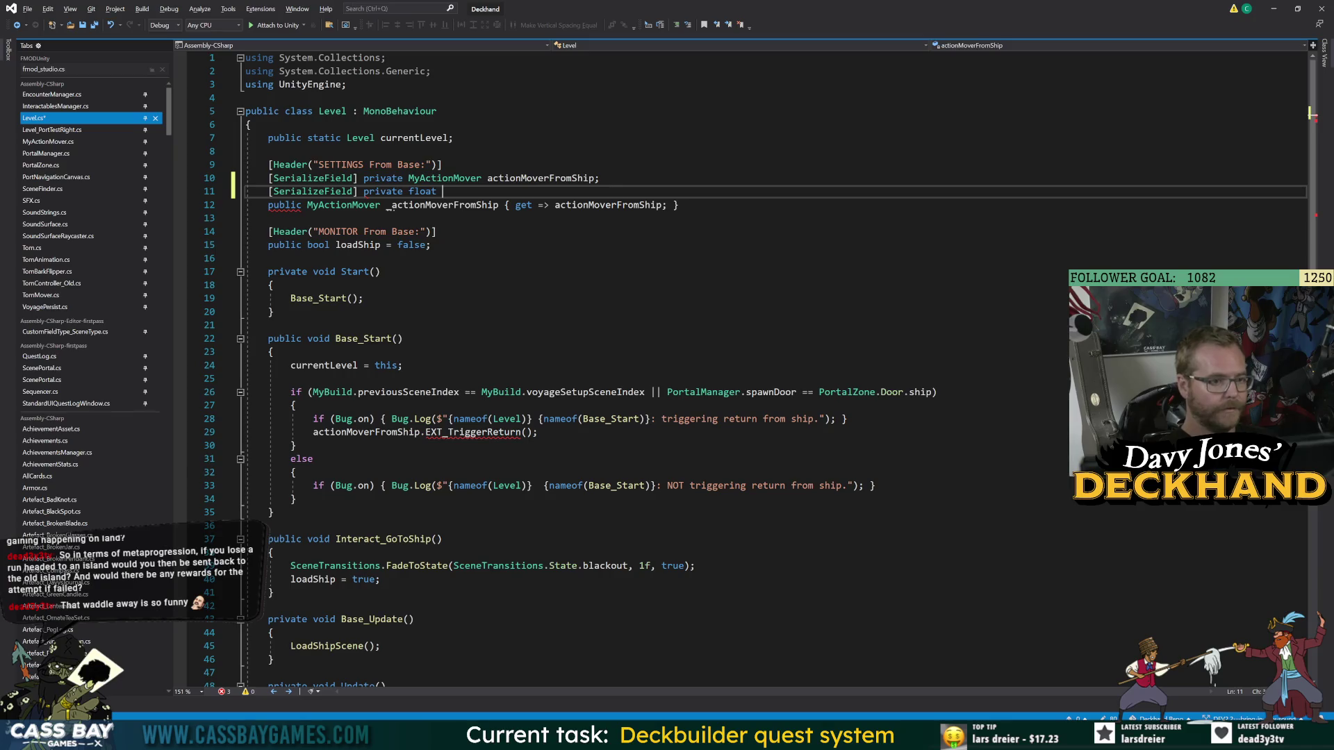
pyautogui.write('returnFromShipStartProgress = ')
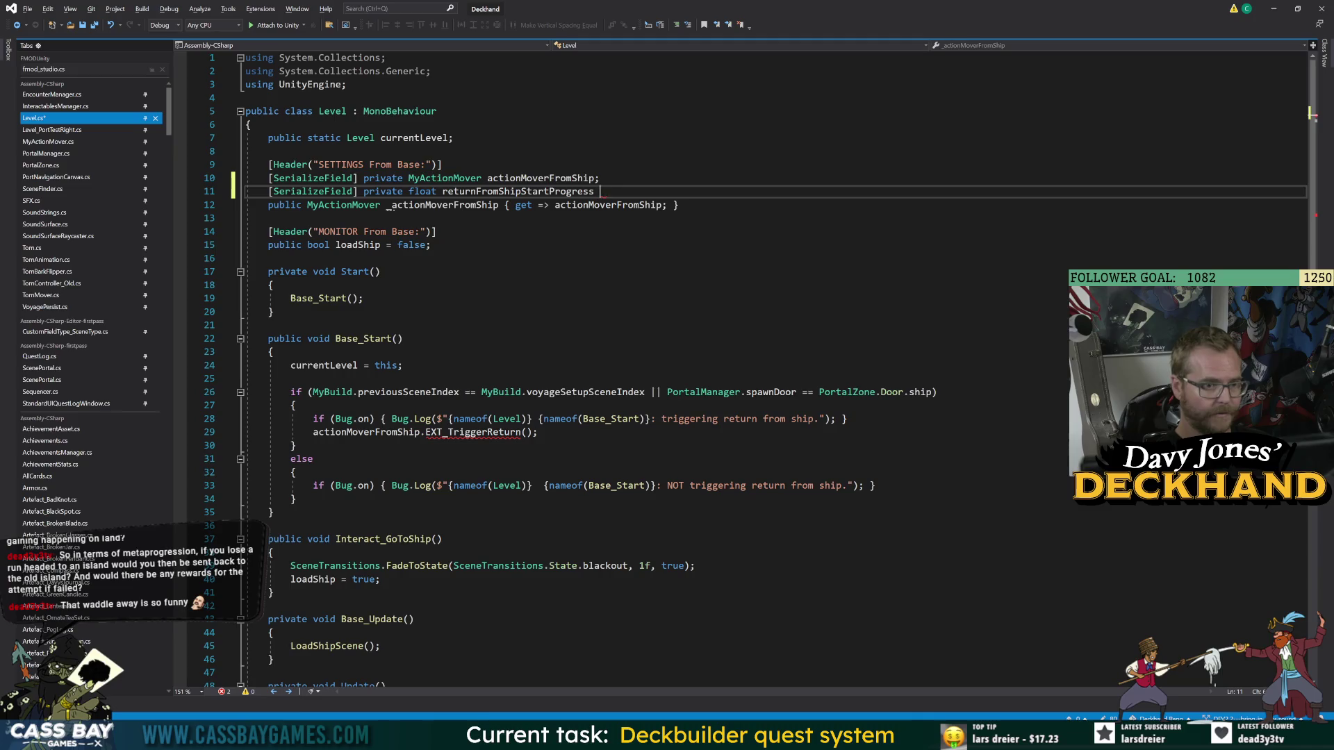
pyautogui.write('0;')
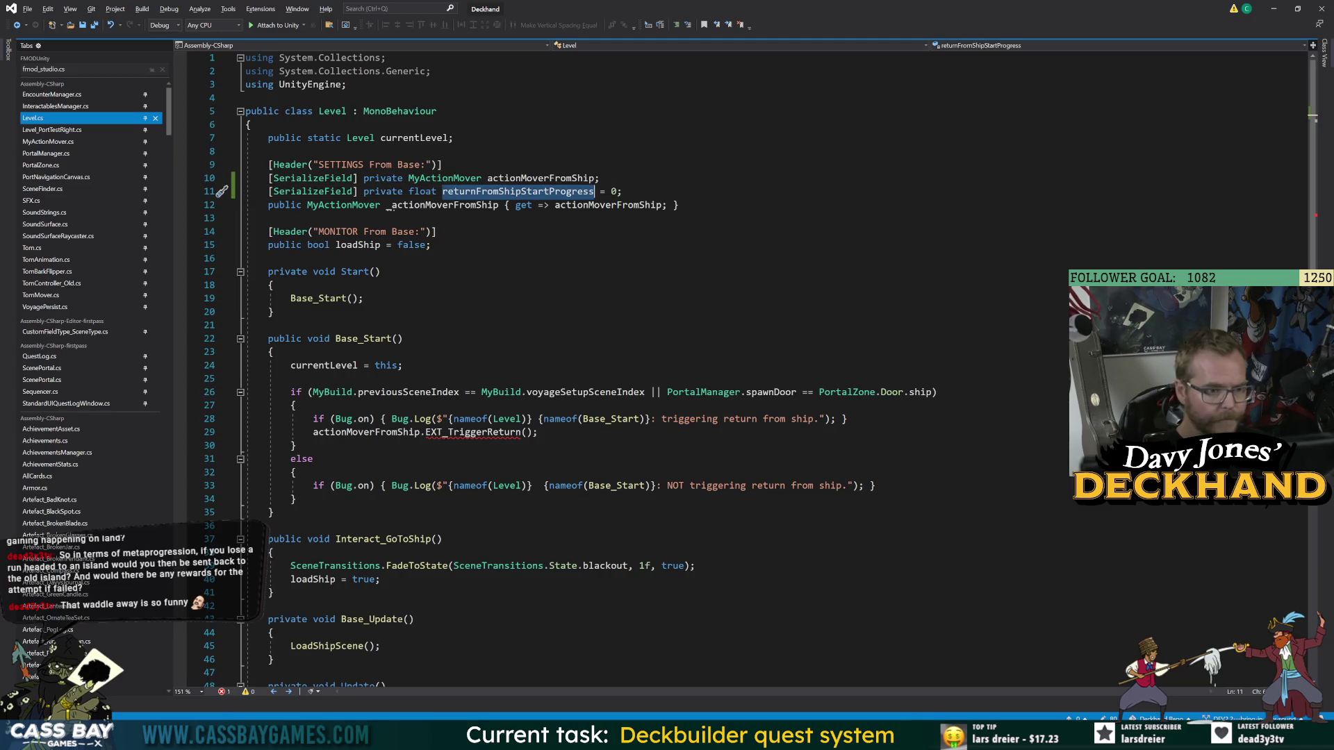
pyautogui.click(518, 191)
# - Go to EXT_TriggerReturn's definition in MyActionMover.cs from its call on line 29
pyautogui.click(473, 432)
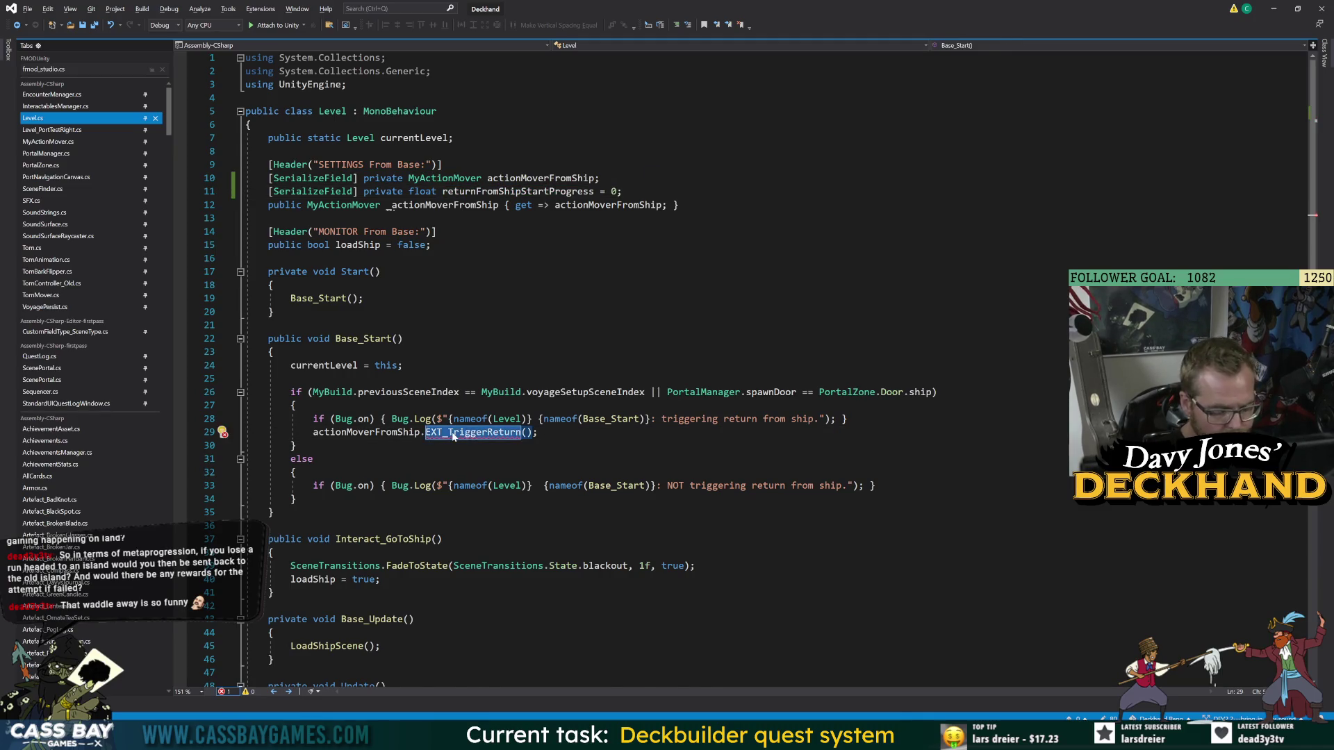
pyautogui.press('F12')
pyautogui.click(285, 369)
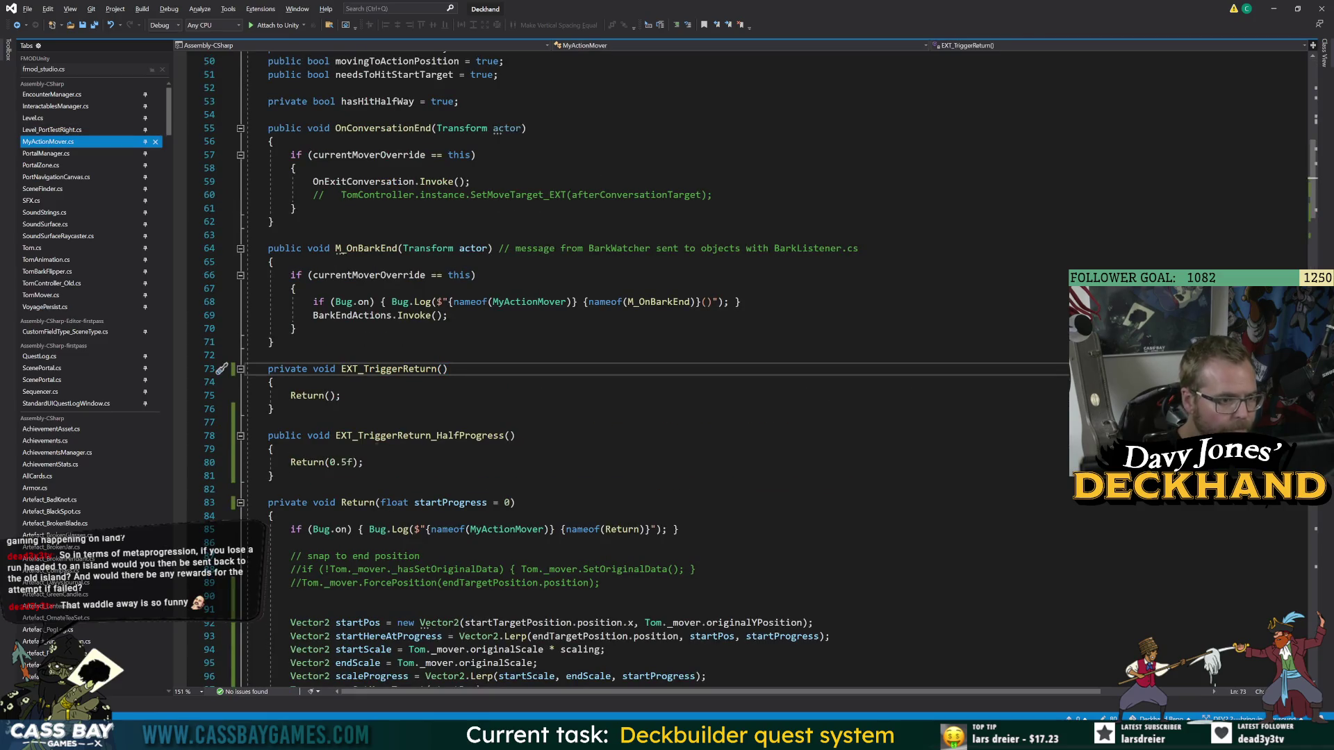
# - Rename EXT_TriggerReturn_HalfProgress to EXT_TriggerReturn_Progress(float progress), passing progress to Return
pyautogui.doubleClick(509, 436)
pyautogui.press('Up')
pyautogui.press('Up')
pyautogui.press('Up')
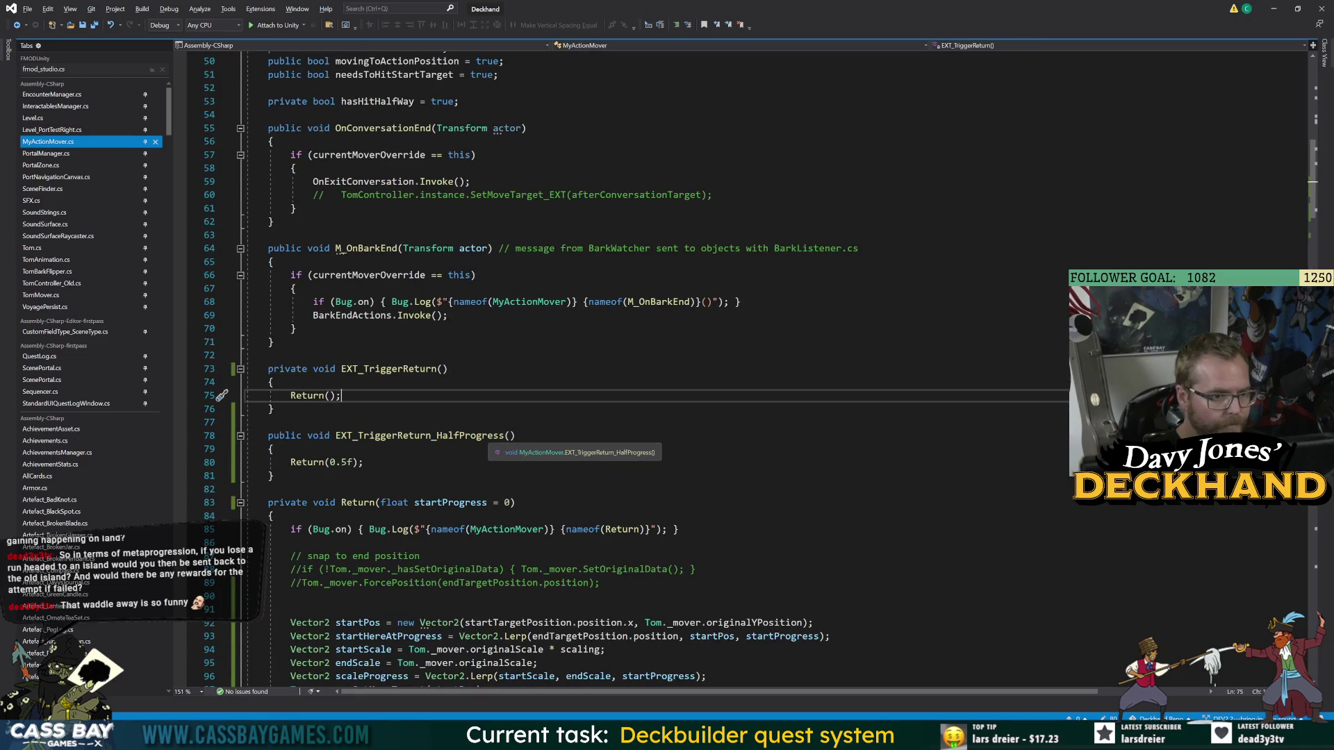
pyautogui.moveTo(436, 435); pyautogui.dragTo(458, 435)
pyautogui.press('BackSpace')
pyautogui.click(489, 436)
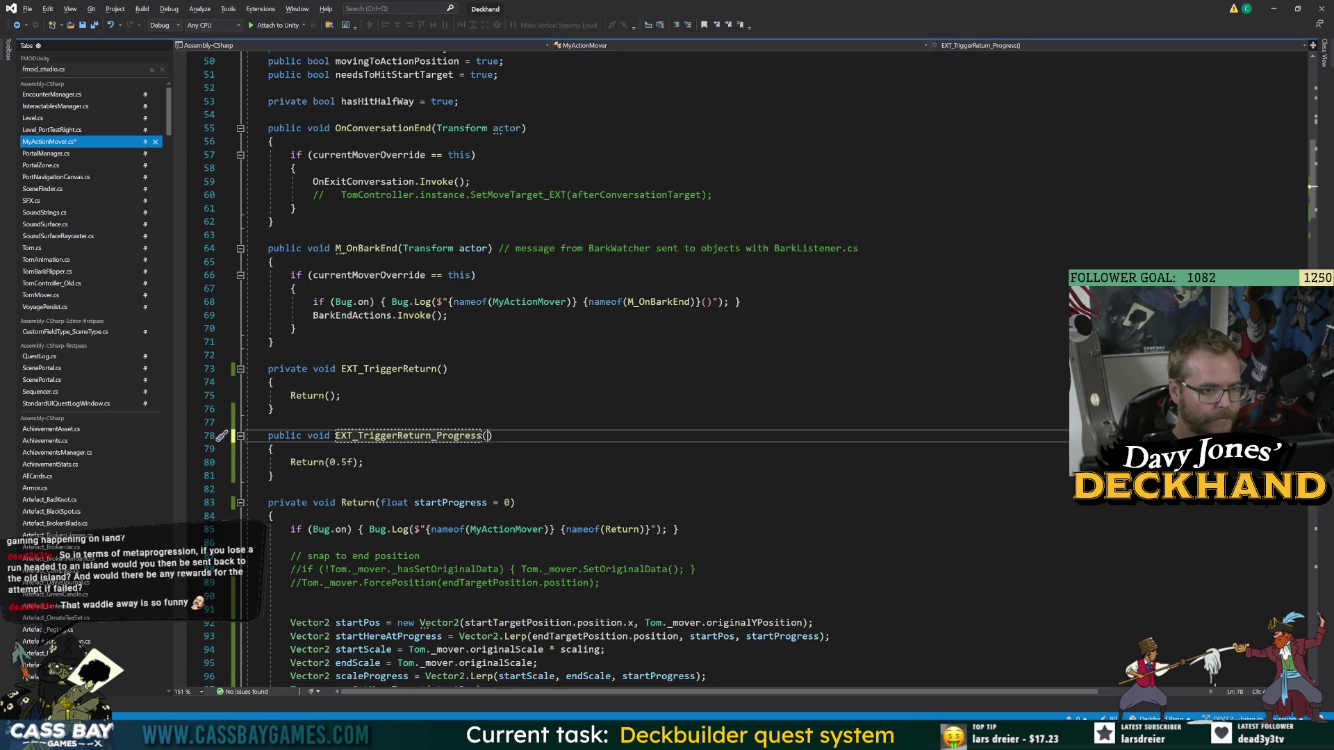
pyautogui.write('float progress')
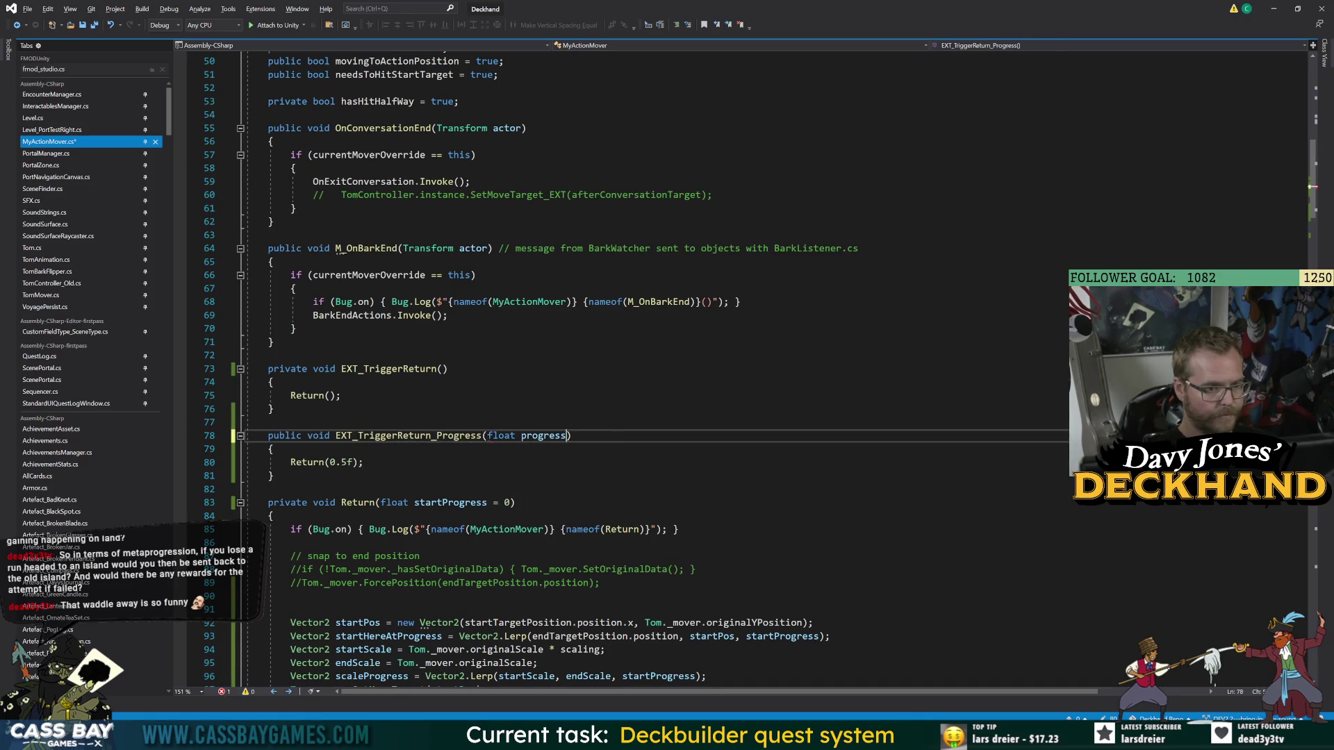
pyautogui.press('Down')
pyautogui.press('Down')
pyautogui.write('progress')
pyautogui.press('Down')
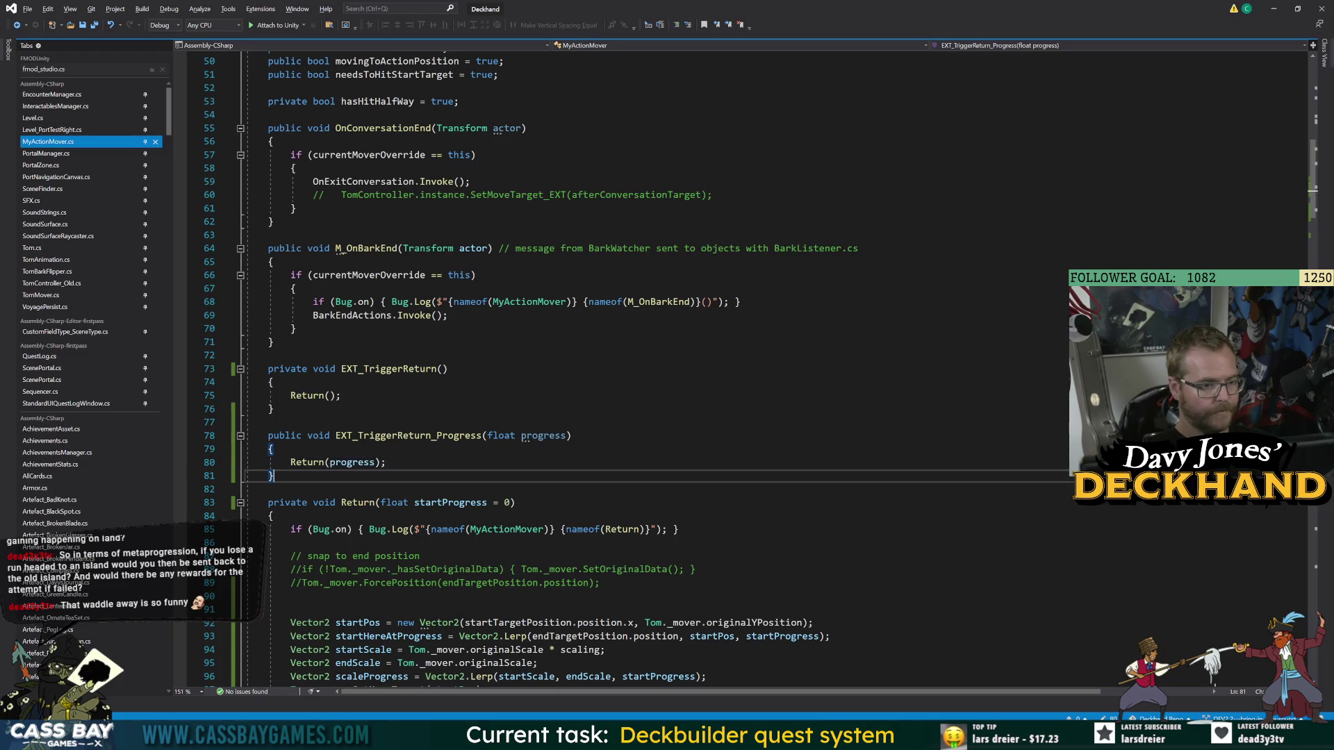
# - In Level.cs, change the call to EXT_TriggerReturn_Progress(returnFromShipStartProgress)
pyautogui.click(17, 25)
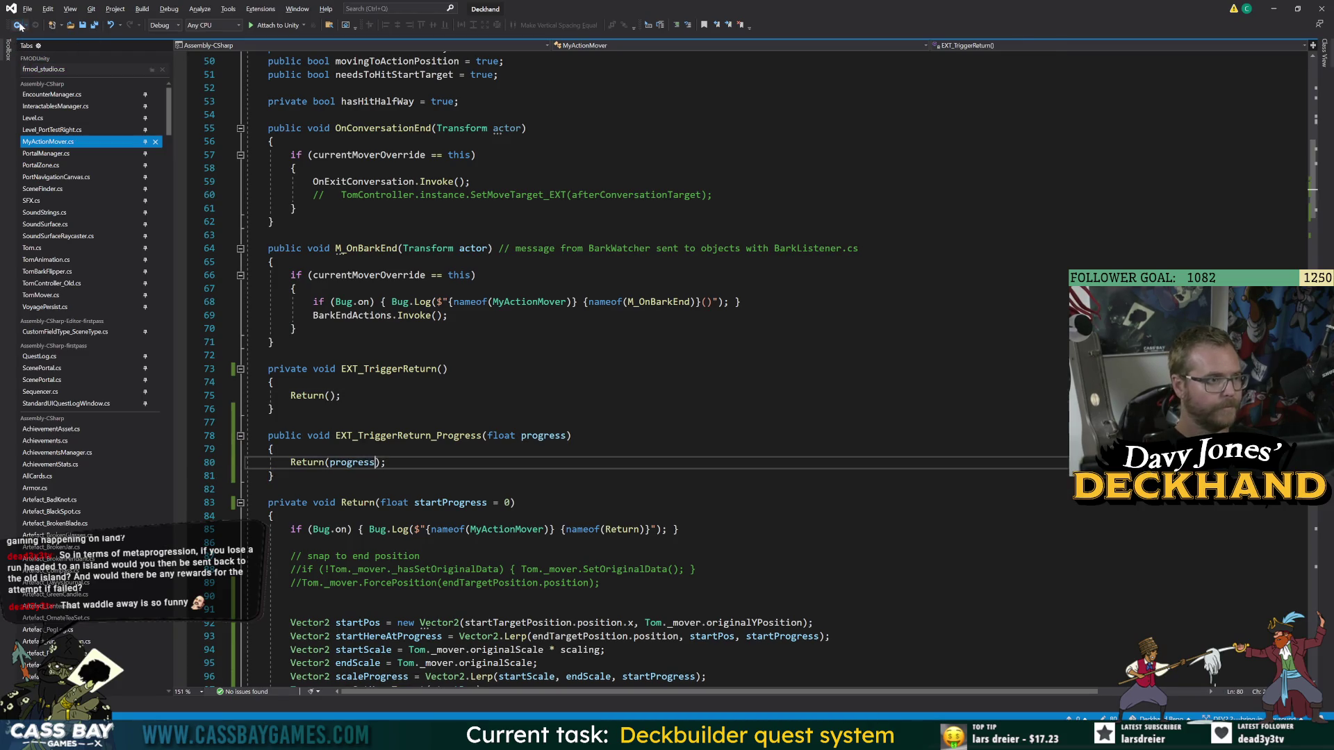
pyautogui.click(17, 25)
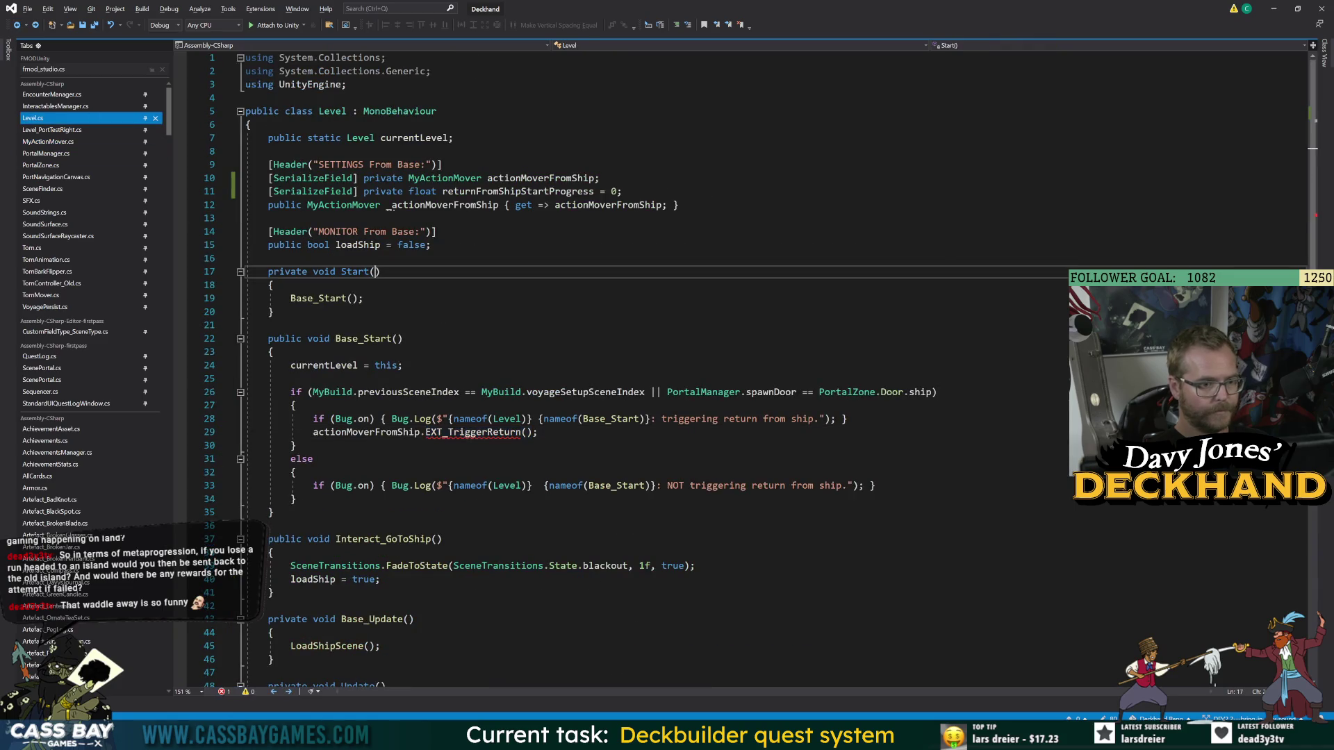
pyautogui.doubleClick(472, 432)
pyautogui.write('EXT_T')
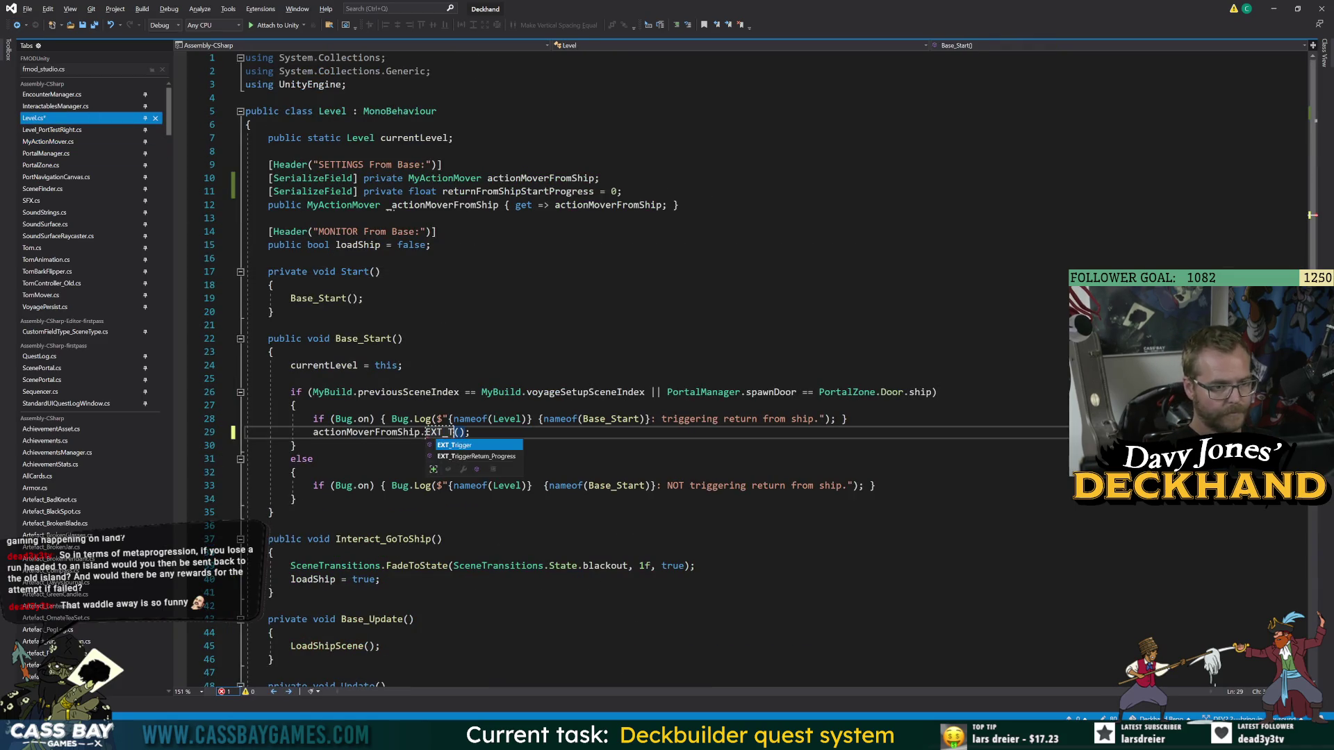
pyautogui.press('Down')
pyautogui.press('Tab')
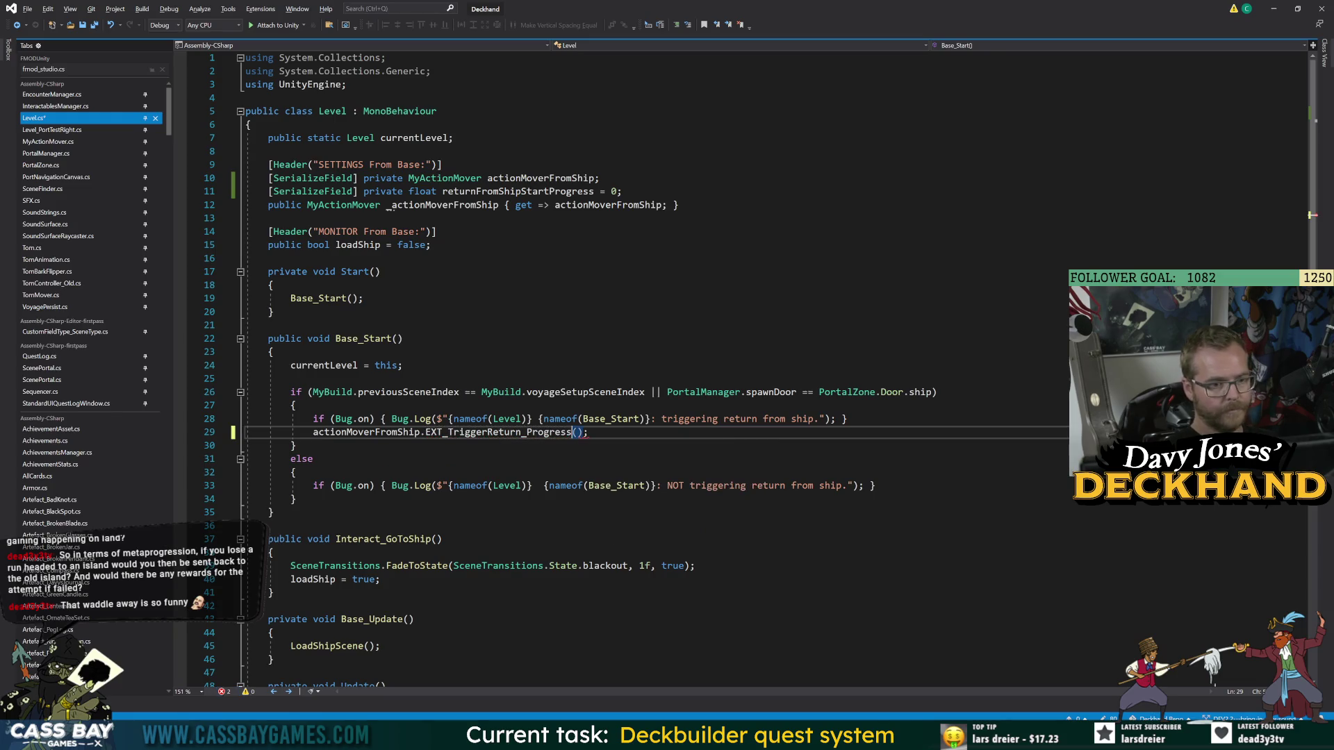
pyautogui.write('(')
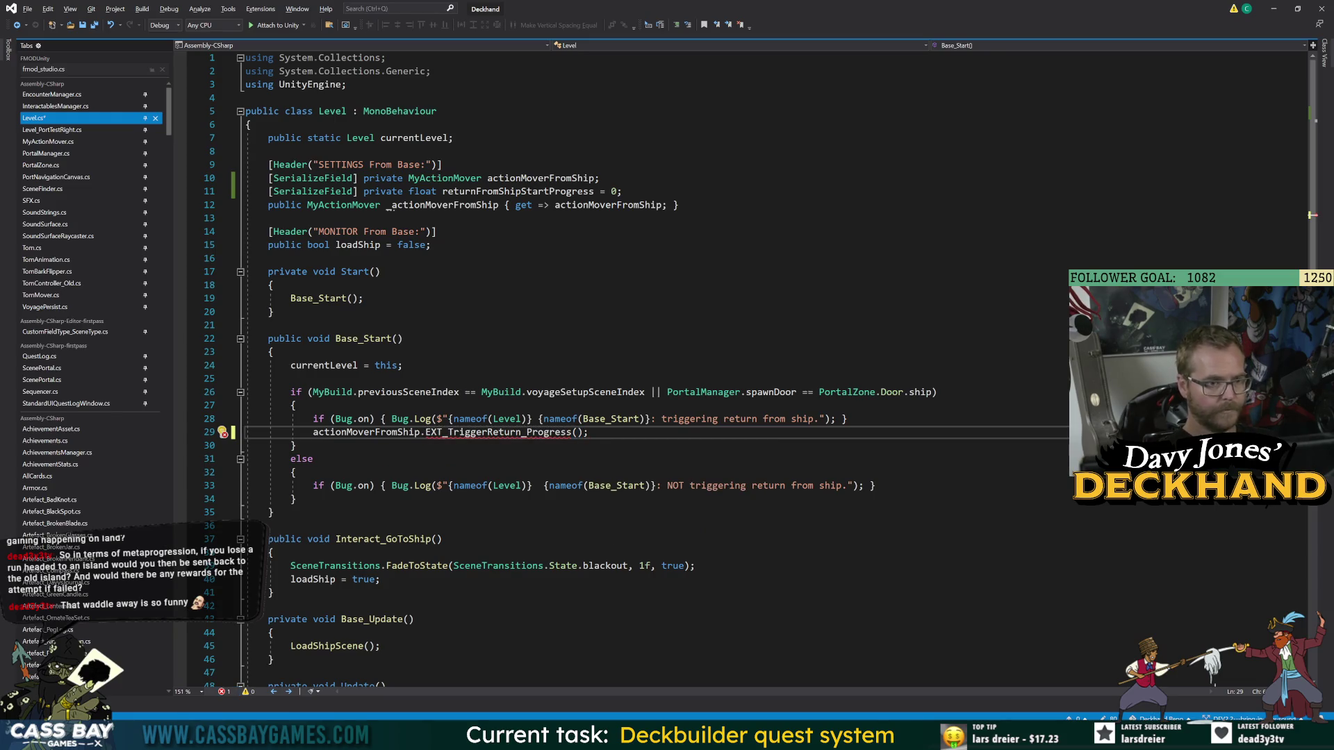
pyautogui.write('retu')
pyautogui.press('Tab')
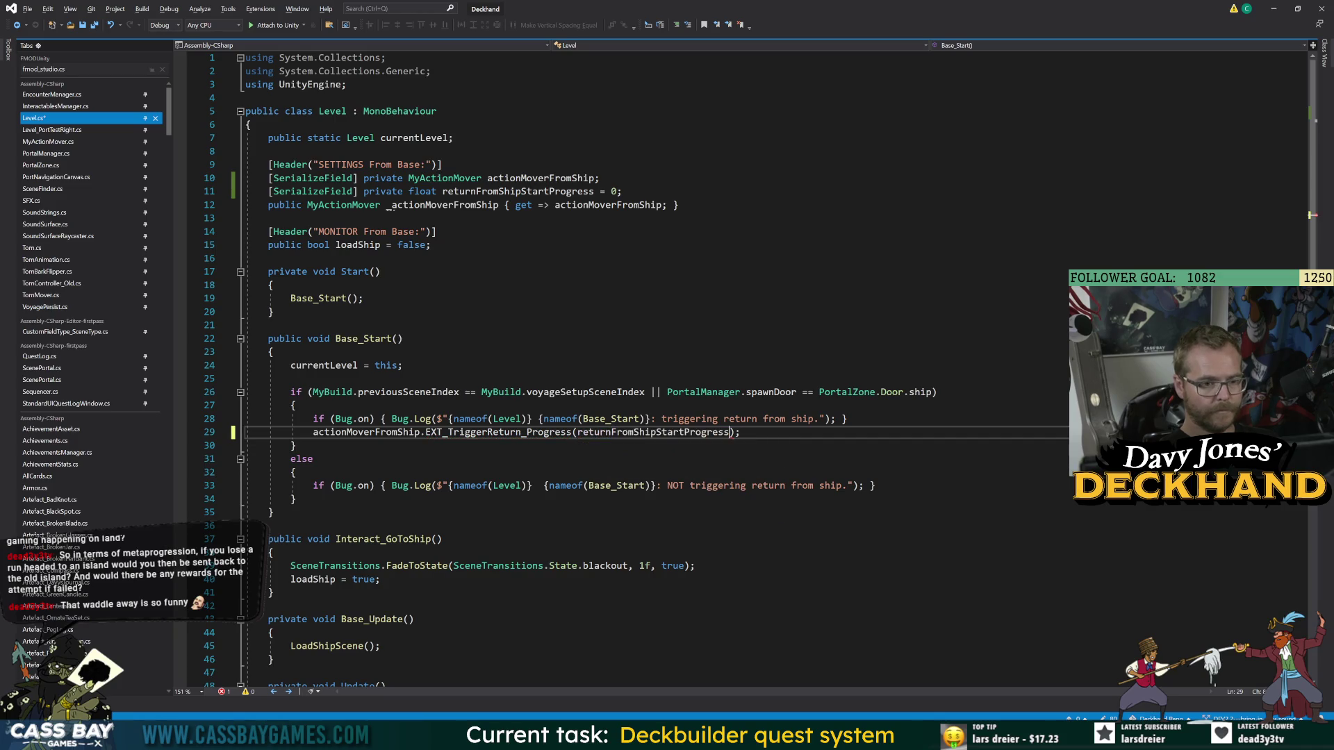
# - Save Level.cs and jump to the EXT_TriggerReturn_Progress definition in MyActionMover
pyautogui.hotkey('ctrl', 's')
pyautogui.press('Down')
pyautogui.press('Down')
pyautogui.click(487, 432)
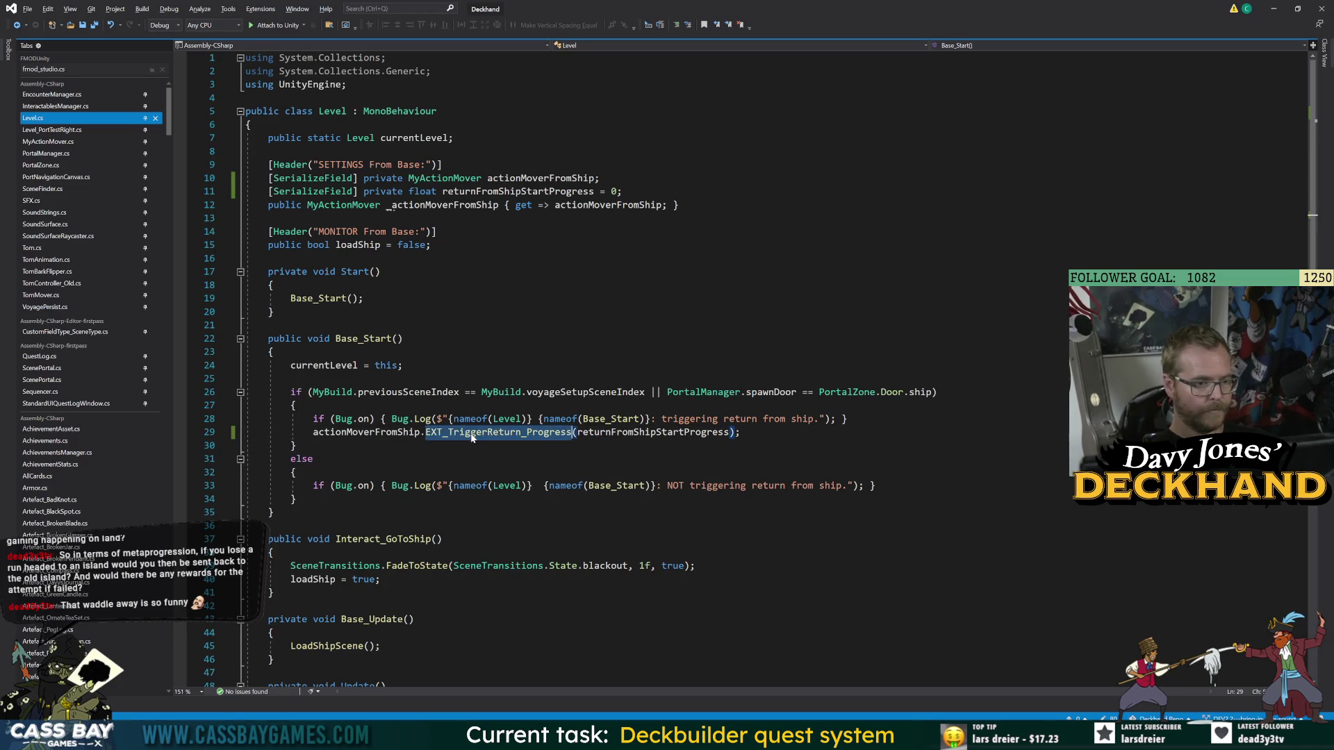
pyautogui.press('F12')
pyautogui.doubleClick(284, 305)
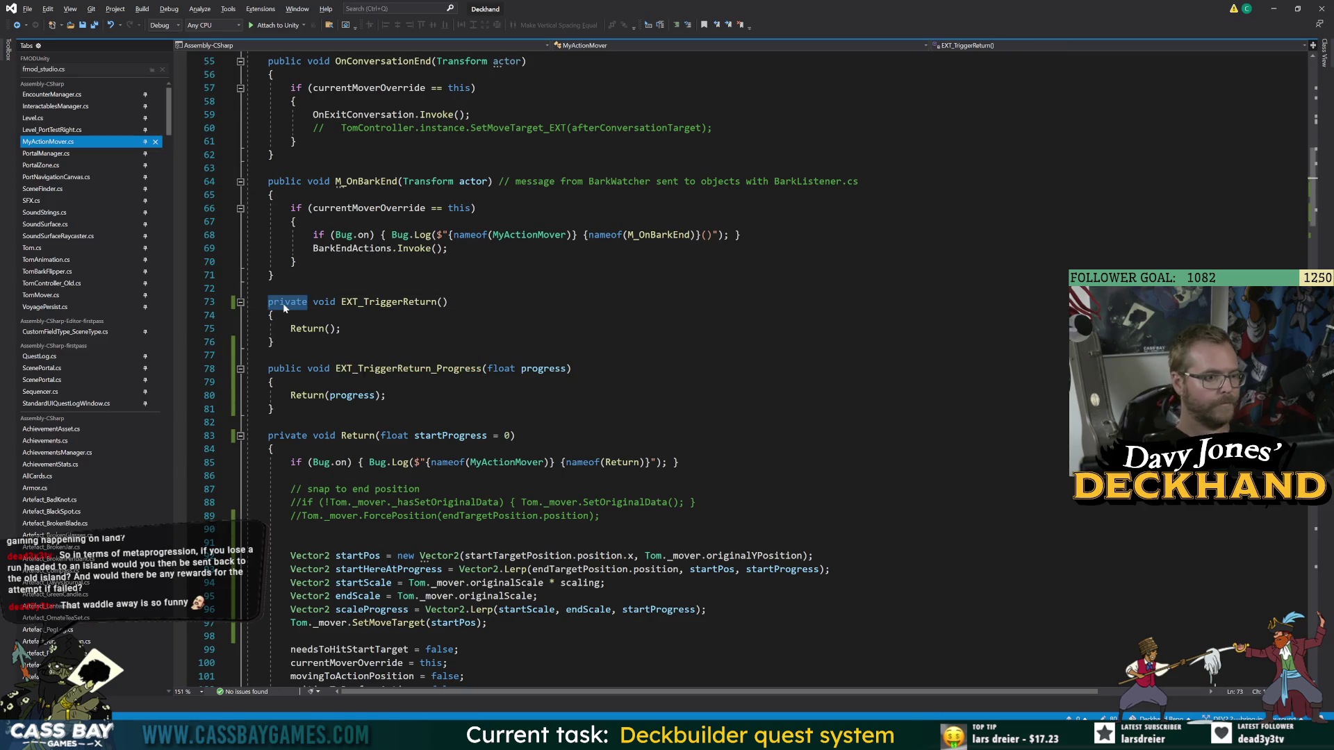
# - Change EXT_TriggerReturn's private modifier to public, then switch to Unity to recompile
pyautogui.write('public')
pyautogui.press('Up')
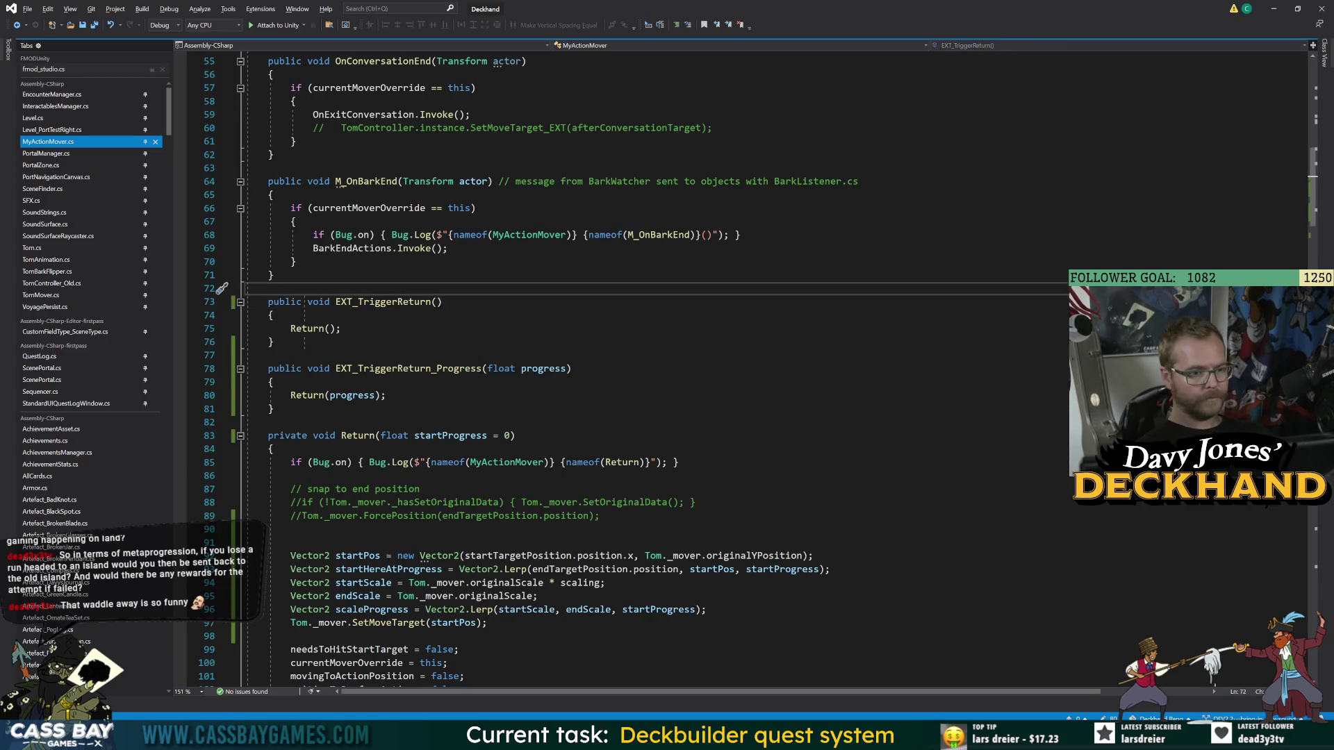
pyautogui.click(417, 395)
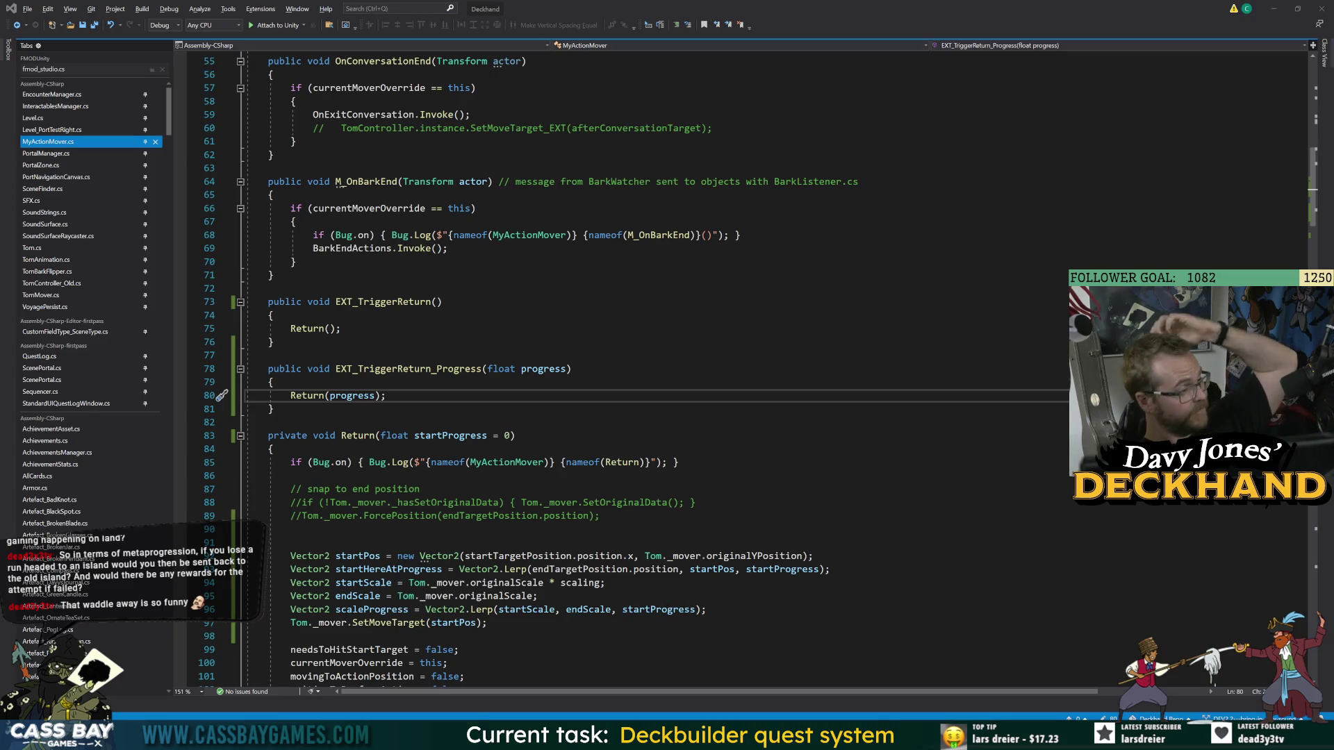
pyautogui.hotkey('alt', 'Tab')
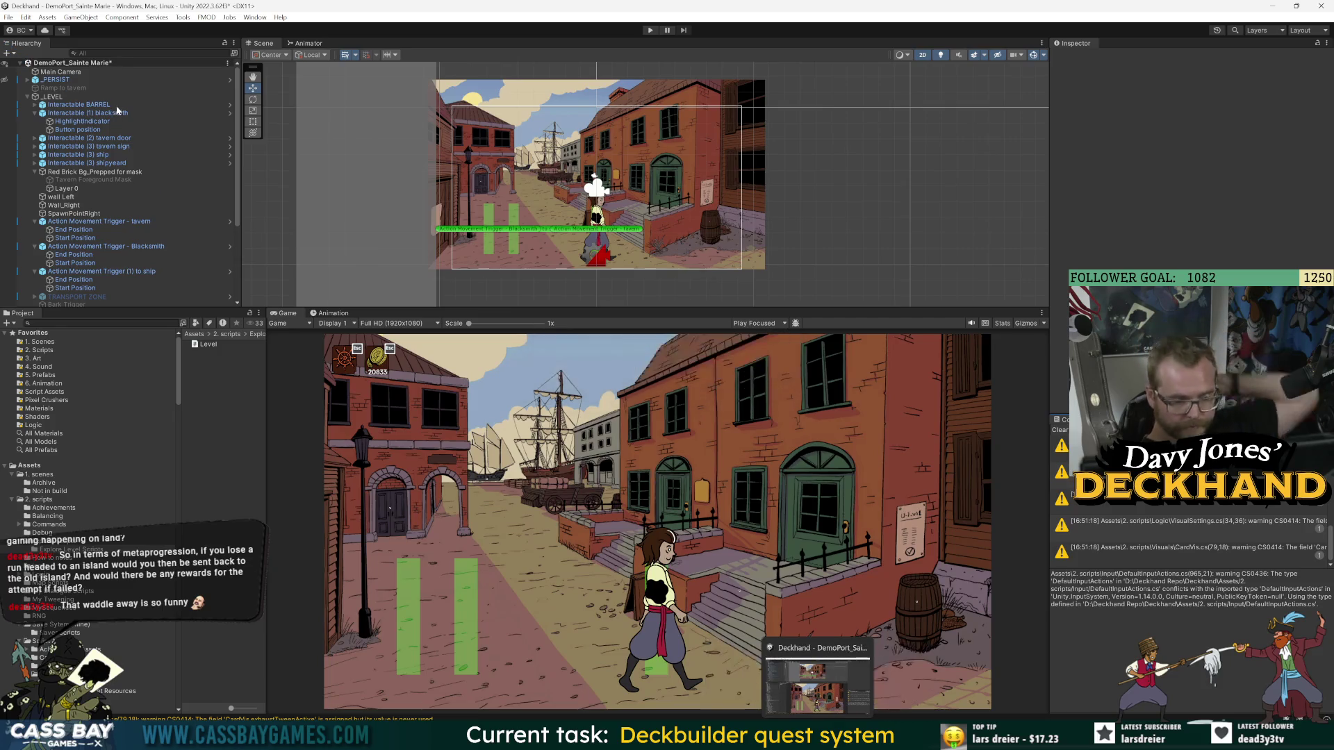
# - Inspect the blacksmith trigger's Start Position and the Action Movement Trigger (1) to ship
pyautogui.scroll(-3, 97, 149)
pyautogui.click(83, 144)
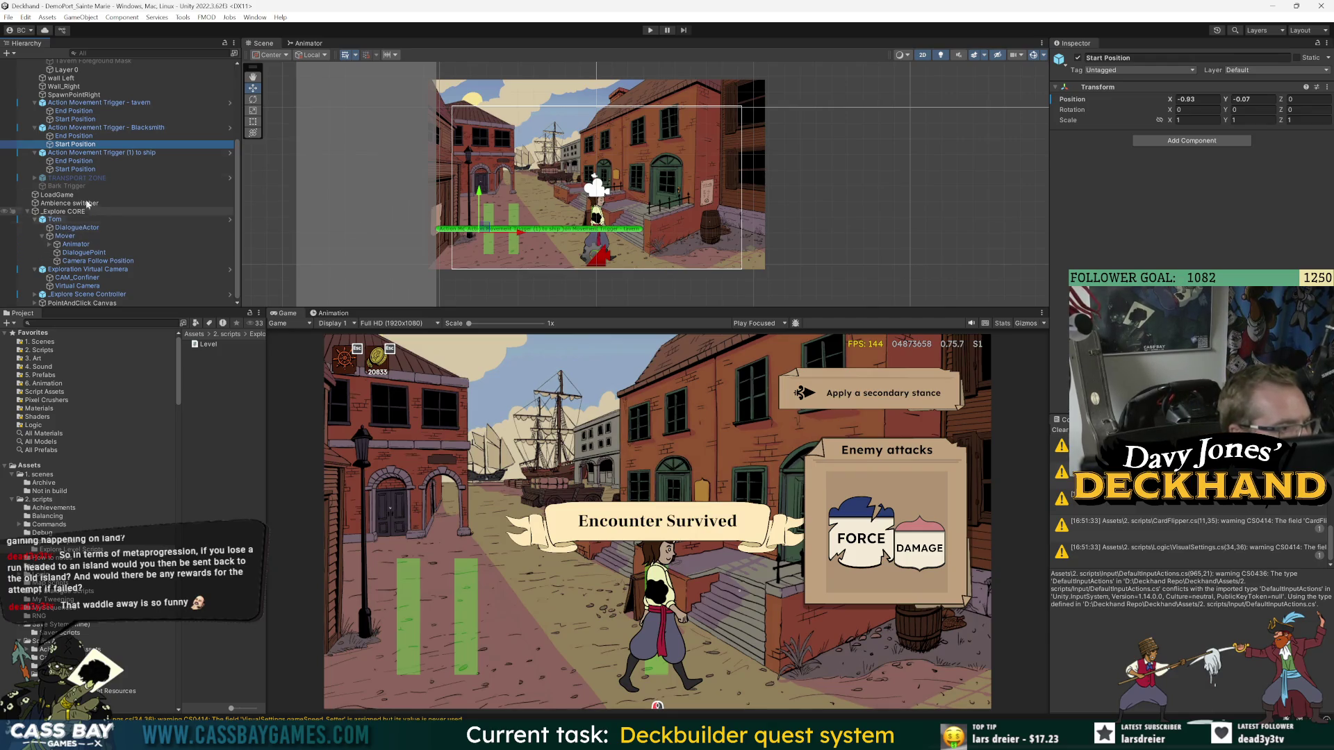
pyautogui.click(98, 152)
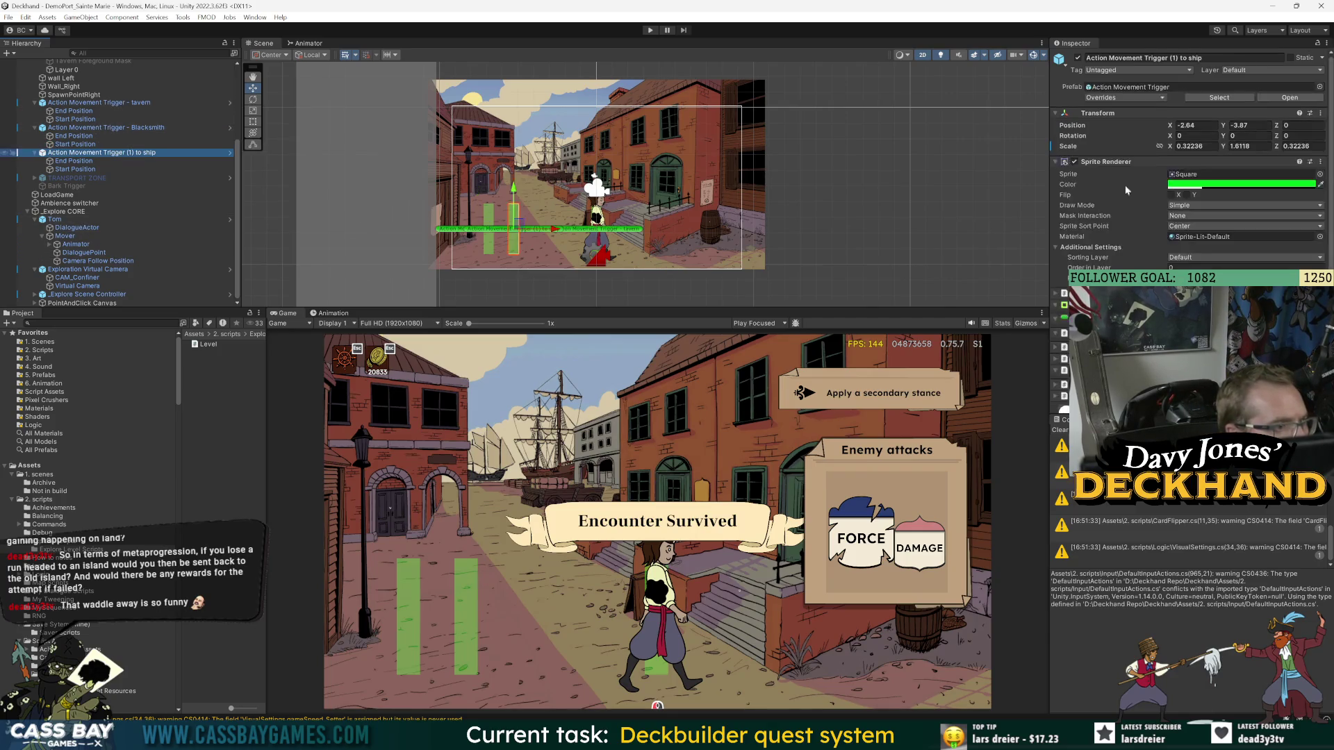
pyautogui.scroll(-8, 1067, 271)
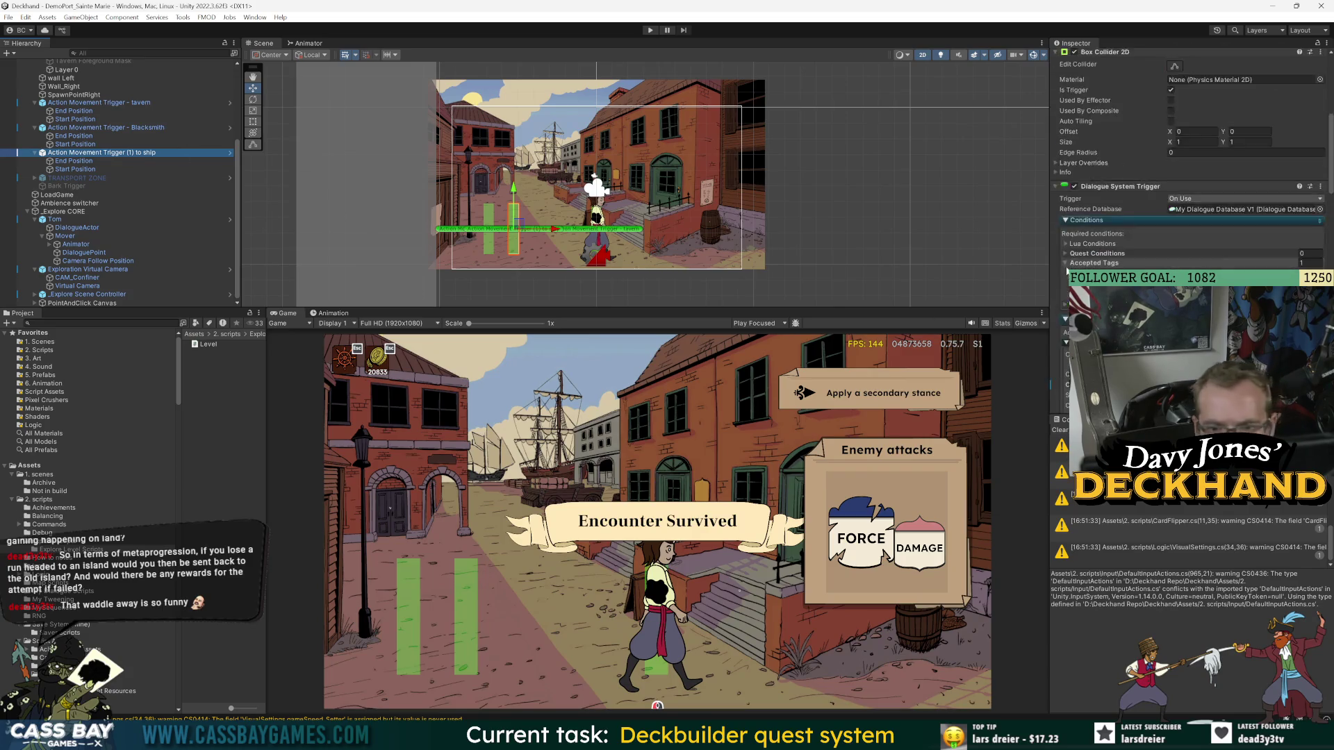
pyautogui.scroll(5, 139, 185)
# - Set _LEVEL's Return From Ship Start Progress to 0.5, save the scene, and enter Play mode
pyautogui.click(70, 97)
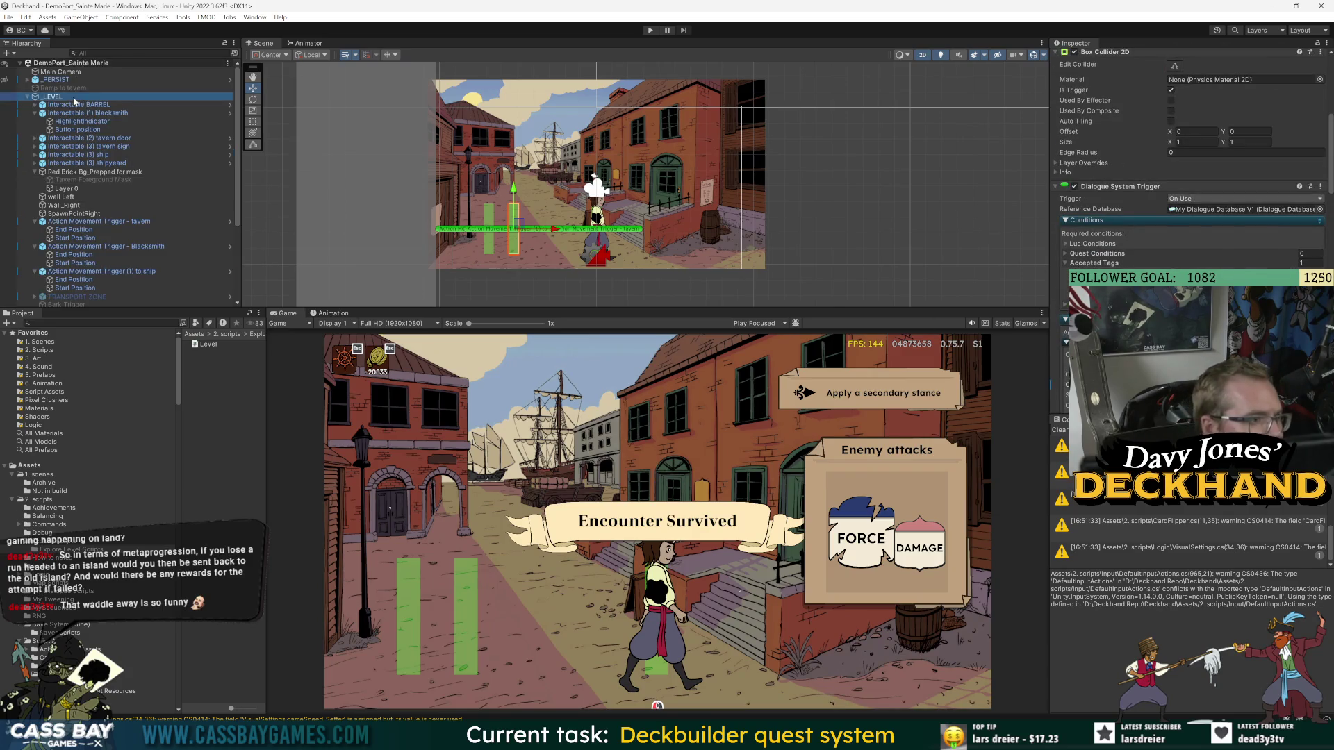
pyautogui.click(1181, 185)
pyautogui.write('0.5')
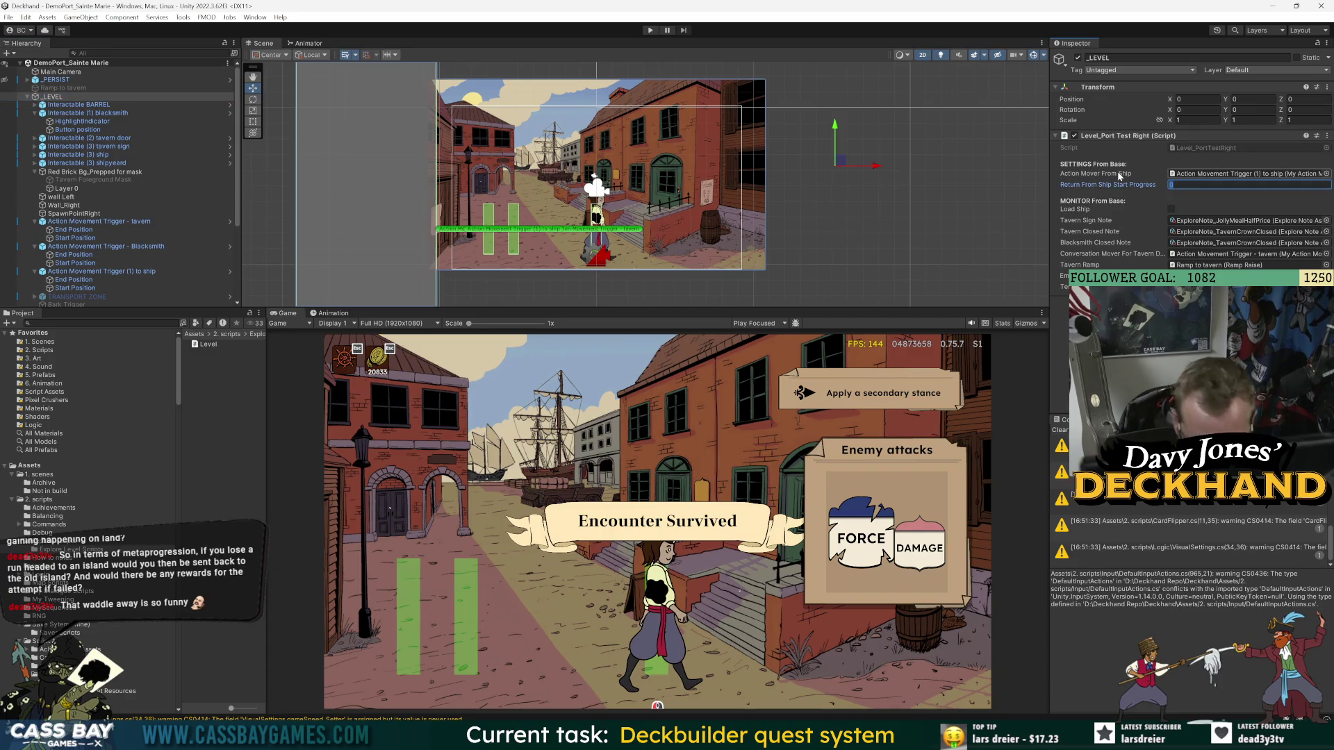
pyautogui.press('Return')
pyautogui.hotkey('ctrl', 's')
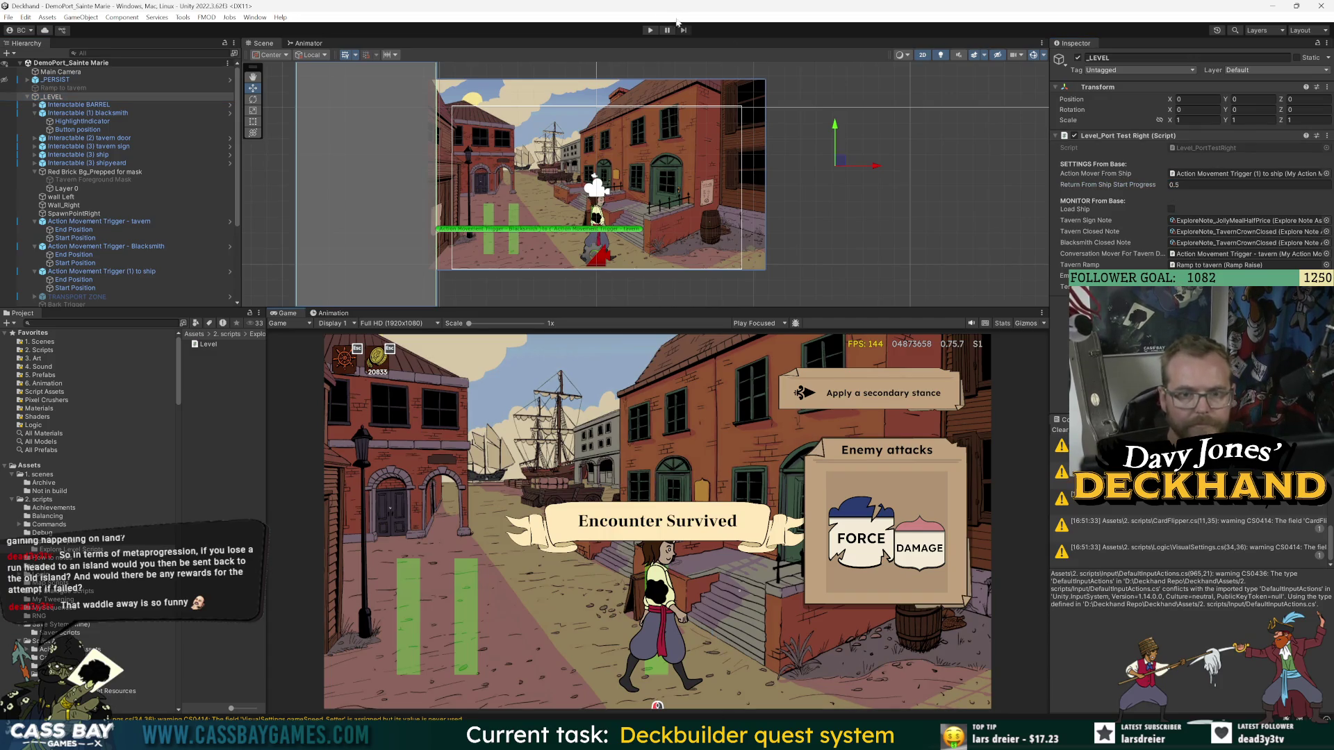
pyautogui.click(650, 31)
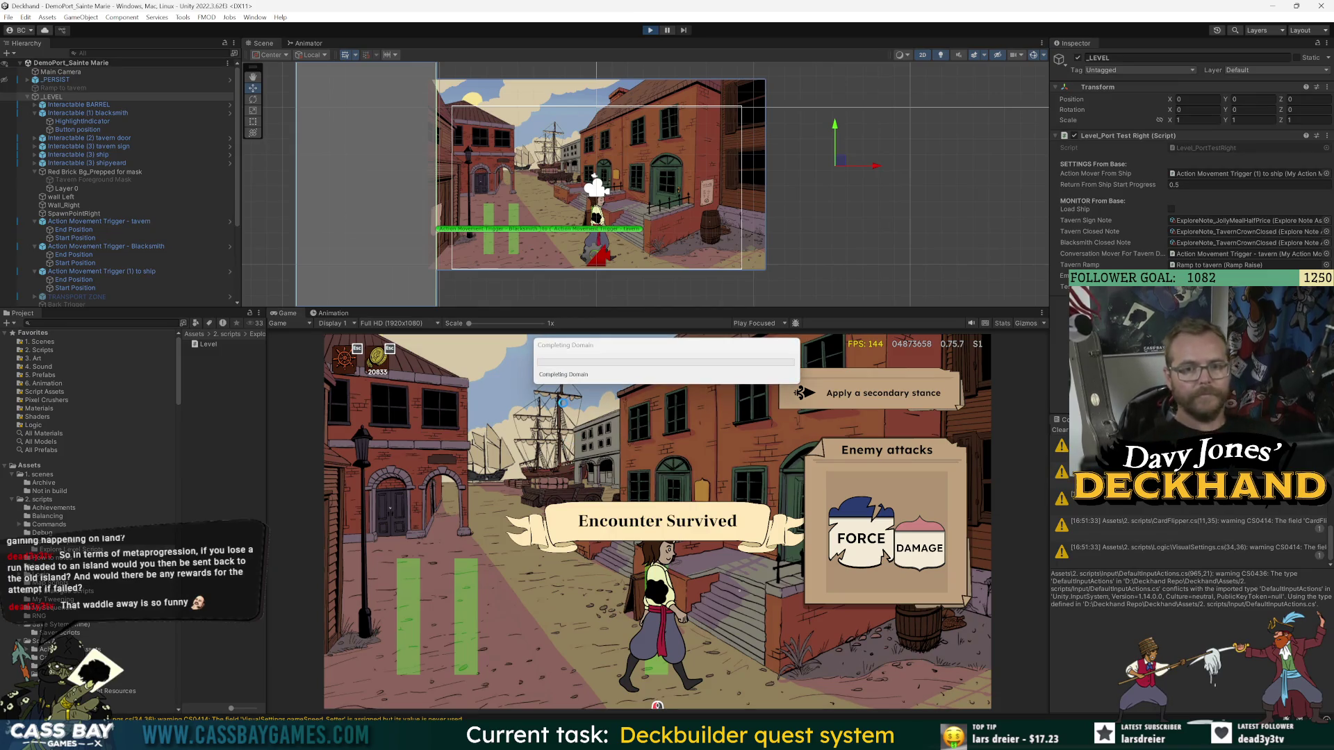